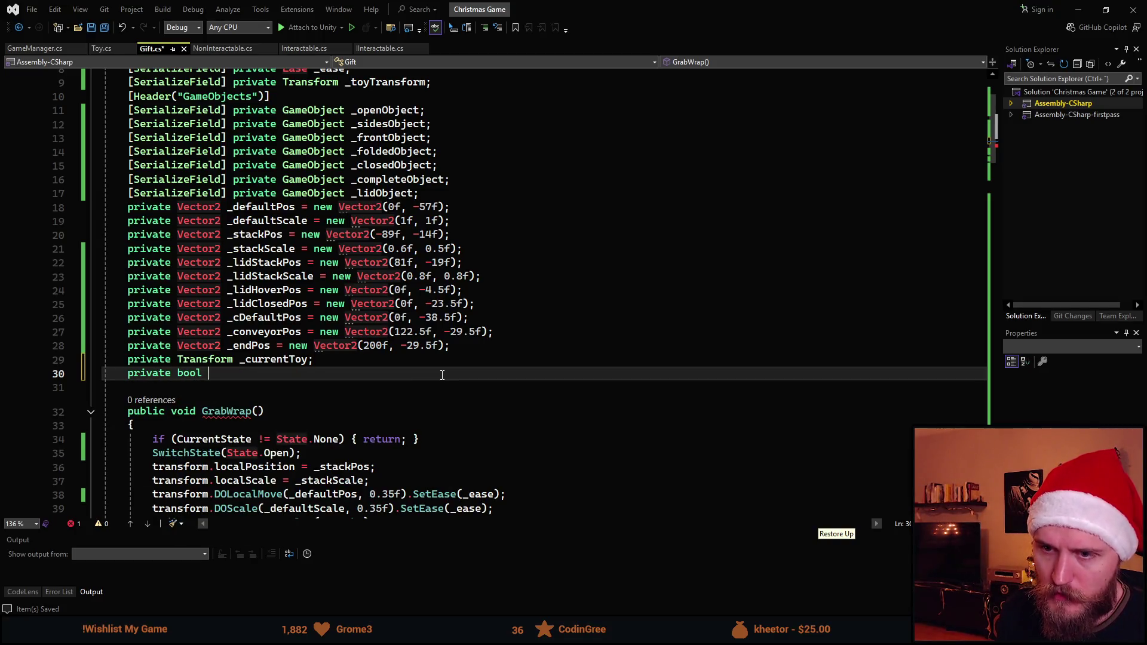
Declare 'private bool _wasLastToyBad = false;' in Gift.cs, save, and scroll down to FoldFront
{"action": "type", "text": "_wasLastT"}
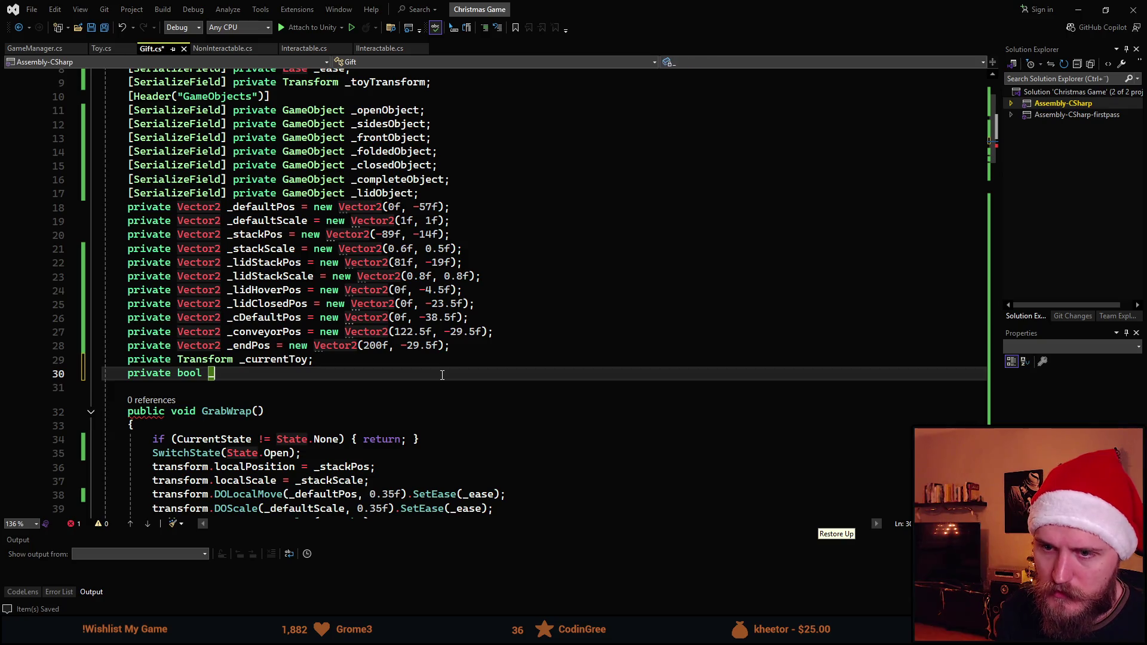
{"action": "type", "text": "oyBad = fa"}
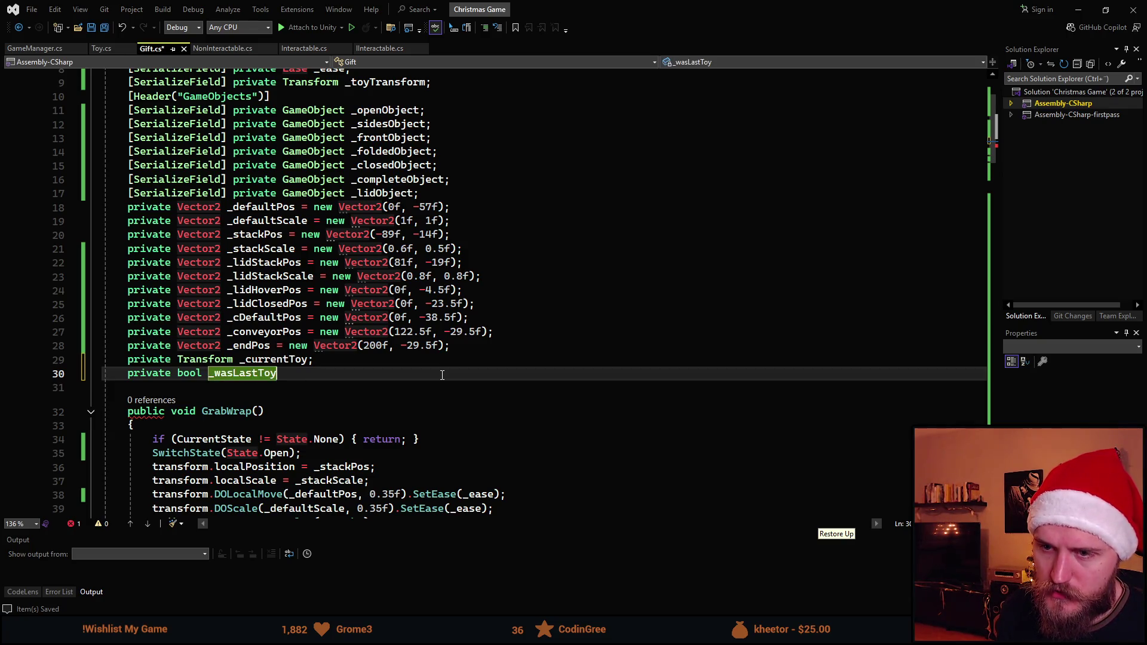
{"action": "key", "text": "Tab"}
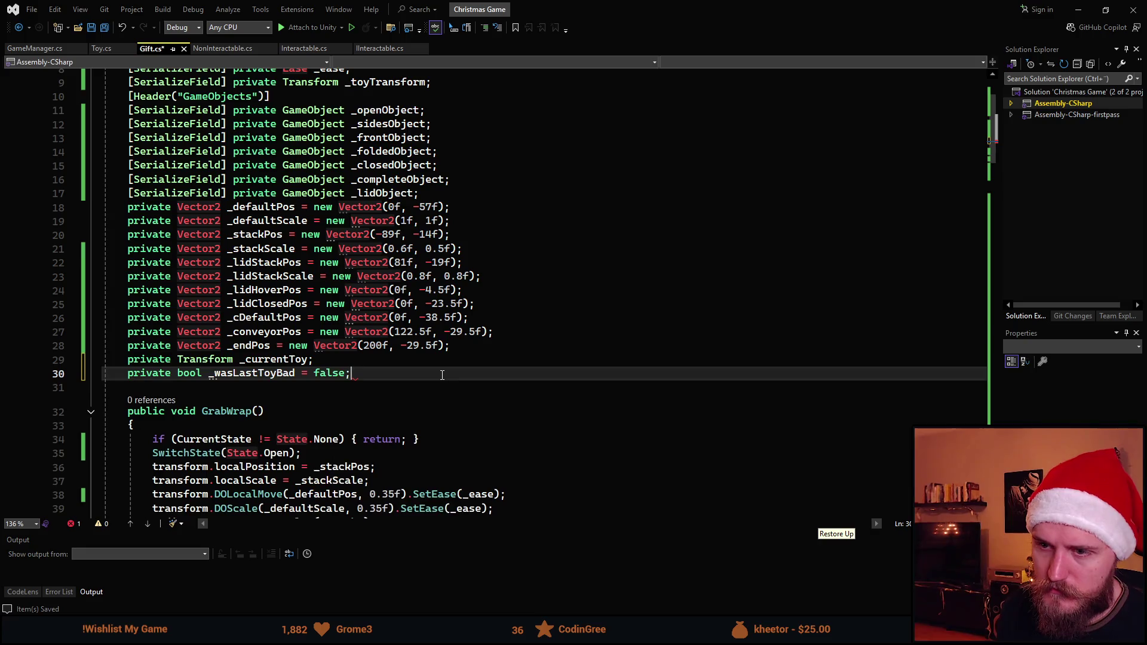
{"action": "key", "text": "ctrl+s"}
{"action": "scroll", "coordinate": [436, 368], "scroll_direction": "down", "scroll_amount": 11}
{"action": "scroll", "coordinate": [430, 362], "scroll_direction": "down", "scroll_amount": 2}
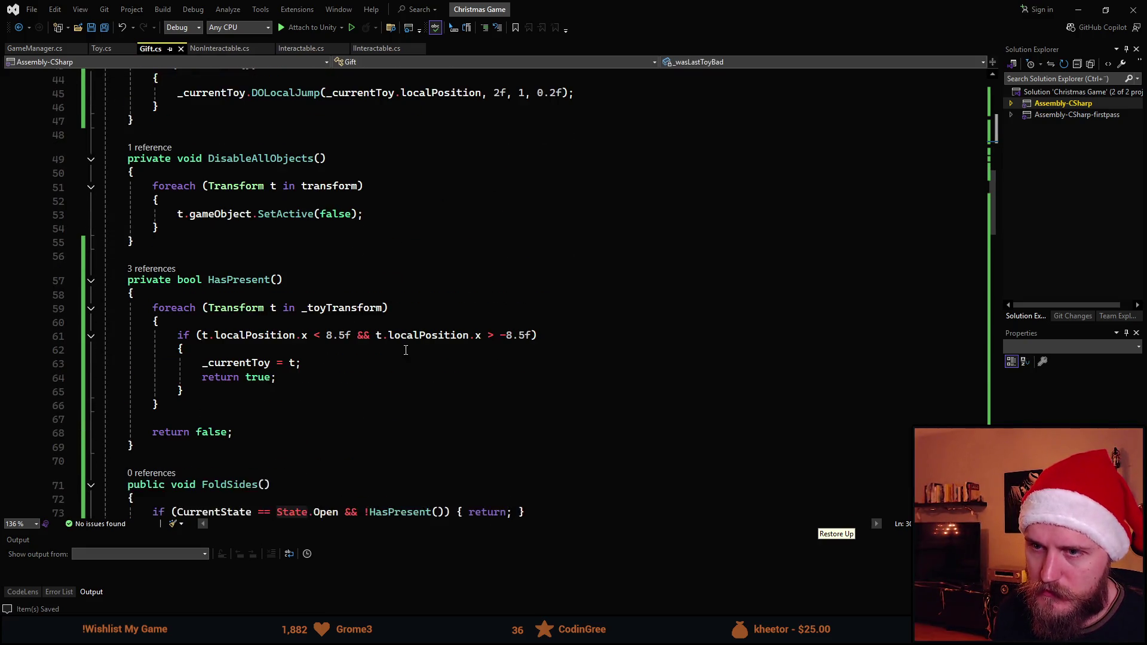
{"action": "scroll", "coordinate": [367, 349], "scroll_direction": "down", "scroll_amount": 4}
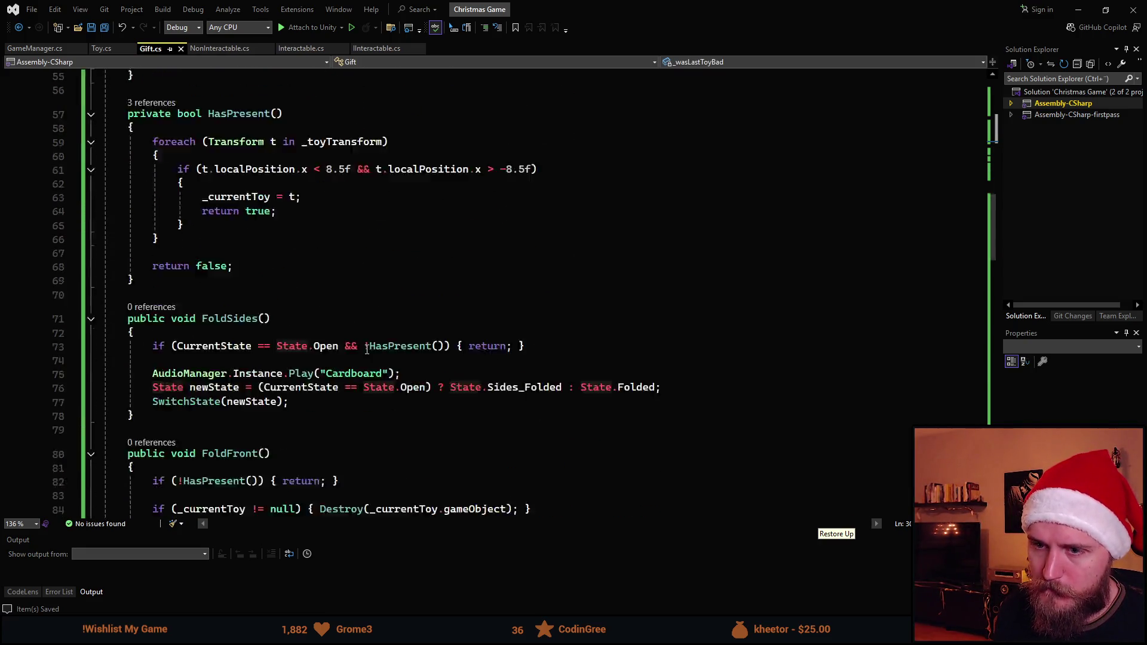
{"action": "scroll", "coordinate": [255, 313], "scroll_direction": "down", "scroll_amount": 1}
{"action": "scroll", "coordinate": [255, 313], "scroll_direction": "down", "scroll_amount": 3}
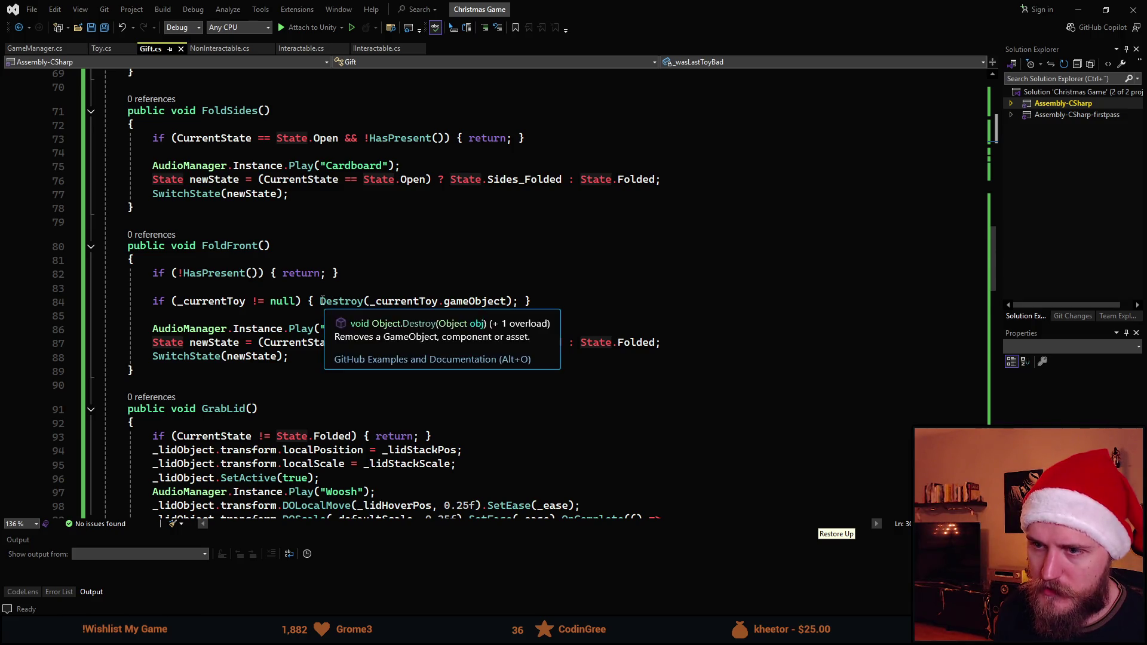
Expand FoldFront's one-line null check into a braced block around the Destroy call
{"action": "left_click", "coordinate": [371, 300]}
{"action": "key", "text": "End"}
{"action": "key", "text": "Return"}
{"action": "key", "text": "BackSpace"}
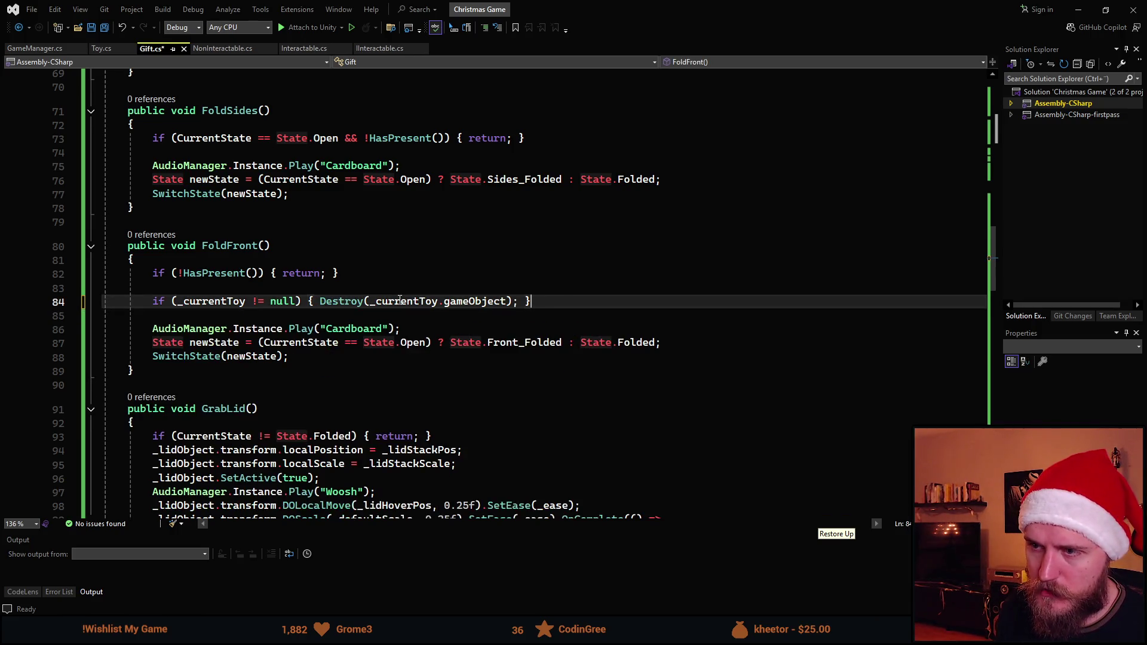
{"action": "key", "text": "BackSpace"}
{"action": "key", "text": "BackSpace"}
{"action": "key", "text": "ctrl+Left"}
{"action": "key", "text": "ctrl+Left"}
{"action": "key", "text": "ctrl+Left"}
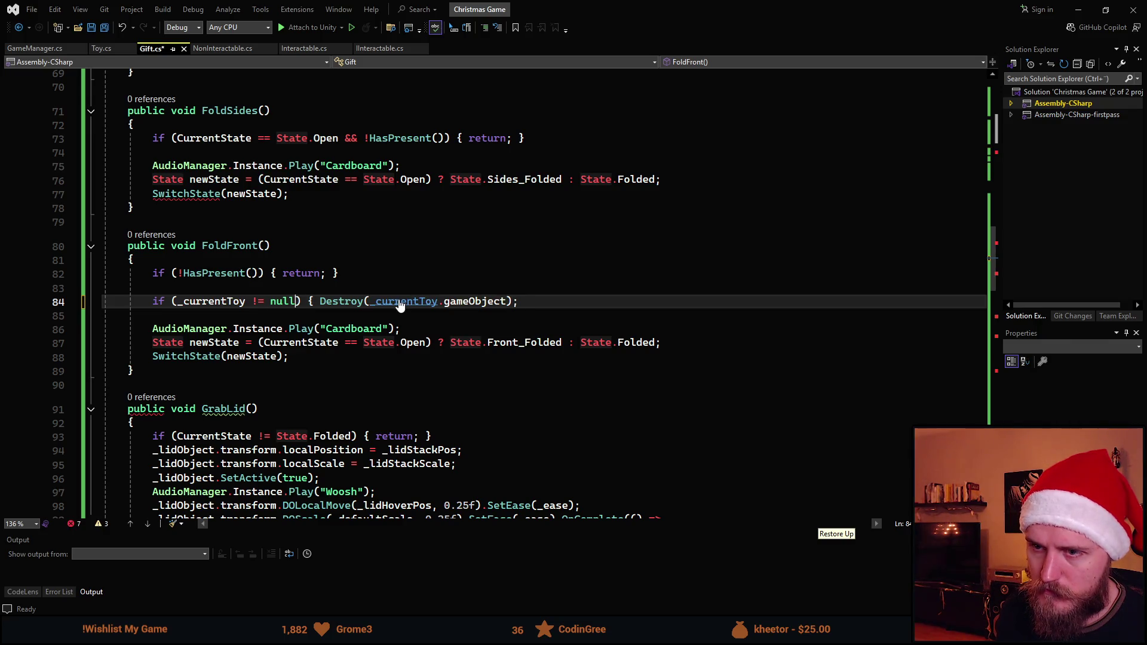
{"action": "key", "text": "BackSpace"}
{"action": "key", "text": "BackSpace"}
{"action": "key", "text": "BackSpace"}
{"action": "key", "text": "Return"}
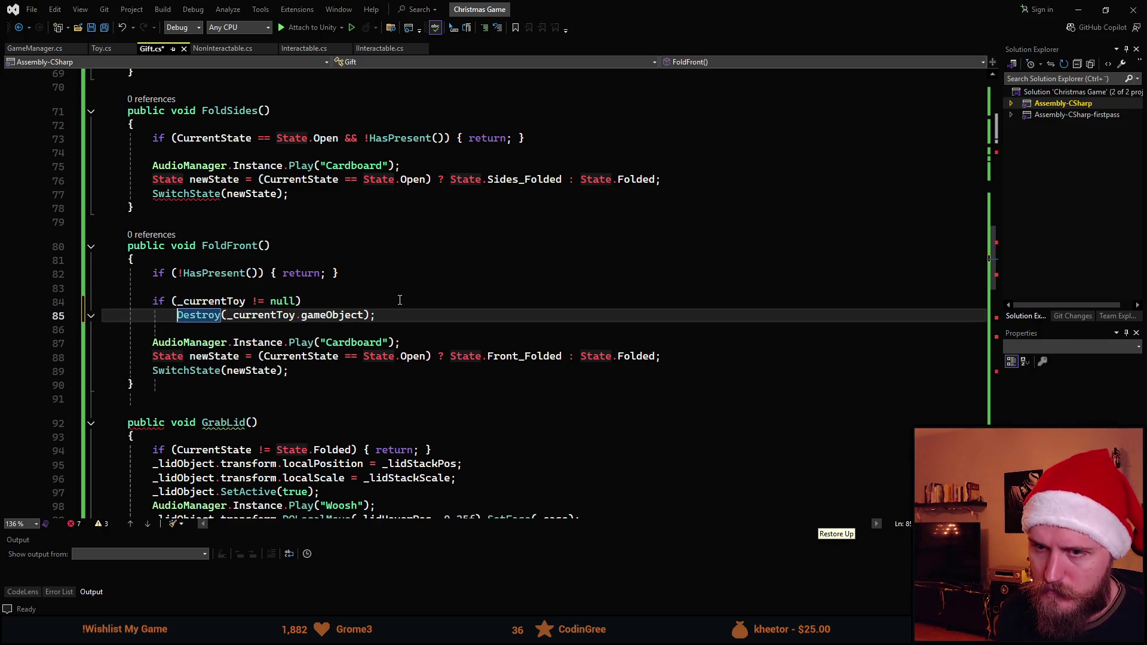
{"action": "type", "text": "{"}
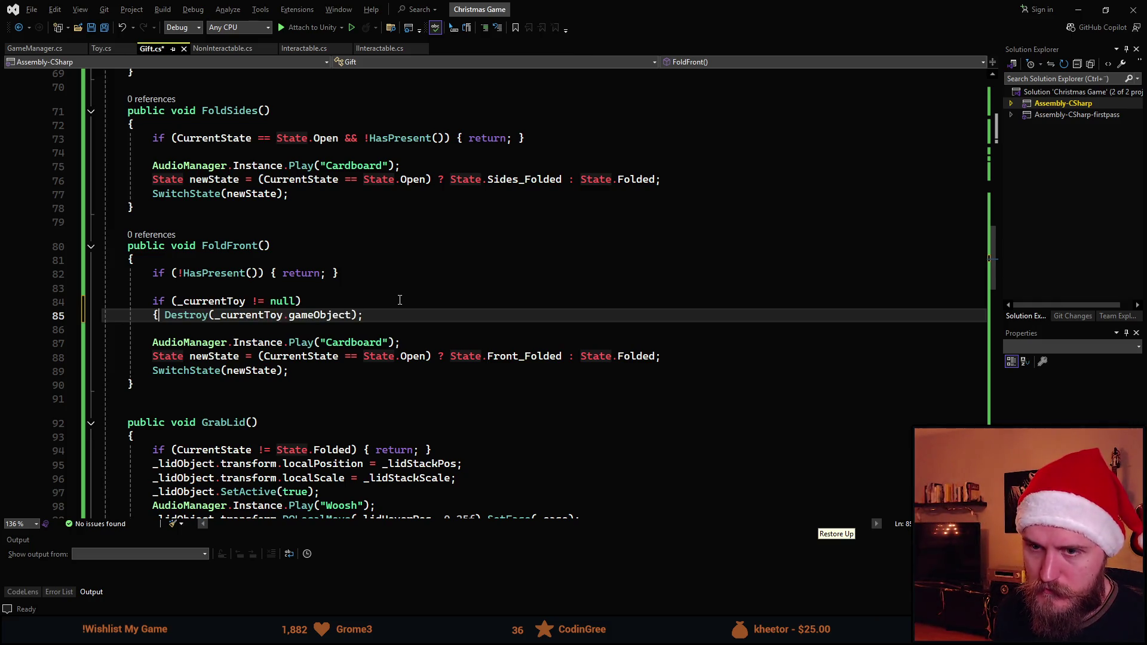
{"action": "key", "text": "Return"}
{"action": "key", "text": "Down"}
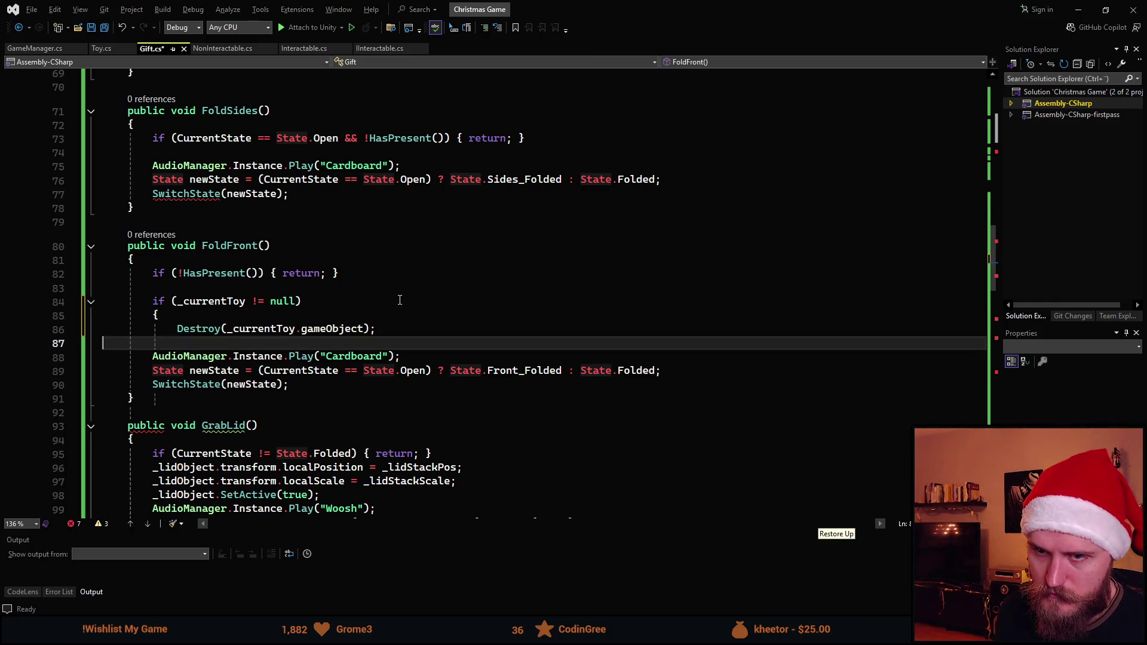
{"action": "type", "text": "}"}
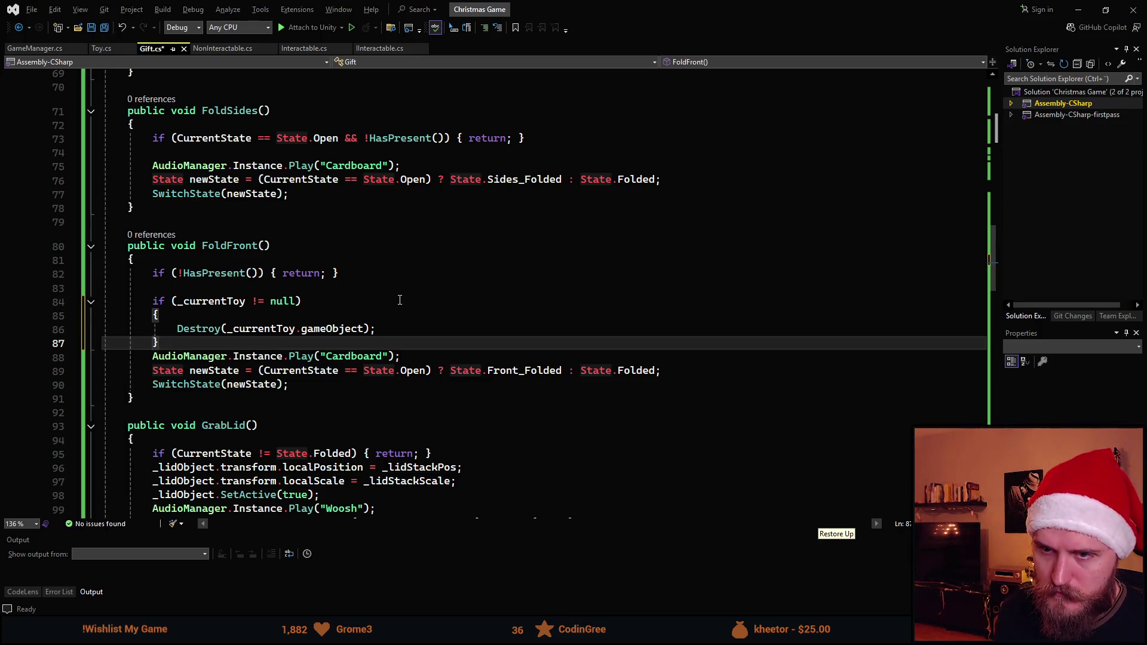
{"action": "left_click", "coordinate": [242, 320]}
{"action": "key", "text": "Return"}
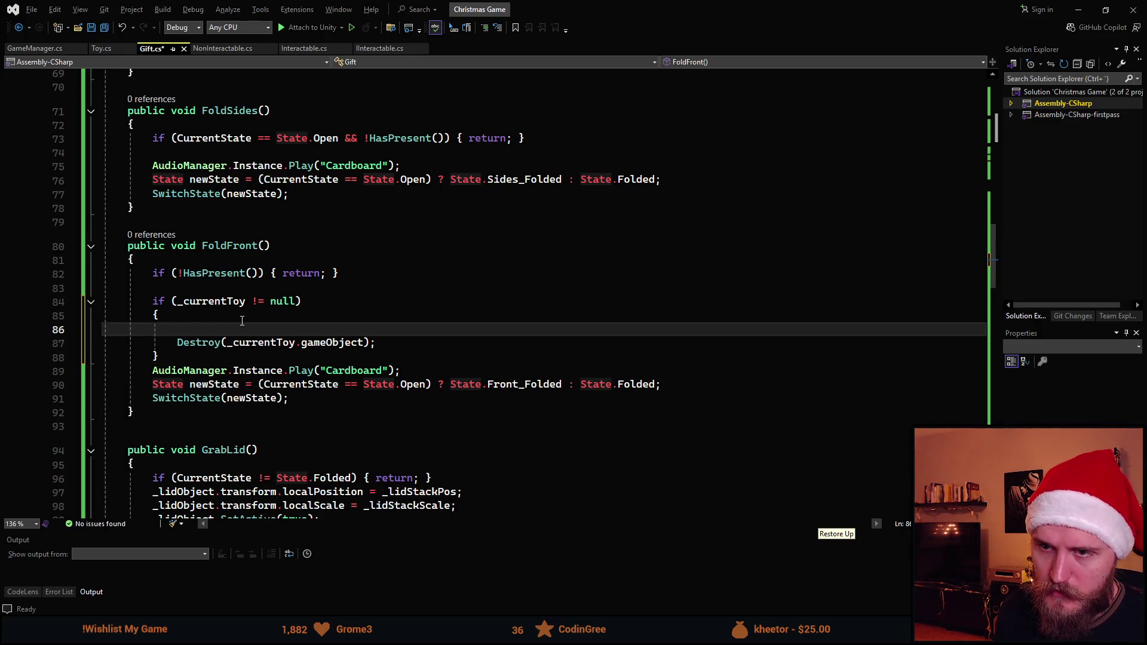
Add '_wasLastToyBad = _currentToy.GetComponent<Toy>().IsBadGift;' before Destroy and save Gift.cs
{"action": "type", "text": "_"}
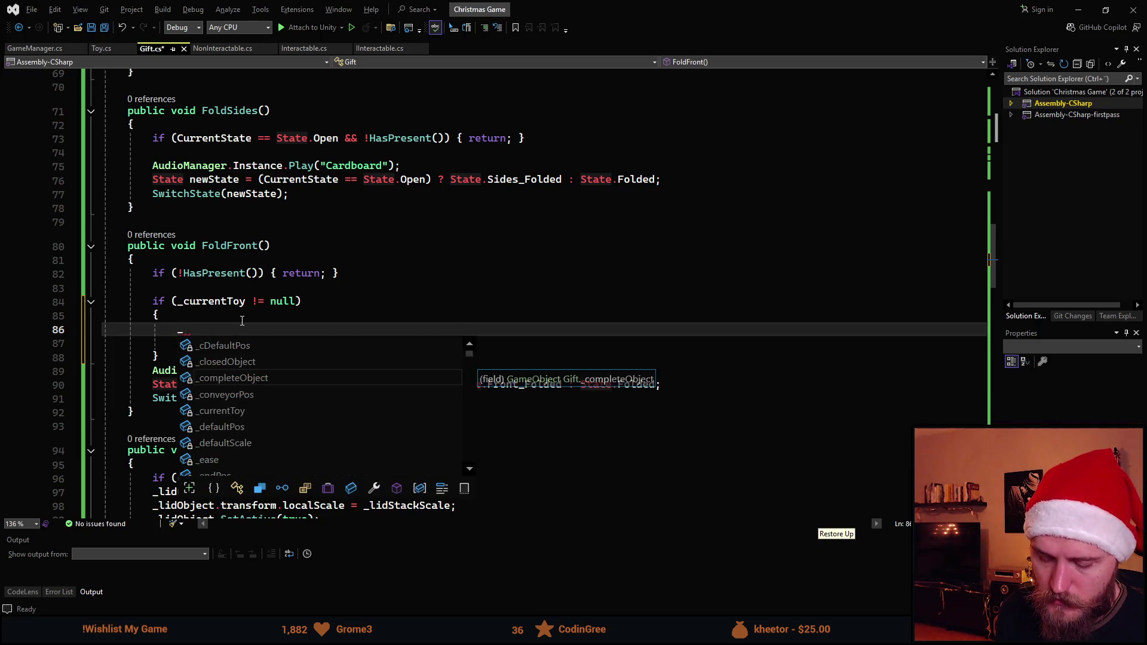
{"action": "type", "text": "was"}
{"action": "key", "text": "Tab"}
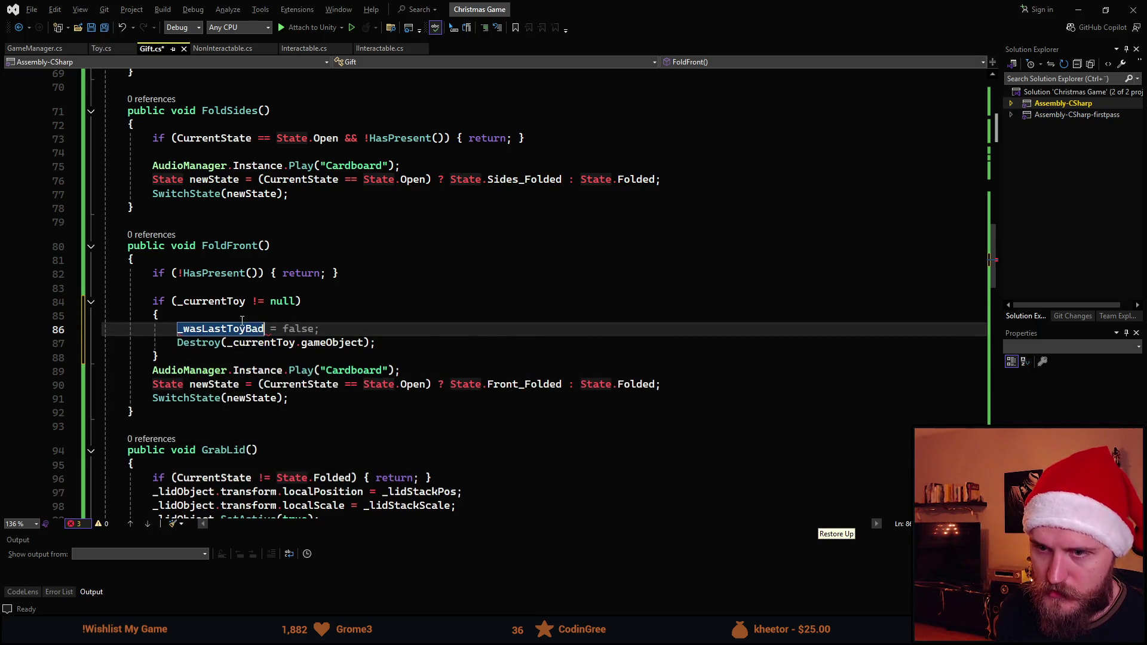
{"action": "type", "text": " = "}
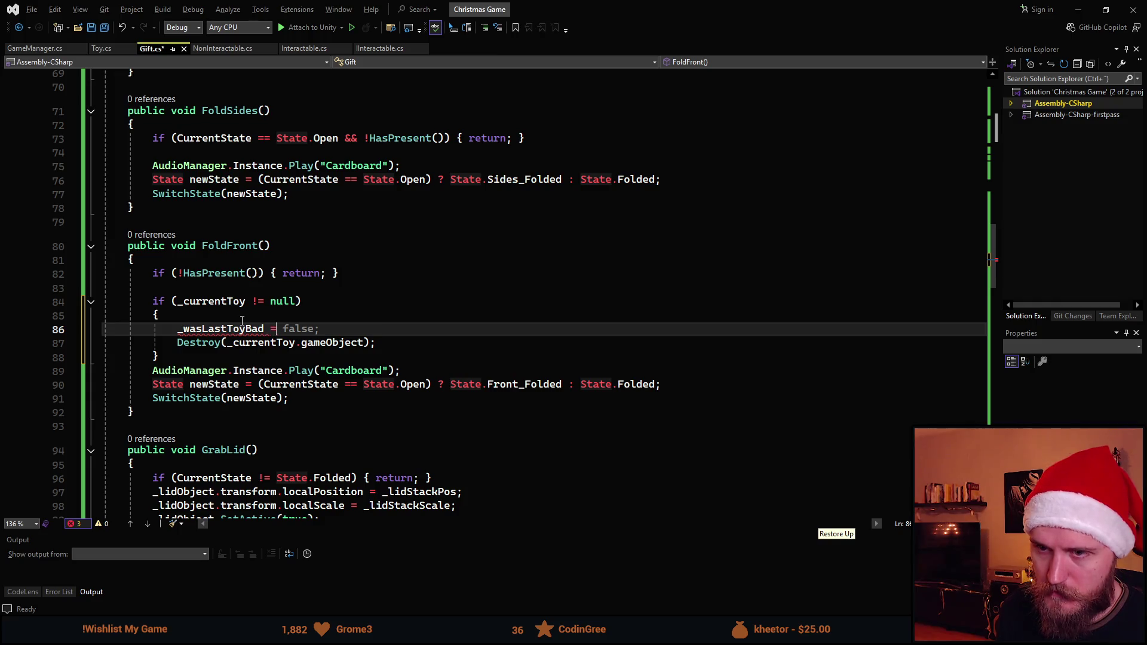
{"action": "type", "text": "_cu"}
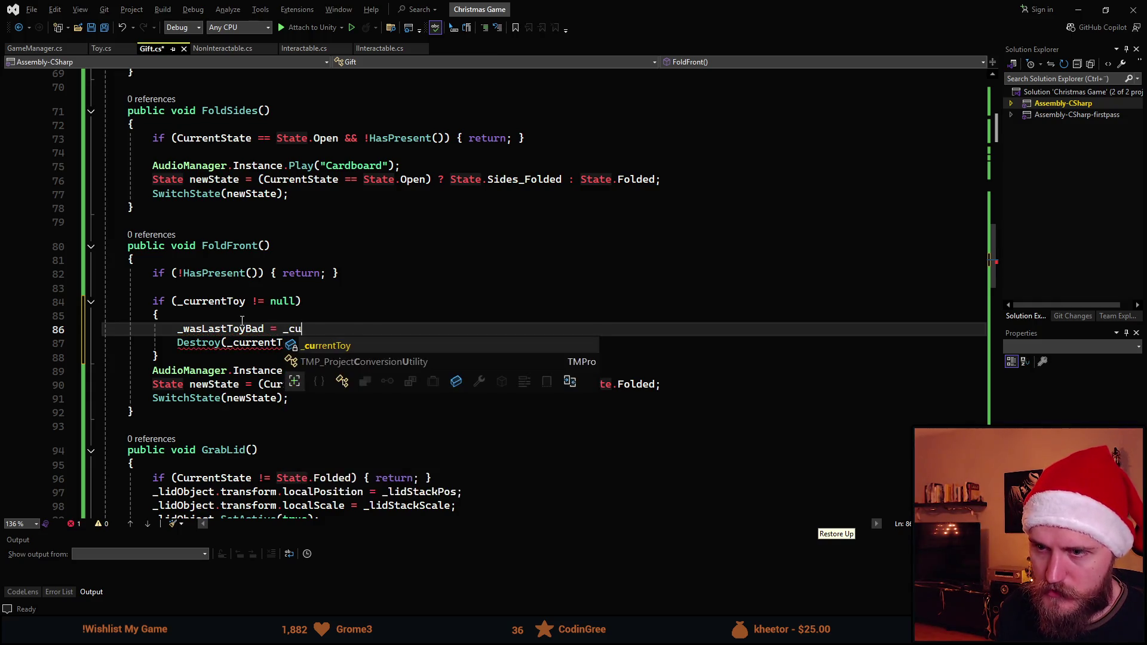
{"action": "key", "text": "Tab"}
{"action": "type", "text": ".GetC"}
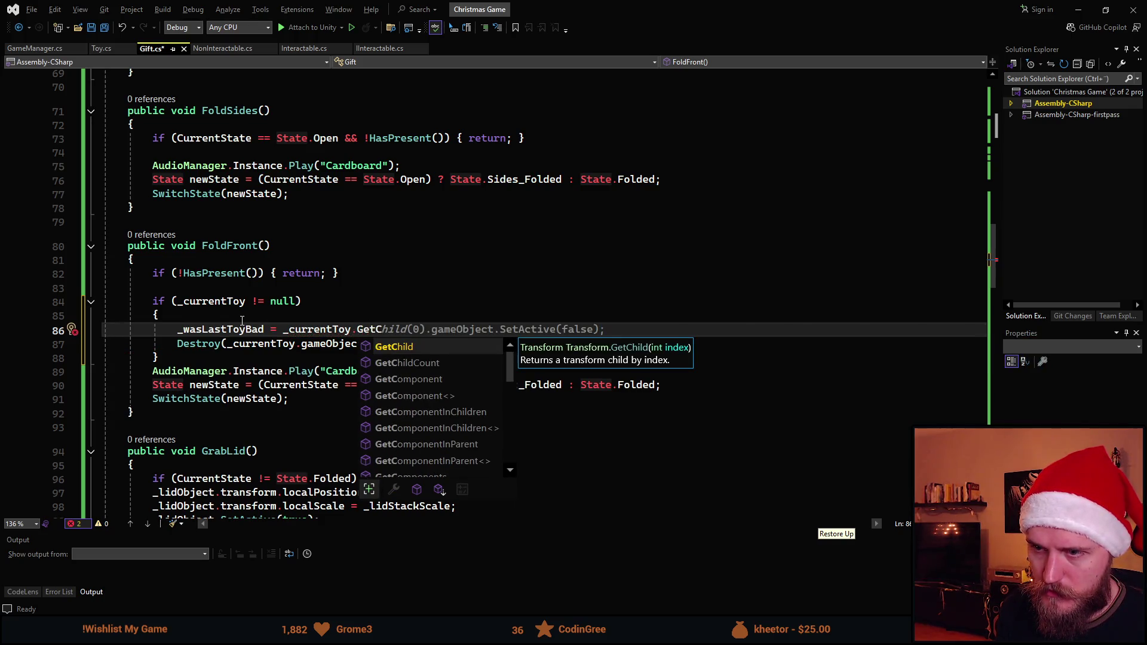
{"action": "type", "text": "om"}
{"action": "key", "text": "Tab"}
{"action": "key", "text": "Tab"}
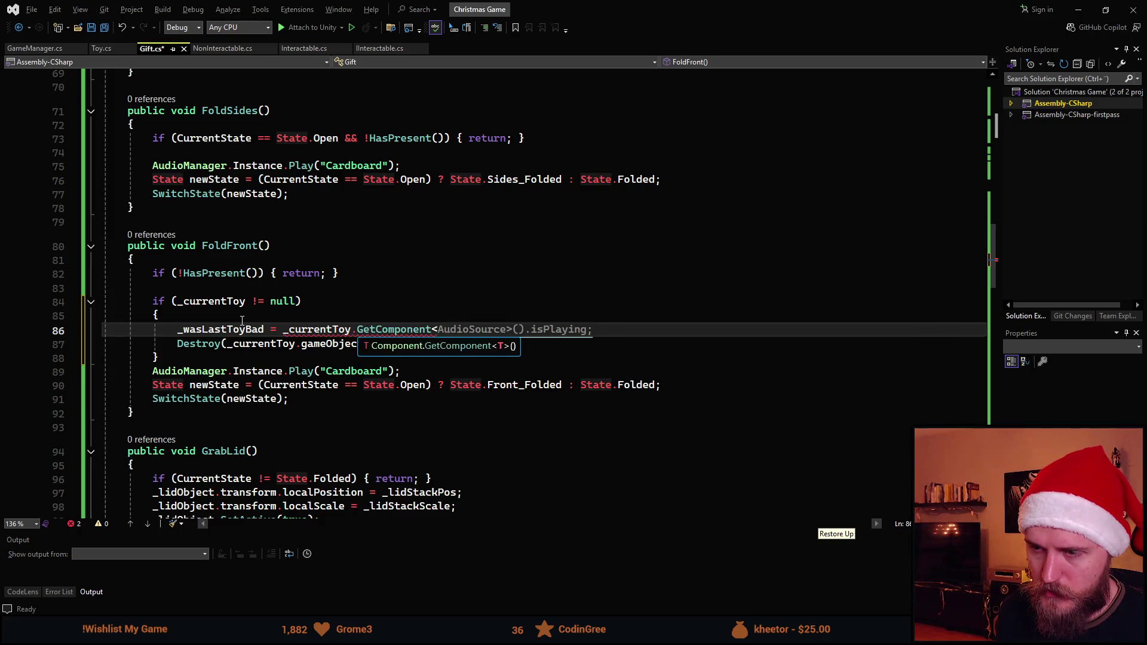
{"action": "type", "text": "Toy"}
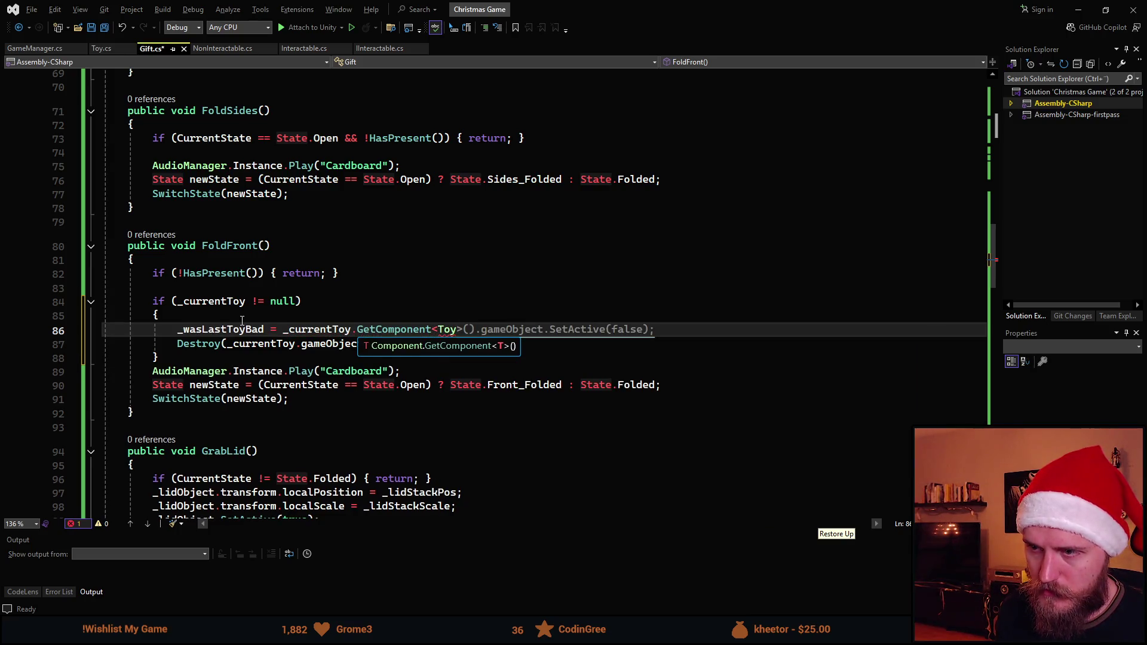
{"action": "key", "text": "Tab"}
{"action": "key", "text": "BackSpace"}
{"action": "key", "text": "BackSpace"}
{"action": "key", "text": "BackSpace"}
{"action": "key", "text": "BackSpace"}
{"action": "key", "text": "BackSpace"}
{"action": "key", "text": "BackSpace"}
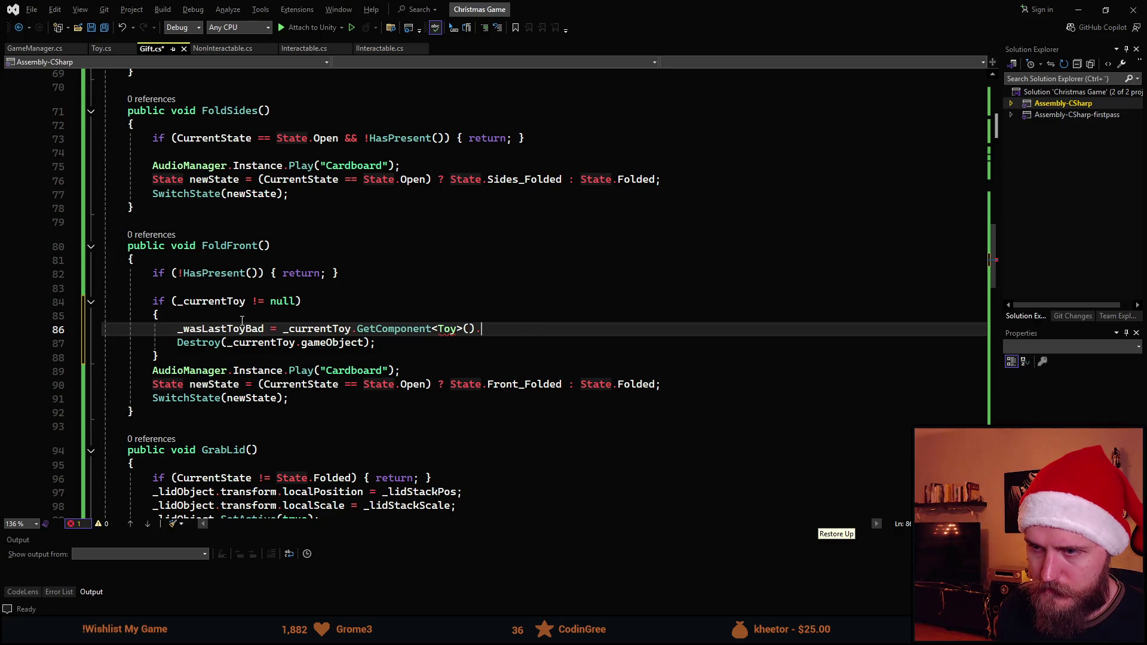
{"action": "key", "text": "ctrl+space"}
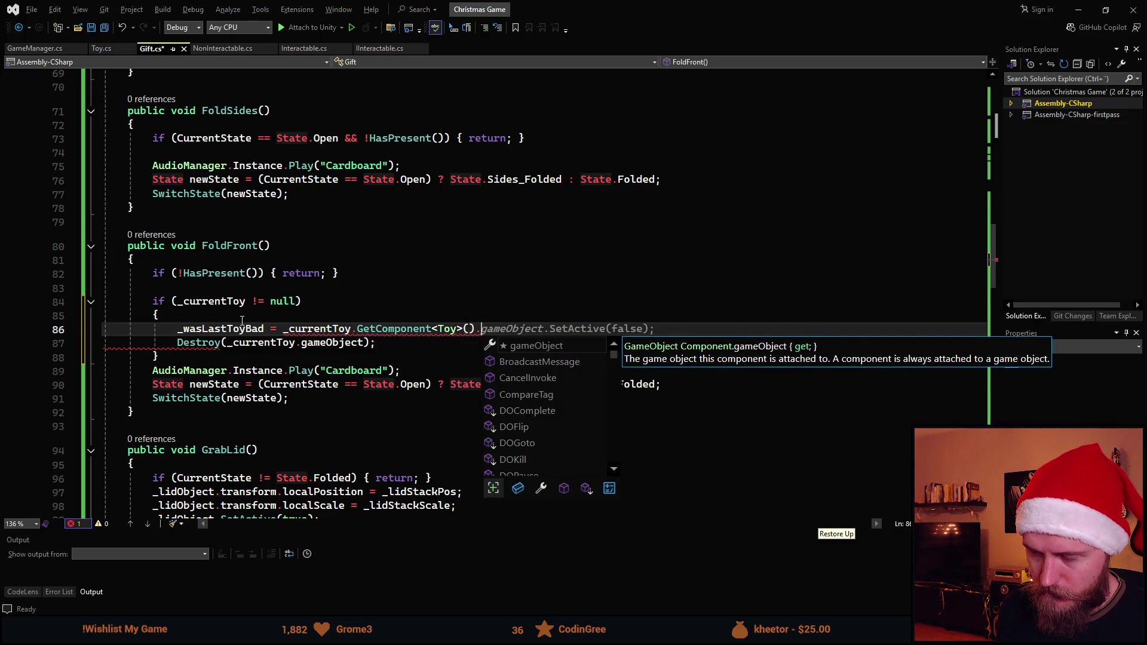
{"action": "type", "text": "IsBadGift"}
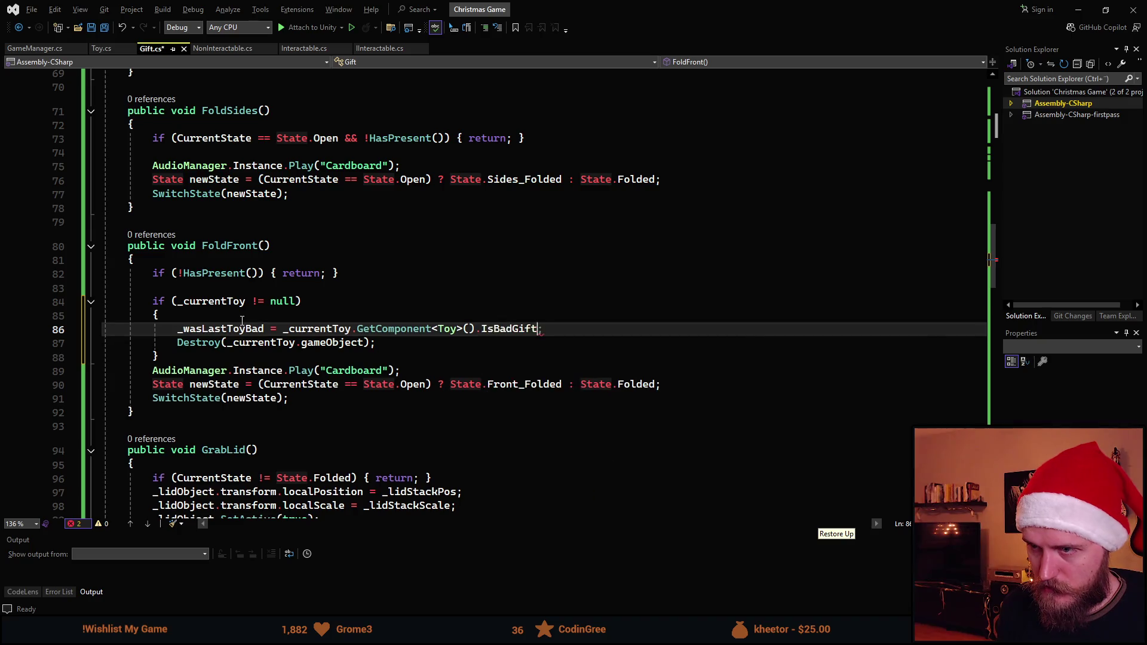
{"action": "type", "text": ";"}
{"action": "key", "text": "ctrl+s"}
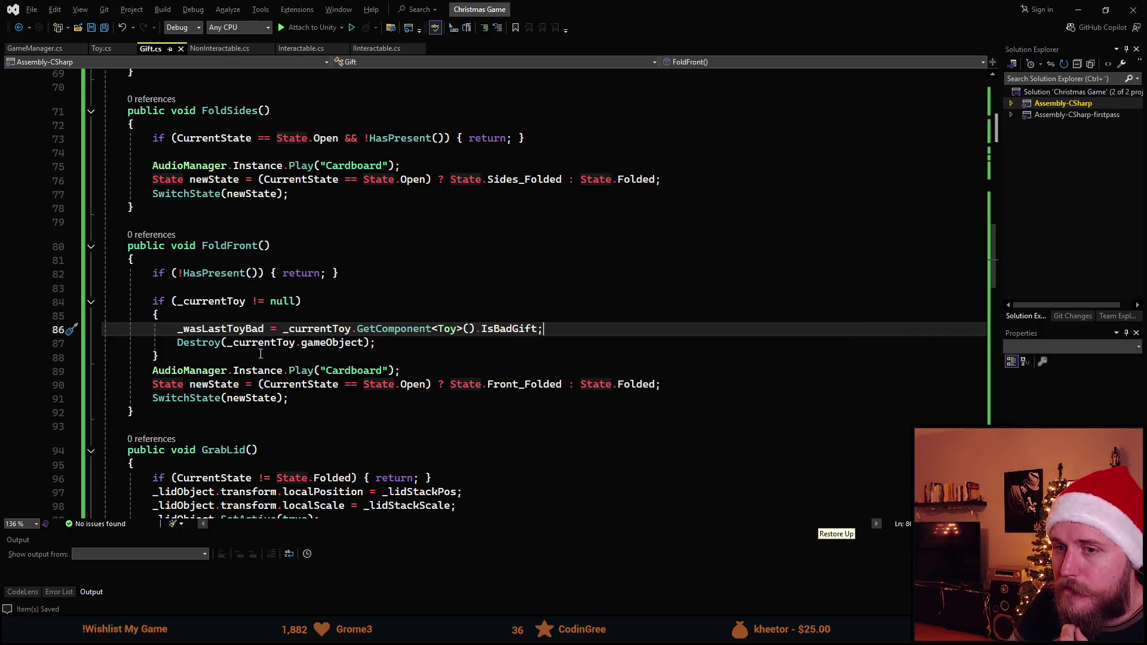
Scroll through Gift.cs, un-maximise Visual Studio, and bring the Unity editor to the front
{"action": "scroll", "coordinate": [336, 341], "scroll_direction": "up", "scroll_amount": 20}
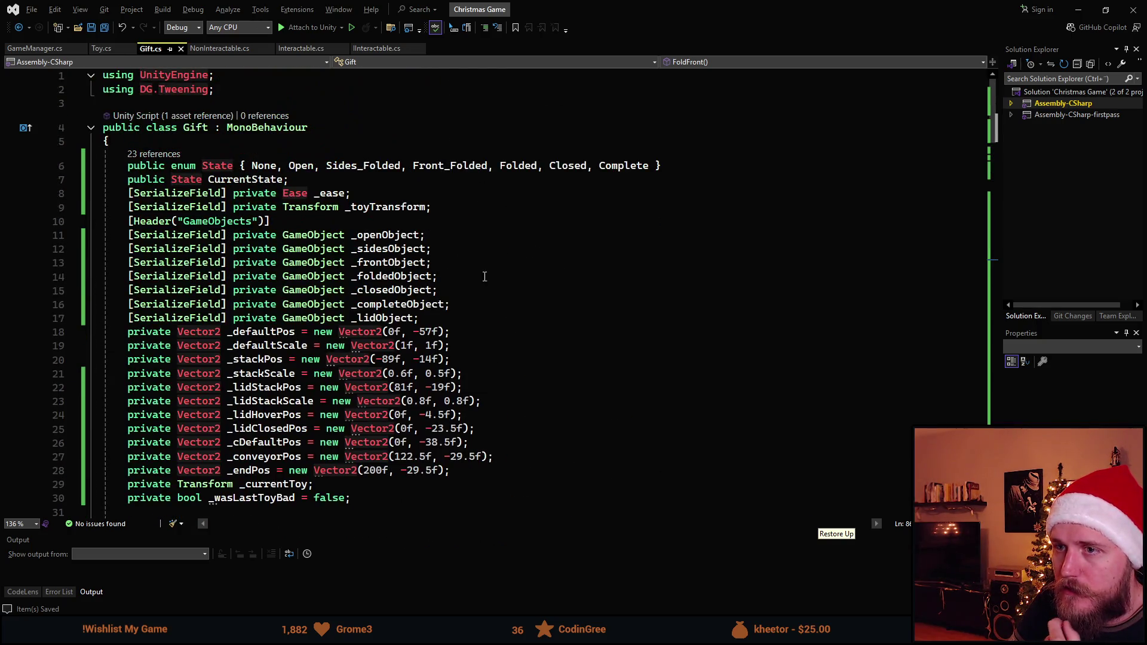
{"action": "scroll", "coordinate": [347, 299], "scroll_direction": "down", "scroll_amount": 8}
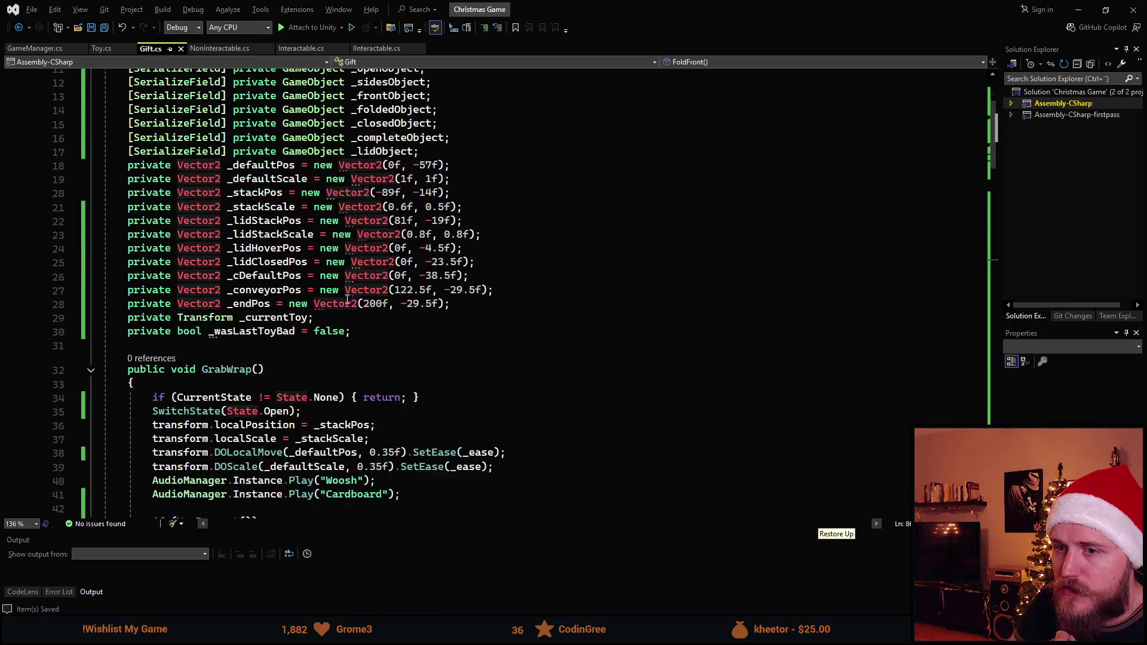
{"action": "scroll", "coordinate": [347, 299], "scroll_direction": "down", "scroll_amount": 1}
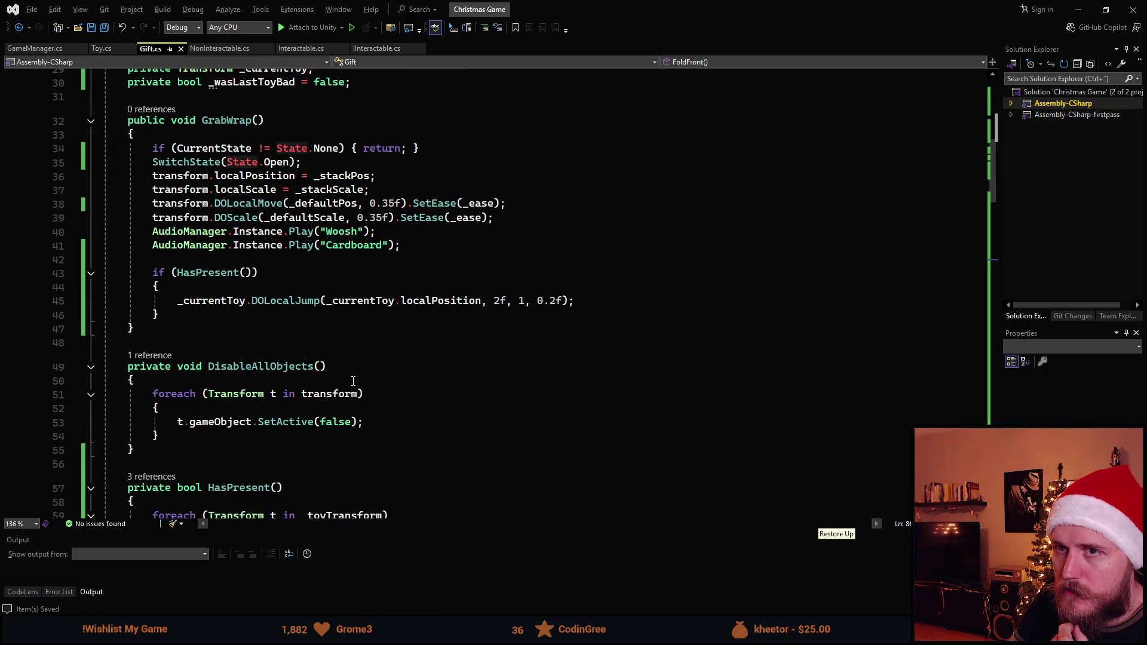
{"action": "mouse_move", "coordinate": [630, 7]}
{"action": "left_mouse_down"}
{"action": "mouse_move", "coordinate": [506, 517]}
{"action": "mouse_move", "coordinate": [478, 112]}
{"action": "left_mouse_up"}
{"action": "scroll", "coordinate": [925, 338], "scroll_direction": "down", "scroll_amount": 3}
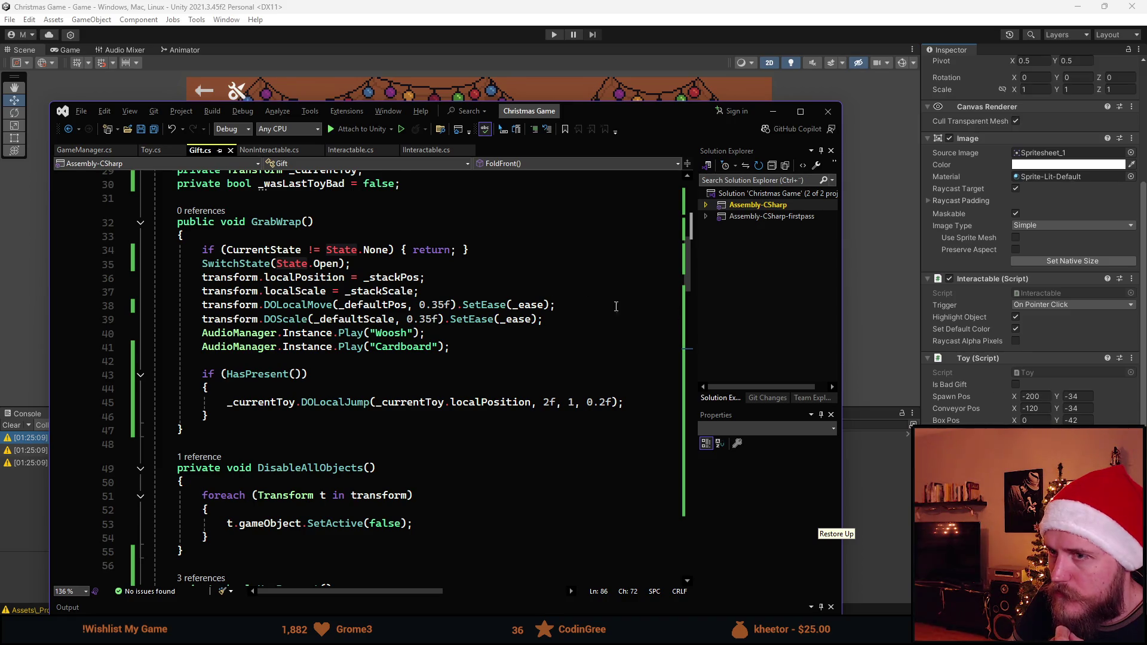
{"action": "scroll", "coordinate": [564, 297], "scroll_direction": "up", "scroll_amount": 10}
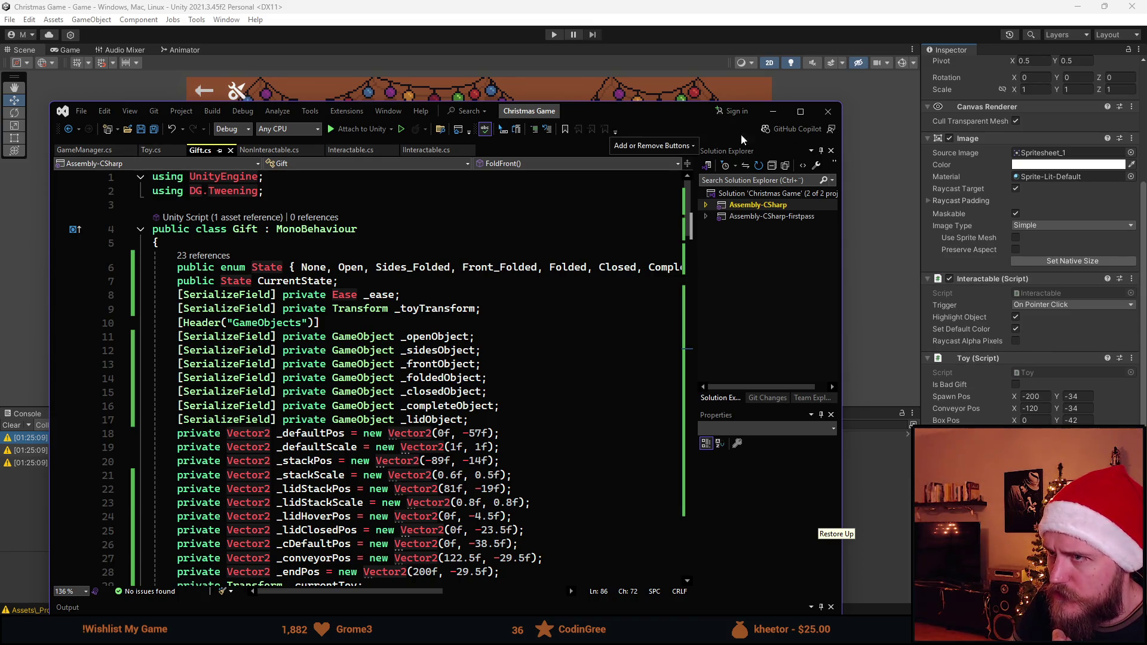
{"action": "key", "text": "alt+Tab"}
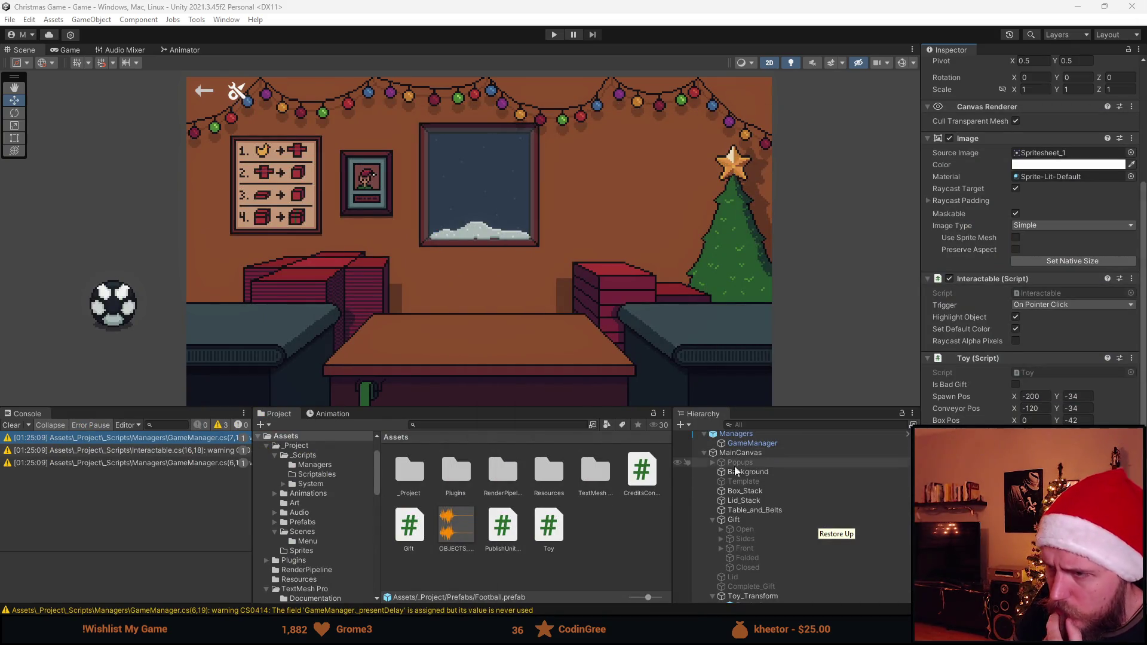
Select the Football toy and confirm its Toy component has Is Bad Gift unticked, then return to Visual Studio
{"action": "scroll", "coordinate": [747, 484], "scroll_direction": "down", "scroll_amount": 3}
{"action": "left_click", "coordinate": [776, 533]}
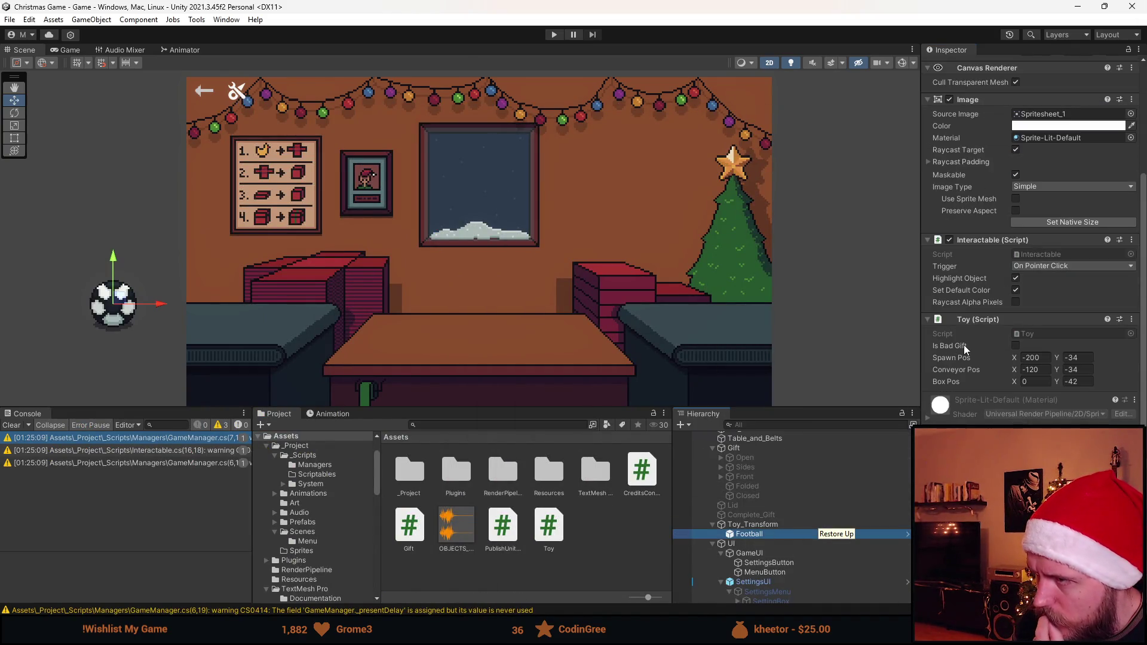
{"action": "scroll", "coordinate": [993, 366], "scroll_direction": "up", "scroll_amount": 3}
{"action": "scroll", "coordinate": [992, 372], "scroll_direction": "down", "scroll_amount": 3}
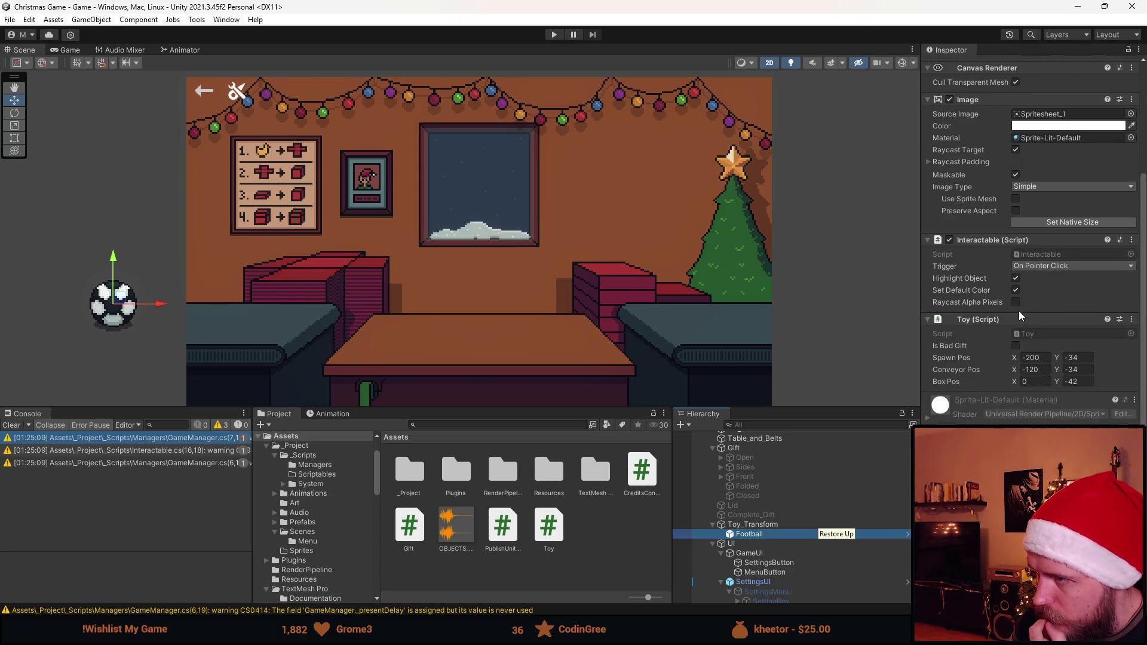
{"action": "key", "text": "alt+Tab"}
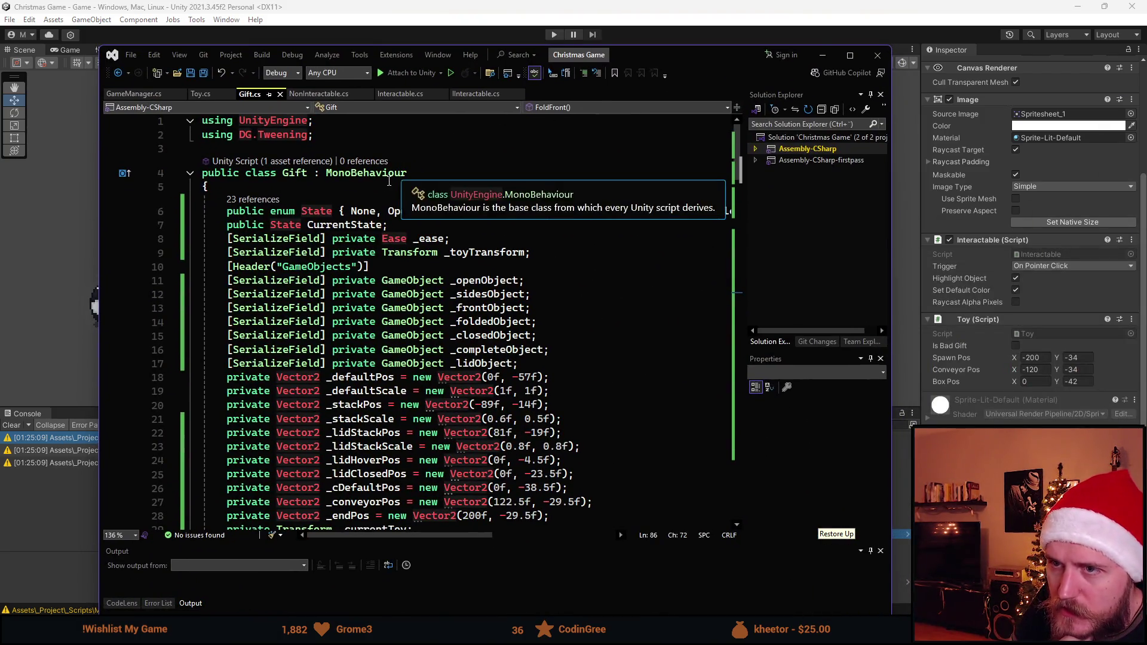
Read through FoldSides, FoldFront, GrabLid and TieGift in Gift.cs, then switch to Toy.cs
{"action": "scroll", "coordinate": [406, 299], "scroll_direction": "down", "scroll_amount": 10}
{"action": "scroll", "coordinate": [408, 360], "scroll_direction": "down", "scroll_amount": 10}
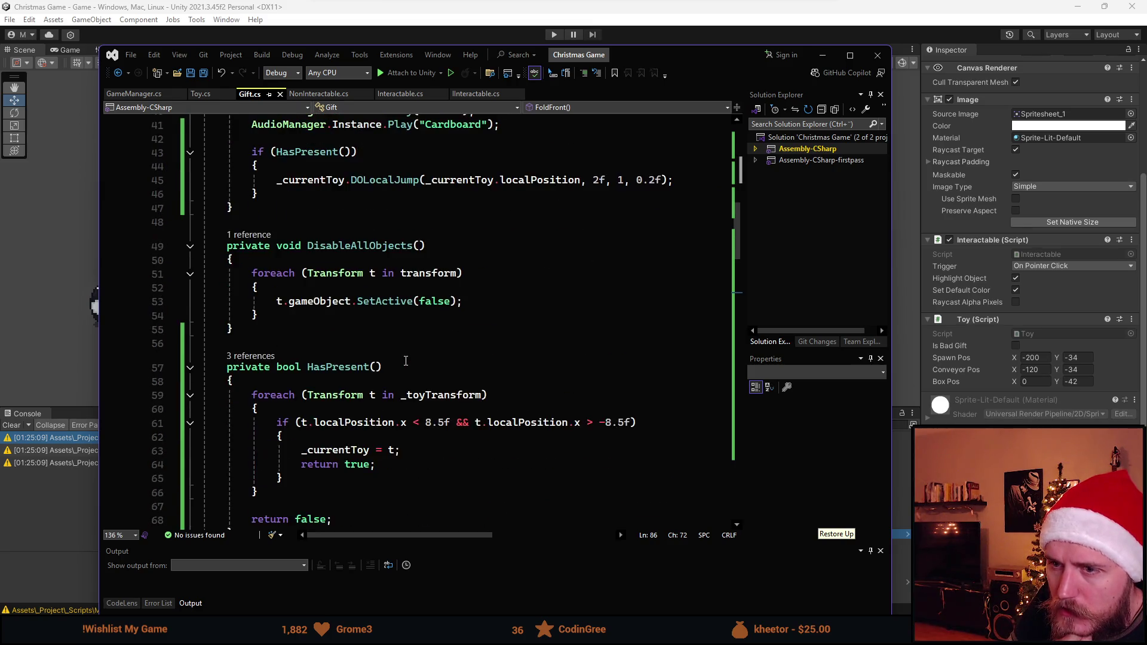
{"action": "scroll", "coordinate": [405, 361], "scroll_direction": "down", "scroll_amount": 5}
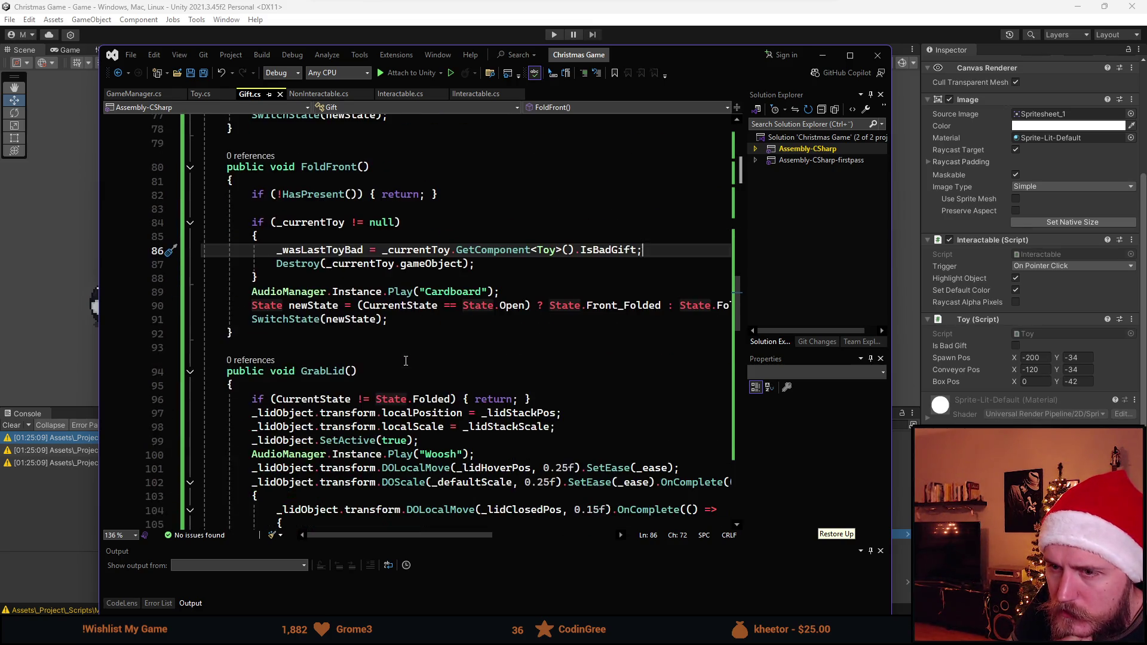
{"action": "scroll", "coordinate": [406, 361], "scroll_direction": "down", "scroll_amount": 1}
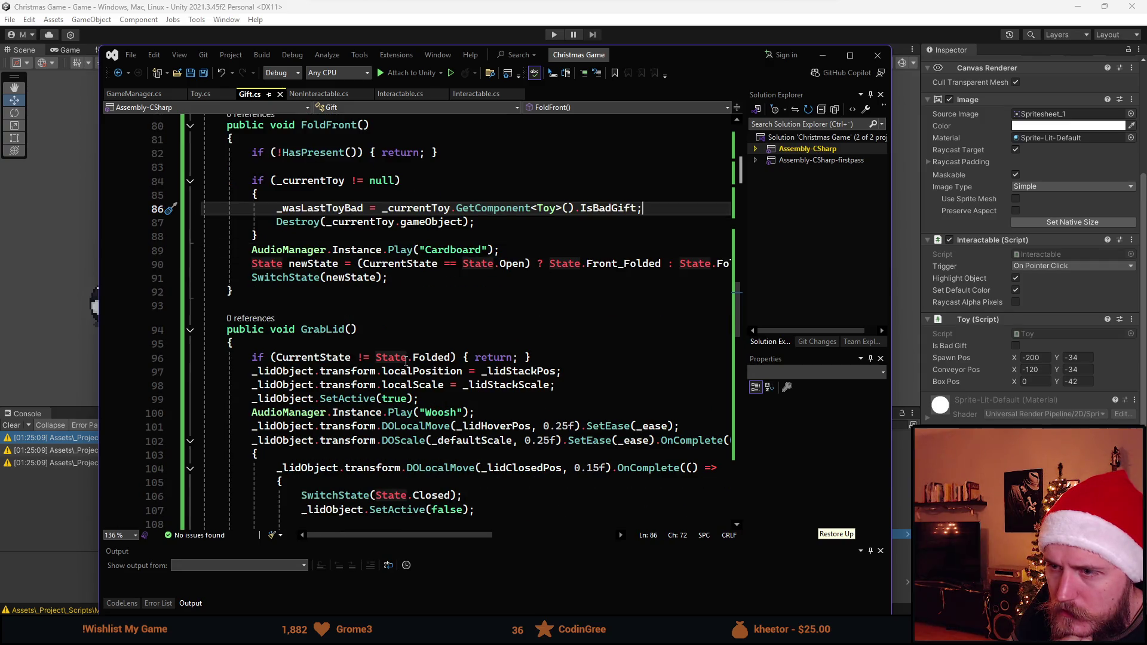
{"action": "scroll", "coordinate": [406, 360], "scroll_direction": "up", "scroll_amount": 8}
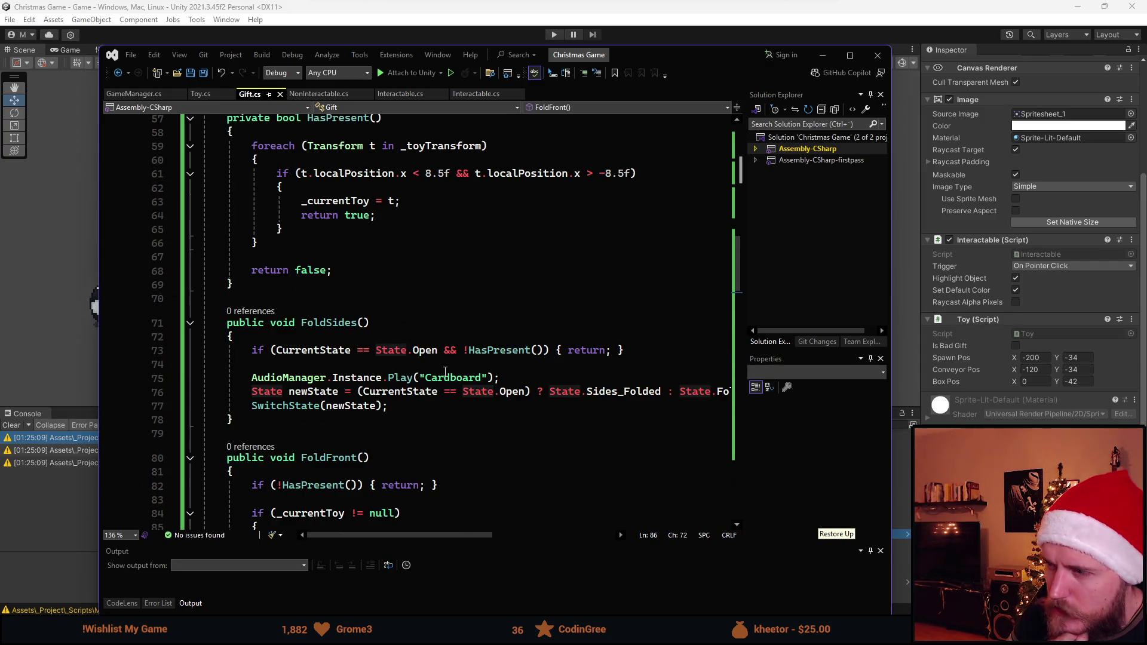
{"action": "scroll", "coordinate": [445, 372], "scroll_direction": "down", "scroll_amount": 14}
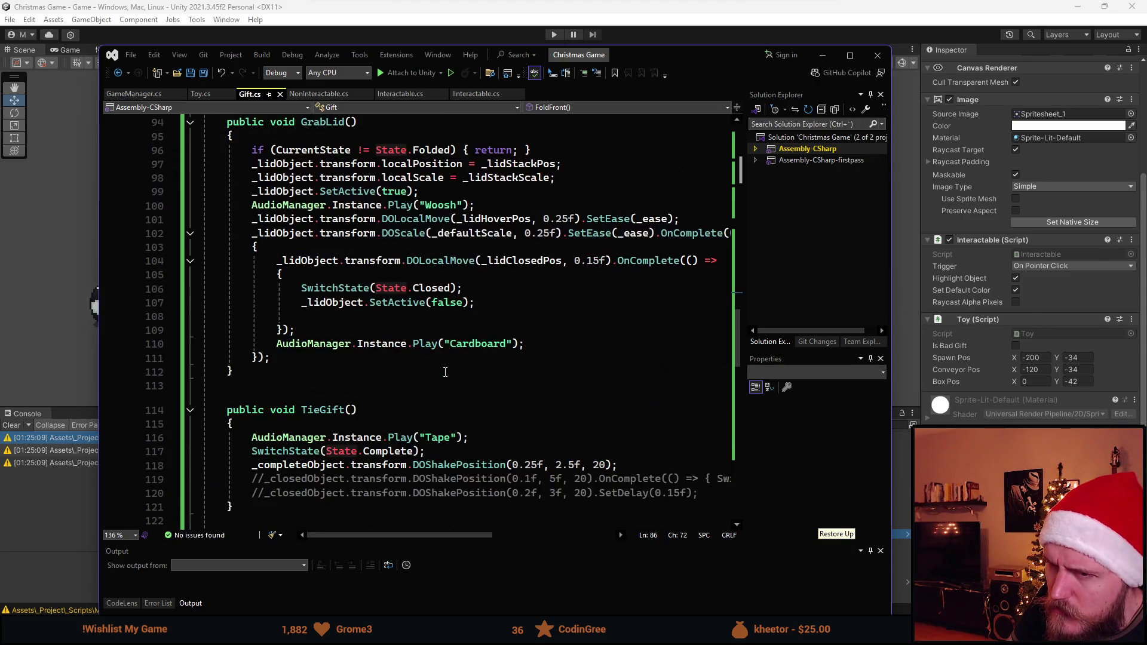
{"action": "left_click", "coordinate": [204, 97]}
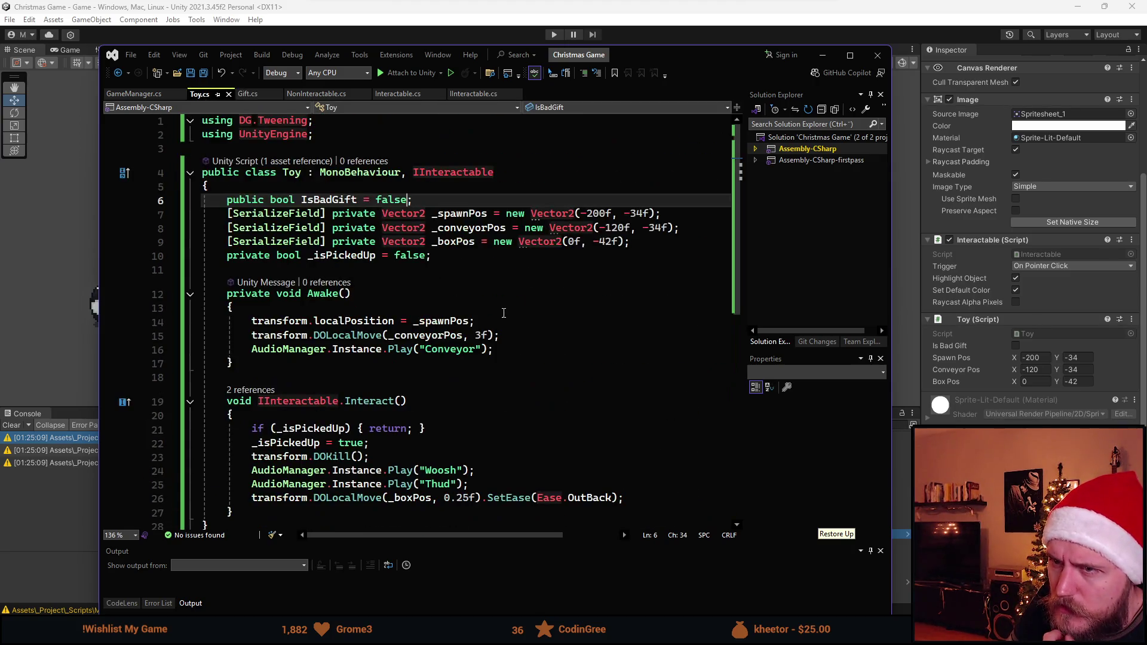
Expand Toy.cs's if (_isPickedUp) check into a braced block with return; on its own line
{"action": "key", "text": "ctrl+v"}
{"action": "left_click", "coordinate": [517, 293]}
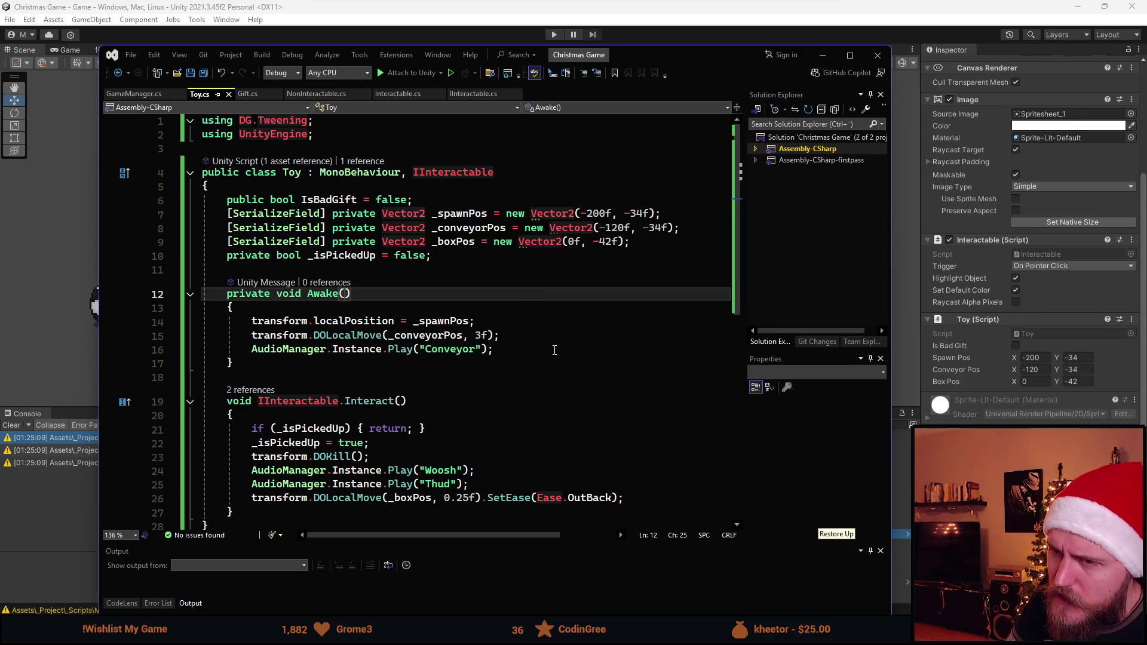
{"action": "scroll", "coordinate": [445, 381], "scroll_direction": "down", "scroll_amount": 3}
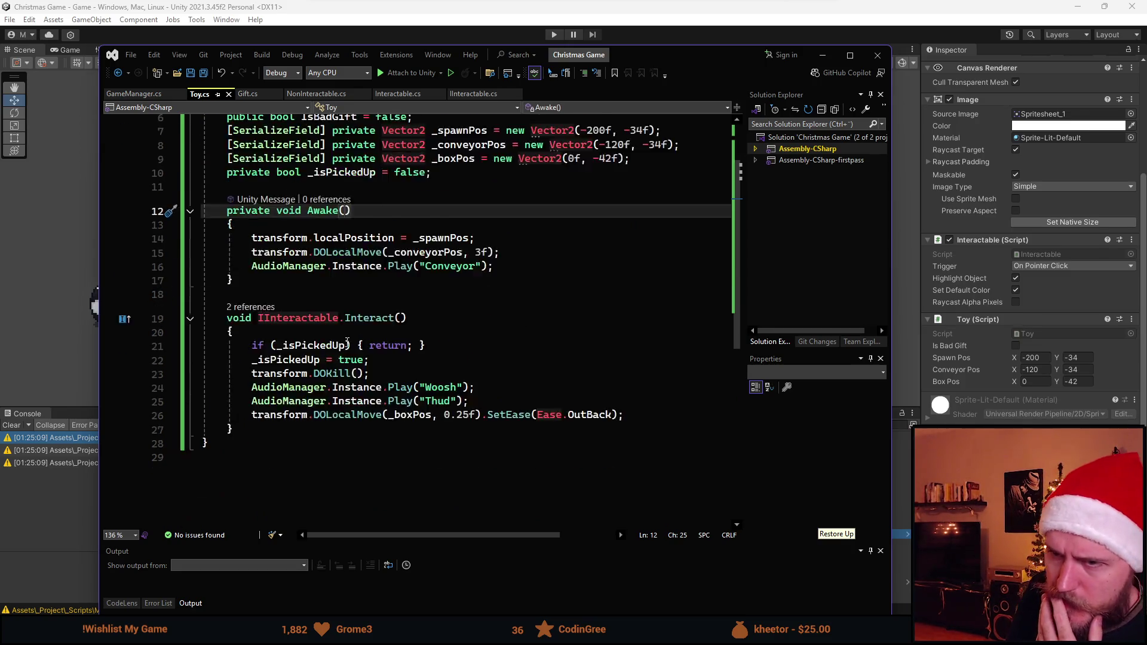
{"action": "scroll", "coordinate": [362, 326], "scroll_direction": "up", "scroll_amount": 1}
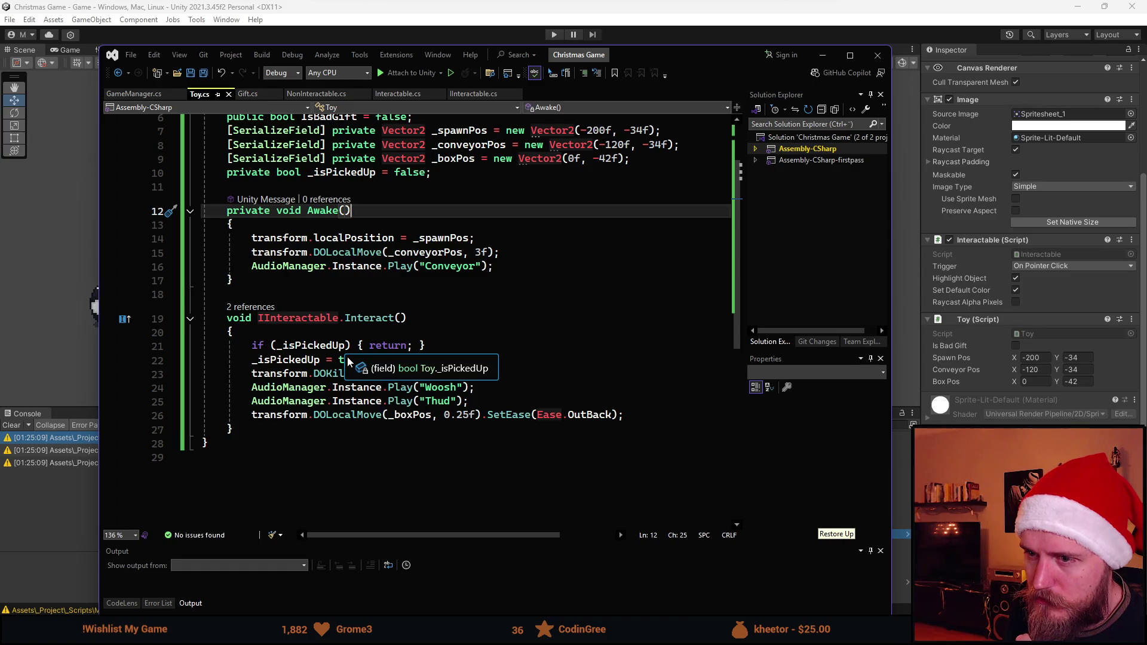
{"action": "scroll", "coordinate": [374, 372], "scroll_direction": "up", "scroll_amount": 1}
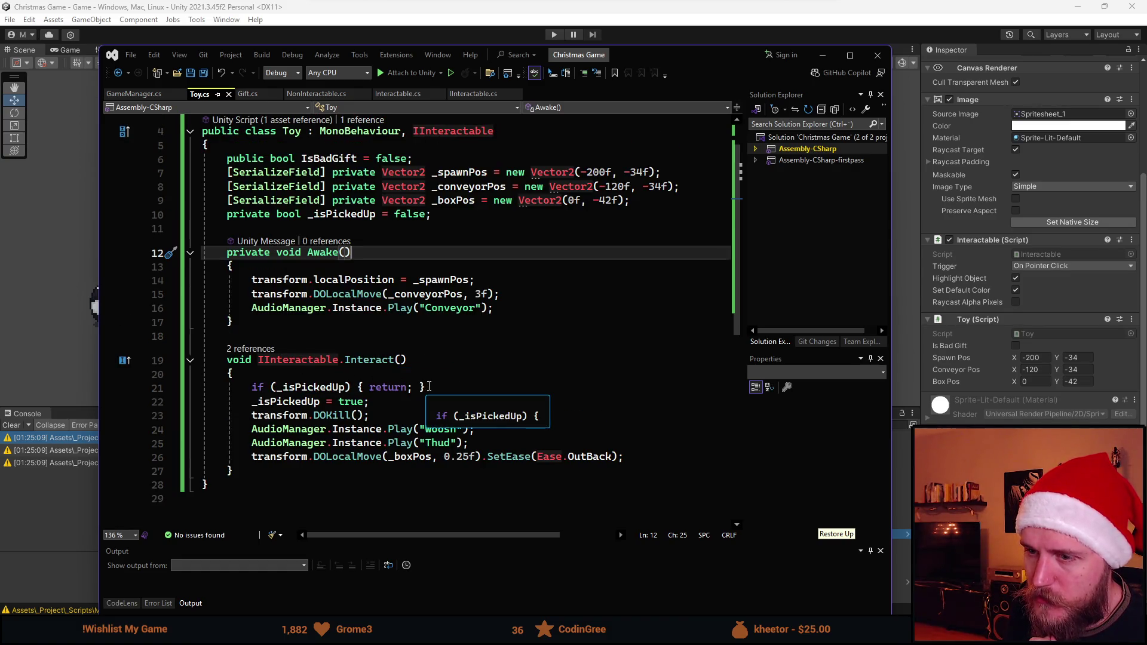
{"action": "left_click", "coordinate": [352, 387]}
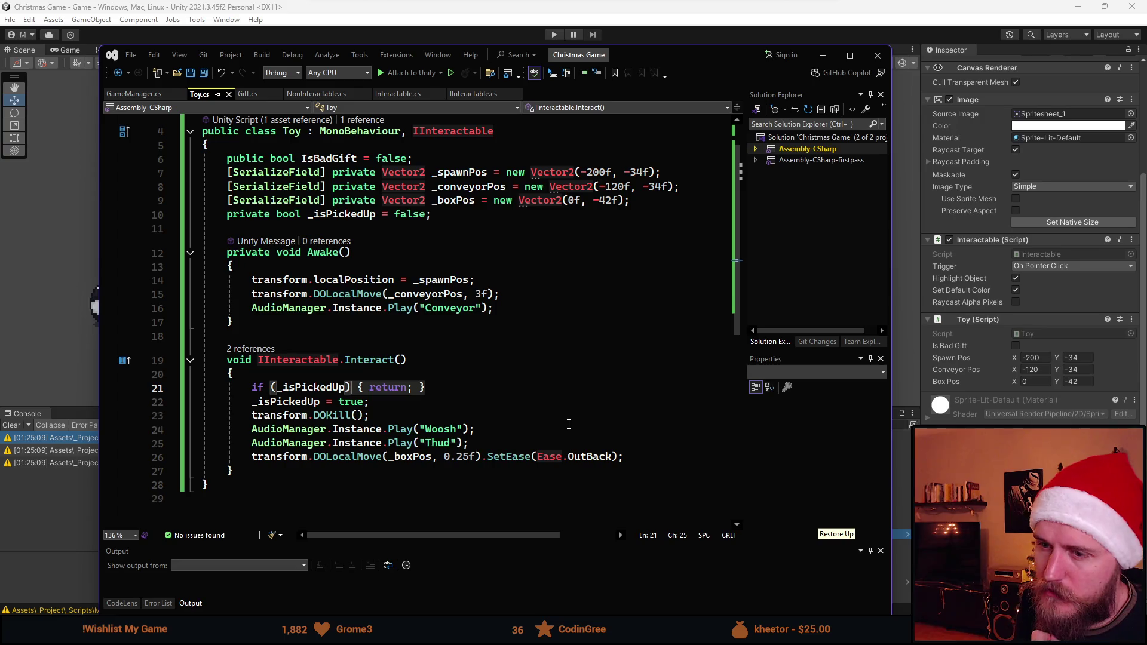
{"action": "key", "text": "shift+End"}
{"action": "key", "text": "Delete"}
{"action": "key", "text": "Return"}
{"action": "type", "text": "{"}
{"action": "key", "text": "Return"}
{"action": "type", "text": "retu"}
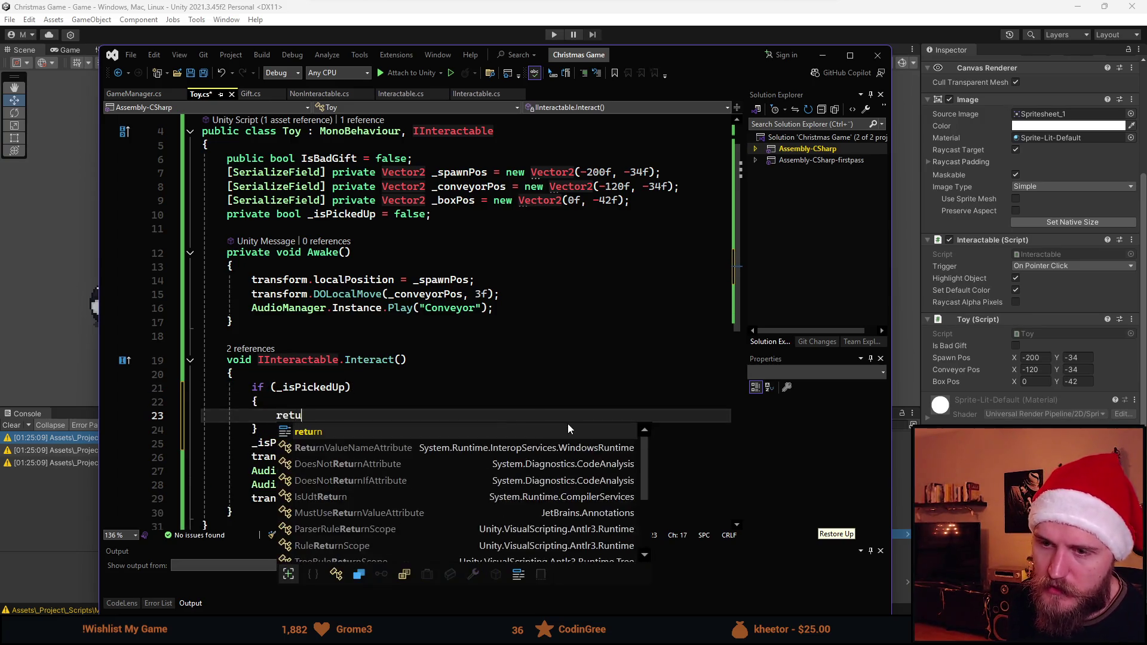
{"action": "type", "text": "rn;"}
{"action": "key", "text": "Home"}
{"action": "key", "text": "Return"}
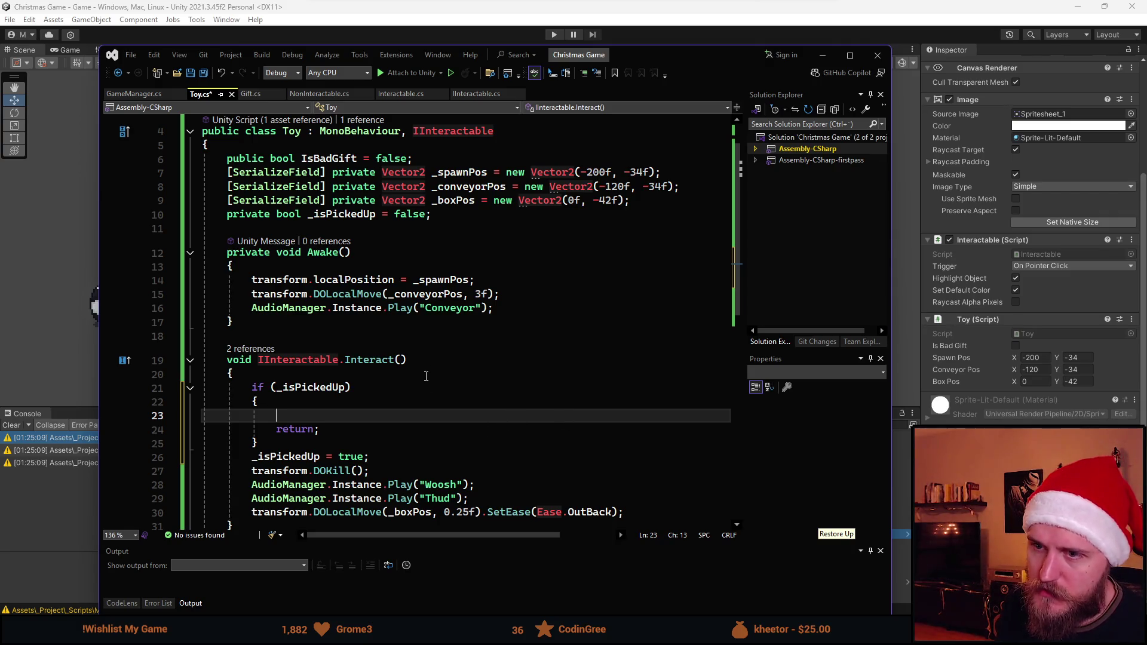
Add the comment '//Throw the toy away' above the return and save Toy.cs
{"action": "scroll", "coordinate": [425, 376], "scroll_direction": "down", "scroll_amount": 1}
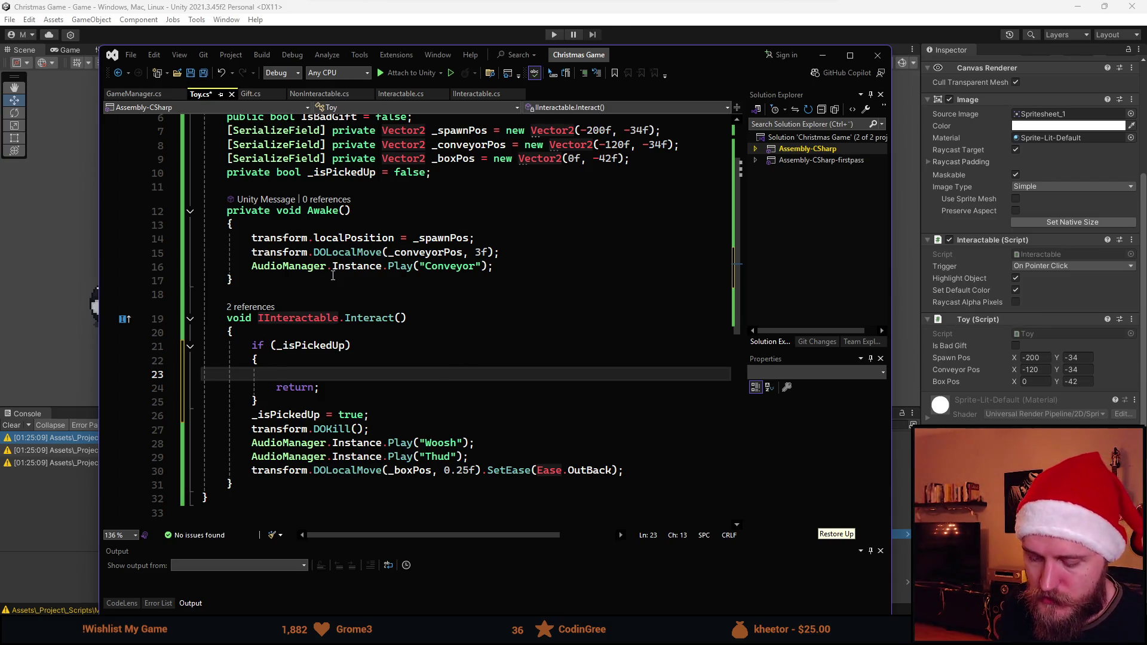
{"action": "type", "text": "//Throw the toy"}
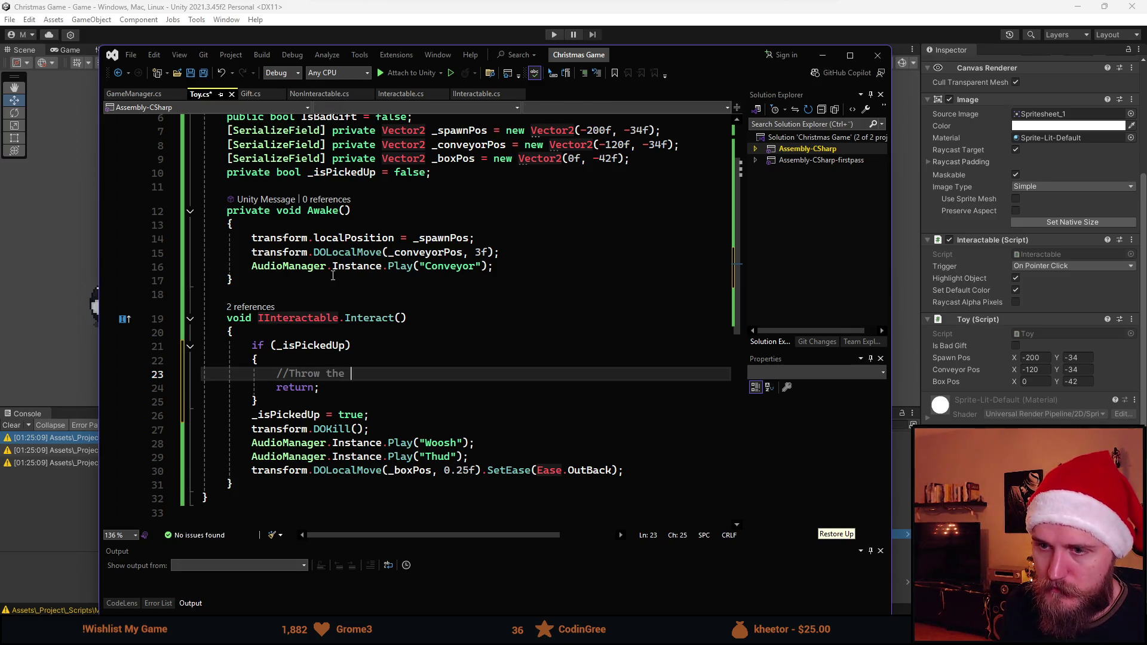
{"action": "key", "text": "ctrl+s"}
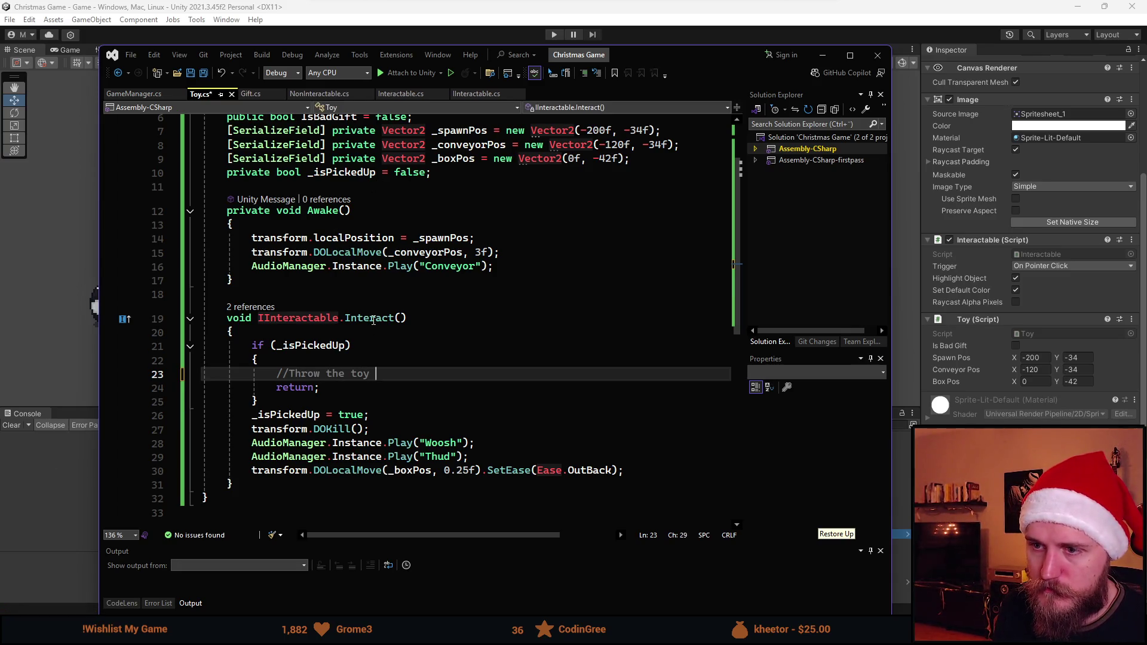
{"action": "type", "text": "away"}
{"action": "left_click", "coordinate": [134, 94]}
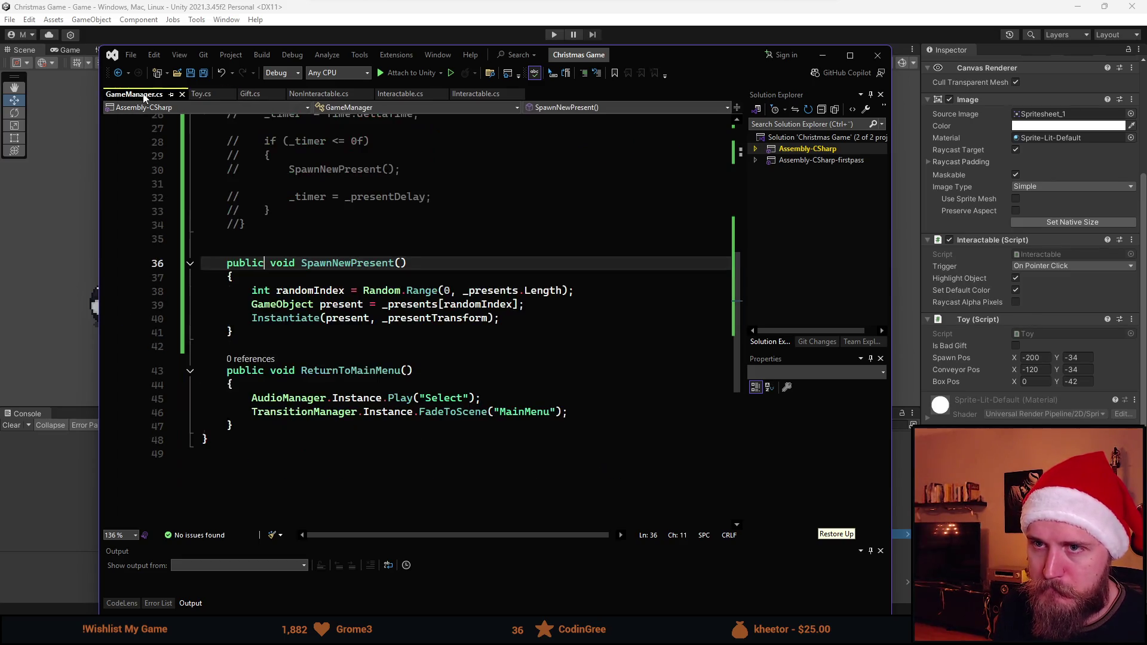
Return to Gift.cs, highlight _wasLastToyBad in FoldFront, and review SwitchState and CompleteGift
{"action": "left_click", "coordinate": [254, 92]}
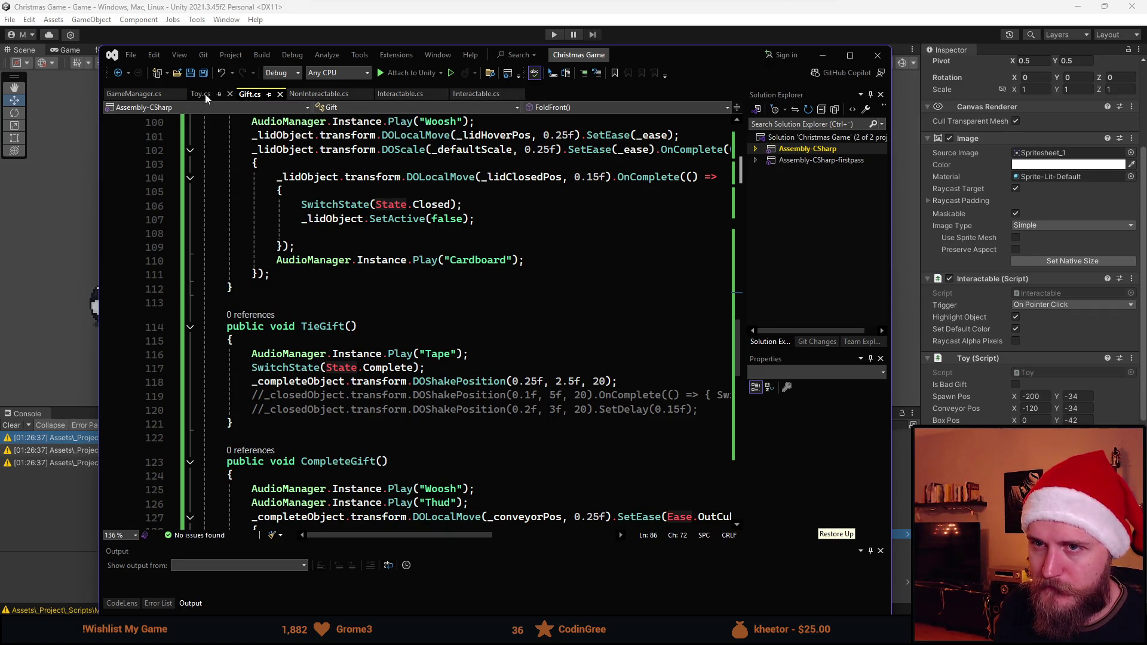
{"action": "scroll", "coordinate": [353, 326], "scroll_direction": "up", "scroll_amount": 6}
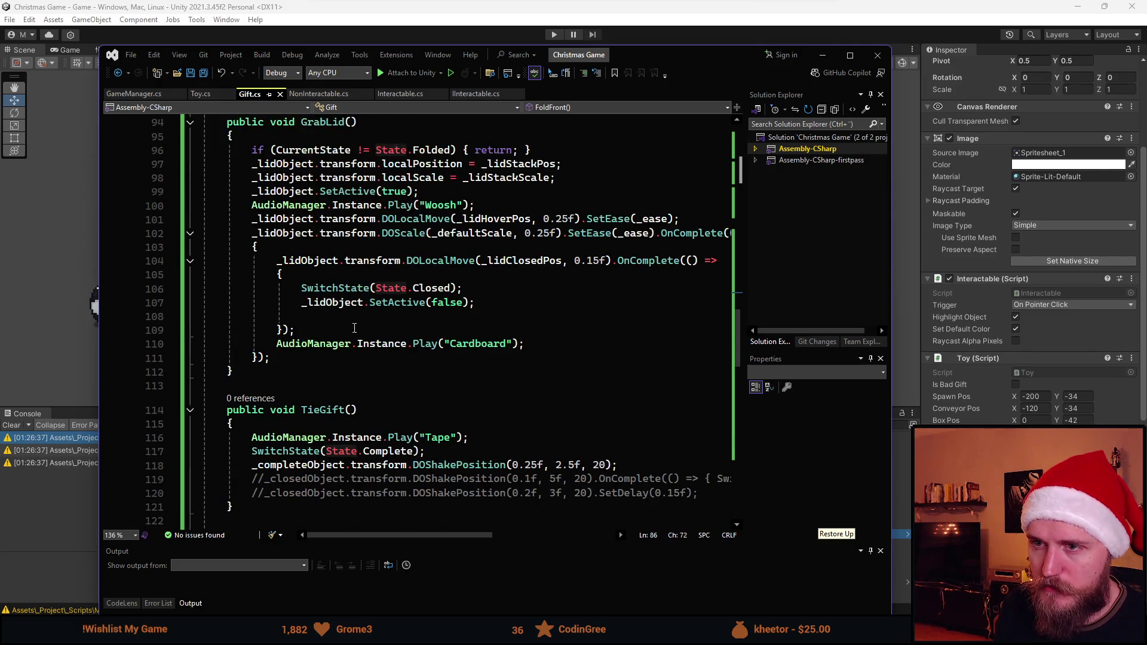
{"action": "scroll", "coordinate": [318, 195], "scroll_direction": "up", "scroll_amount": 1}
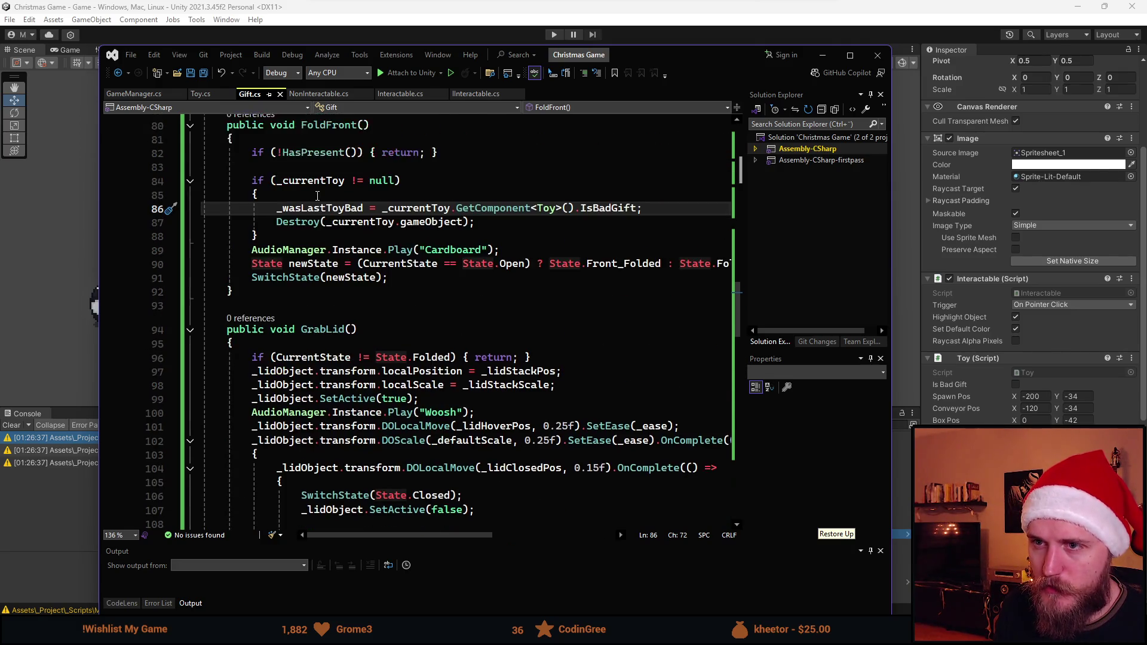
{"action": "double_click", "coordinate": [329, 209]}
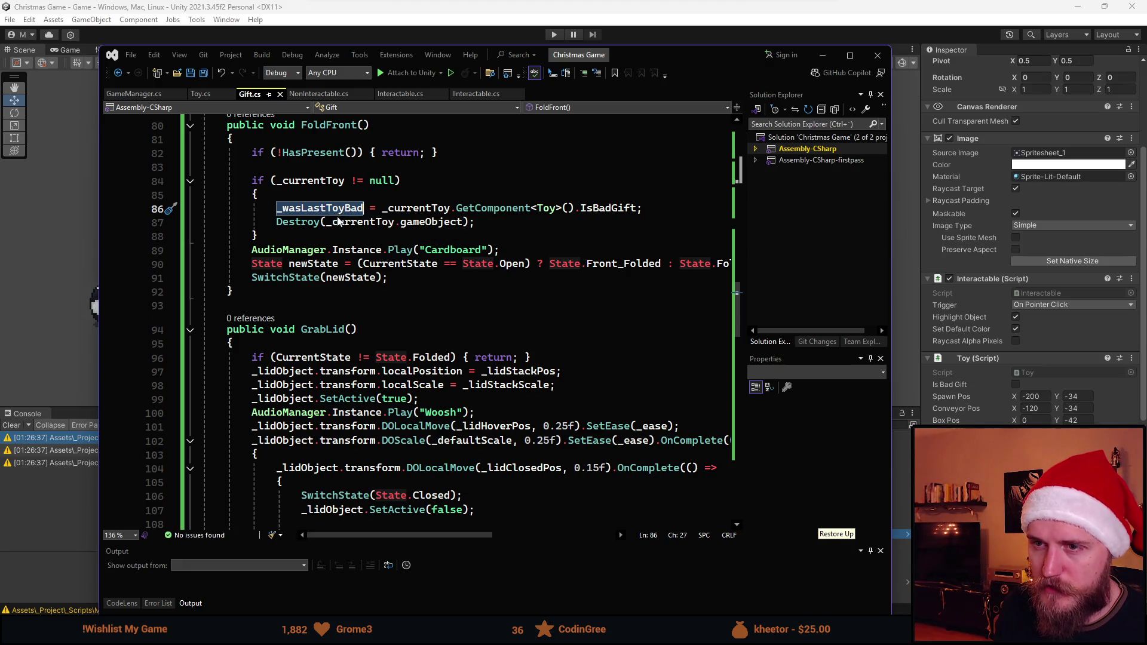
{"action": "scroll", "coordinate": [358, 275], "scroll_direction": "down", "scroll_amount": 6}
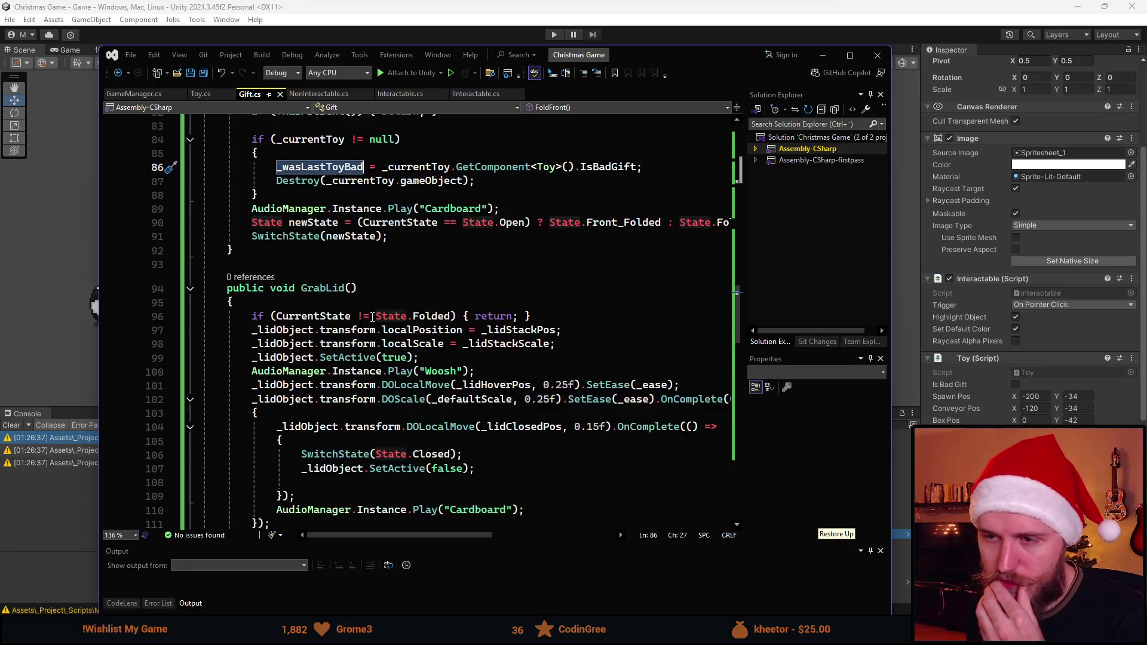
{"action": "scroll", "coordinate": [373, 317], "scroll_direction": "down", "scroll_amount": 15}
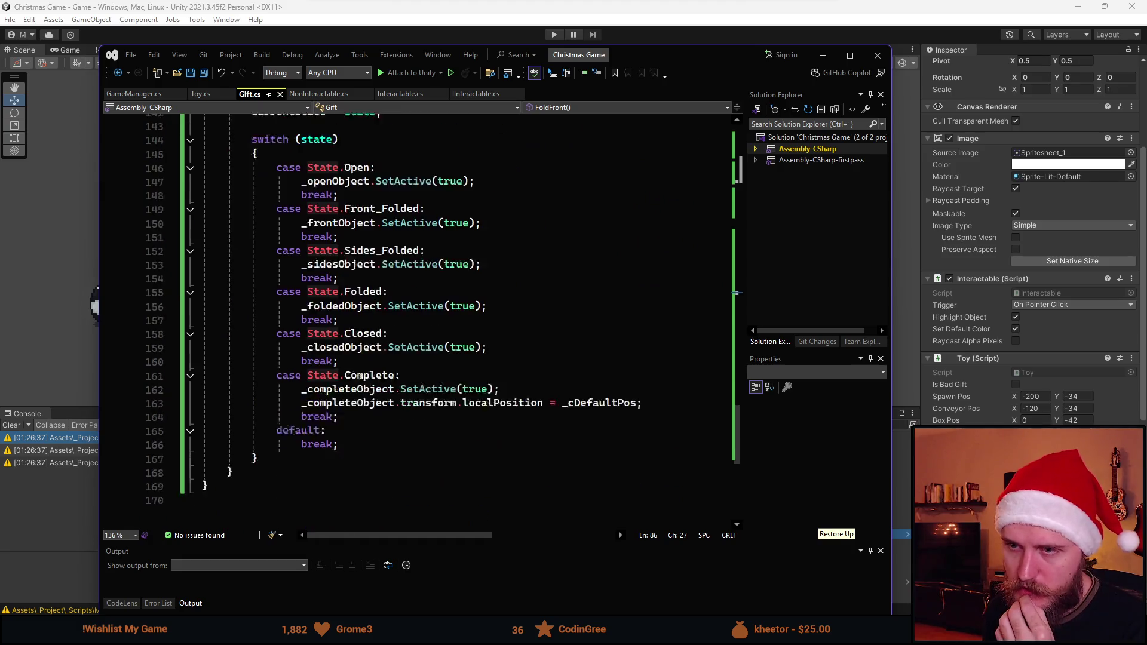
{"action": "scroll", "coordinate": [339, 203], "scroll_direction": "up", "scroll_amount": 10}
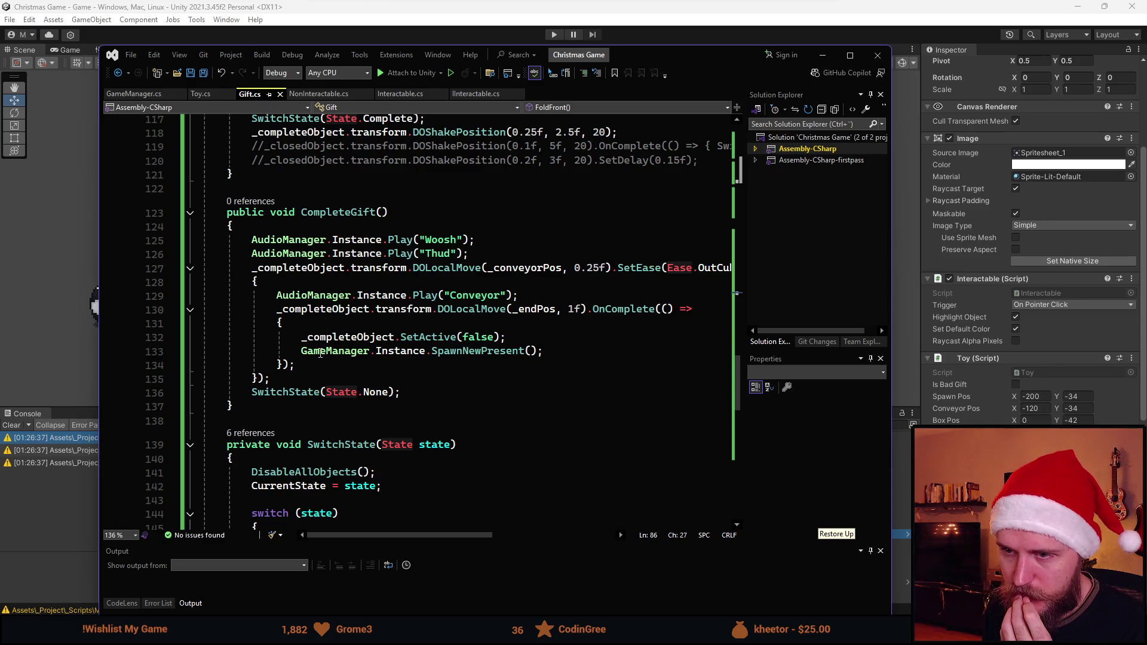
Add Debug.Log("Last toy bad: " + _wasLastToyBad) to CompleteGift, save, and return to Unity
{"action": "left_click", "coordinate": [529, 337]}
{"action": "key", "text": "Return"}
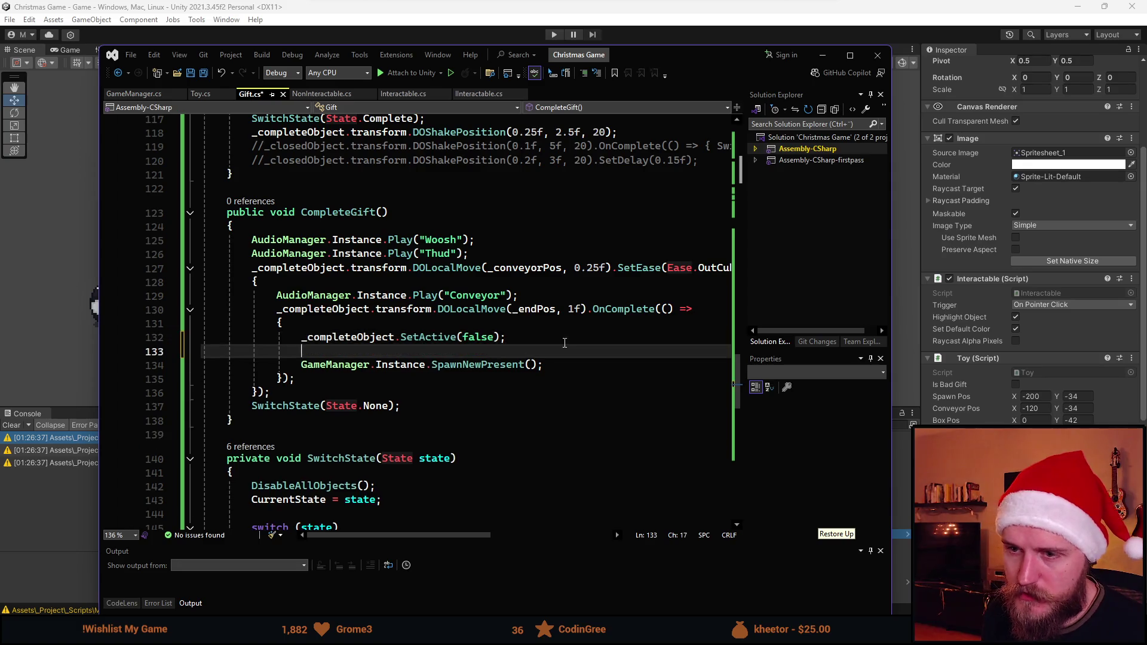
{"action": "type", "text": "Debug.Log(\""}
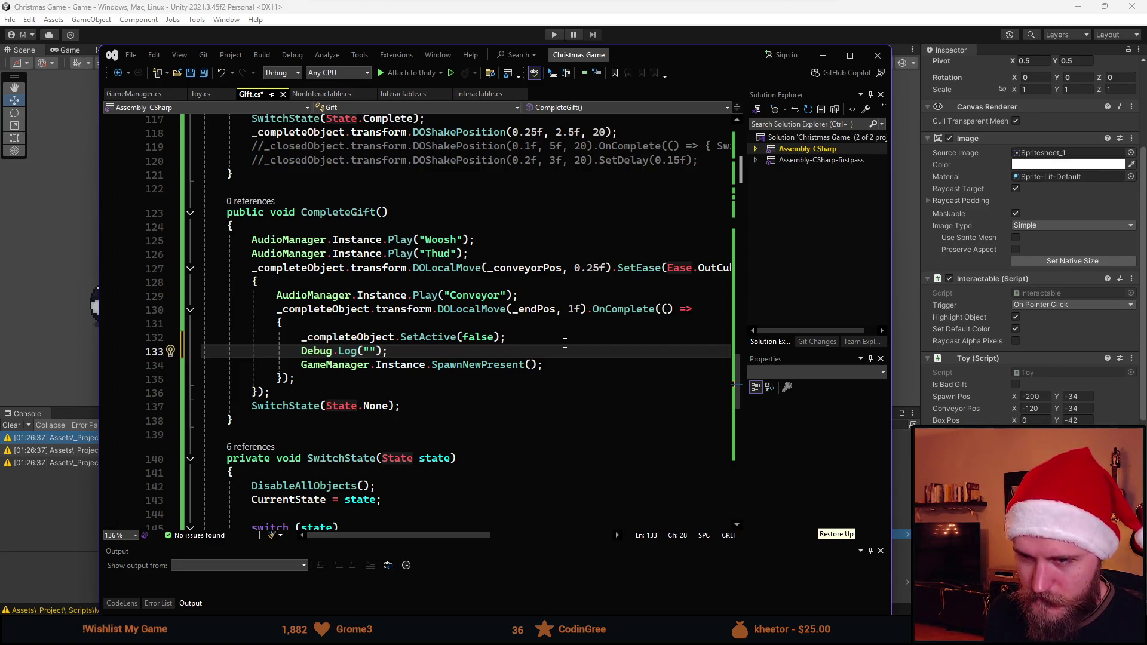
{"action": "type", "text": "Last"}
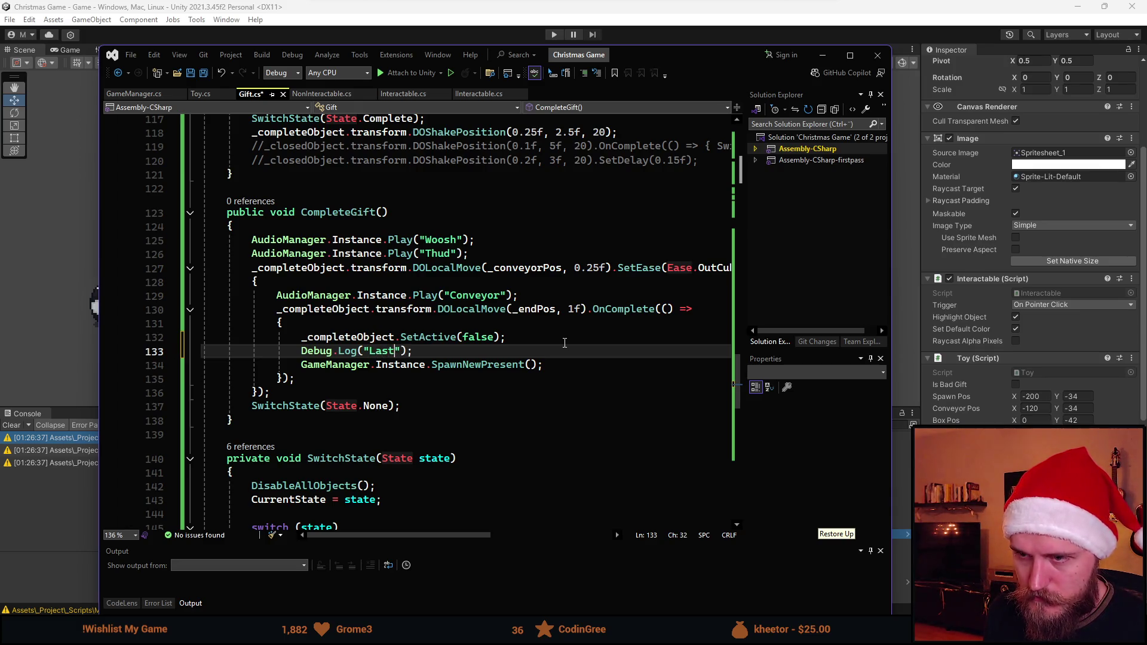
{"action": "type", "text": " toy bad:"}
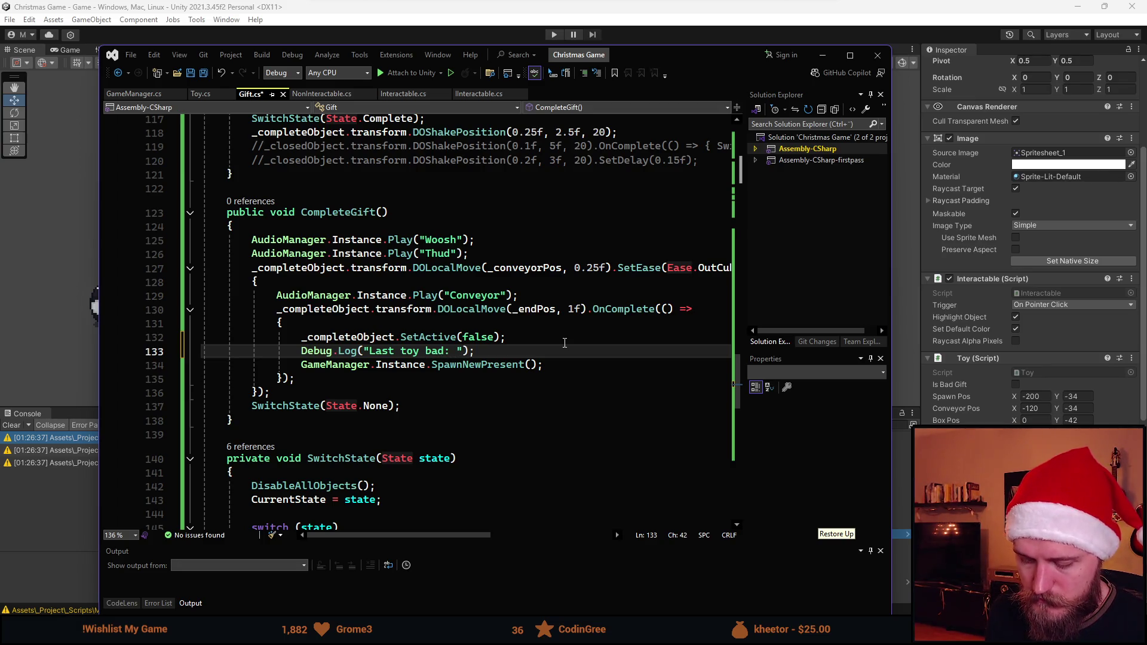
{"action": "key", "text": "Right"}
{"action": "type", "text": "+ "}
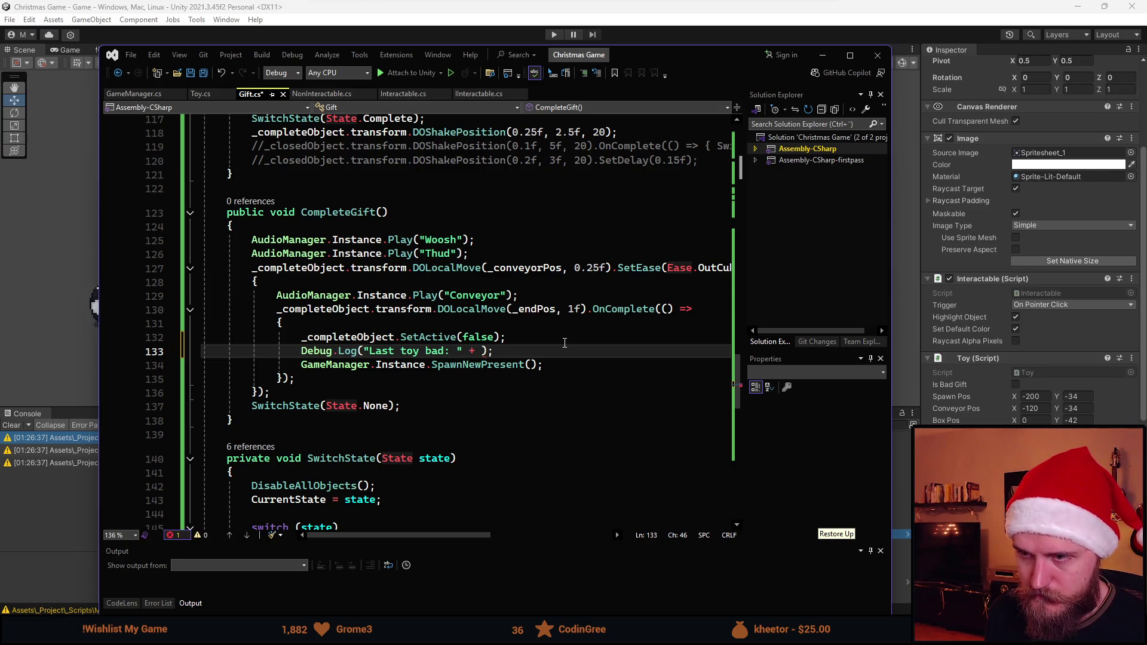
{"action": "type", "text": "_wa"}
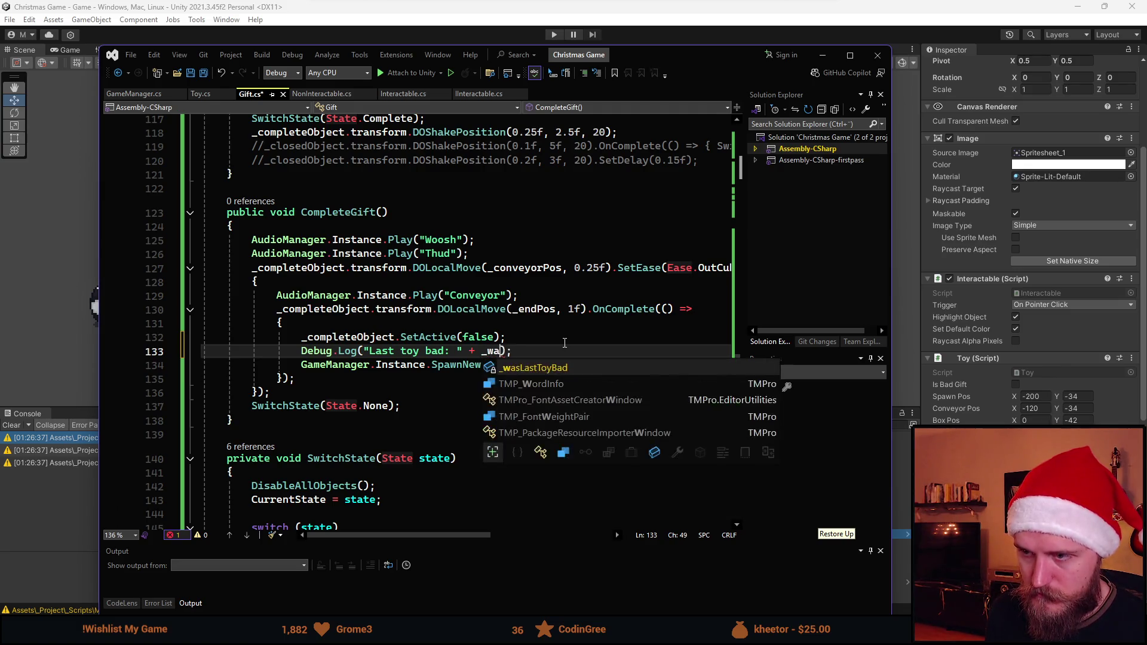
{"action": "key", "text": "Tab"}
{"action": "key", "text": "ctrl+s"}
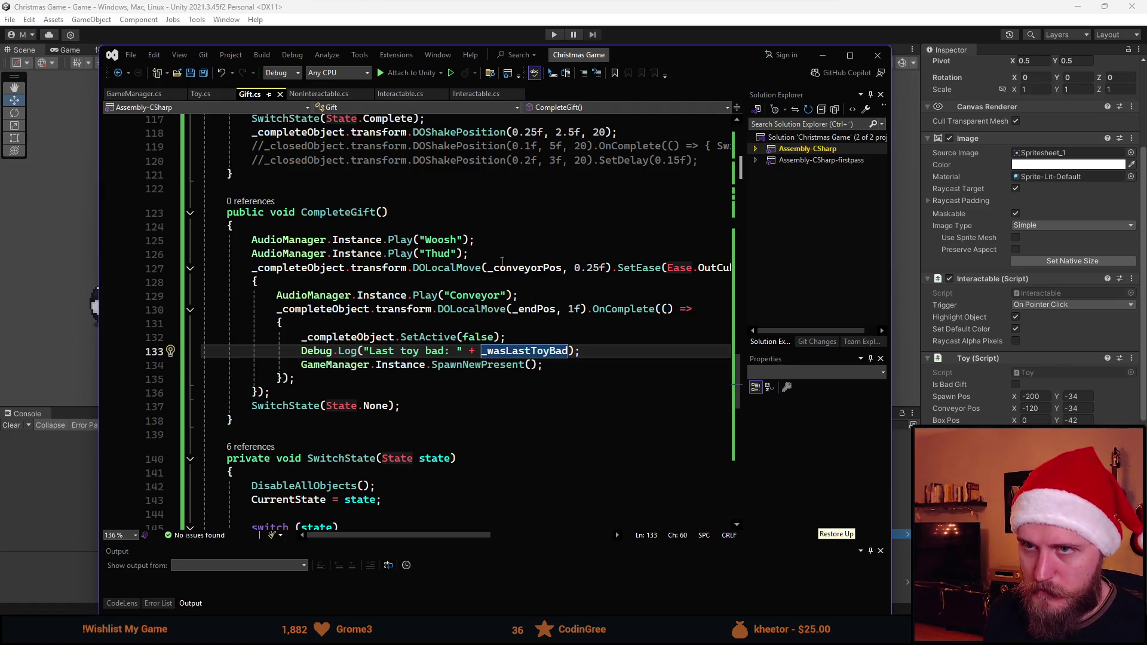
{"action": "key", "text": "alt+Tab"}
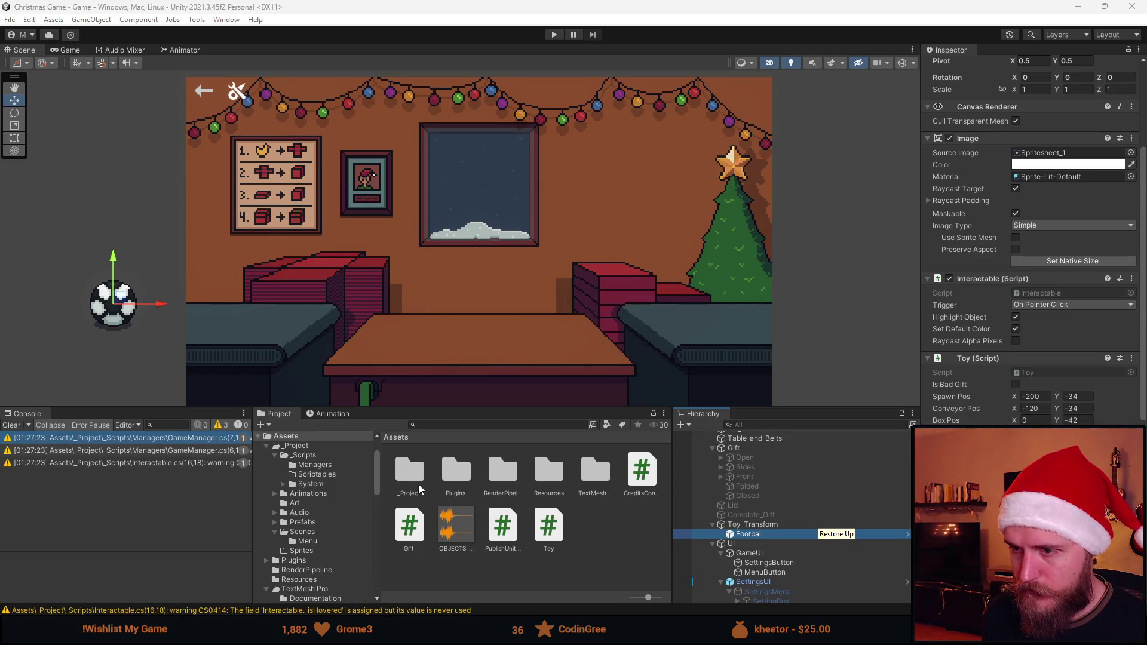
Rename the Football prefab's root and file to Toy in _Project/Prefabs
{"action": "double_click", "coordinate": [402, 470]}
{"action": "double_click", "coordinate": [600, 481]}
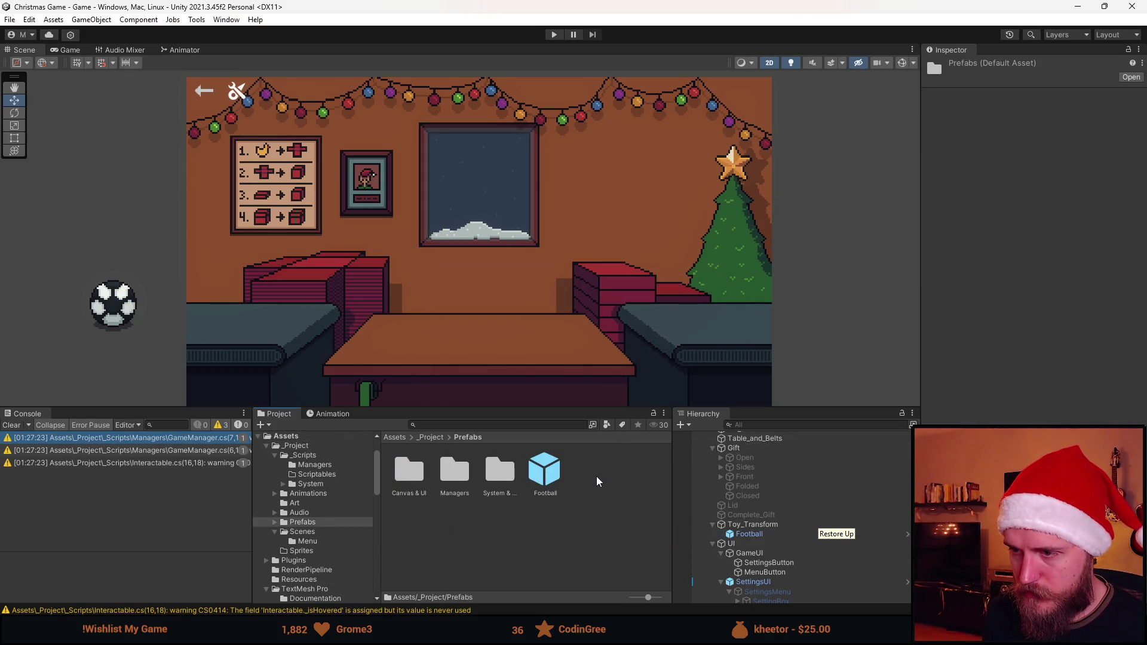
{"action": "left_click", "coordinate": [544, 476]}
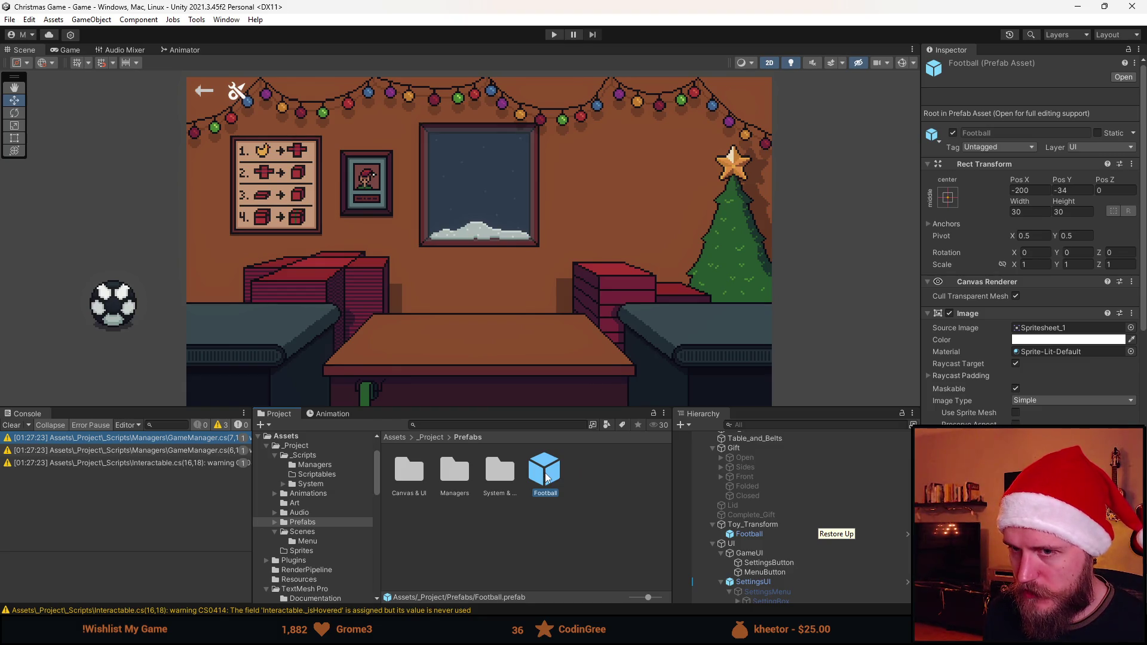
{"action": "double_click", "coordinate": [545, 476]}
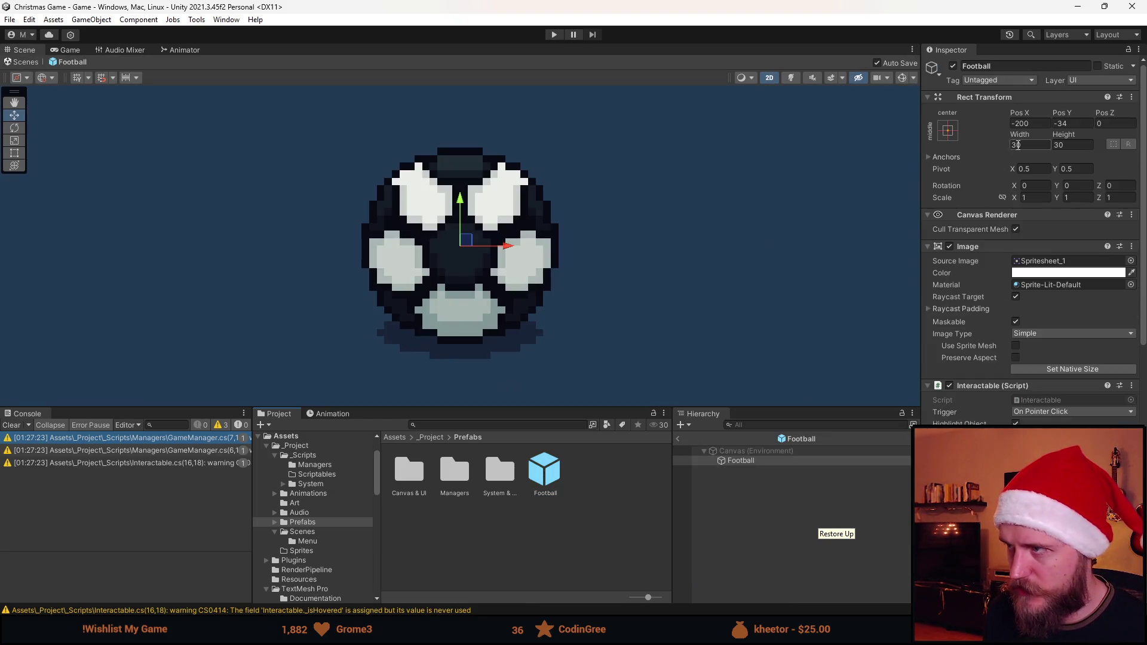
{"action": "left_click", "coordinate": [1012, 66]}
{"action": "type", "text": "Toy"}
{"action": "key", "text": "Return"}
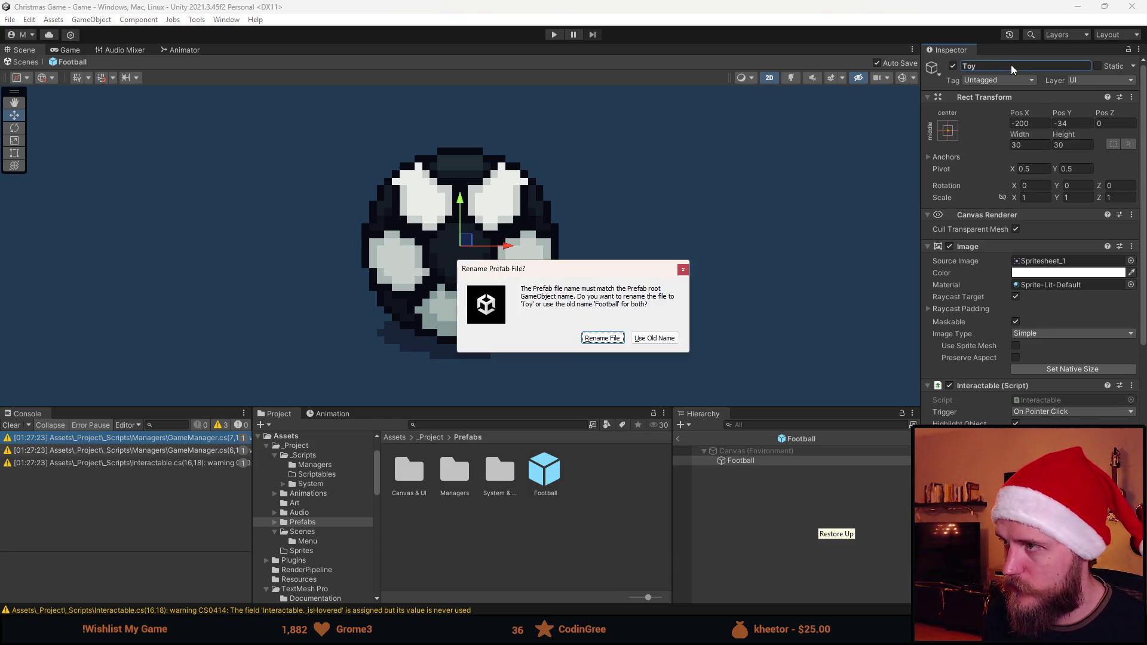
{"action": "left_click", "coordinate": [601, 338]}
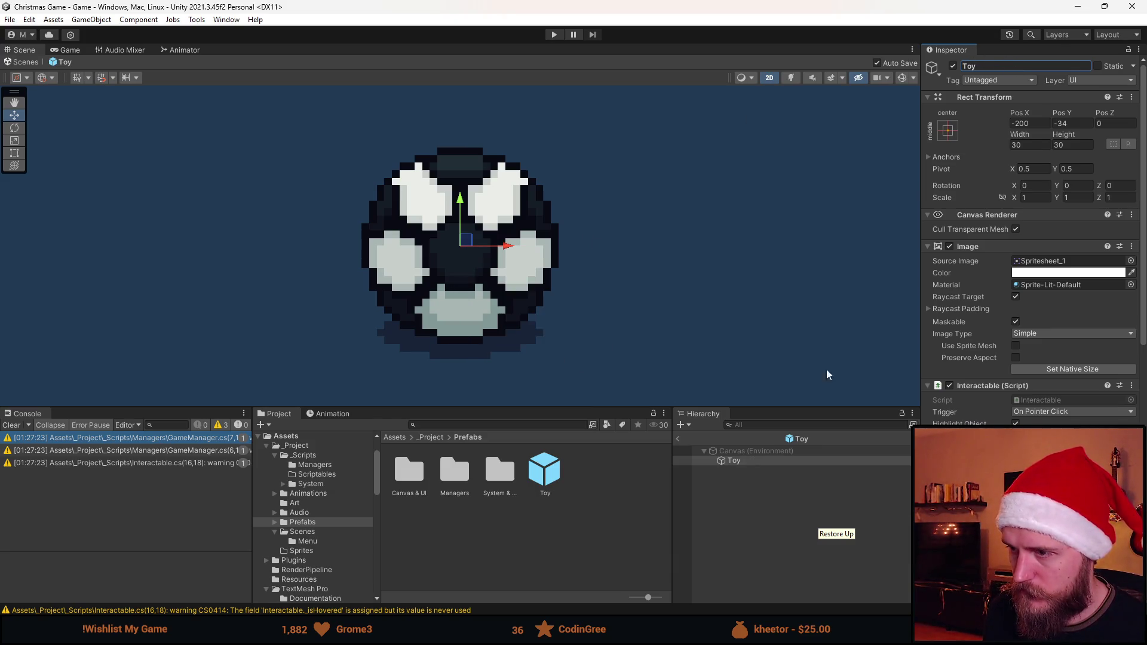
{"action": "scroll", "coordinate": [994, 311], "scroll_direction": "down", "scroll_amount": 5}
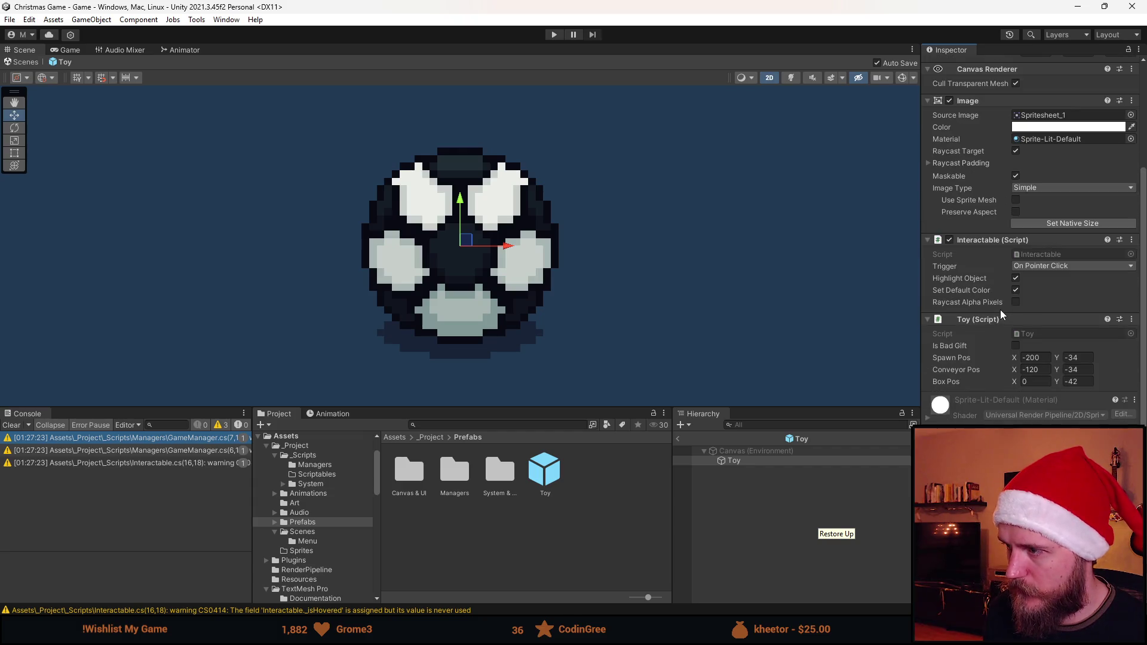
{"action": "left_click", "coordinate": [709, 487]}
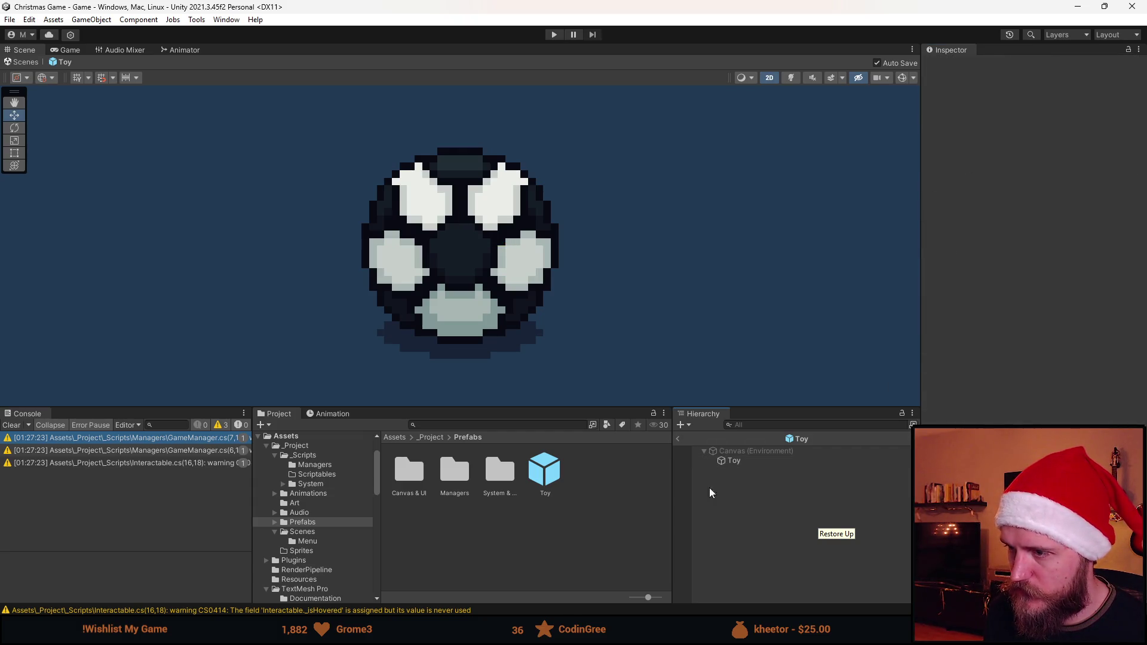
{"action": "left_click", "coordinate": [679, 441]}
Create a prefab variant of Toy named Football and open it briefly
{"action": "right_click", "coordinate": [554, 472]}
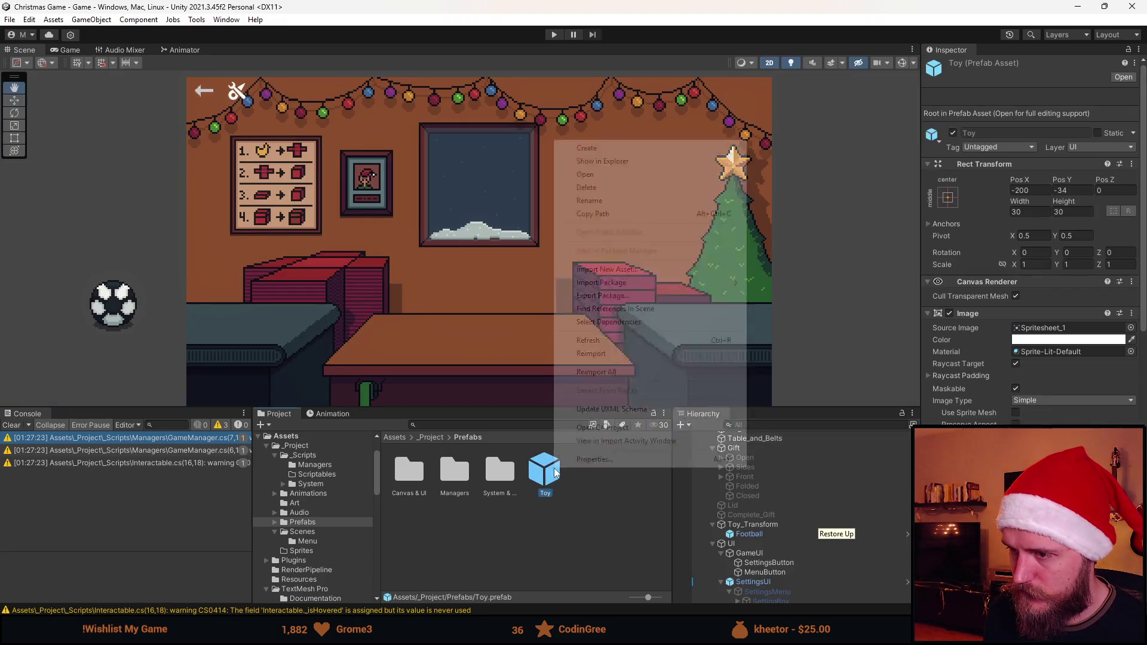
{"action": "mouse_move", "coordinate": [622, 155]}
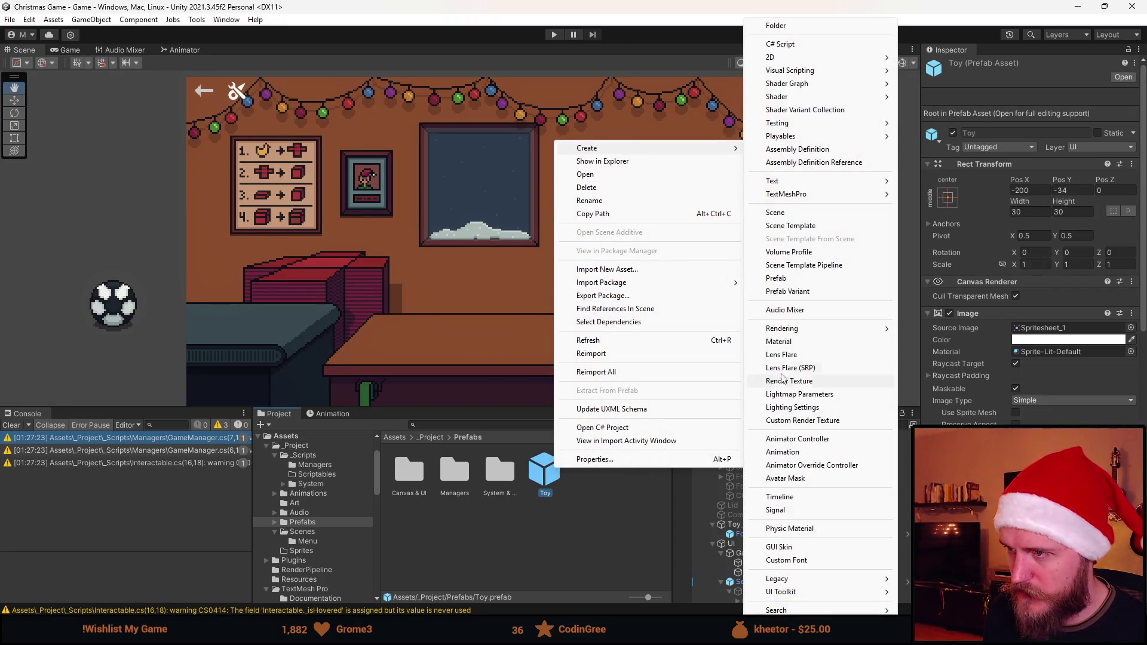
{"action": "left_click", "coordinate": [811, 292]}
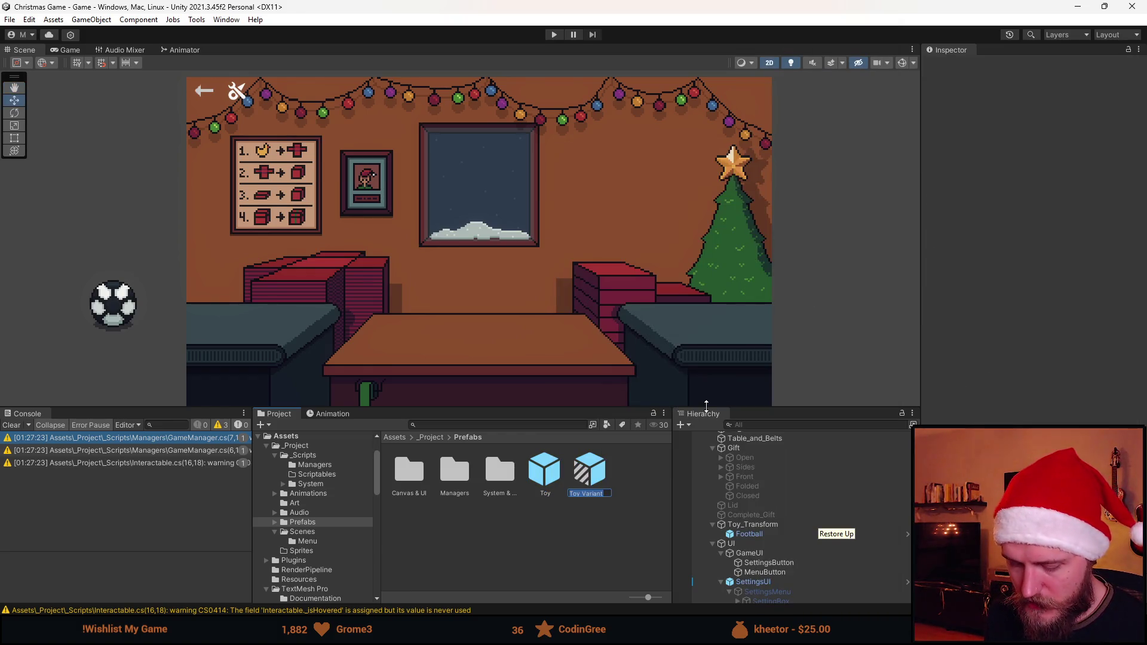
{"action": "type", "text": "Football"}
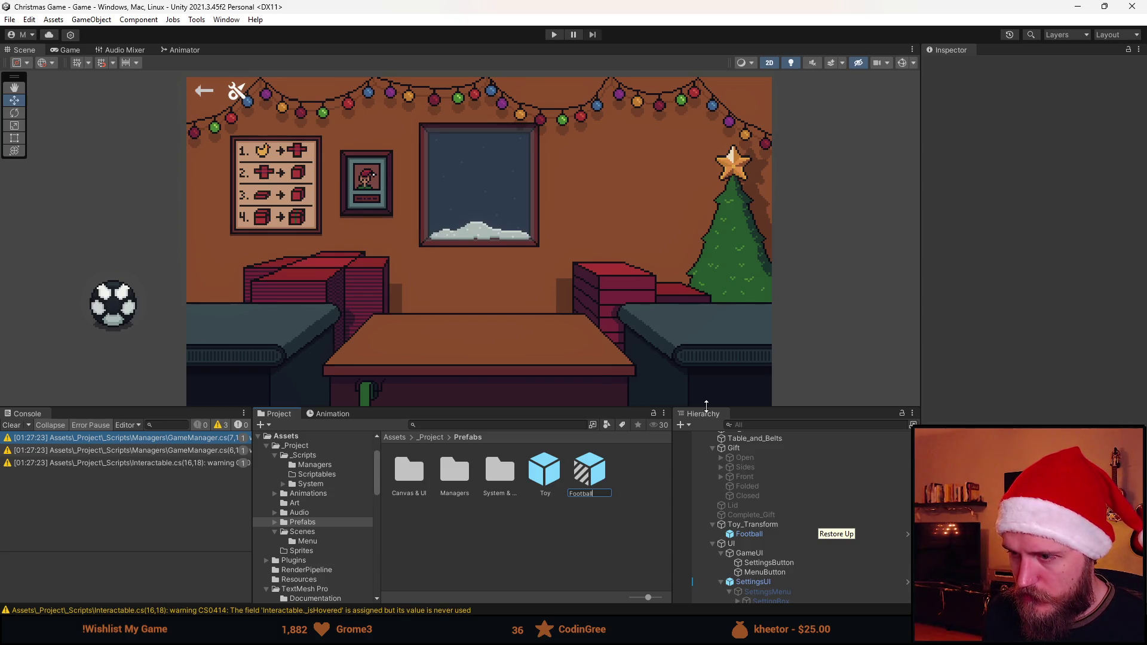
{"action": "key", "text": "Return"}
{"action": "double_click", "coordinate": [542, 476]}
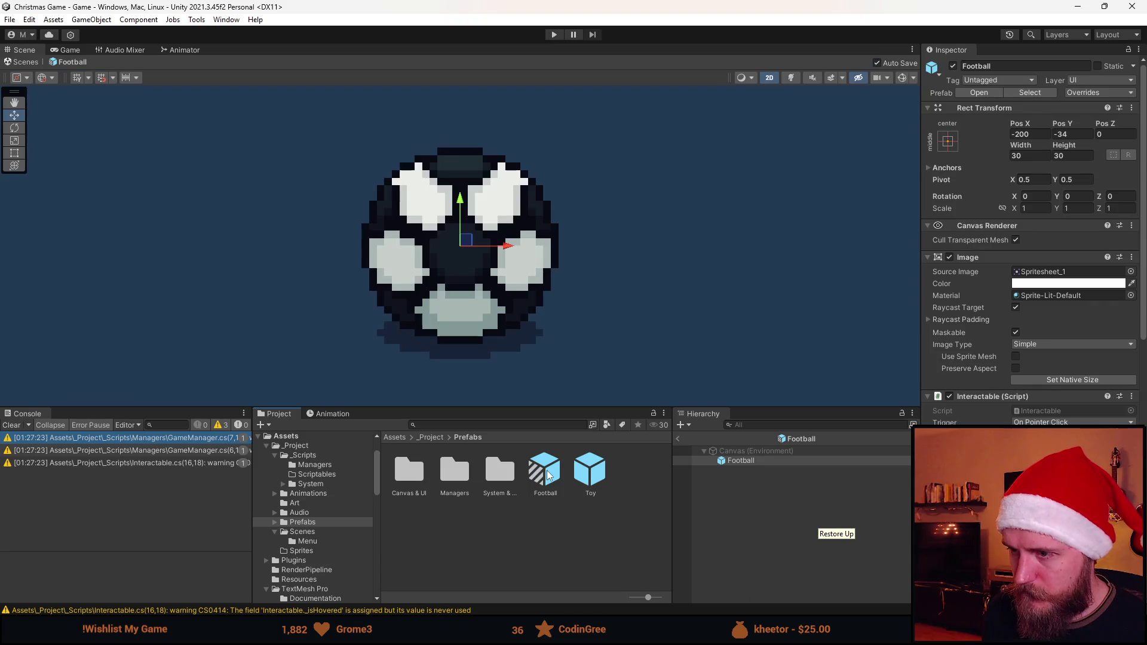
{"action": "left_click", "coordinate": [678, 440]}
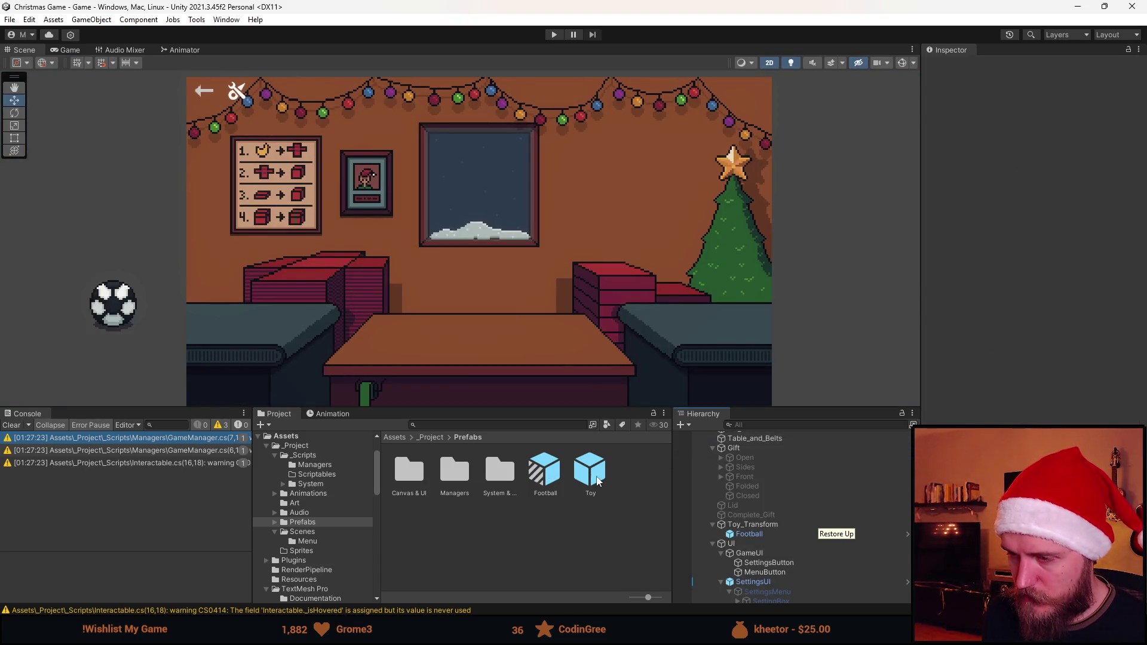
Create a second Toy prefab variant named Football_Deflated and open it
{"action": "right_click", "coordinate": [594, 471]}
{"action": "mouse_move", "coordinate": [633, 155]}
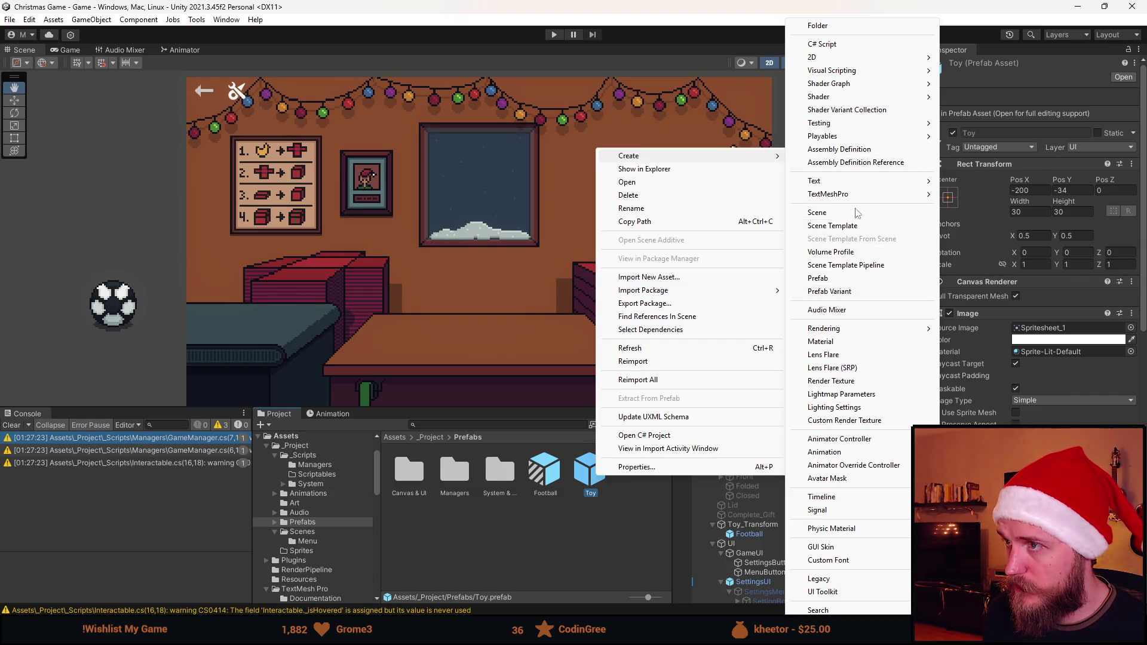
{"action": "left_click", "coordinate": [857, 292]}
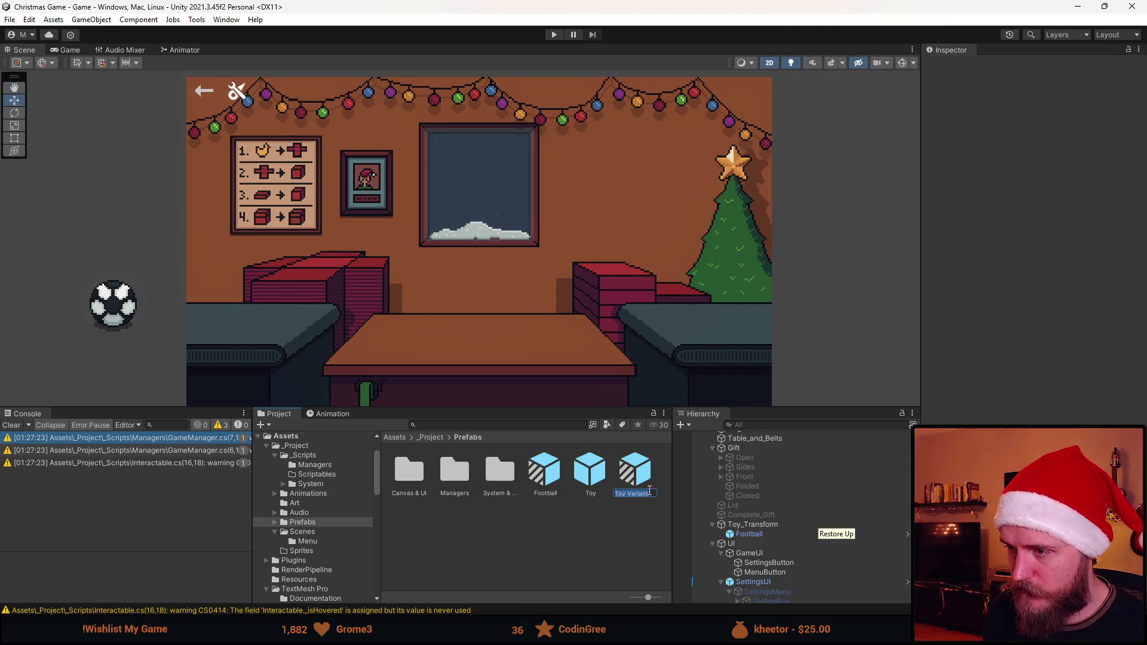
{"action": "type", "text": "Football_"}
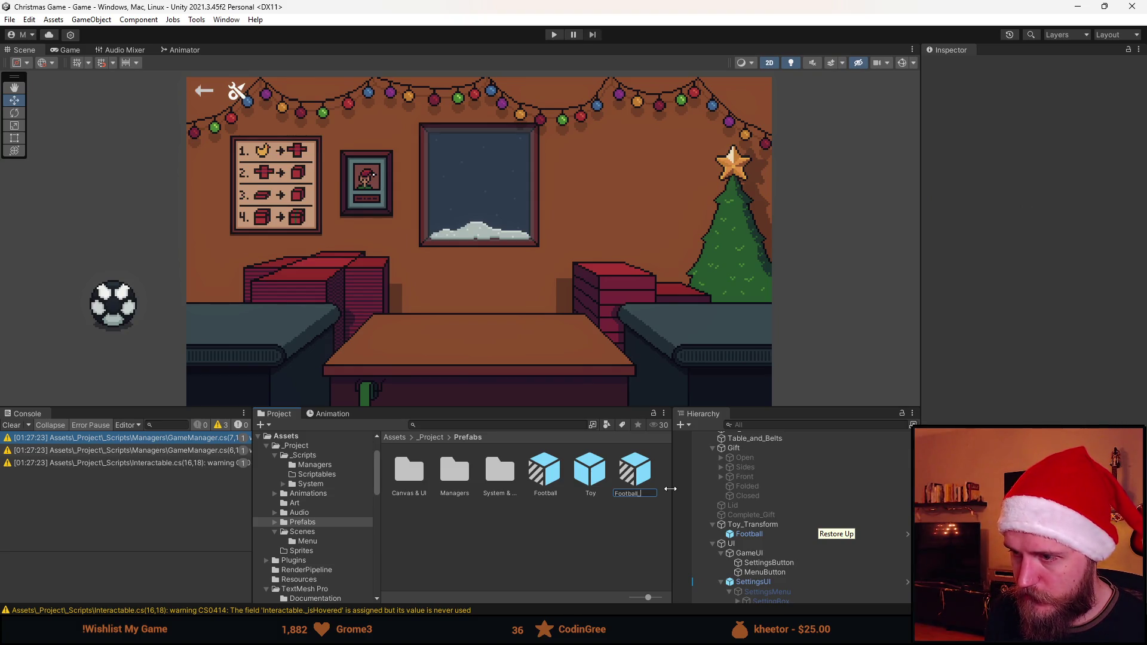
{"action": "type", "text": "lated"}
{"action": "key", "text": "Return"}
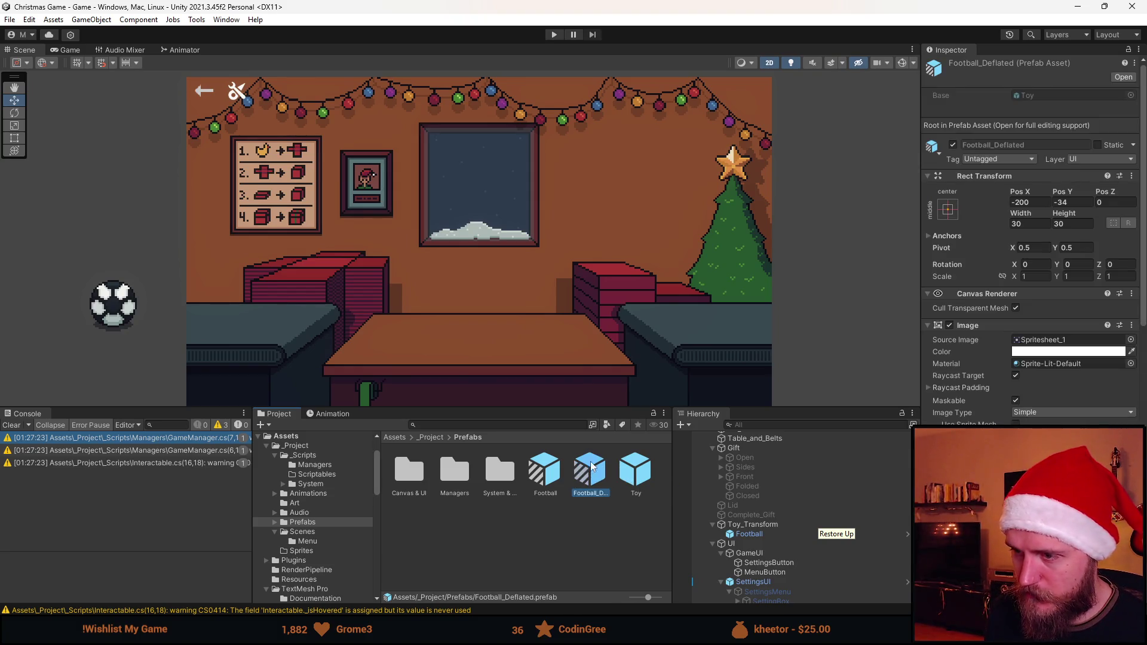
{"action": "double_click", "coordinate": [591, 465]}
Inspect the variant's Is Bad Gift property options, then go back to the scene
{"action": "scroll", "coordinate": [1086, 357], "scroll_direction": "down", "scroll_amount": 3}
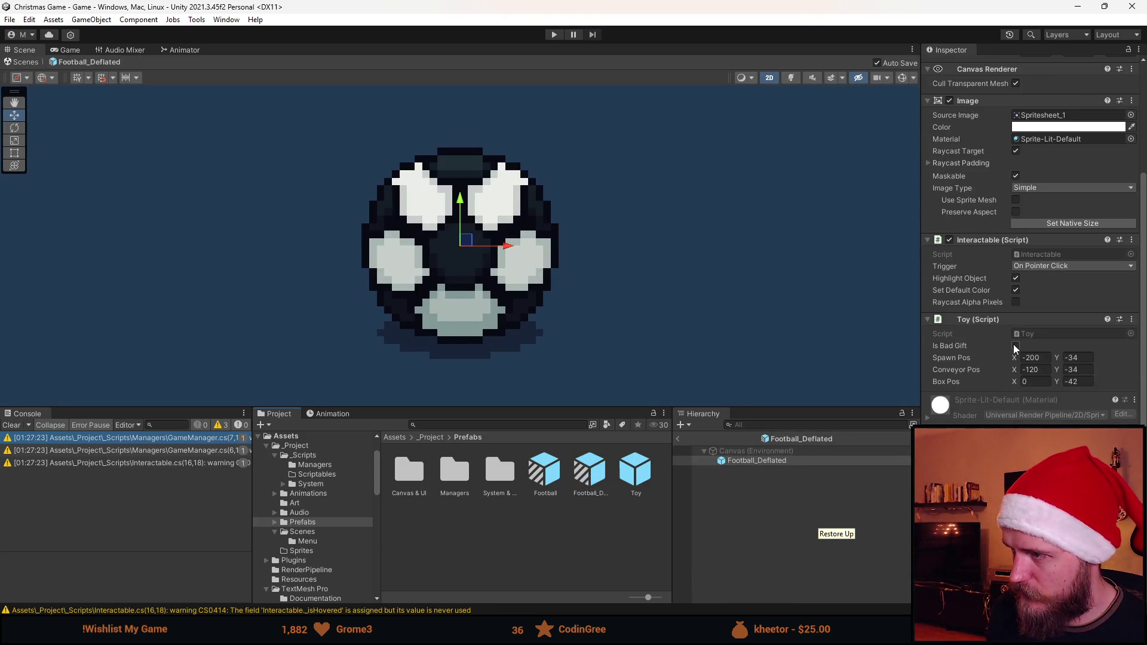
{"action": "right_click", "coordinate": [954, 346]}
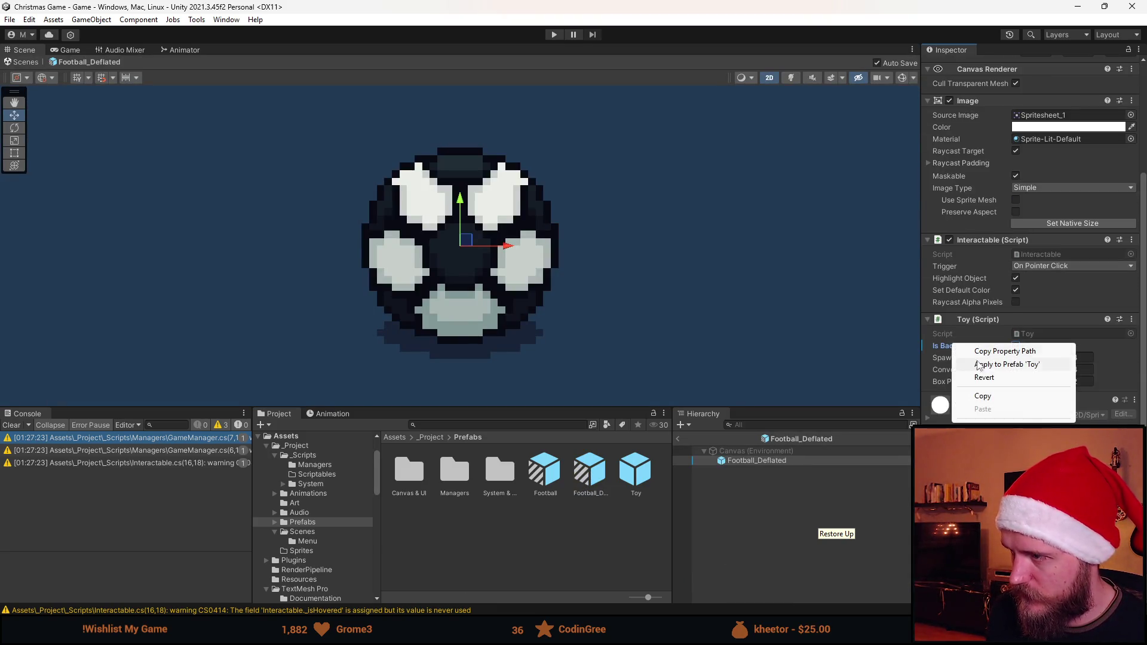
{"action": "left_click", "coordinate": [776, 523]}
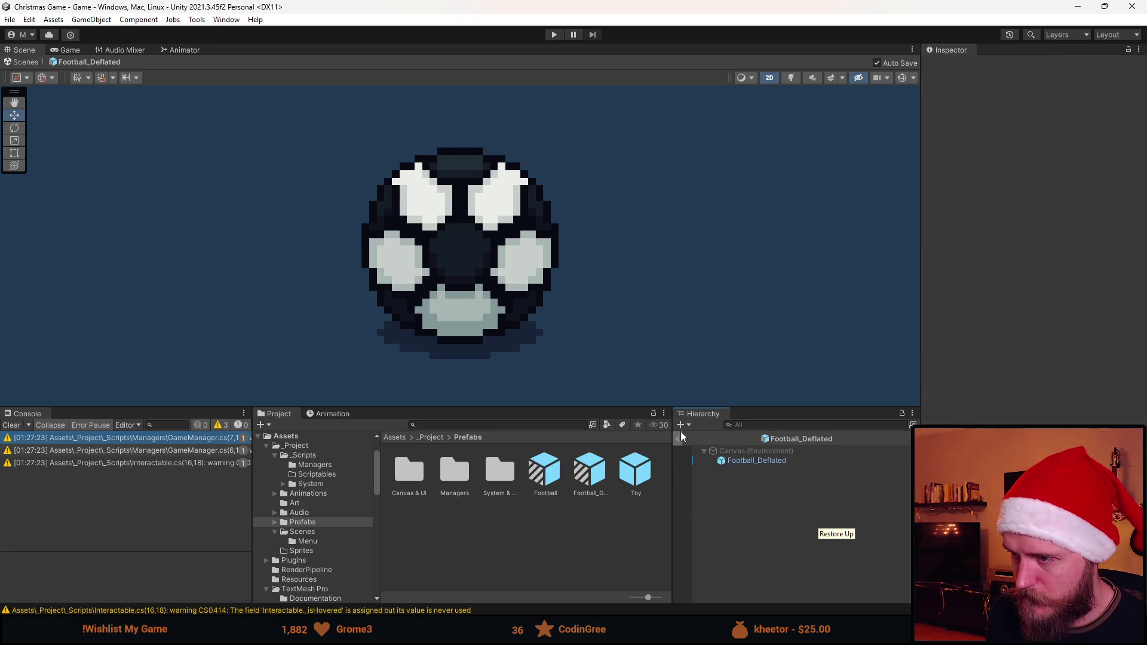
{"action": "left_click", "coordinate": [680, 438]}
{"action": "right_click", "coordinate": [635, 472]}
Create a Viking_Helmet variant of Toy and set its image to the horned helmet sprite Spritesheet_17
{"action": "mouse_move", "coordinate": [675, 147]}
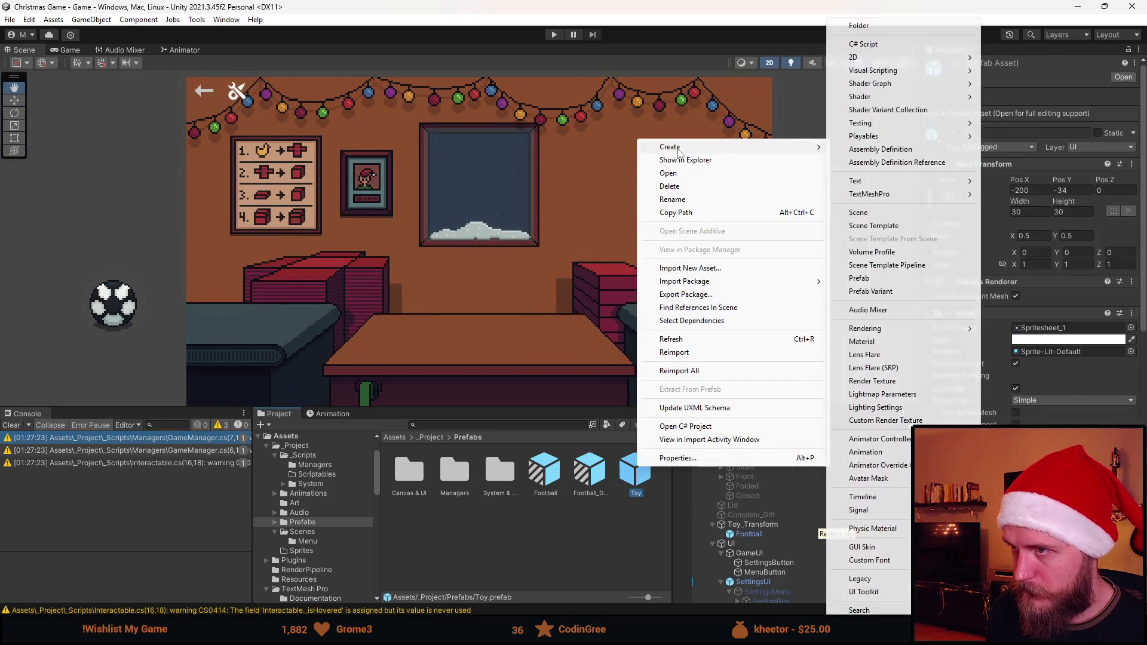
{"action": "left_click", "coordinate": [907, 293]}
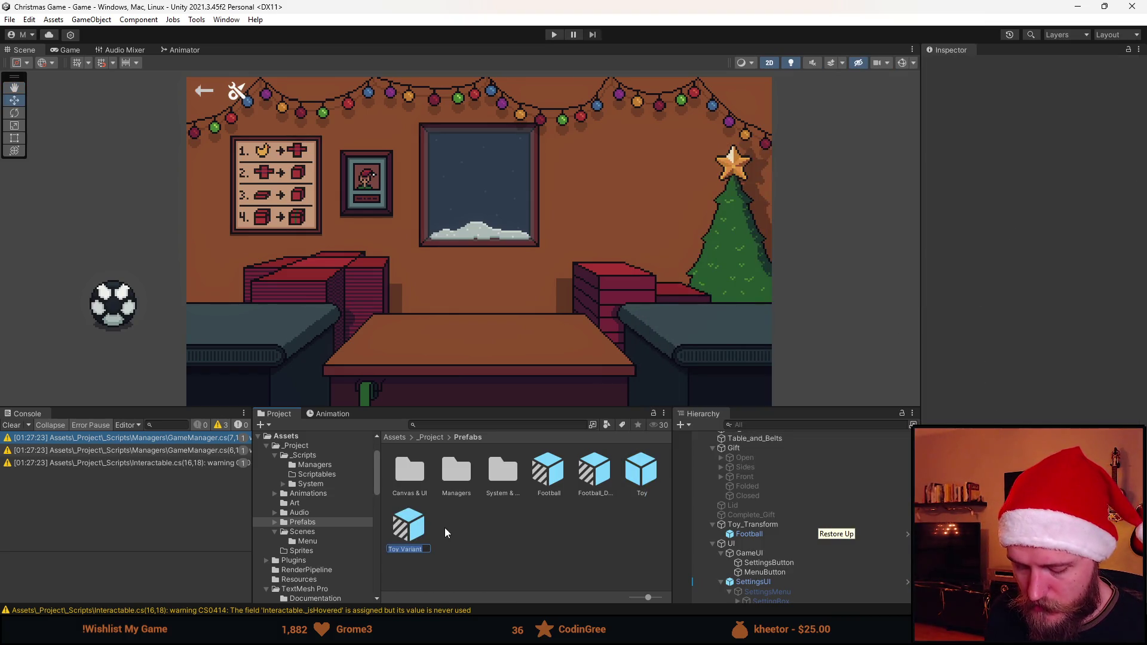
{"action": "type", "text": "Viking_H"}
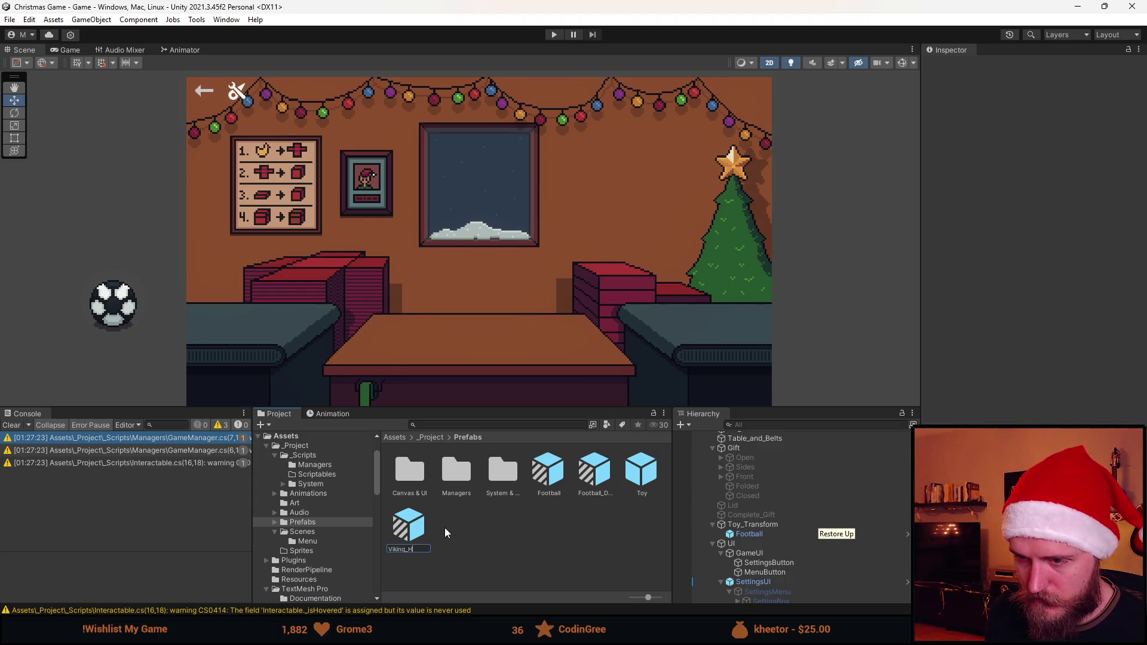
{"action": "type", "text": "elmet"}
{"action": "key", "text": "Return"}
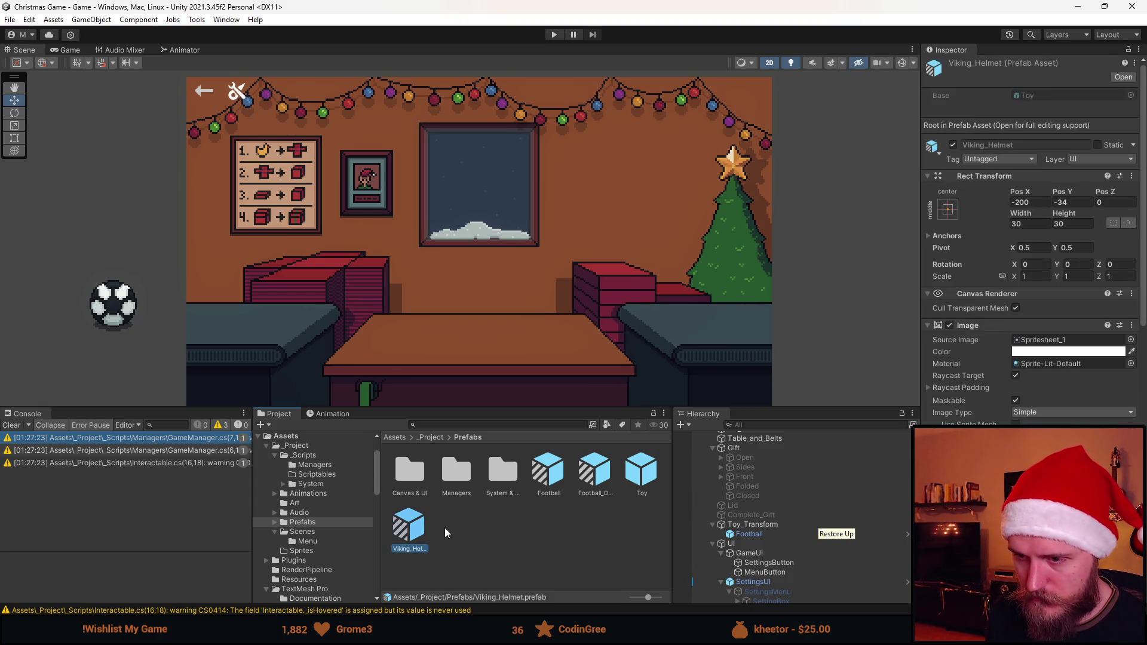
{"action": "double_click", "coordinate": [418, 528]}
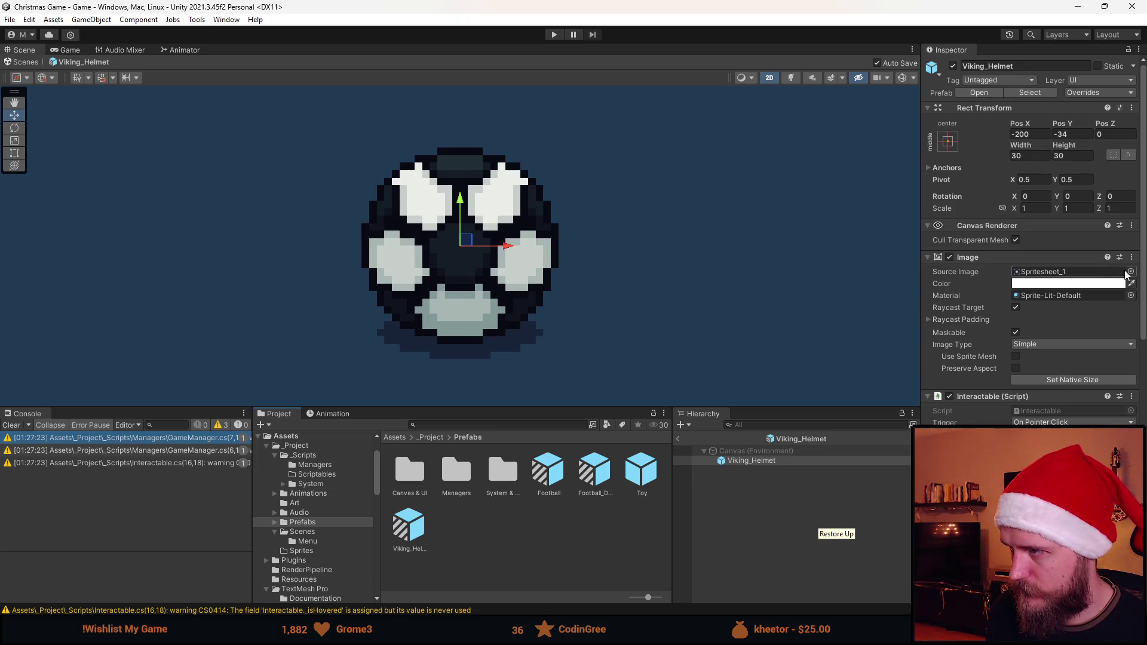
{"action": "left_click", "coordinate": [1130, 272]}
{"action": "double_click", "coordinate": [1066, 338]}
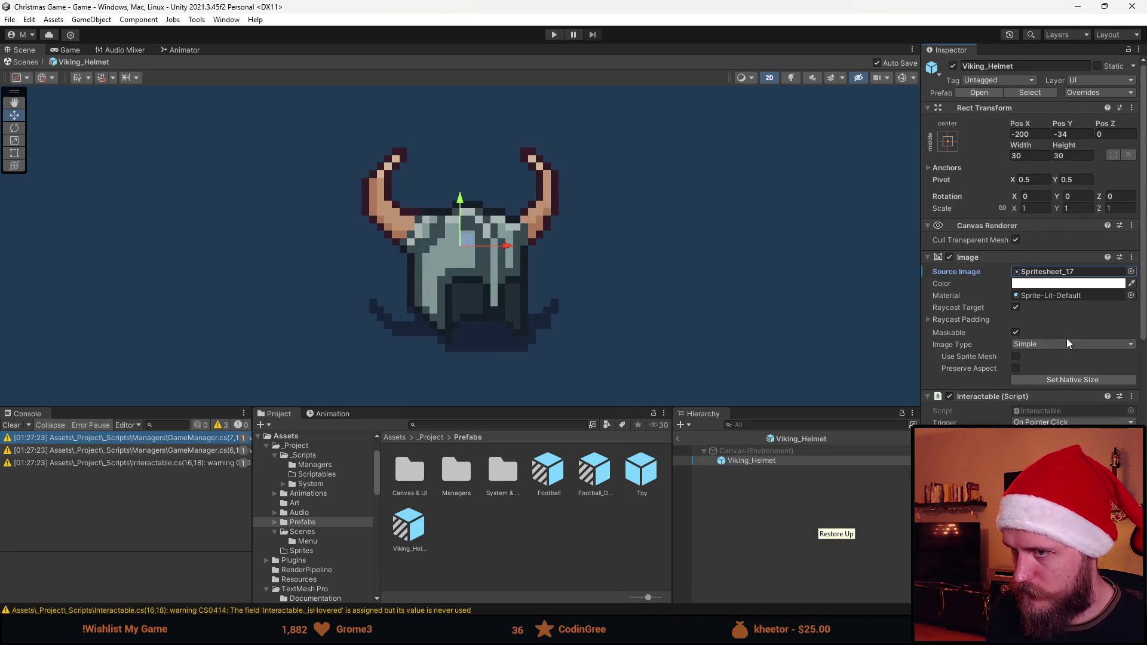
{"action": "scroll", "coordinate": [985, 373], "scroll_direction": "down", "scroll_amount": 3}
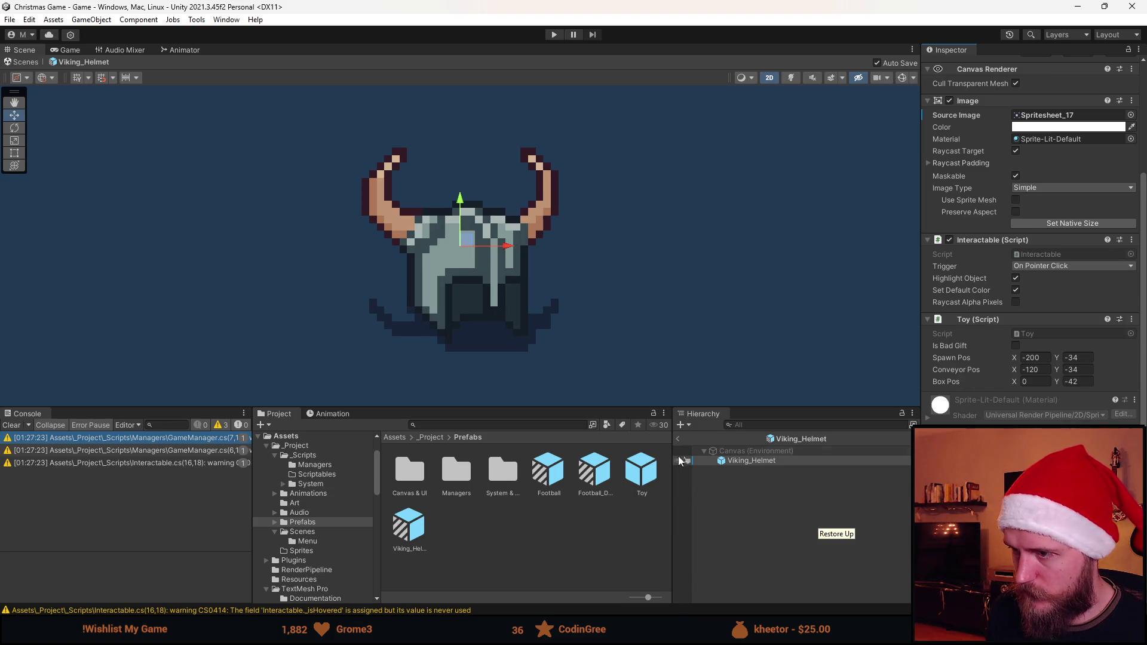
Create a Sunglasses variant of Toy and give its image the pixel sunglasses sprite
{"action": "left_click", "coordinate": [678, 439]}
{"action": "right_click", "coordinate": [641, 471]}
{"action": "left_click", "coordinate": [715, 162]}
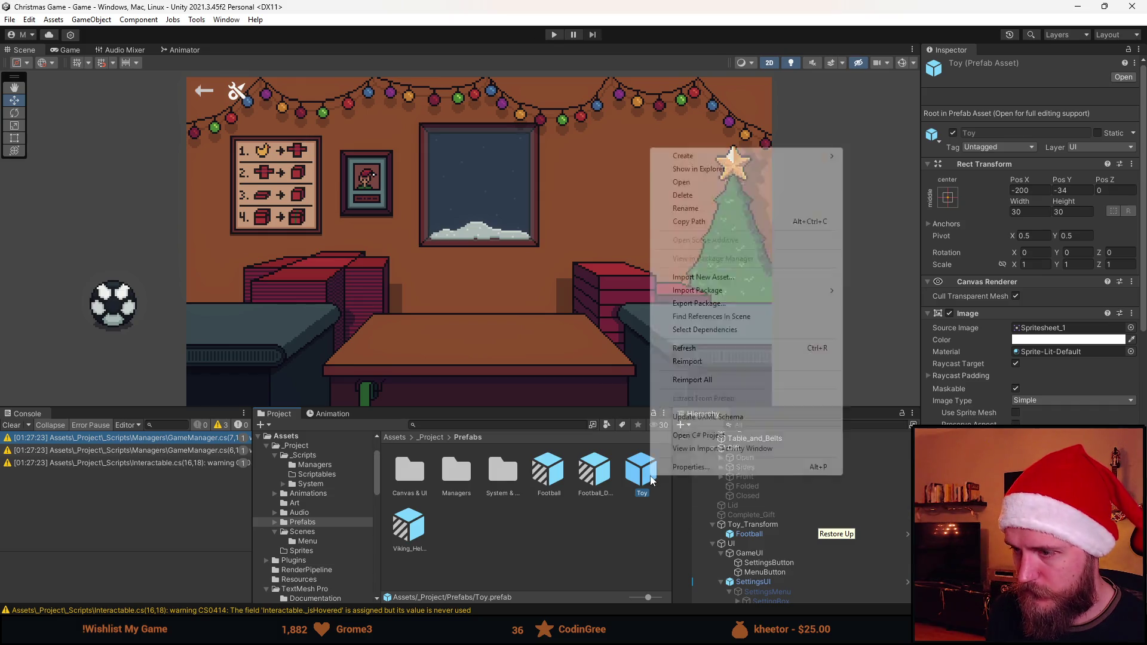
{"action": "right_click", "coordinate": [649, 475]}
{"action": "mouse_move", "coordinate": [747, 156]}
{"action": "left_click", "coordinate": [887, 292]}
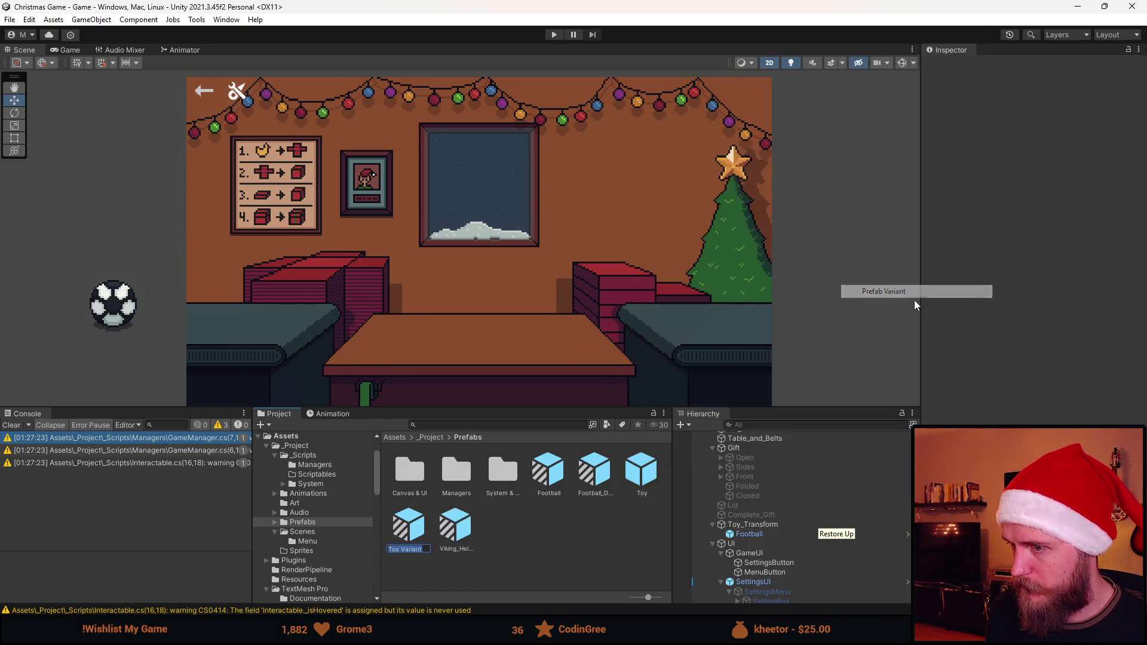
{"action": "type", "text": "S"}
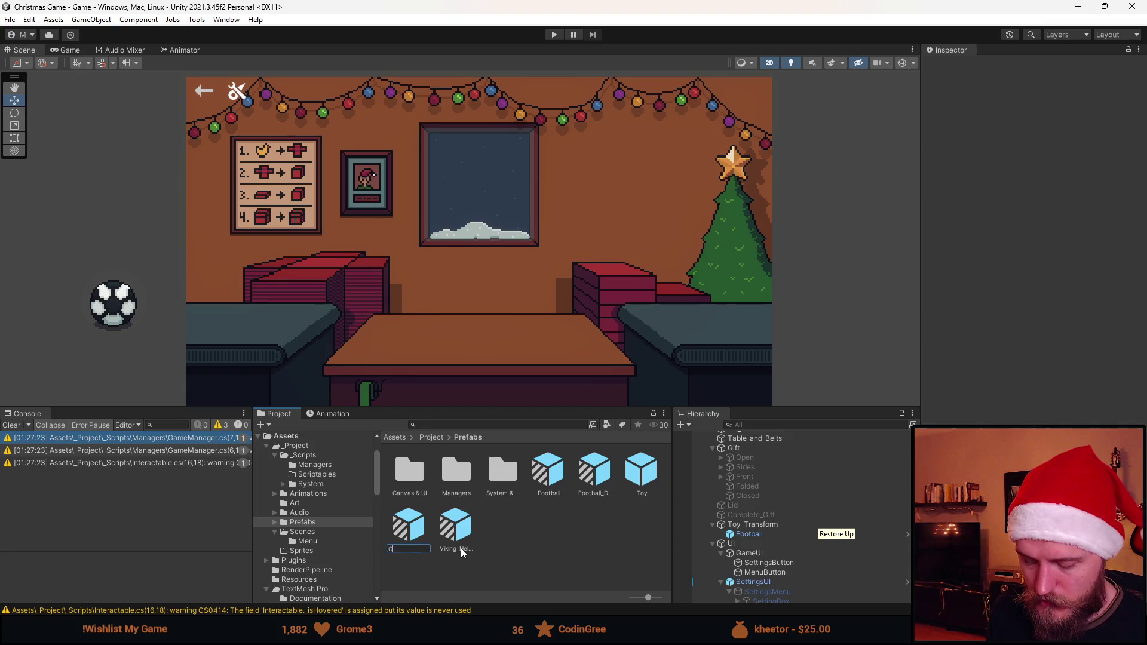
{"action": "type", "text": "uy"}
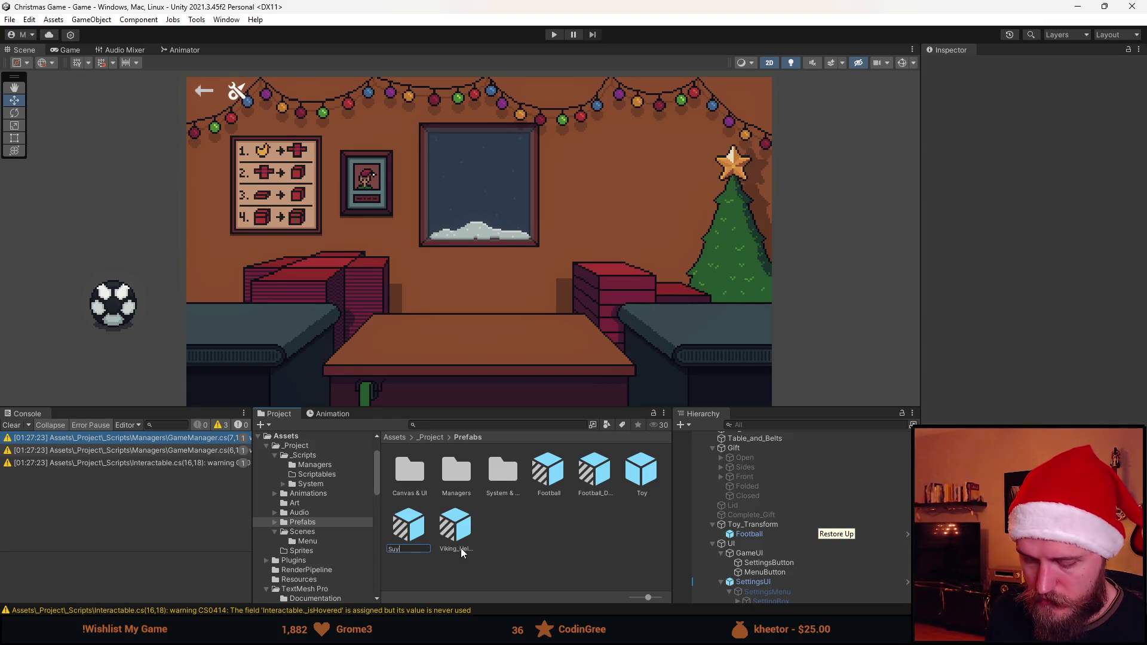
{"action": "type", "text": "nglasses"}
{"action": "key", "text": "Return"}
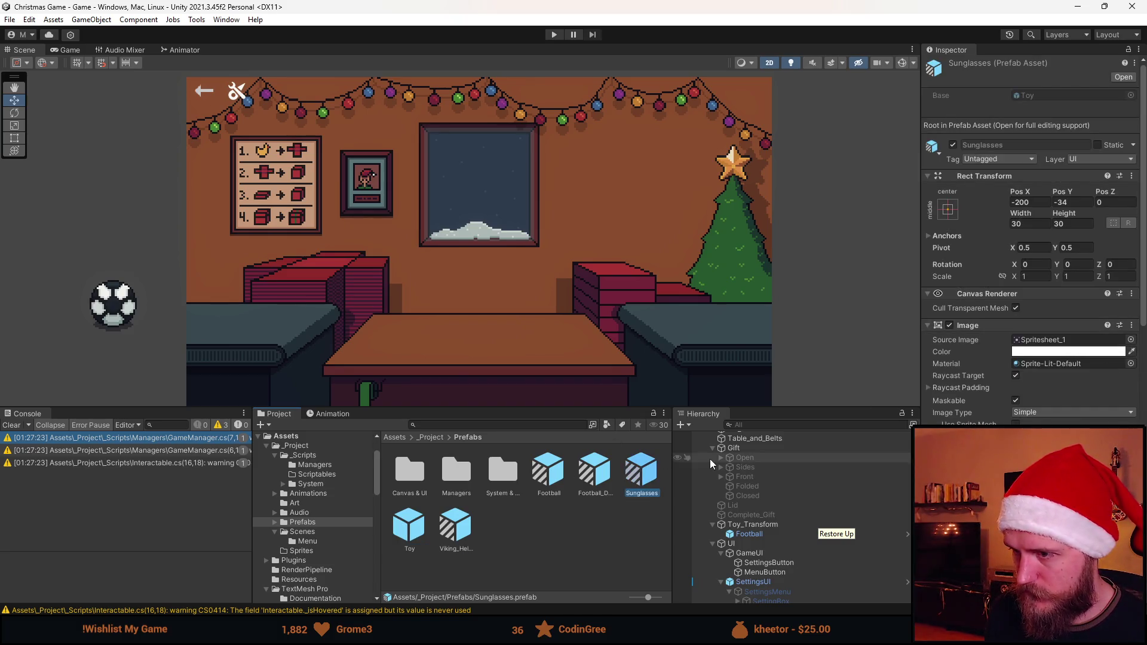
{"action": "double_click", "coordinate": [640, 478]}
{"action": "left_click", "coordinate": [1131, 276]}
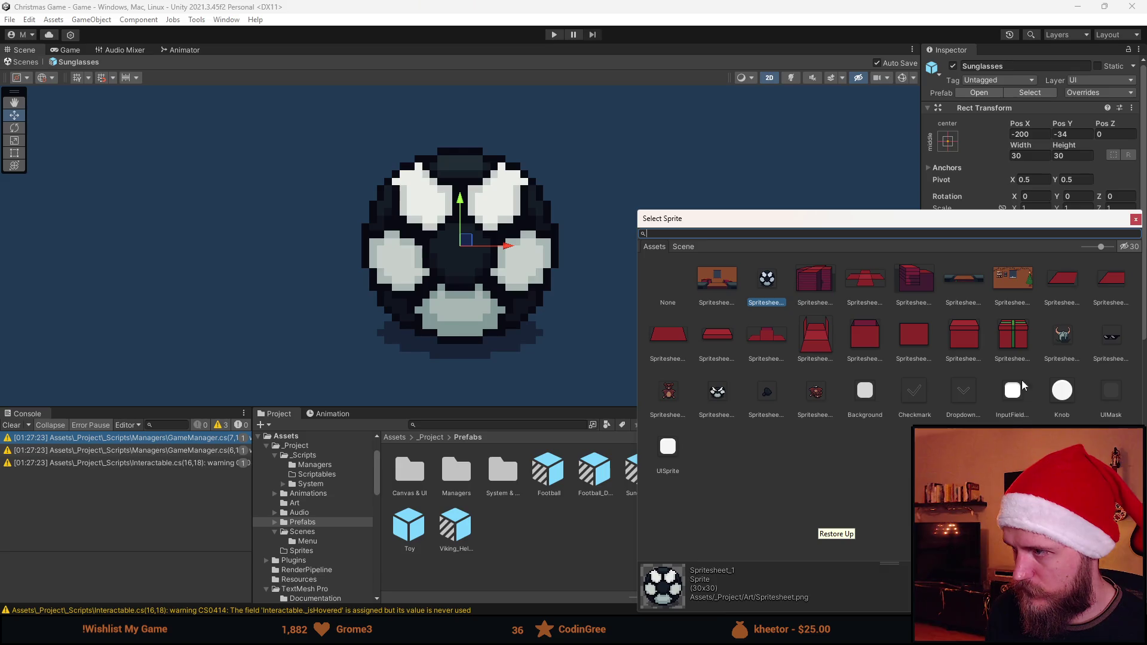
{"action": "double_click", "coordinate": [1109, 334]}
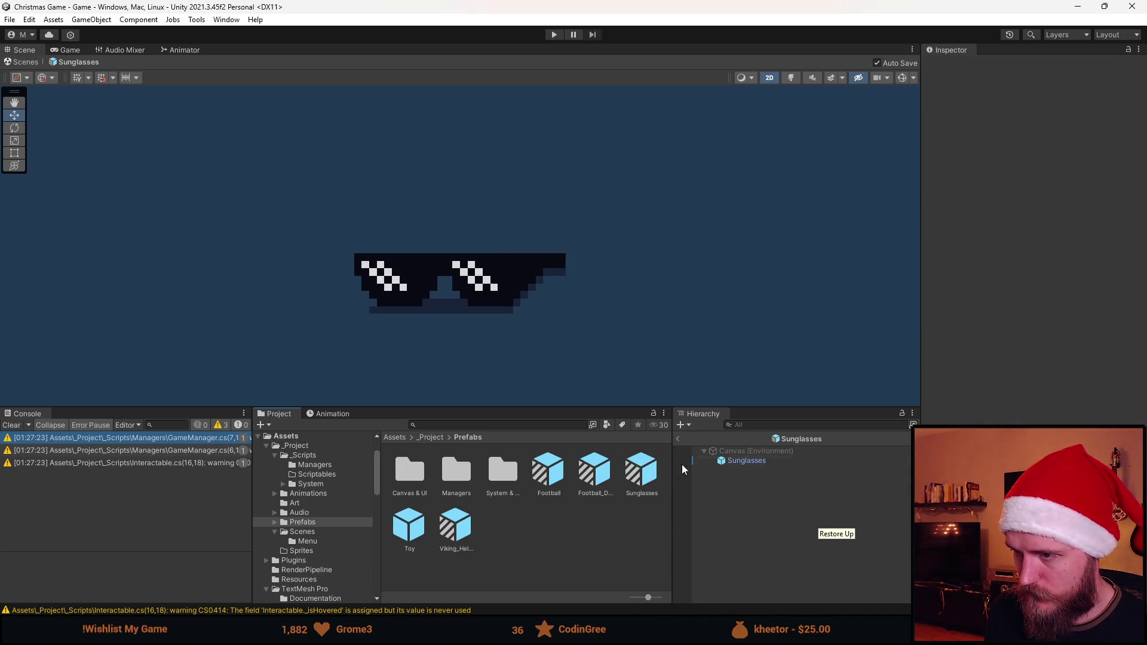
Create a Coal variant of Toy with the lump of coal sprite Spritesheet_21, then return to the scene
{"action": "left_click", "coordinate": [679, 438]}
{"action": "right_click", "coordinate": [407, 536]}
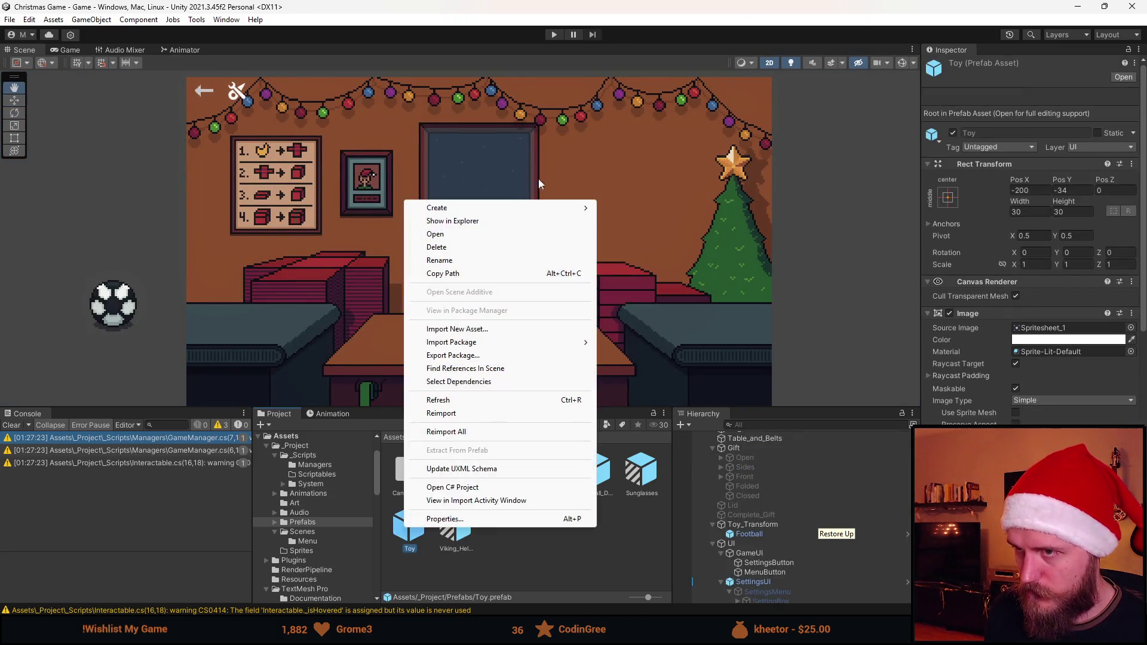
{"action": "mouse_move", "coordinate": [537, 206]}
{"action": "left_click", "coordinate": [676, 292]}
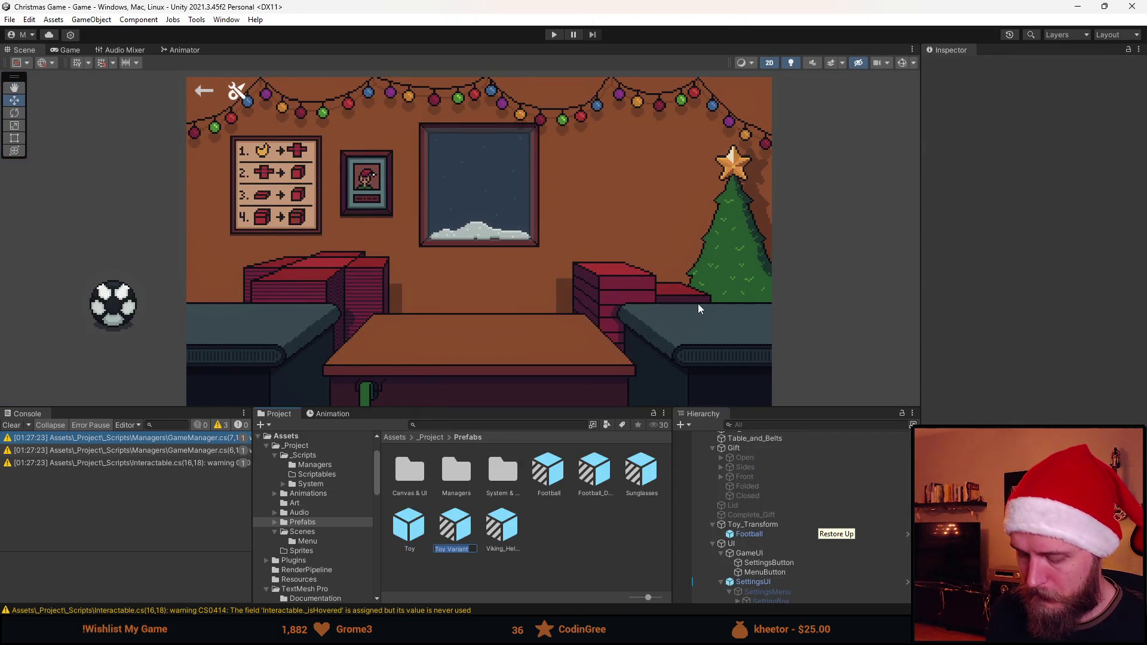
{"action": "type", "text": "Coal"}
{"action": "key", "text": "Return"}
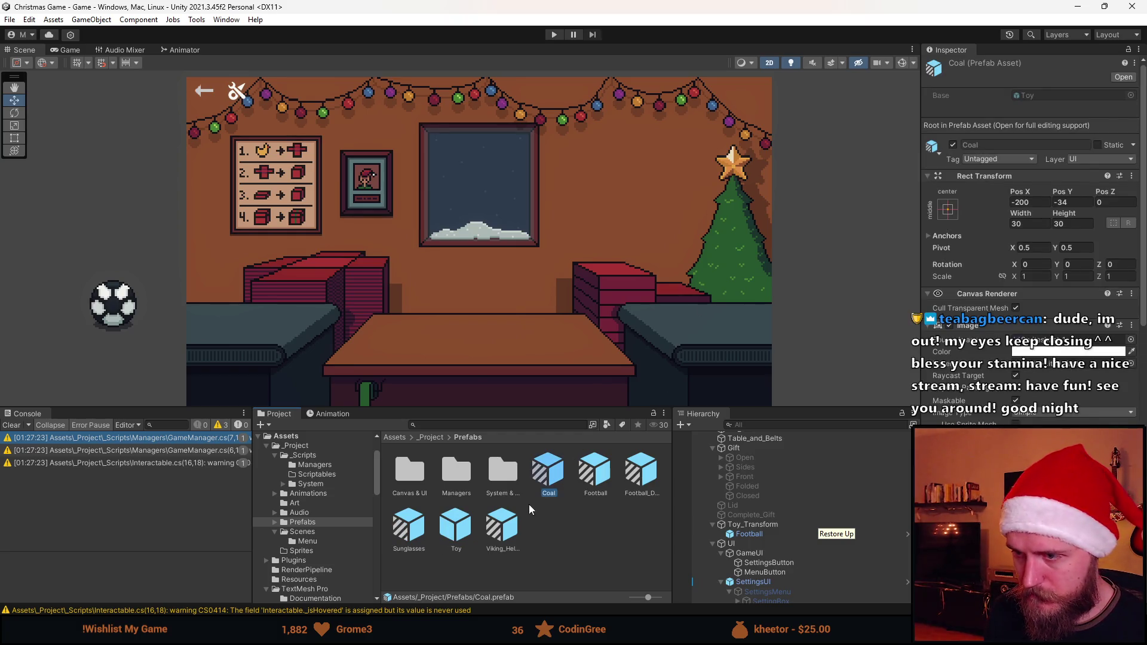
{"action": "double_click", "coordinate": [548, 475]}
{"action": "left_click", "coordinate": [1130, 278]}
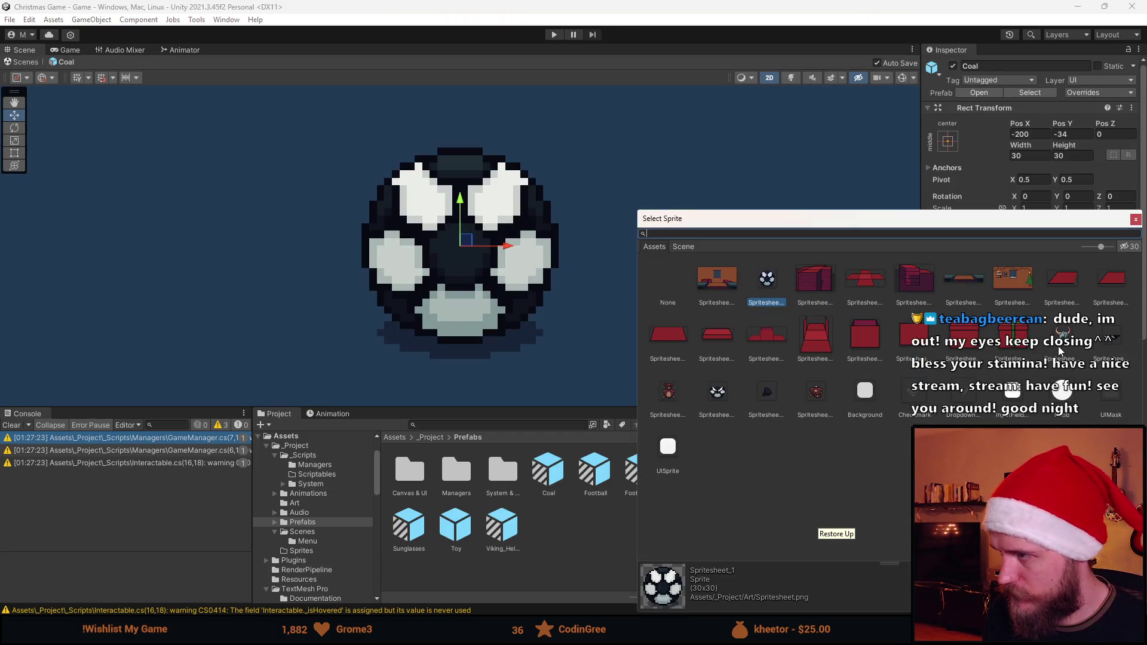
{"action": "left_click", "coordinate": [767, 395]}
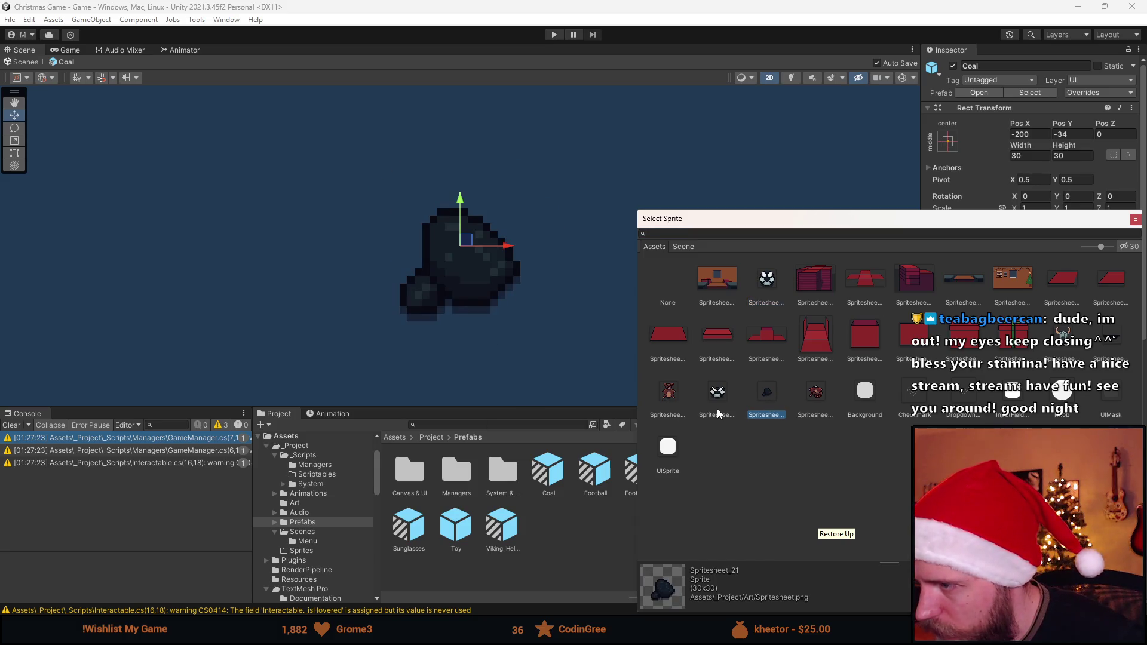
{"action": "double_click", "coordinate": [767, 398]}
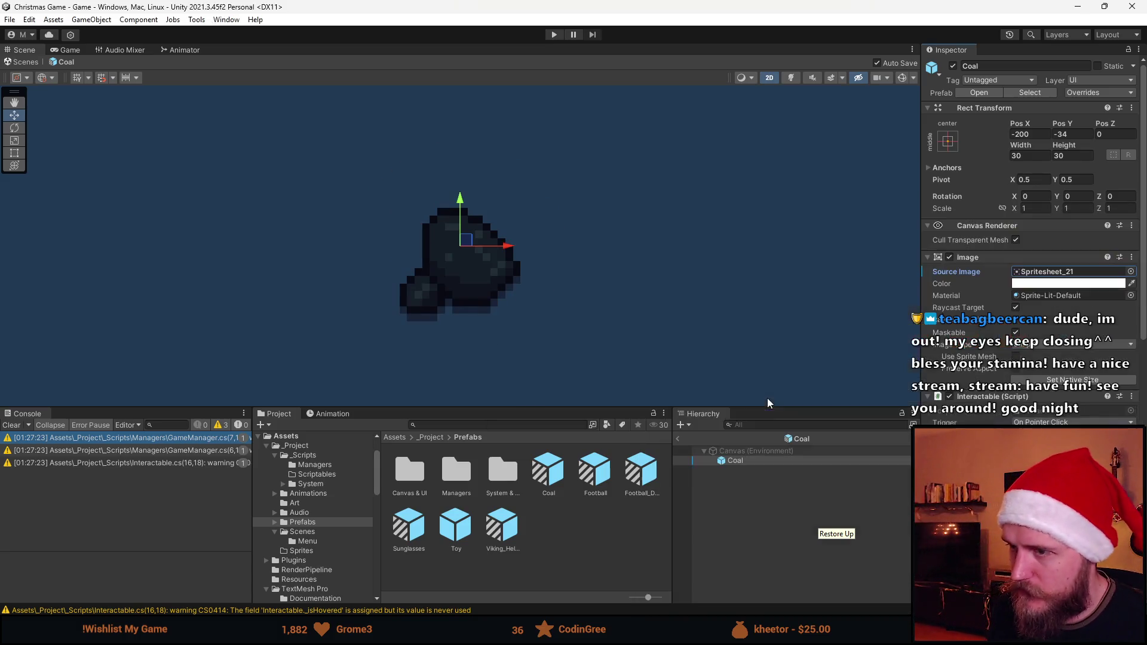
{"action": "scroll", "coordinate": [1032, 414], "scroll_direction": "down", "scroll_amount": 5}
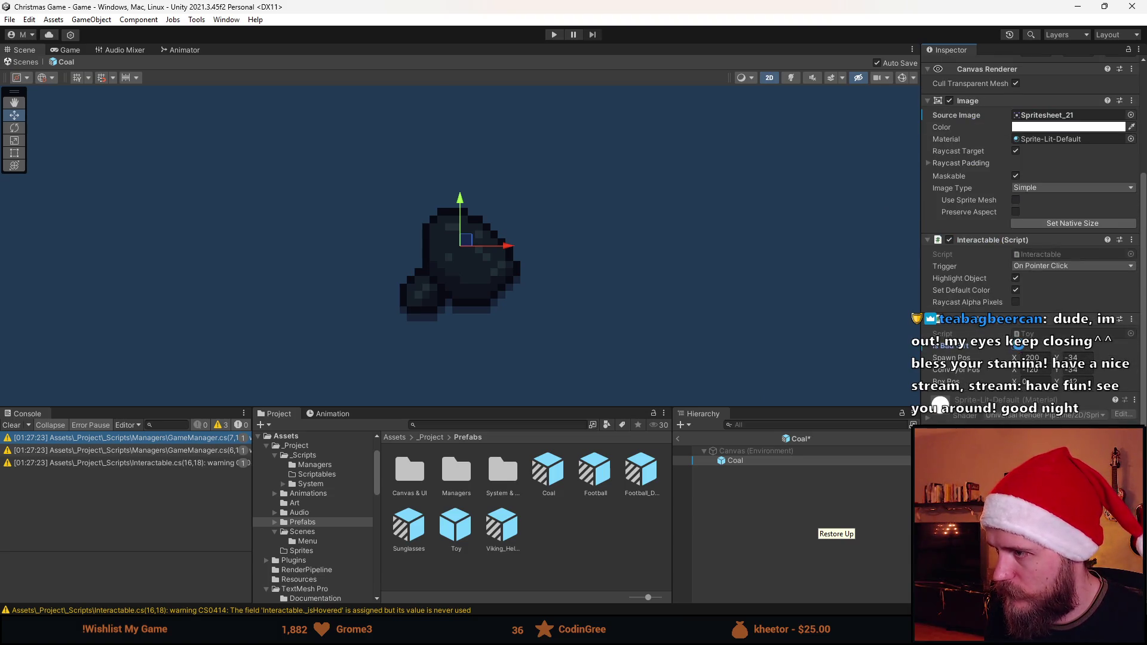
{"action": "left_click", "coordinate": [678, 438]}
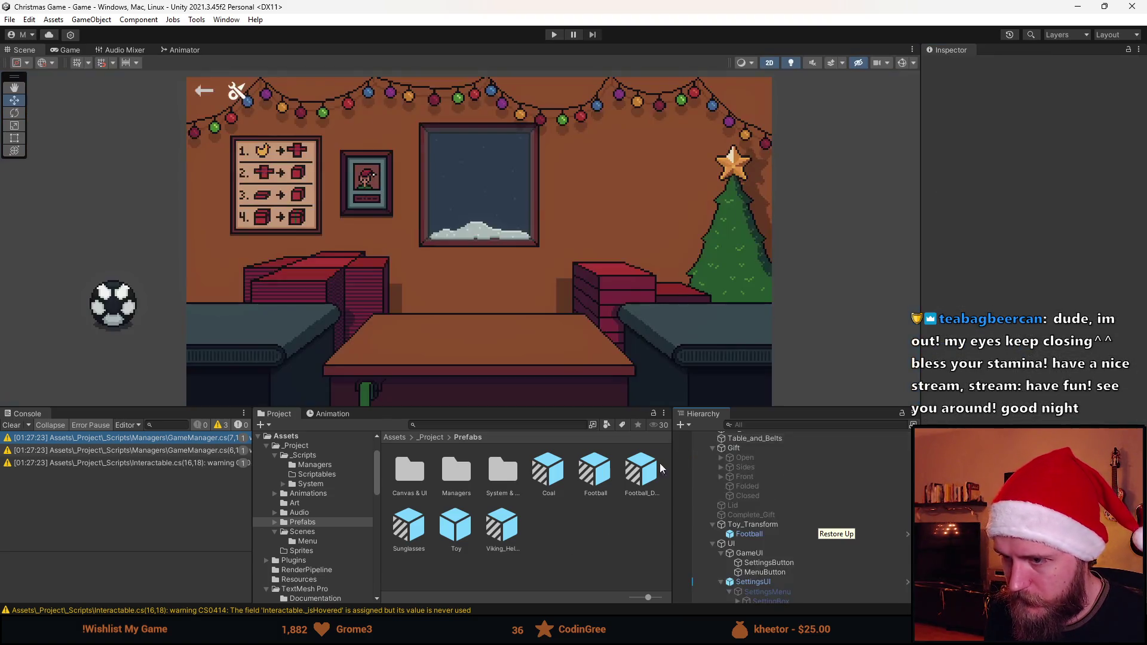
Add a Toy prefab variant named Teddy_Bear, then switch back to the Gift script in Visual Studio
{"action": "left_click", "coordinate": [455, 525]}
{"action": "right_click", "coordinate": [456, 525]}
{"action": "mouse_move", "coordinate": [568, 200]}
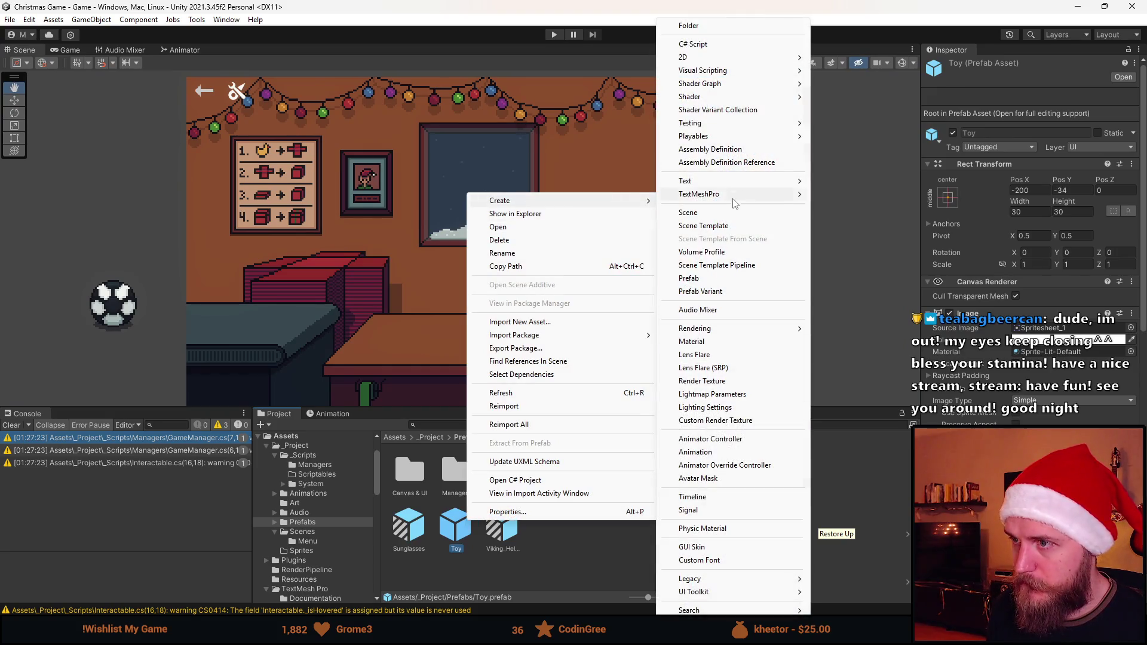
{"action": "left_click", "coordinate": [739, 291]}
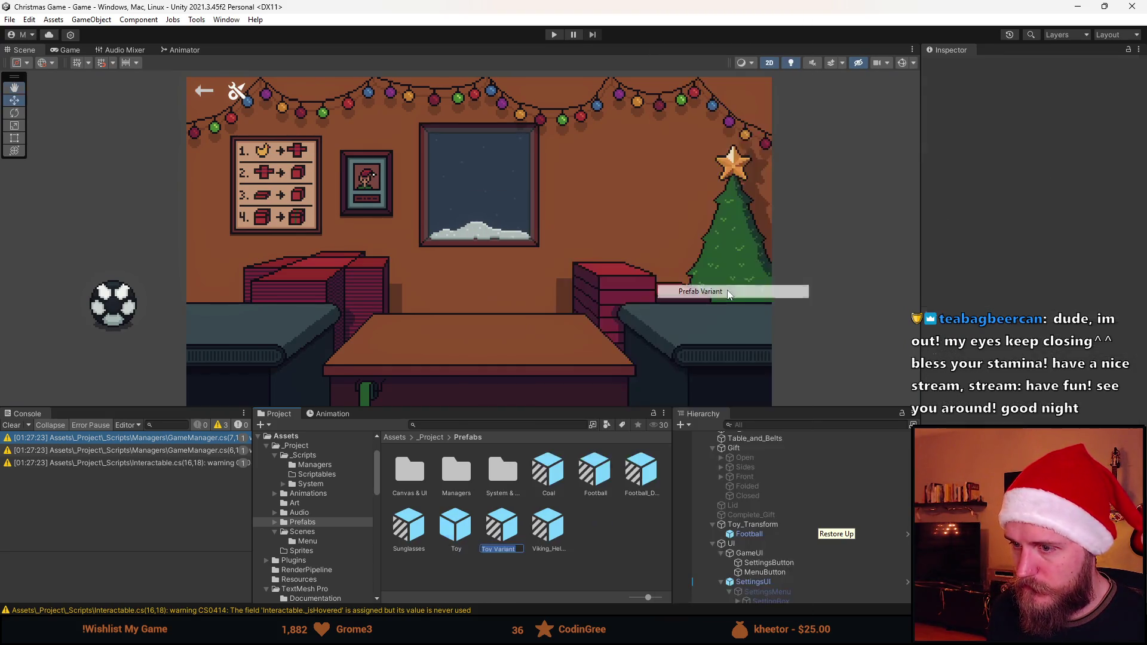
{"action": "type", "text": "Teddy"}
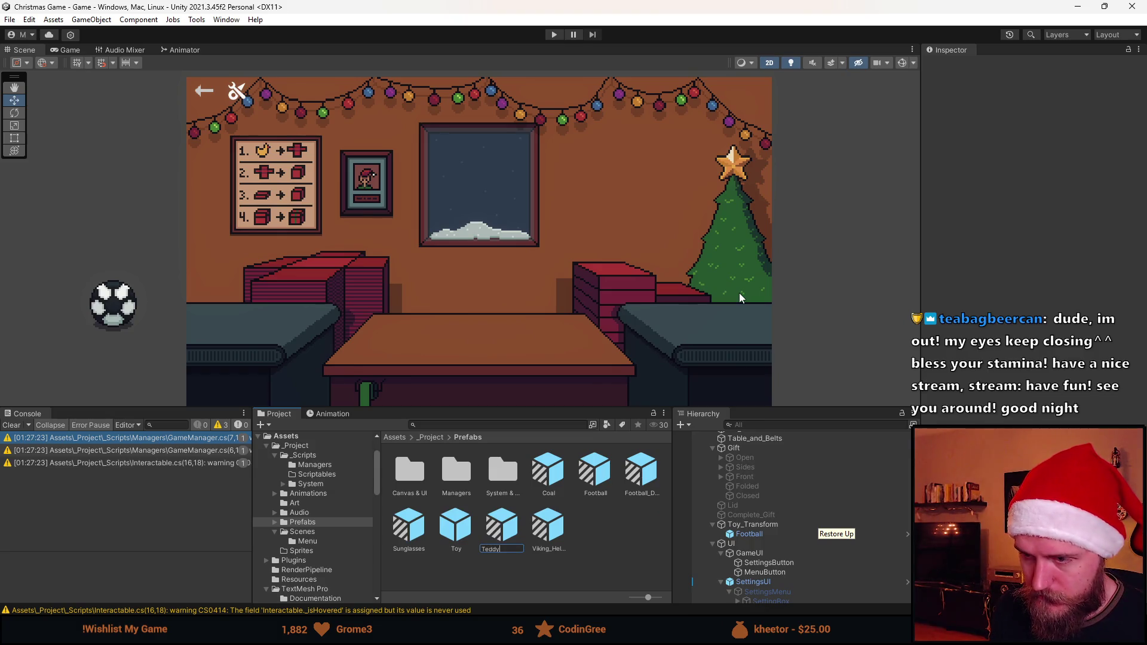
{"action": "type", "text": "_Bear"}
{"action": "key", "text": "Return"}
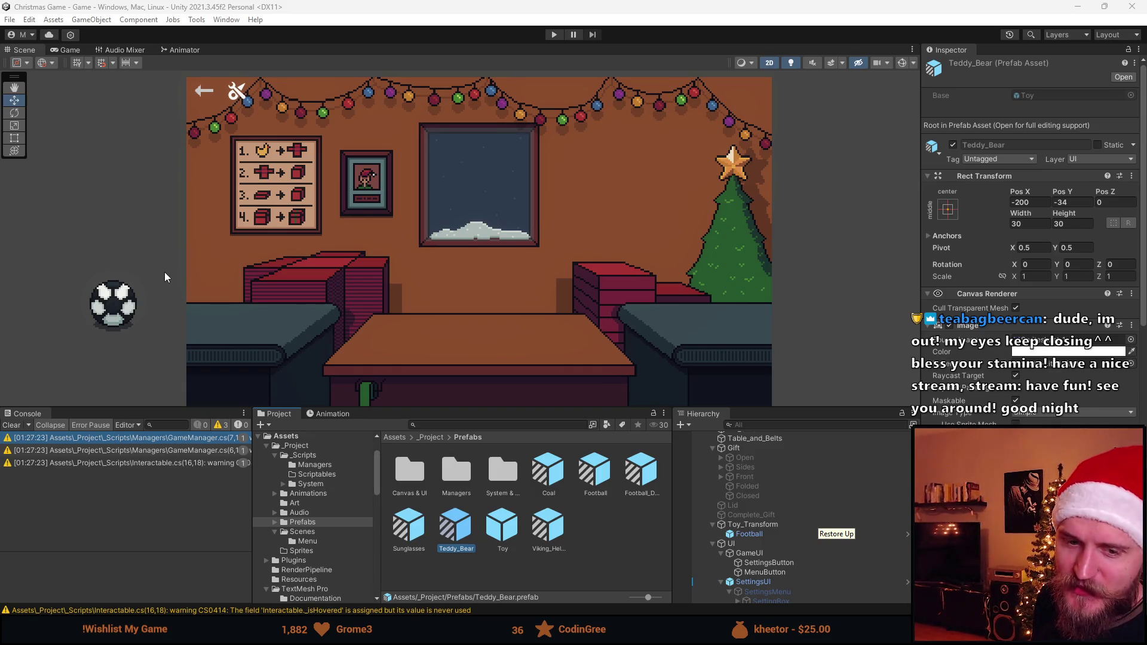
{"action": "key", "text": "alt+Tab"}
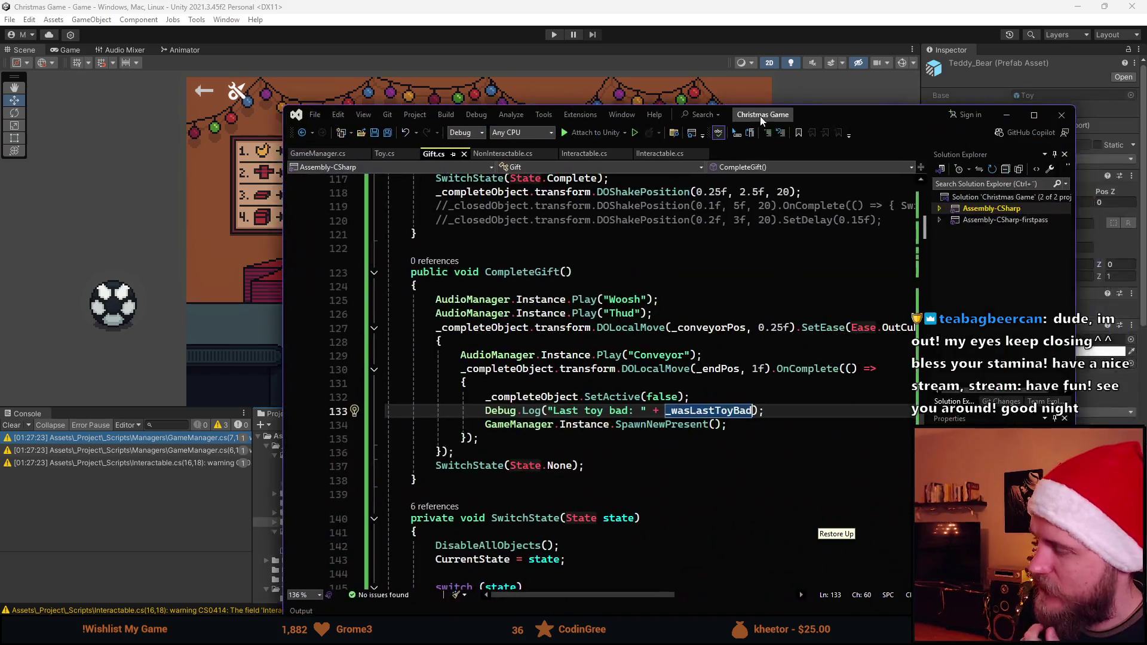
{"action": "left_click_drag", "start_coordinate": [729, 116], "coordinate": [739, 89]}
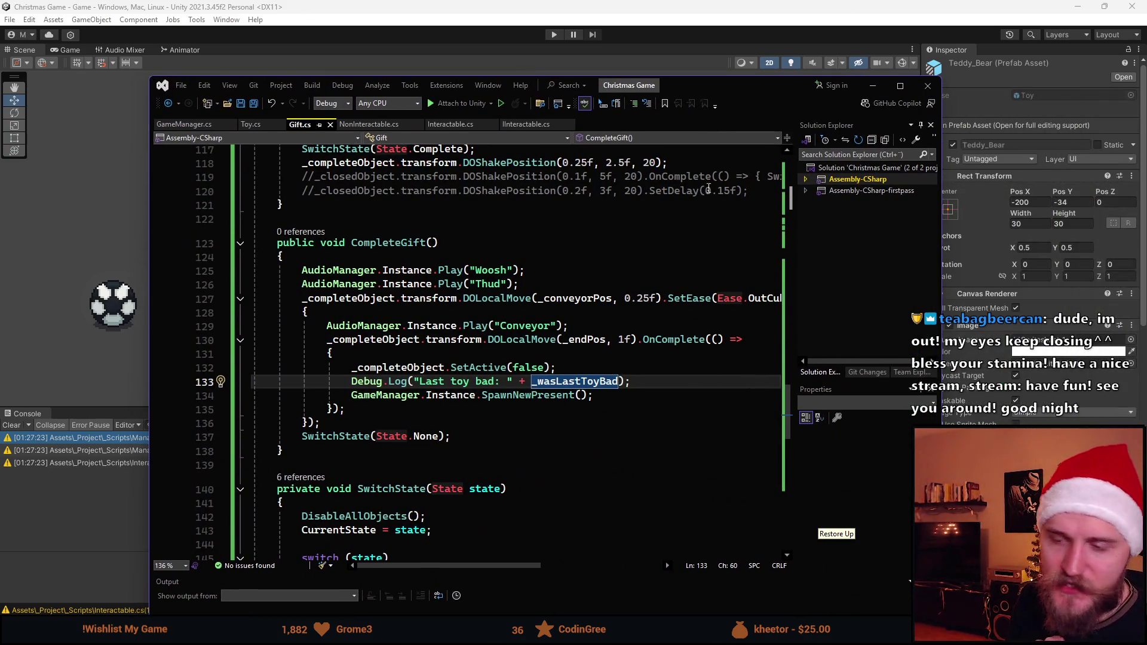
{"action": "scroll", "coordinate": [617, 395], "scroll_direction": "down", "scroll_amount": 1}
{"action": "scroll", "coordinate": [617, 395], "scroll_direction": "up", "scroll_amount": 1}
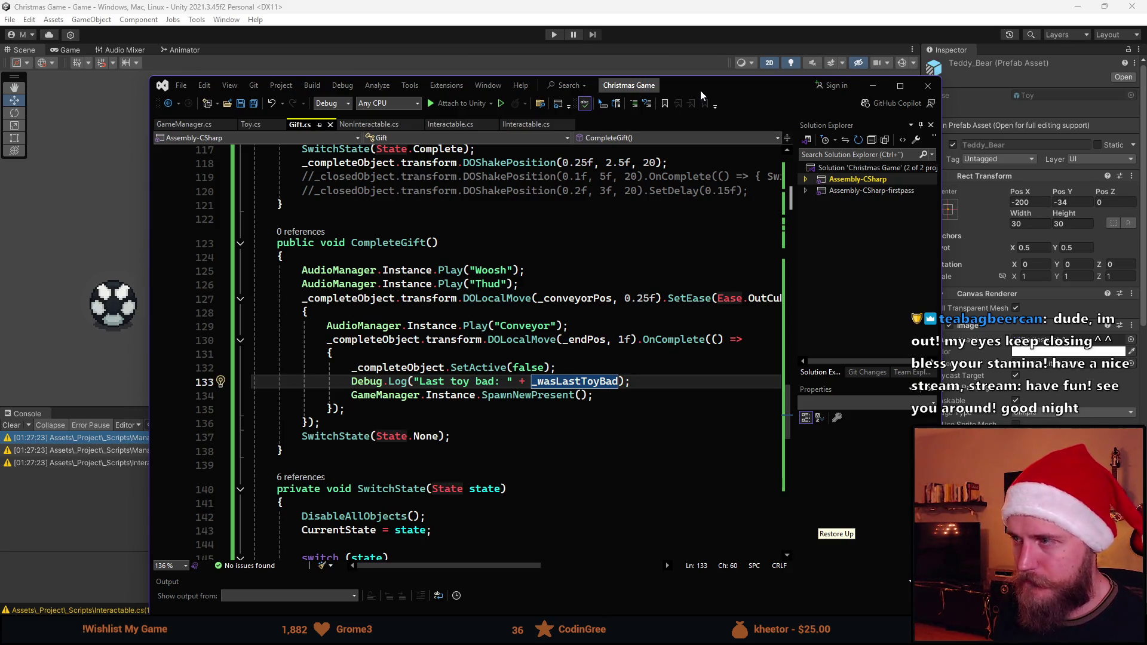
{"action": "key", "text": "alt+Tab"}
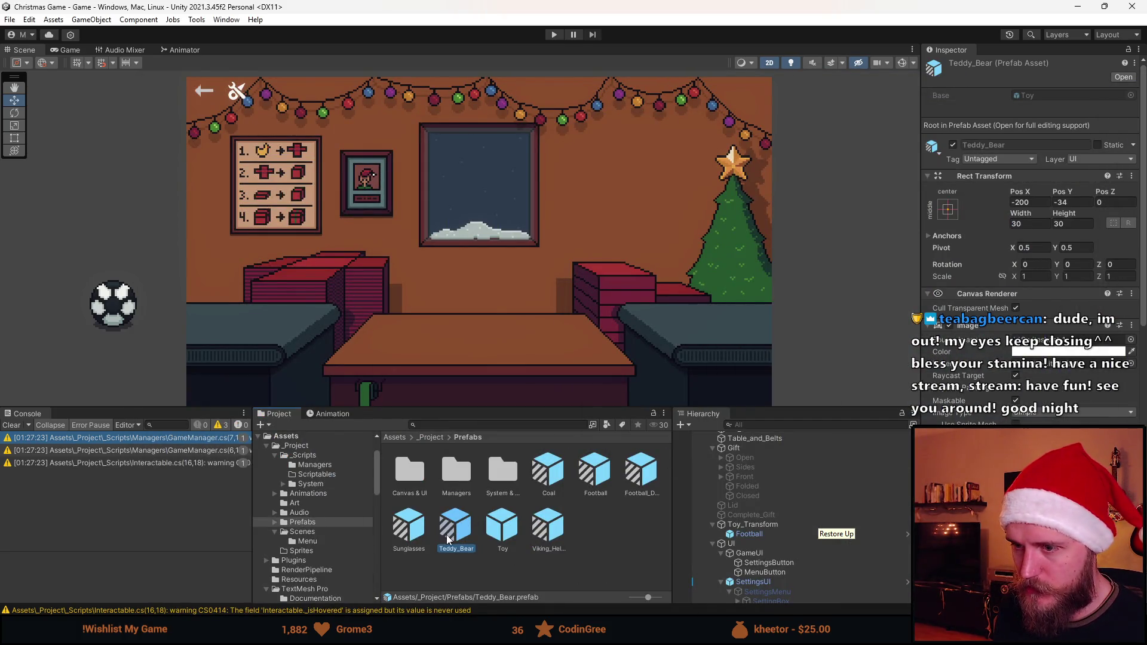
Give the Teddy_Bear prefab the teddy bear sprite and return to the main scene
{"action": "double_click", "coordinate": [451, 538]}
{"action": "left_click", "coordinate": [1131, 340]}
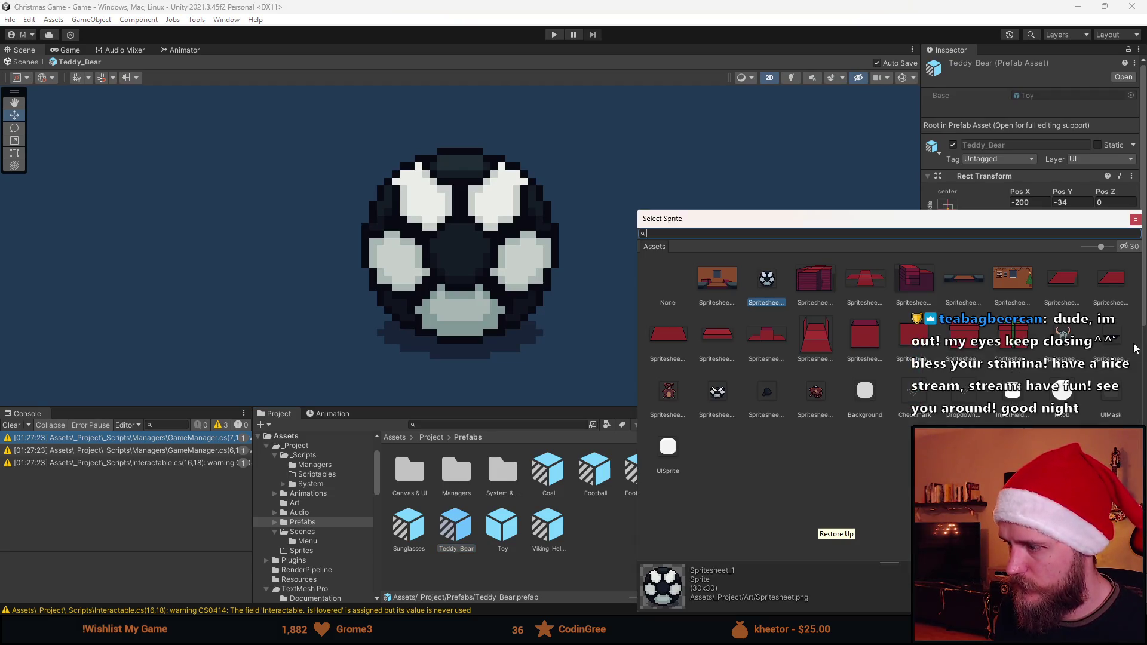
{"action": "double_click", "coordinate": [666, 393]}
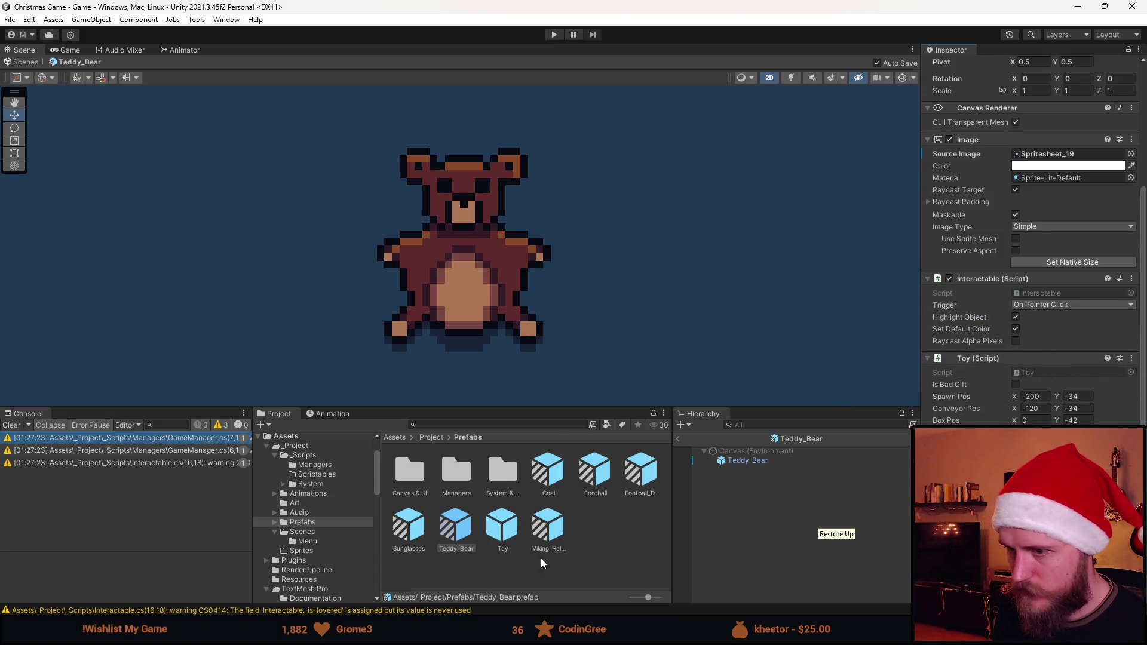
{"action": "left_click", "coordinate": [677, 439]}
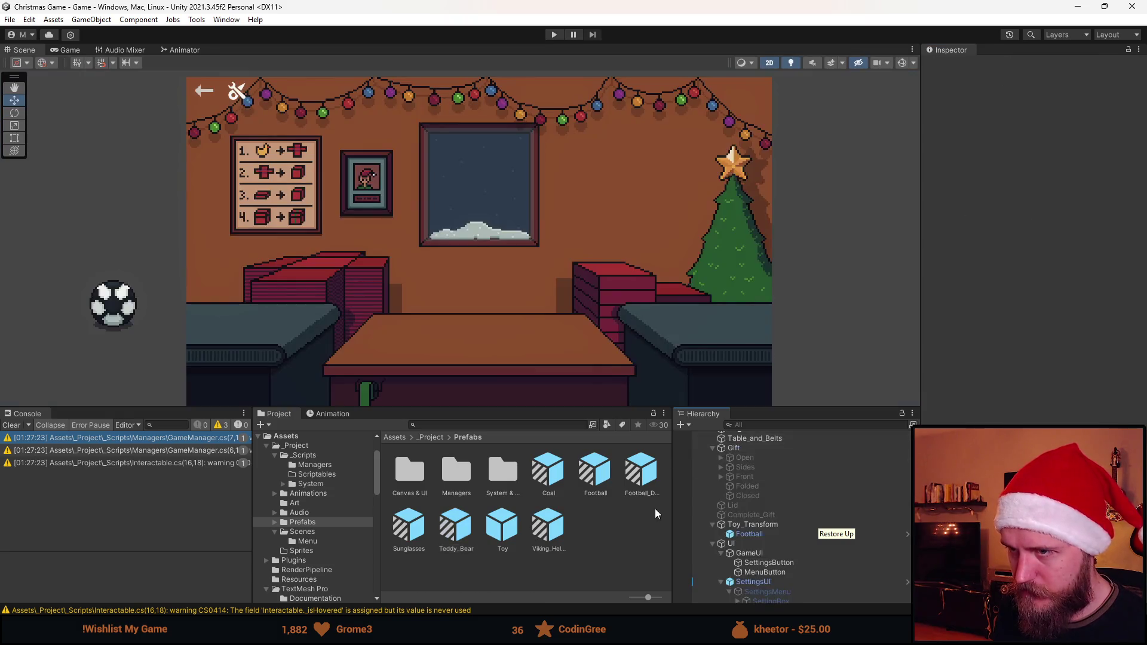
Create another Toy variant and correct its mistyped name to Teddy_Bear_Bad
{"action": "right_click", "coordinate": [503, 527]}
{"action": "mouse_move", "coordinate": [571, 204]}
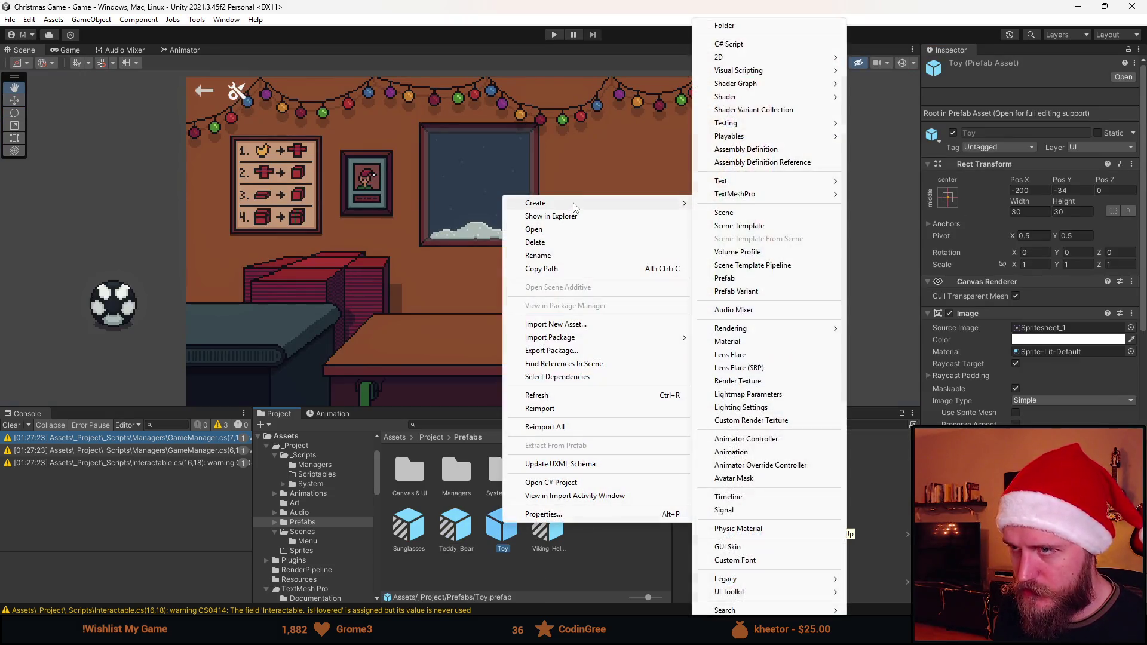
{"action": "left_click", "coordinate": [778, 293]}
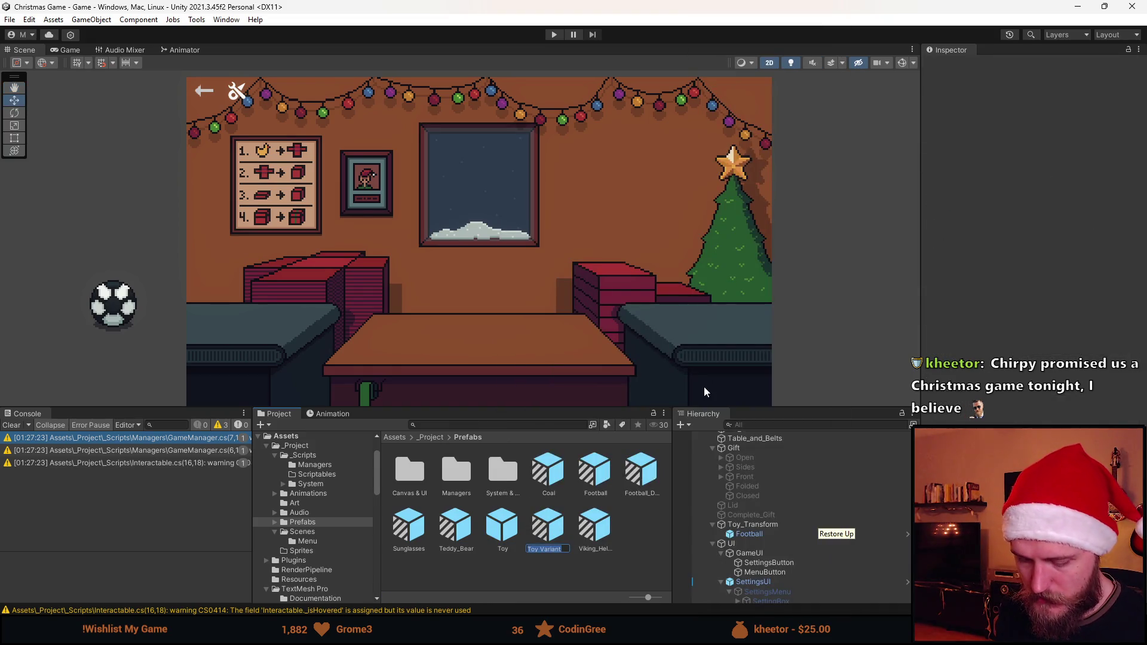
{"action": "type", "text": "Teddy_Bear_"}
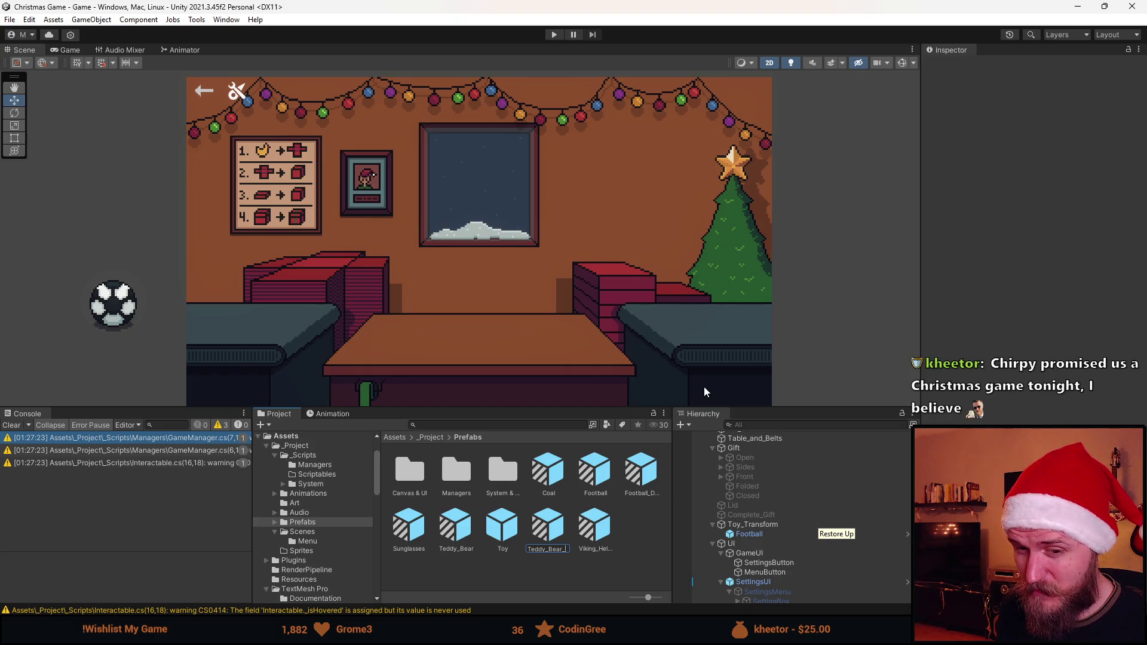
{"action": "type", "text": "Brplem"}
{"action": "key", "text": "Return"}
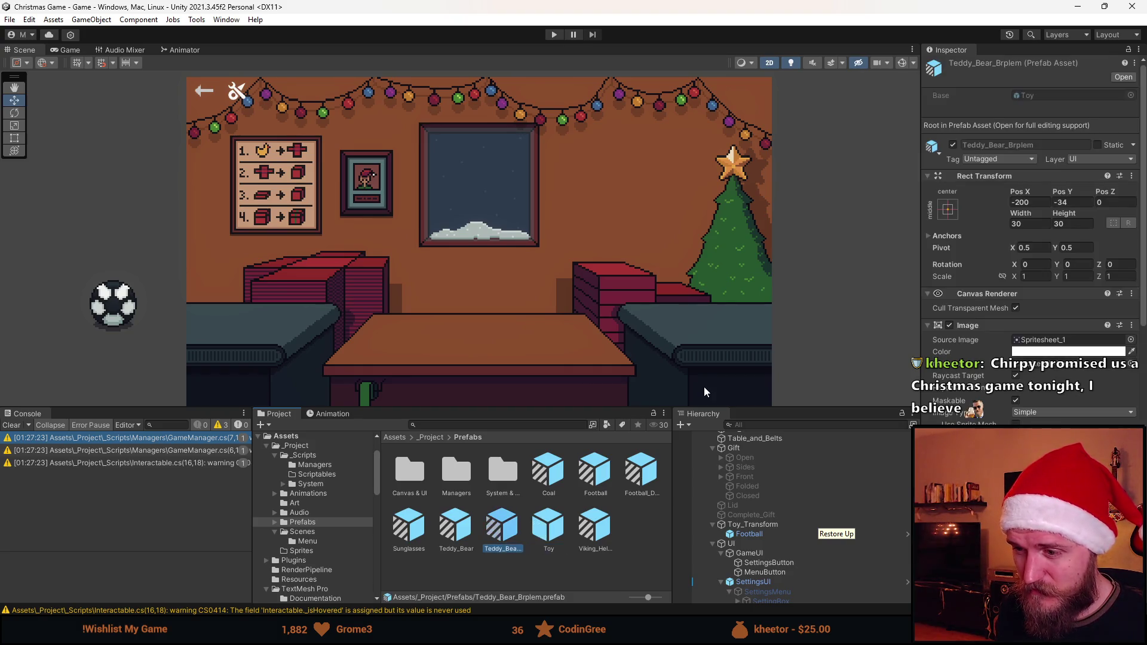
{"action": "right_click", "coordinate": [505, 521]}
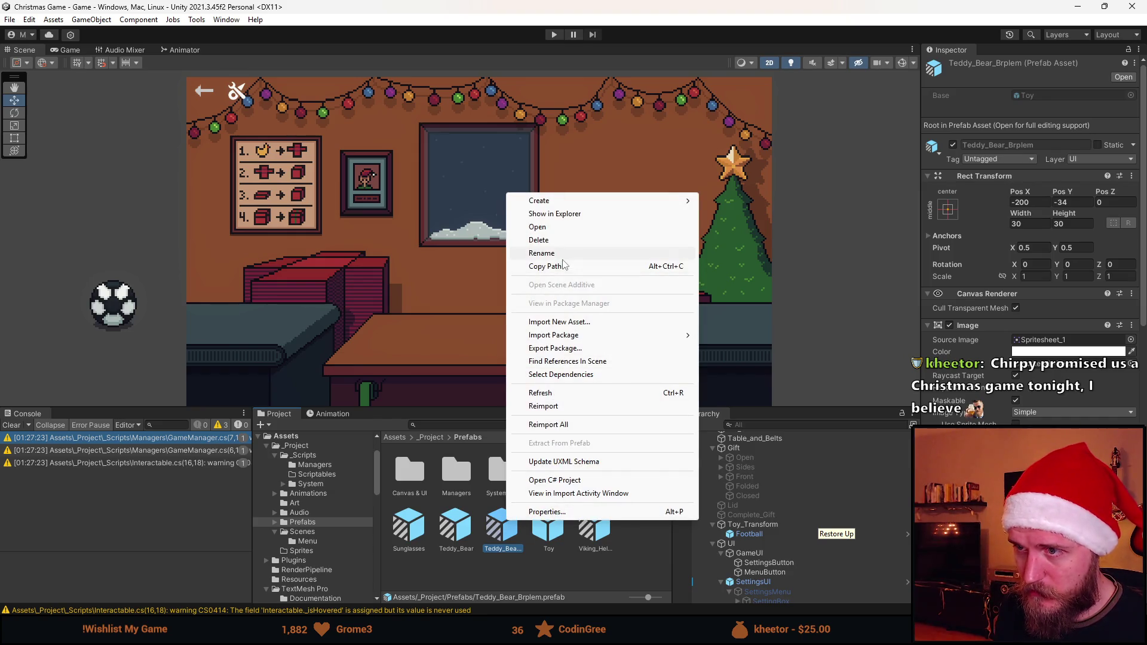
{"action": "left_click", "coordinate": [570, 255]}
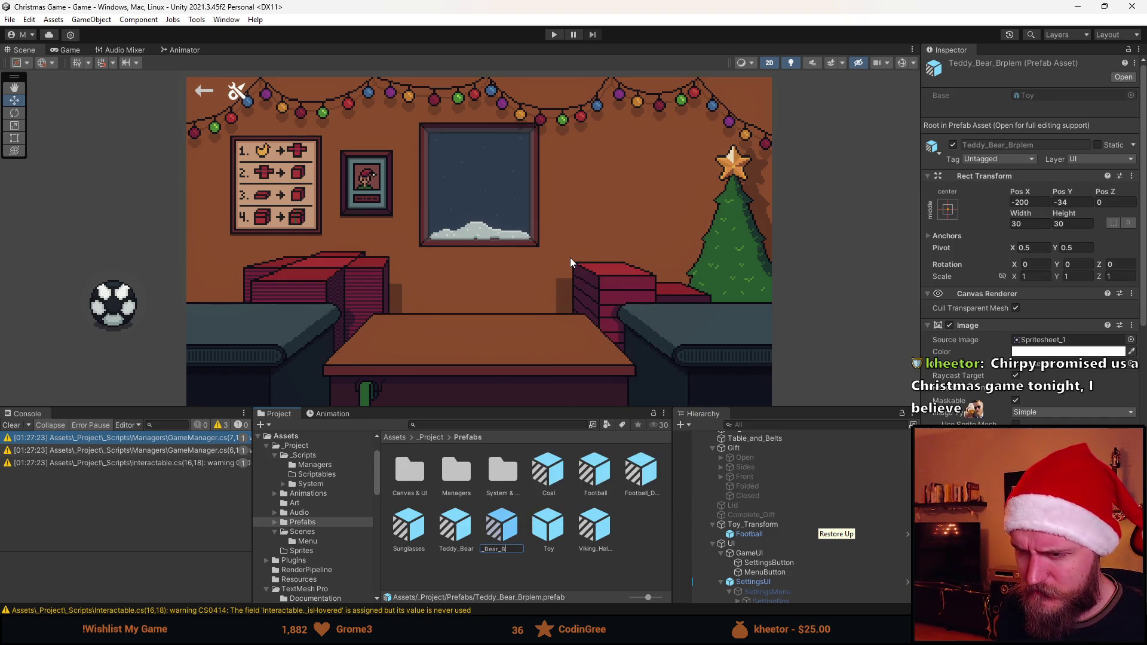
{"action": "key", "text": "Return"}
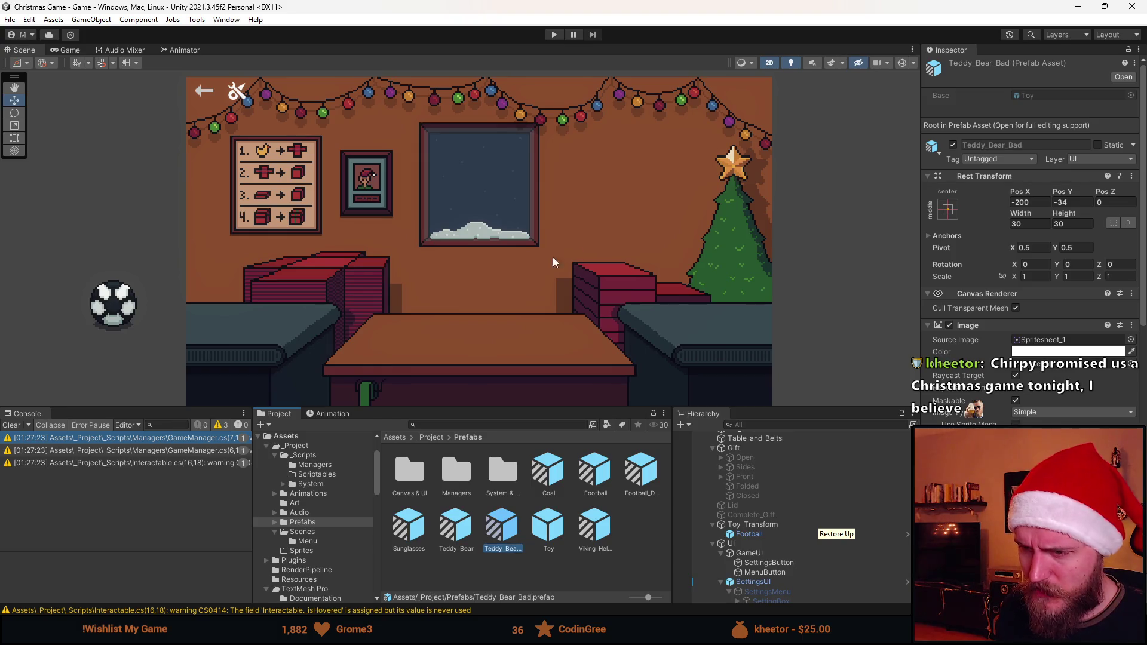
Set Teddy_Bear_Bad's image to the bear sprite Spritesheet_22 and exit Prefab Mode
{"action": "double_click", "coordinate": [499, 545]}
{"action": "left_click", "coordinate": [1130, 271]}
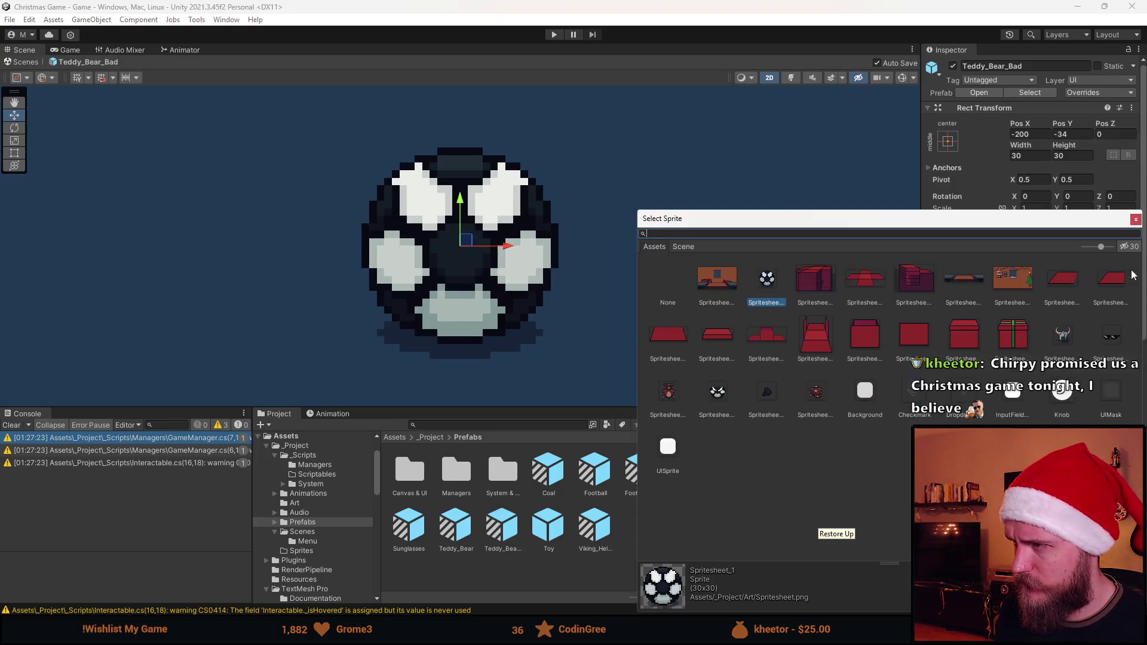
{"action": "left_click", "coordinate": [817, 392]}
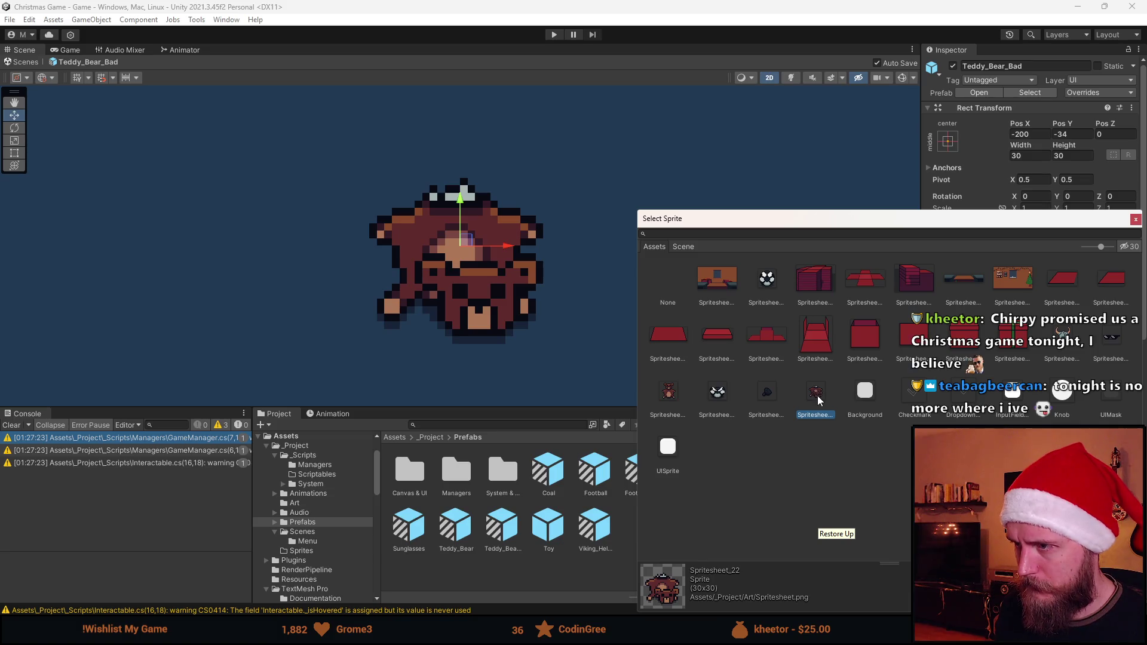
{"action": "double_click", "coordinate": [818, 398]}
{"action": "left_click", "coordinate": [679, 443]}
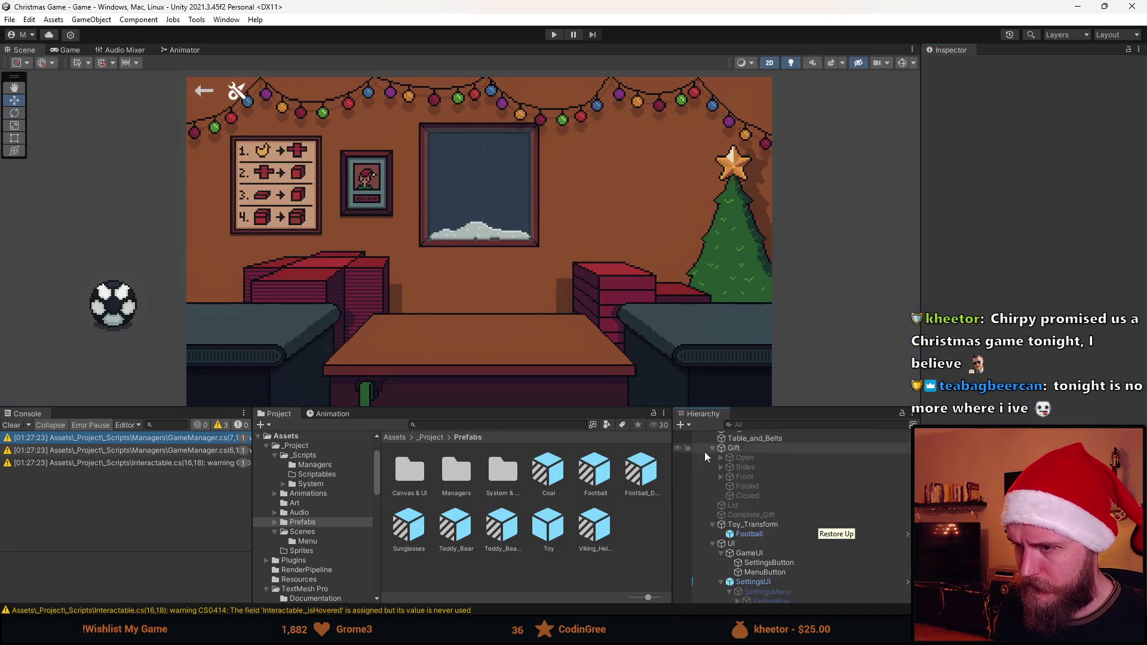
Replace Toy in GameManager's Presents list with the seven variants Coal through Viking_Helmet, then play
{"action": "scroll", "coordinate": [758, 513], "scroll_direction": "up", "scroll_amount": 6}
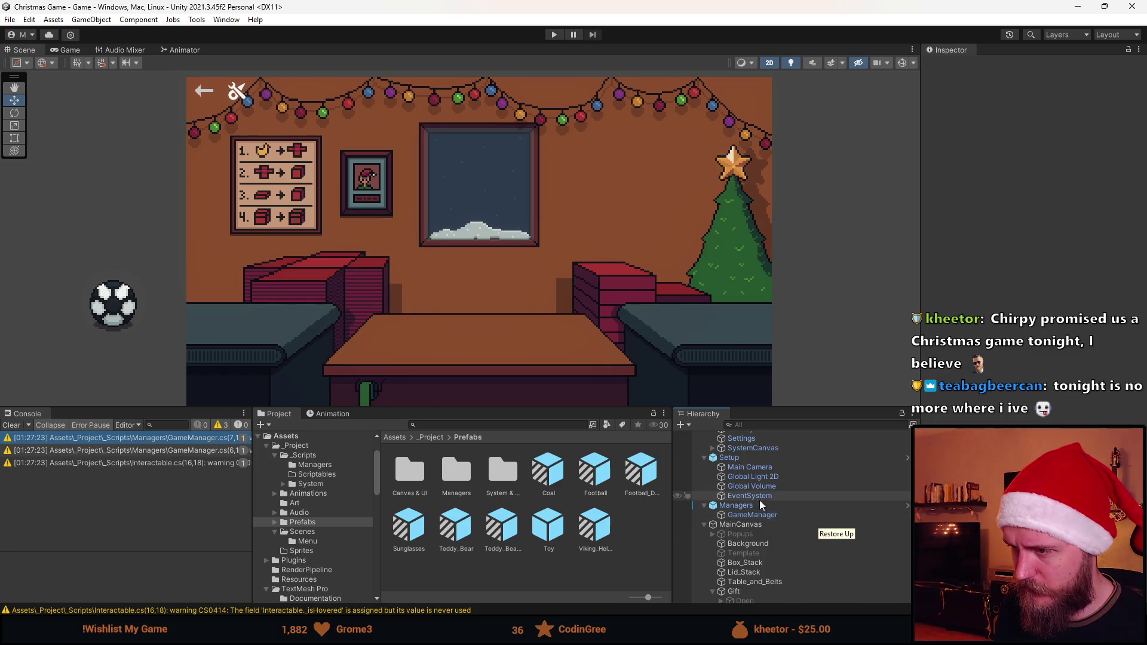
{"action": "left_click", "coordinate": [763, 516]}
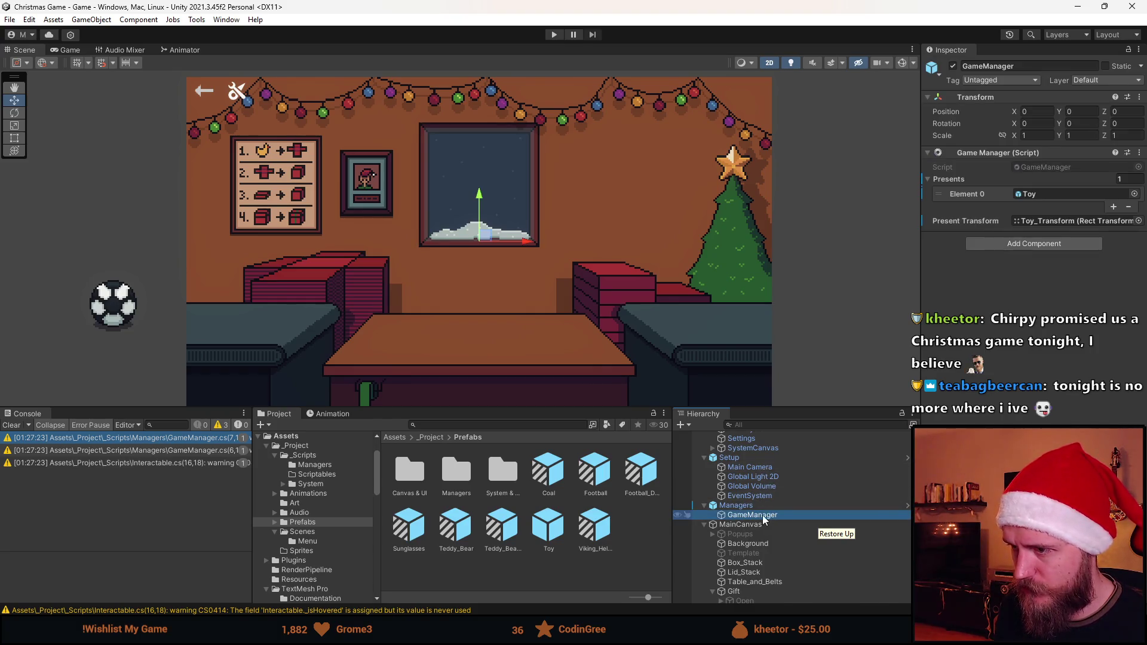
{"action": "left_click", "coordinate": [1128, 207]}
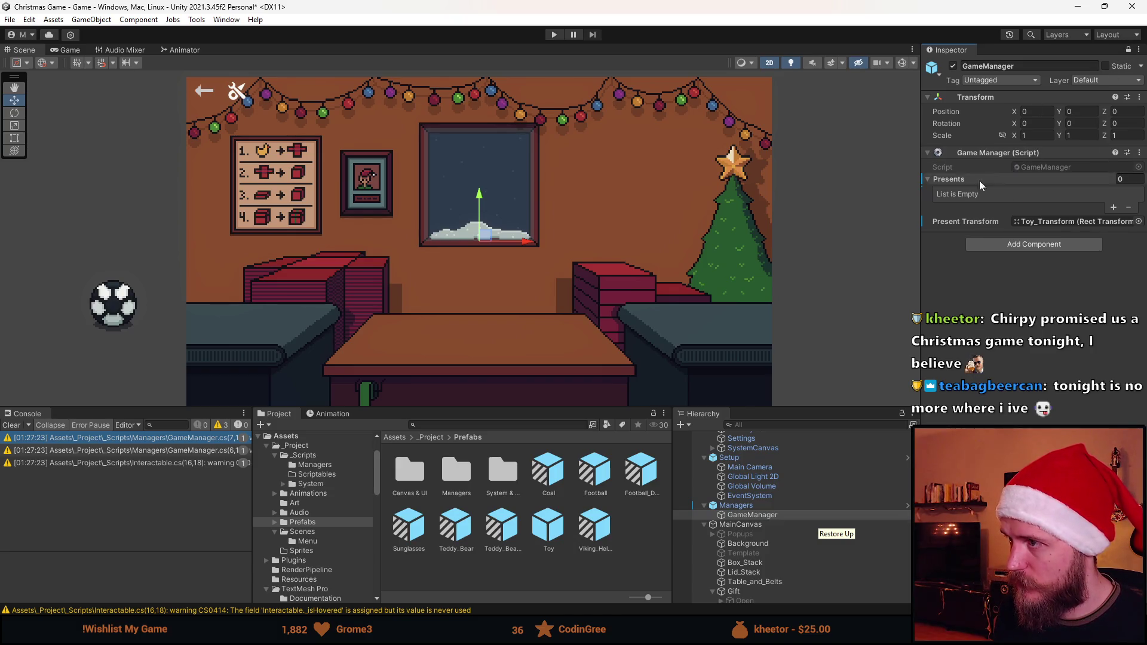
{"action": "left_click", "coordinate": [553, 480]}
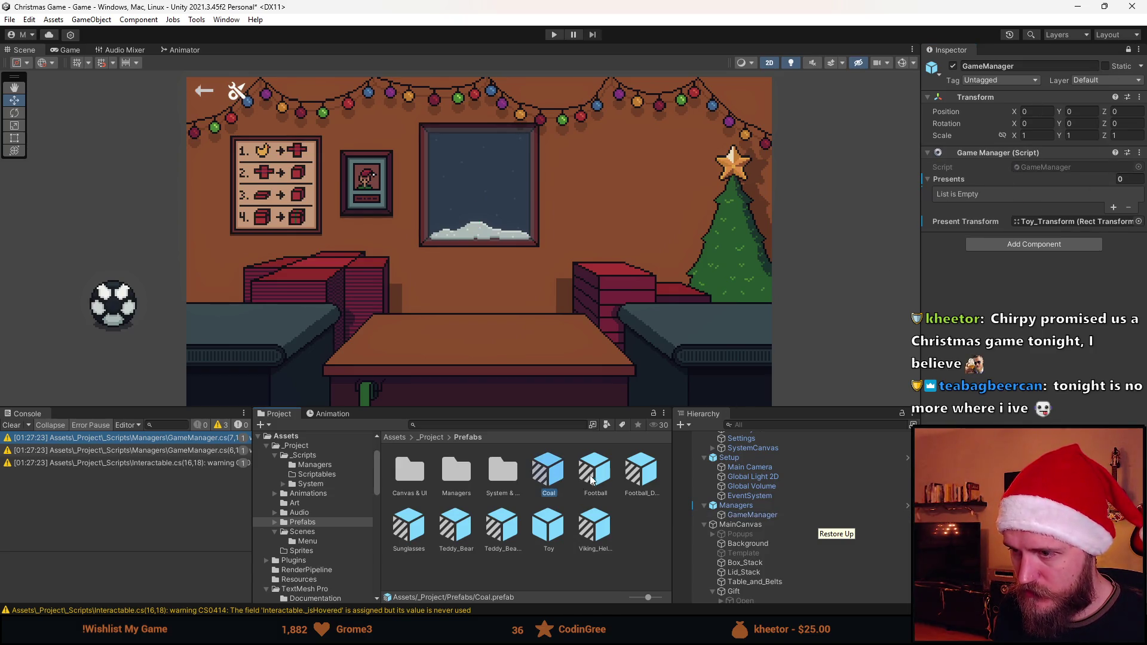
{"action": "left_click", "coordinate": [595, 472], "text": "ctrl"}
{"action": "left_click", "coordinate": [641, 472], "text": "ctrl"}
{"action": "left_click", "coordinate": [411, 526], "text": "ctrl"}
{"action": "mouse_move", "coordinate": [442, 541]}
{"action": "left_mouse_down"}
{"action": "mouse_move", "coordinate": [594, 535]}
{"action": "mouse_move", "coordinate": [746, 460]}
{"action": "mouse_move", "coordinate": [972, 183]}
{"action": "mouse_move", "coordinate": [947, 180]}
{"action": "left_mouse_up"}
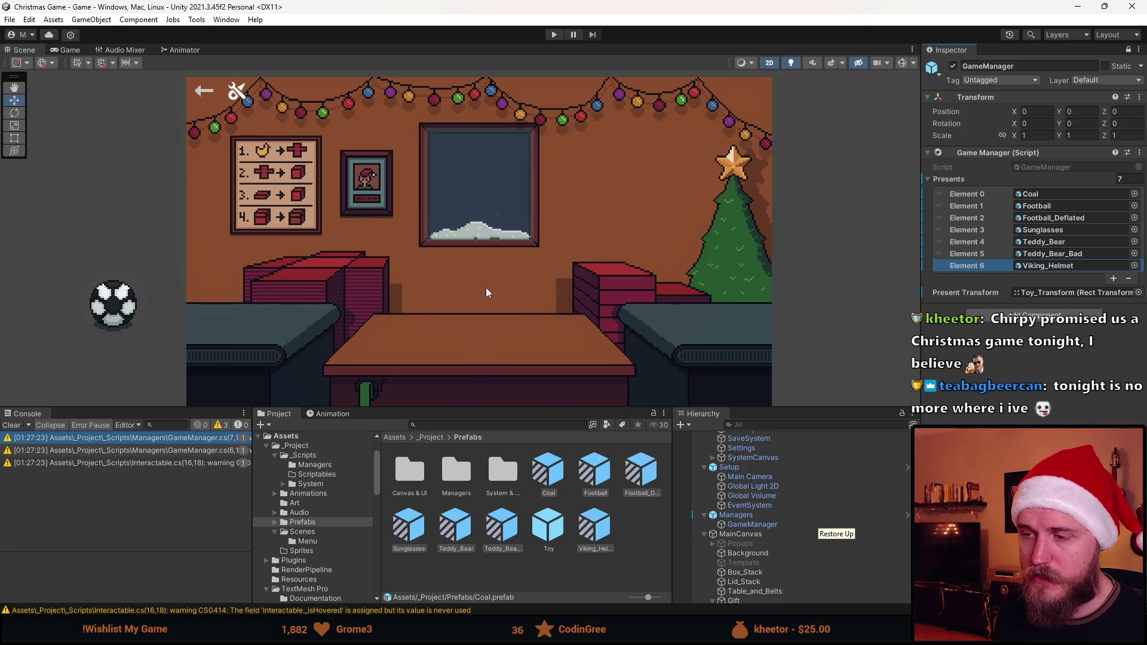
{"action": "left_click", "coordinate": [554, 33]}
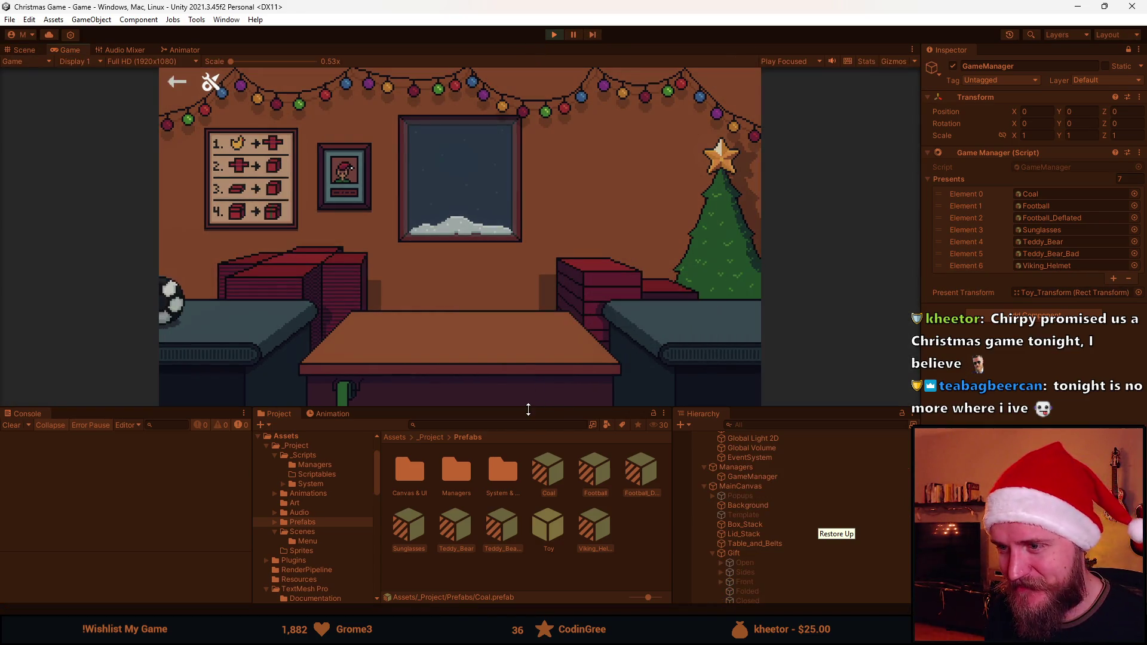
Play-test wrapping the football, Viking helmet, sunglasses and teddy bear into red gift boxes
{"action": "left_click_drag", "start_coordinate": [528, 409], "coordinate": [519, 505]}
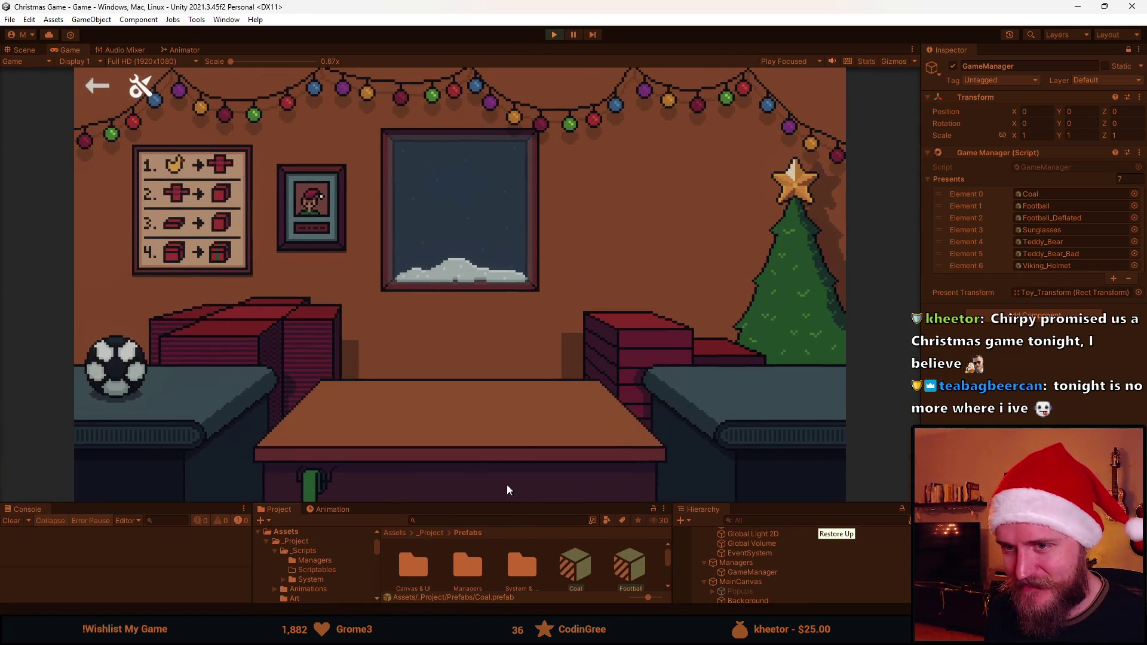
{"action": "left_click", "coordinate": [239, 371]}
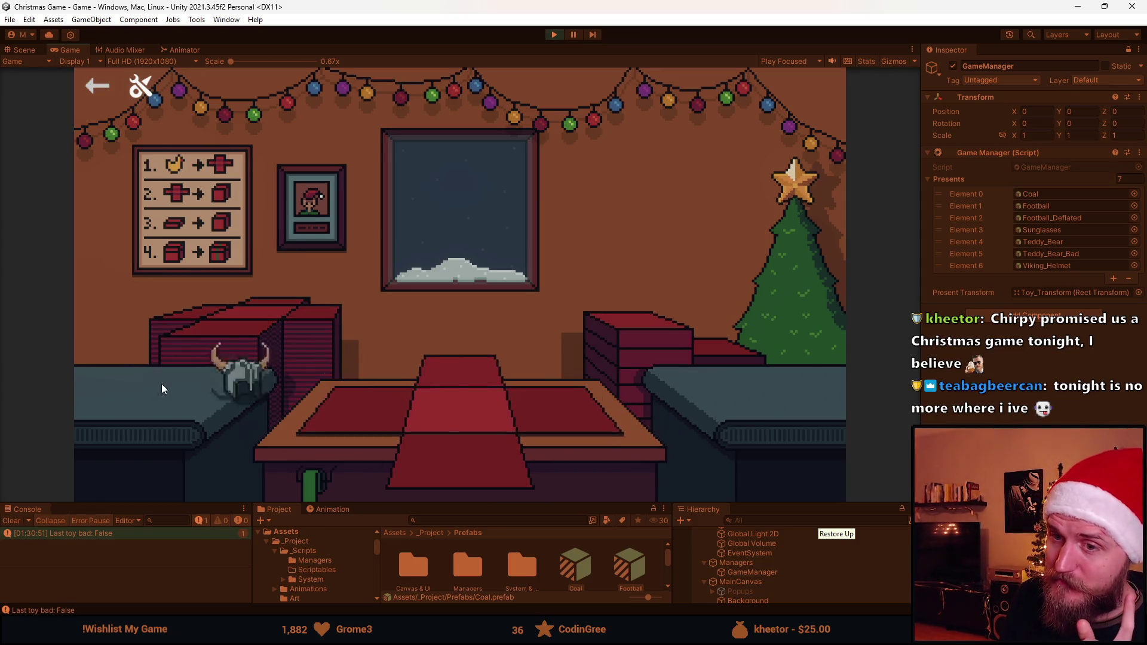
{"action": "left_click", "coordinate": [239, 372]}
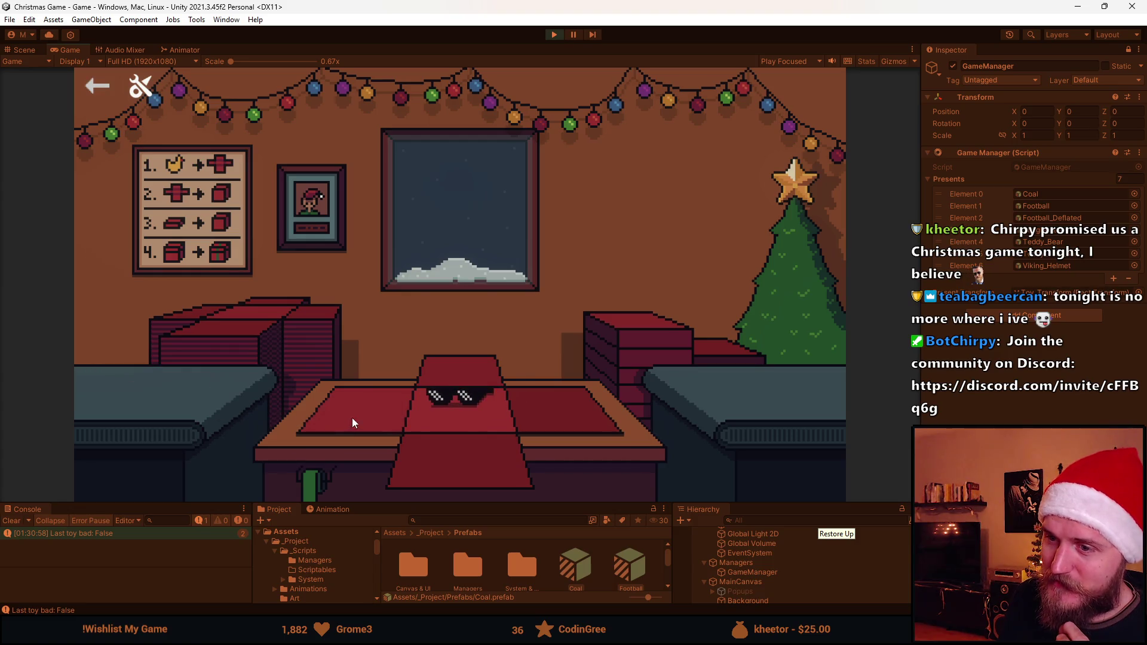
{"action": "left_click", "coordinate": [353, 421]}
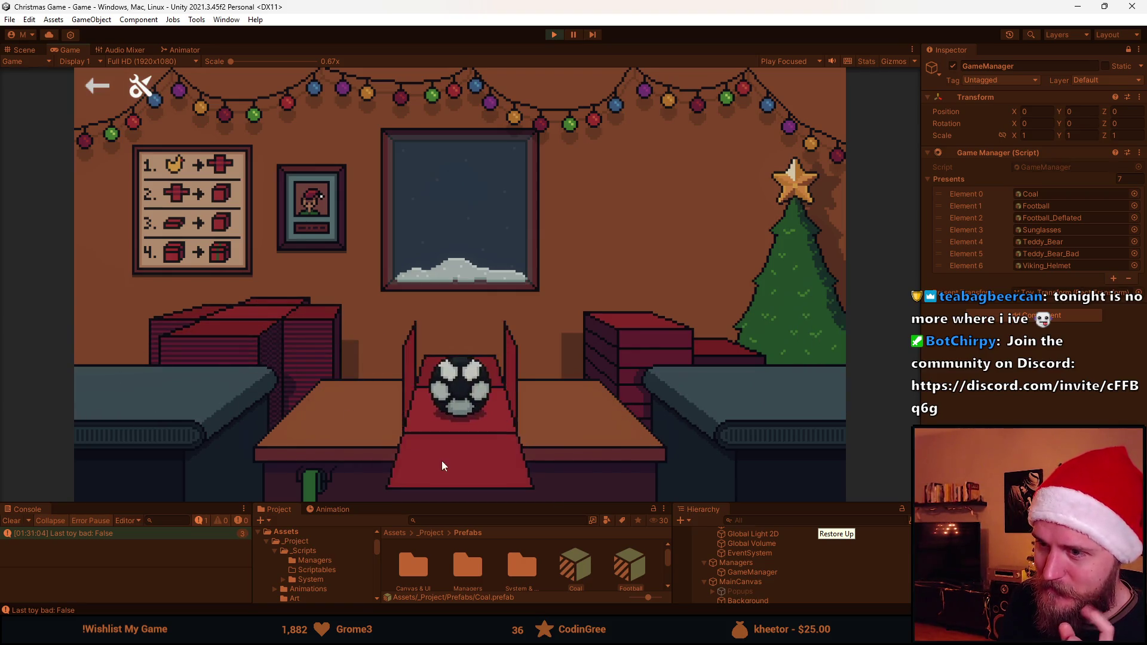
{"action": "left_click", "coordinate": [442, 461]}
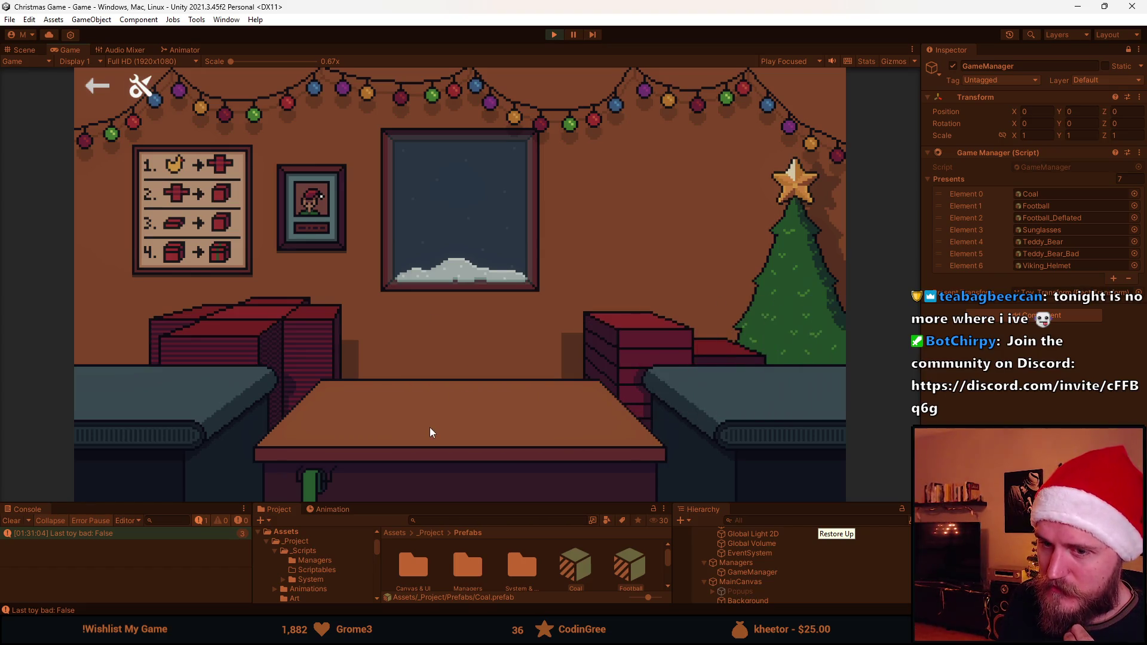
{"action": "left_click", "coordinate": [247, 332]}
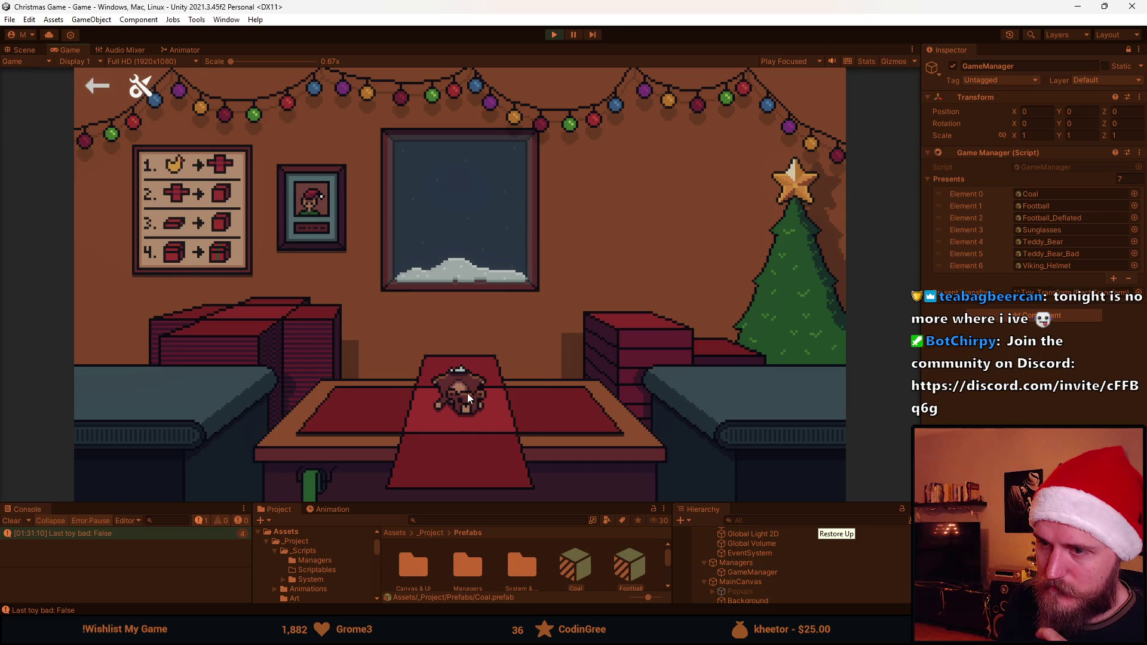
{"action": "left_click", "coordinate": [469, 455]}
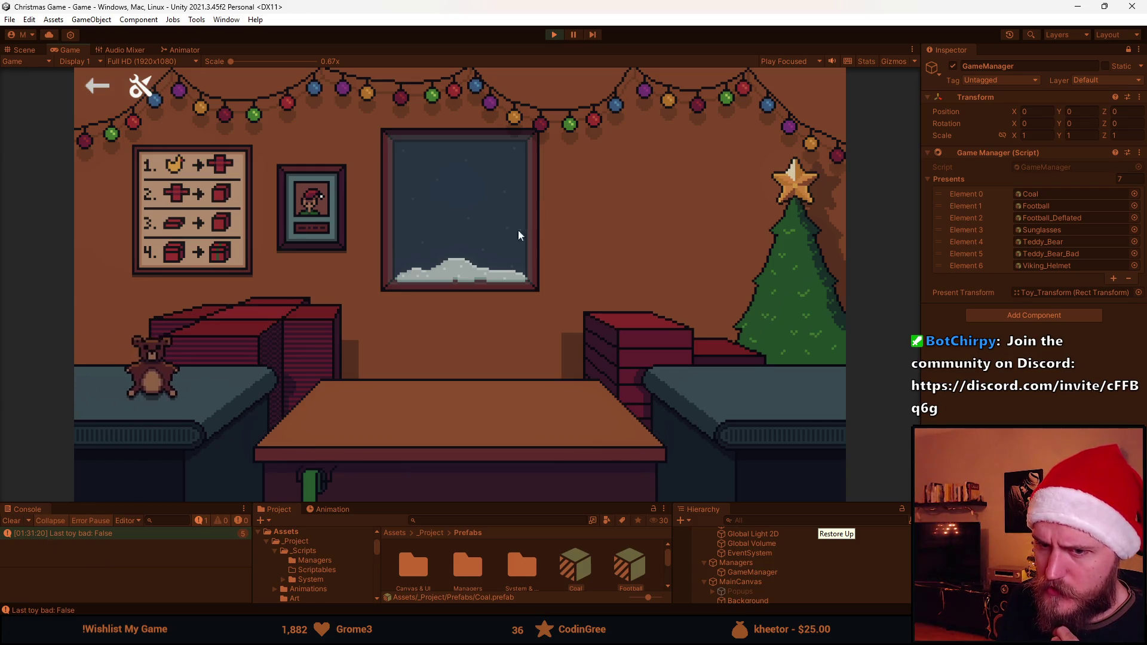
Stop play, inspect the Teddy_Bear_Bad prefab's components, then restart the game
{"action": "left_click", "coordinate": [554, 35]}
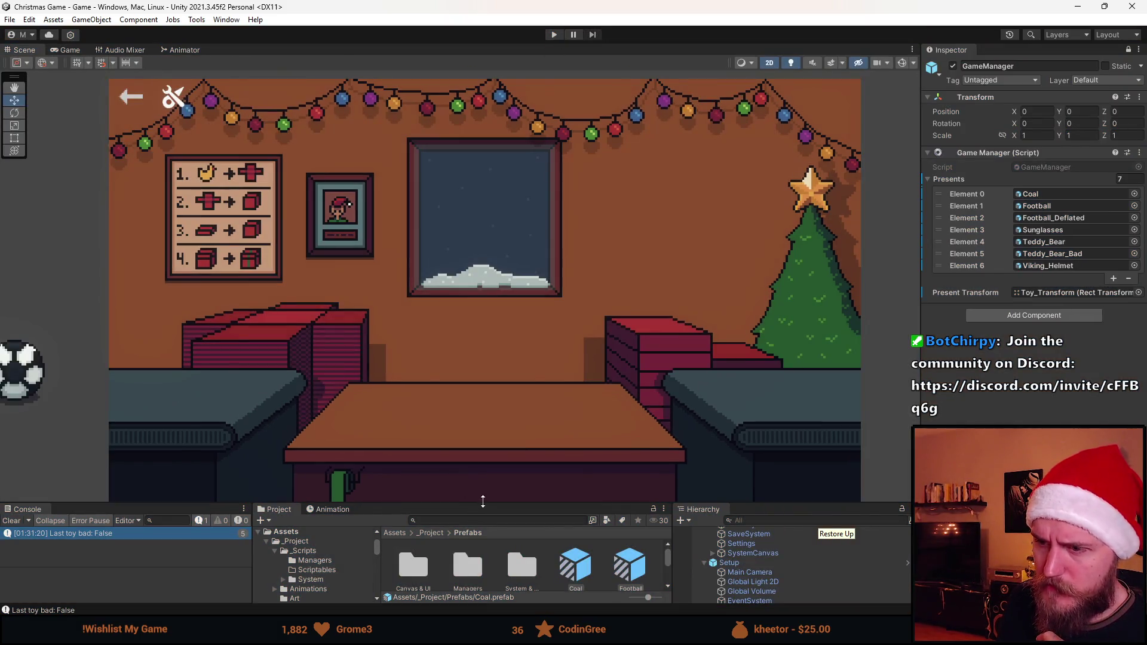
{"action": "left_click_drag", "start_coordinate": [484, 504], "coordinate": [513, 327]}
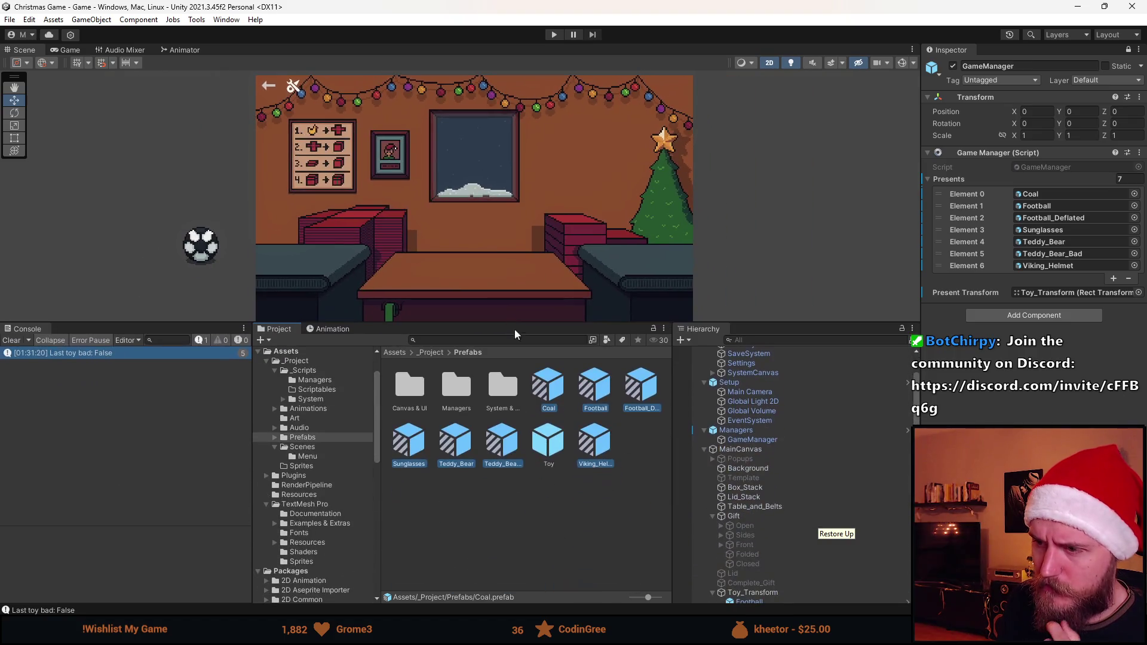
{"action": "double_click", "coordinate": [499, 447]}
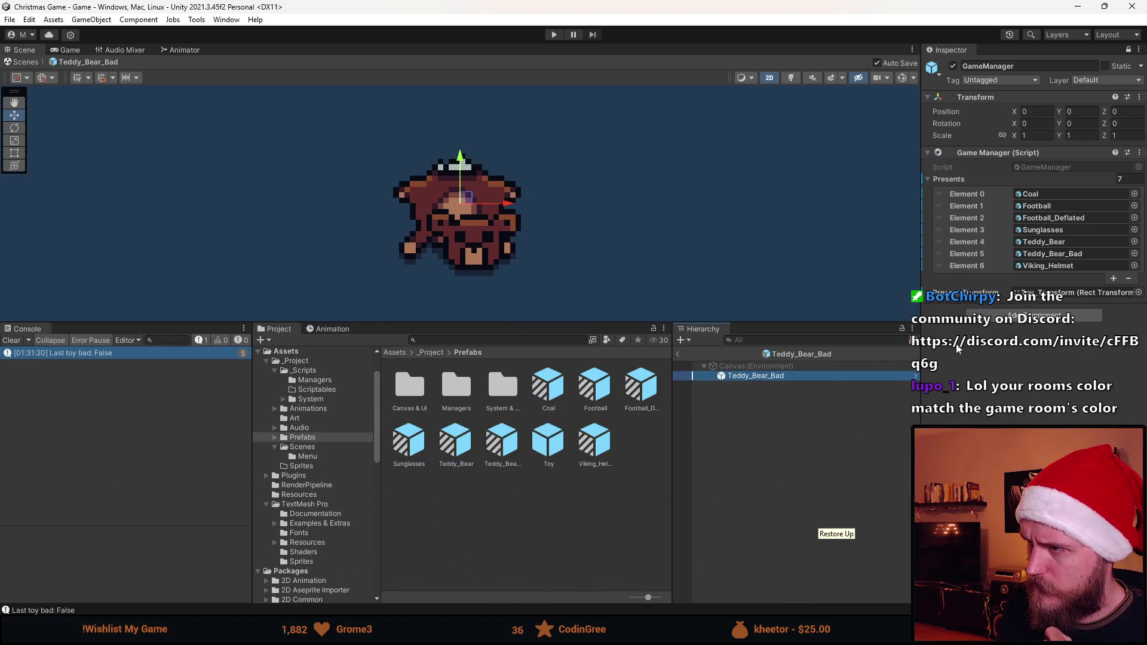
{"action": "left_click", "coordinate": [1127, 50]}
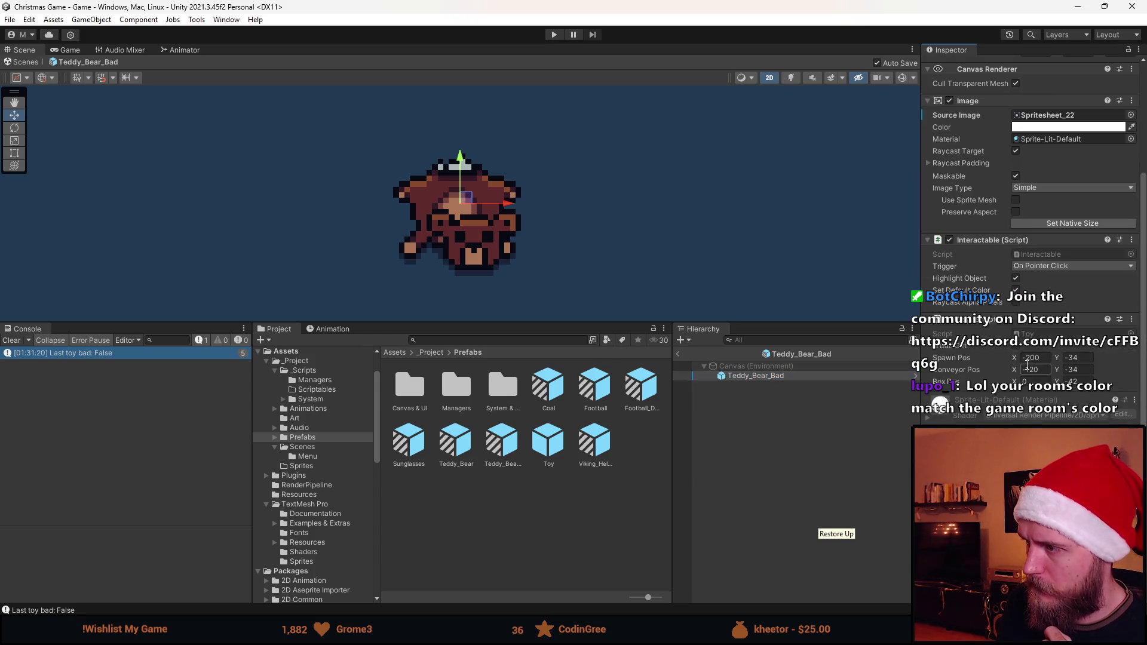
{"action": "left_click", "coordinate": [715, 397]}
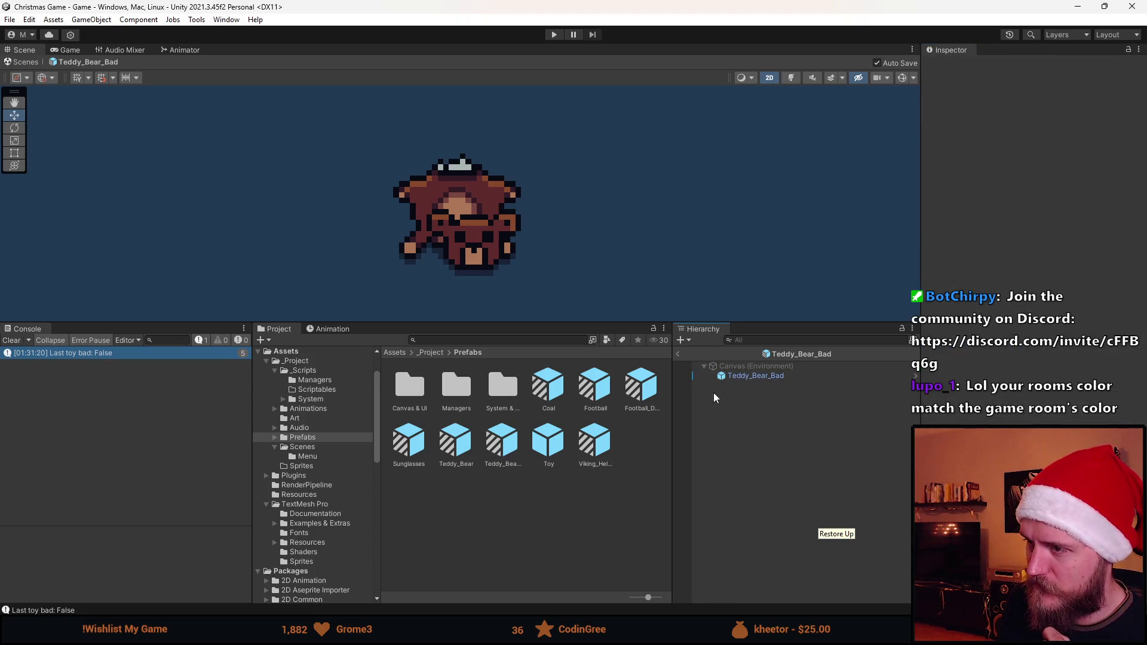
{"action": "left_click", "coordinate": [678, 353]}
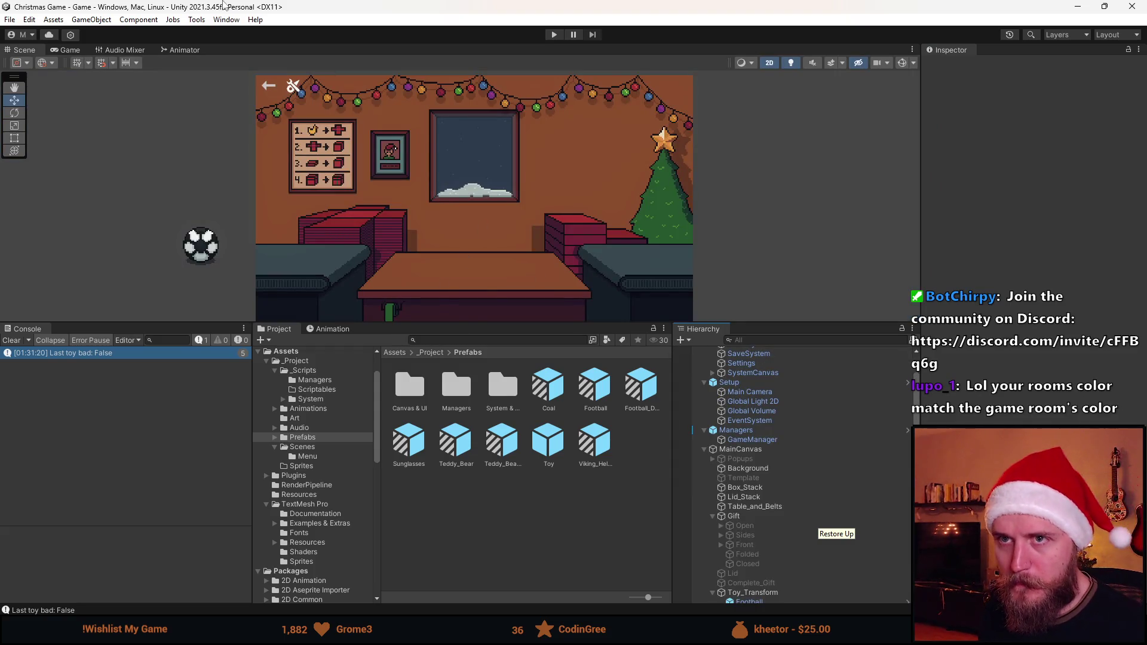
{"action": "left_click", "coordinate": [554, 34]}
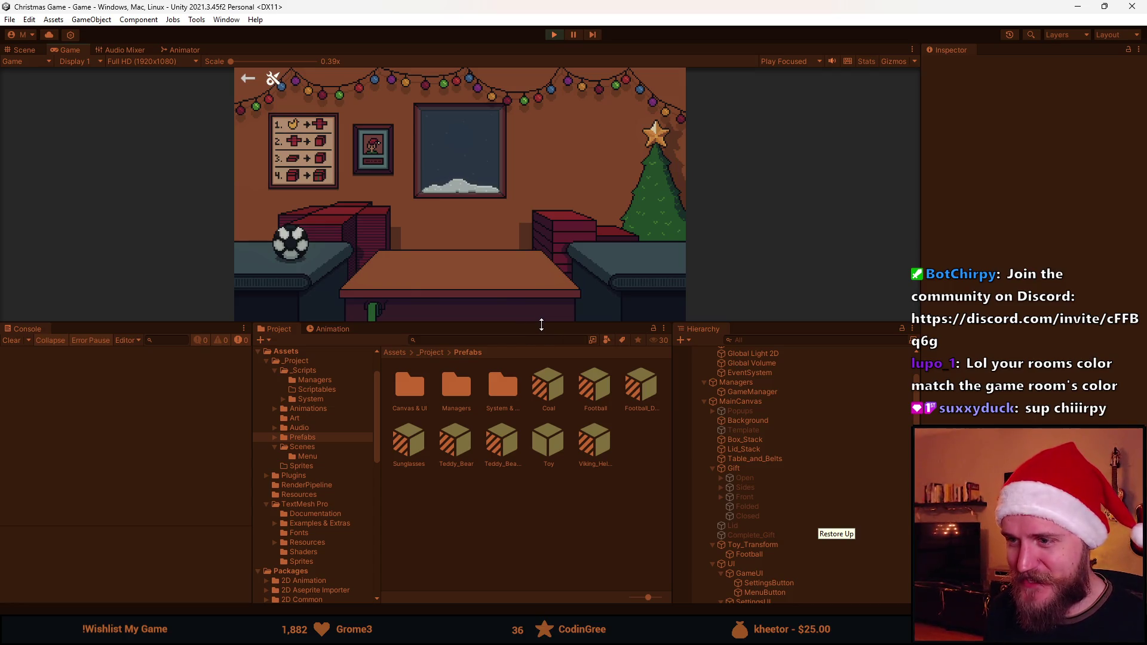
Box, ribbon and send off the football, the Viking helmet and the next toy
{"action": "left_click_drag", "start_coordinate": [541, 324], "coordinate": [518, 532]}
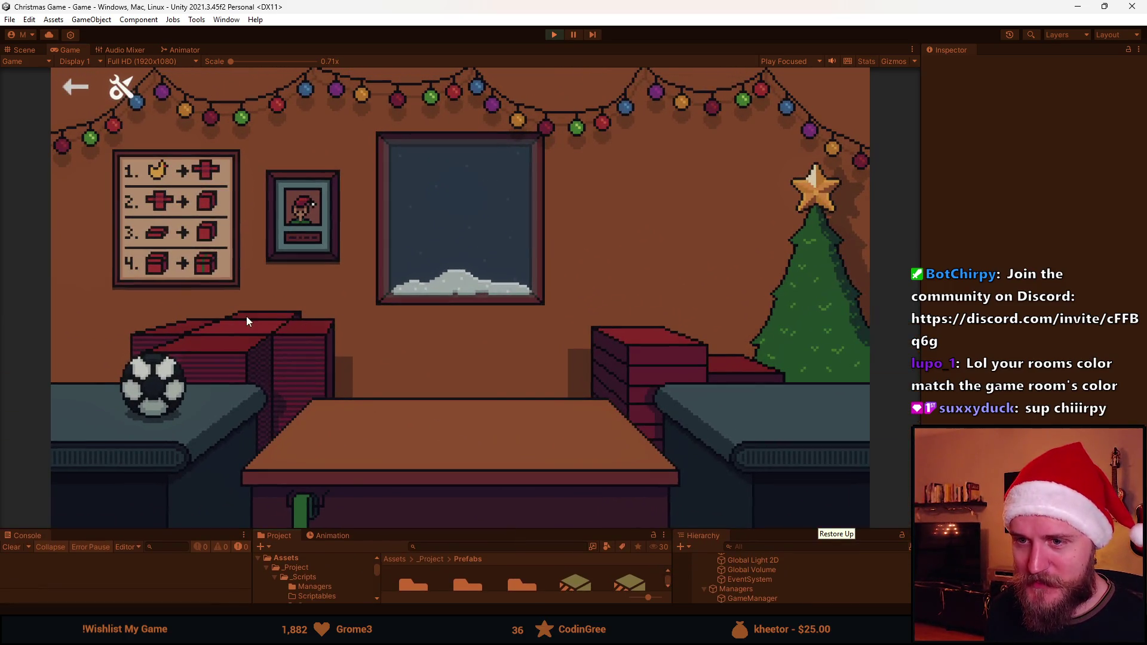
{"action": "left_click", "coordinate": [182, 376]}
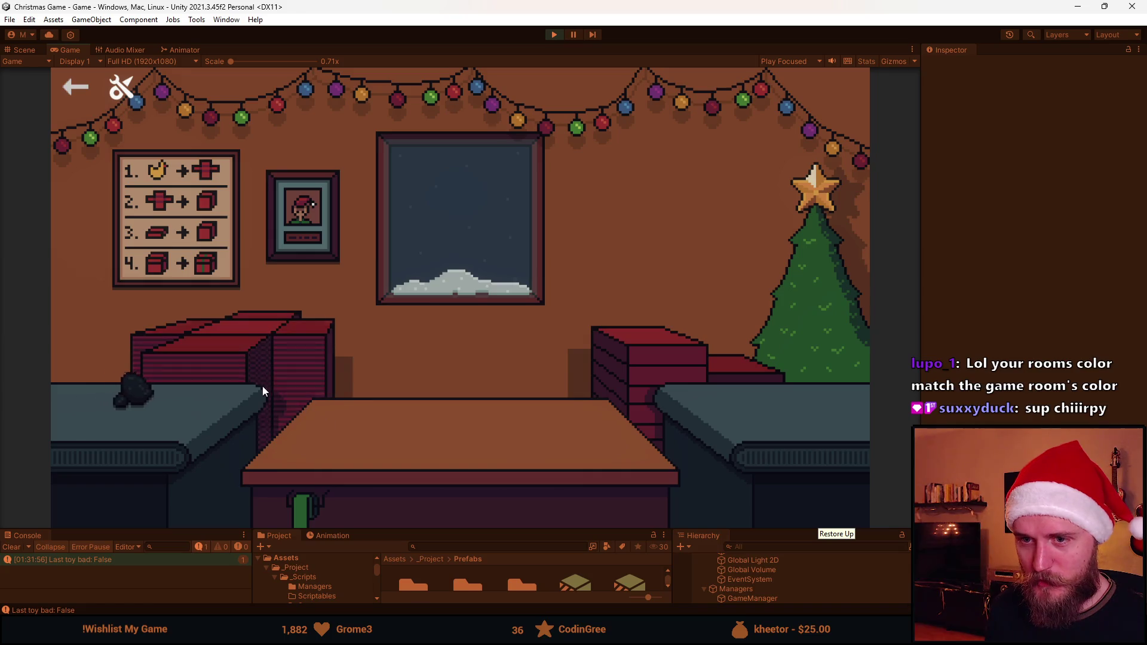
{"action": "left_click", "coordinate": [157, 394]}
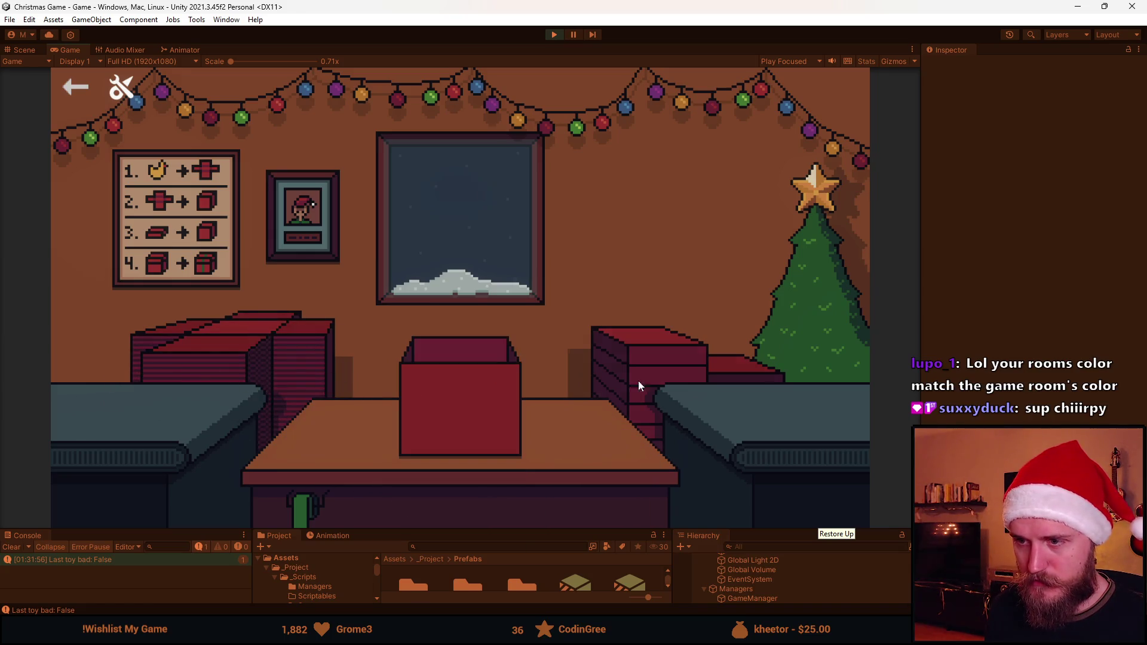
{"action": "left_click", "coordinate": [473, 412]}
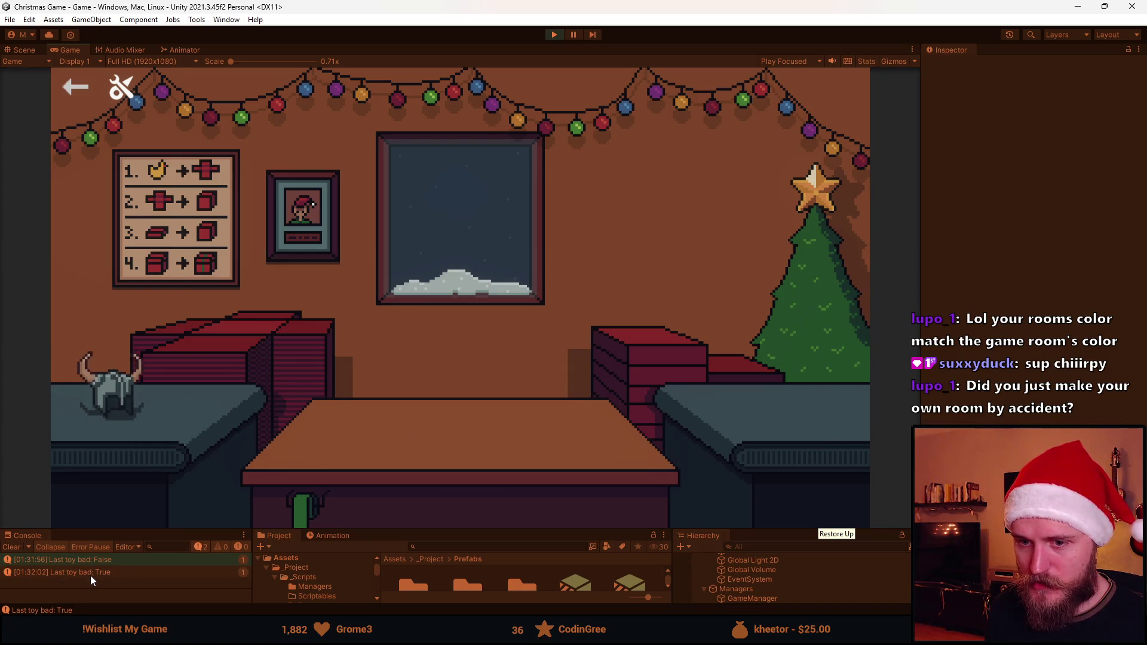
{"action": "left_click", "coordinate": [154, 390]}
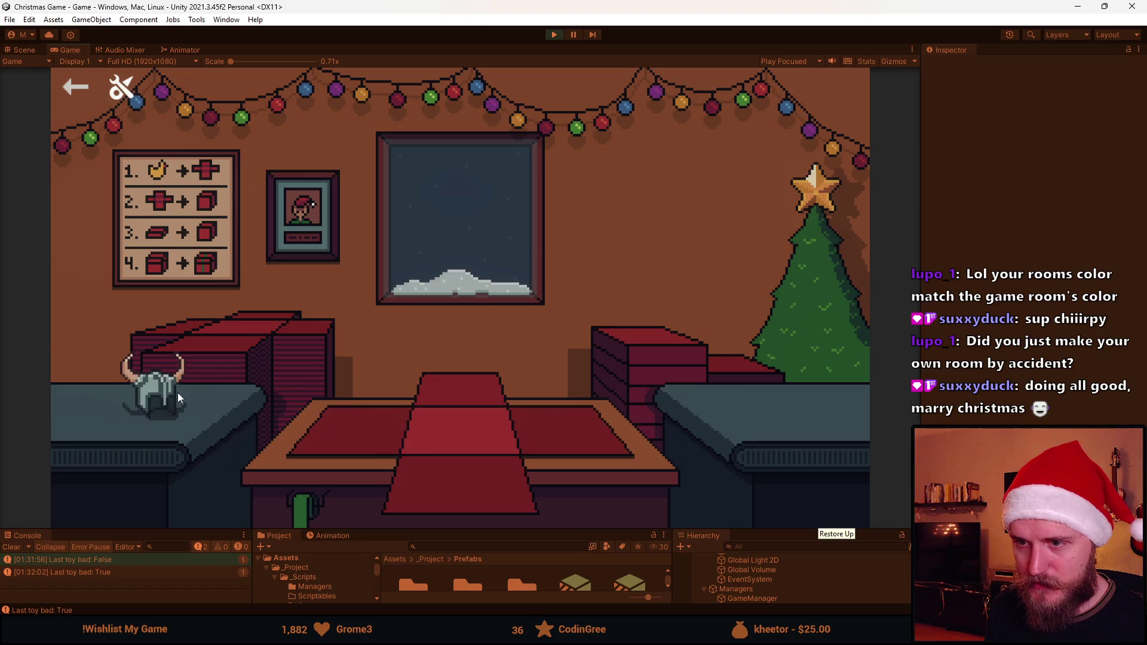
{"action": "left_click", "coordinate": [380, 436]}
{"action": "left_click", "coordinate": [417, 417]}
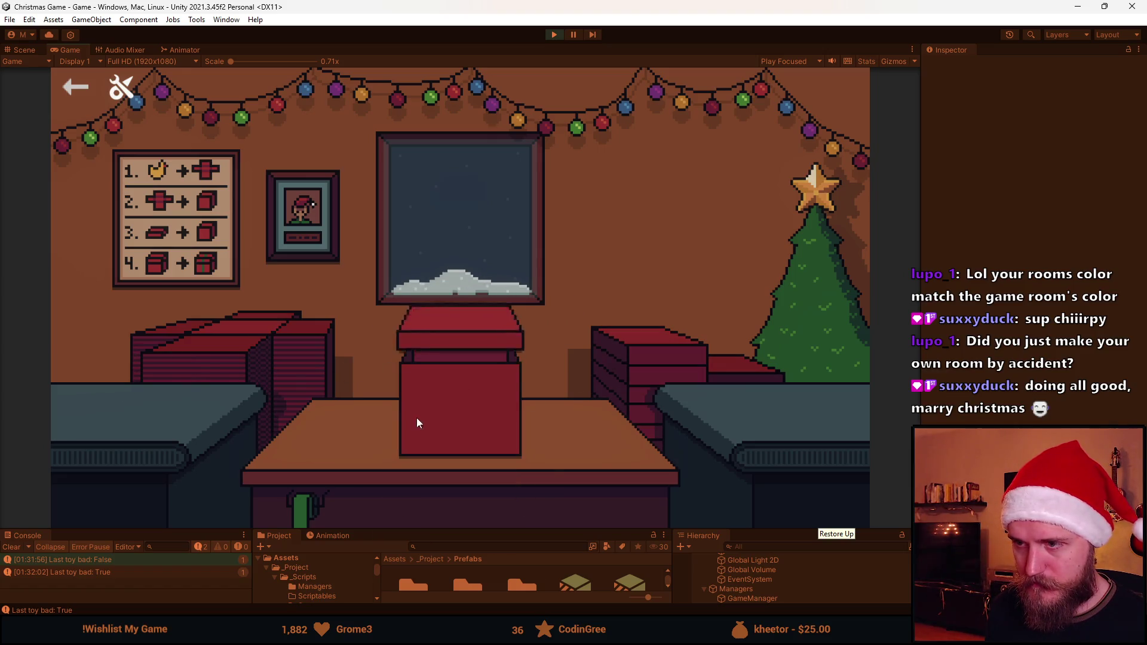
{"action": "left_click", "coordinate": [460, 410]}
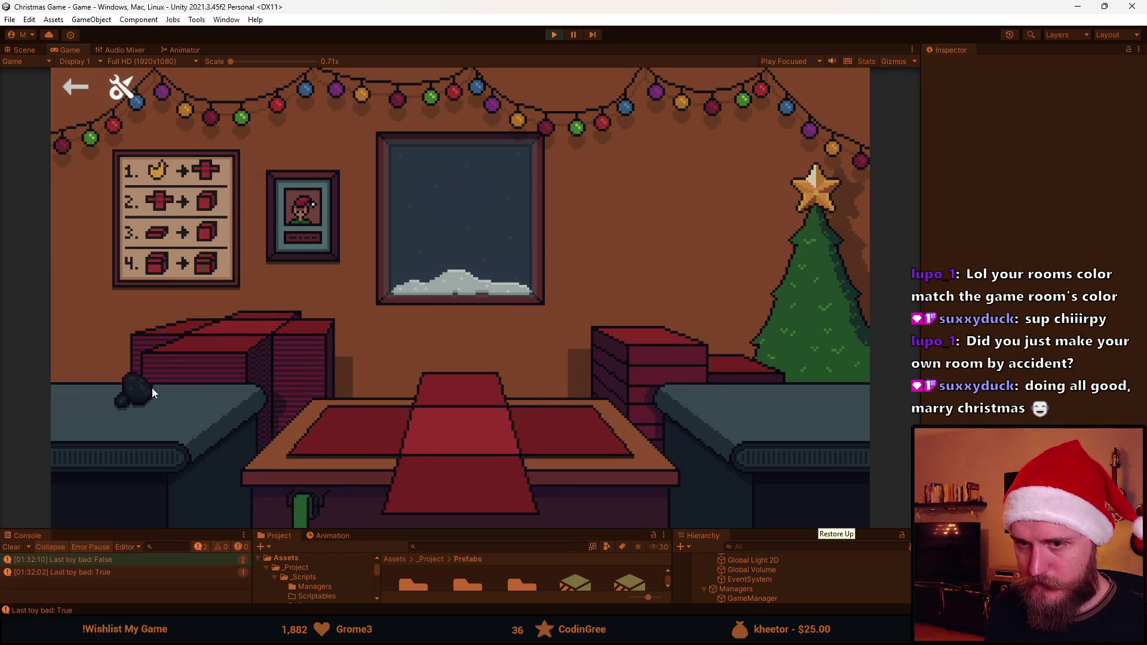
{"action": "left_click", "coordinate": [151, 388]}
{"action": "left_click", "coordinate": [462, 478]}
{"action": "left_click", "coordinate": [455, 412]}
{"action": "left_click", "coordinate": [455, 417]}
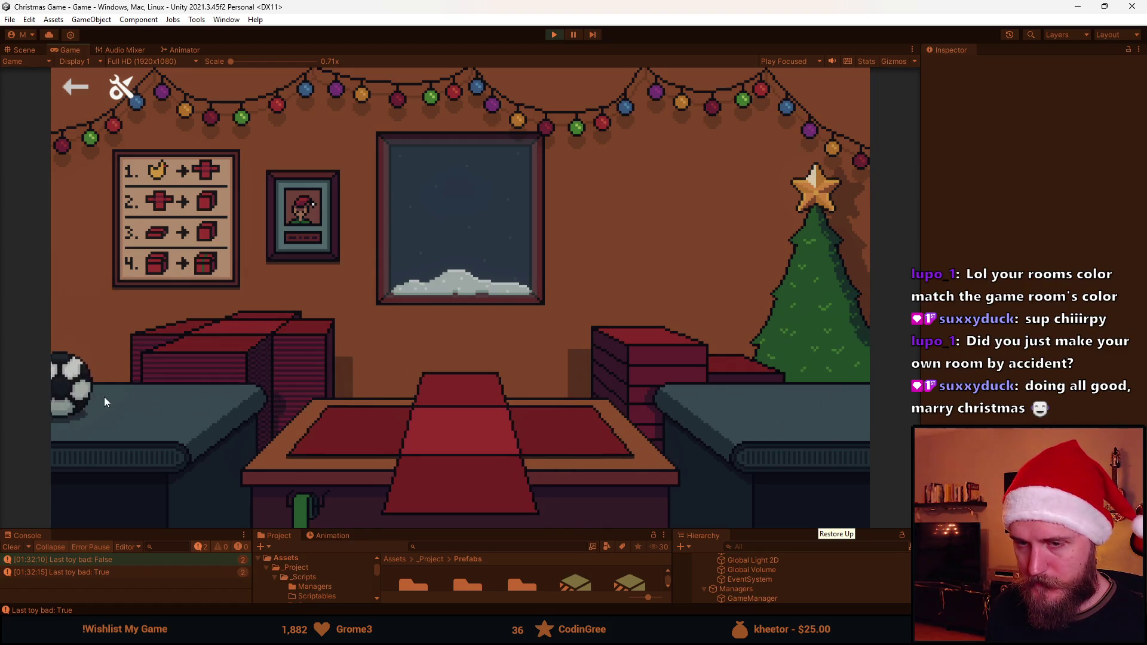
Wrap and ship the soccer ball and teddy bear, clear the Console, and drag the next ball onto the mat
{"action": "left_click", "coordinate": [104, 397]}
{"action": "left_click", "coordinate": [466, 442]}
{"action": "left_click", "coordinate": [556, 412]}
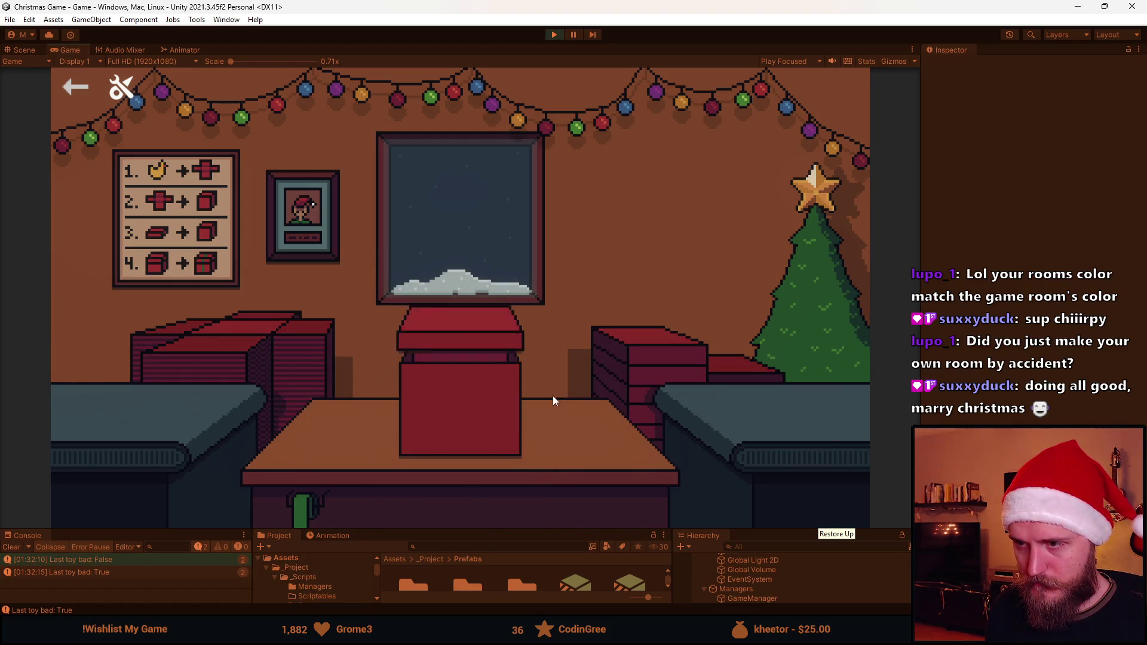
{"action": "left_click", "coordinate": [470, 427]}
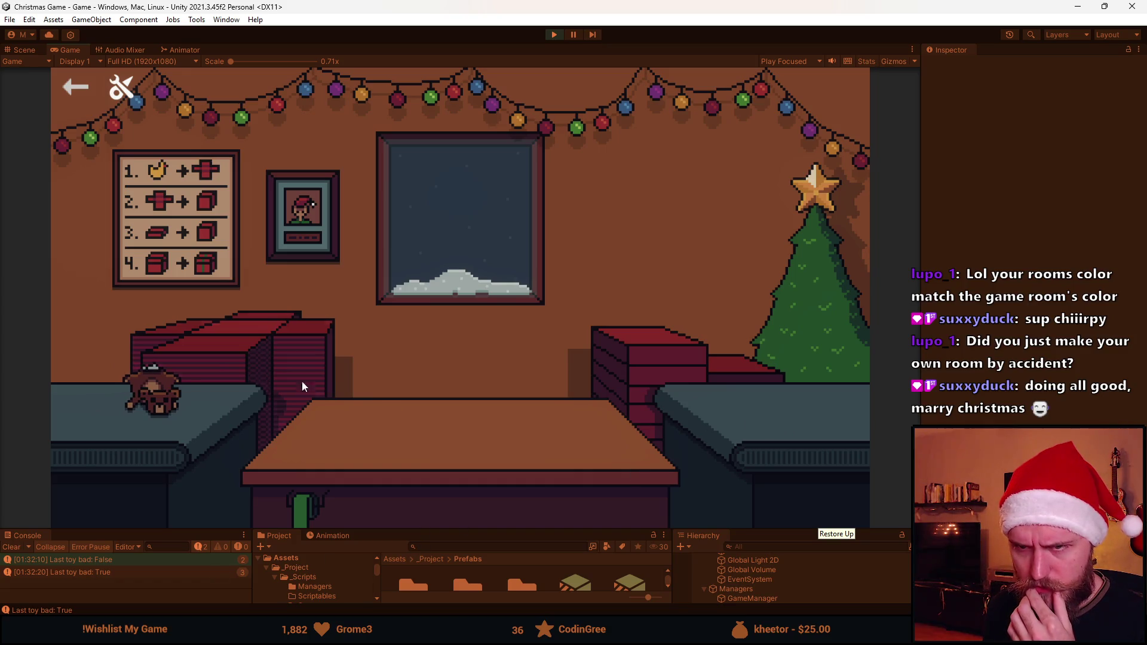
{"action": "left_click", "coordinate": [153, 393]}
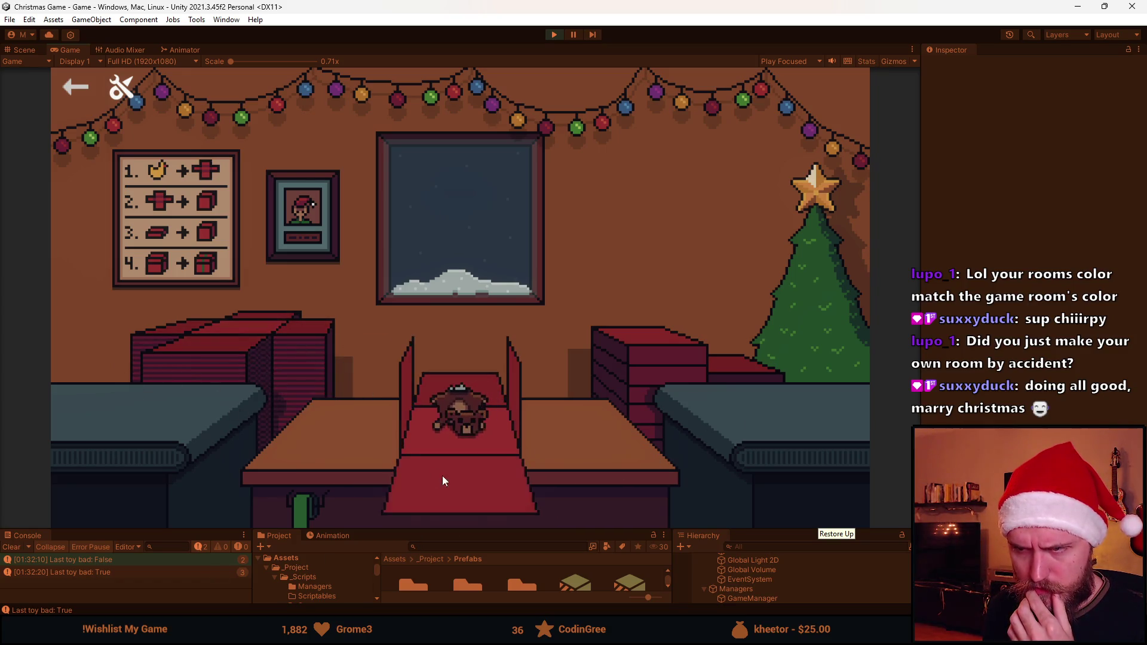
{"action": "left_click", "coordinate": [652, 366]}
{"action": "left_click", "coordinate": [477, 396]}
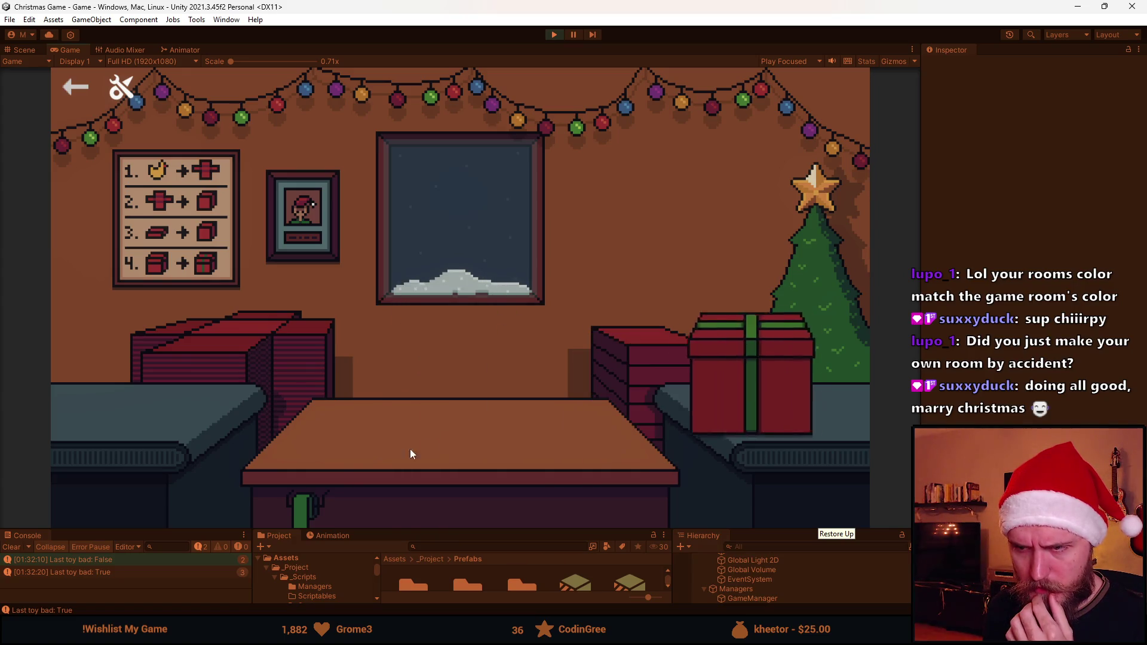
{"action": "left_click", "coordinate": [18, 548]}
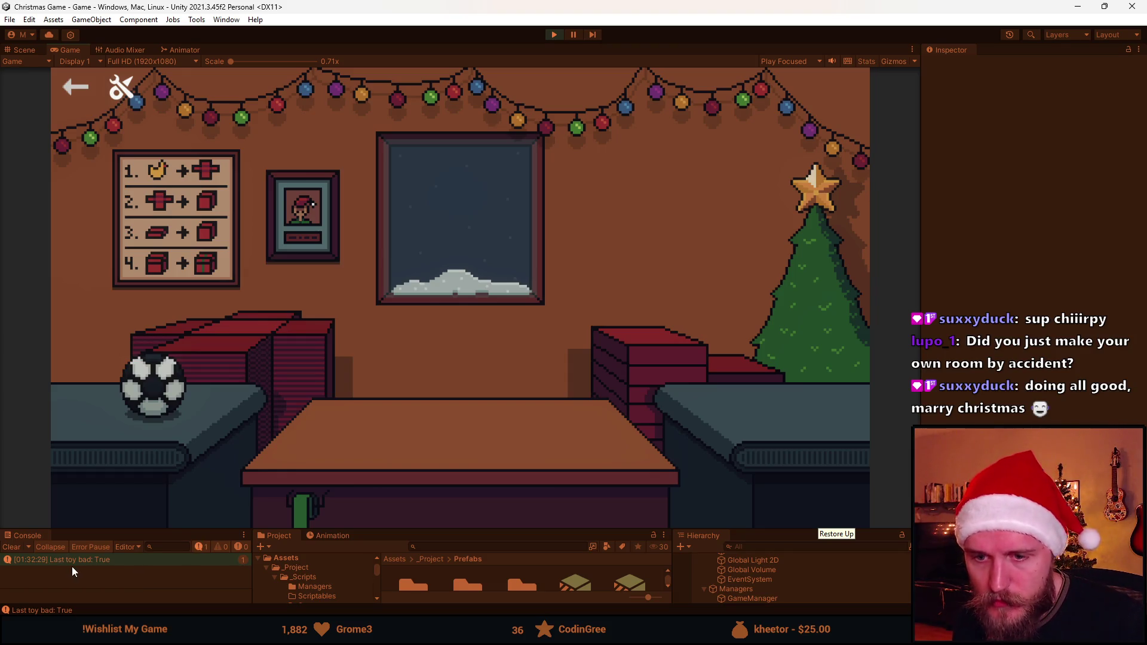
{"action": "mouse_move", "coordinate": [189, 392]}
{"action": "left_mouse_down"}
{"action": "mouse_move", "coordinate": [167, 408]}
{"action": "mouse_move", "coordinate": [484, 464]}
{"action": "left_mouse_up"}
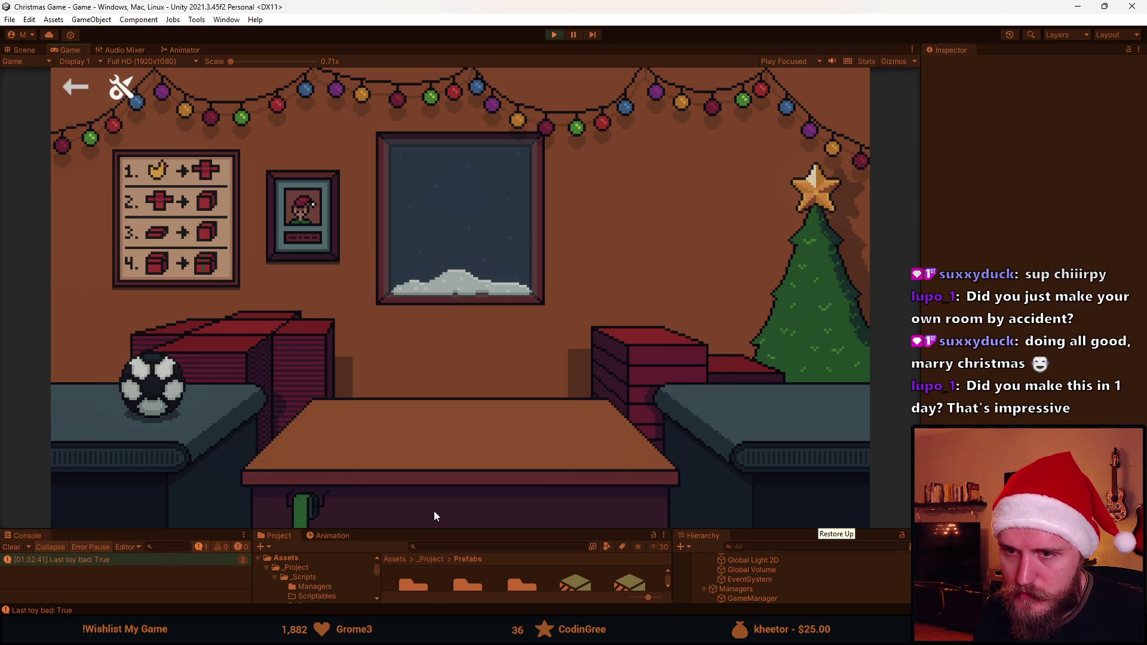
Stop the game and switch Football_Deflated's image to the flattened ball sprite Spritesheet_20
{"action": "left_click", "coordinate": [560, 36]}
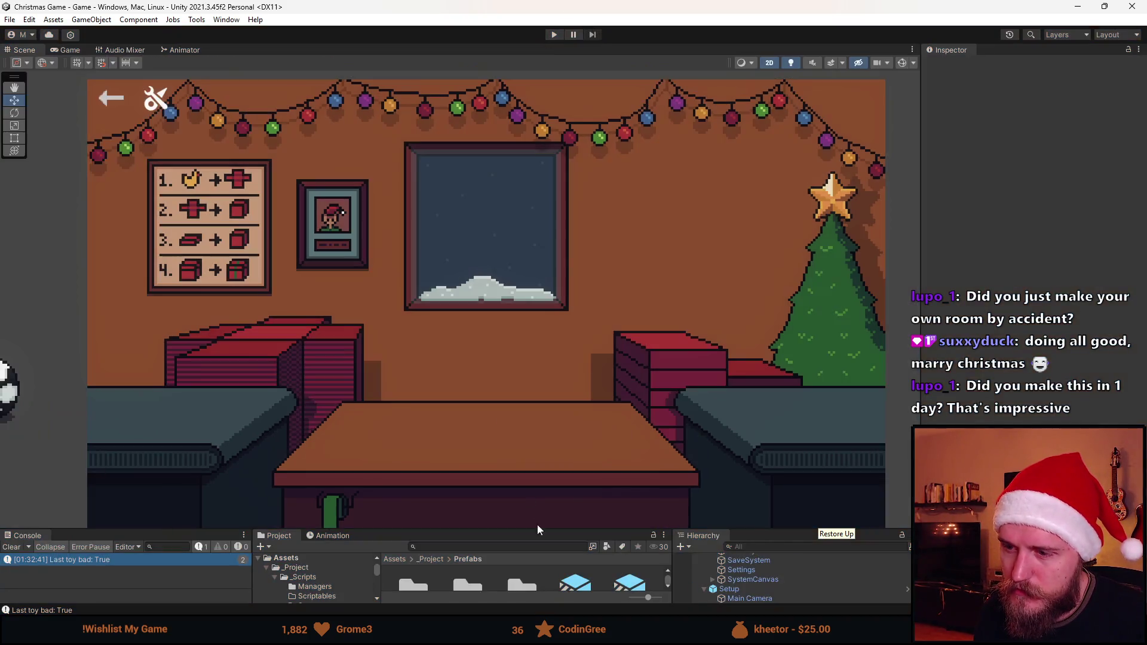
{"action": "left_click_drag", "start_coordinate": [551, 528], "coordinate": [555, 384]}
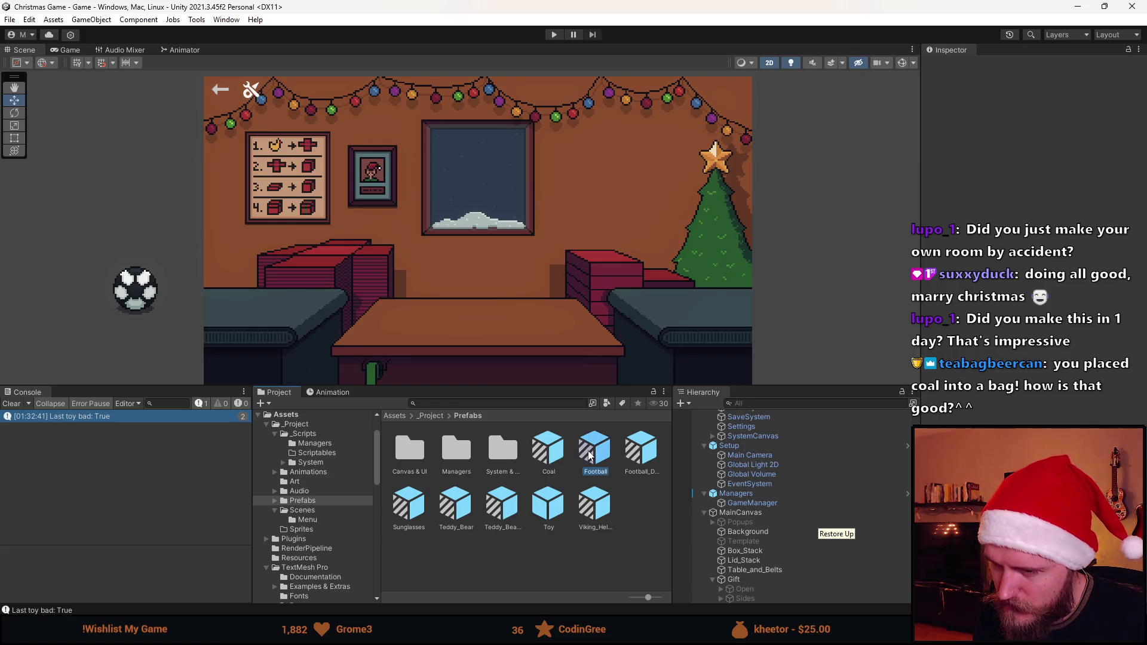
{"action": "double_click", "coordinate": [589, 455]}
{"action": "scroll", "coordinate": [1054, 390], "scroll_direction": "down", "scroll_amount": 5}
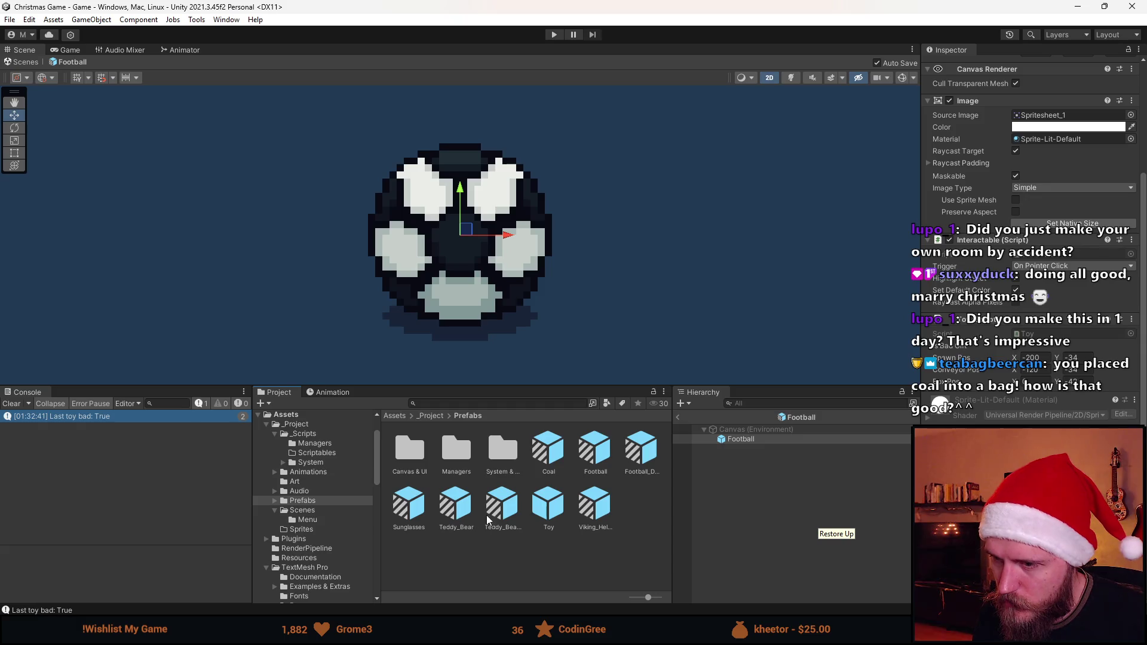
{"action": "double_click", "coordinate": [638, 453]}
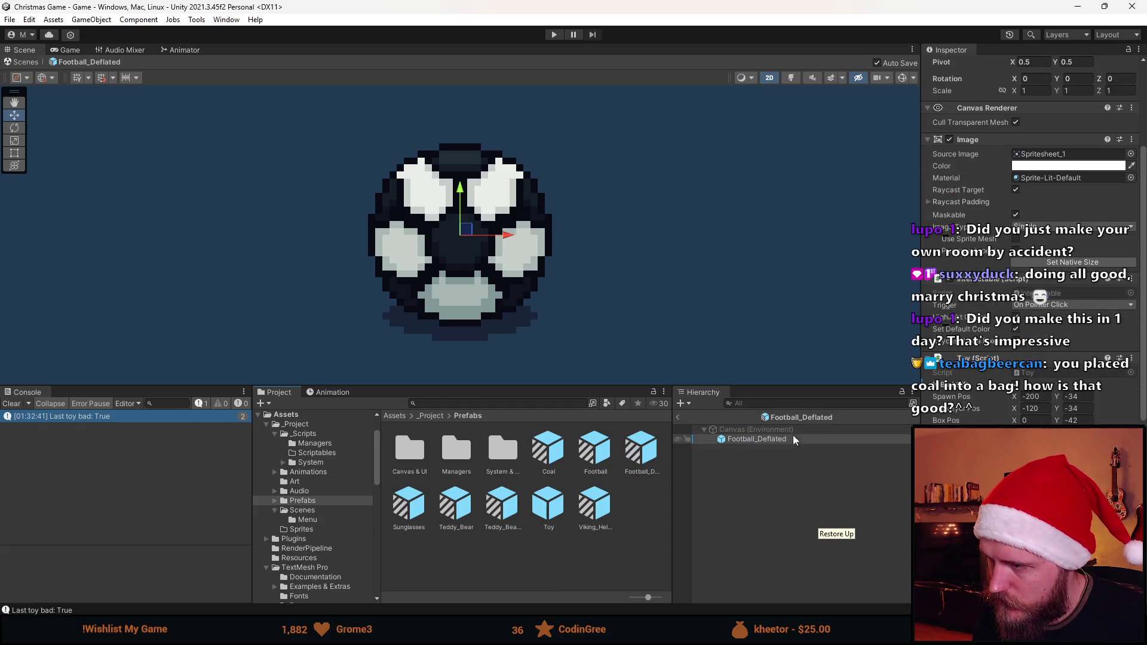
{"action": "scroll", "coordinate": [1130, 213], "scroll_direction": "up", "scroll_amount": 3}
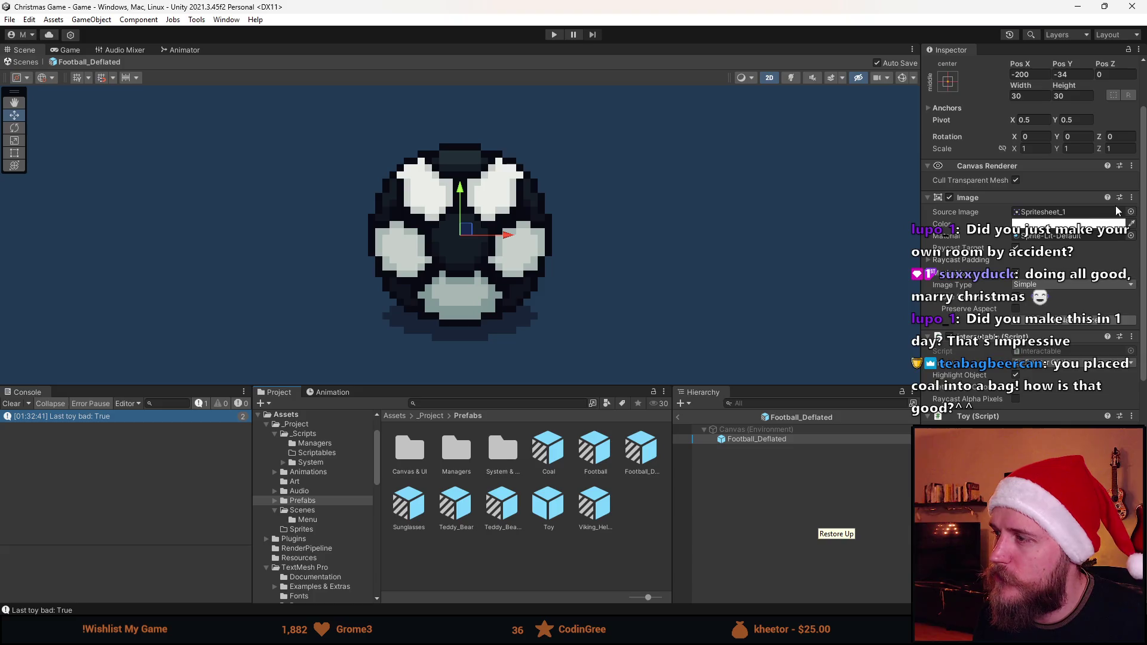
{"action": "left_click", "coordinate": [1130, 211]}
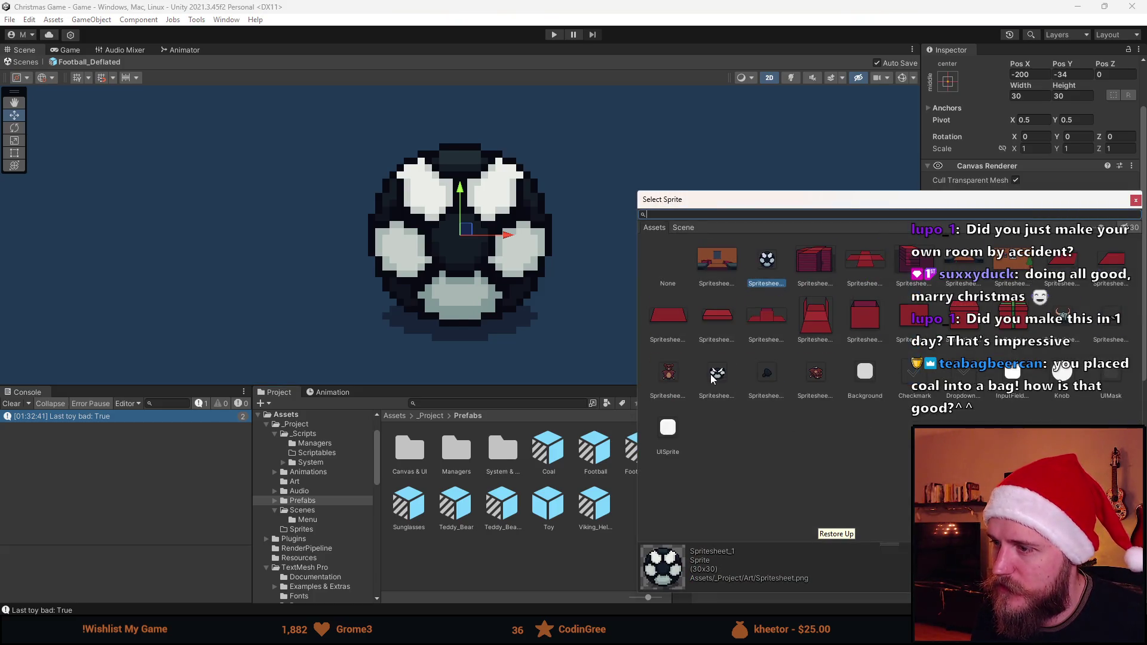
{"action": "double_click", "coordinate": [715, 375]}
{"action": "scroll", "coordinate": [992, 241], "scroll_direction": "up", "scroll_amount": 2}
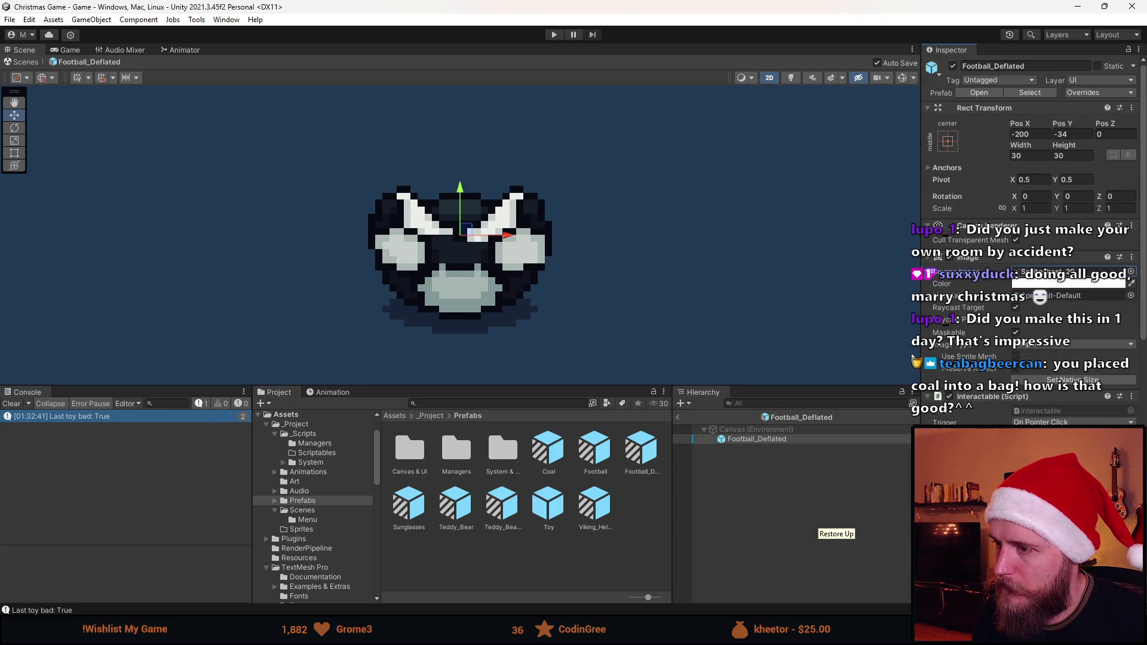
{"action": "left_click", "coordinate": [678, 418]}
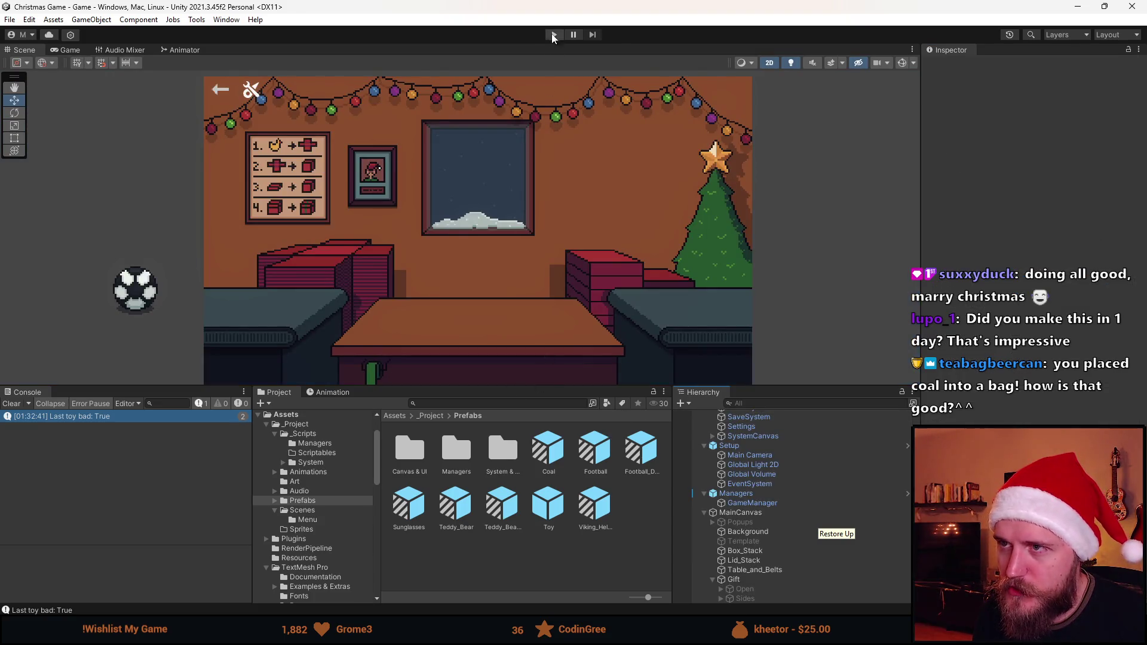
Start the game and wrap a soccer ball, teddy bear, helmet, sunglasses and two more soccer balls
{"action": "left_click", "coordinate": [553, 35]}
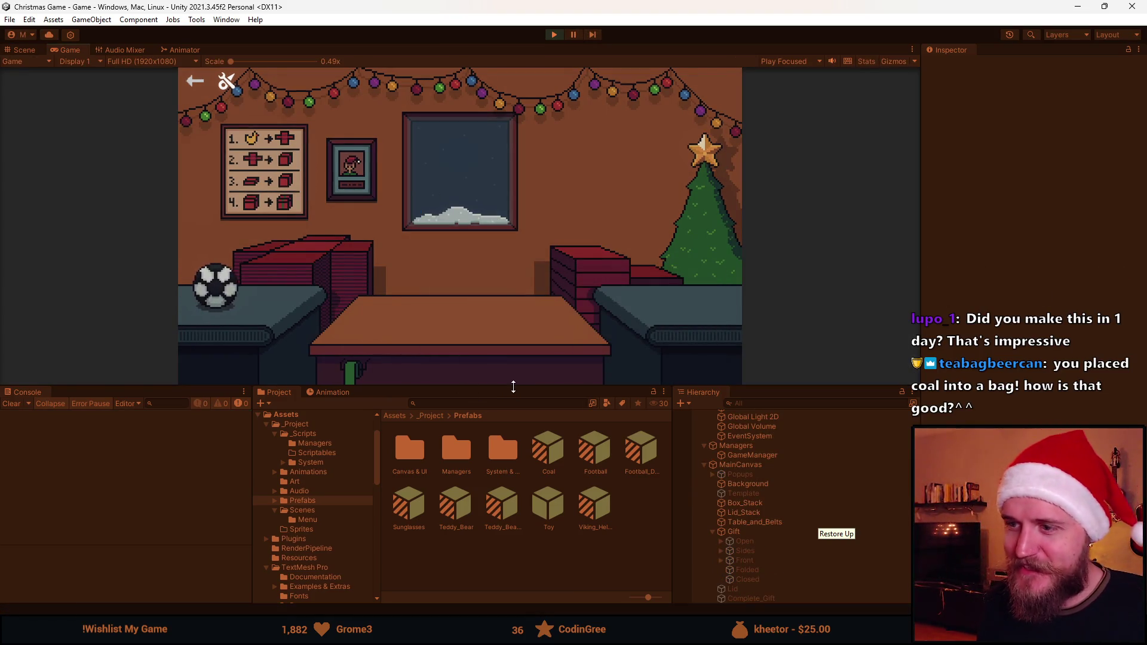
{"action": "left_click_drag", "start_coordinate": [514, 389], "coordinate": [514, 529]}
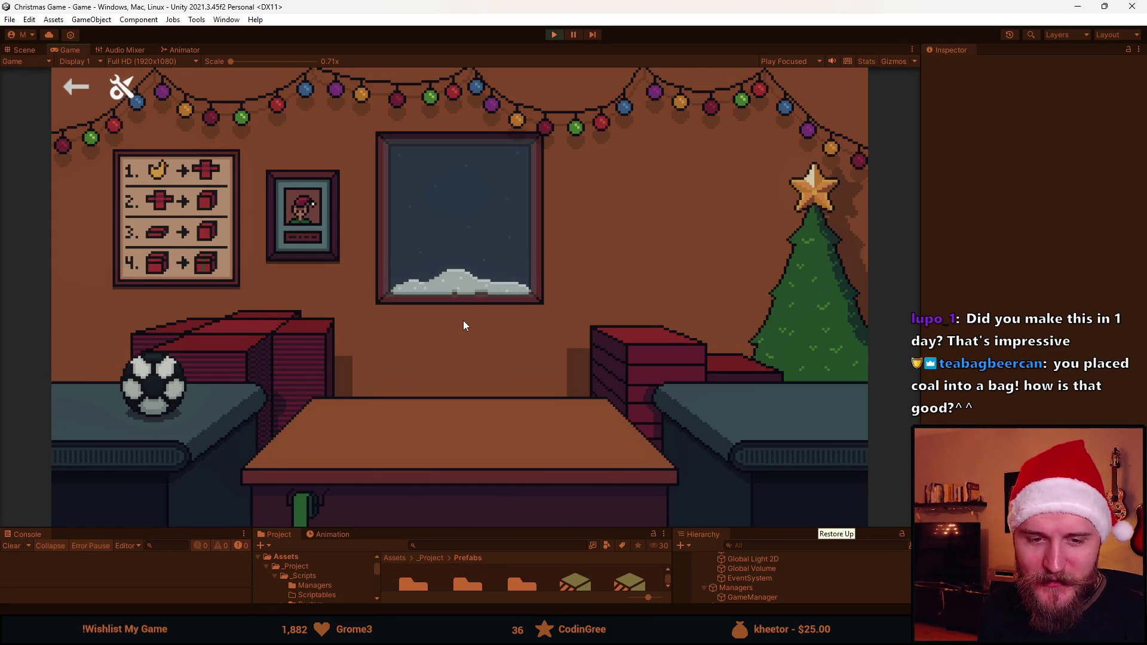
{"action": "left_click", "coordinate": [296, 356]}
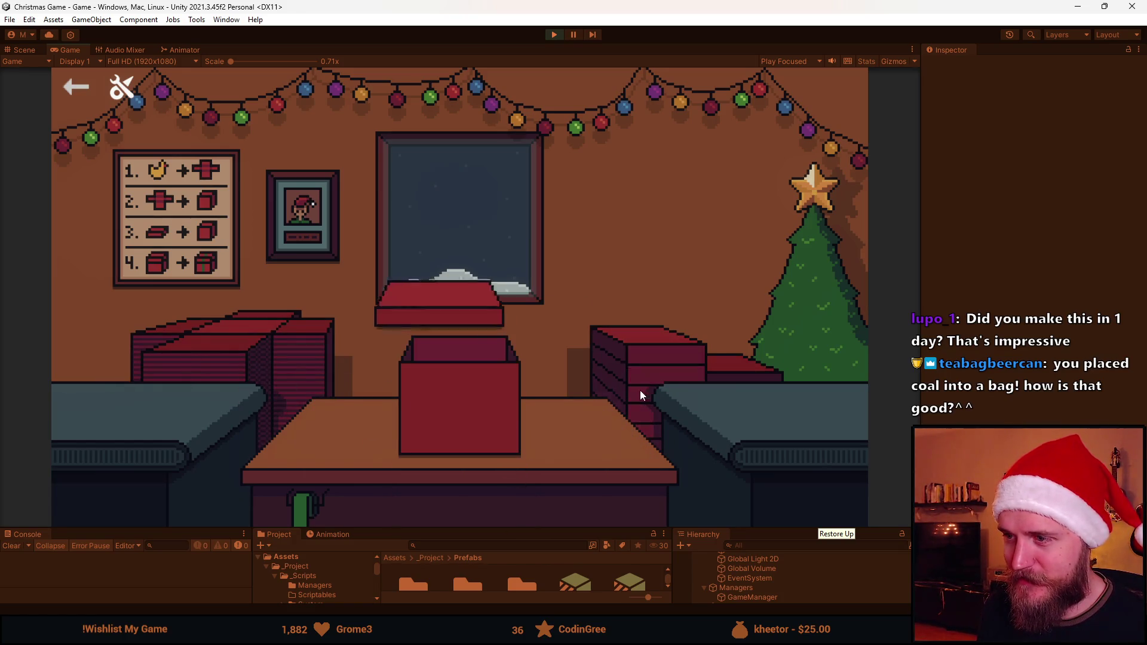
{"action": "left_click", "coordinate": [432, 421]}
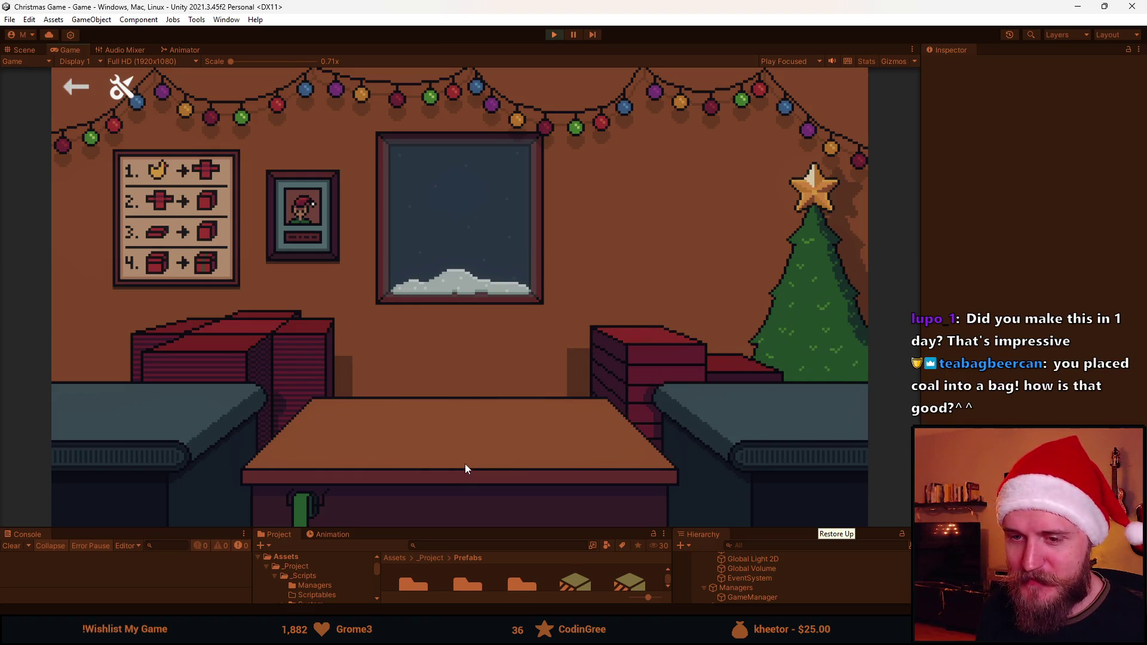
{"action": "left_click", "coordinate": [236, 338]}
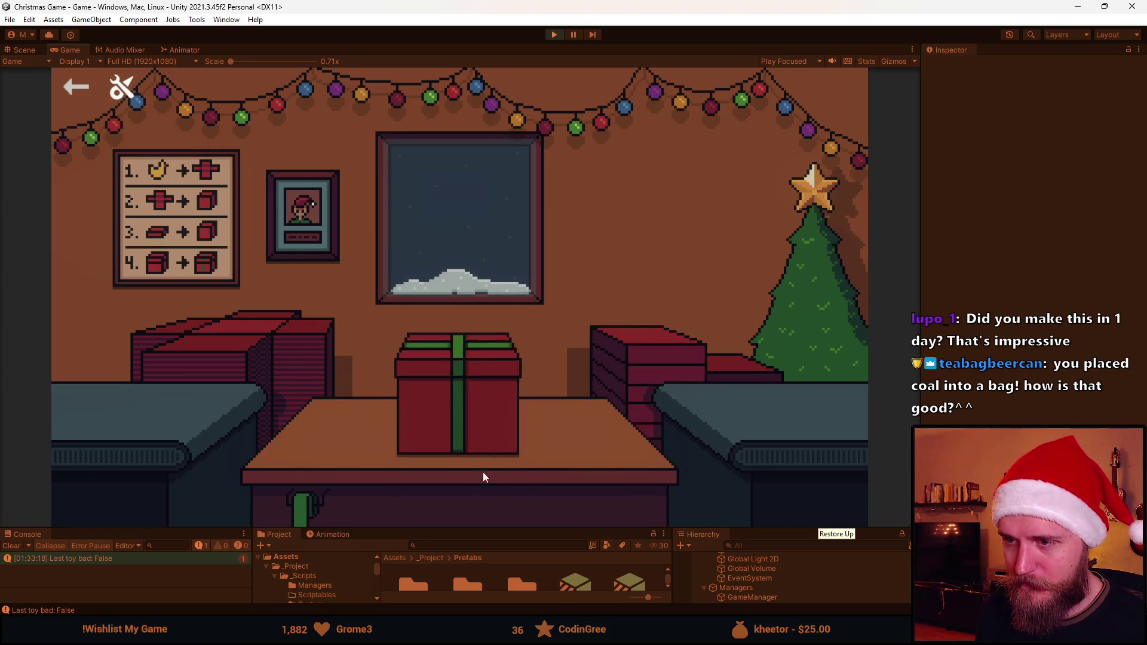
{"action": "left_click", "coordinate": [478, 466]}
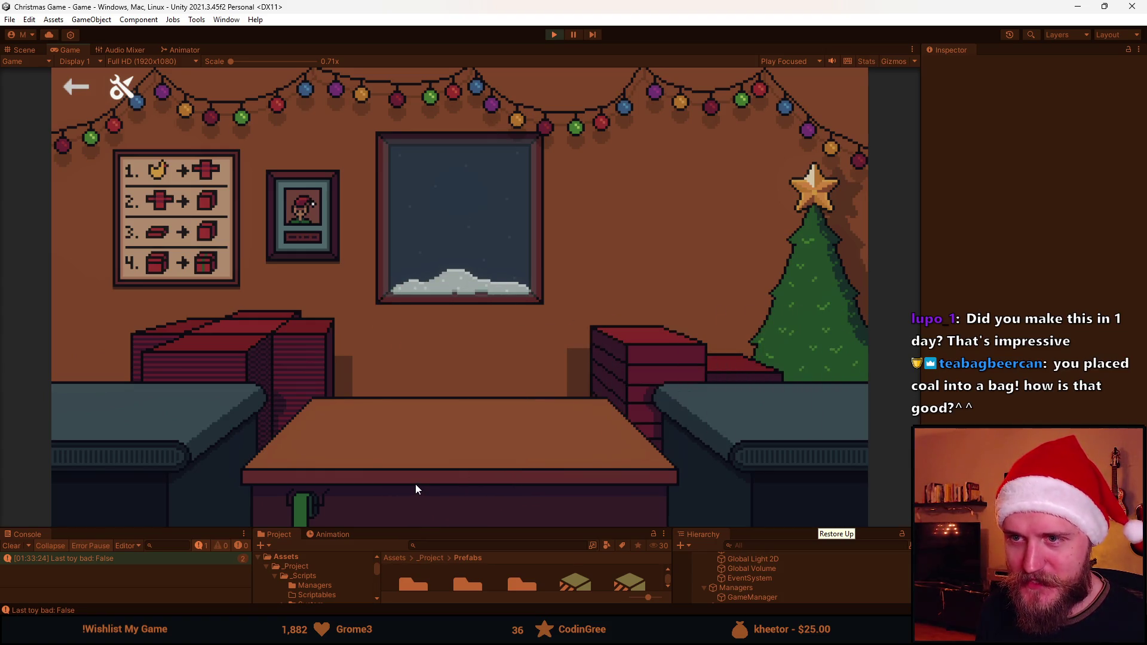
{"action": "left_click", "coordinate": [254, 348]}
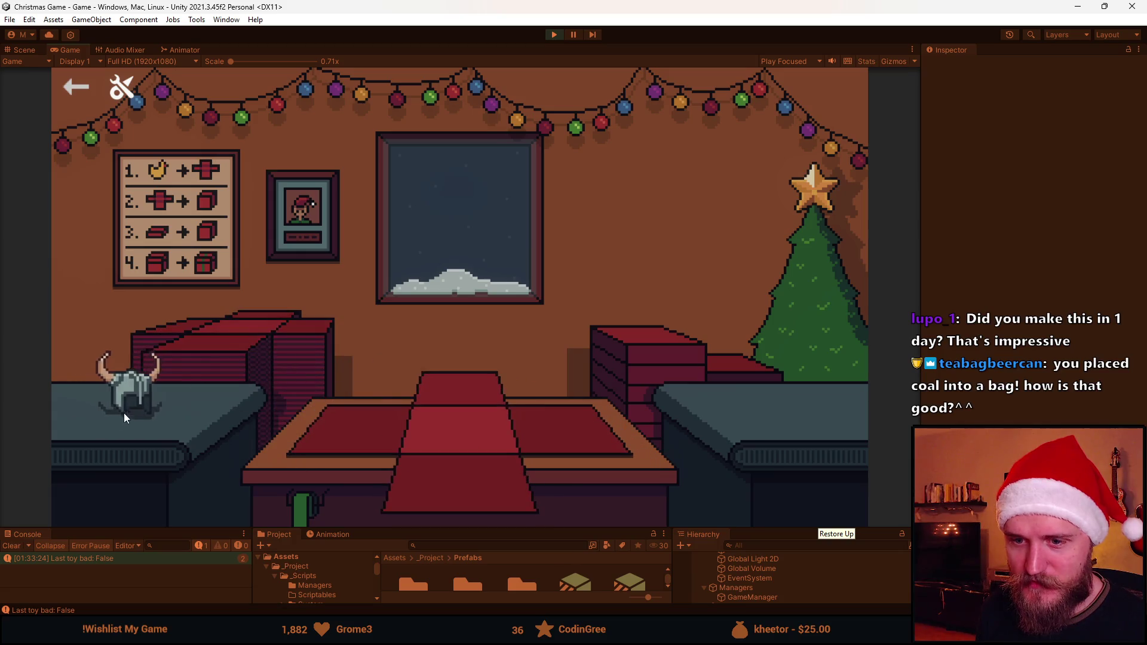
{"action": "left_click", "coordinate": [378, 450]}
{"action": "left_click", "coordinate": [463, 399]}
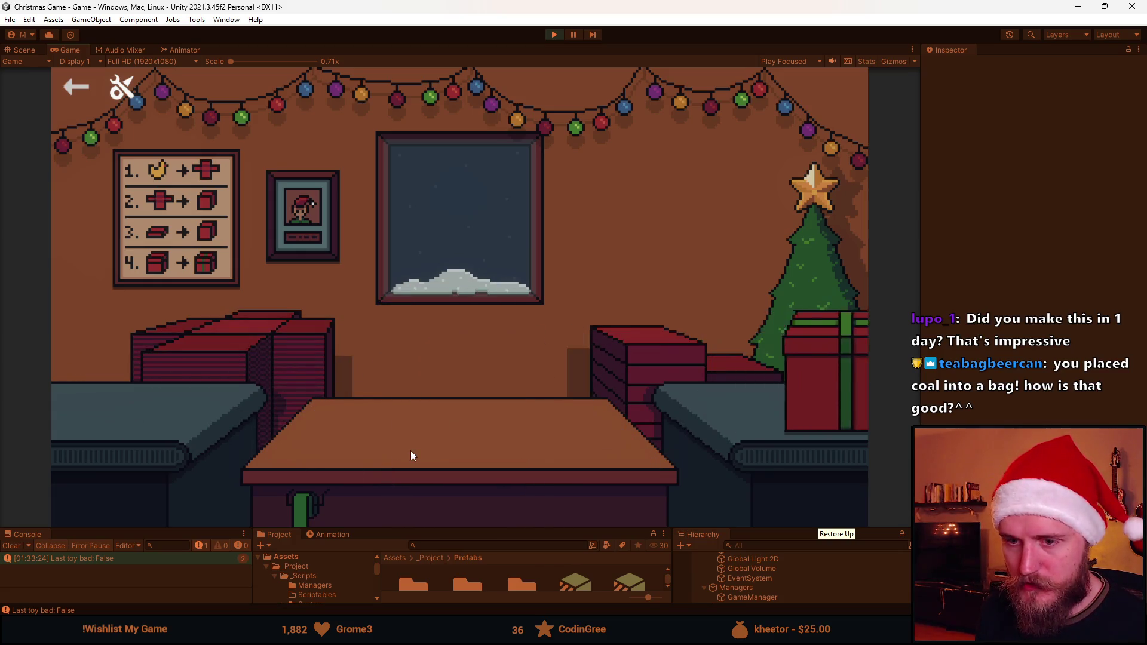
{"action": "left_click", "coordinate": [217, 348]}
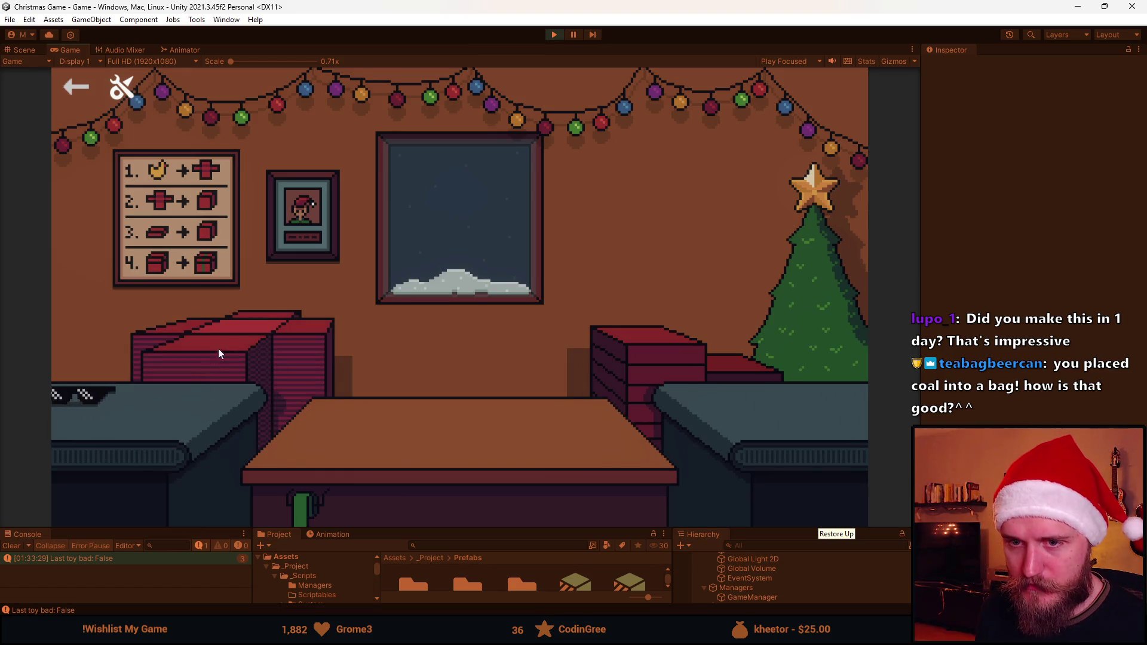
{"action": "left_click", "coordinate": [382, 454]}
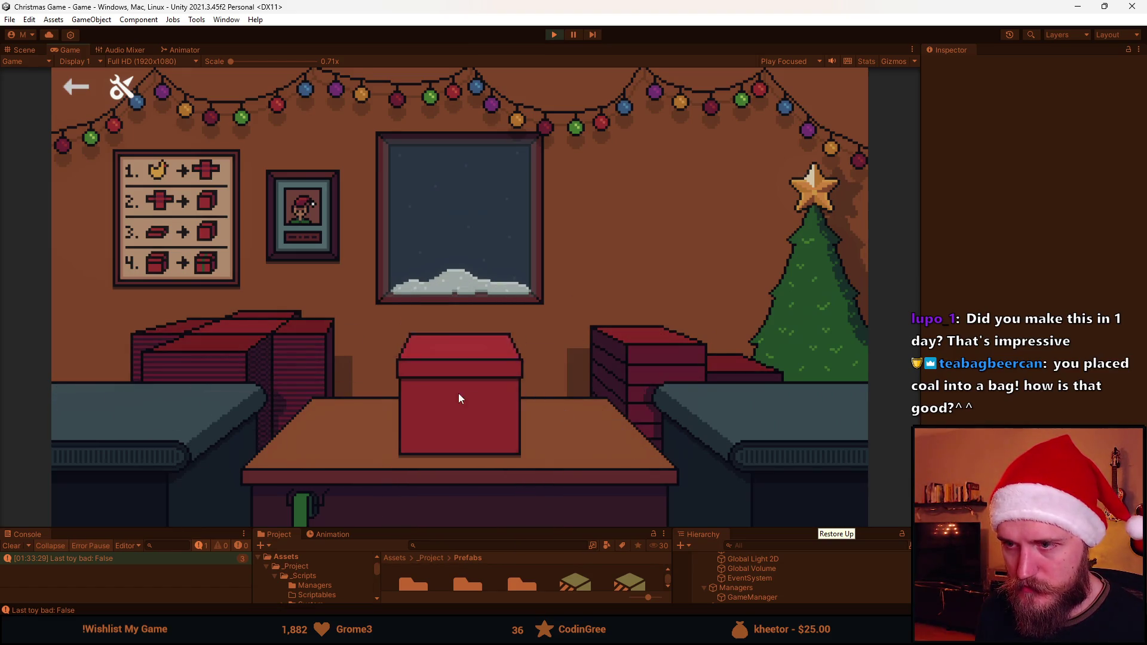
{"action": "left_click", "coordinate": [457, 393]}
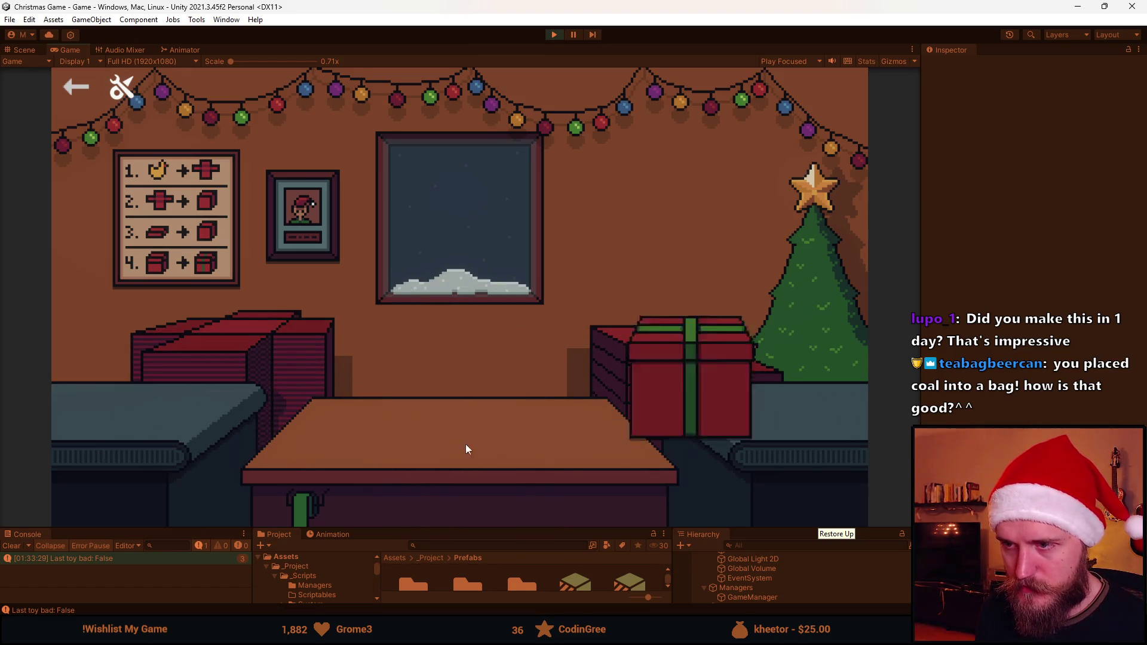
{"action": "left_click", "coordinate": [245, 377]}
{"action": "left_click", "coordinate": [417, 470]}
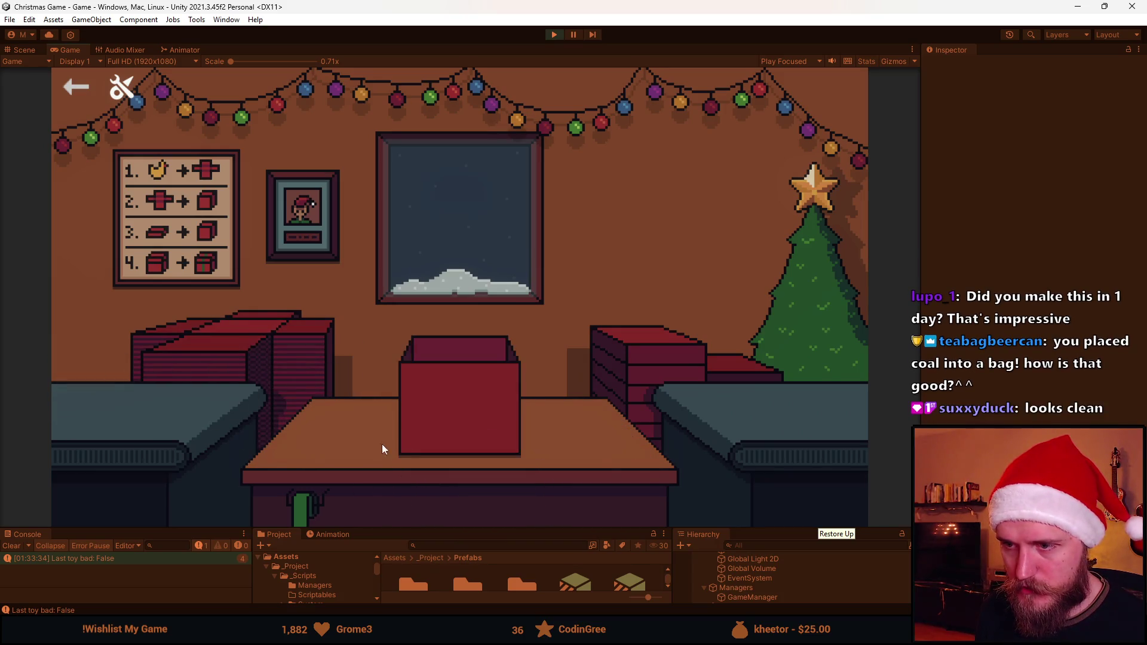
{"action": "left_click", "coordinate": [489, 435]}
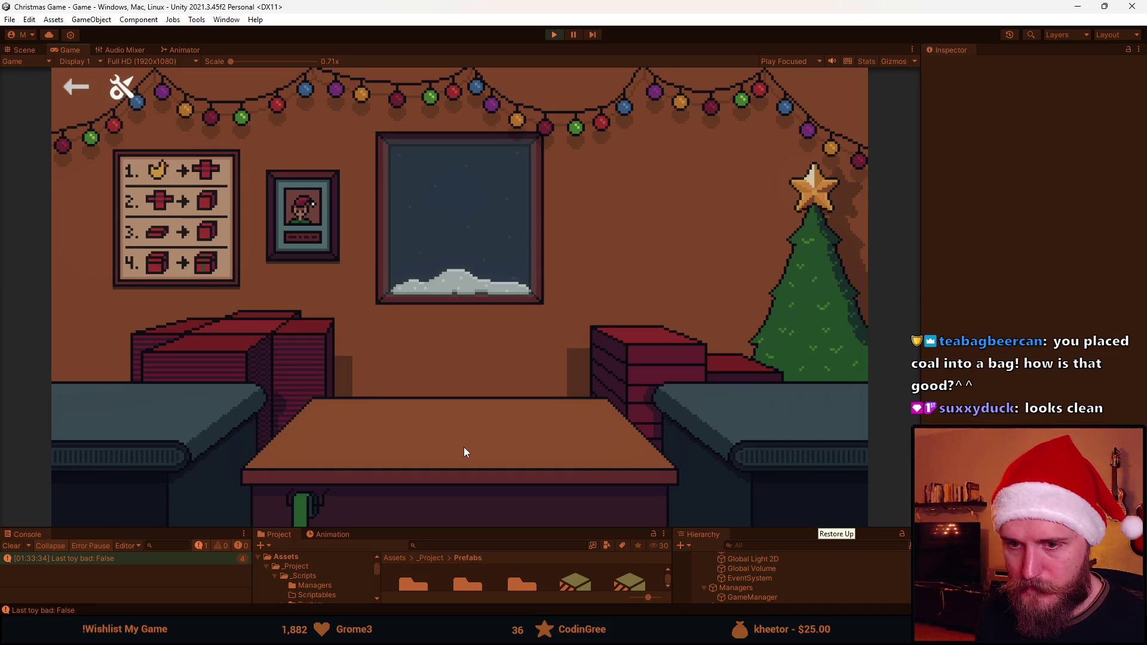
{"action": "left_click", "coordinate": [257, 370]}
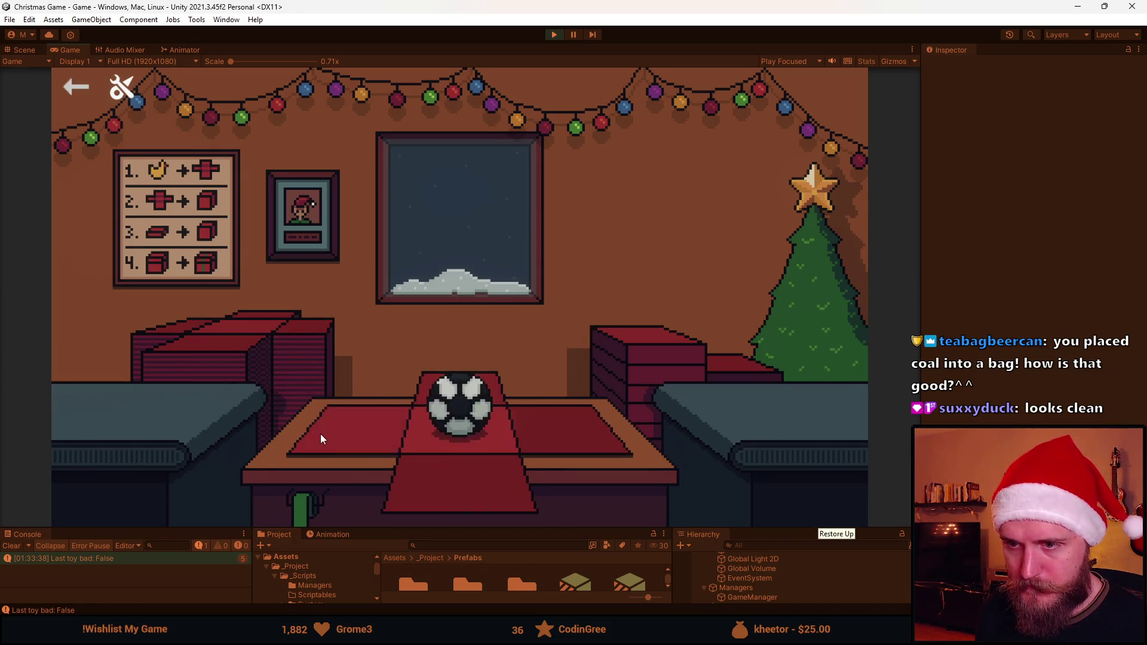
{"action": "left_click", "coordinate": [418, 453]}
{"action": "left_click", "coordinate": [632, 363]}
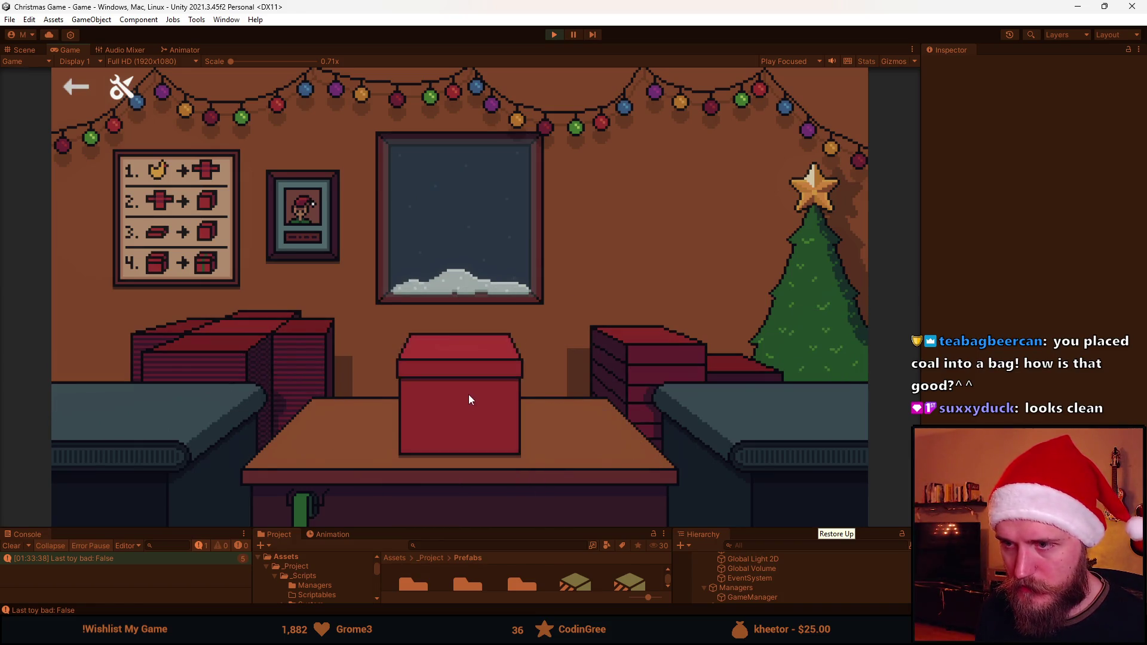
{"action": "left_click", "coordinate": [216, 331]}
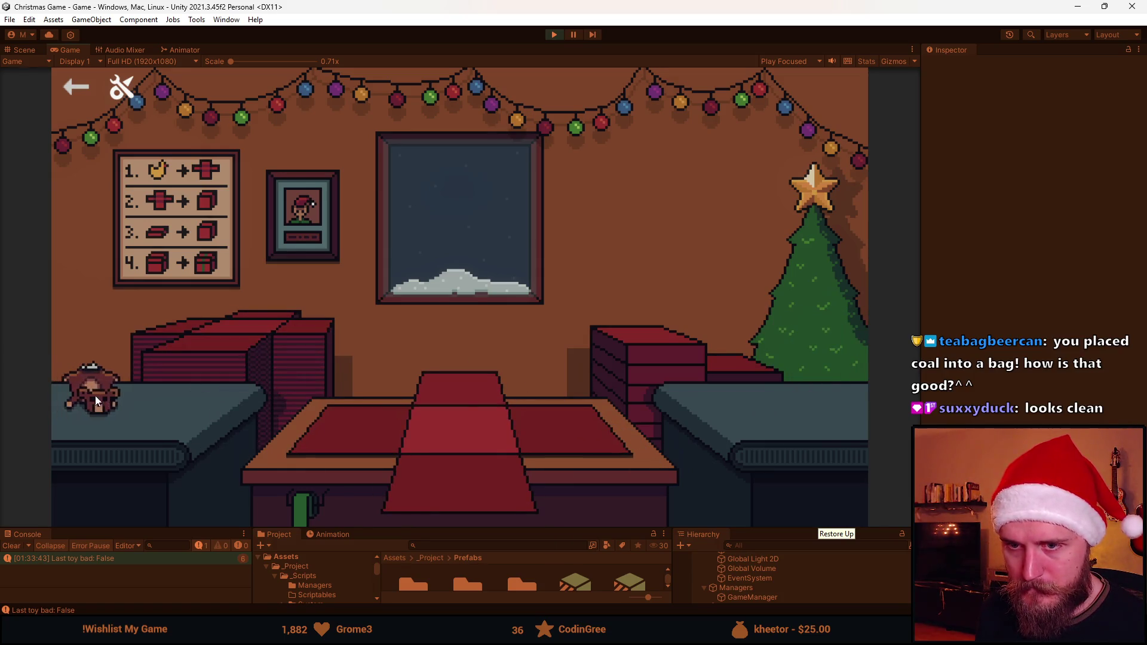
Box and ribbon several teddy bears, a horned helmet and another toy on the wrapping sheet
{"action": "left_click", "coordinate": [152, 432]}
{"action": "left_click", "coordinate": [643, 371]}
{"action": "left_click", "coordinate": [475, 406]}
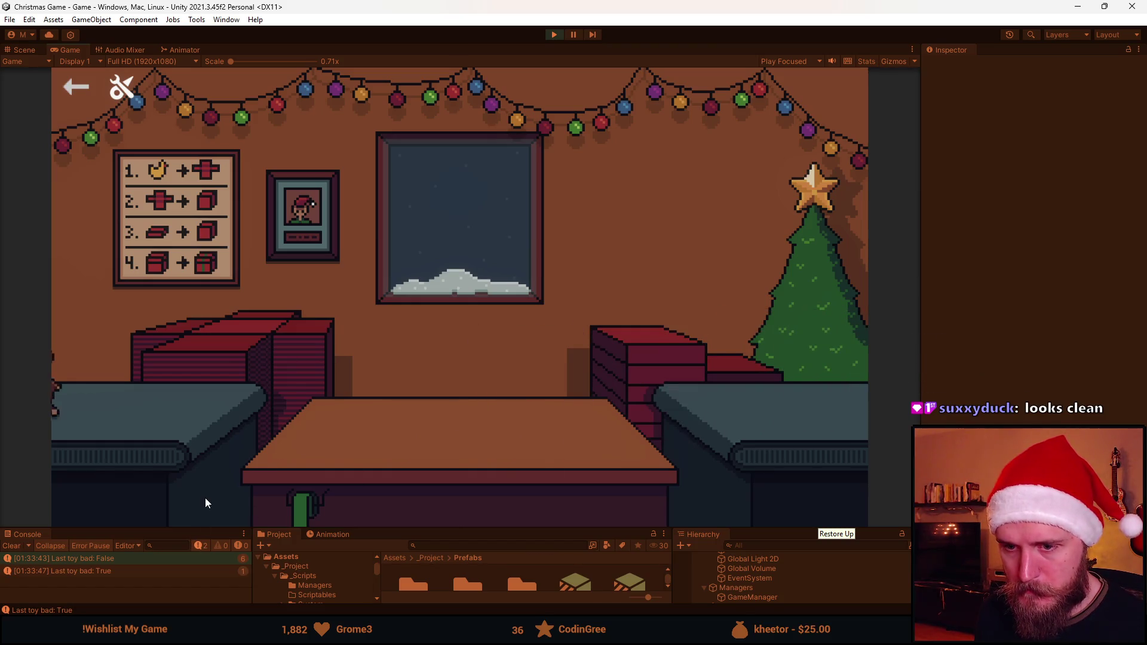
{"action": "left_click", "coordinate": [149, 396]}
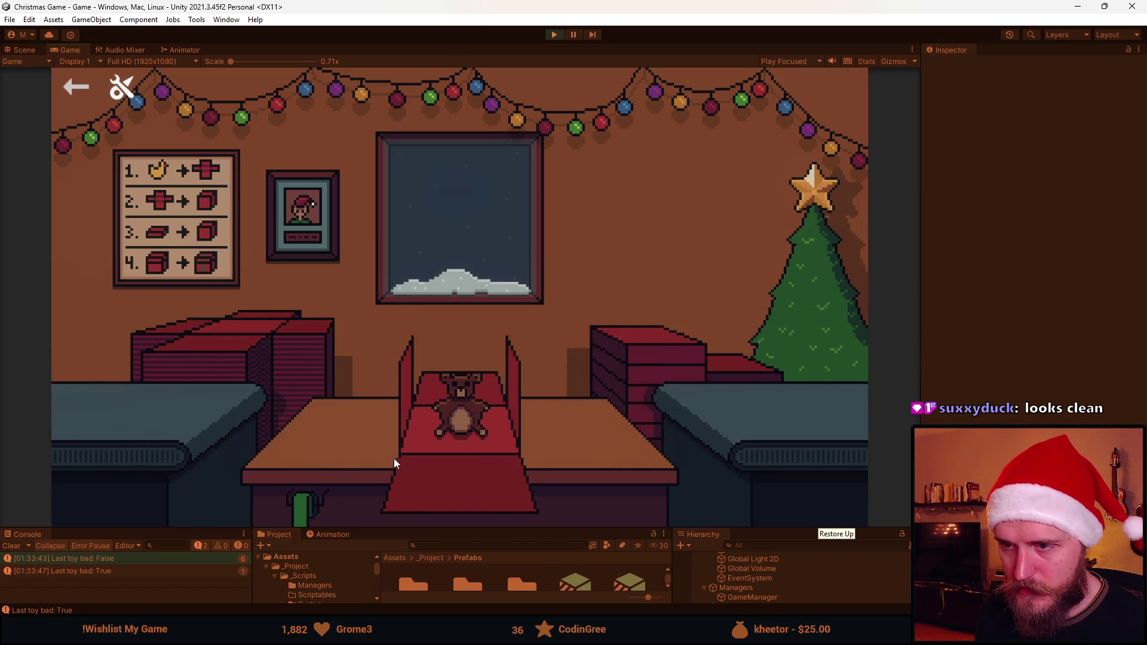
{"action": "left_click", "coordinate": [652, 356]}
{"action": "left_click", "coordinate": [483, 383]}
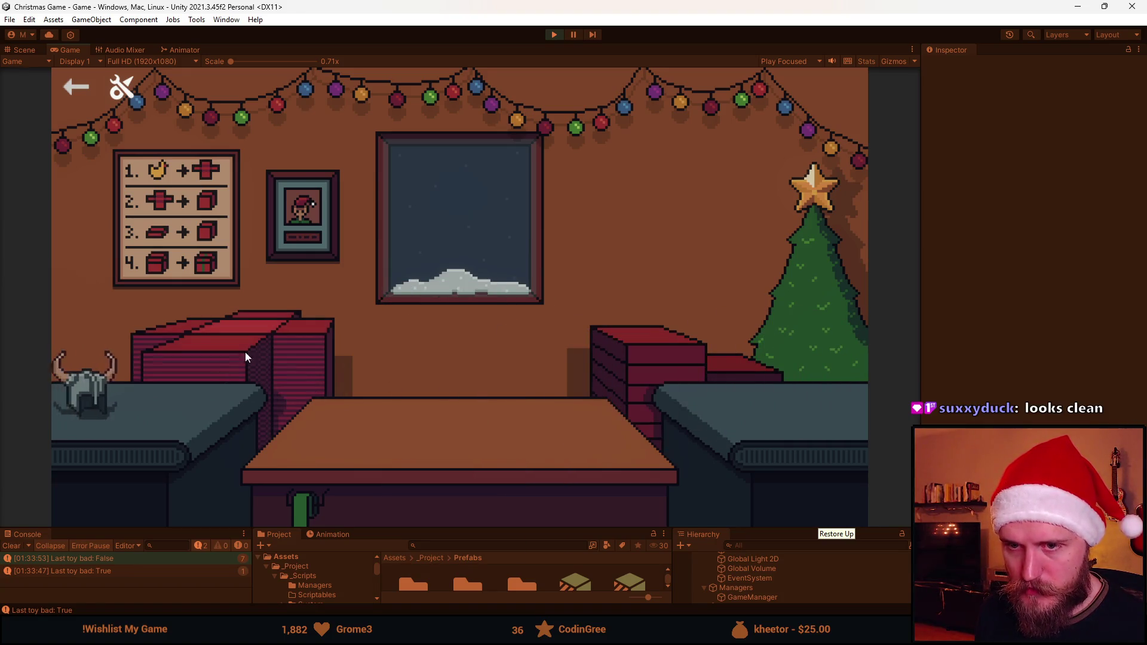
{"action": "left_click", "coordinate": [132, 389]}
{"action": "left_click", "coordinate": [638, 339]}
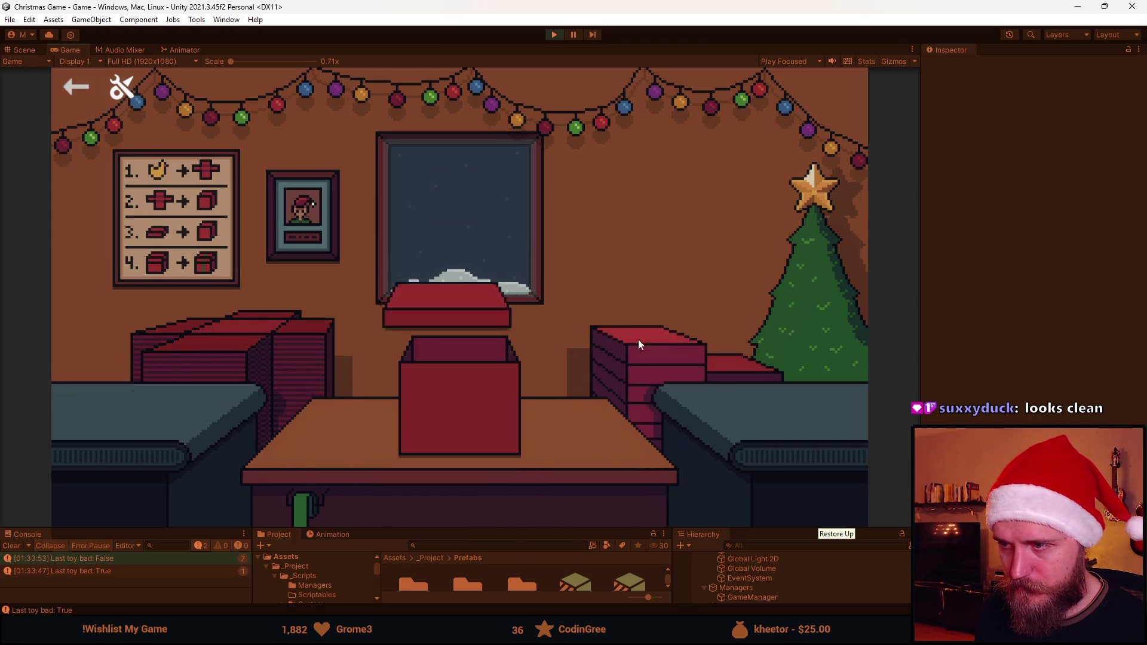
{"action": "left_click", "coordinate": [455, 387]}
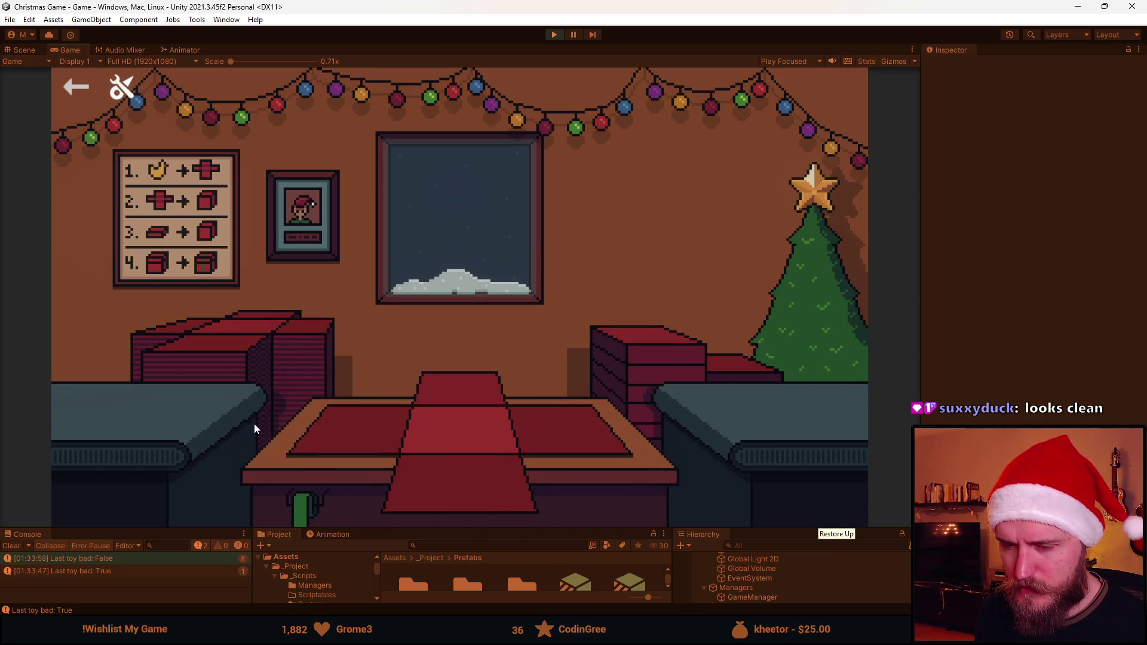
{"action": "left_click", "coordinate": [118, 383]}
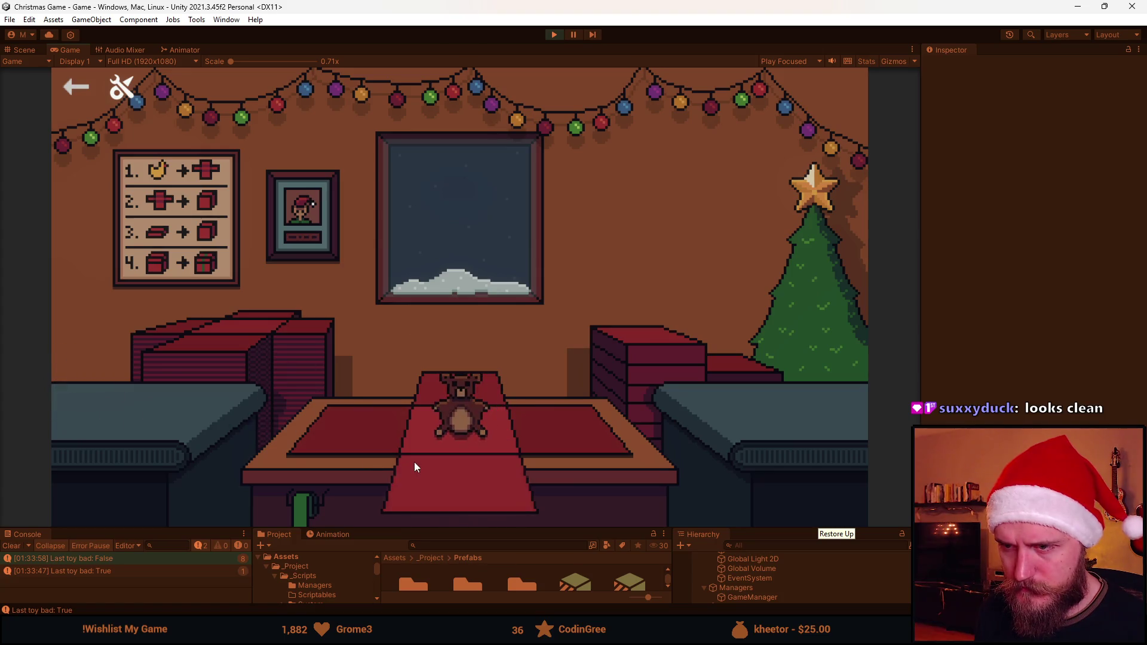
{"action": "left_click", "coordinate": [611, 360]}
{"action": "left_click", "coordinate": [480, 396]}
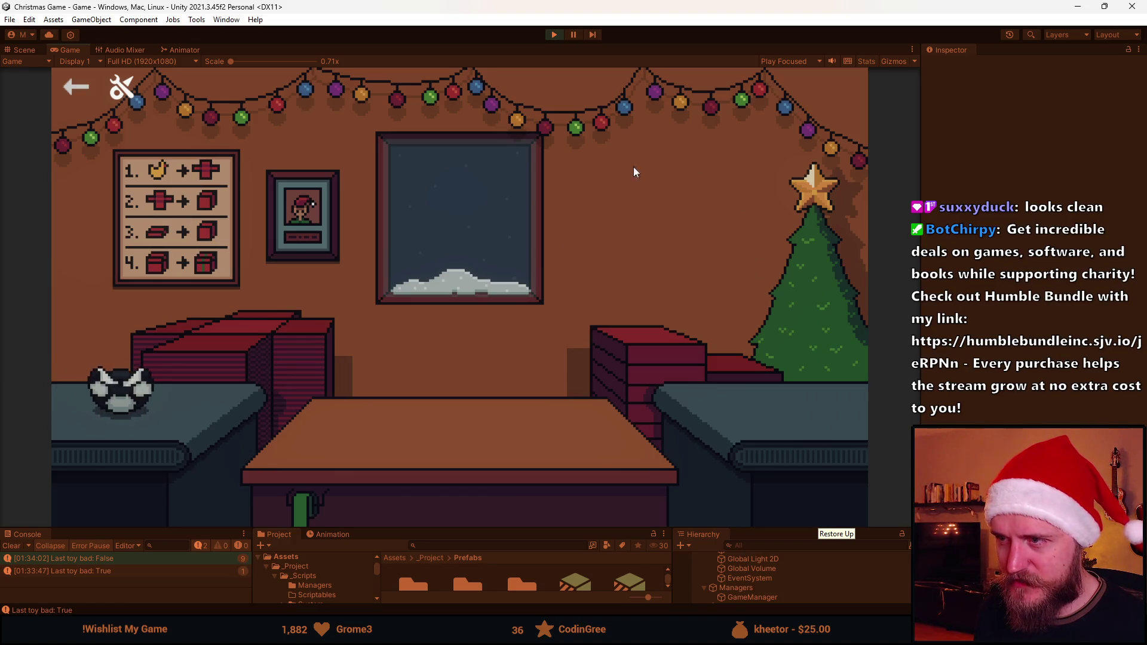
{"action": "left_click", "coordinate": [156, 400]}
{"action": "left_click", "coordinate": [656, 359]}
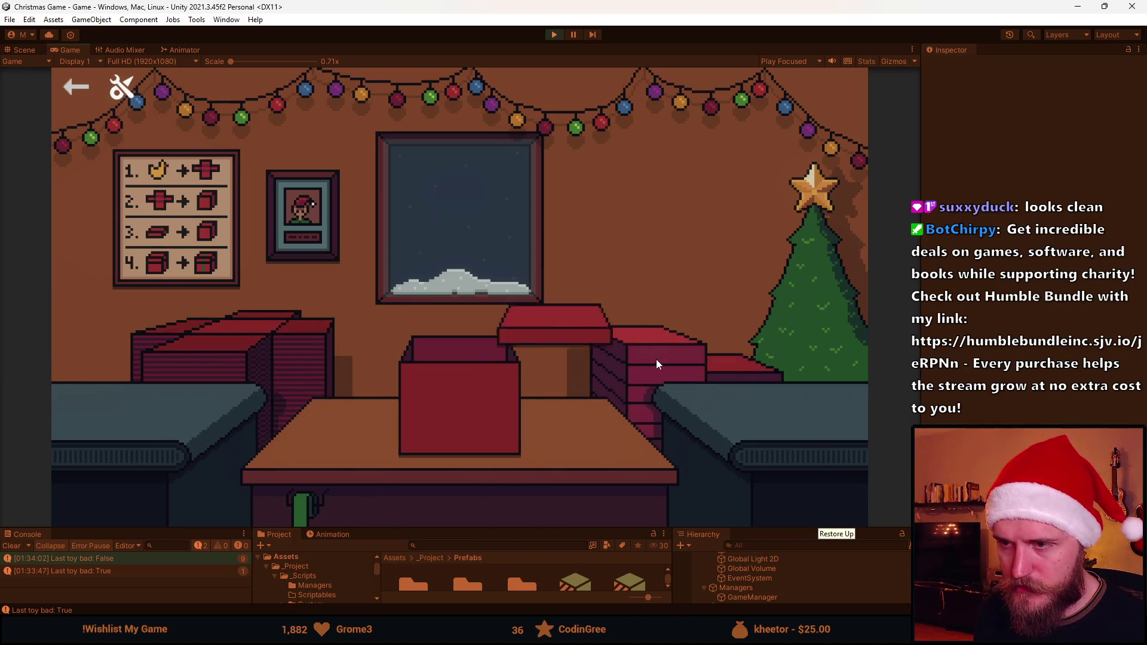
{"action": "left_click", "coordinate": [476, 439]}
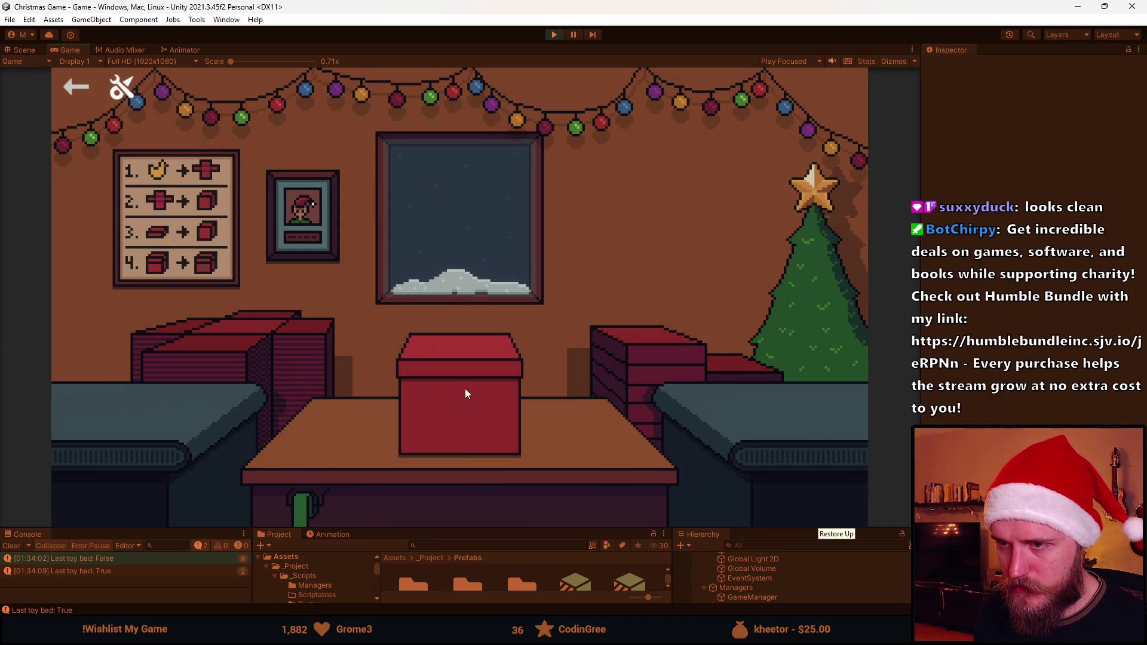
Finish the last helmet gifts, then stop play mode
{"action": "left_click", "coordinate": [468, 409]}
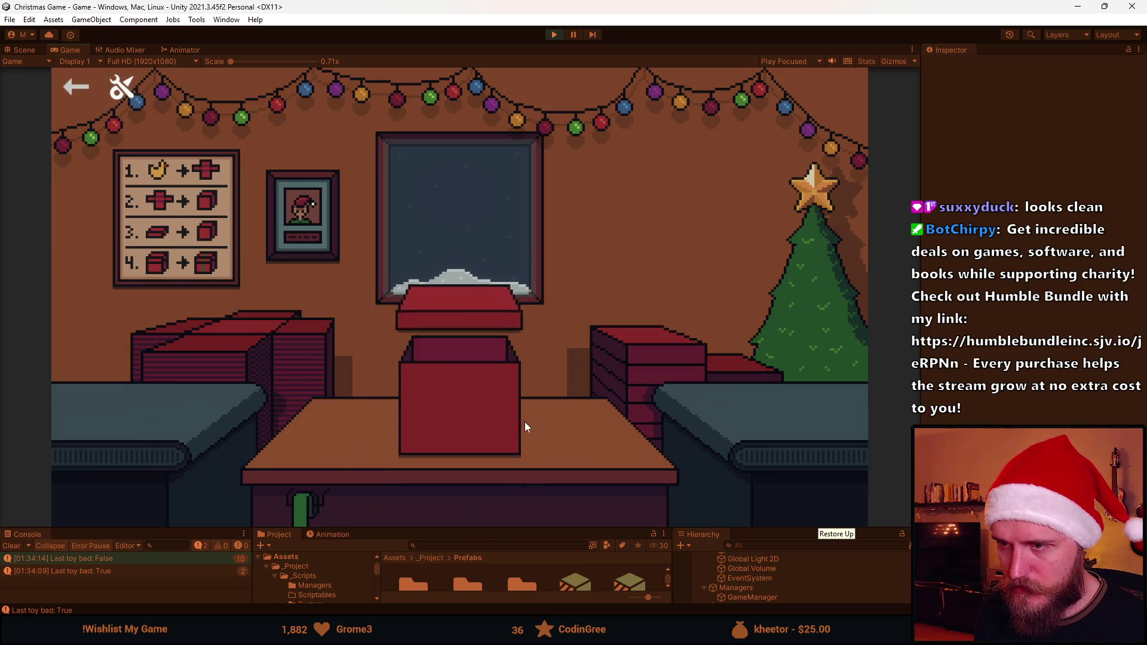
{"action": "left_click", "coordinate": [418, 449]}
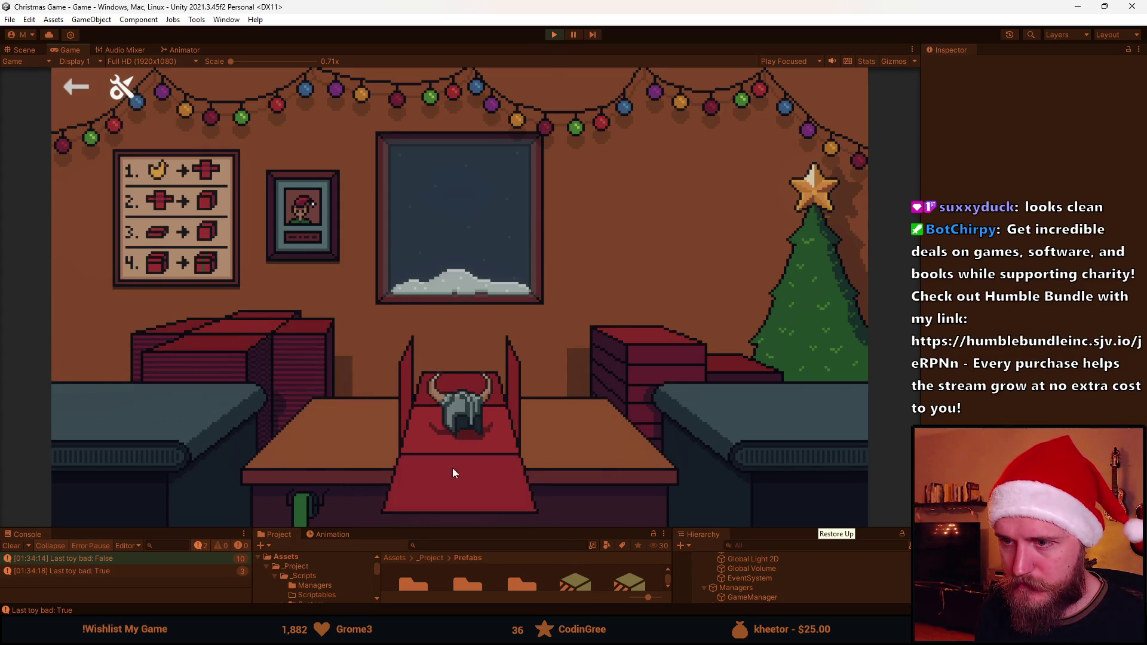
{"action": "left_click", "coordinate": [453, 468]}
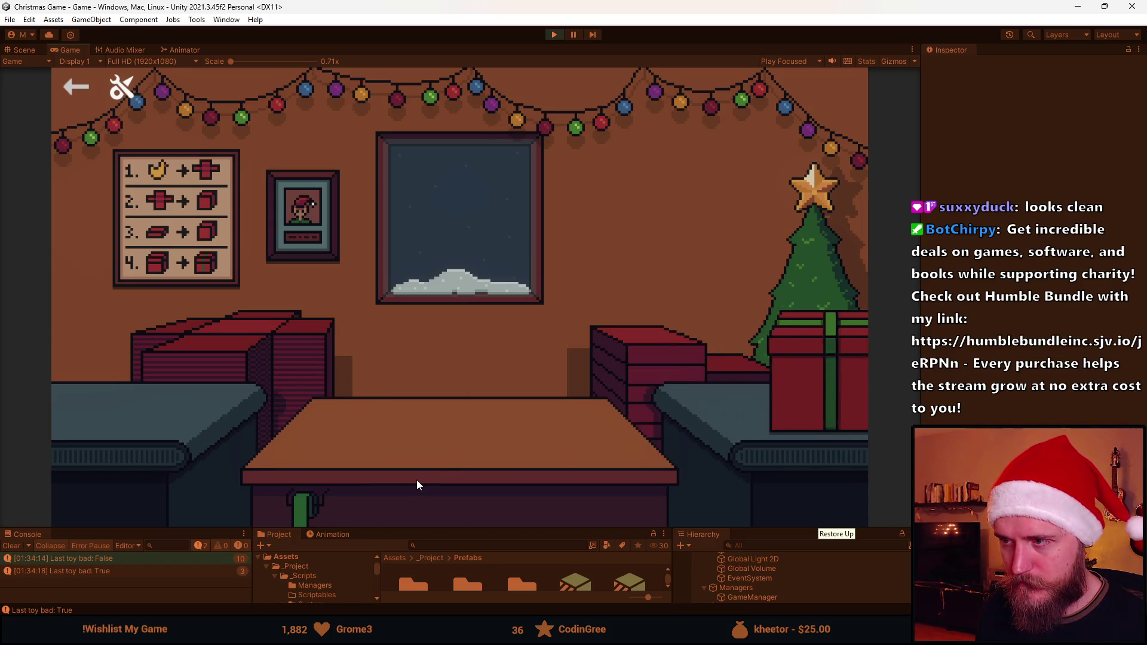
{"action": "left_click", "coordinate": [554, 35]}
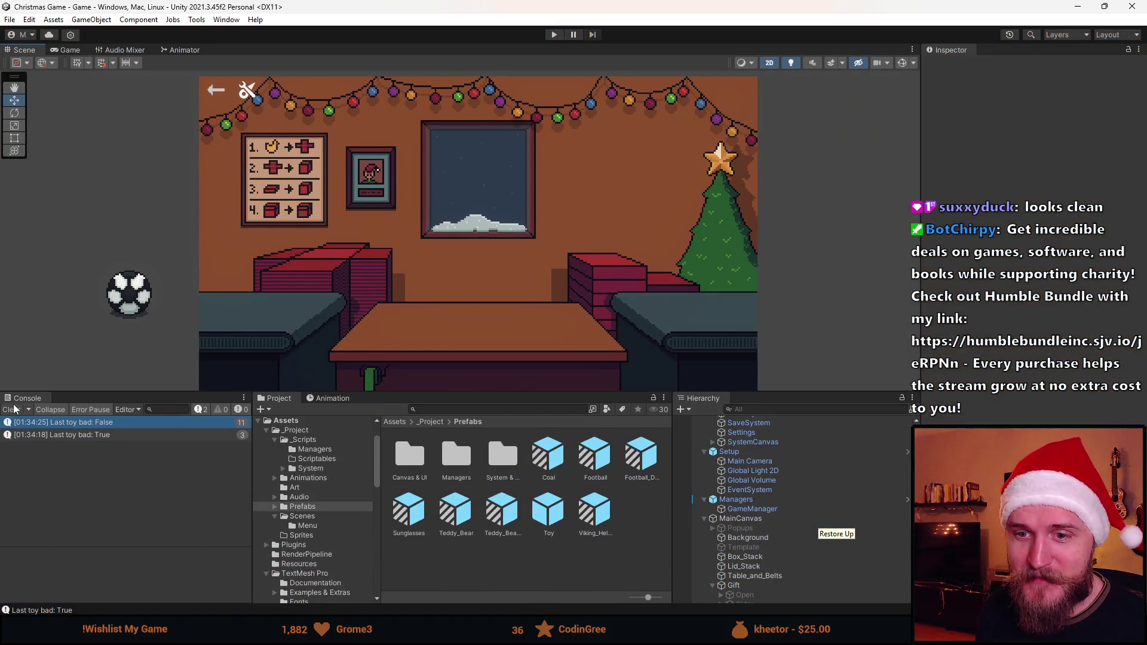
Clear the Console and resize the Scene view and bottom panels
{"action": "left_click", "coordinate": [11, 410]}
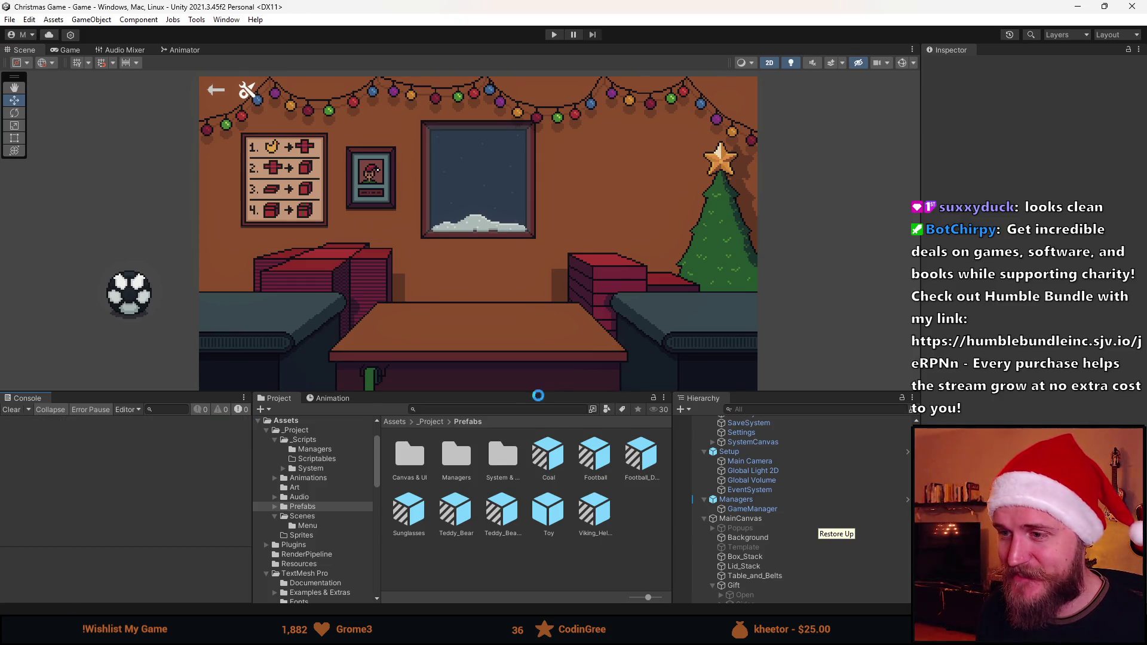
{"action": "left_click_drag", "start_coordinate": [544, 392], "coordinate": [531, 465]}
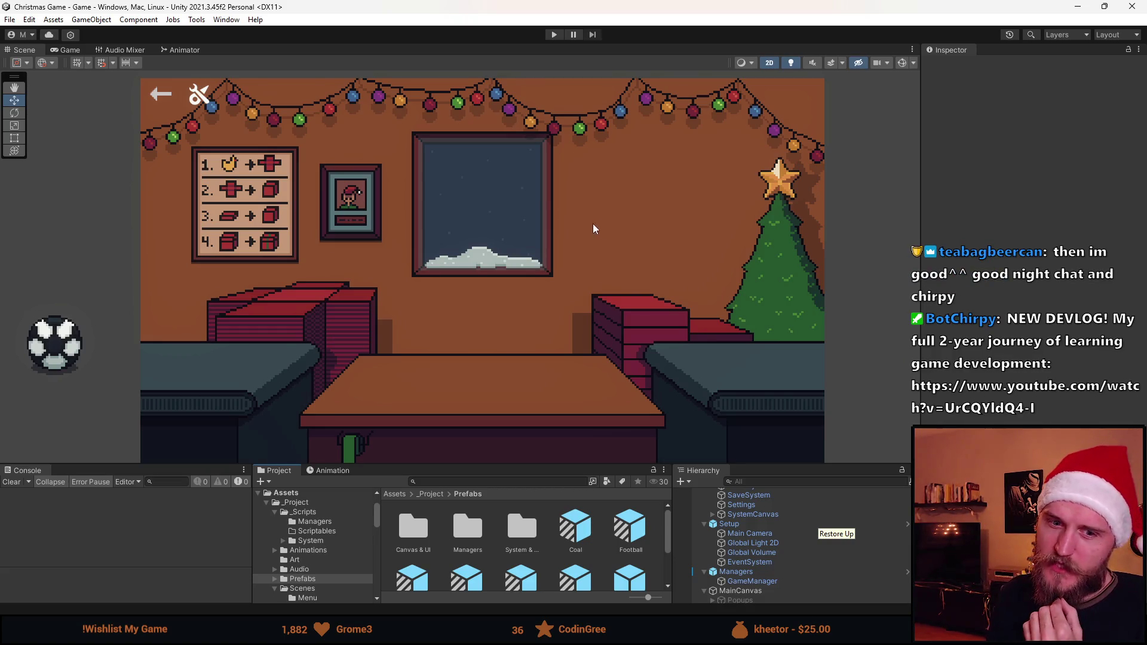
{"action": "left_click_drag", "start_coordinate": [525, 464], "coordinate": [524, 382]}
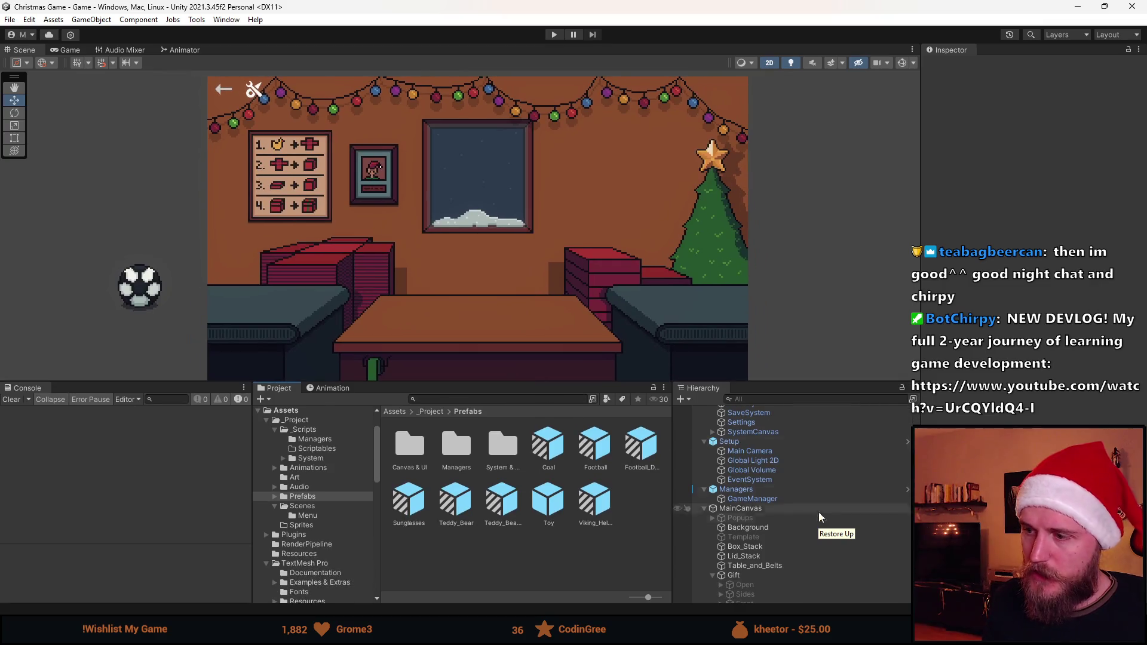
Search the Project for 'sprite' and select the Spritesheet texture asset
{"action": "left_click", "coordinate": [435, 400]}
{"action": "type", "text": "sprite"}
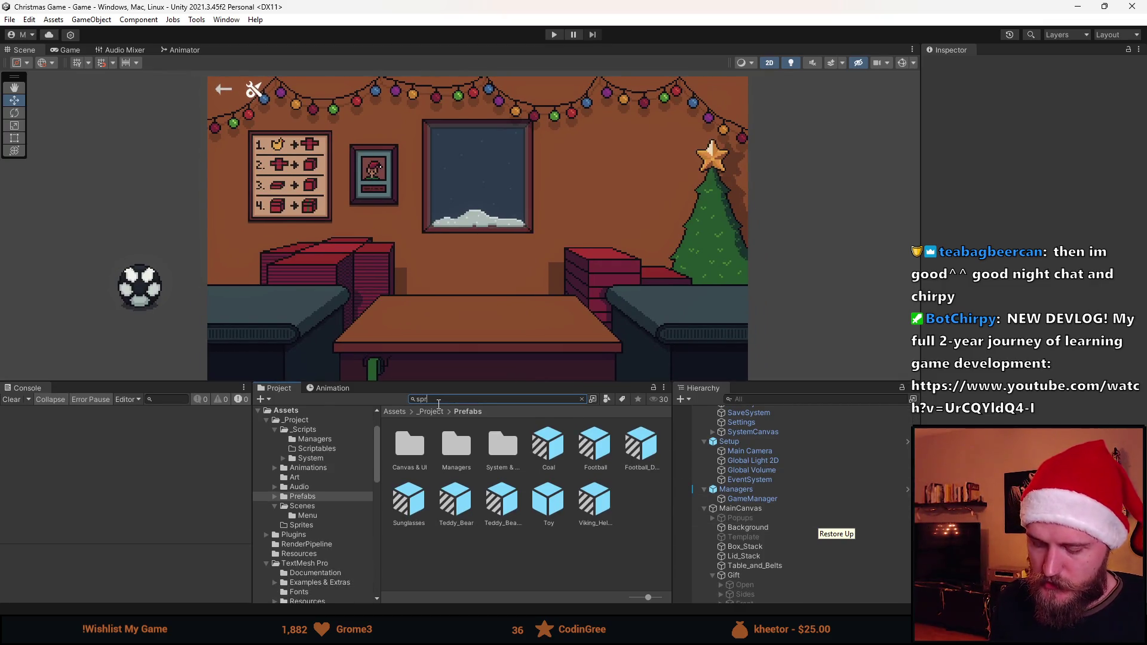
{"action": "left_click", "coordinate": [401, 561]}
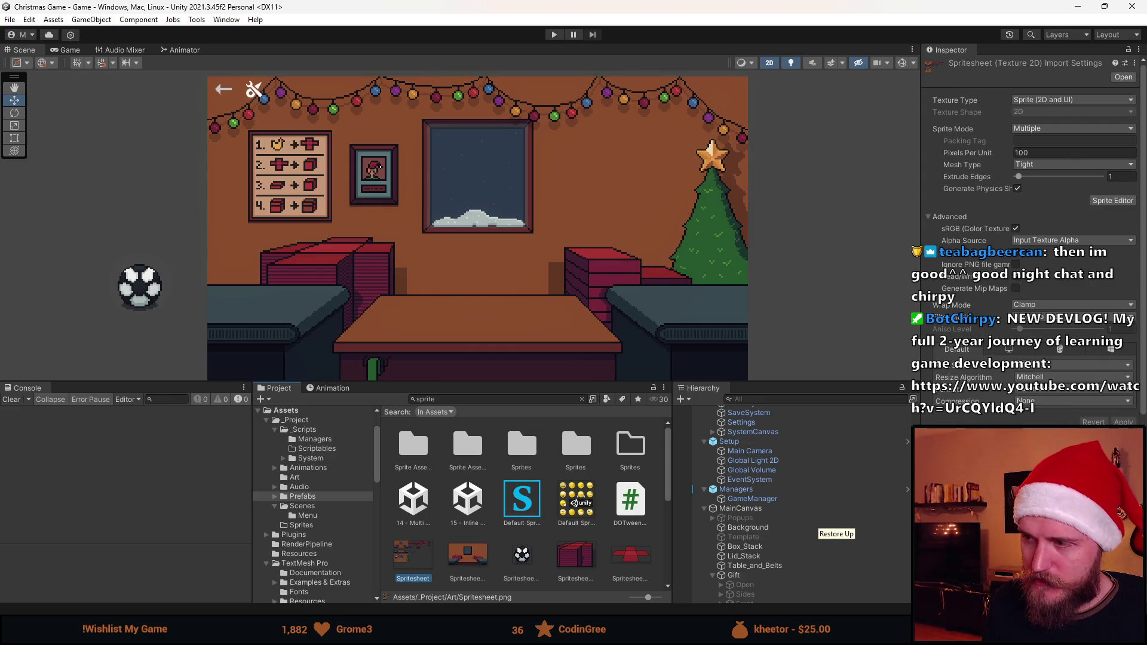
In the Sprite Editor, draw and apply a new Spritesheet_23 slice around the round bin sprite
{"action": "left_click", "coordinate": [1096, 199]}
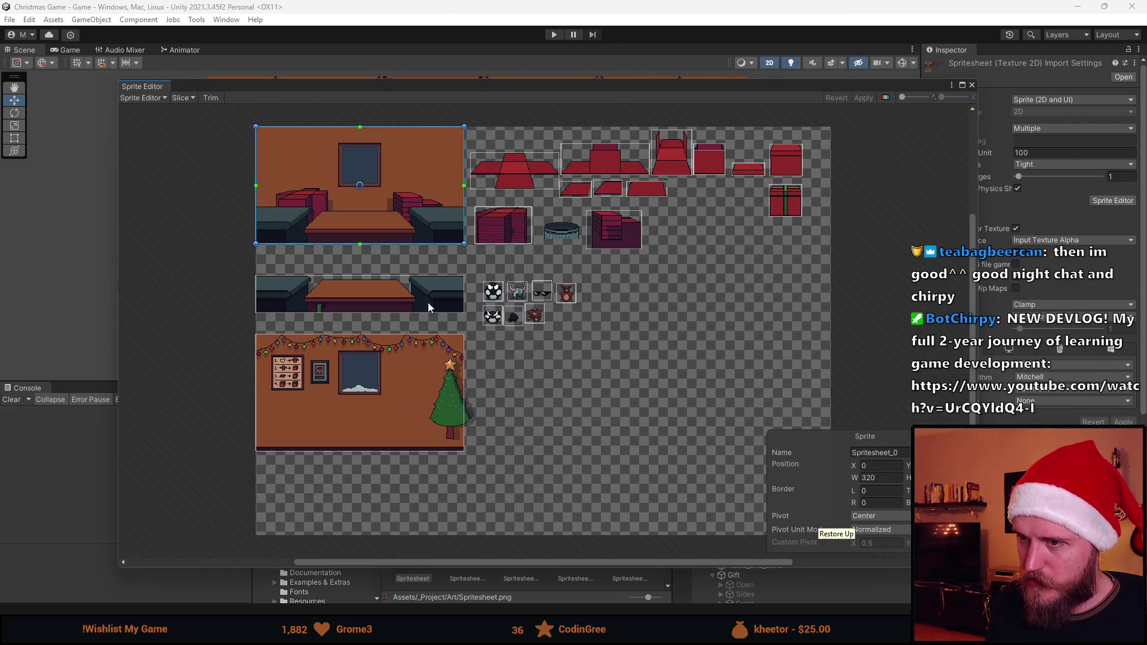
{"action": "scroll", "coordinate": [556, 231], "scroll_direction": "up", "scroll_amount": 15}
{"action": "left_click", "coordinate": [466, 171]}
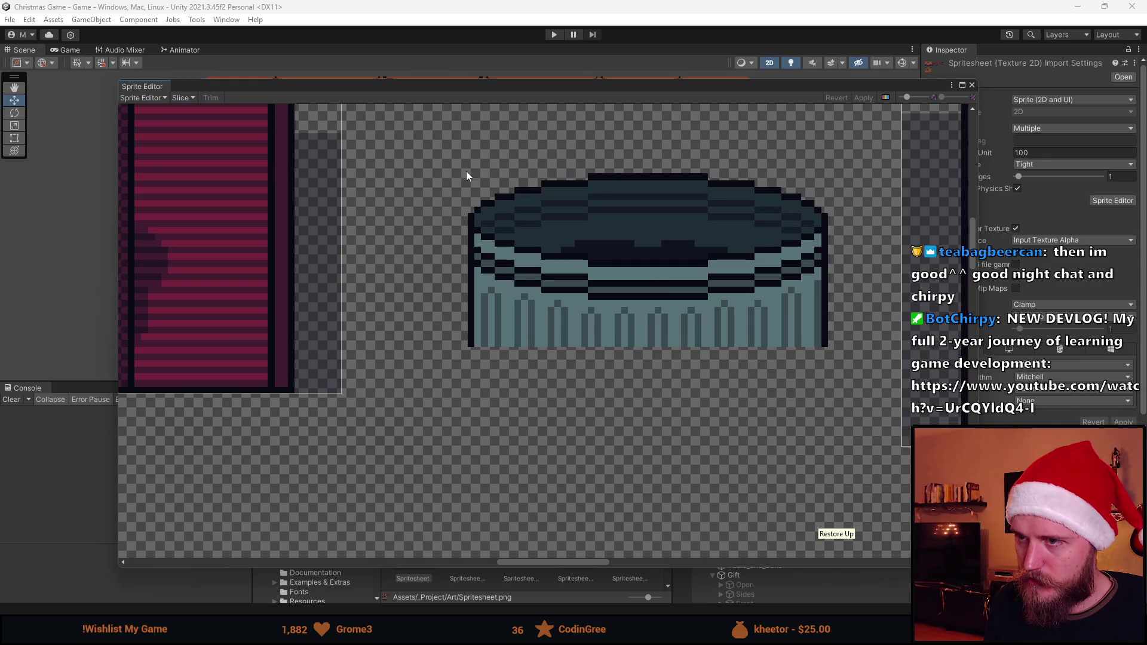
{"action": "left_click_drag", "start_coordinate": [858, 350], "coordinate": [829, 344]}
{"action": "left_click", "coordinate": [863, 98]}
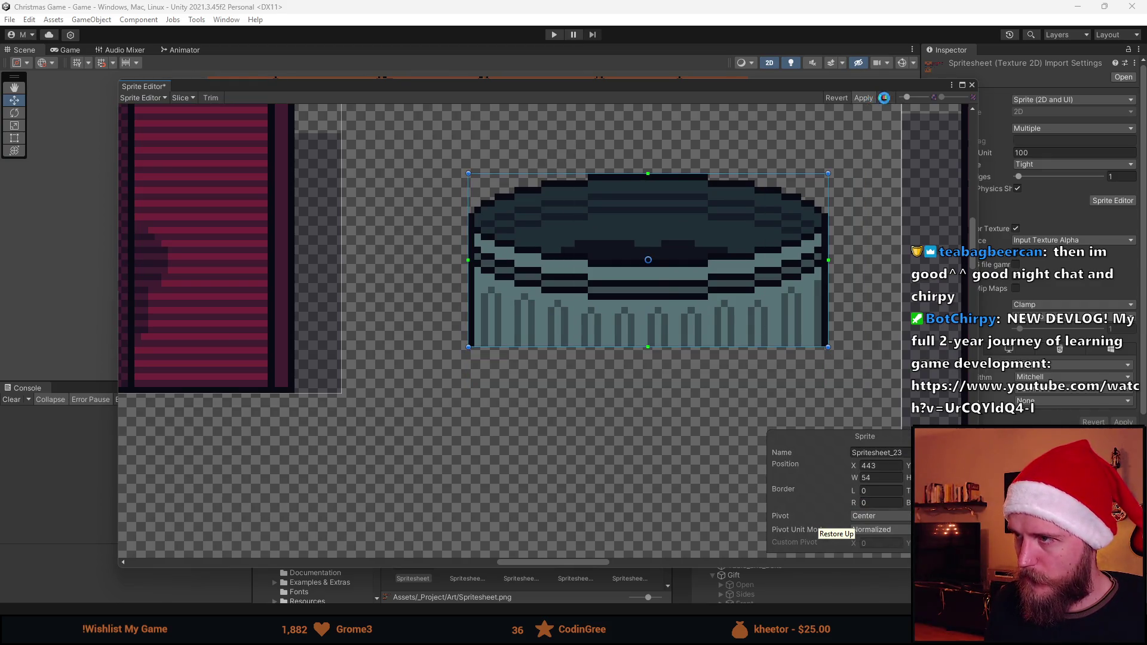
{"action": "left_click", "coordinate": [970, 86]}
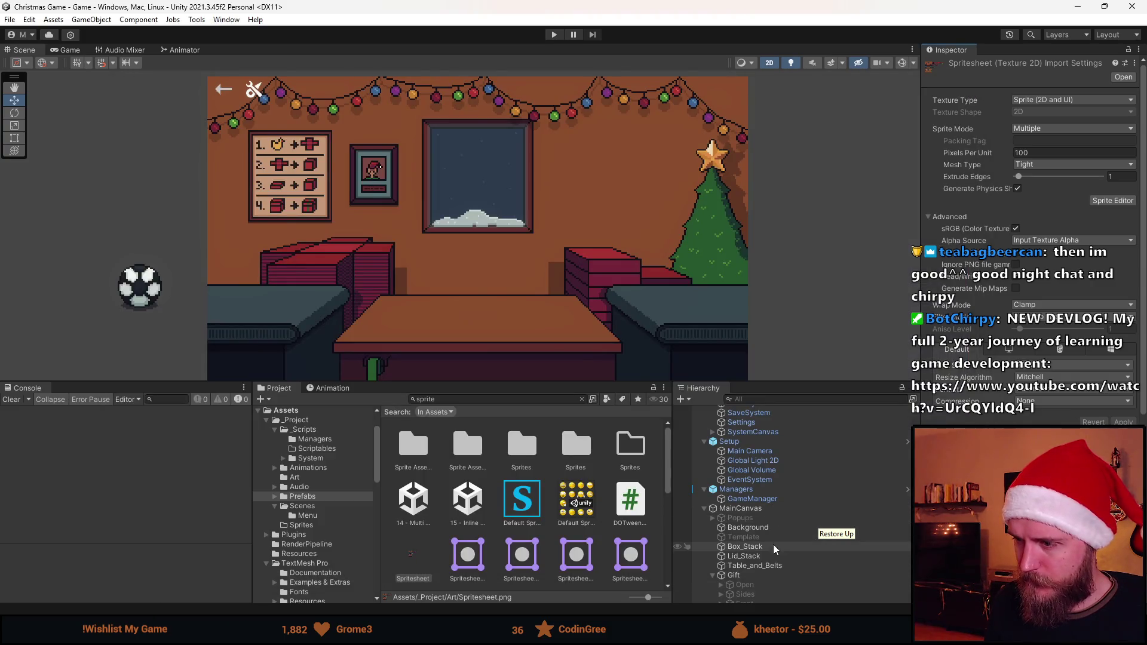
Select Toy_Transform, then Lid_Stack to show its Spritesheet_4 image at 85 by 59
{"action": "scroll", "coordinate": [765, 531], "scroll_direction": "down", "scroll_amount": 5}
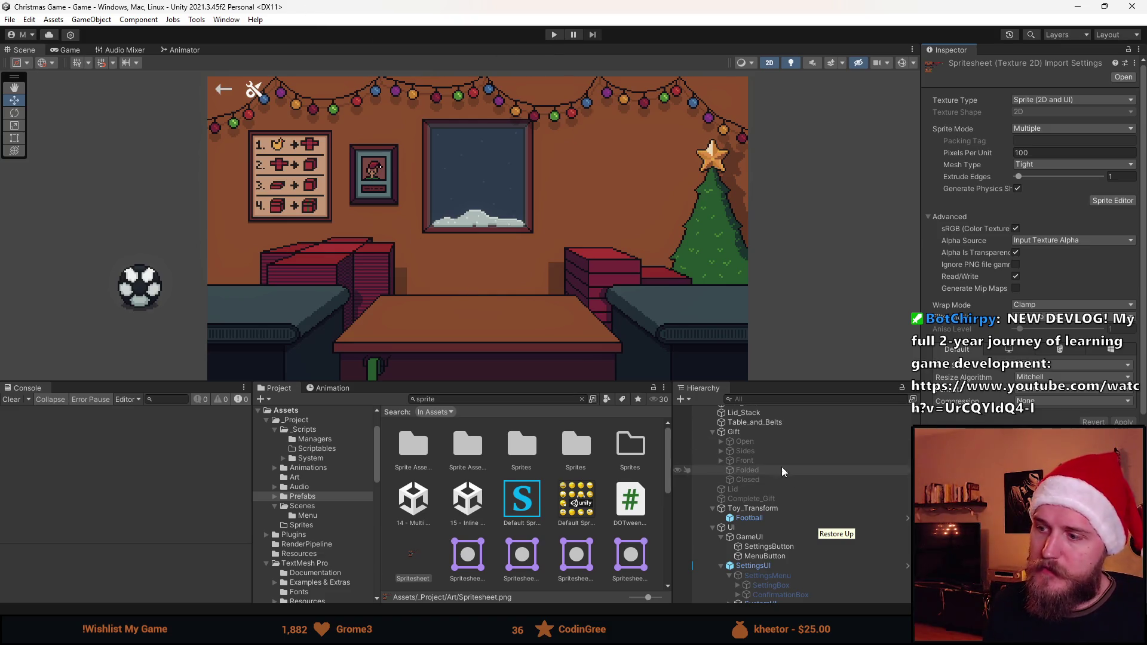
{"action": "scroll", "coordinate": [785, 561], "scroll_direction": "down", "scroll_amount": 1}
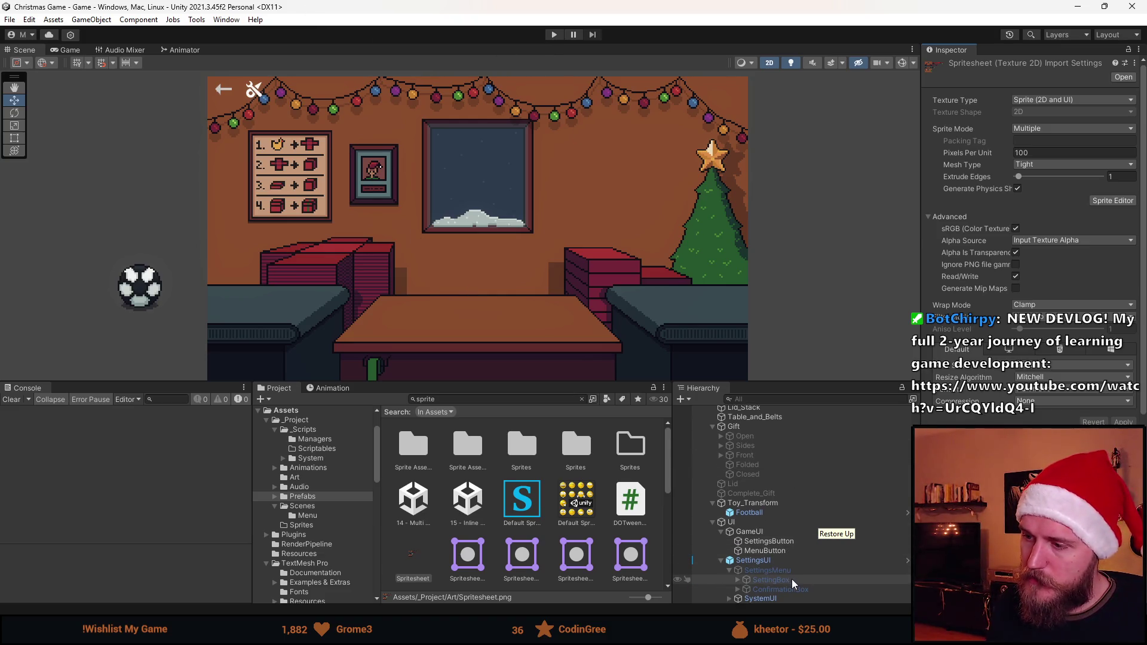
{"action": "scroll", "coordinate": [773, 545], "scroll_direction": "up", "scroll_amount": 3}
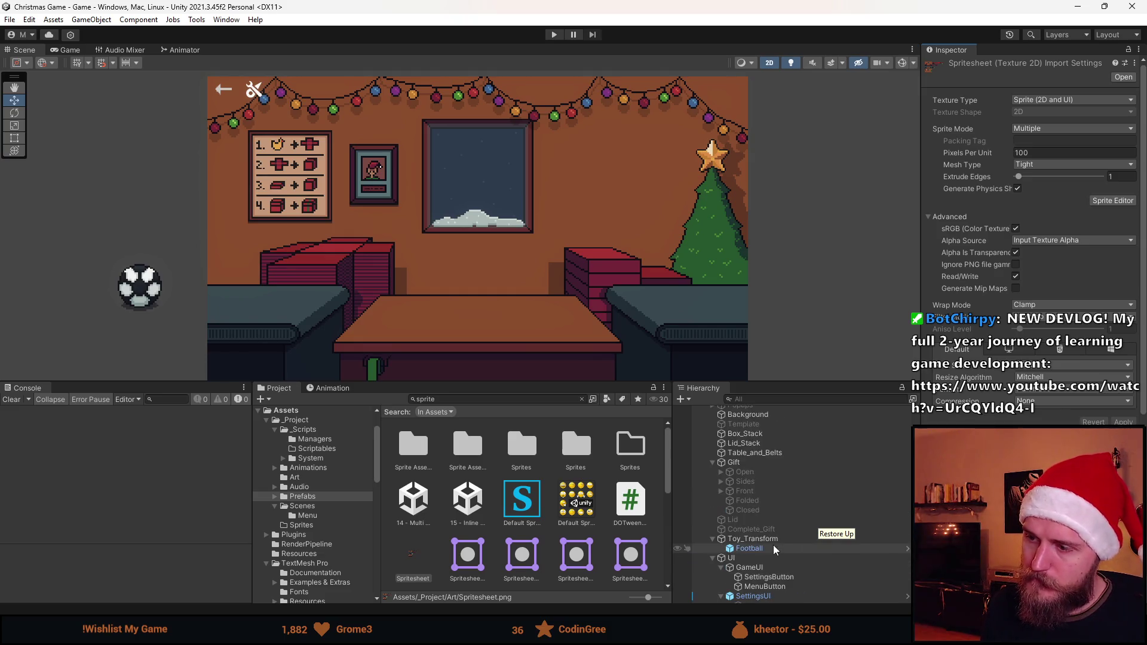
{"action": "left_click", "coordinate": [767, 540]}
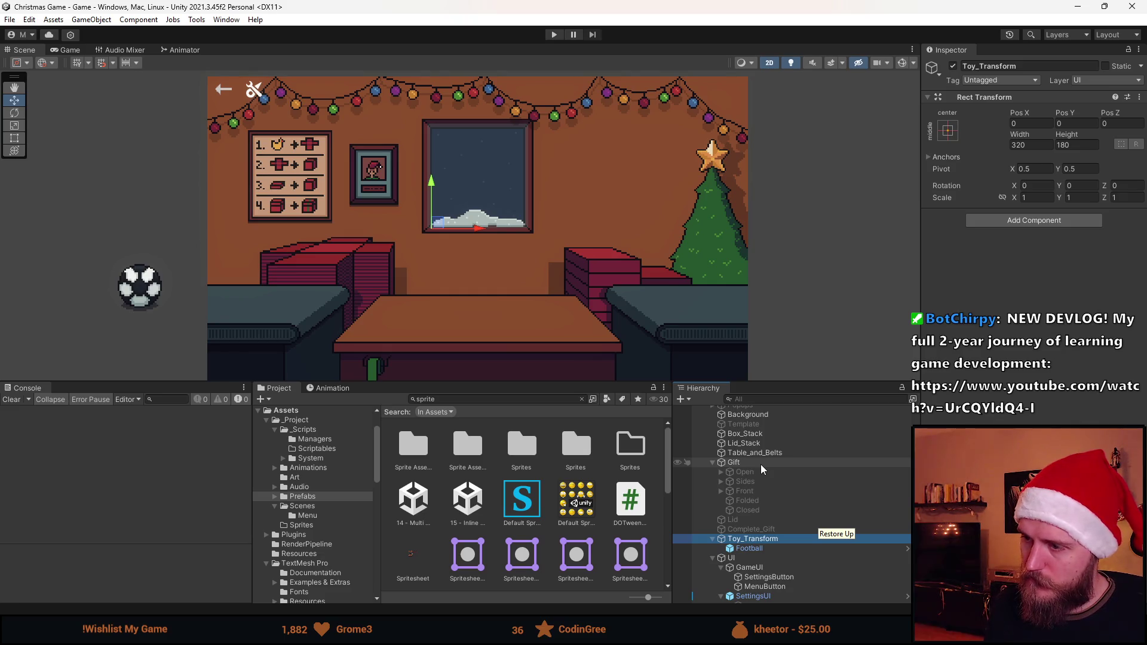
{"action": "left_click", "coordinate": [747, 443]}
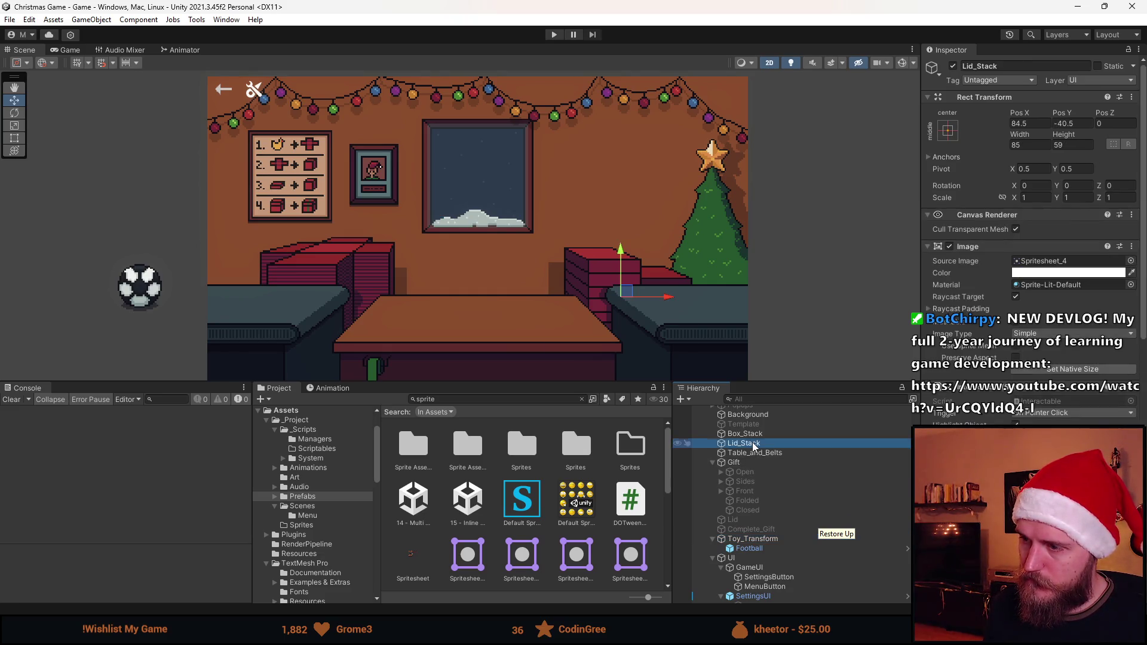
Duplicate Lid_Stack, give the copy the Spritesheet_23 bin sprite at native size, and move it toward the table
{"action": "key", "text": "ctrl+d"}
{"action": "mouse_move", "coordinate": [766, 598]}
{"action": "left_mouse_down"}
{"action": "mouse_move", "coordinate": [766, 418]}
{"action": "mouse_move", "coordinate": [761, 461]}
{"action": "left_mouse_up"}
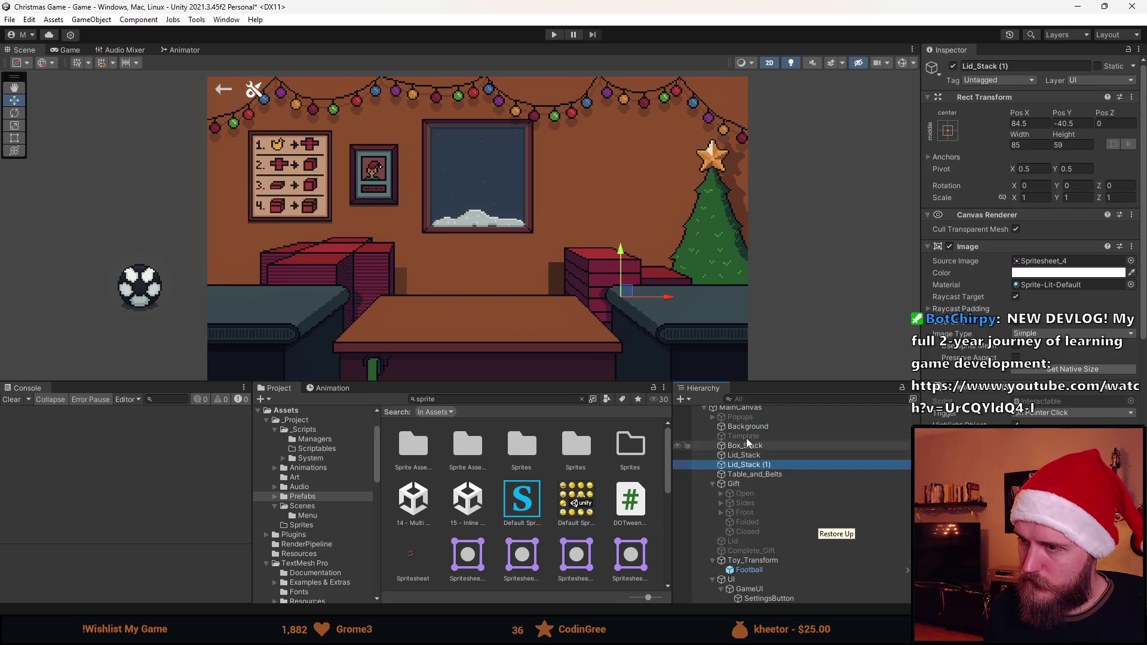
{"action": "left_click", "coordinate": [1131, 261]}
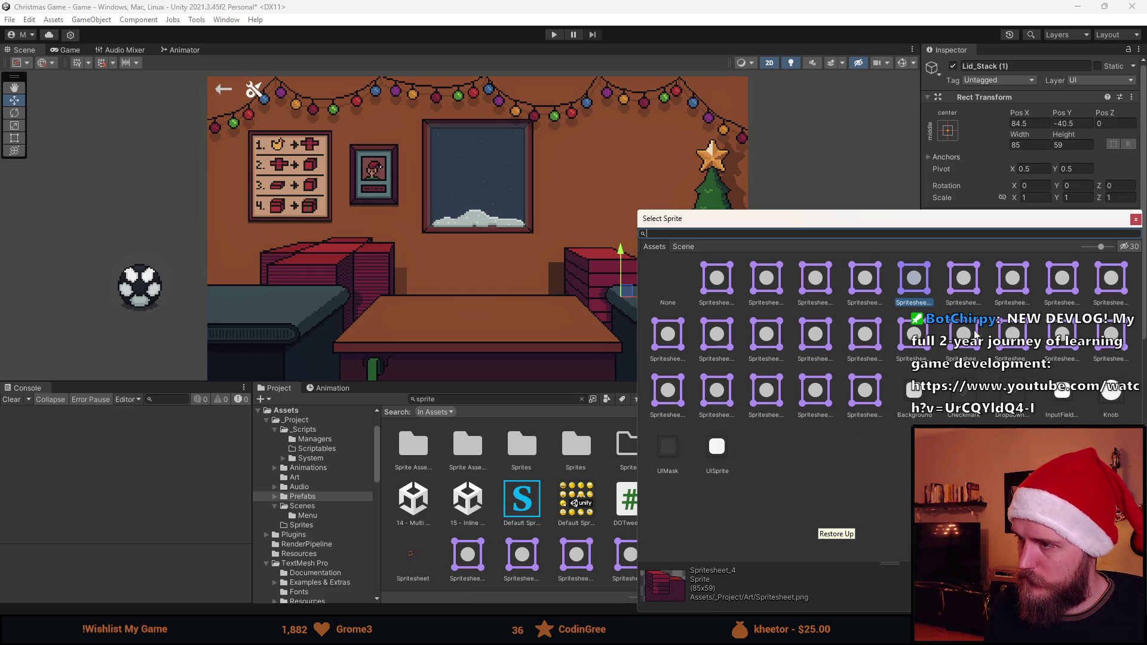
{"action": "left_click", "coordinate": [868, 405]}
{"action": "left_click", "coordinate": [868, 404]}
{"action": "left_click", "coordinate": [1075, 369]}
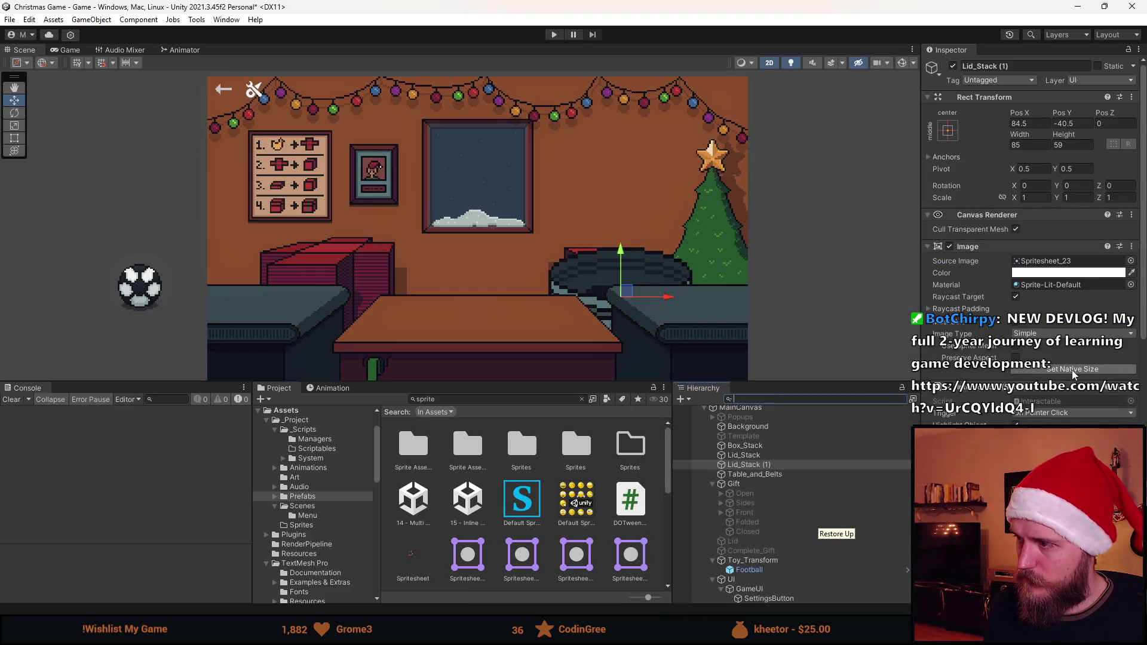
{"action": "mouse_move", "coordinate": [604, 282]}
{"action": "left_mouse_down"}
{"action": "mouse_move", "coordinate": [475, 265]}
{"action": "mouse_move", "coordinate": [436, 275]}
{"action": "mouse_move", "coordinate": [454, 275]}
{"action": "left_mouse_up"}
Centre the bin copy horizontally at Pos X 0
{"action": "left_click", "coordinate": [1028, 123]}
{"action": "type", "text": "0"}
{"action": "scroll", "coordinate": [489, 277], "scroll_direction": "up", "scroll_amount": 5}
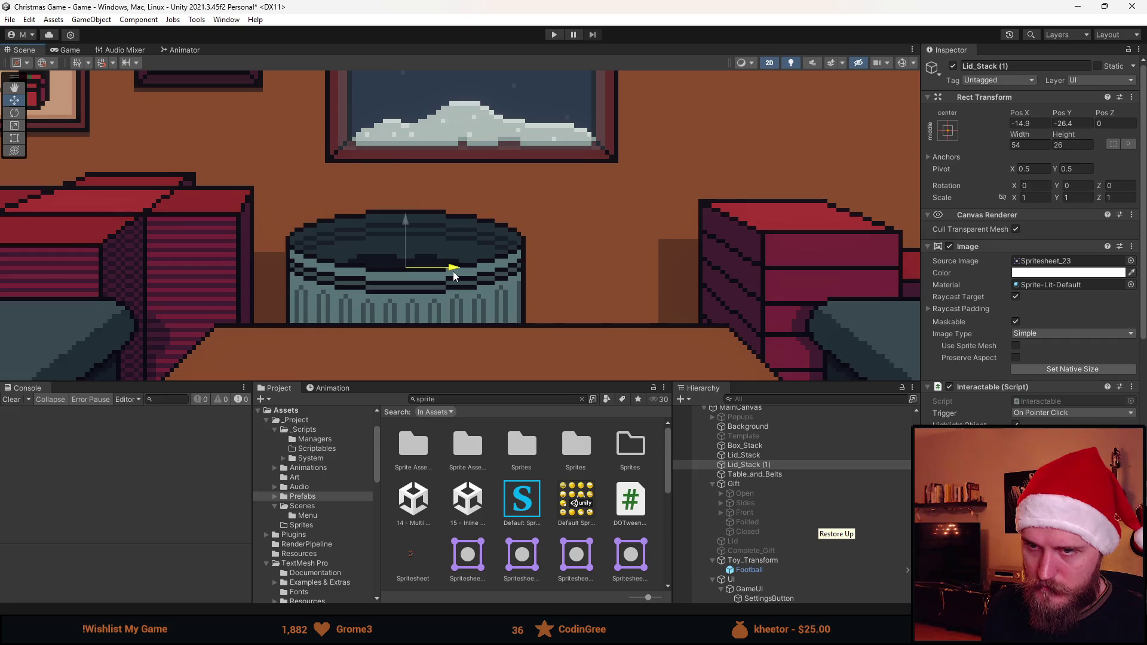
{"action": "left_click", "coordinate": [1032, 124]}
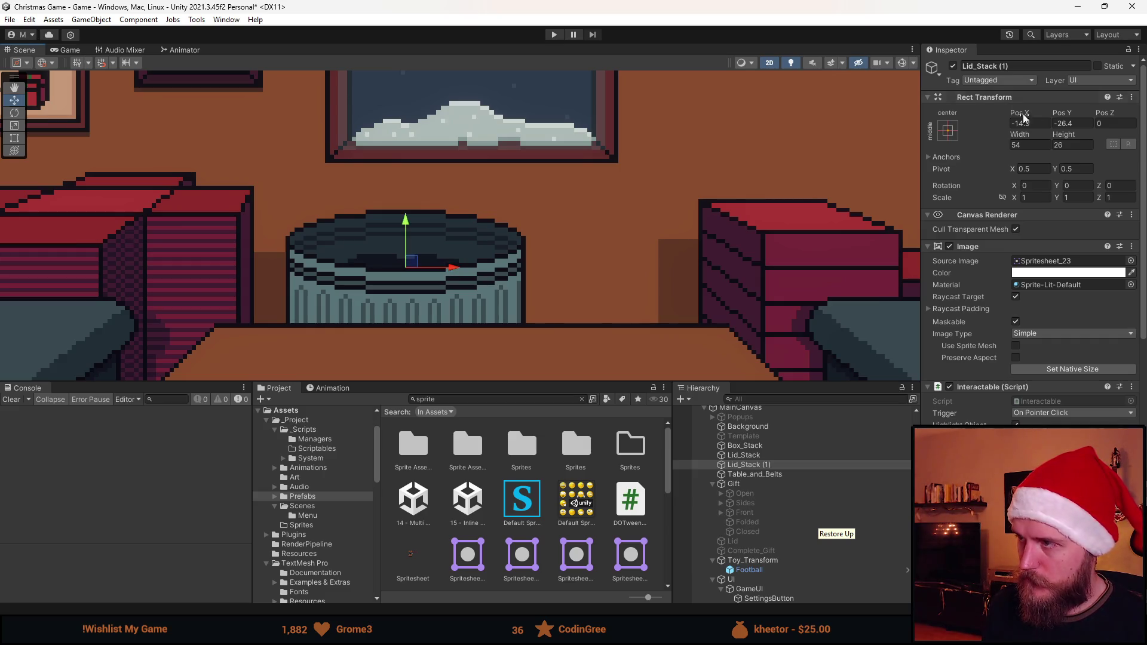
{"action": "type", "text": "1"}
{"action": "key", "text": "BackSpace"}
{"action": "type", "text": "0"}
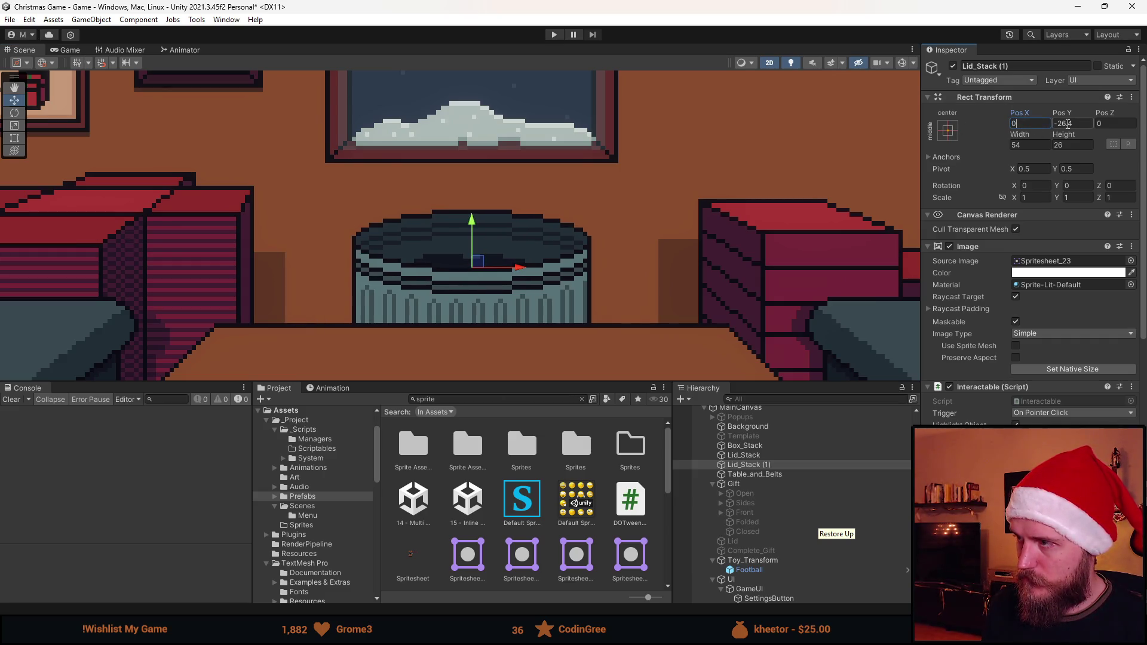
Adjust the bin's Pos Y, toggling it off and on to compare, settling at -26
{"action": "left_click", "coordinate": [1061, 123]}
{"action": "key", "text": "BackSpace"}
{"action": "type", "text": "5"}
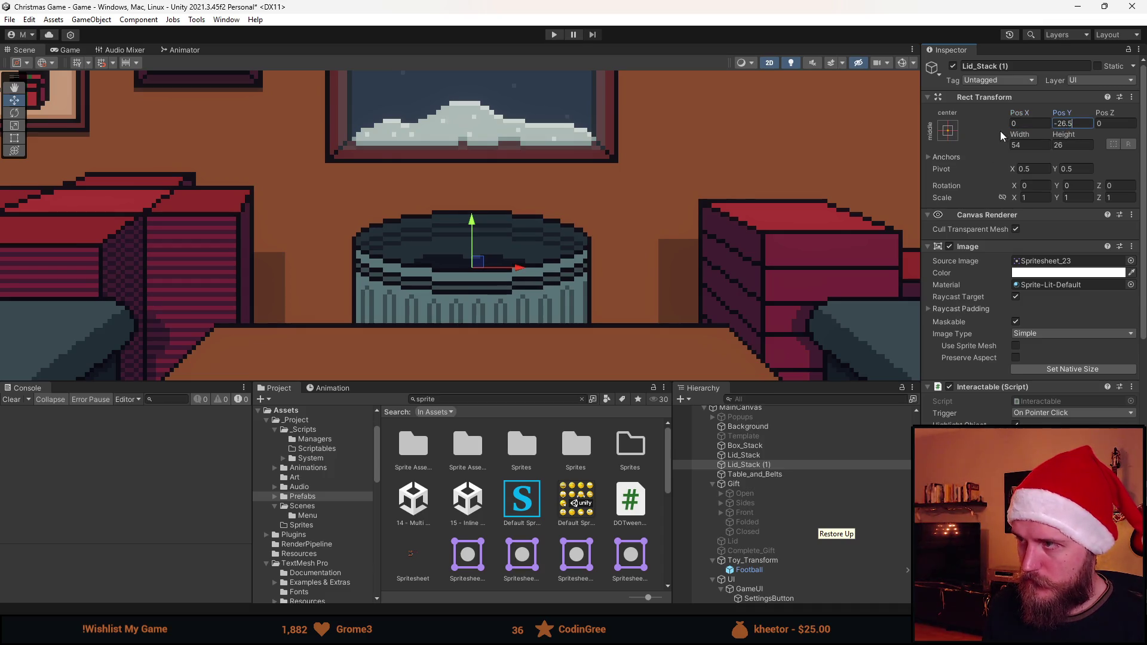
{"action": "left_click", "coordinate": [952, 66]}
{"action": "left_click", "coordinate": [952, 66]}
{"action": "left_click", "coordinate": [1066, 123]}
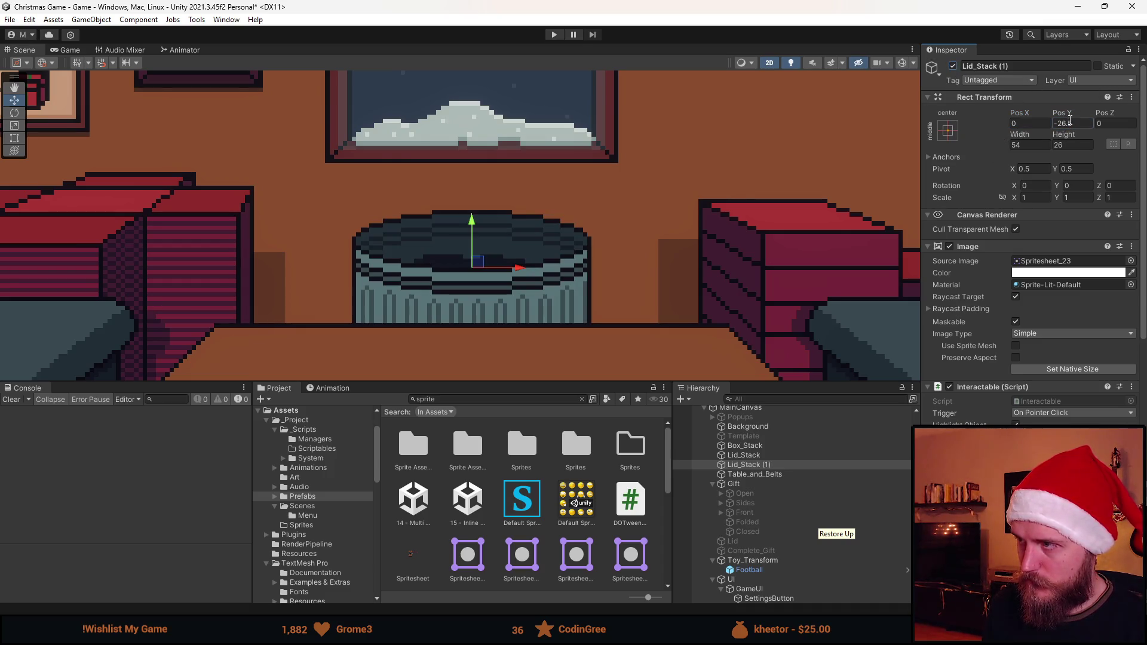
{"action": "key", "text": "BackSpace"}
{"action": "key", "text": "BackSpace"}
{"action": "key", "text": "BackSpace"}
{"action": "type", "text": "-27"}
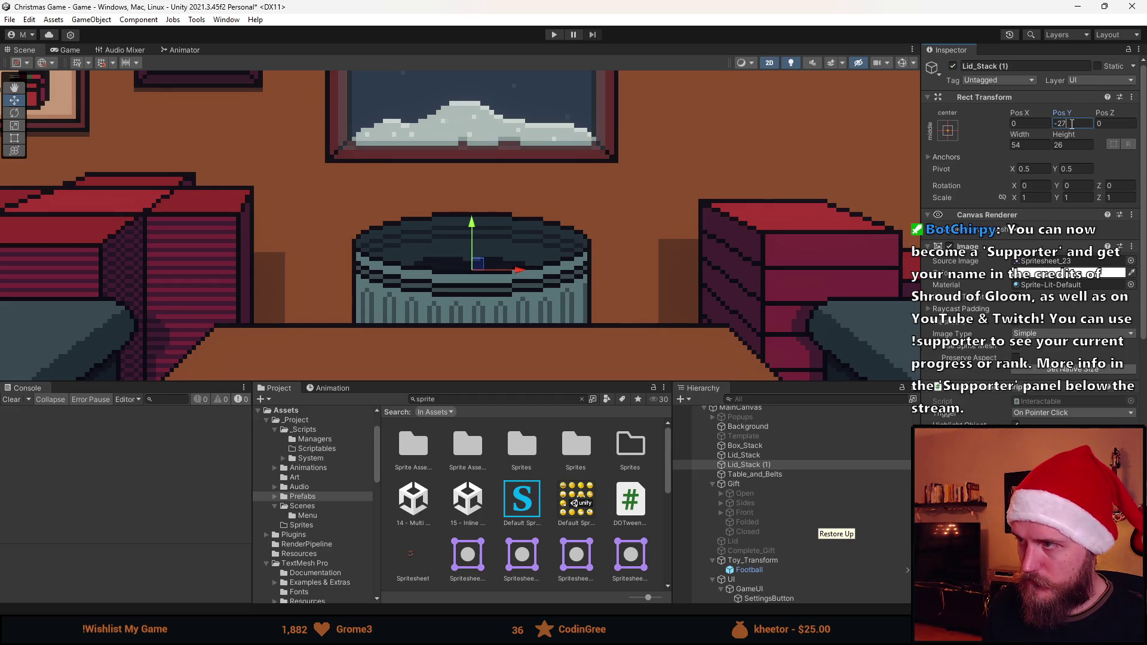
{"action": "type", "text": "4"}
{"action": "key", "text": "BackSpace"}
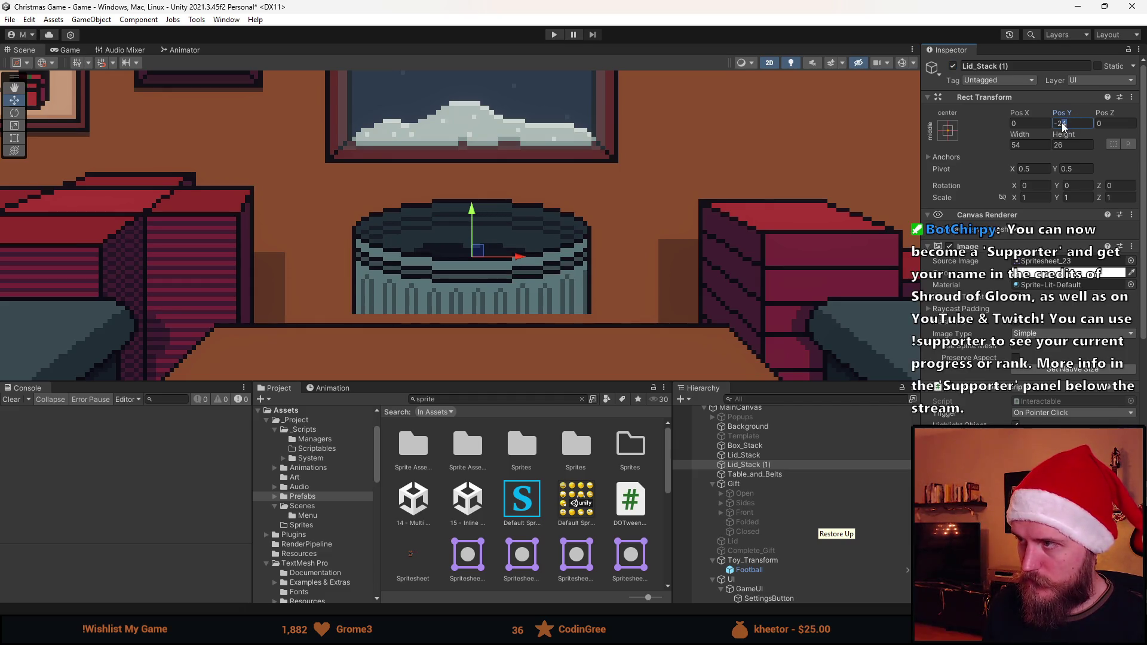
{"action": "type", "text": "5"}
{"action": "key", "text": "BackSpace"}
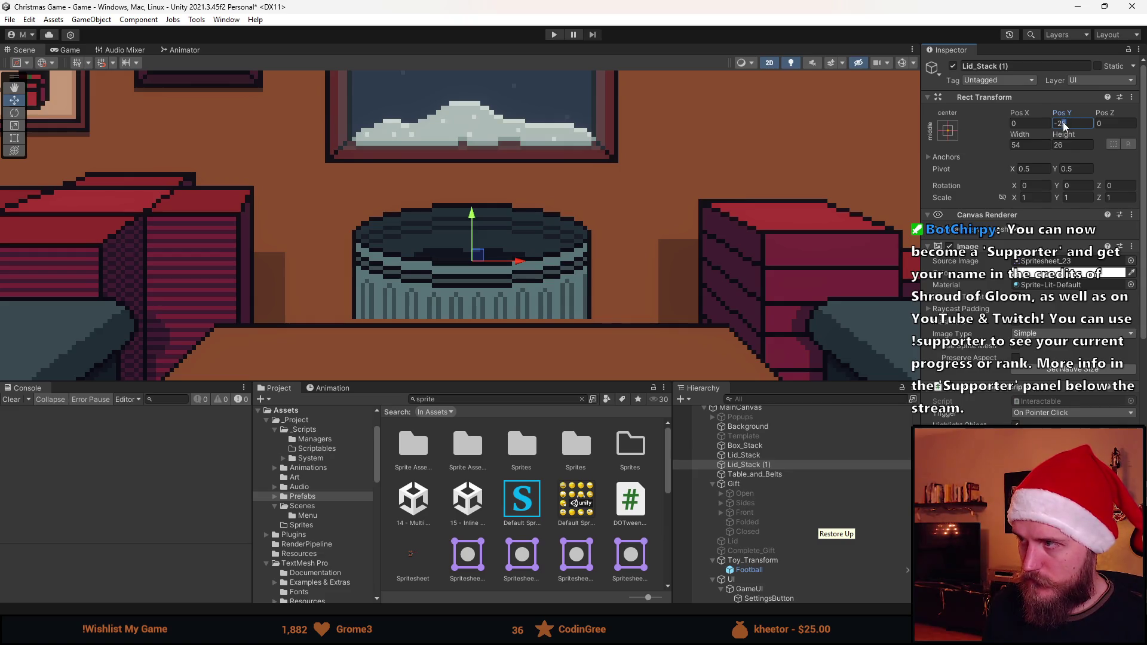
{"action": "type", "text": "6"}
{"action": "scroll", "coordinate": [659, 265], "scroll_direction": "down", "scroll_amount": 4}
{"action": "scroll", "coordinate": [660, 266], "scroll_direction": "down", "scroll_amount": 3}
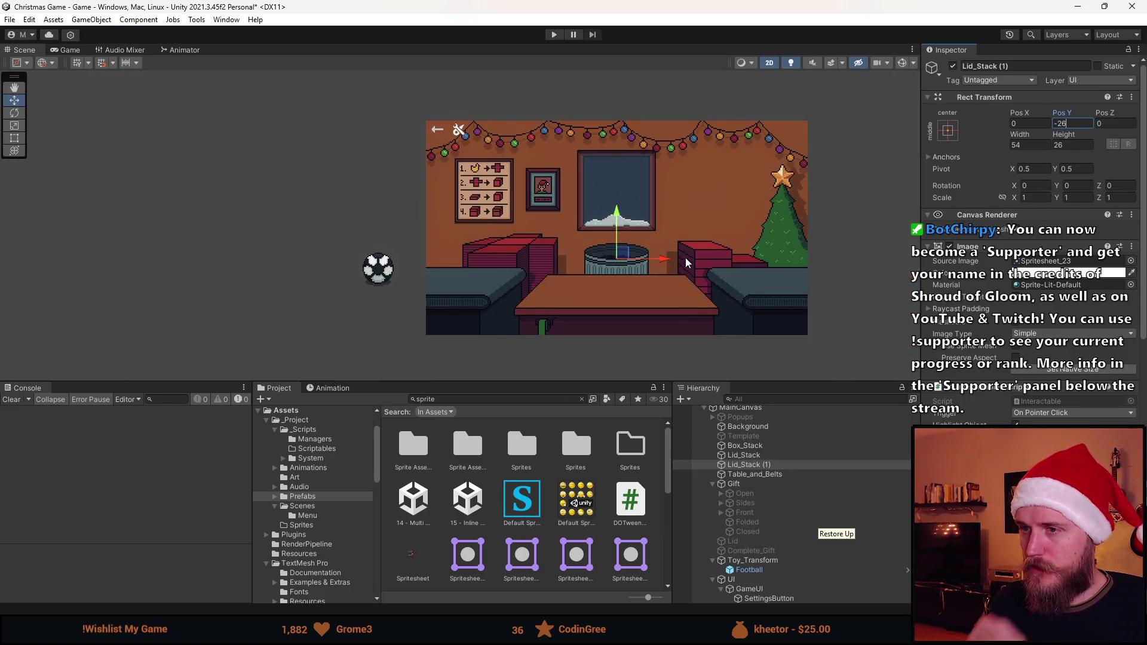
{"action": "left_click", "coordinate": [614, 299]}
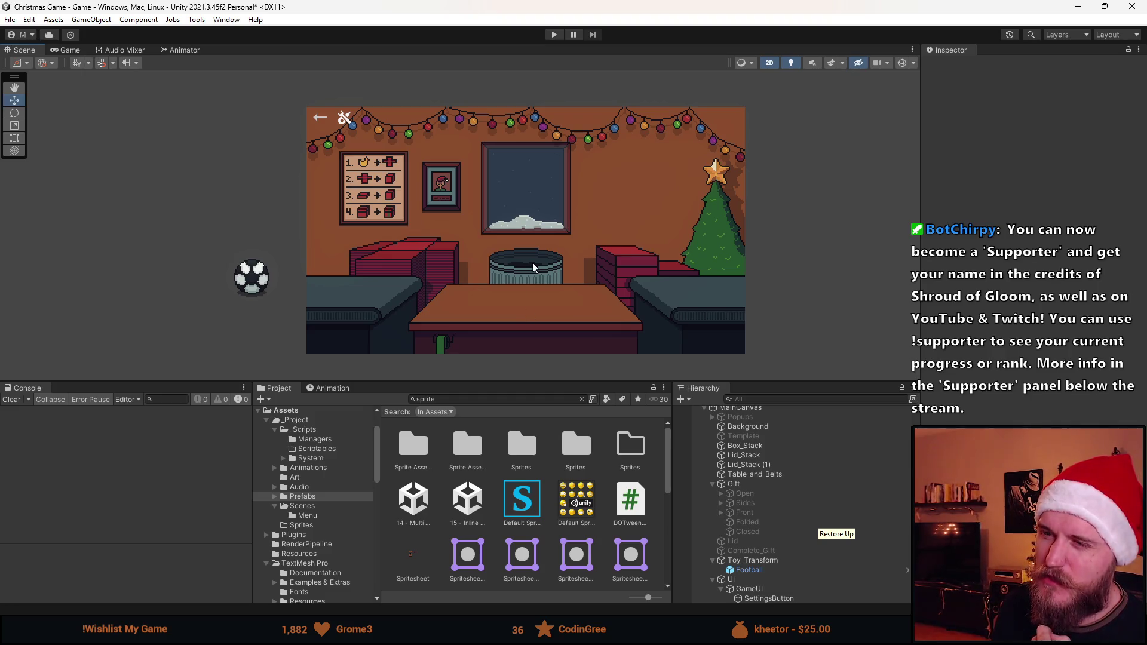
Enter Play mode to see the room with the new bin behind the table
{"action": "left_click", "coordinate": [554, 35]}
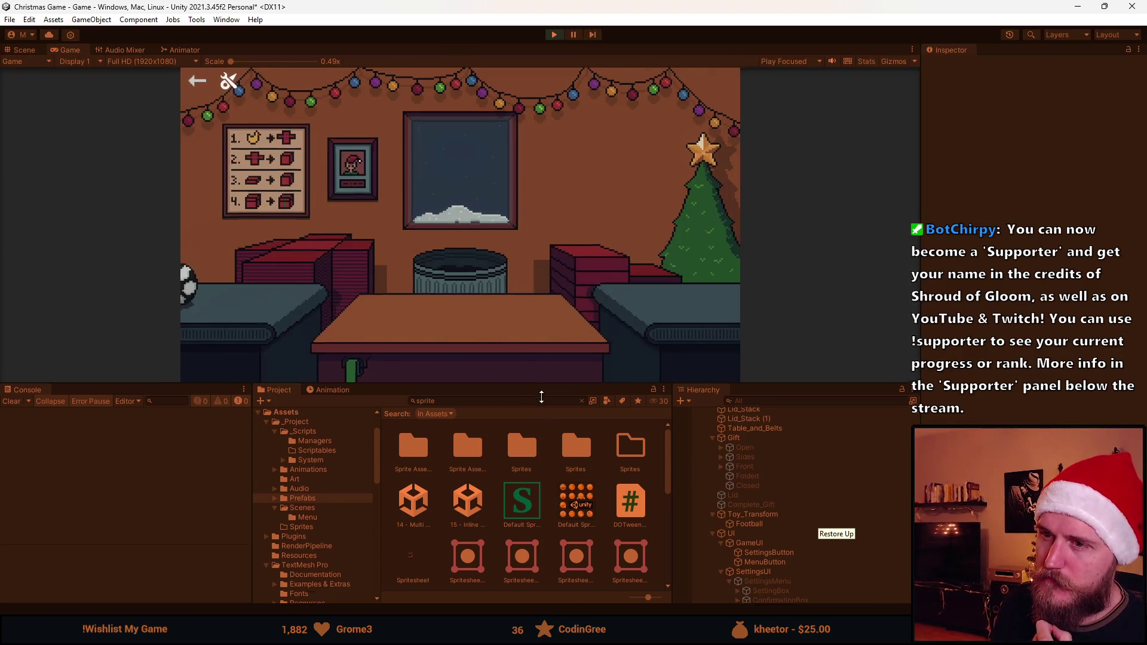
Place the football on the table's wrapping paper, then zoom Aseprite's Spritesheet.png onto the bin sprite
{"action": "left_click_drag", "start_coordinate": [541, 397], "coordinate": [541, 518]}
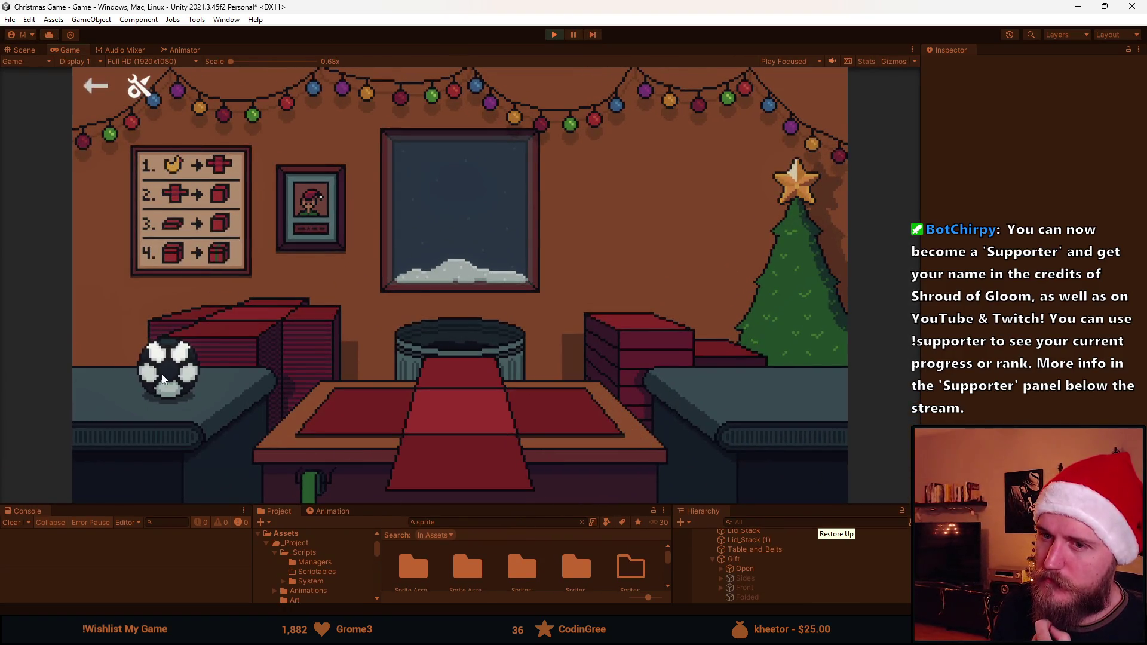
{"action": "left_click", "coordinate": [162, 378]}
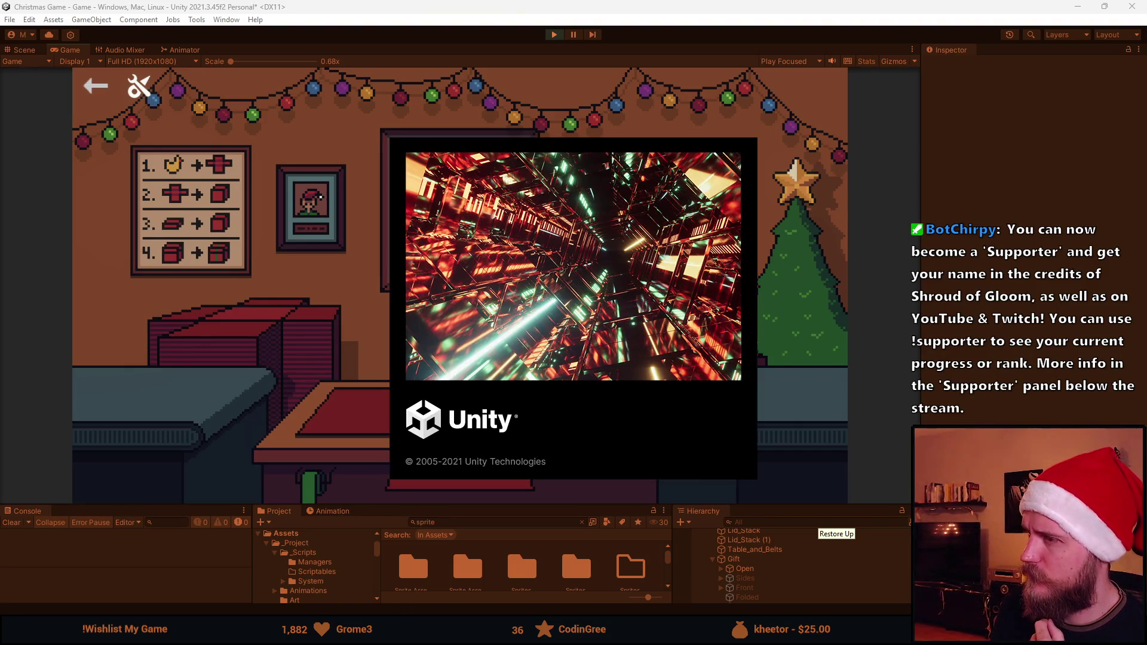
{"action": "key", "text": "alt+Tab"}
{"action": "scroll", "coordinate": [654, 305], "scroll_direction": "up", "scroll_amount": 5}
{"action": "scroll", "coordinate": [655, 305], "scroll_direction": "right", "scroll_amount": 2}
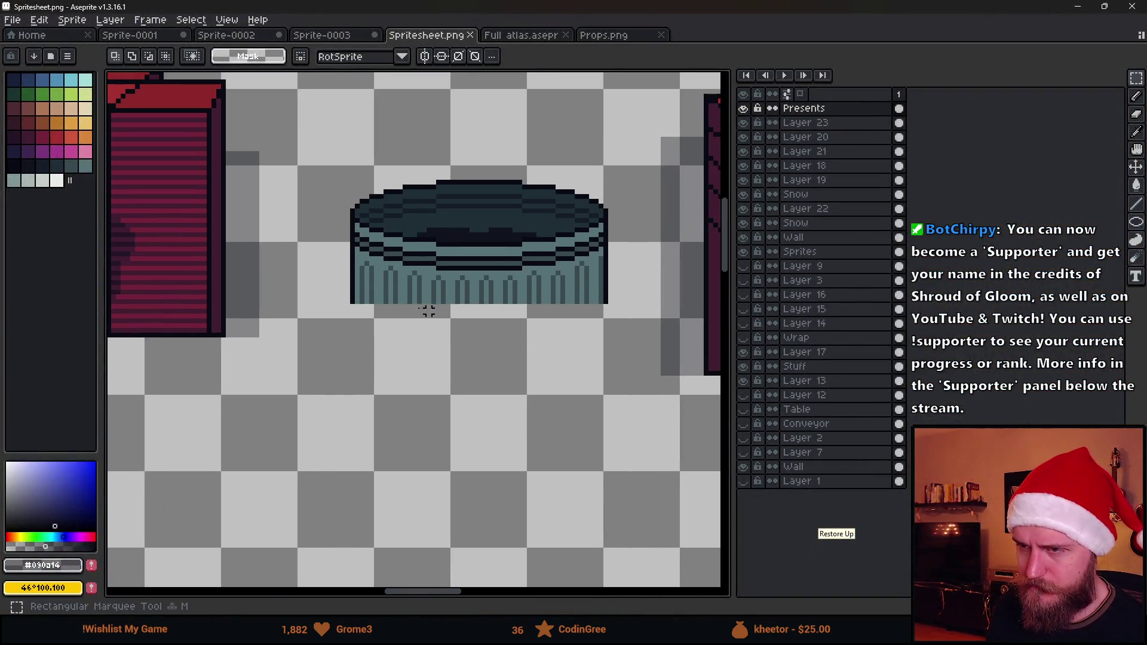
On Layer 23, stretch the bin's ribbed bottom strip downward, commit it, and minimize Aseprite
{"action": "mouse_move", "coordinate": [337, 277]}
{"action": "left_mouse_down"}
{"action": "mouse_move", "coordinate": [666, 376]}
{"action": "mouse_move", "coordinate": [634, 383]}
{"action": "left_mouse_up"}
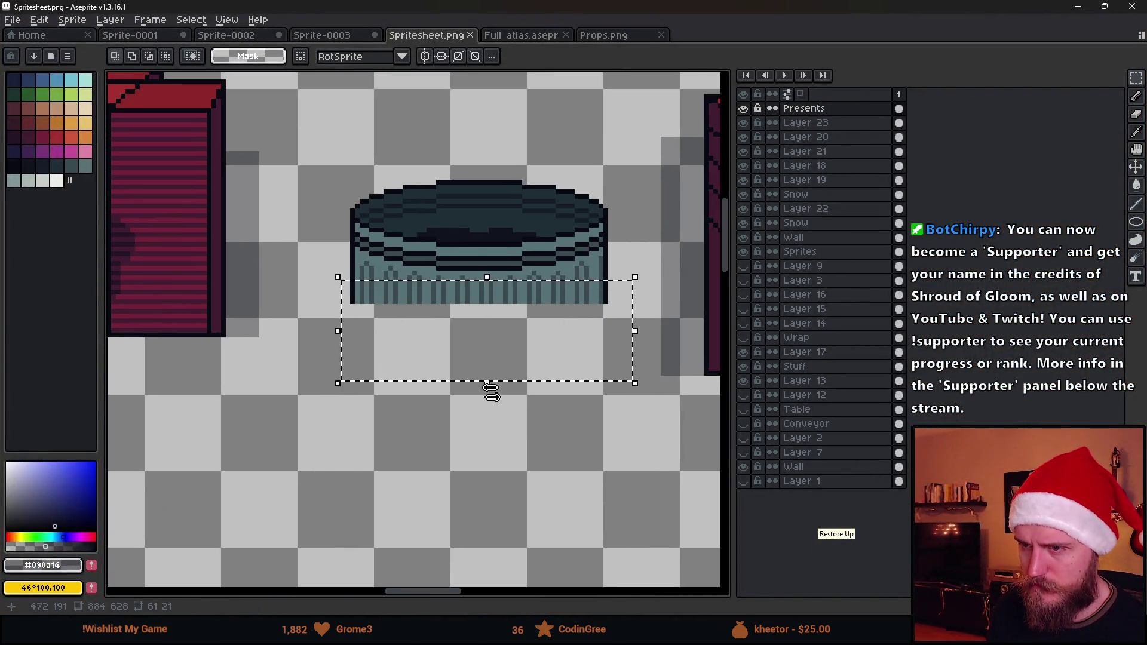
{"action": "left_click_drag", "start_coordinate": [491, 389], "coordinate": [494, 503]}
{"action": "left_click", "coordinate": [615, 215]}
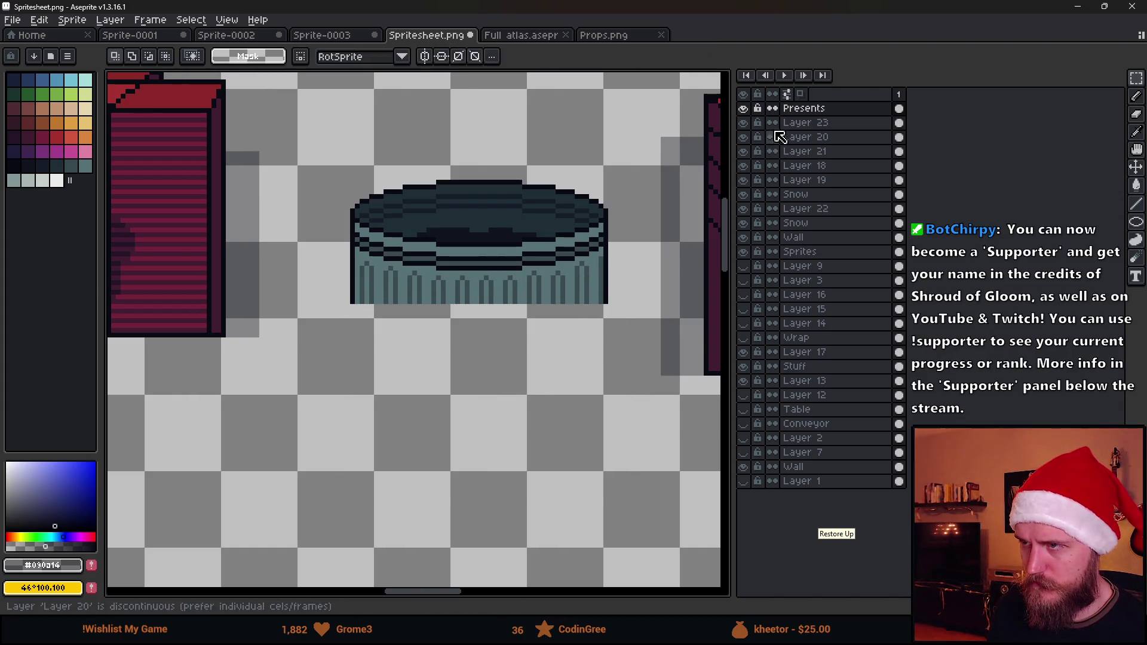
{"action": "left_click", "coordinate": [800, 123]}
{"action": "mouse_move", "coordinate": [328, 292]}
{"action": "left_mouse_down"}
{"action": "mouse_move", "coordinate": [619, 328]}
{"action": "mouse_move", "coordinate": [633, 305]}
{"action": "left_mouse_up"}
{"action": "left_click_drag", "start_coordinate": [481, 338], "coordinate": [476, 379]}
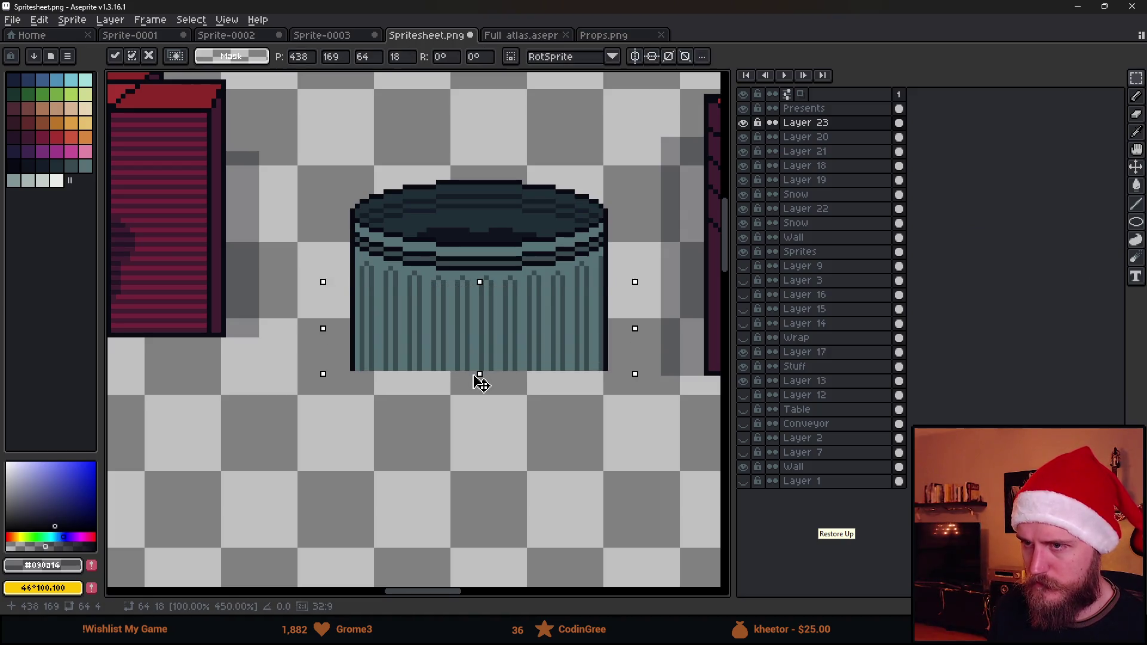
{"action": "left_click", "coordinate": [505, 497]}
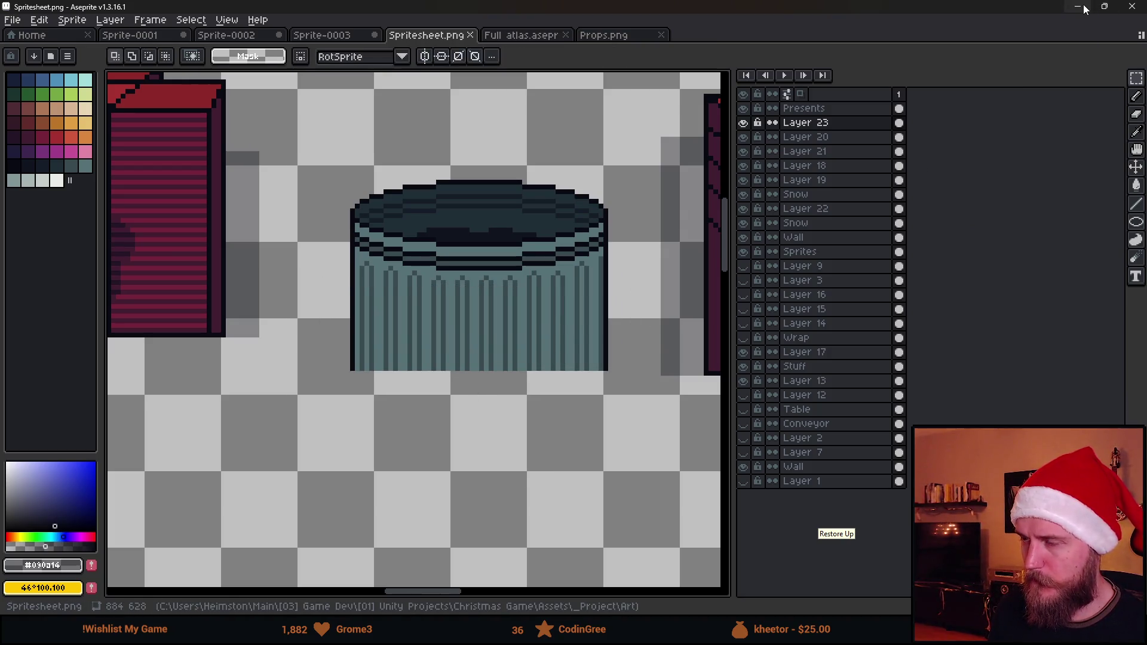
{"action": "left_click", "coordinate": [1078, 6]}
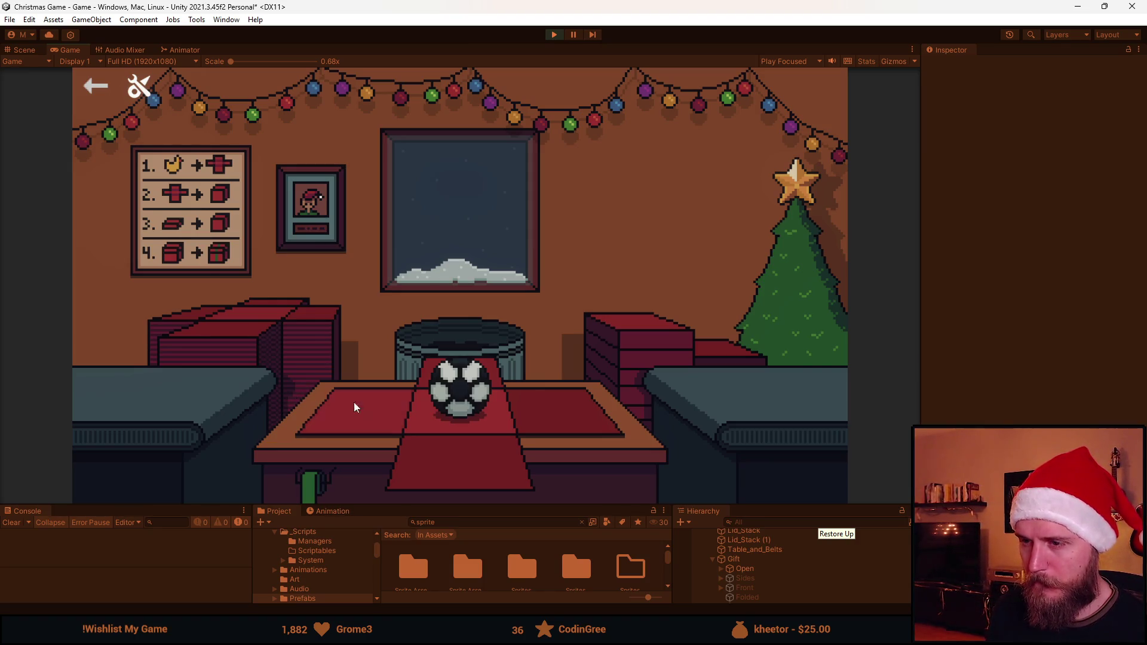
Fold and ribbon the football gift, stop play mode, and make the bottom panels taller
{"action": "left_click", "coordinate": [458, 469]}
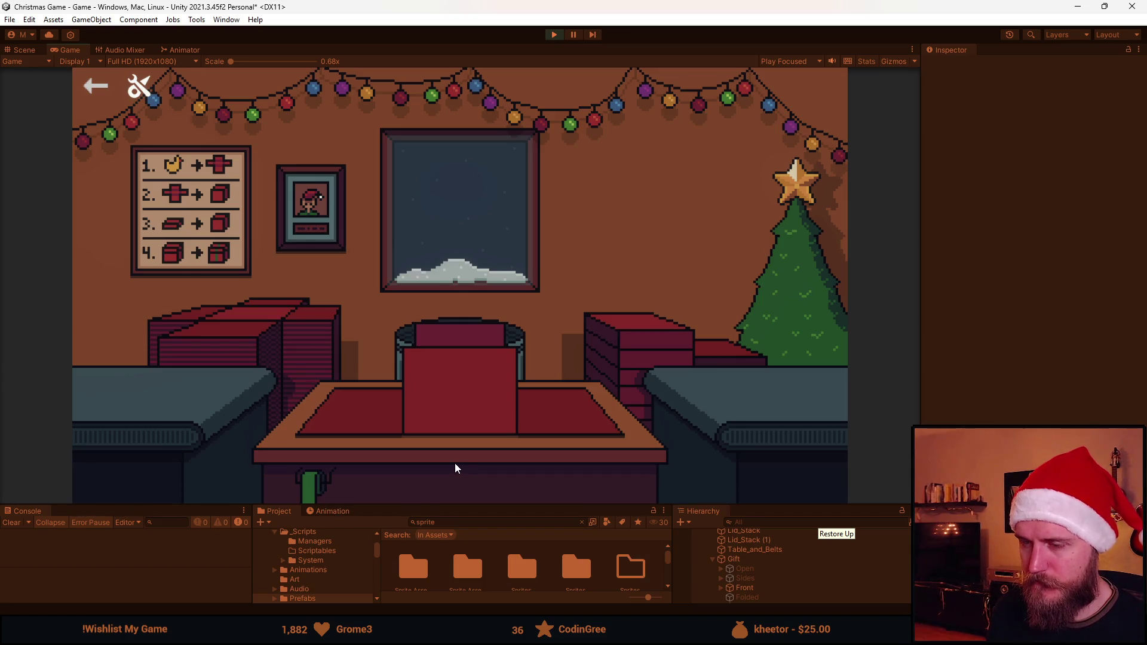
{"action": "left_click", "coordinate": [377, 412]}
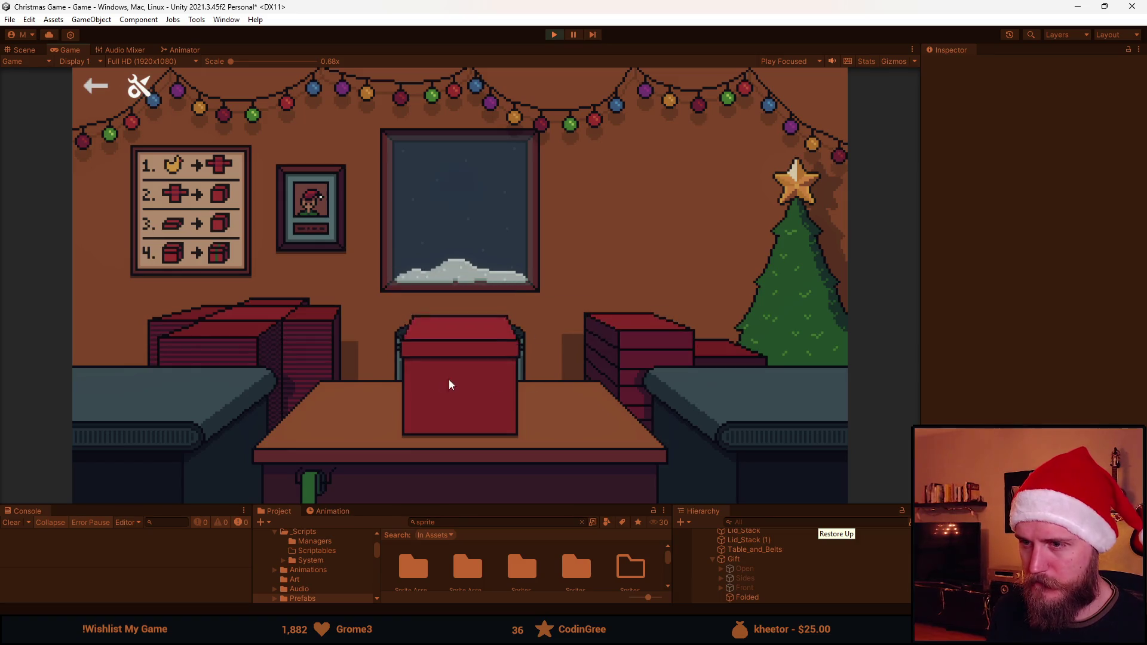
{"action": "left_click", "coordinate": [553, 35]}
{"action": "left_click_drag", "start_coordinate": [541, 506], "coordinate": [561, 394]}
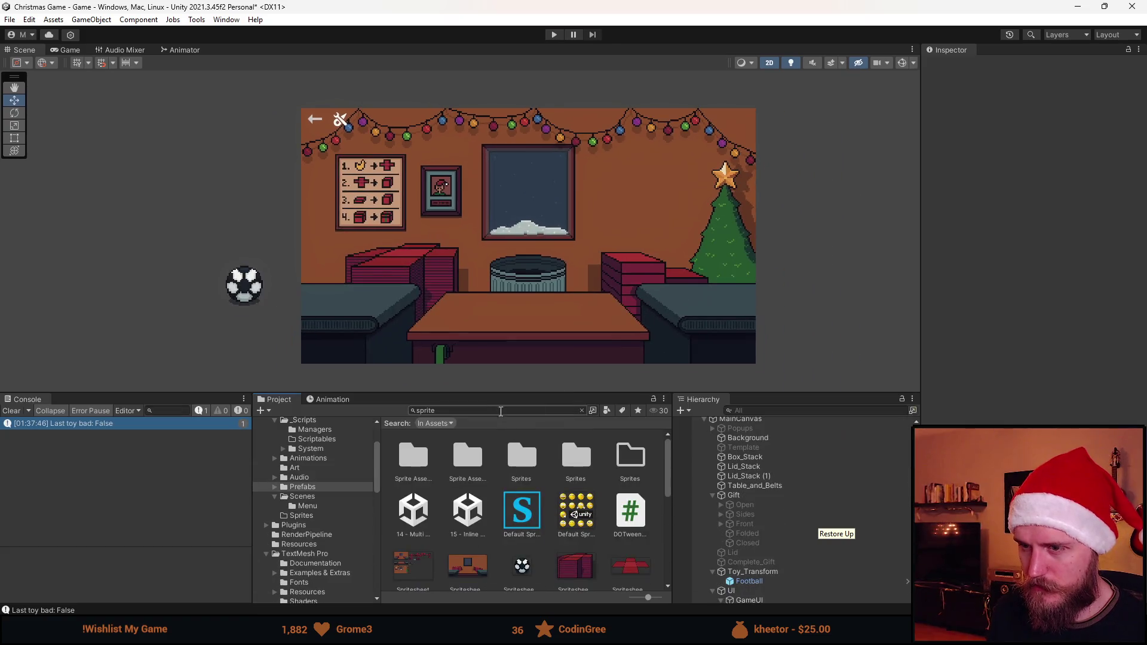
Drag the Spritesheet_23 slice's bottom edge down over the taller bin and apply it
{"action": "left_click", "coordinate": [410, 557]}
{"action": "left_click", "coordinate": [1102, 202]}
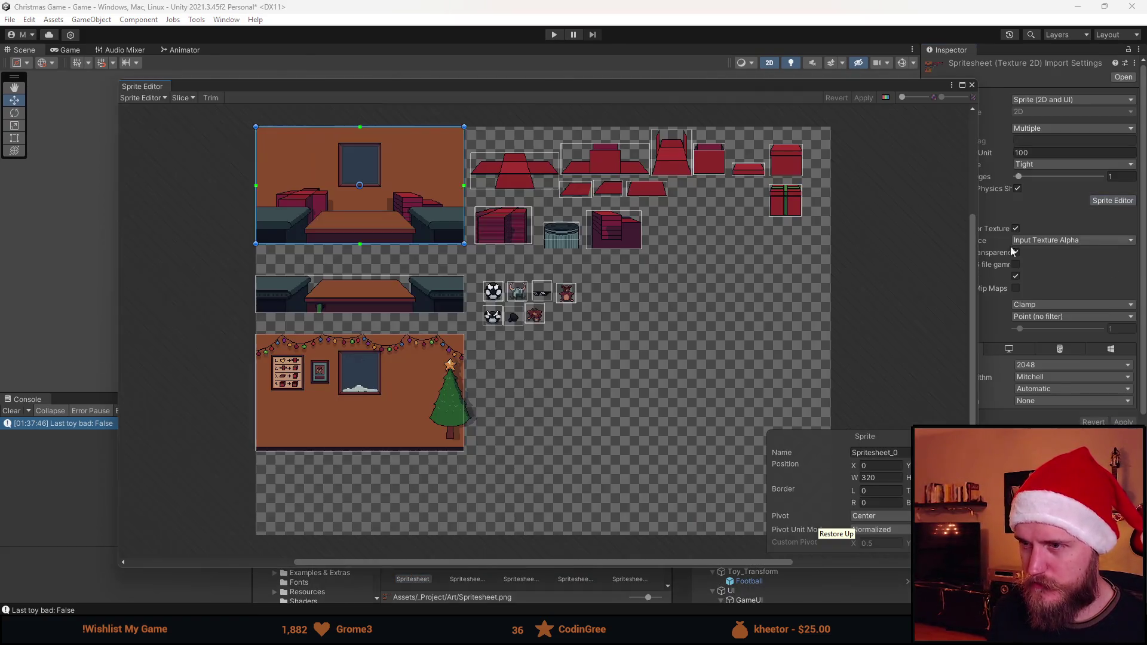
{"action": "scroll", "coordinate": [582, 220], "scroll_direction": "up", "scroll_amount": 5}
{"action": "scroll", "coordinate": [539, 239], "scroll_direction": "up", "scroll_amount": 3}
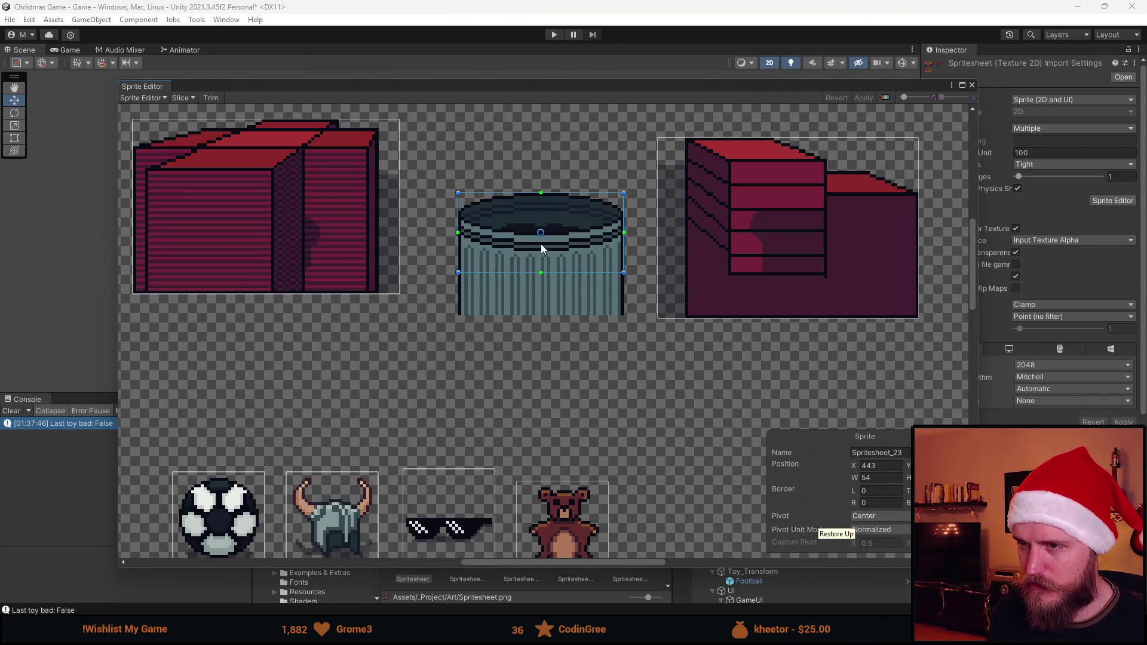
{"action": "left_click", "coordinate": [562, 275]}
{"action": "left_click_drag", "start_coordinate": [567, 317], "coordinate": [567, 358]}
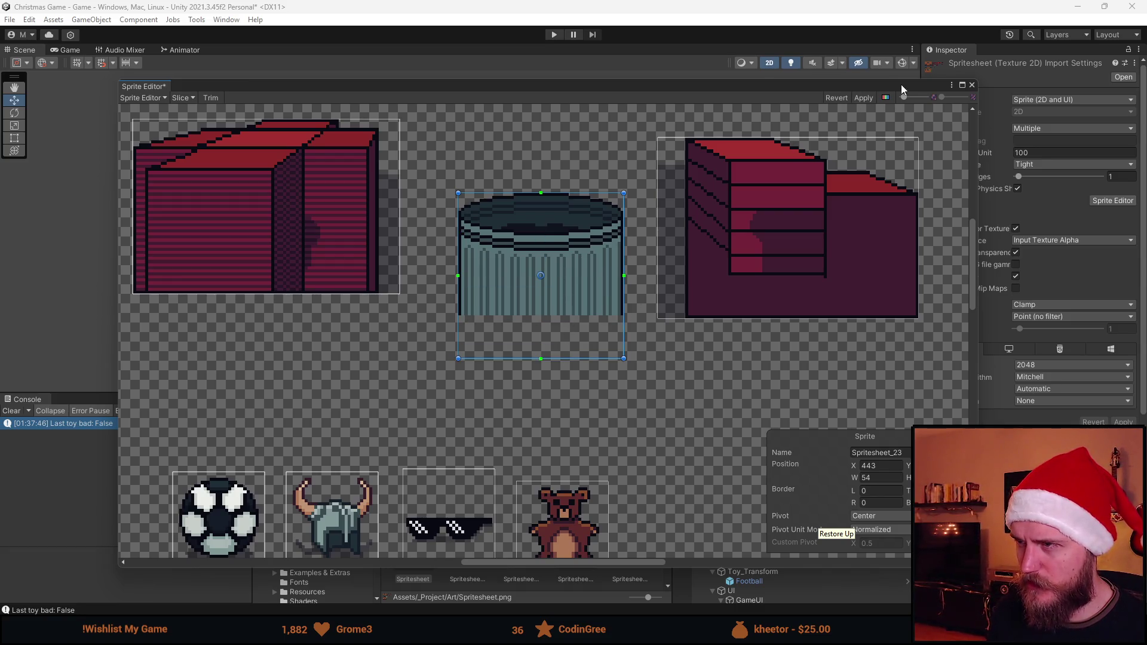
{"action": "left_click", "coordinate": [863, 98]}
{"action": "left_click", "coordinate": [972, 86]}
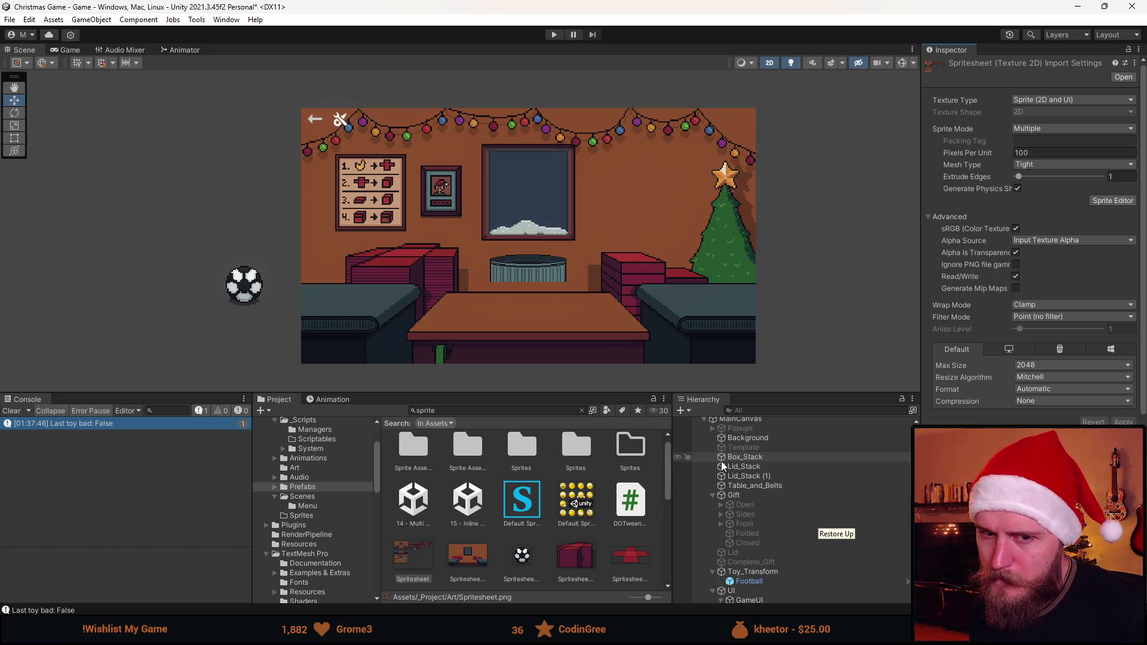
Rename the Lid_Stack (1) copy to Bin and resize it to its sprite's native size
{"action": "left_click", "coordinate": [765, 477]}
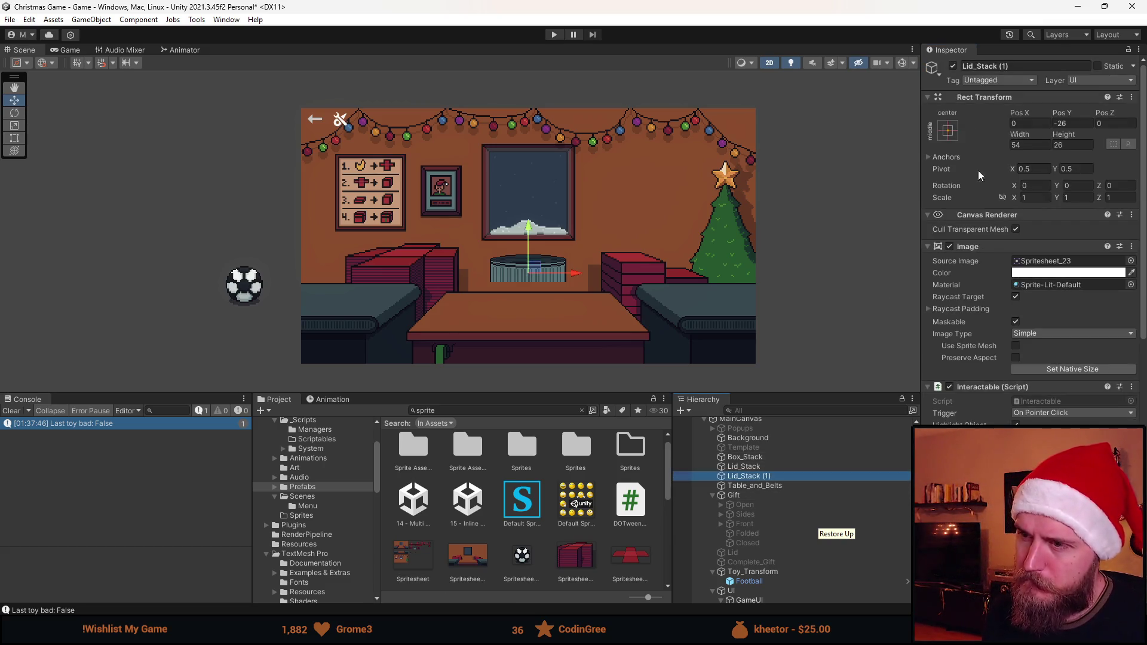
{"action": "left_click", "coordinate": [1014, 66]}
{"action": "type", "text": "Bin"}
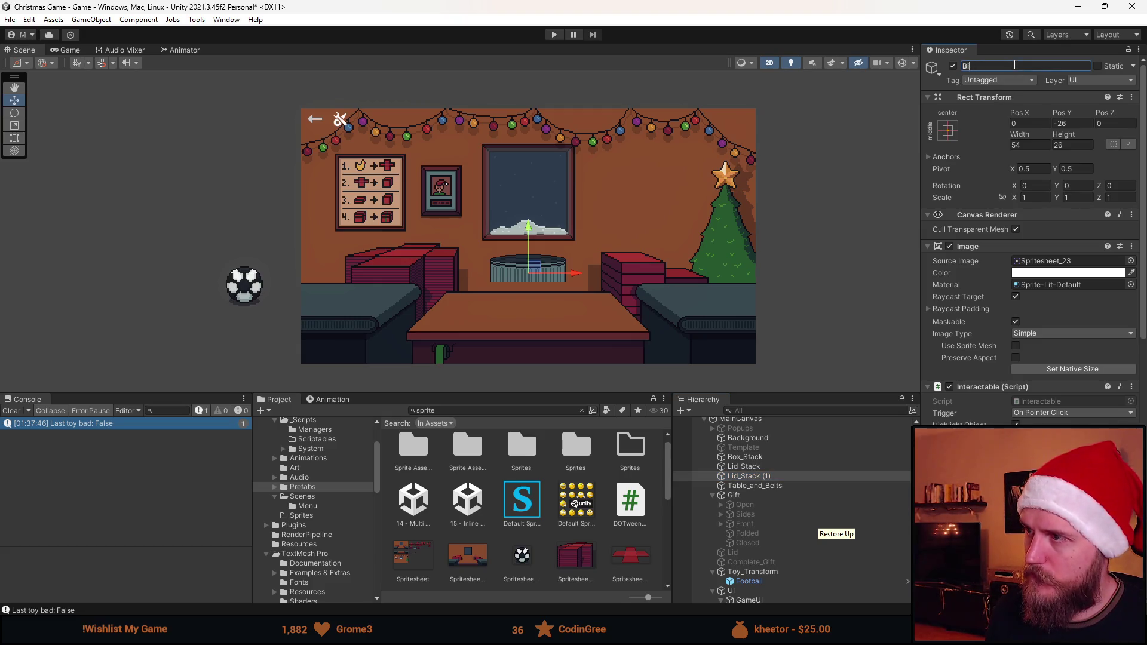
{"action": "key", "text": "Return"}
{"action": "left_click", "coordinate": [1070, 369]}
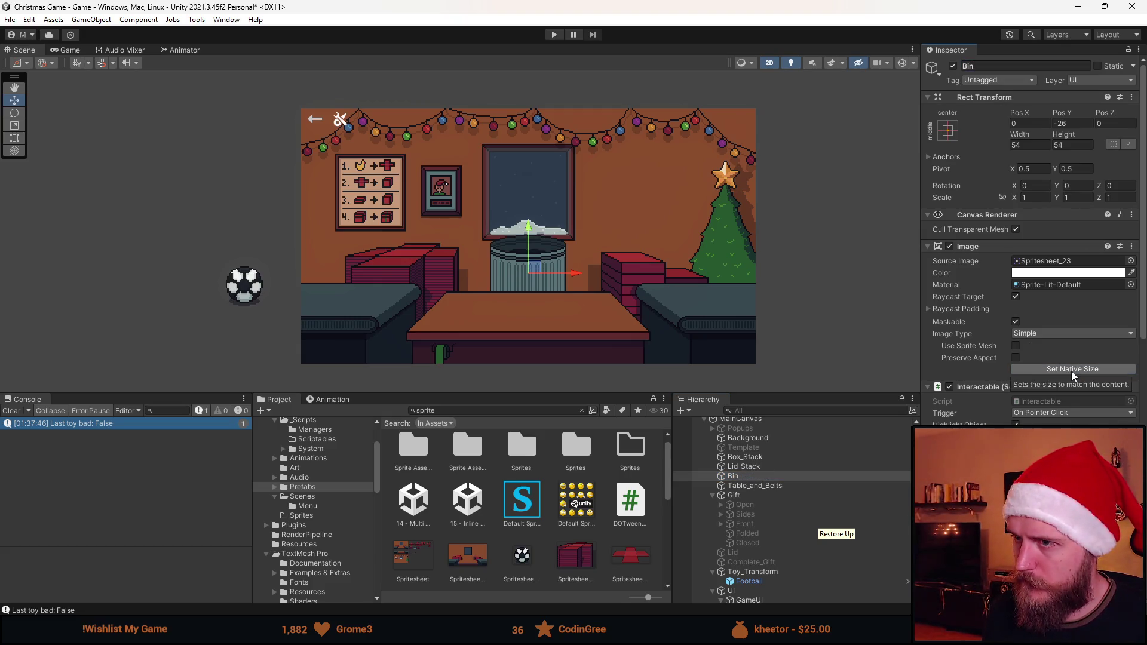
Try Bin vertical positions of -27, -28 and -33, then nudge it up on the counter
{"action": "scroll", "coordinate": [504, 271], "scroll_direction": "up", "scroll_amount": 3}
{"action": "scroll", "coordinate": [503, 271], "scroll_direction": "up", "scroll_amount": 3}
{"action": "left_click", "coordinate": [1066, 123]}
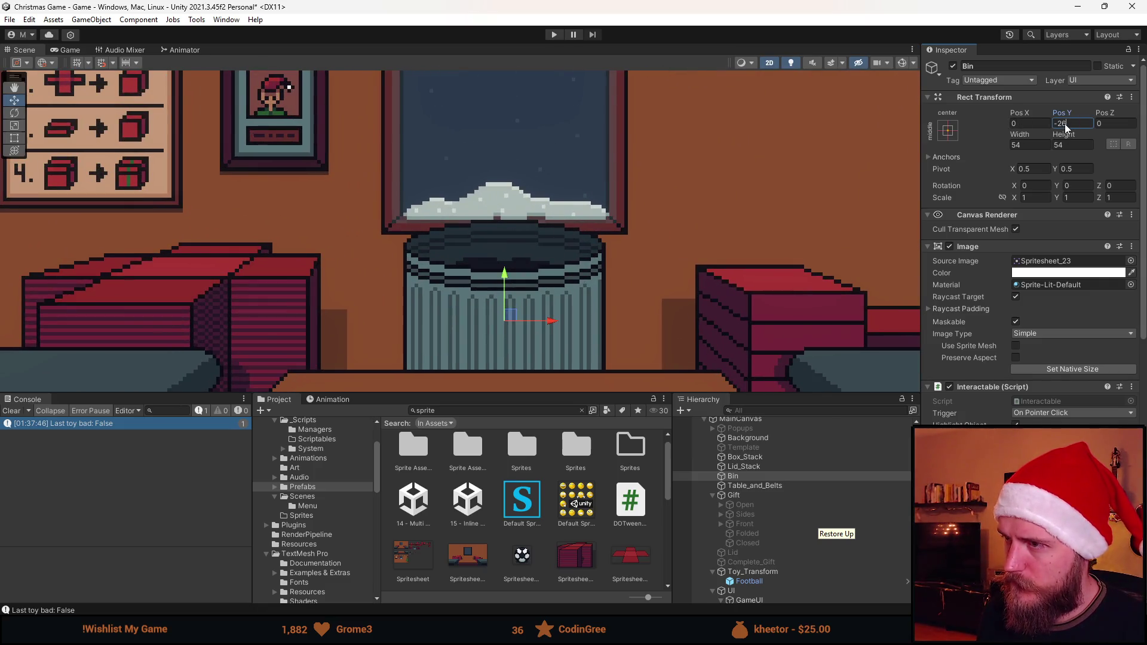
{"action": "type", "text": "-27"}
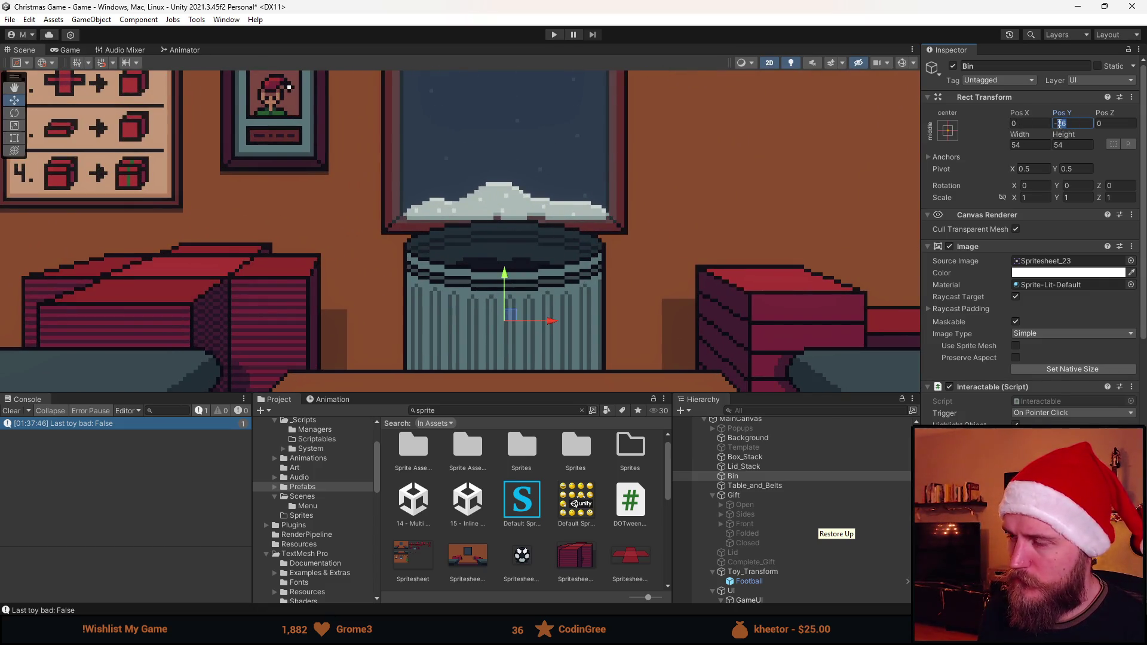
{"action": "key", "text": "Return"}
{"action": "type", "text": "-28"}
{"action": "key", "text": "Return"}
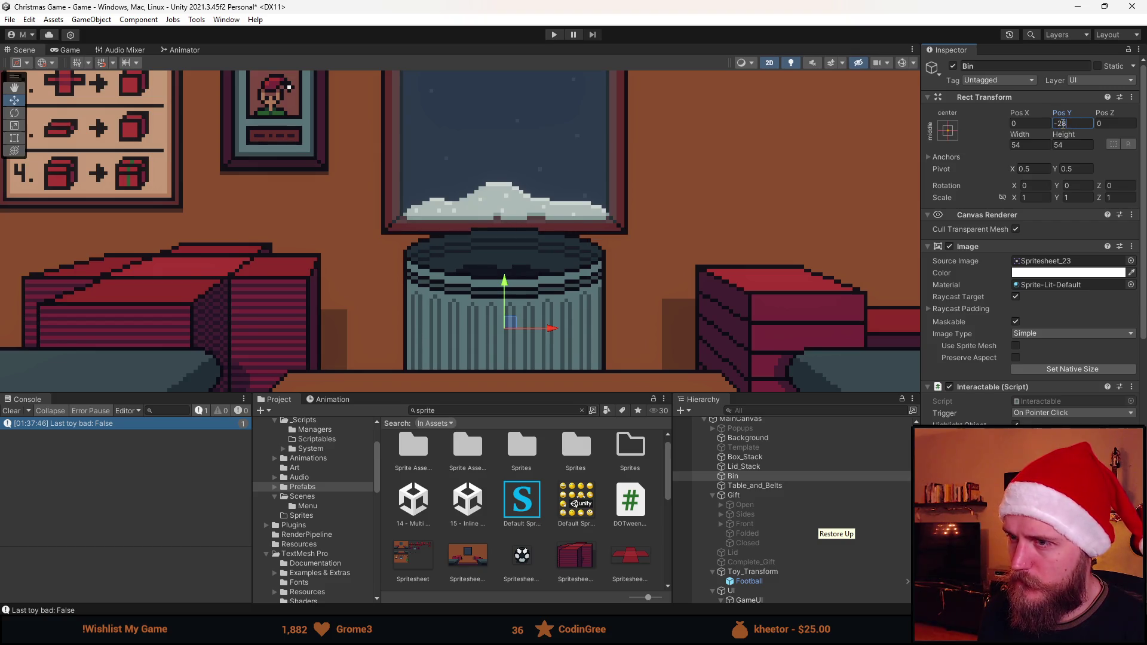
{"action": "type", "text": "-33"}
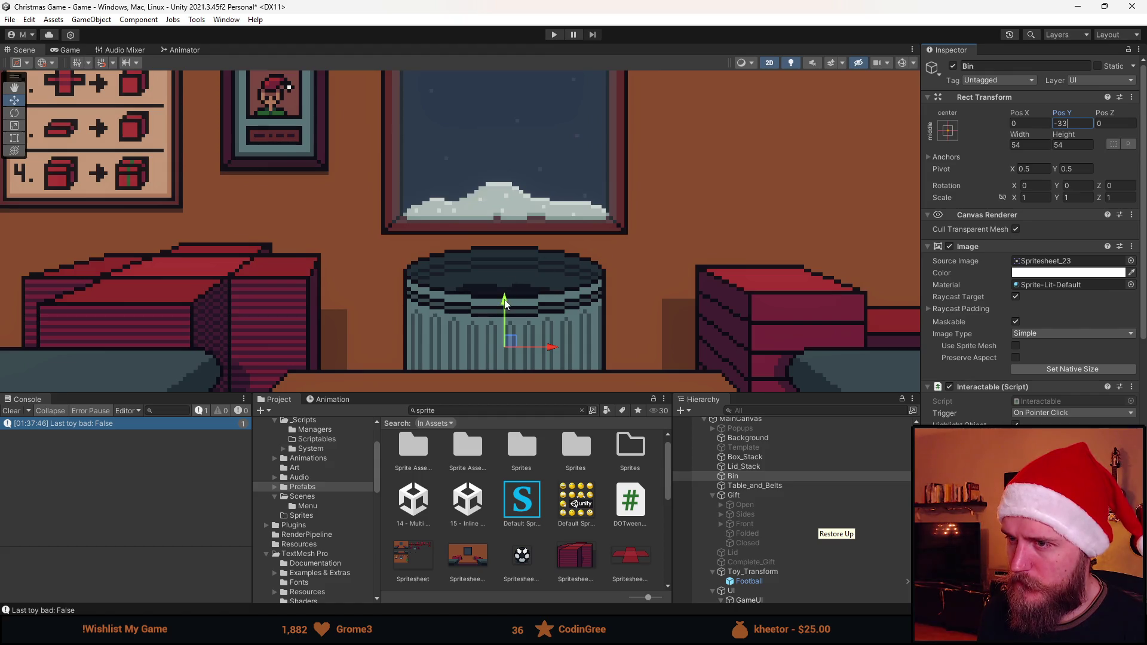
{"action": "left_click_drag", "start_coordinate": [505, 303], "coordinate": [504, 291]}
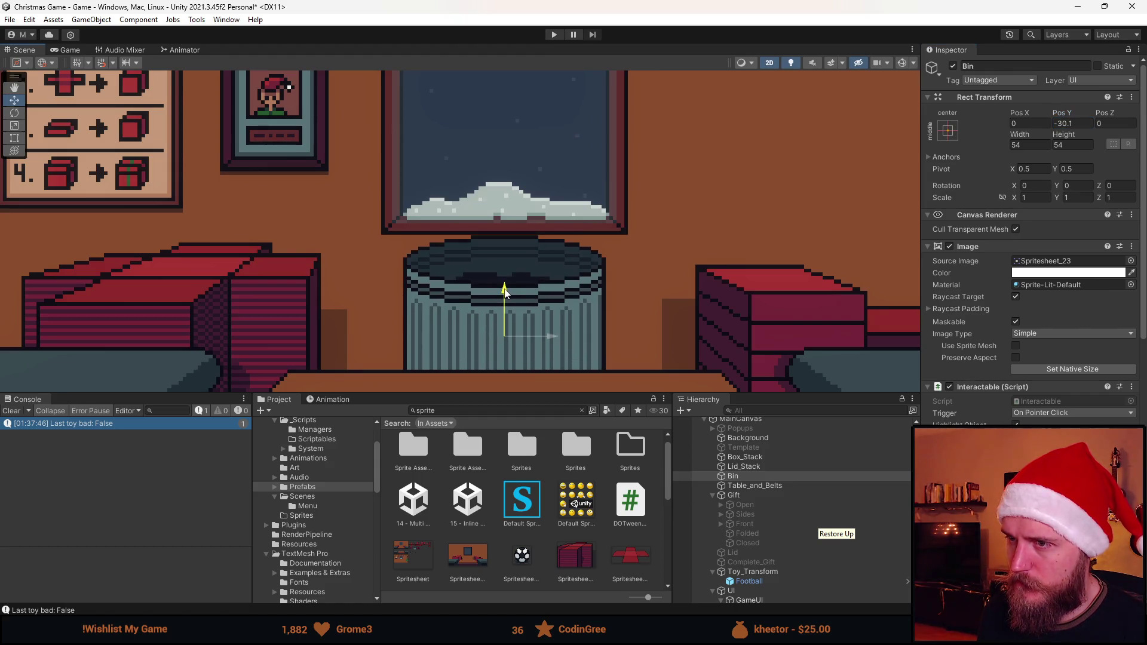
Set the Bin's Pos Y to -30 and save the scene
{"action": "left_click", "coordinate": [1069, 123]}
{"action": "type", "text": "-30"}
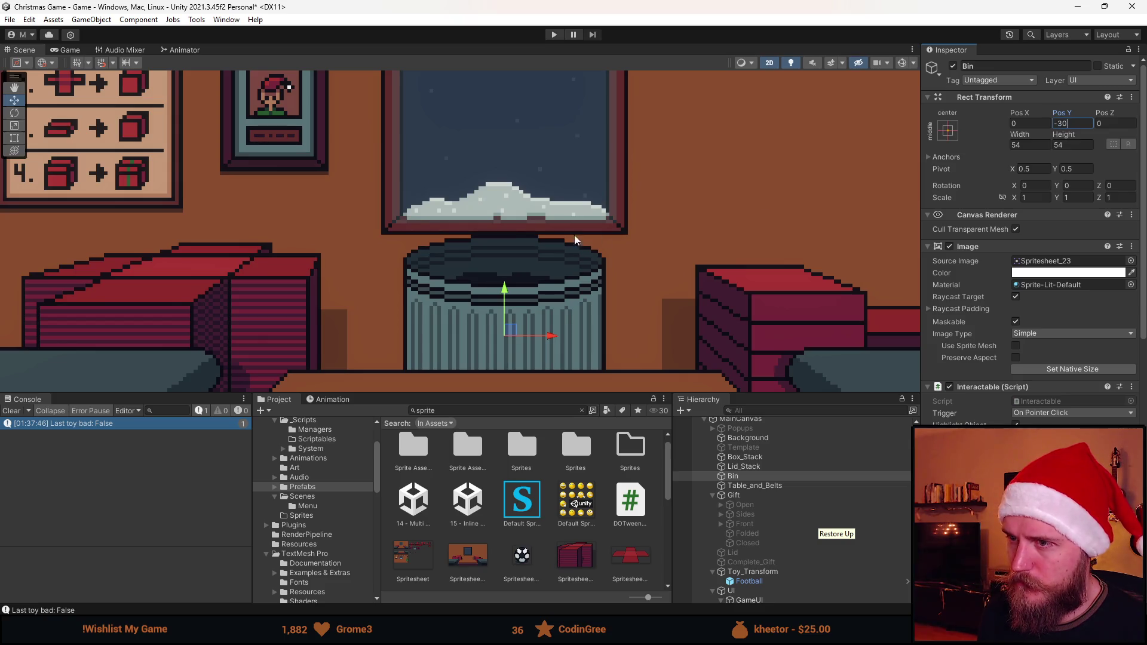
{"action": "double_click", "coordinate": [1063, 123]}
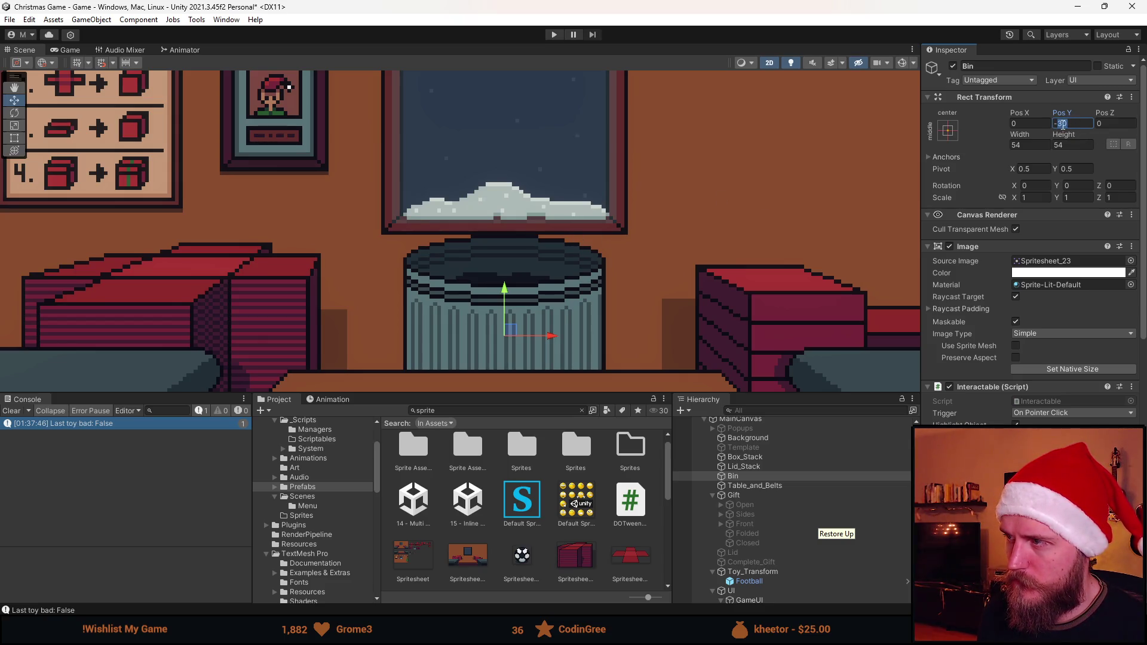
{"action": "key", "text": "Return"}
{"action": "key", "text": "ctrl+s"}
{"action": "scroll", "coordinate": [673, 207], "scroll_direction": "down", "scroll_amount": 5}
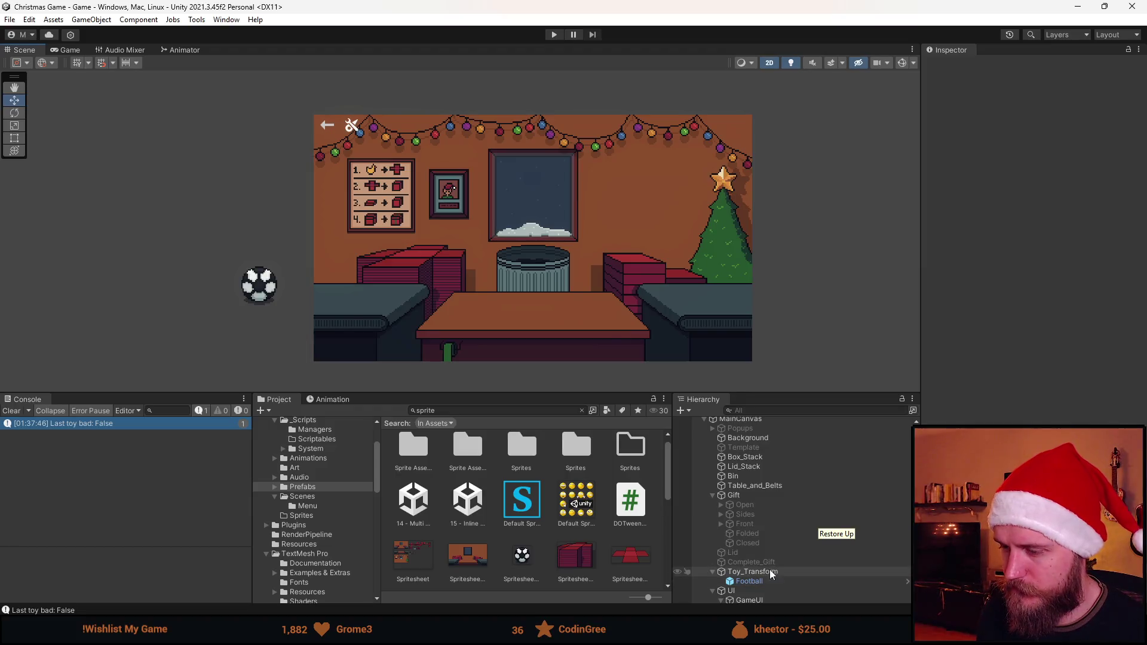
Add an empty public void method after CompleteGift in Gift.cs, renaming it from ThrowGift to ThrowPresent
{"action": "key", "text": "alt+Tab"}
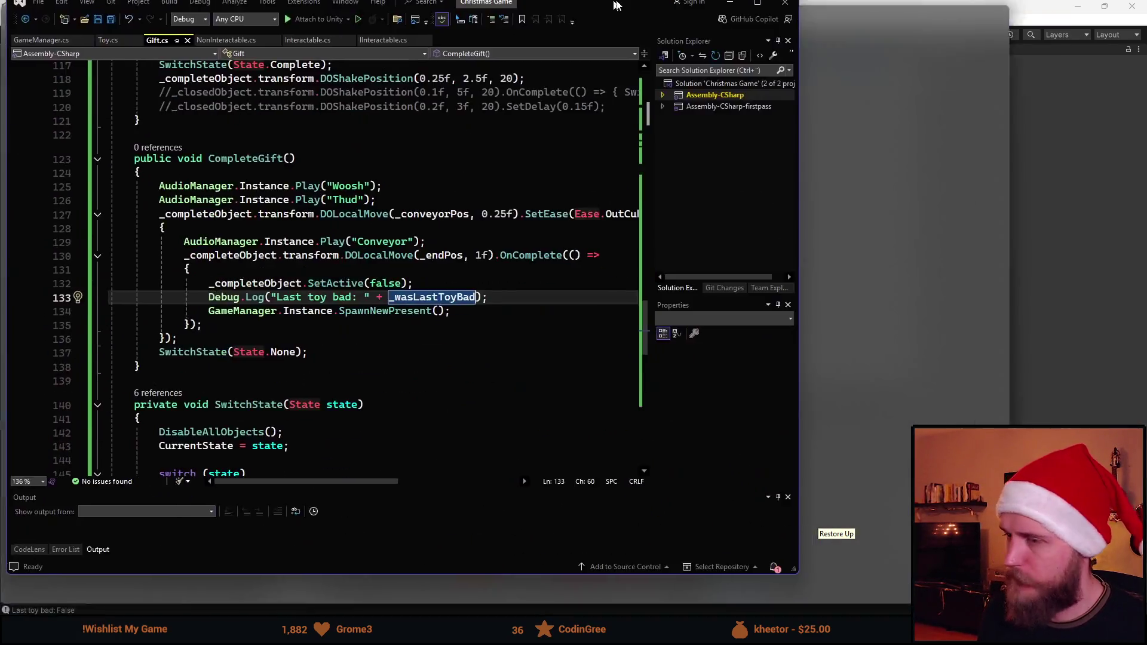
{"action": "left_click", "coordinate": [209, 375]}
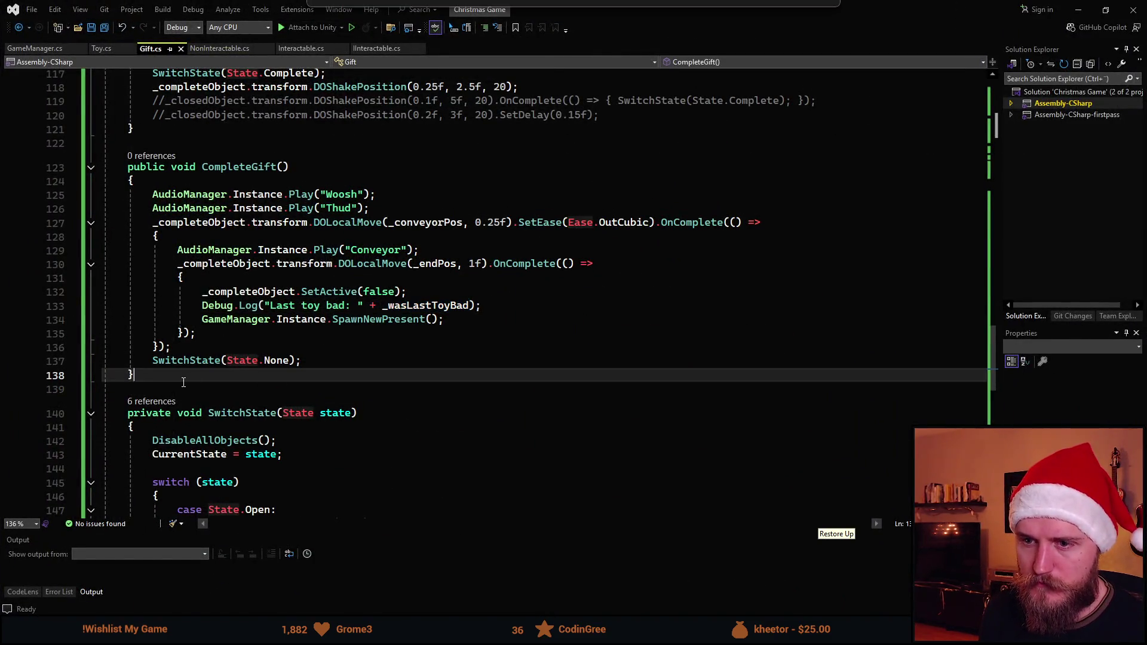
{"action": "key", "text": "Return"}
{"action": "key", "text": "Return"}
{"action": "type", "text": "public void Thj"}
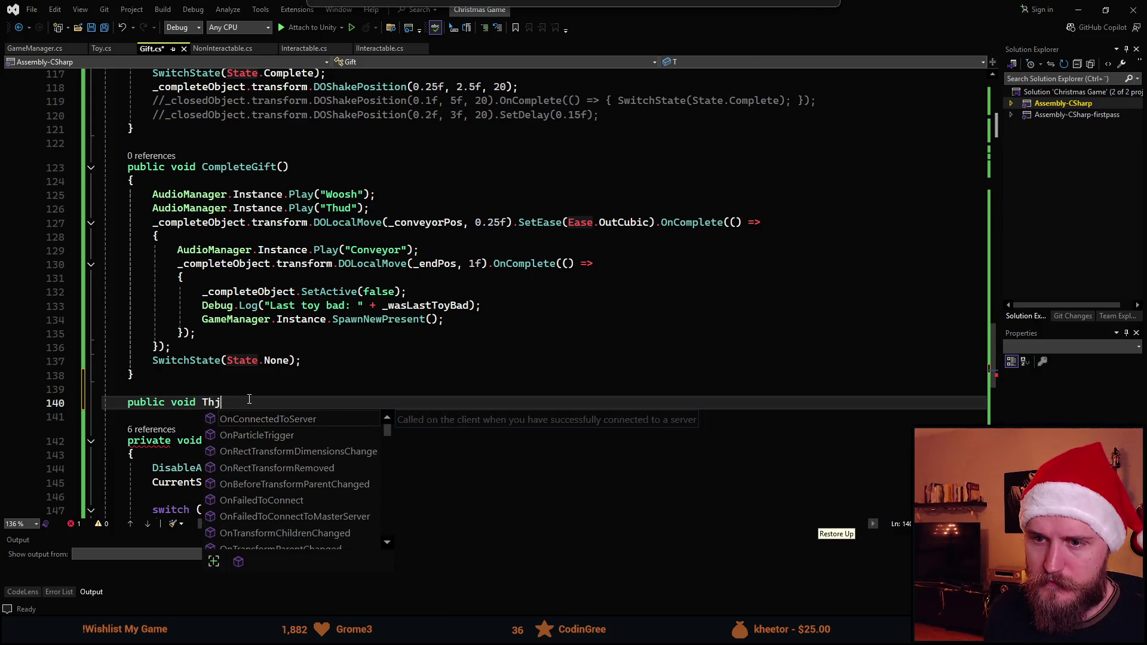
{"action": "key", "text": "BackSpace"}
{"action": "type", "text": "rowGift()"}
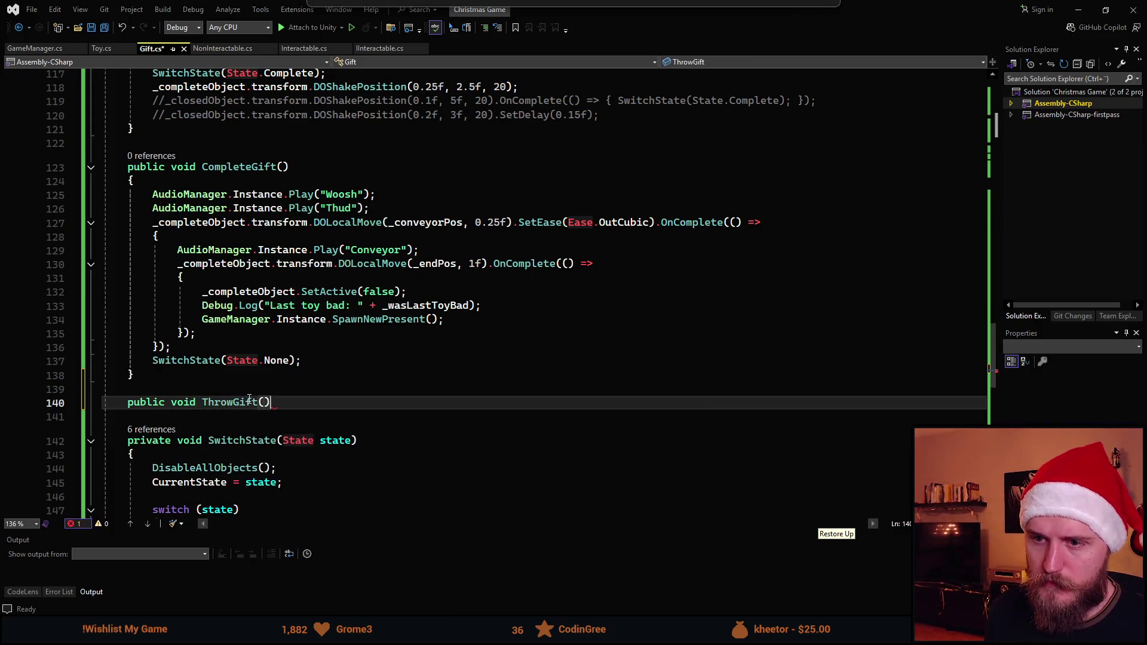
{"action": "key", "text": "Return"}
{"action": "type", "text": "{"}
{"action": "key", "text": "Return"}
{"action": "scroll", "coordinate": [248, 376], "scroll_direction": "down", "scroll_amount": 1}
{"action": "left_click", "coordinate": [248, 376]}
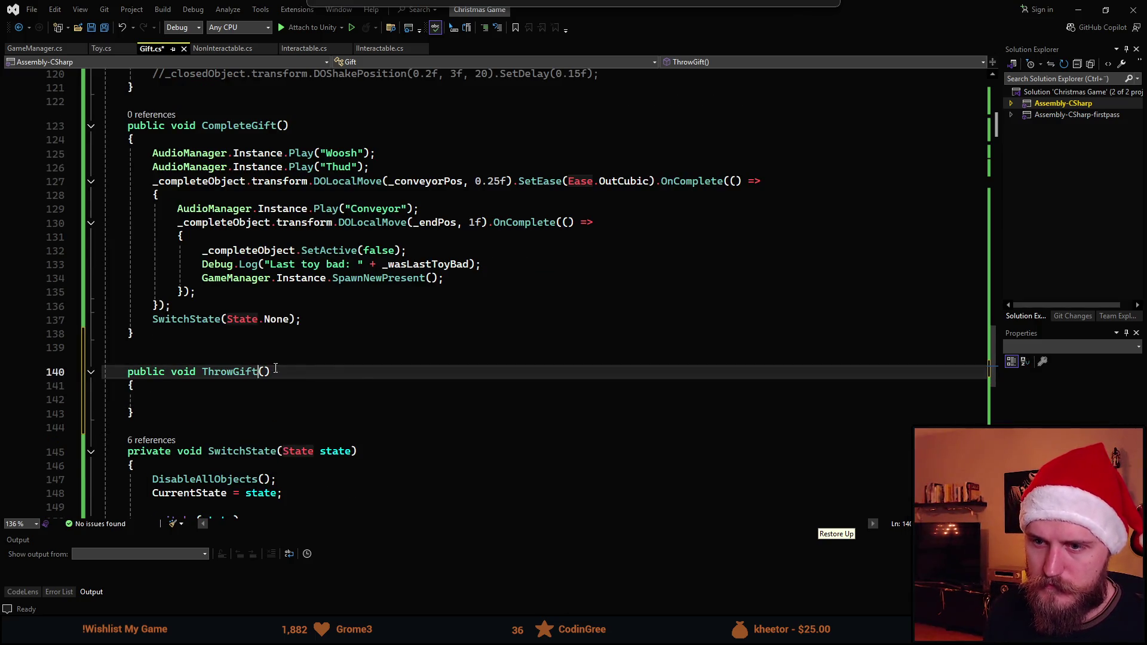
{"action": "key", "text": "BackSpace"}
{"action": "key", "text": "BackSpace"}
{"action": "key", "text": "BackSpace"}
{"action": "type", "text": "Present"}
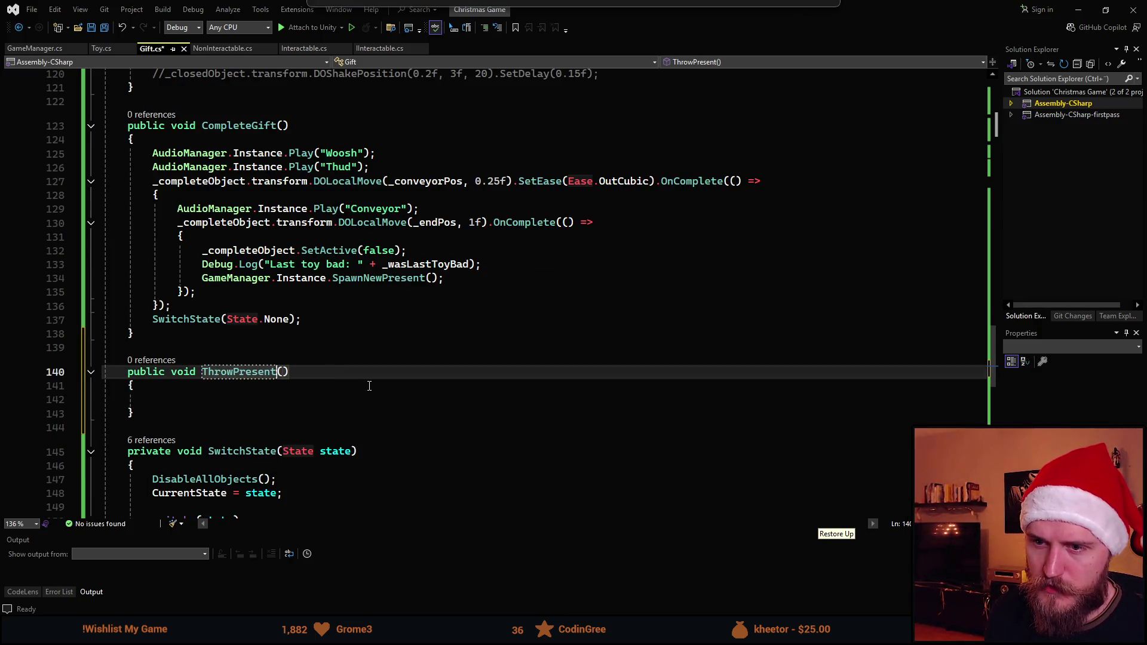
{"action": "key", "text": "Down"}
{"action": "key", "text": "Down"}
Save Gift.cs and return to the Unity editor
{"action": "key", "text": "ctrl+s"}
{"action": "scroll", "coordinate": [345, 324], "scroll_direction": "down", "scroll_amount": 3}
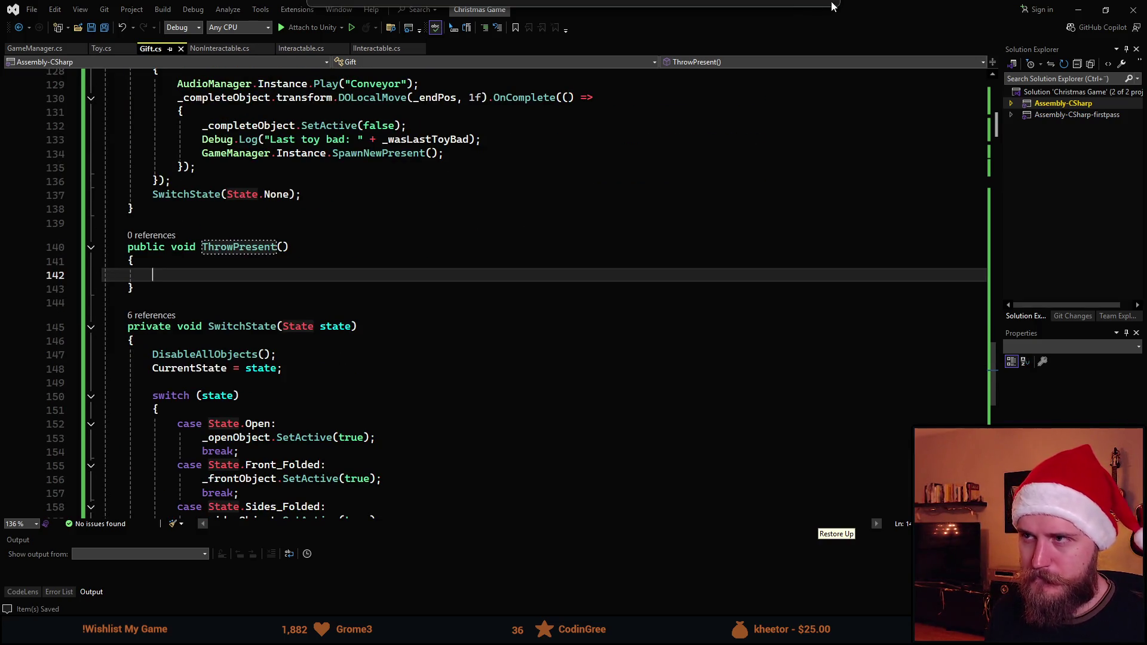
{"action": "mouse_move", "coordinate": [834, 6]}
{"action": "left_mouse_down"}
{"action": "mouse_move", "coordinate": [1057, 370]}
{"action": "mouse_move", "coordinate": [986, 391]}
{"action": "mouse_move", "coordinate": [767, 350]}
{"action": "left_mouse_up"}
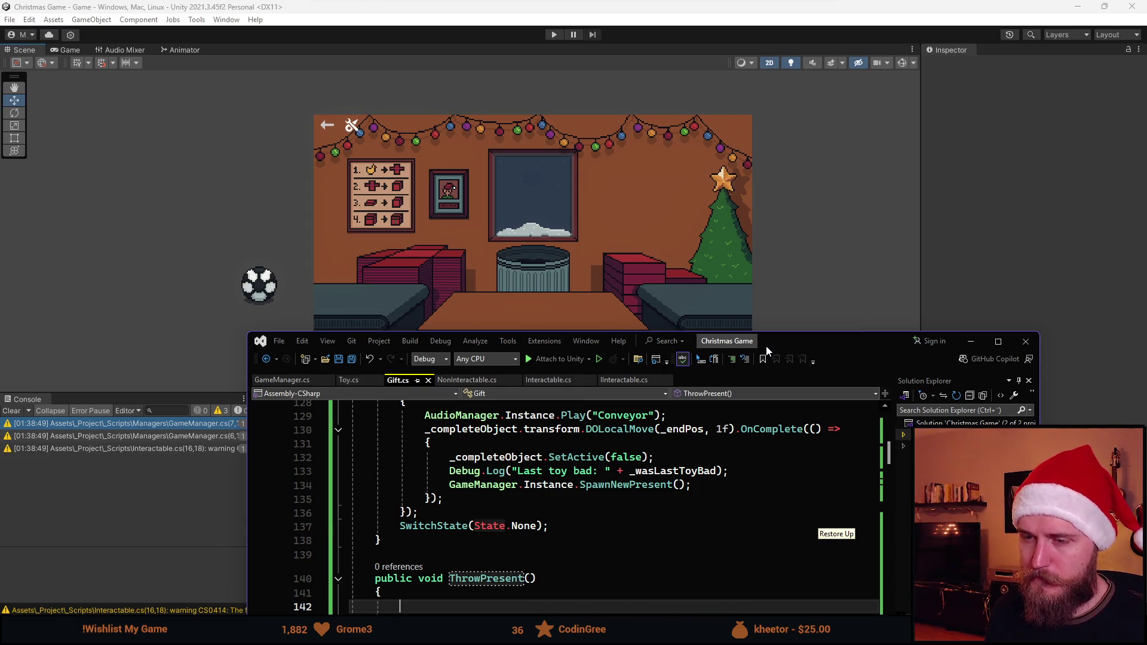
{"action": "double_click", "coordinate": [768, 350]}
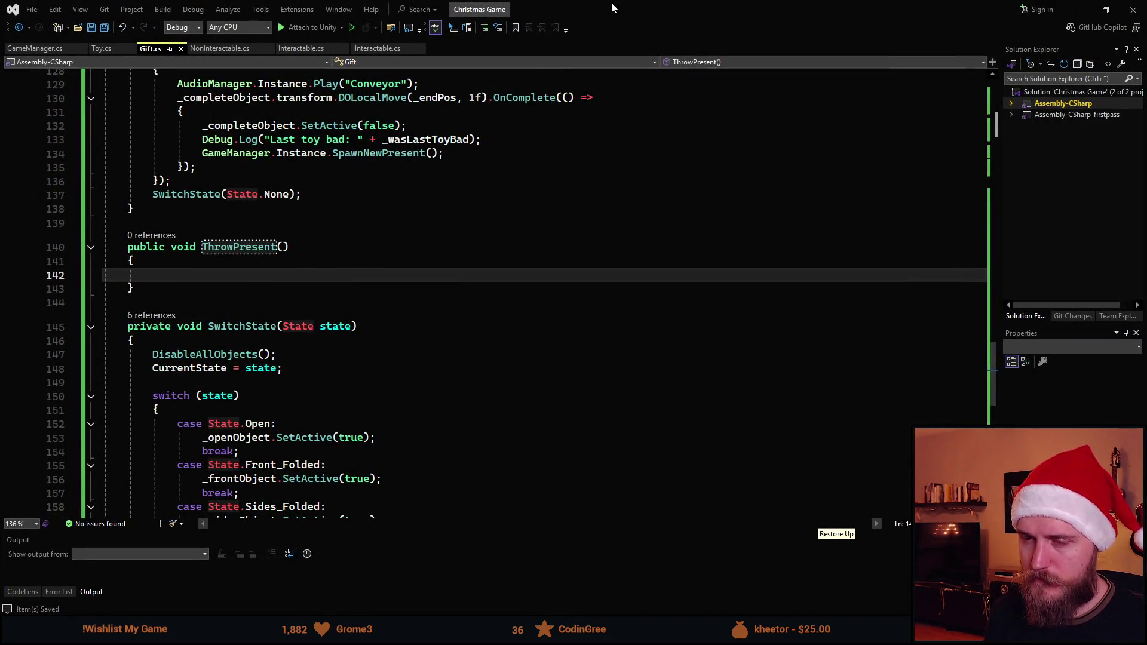
{"action": "key", "text": "alt+Tab"}
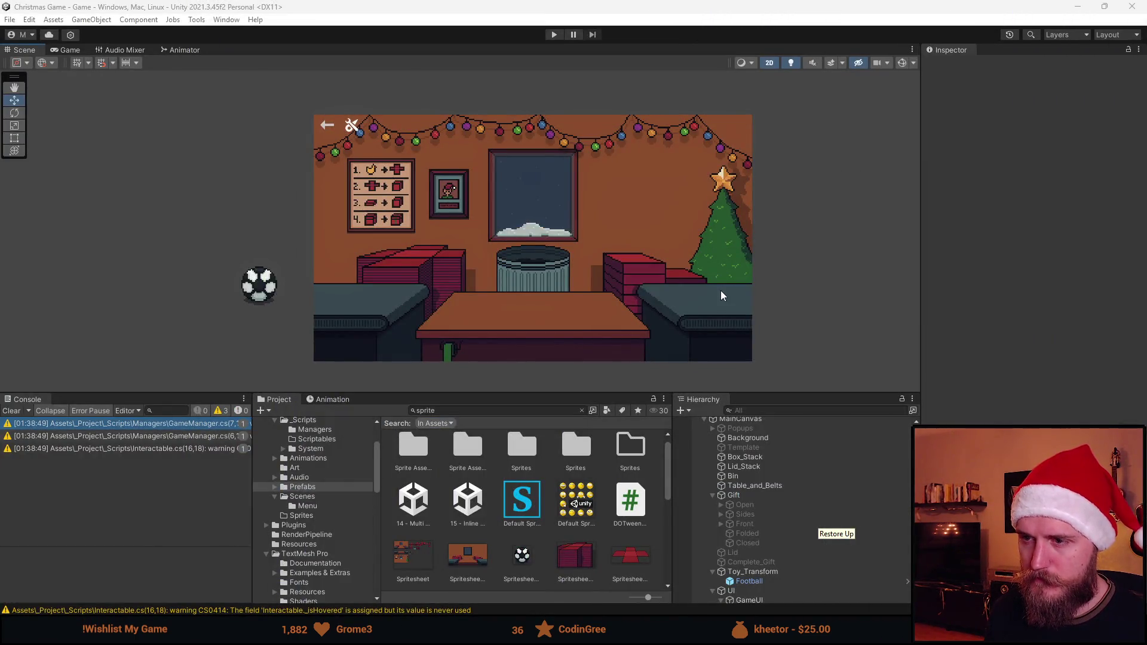
Enable Gift > Open so the red cloth lies on the table, undoing a trial move
{"action": "left_click", "coordinate": [744, 495]}
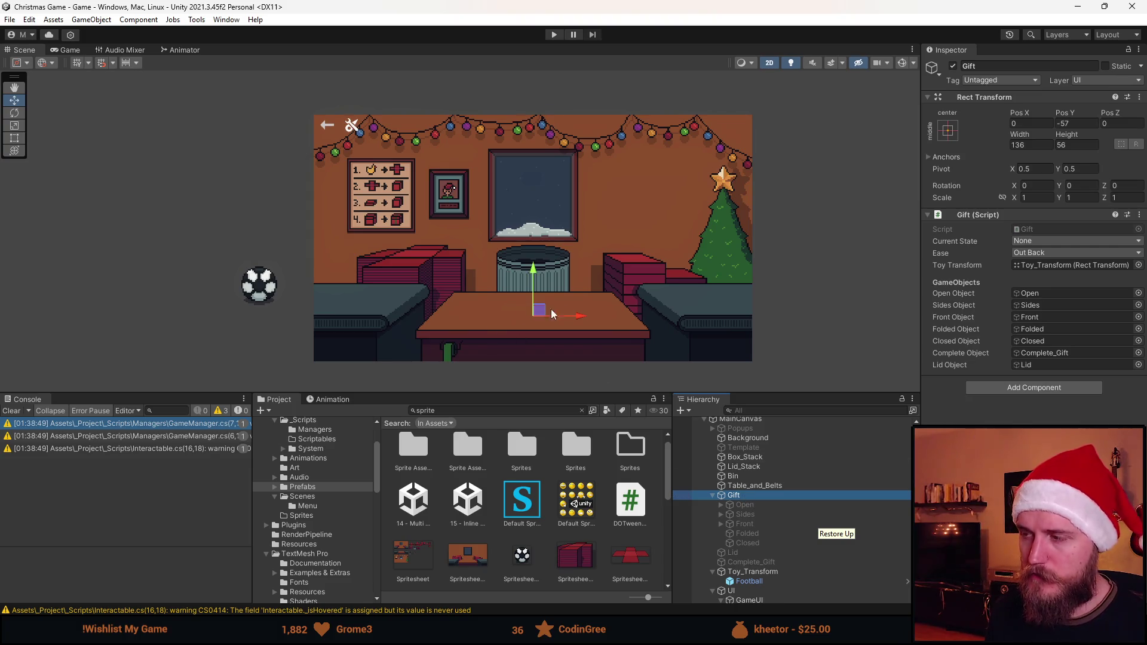
{"action": "left_click", "coordinate": [757, 505]}
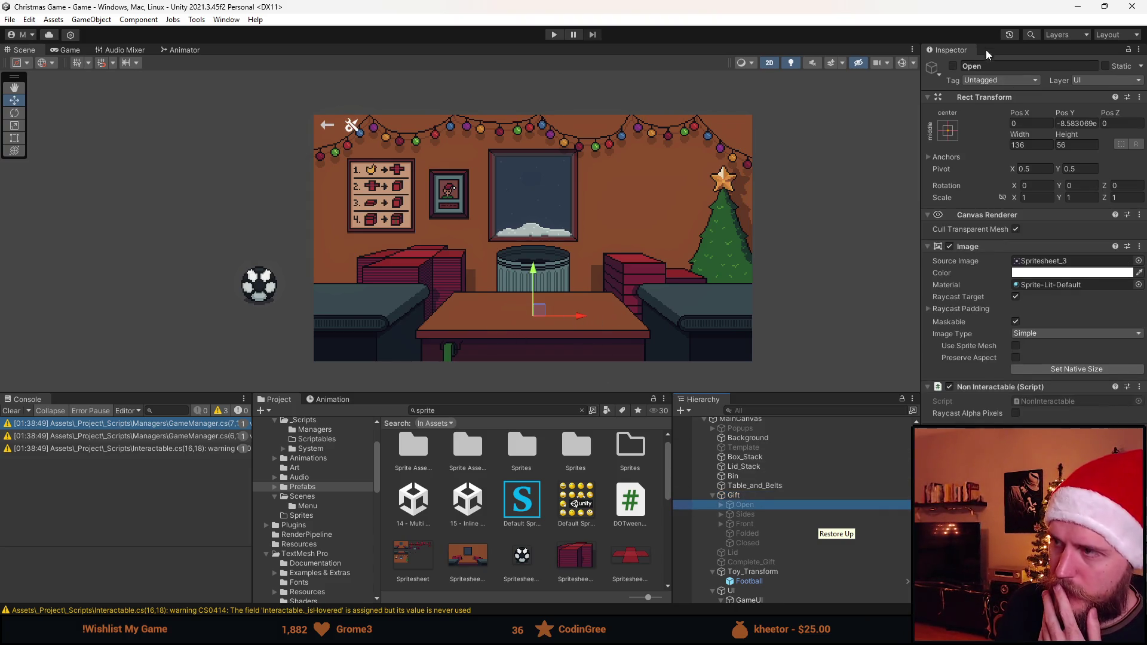
{"action": "left_click", "coordinate": [953, 66]}
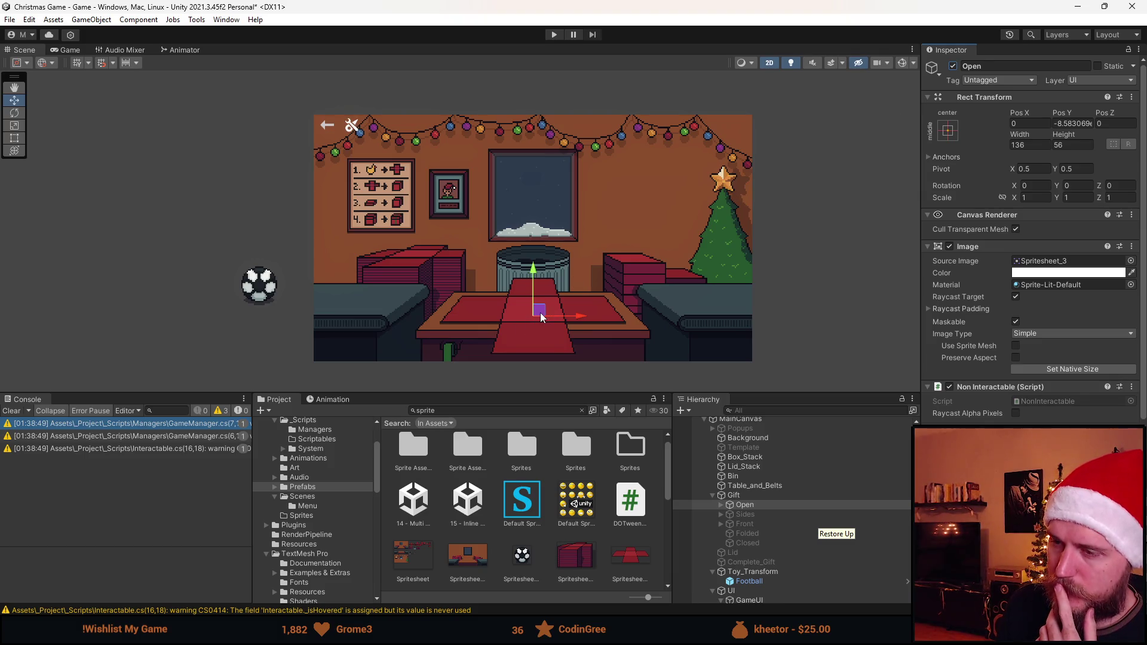
{"action": "left_click_drag", "start_coordinate": [540, 310], "coordinate": [544, 263]}
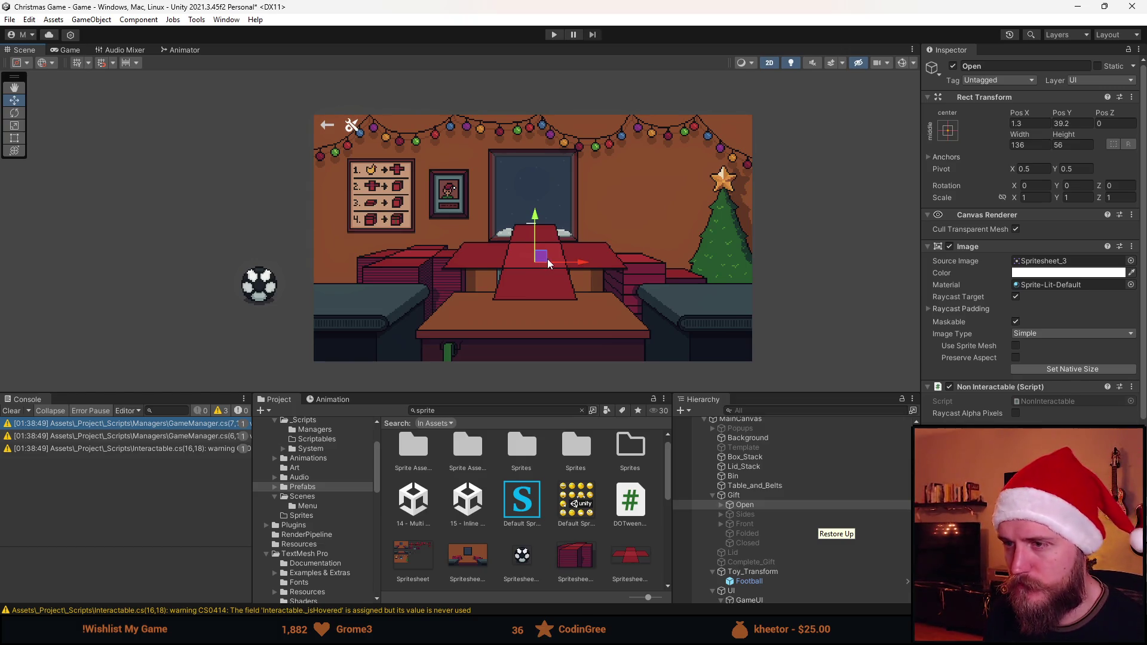
{"action": "key", "text": "ctrl+z"}
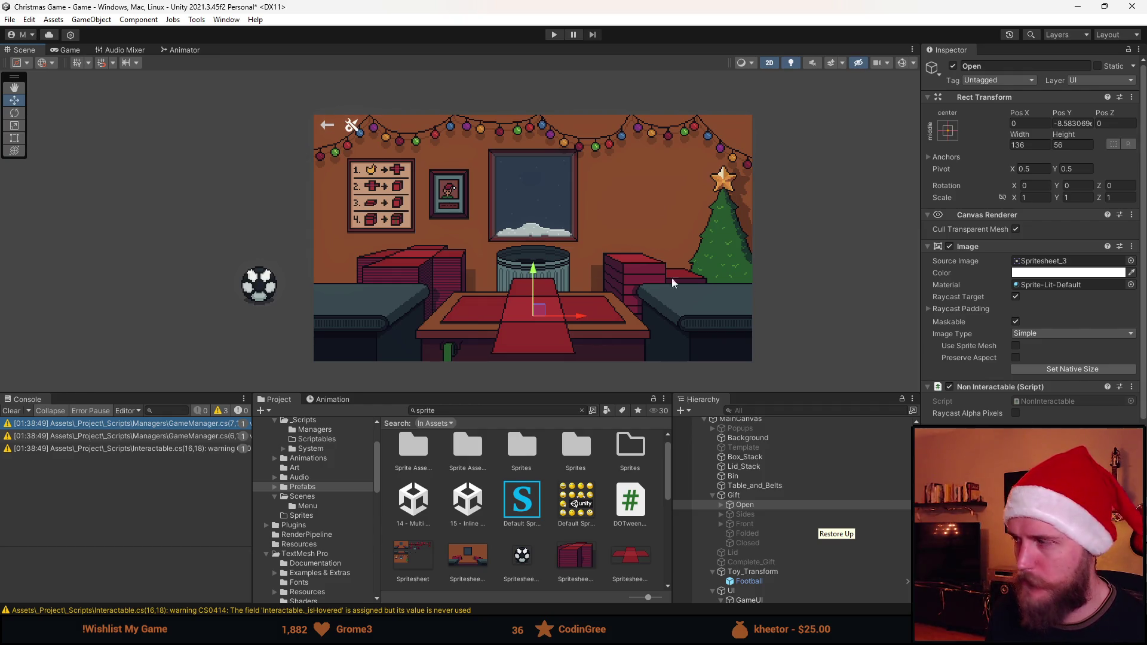
{"action": "key", "text": "alt+Tab"}
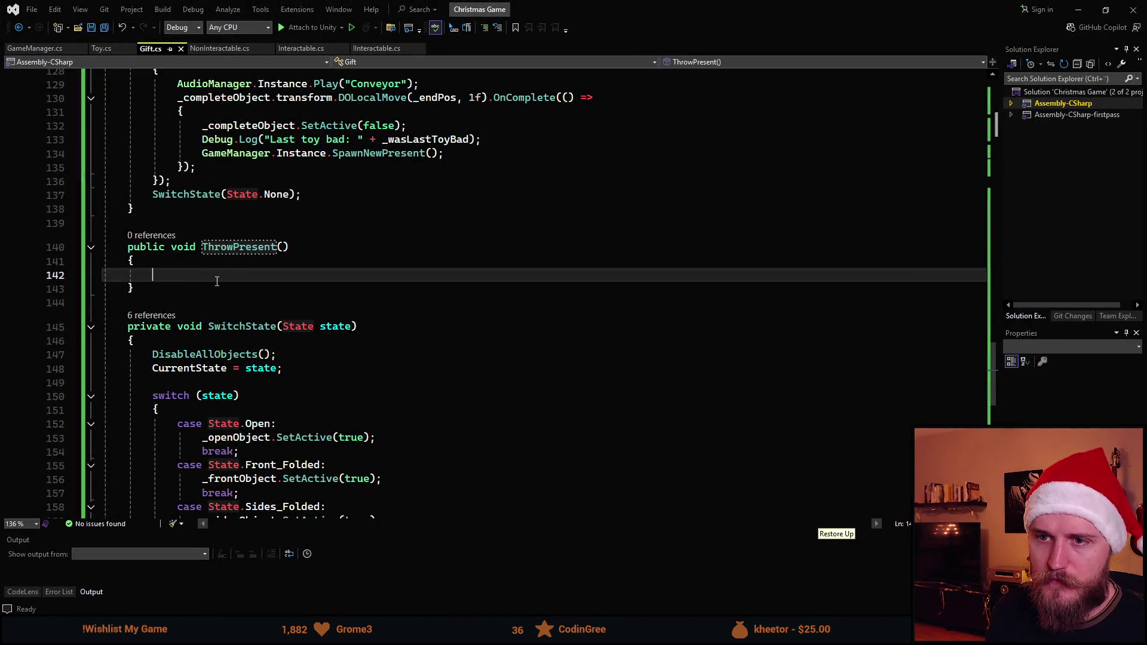
Scroll briefly through Gift.cs, then go back to the Unity editor
{"action": "scroll", "coordinate": [418, 137], "scroll_direction": "up", "scroll_amount": 3}
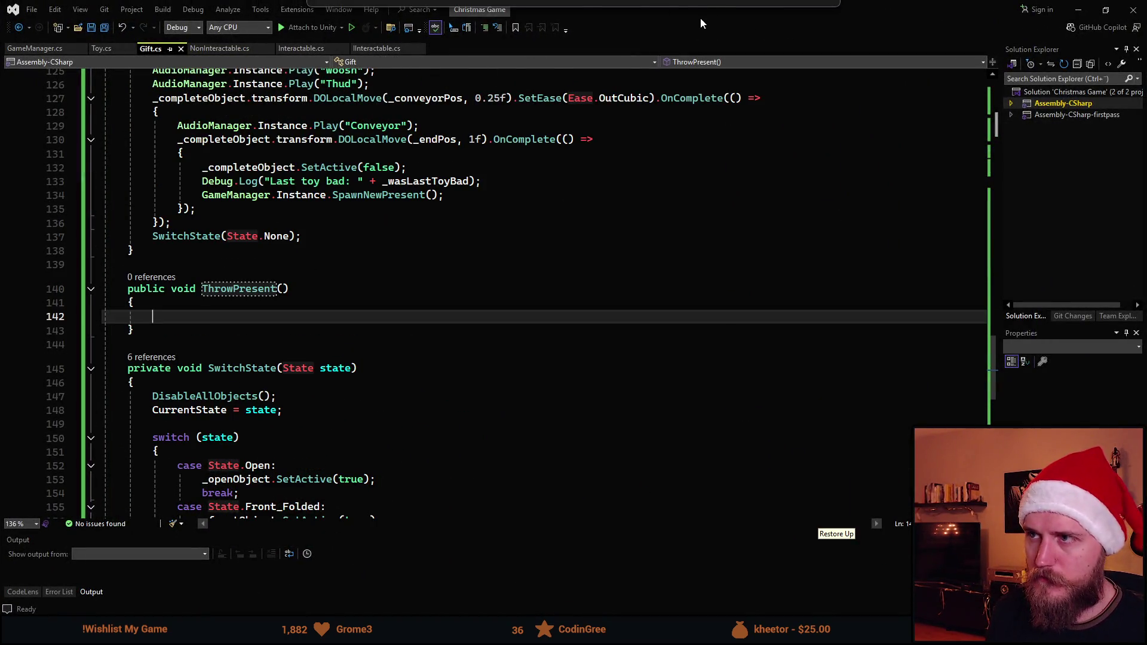
{"action": "key", "text": "alt+Tab"}
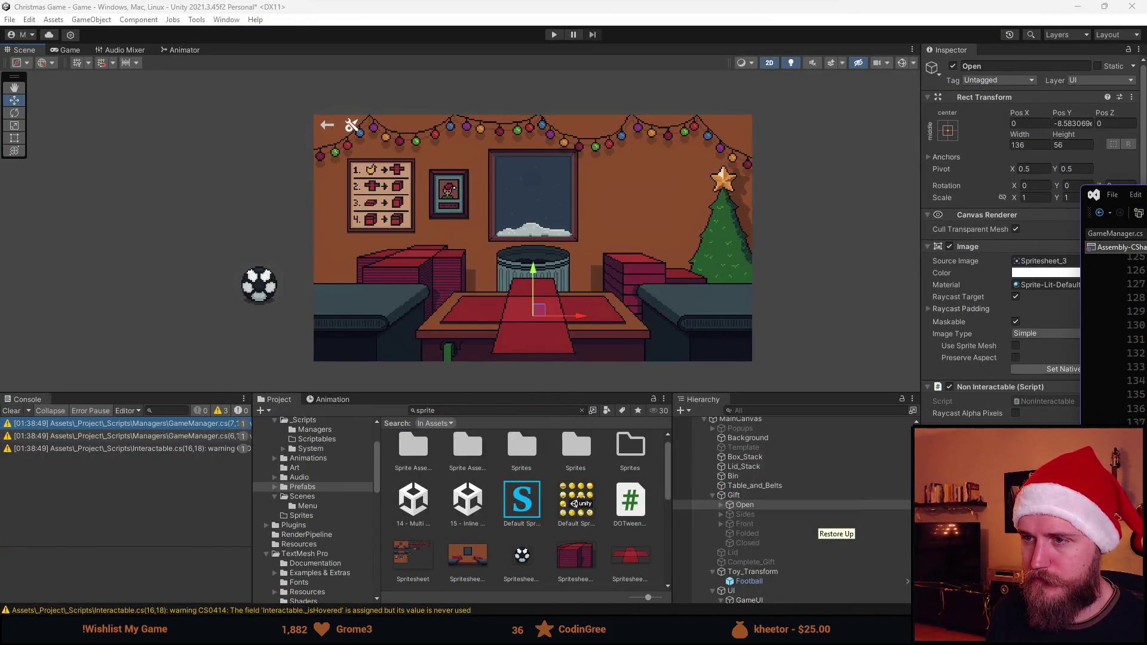
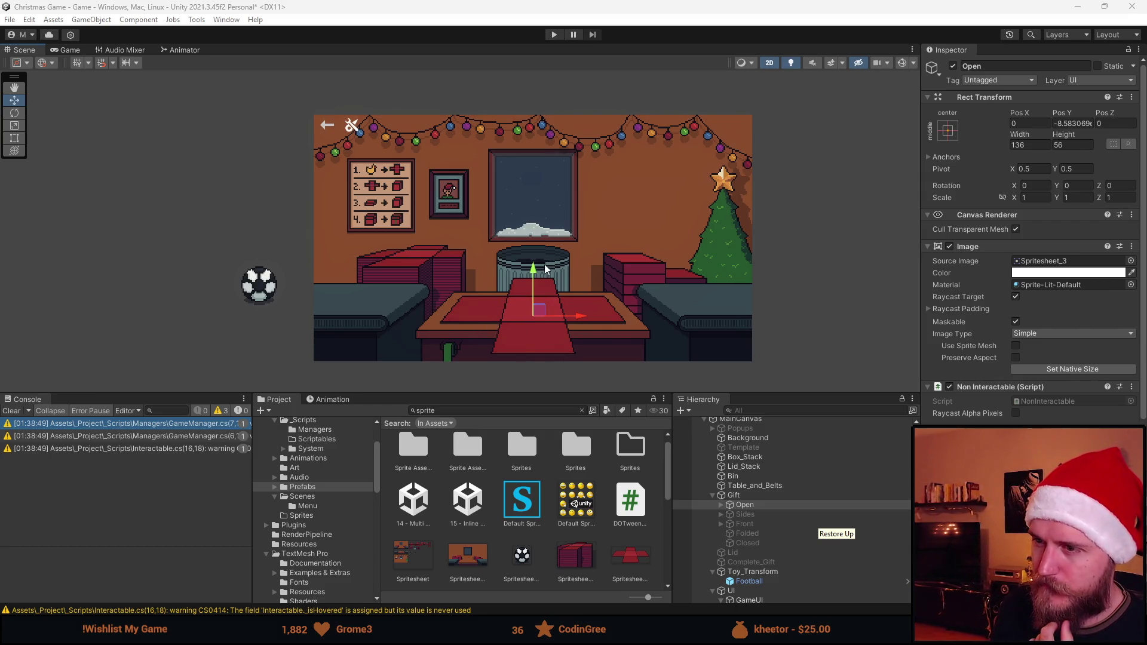
Play-test the game by folding paper around the ball, then stop and restart Play mode
{"action": "left_click", "coordinate": [554, 34]}
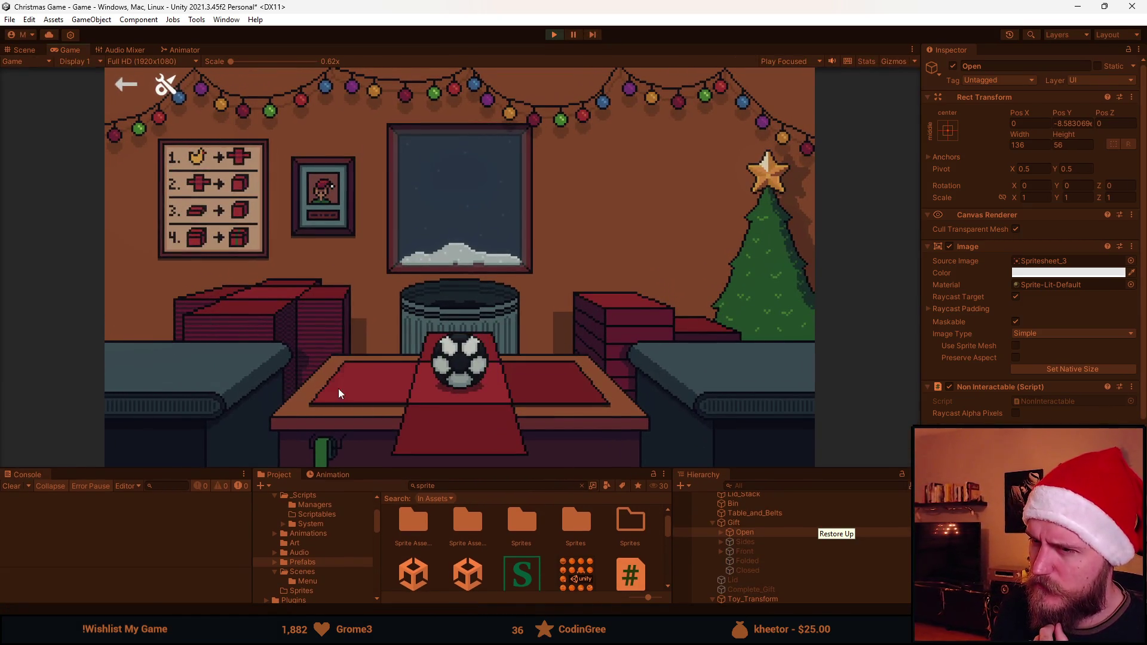
{"action": "left_click", "coordinate": [339, 390]}
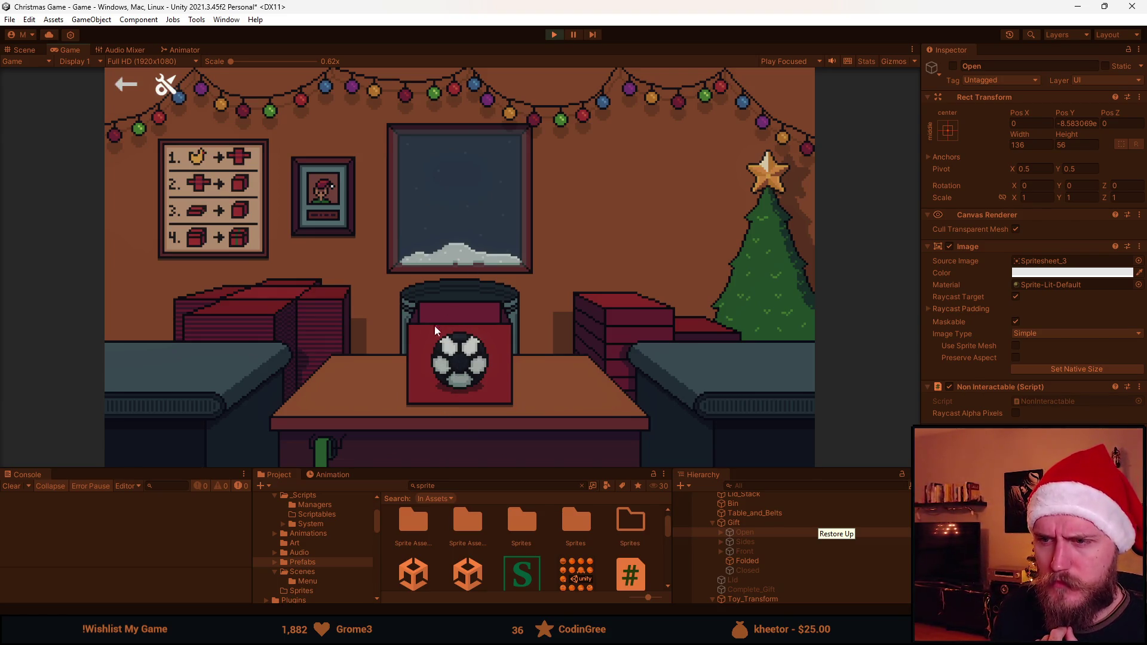
{"action": "left_click", "coordinate": [554, 36]}
{"action": "left_click", "coordinate": [554, 36]}
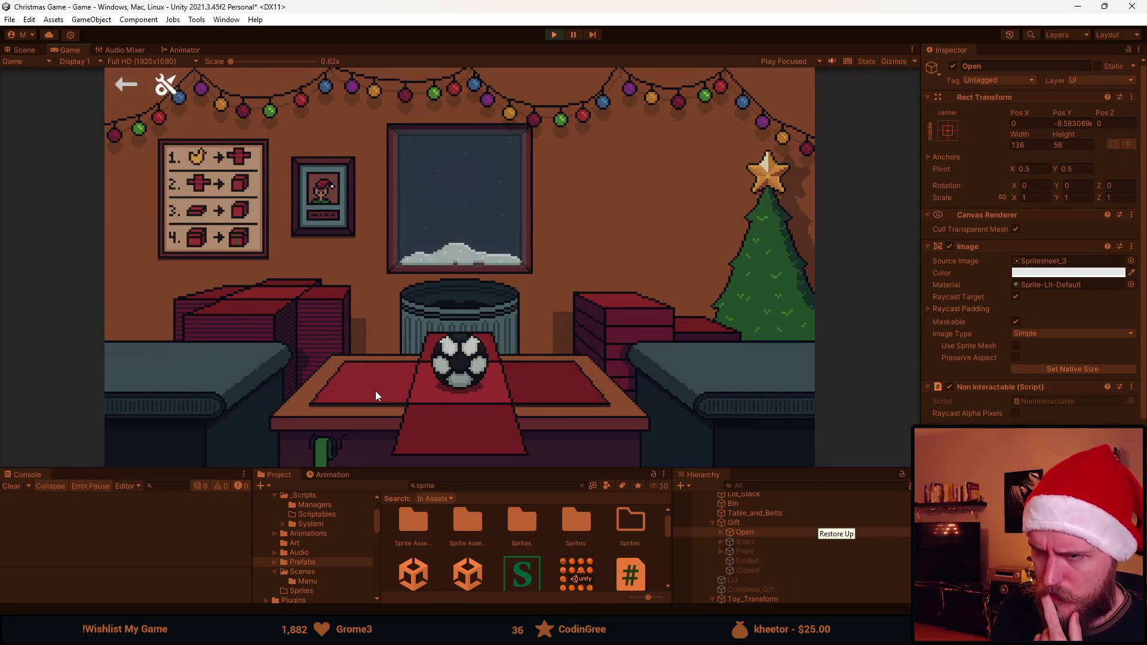
{"action": "left_click", "coordinate": [548, 36]}
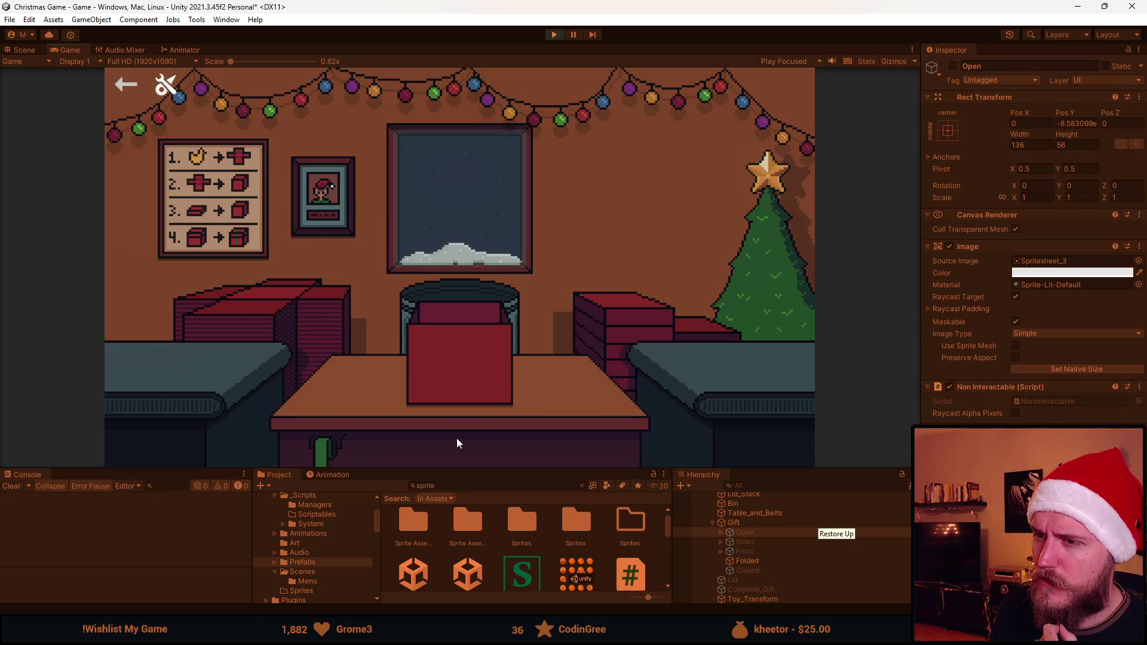
Lid, ribbon and send off gifts, including wrapping the teddy bear in paper
{"action": "left_click", "coordinate": [564, 336]}
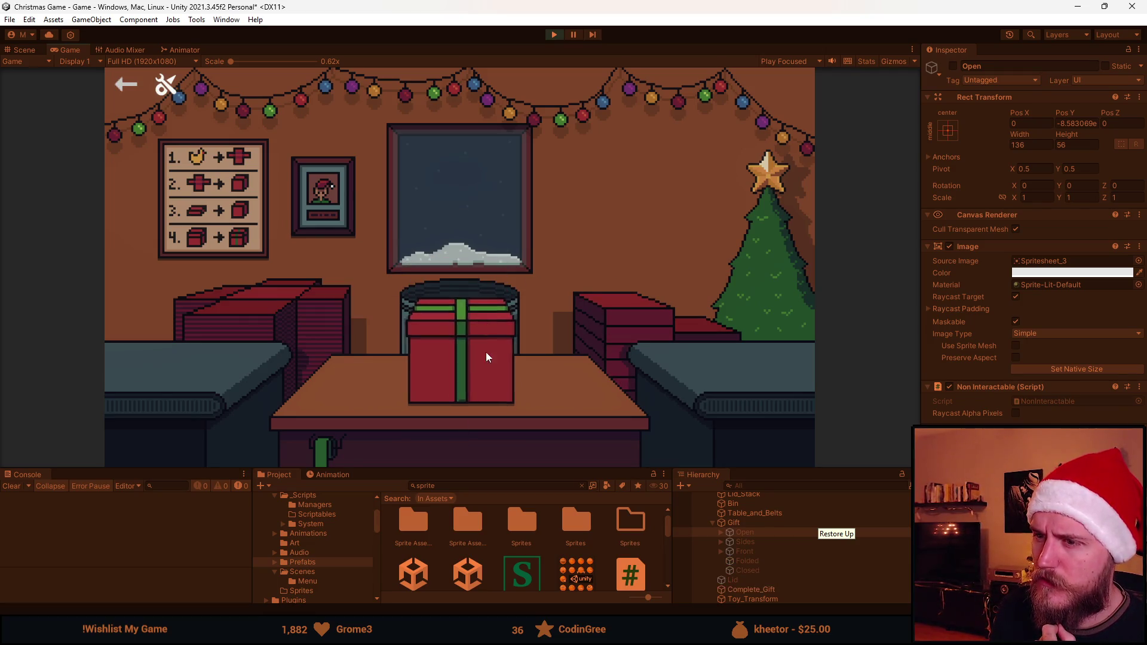
{"action": "left_click", "coordinate": [281, 329]}
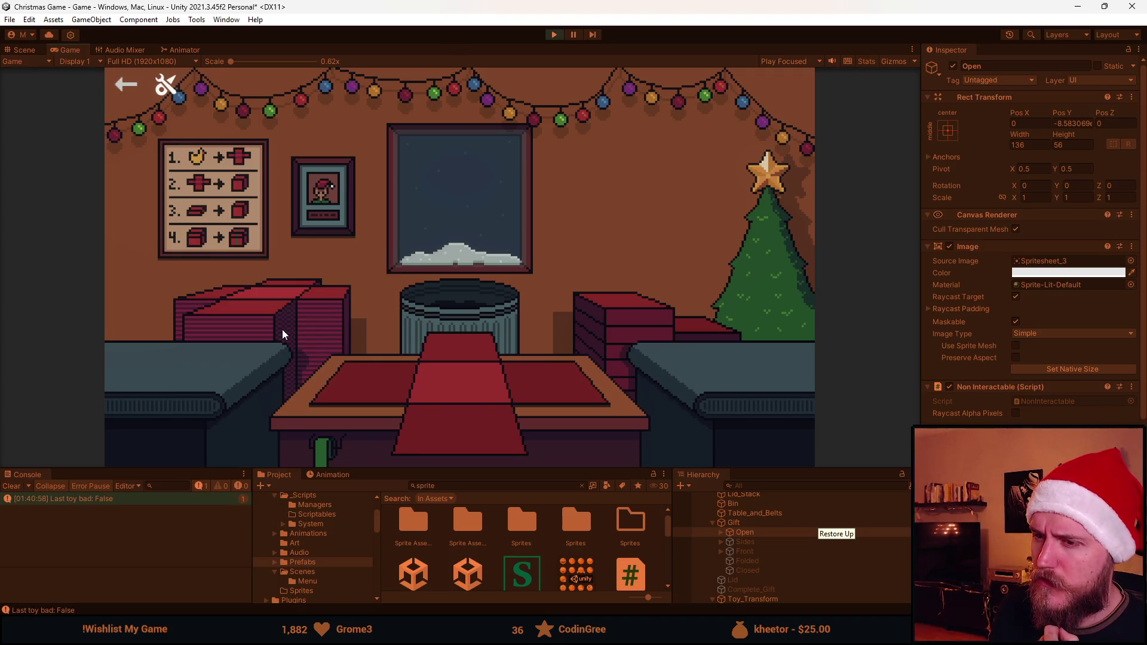
{"action": "left_click", "coordinate": [359, 399]}
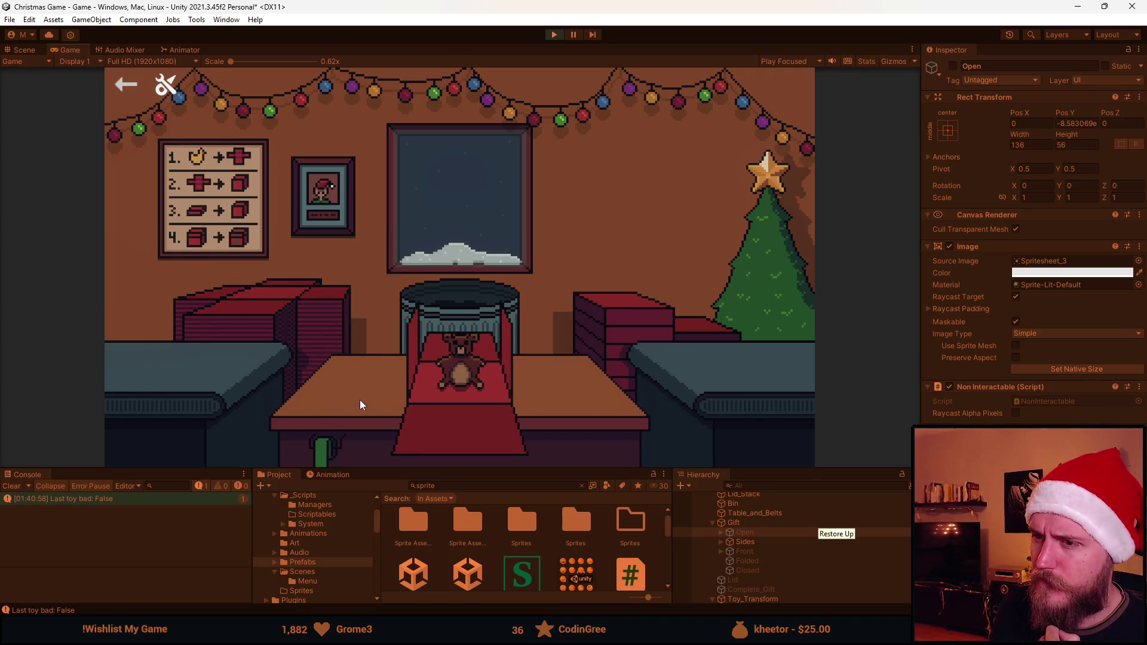
{"action": "left_click", "coordinate": [452, 346]}
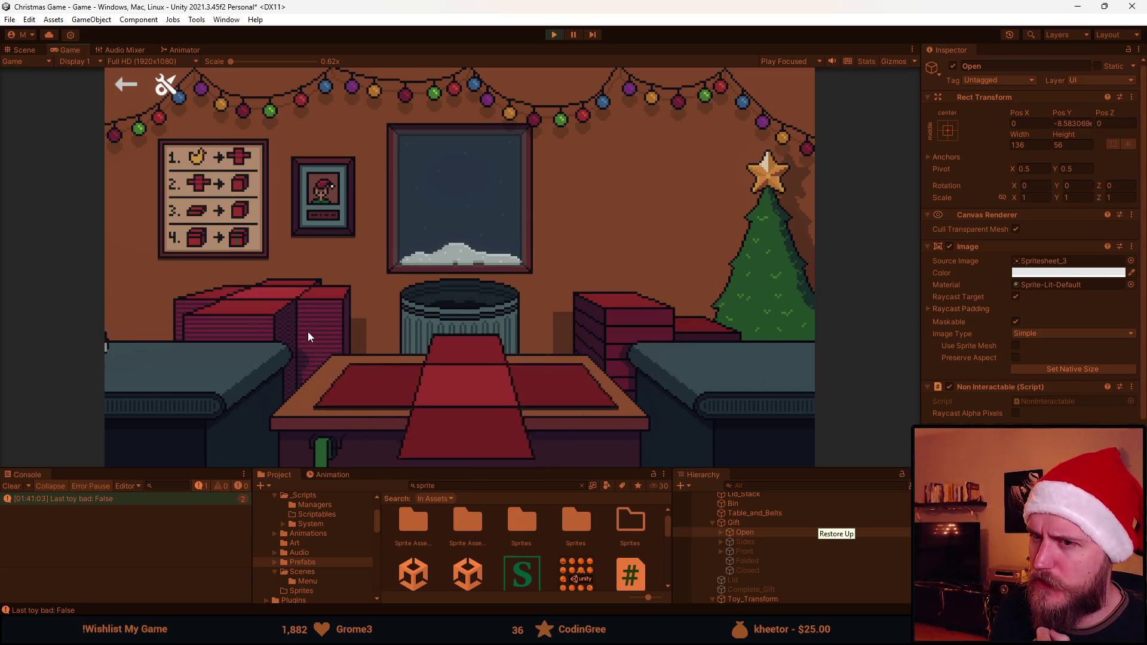
{"action": "left_click", "coordinate": [407, 410]}
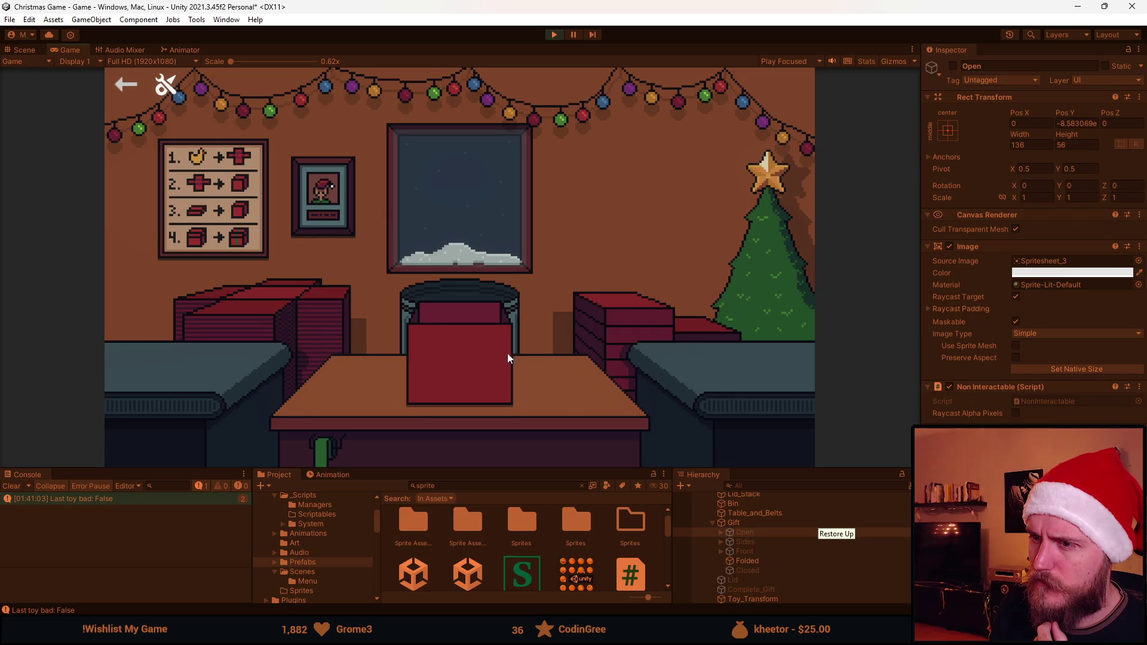
{"action": "left_click", "coordinate": [455, 346]}
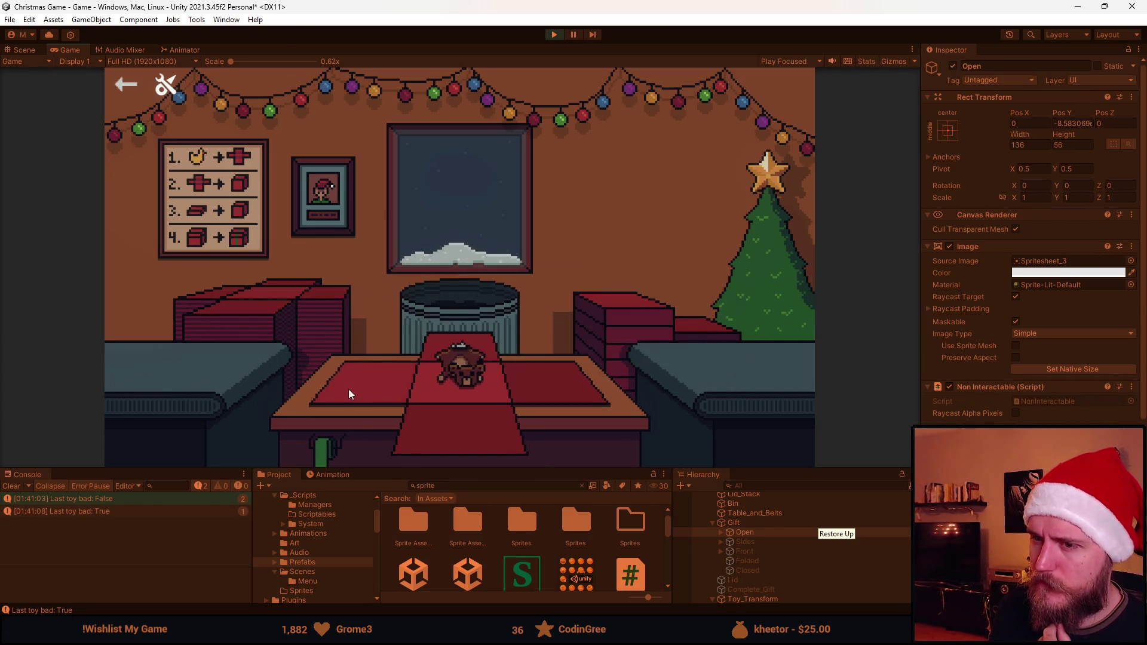
Put the toy on red paper, fold up its side flaps and drop a lid on the box
{"action": "left_click", "coordinate": [412, 409]}
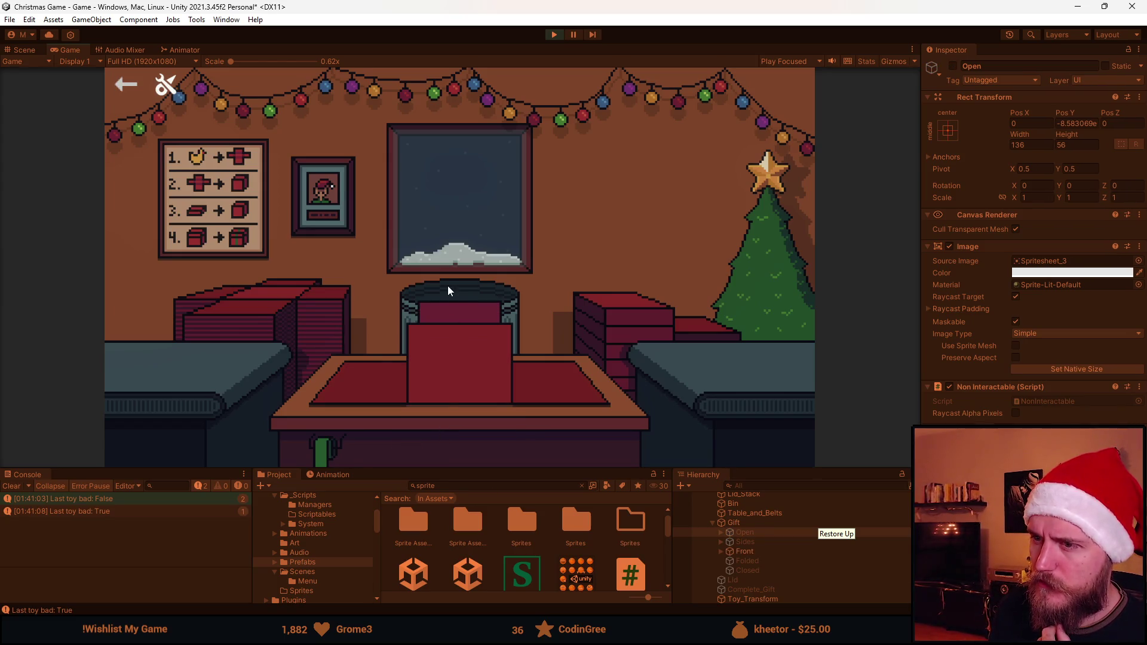
{"action": "left_click", "coordinate": [370, 388]}
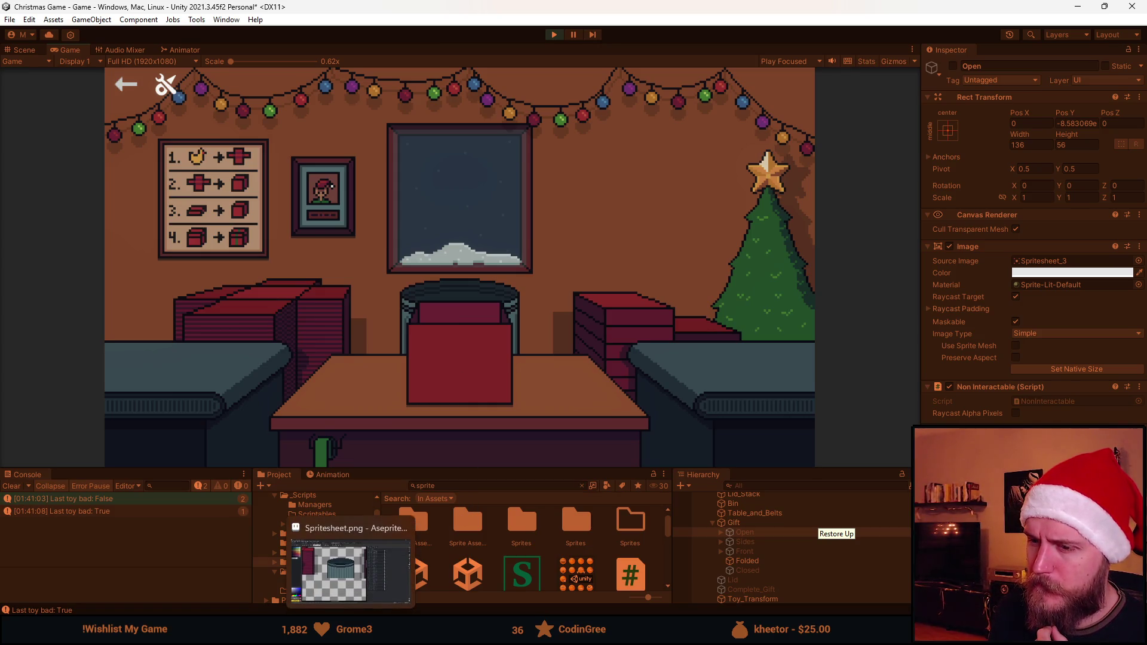
{"action": "left_click_drag", "start_coordinate": [280, 307], "coordinate": [555, 353]}
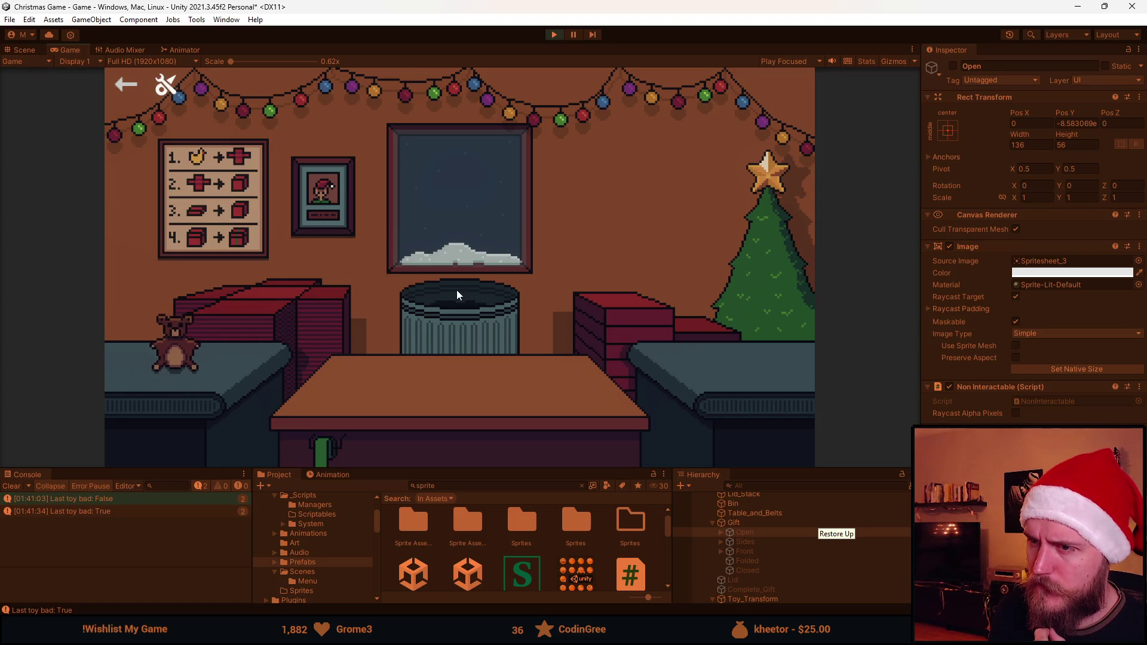
{"action": "key", "text": "alt+Tab"}
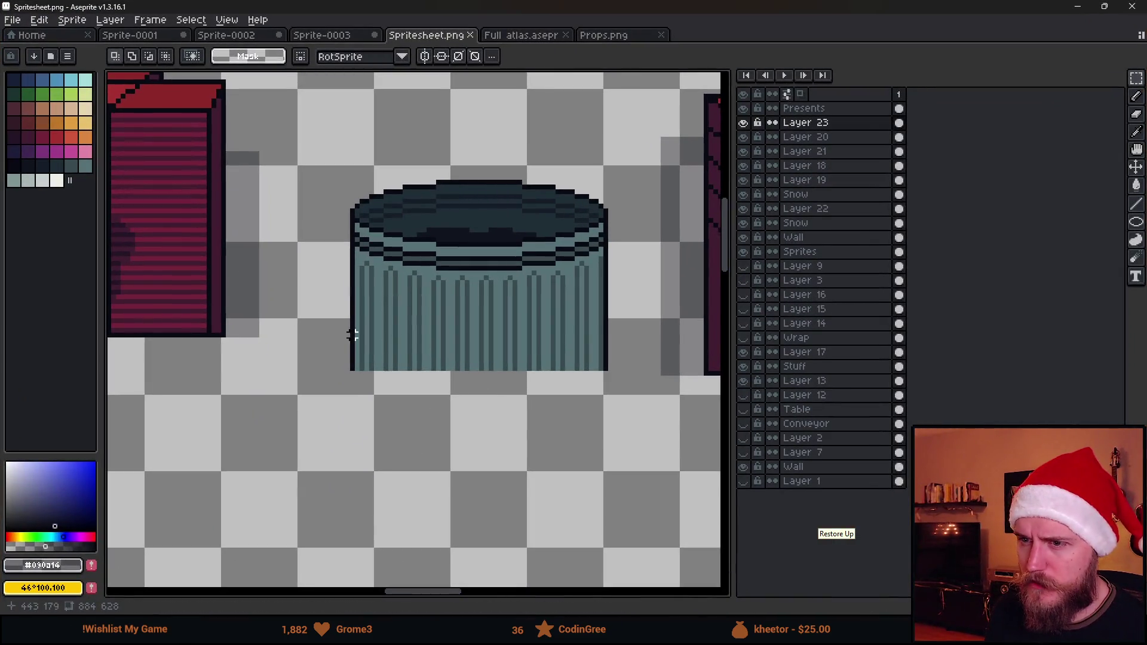
Stretch the bin's lower body taller in Spritesheet.png, then return to Unity
{"action": "left_click_drag", "start_coordinate": [333, 335], "coordinate": [618, 375]}
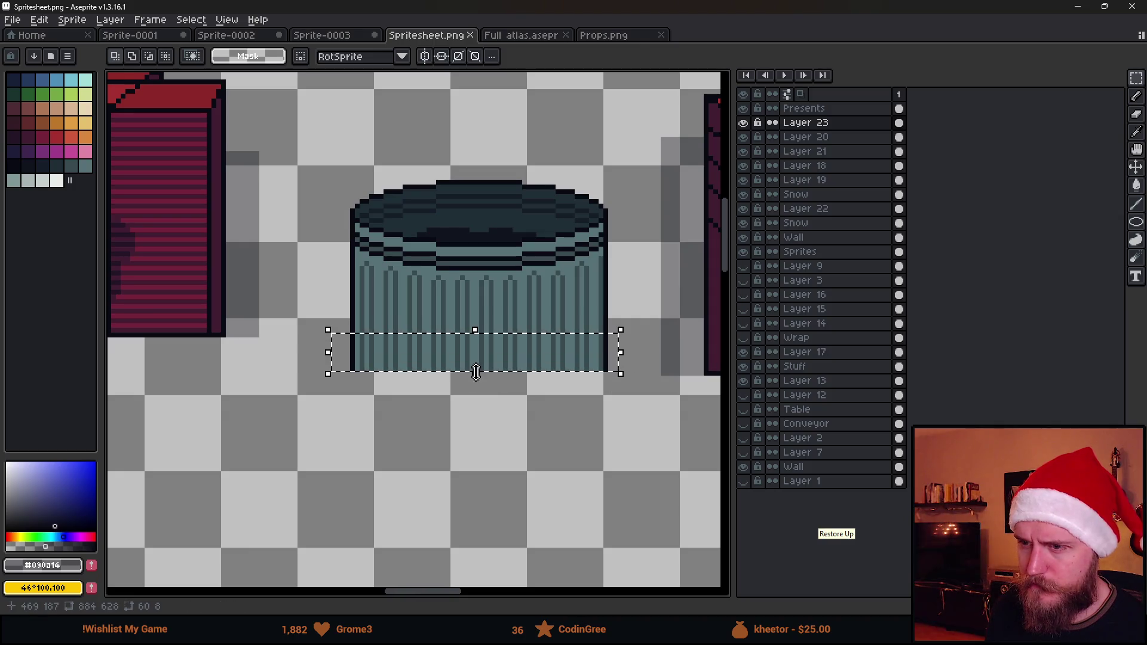
{"action": "left_click_drag", "start_coordinate": [475, 376], "coordinate": [454, 548]}
{"action": "scroll", "coordinate": [454, 548], "scroll_direction": "down", "scroll_amount": 3}
{"action": "left_click", "coordinate": [683, 430]}
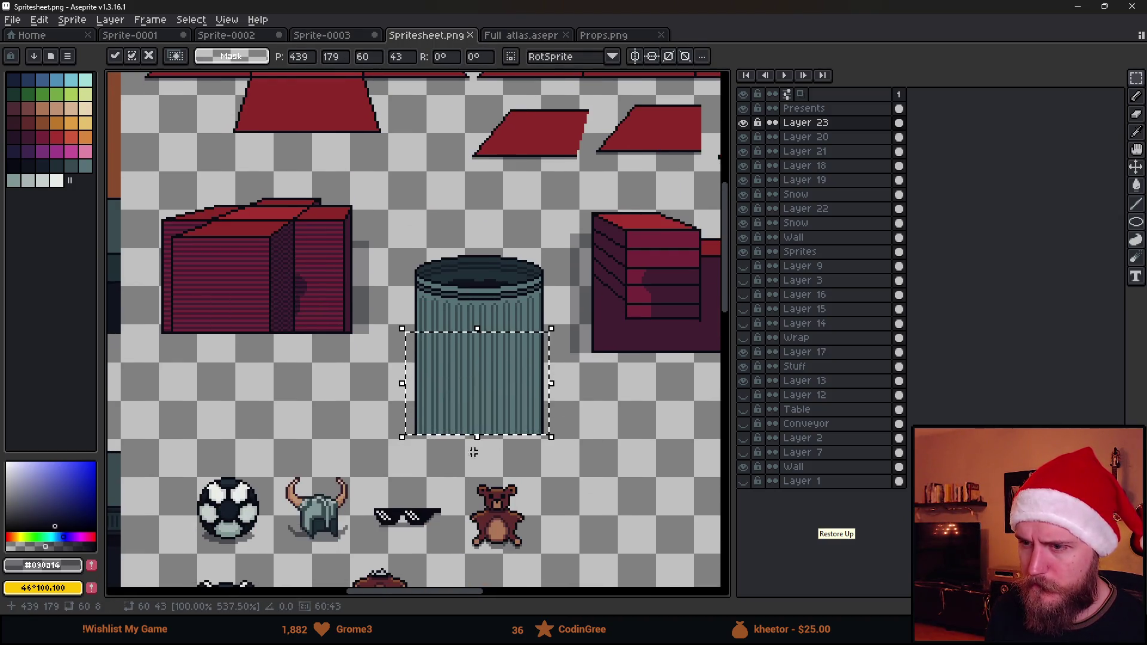
{"action": "left_click", "coordinate": [1077, 6]}
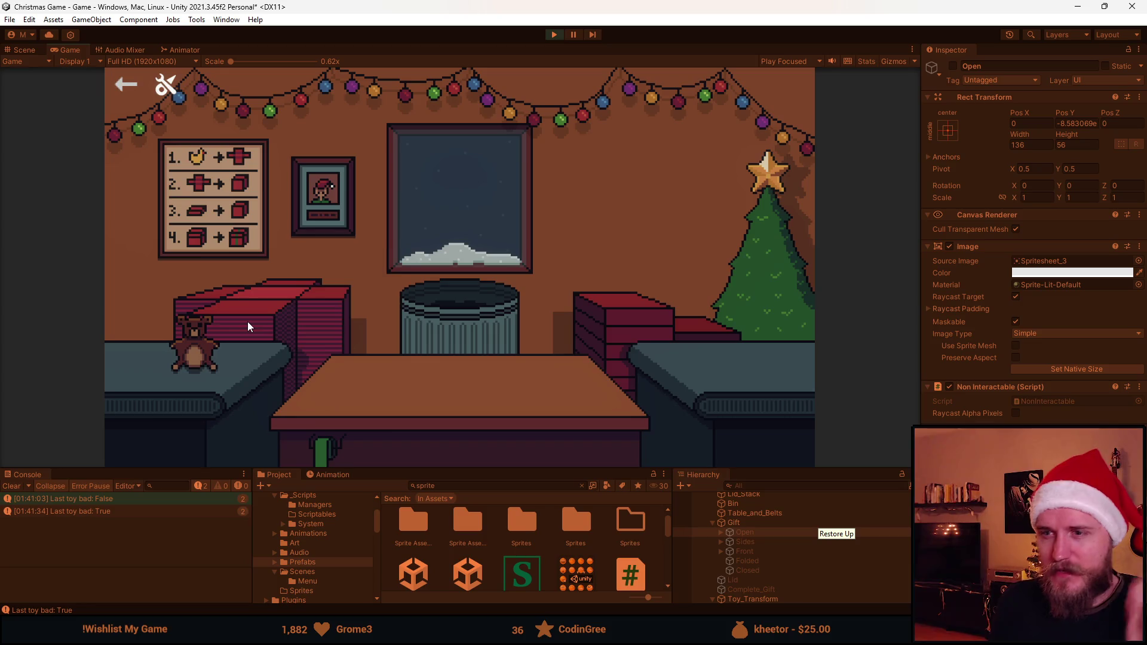
Wrap the teddy bear with paper, lid and green ribbon, send it right, then stop Play
{"action": "left_click", "coordinate": [263, 300]}
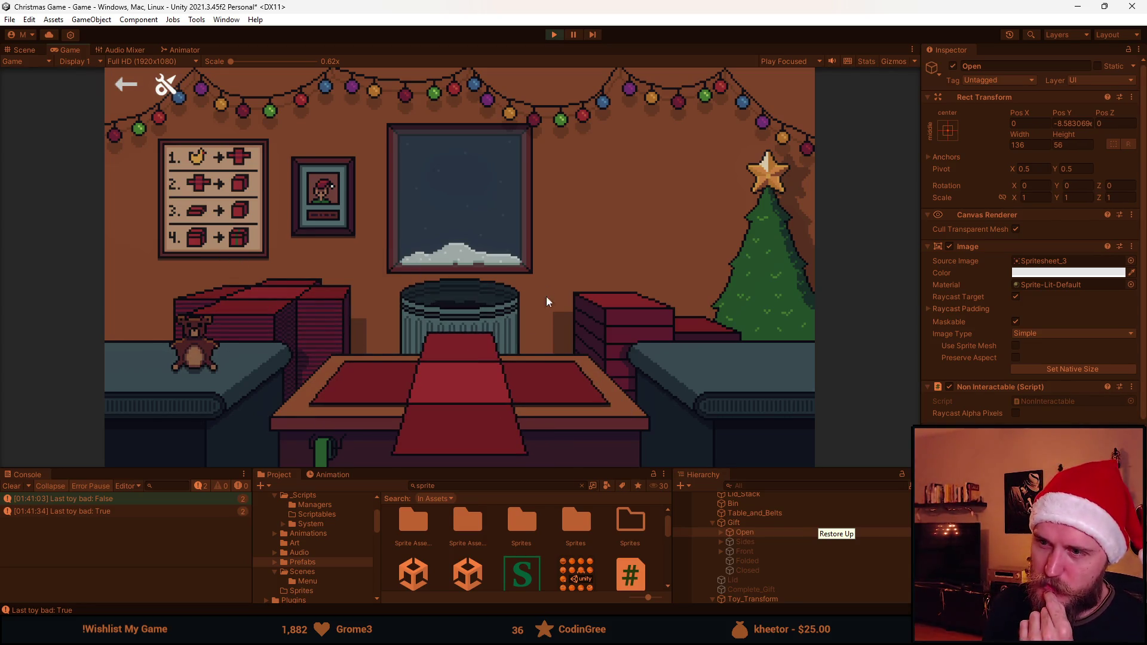
{"action": "left_click", "coordinate": [197, 350]}
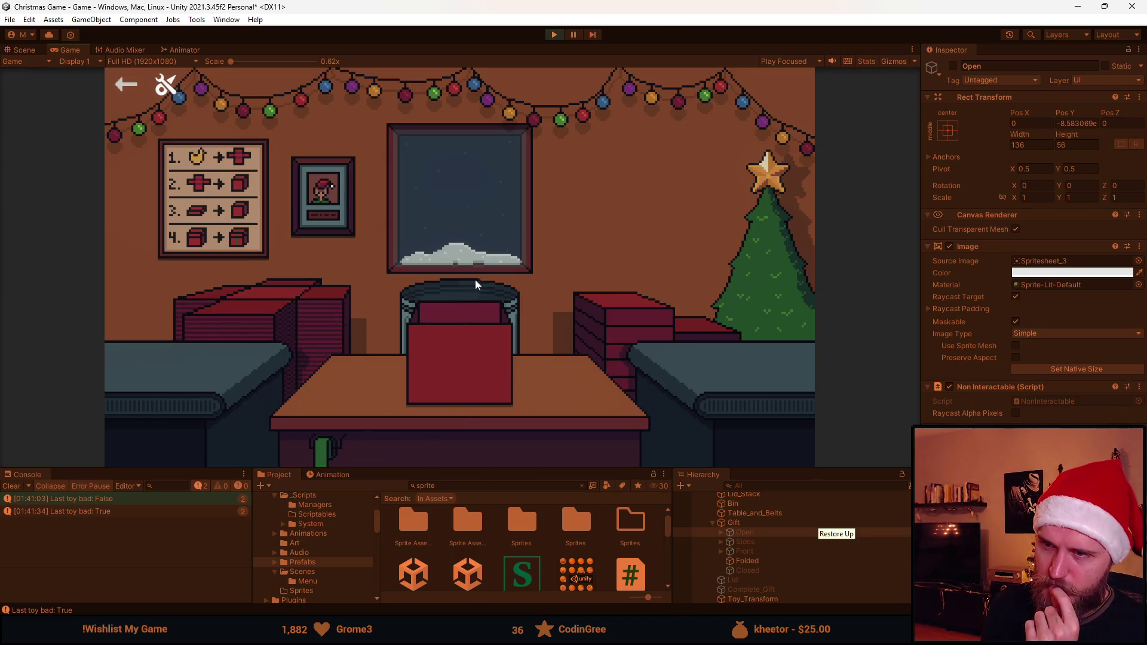
{"action": "left_click", "coordinate": [446, 289]}
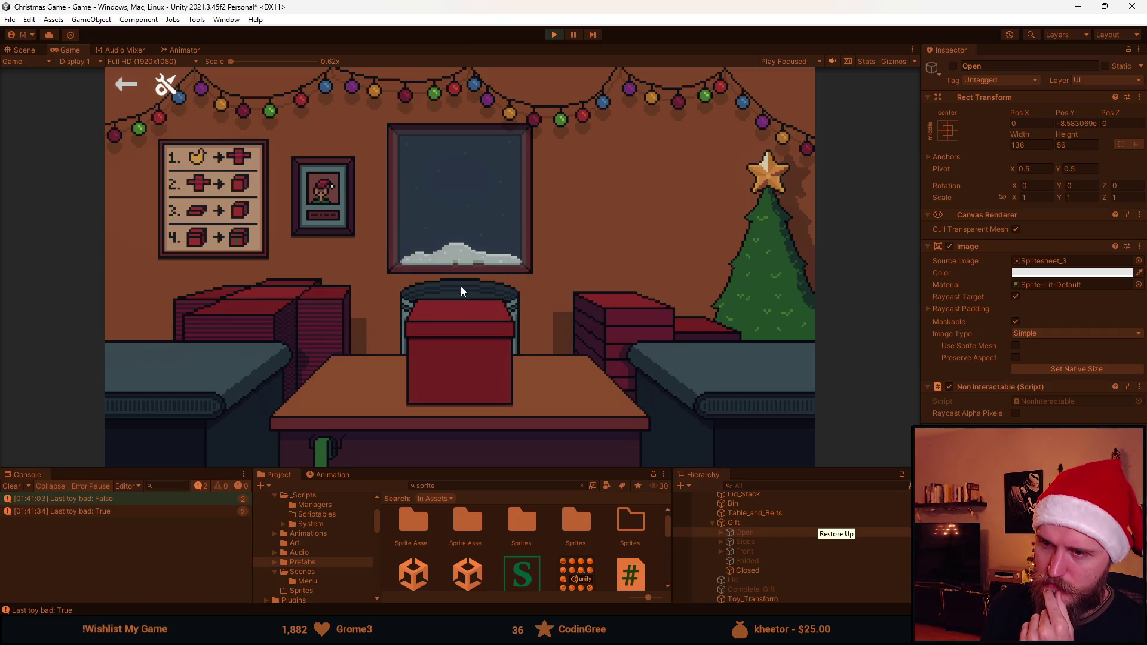
{"action": "left_click", "coordinate": [469, 360]}
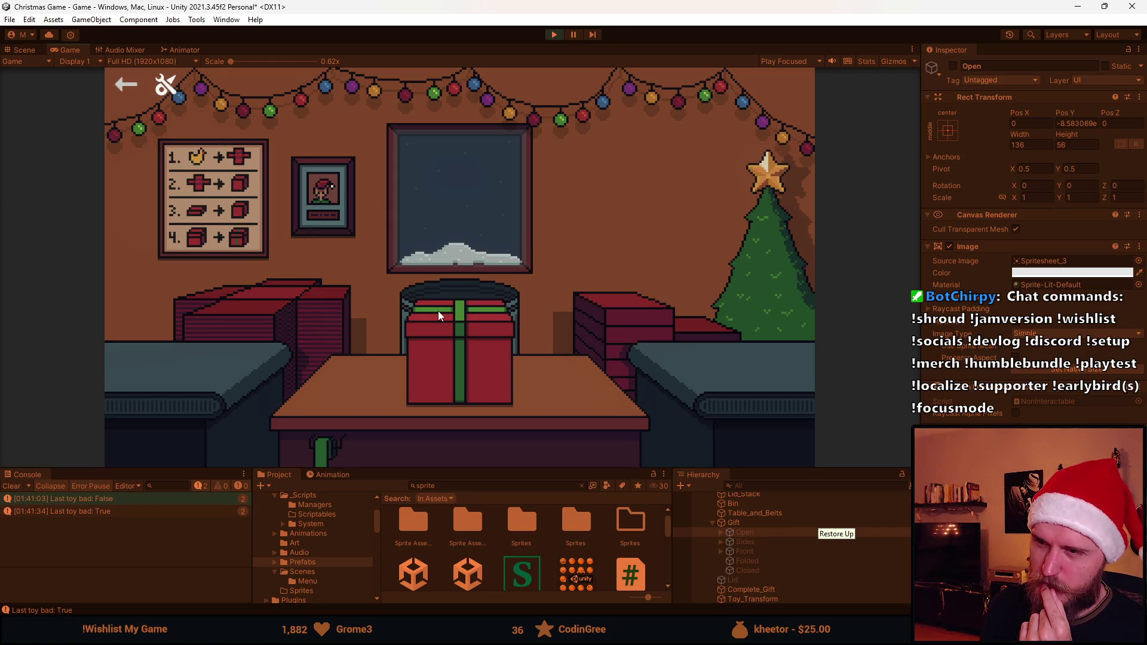
{"action": "left_click", "coordinate": [460, 372]}
{"action": "left_click", "coordinate": [554, 35]}
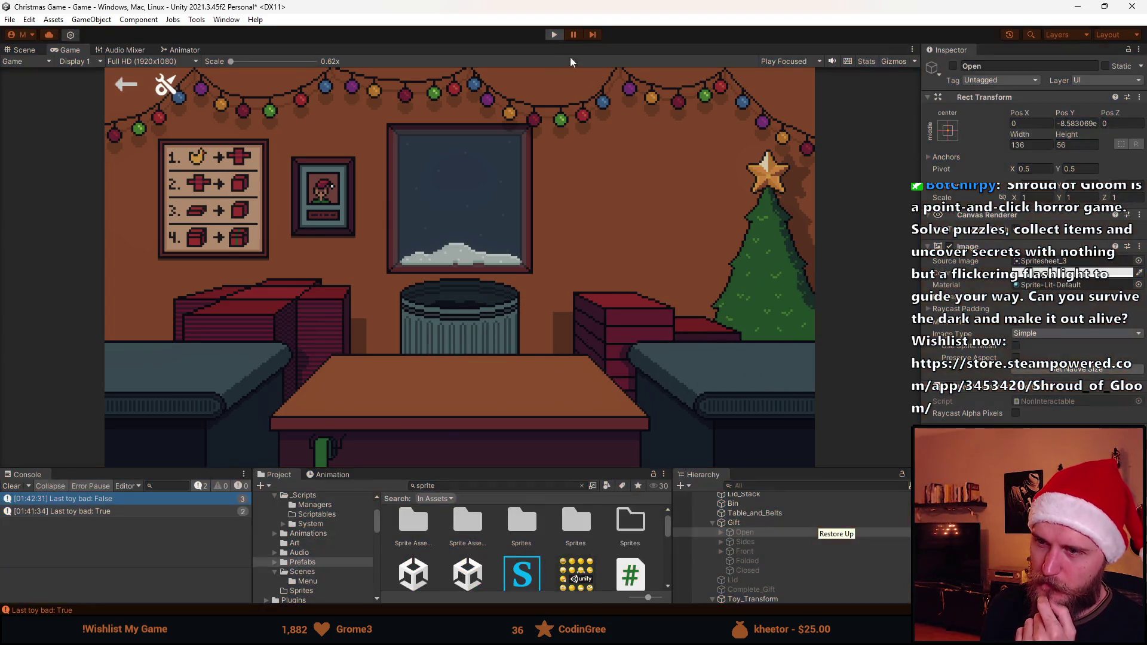
Write an if (_currentToy != null) block with braces in ThrowPresent
{"action": "key", "text": "alt+Tab"}
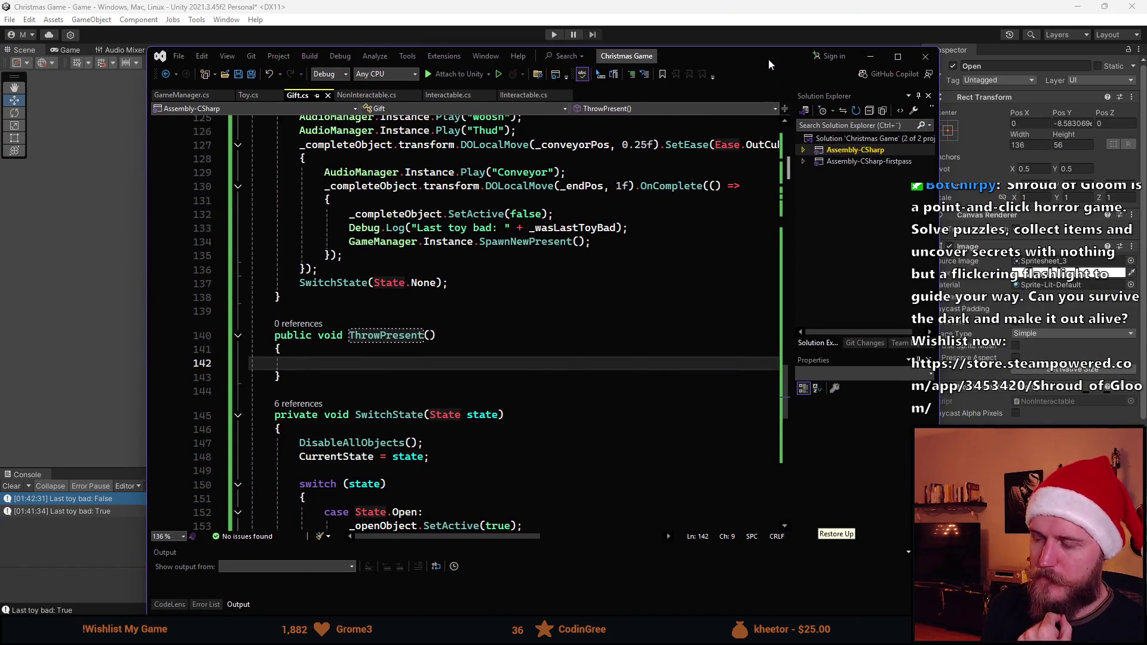
{"action": "left_click_drag", "start_coordinate": [766, 57], "coordinate": [747, 60]}
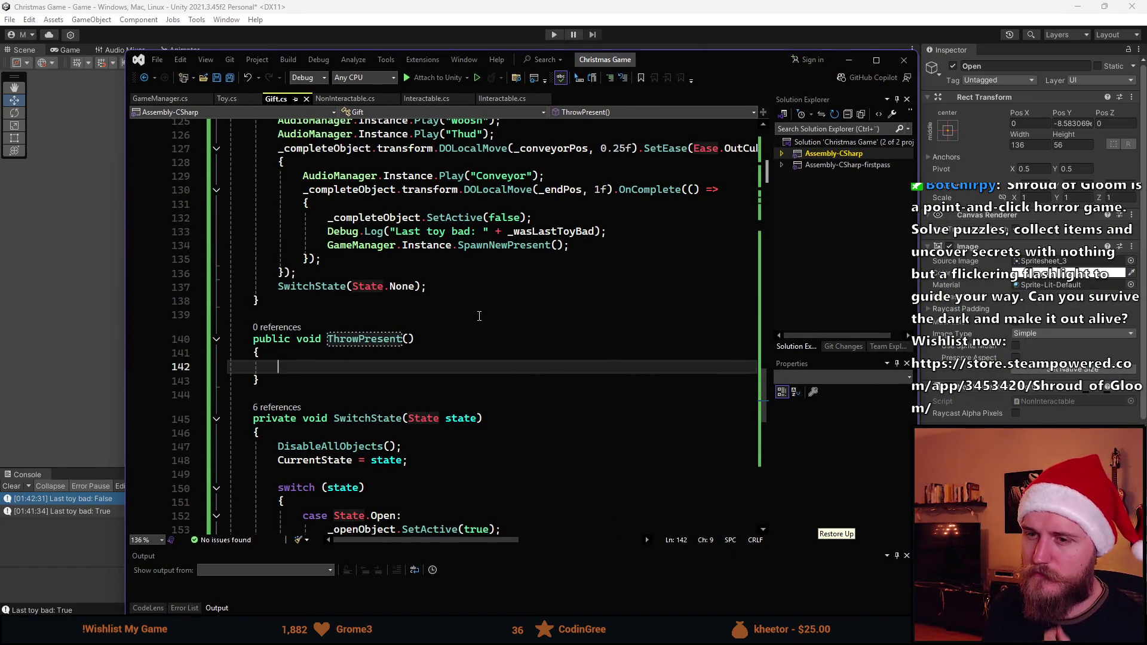
{"action": "type", "text": "if (_ha"}
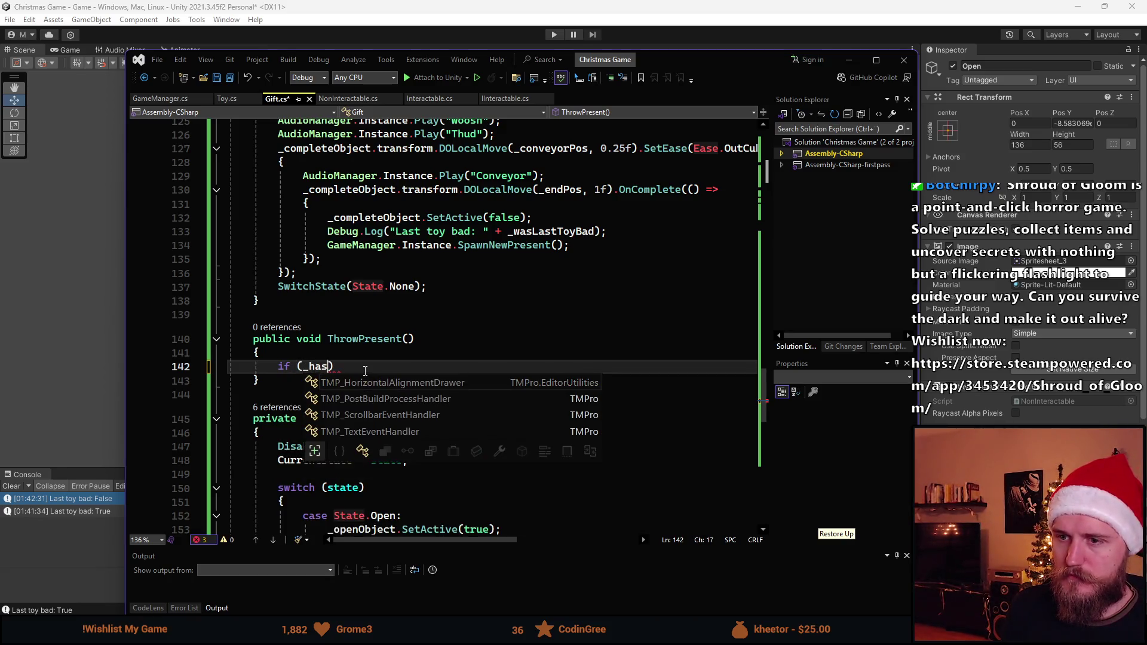
{"action": "key", "text": "BackSpace"}
{"action": "type", "text": "toy"}
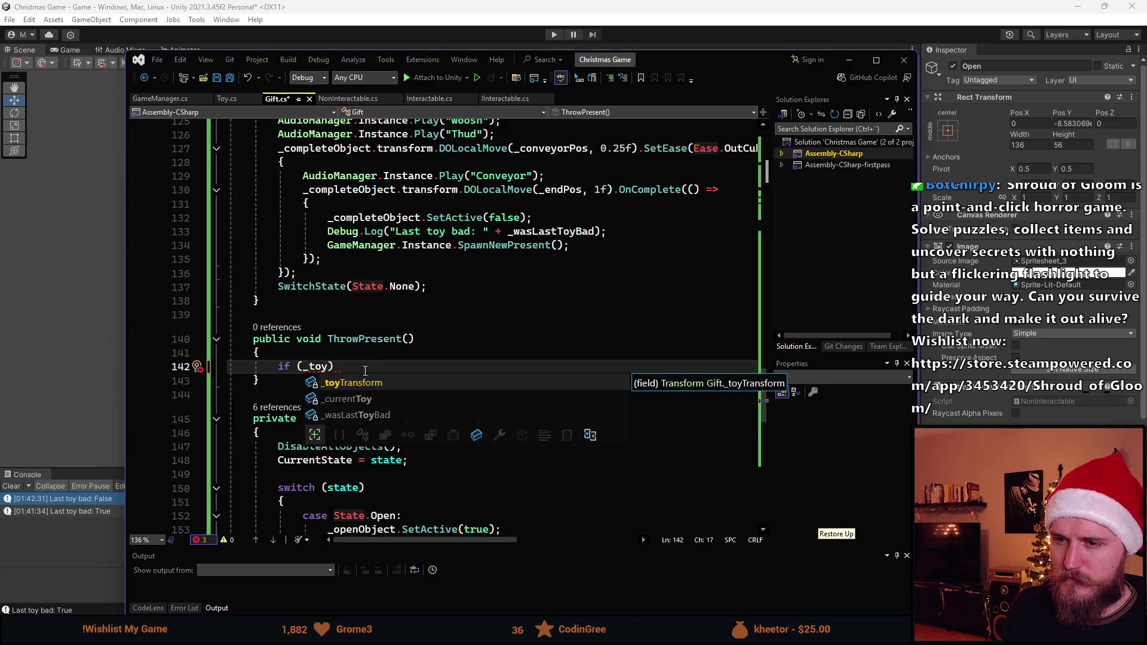
{"action": "key", "text": "Down"}
{"action": "key", "text": "Tab"}
{"action": "type", "text": "!"}
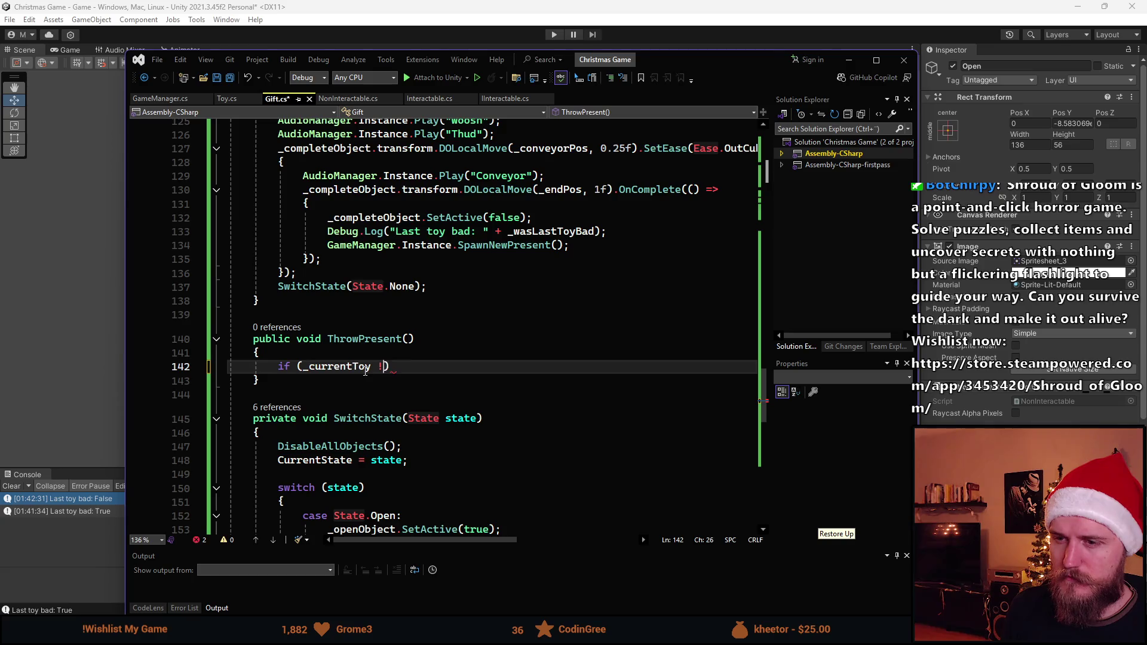
{"action": "type", "text": "= null"}
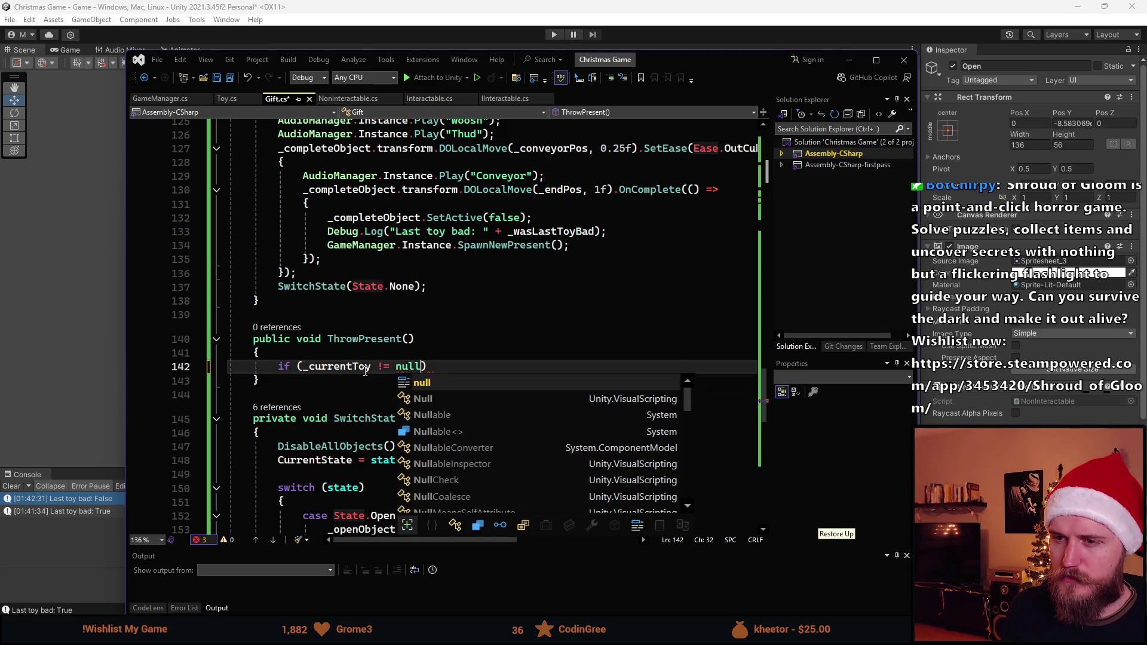
{"action": "key", "text": "End"}
{"action": "key", "text": "Return"}
{"action": "type", "text": "{"}
{"action": "key", "text": "Return"}
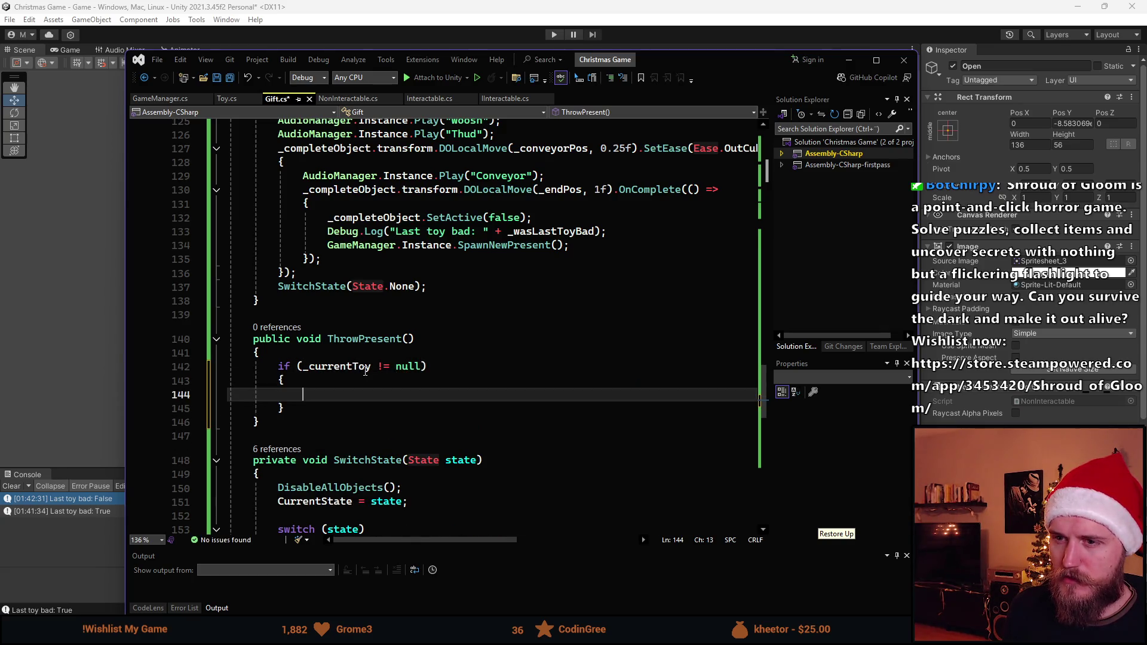
{"action": "key", "text": "Up"}
{"action": "key", "text": "Up"}
Add && HasPresent() to the if condition
{"action": "key", "text": "ctrl+Right"}
{"action": "key", "text": "ctrl+Right"}
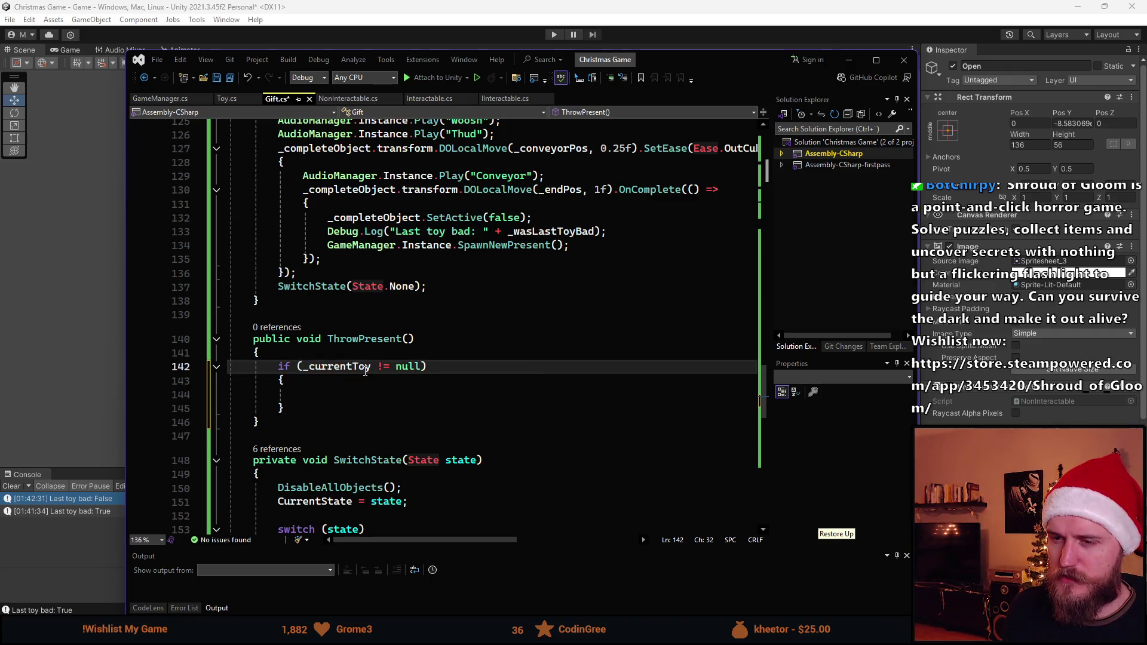
{"action": "type", "text": "@"}
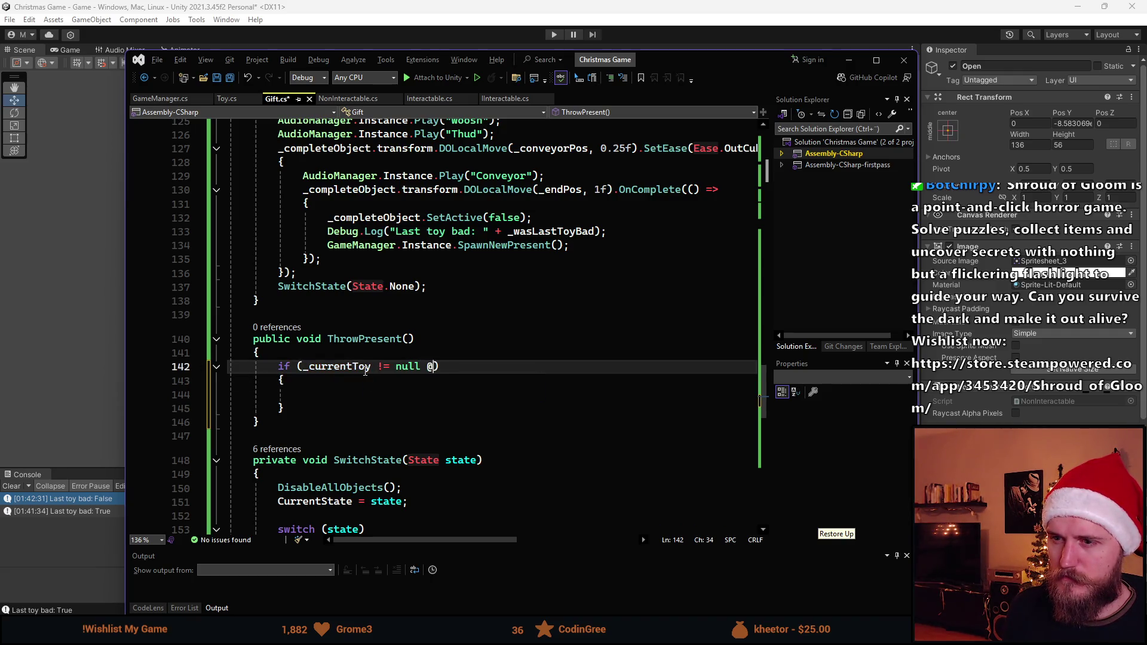
{"action": "key", "text": "BackSpace"}
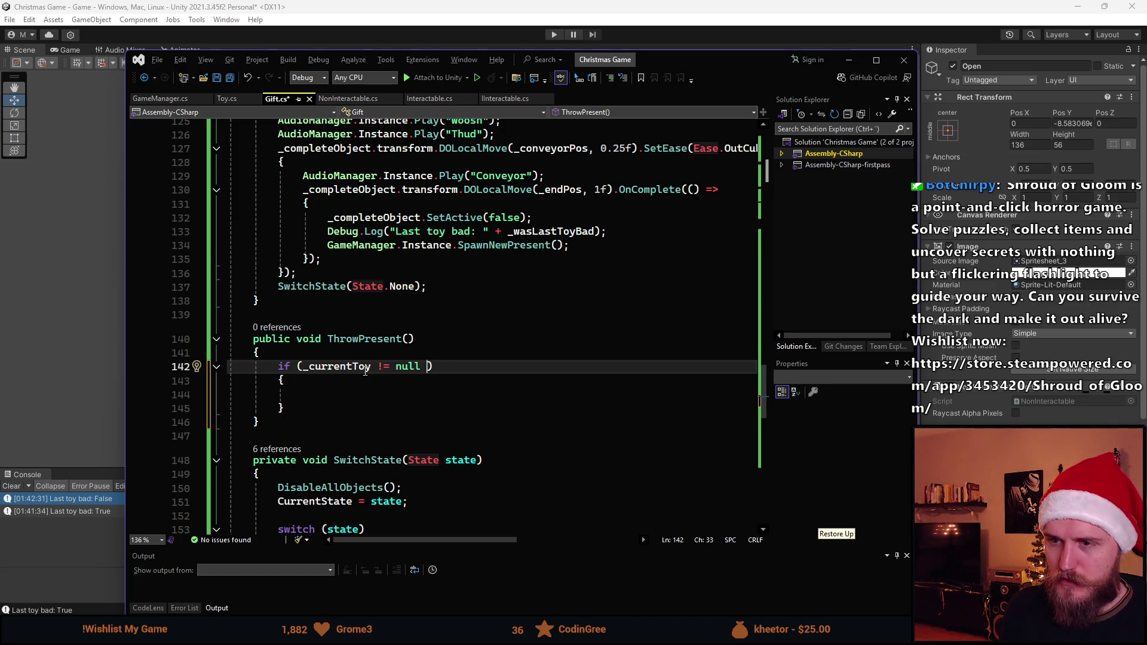
{"action": "type", "text": "&& !"}
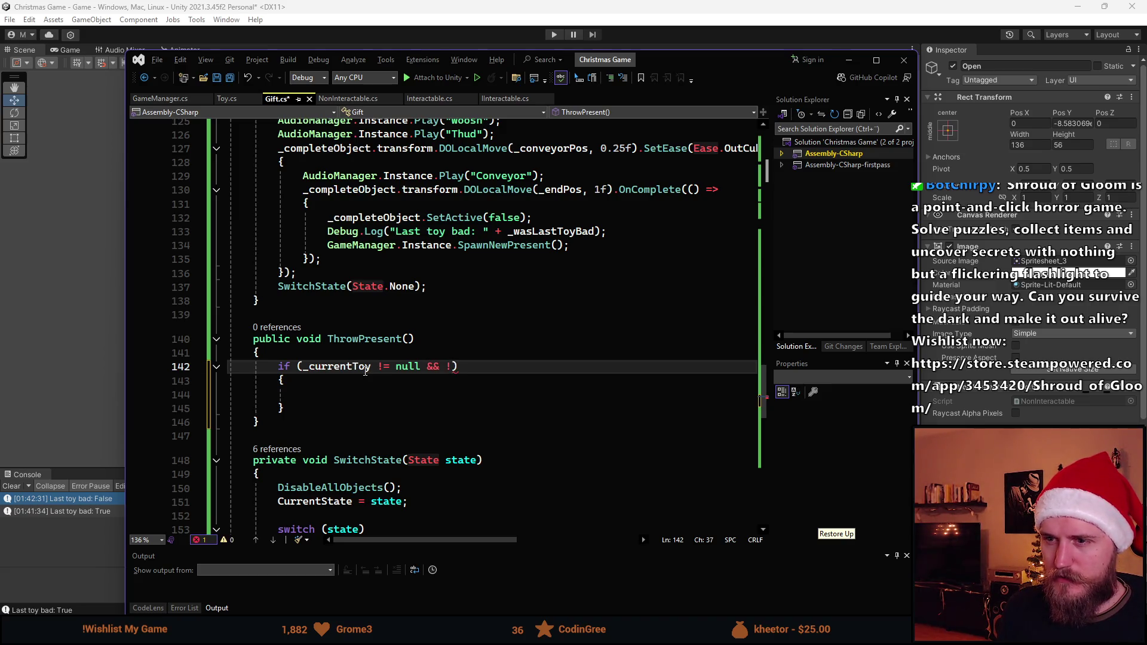
{"action": "key", "text": "BackSpace"}
{"action": "type", "text": "Has"}
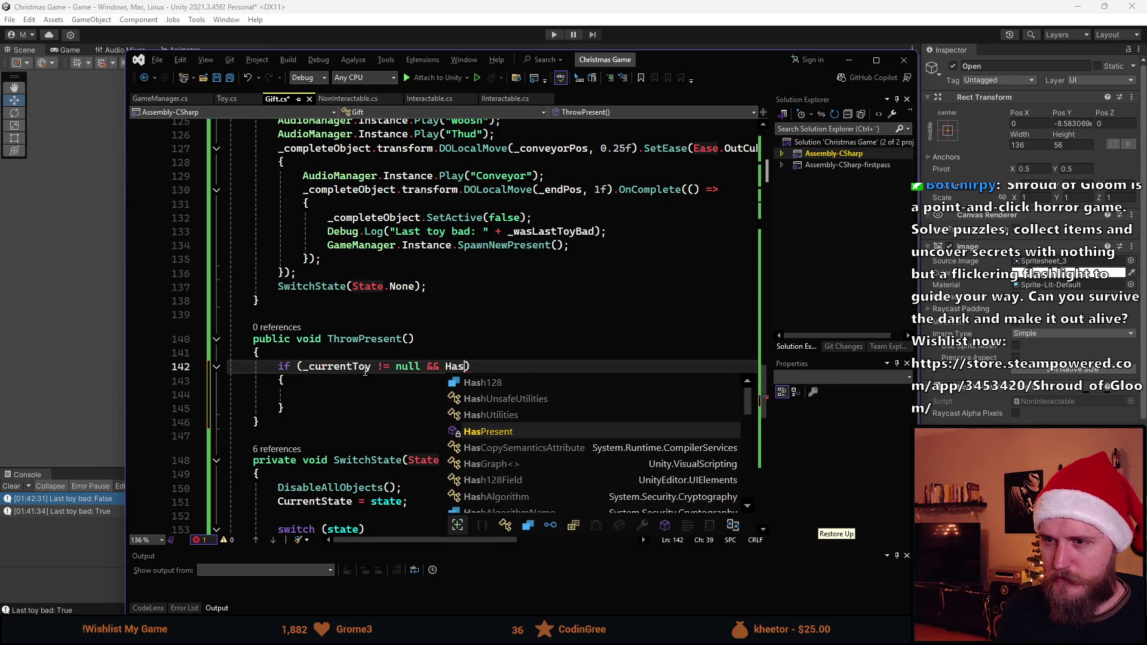
{"action": "key", "text": "Tab"}
{"action": "type", "text": "()"}
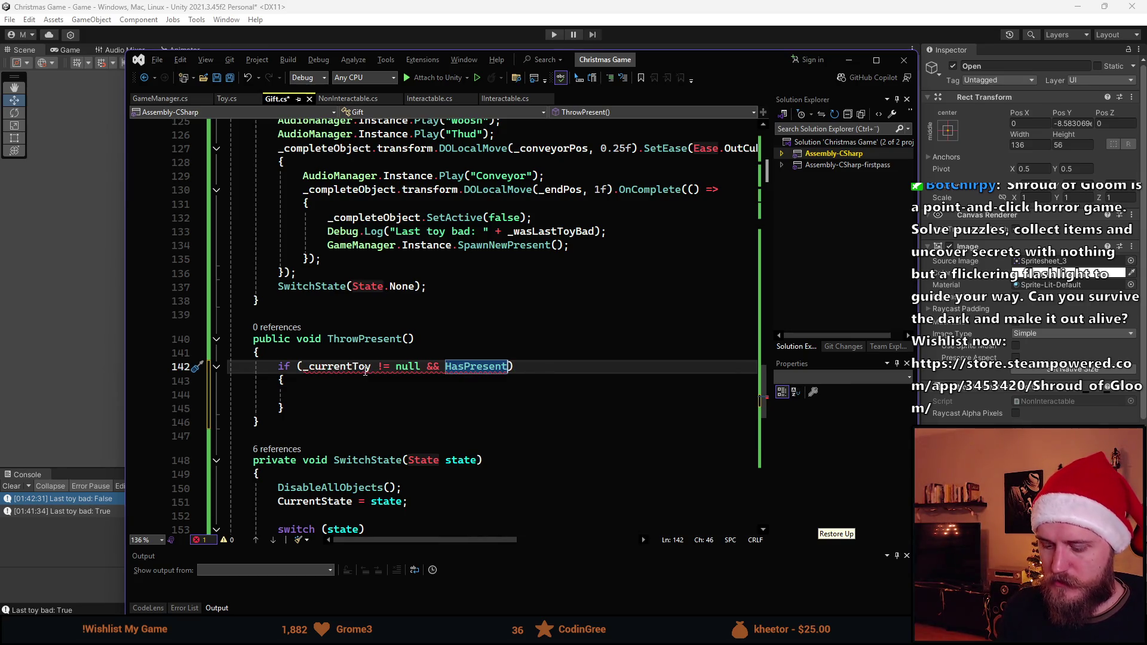
Remove the leading _currentToy null check, leaving HasPresent() as the condition
{"action": "key", "text": "Down"}
{"action": "key", "text": "Down"}
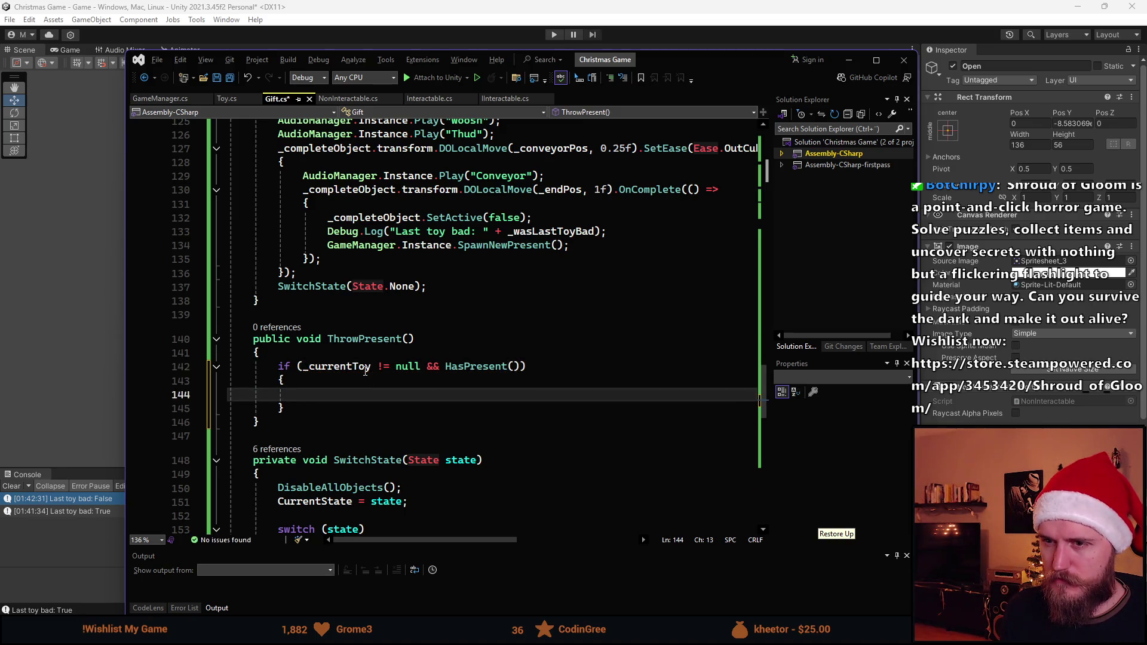
{"action": "key", "text": "Up"}
{"action": "key", "text": "Up"}
{"action": "key", "text": "Left"}
{"action": "key", "text": "Left"}
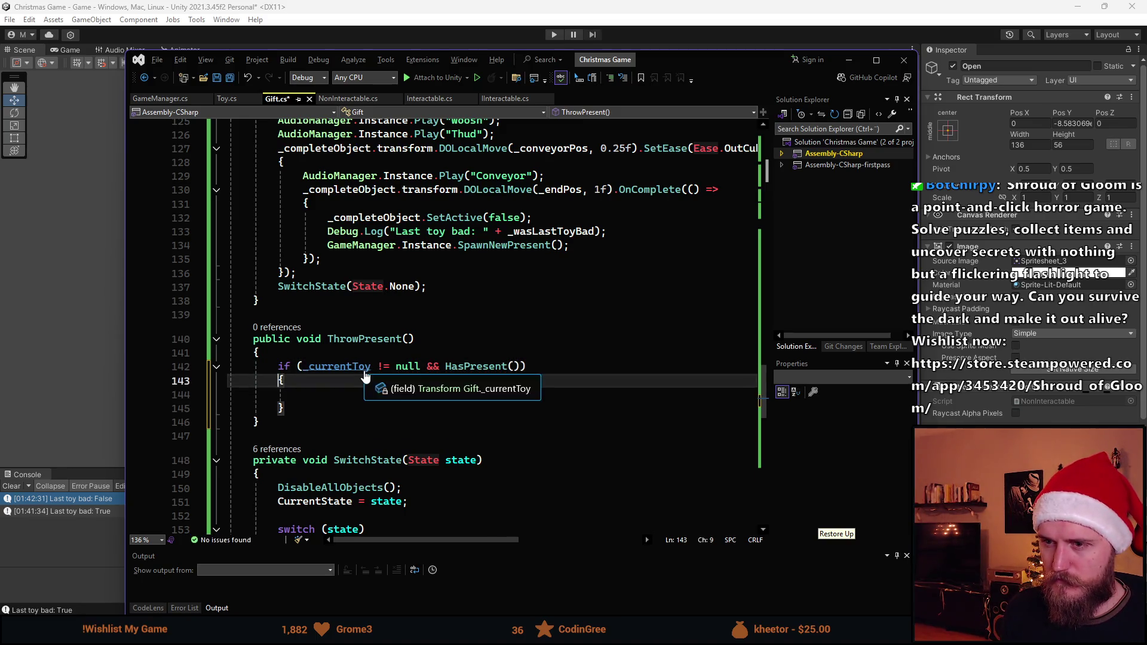
{"action": "key", "text": "Delete"}
{"action": "key", "text": "Delete"}
{"action": "key", "text": "Delete"}
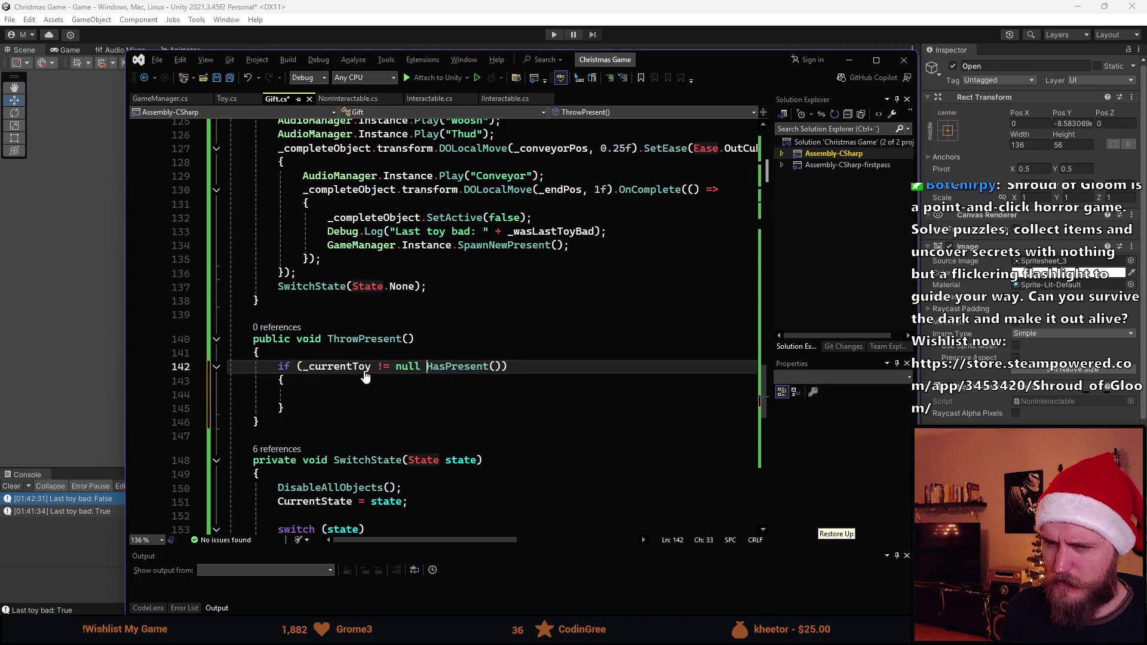
{"action": "key", "text": "ctrl+BackSpace"}
{"action": "key", "text": "ctrl+BackSpace"}
{"action": "key", "text": "ctrl+BackSpace"}
{"action": "key", "text": "End"}
{"action": "key", "text": "Left"}
{"action": "key", "text": "Left"}
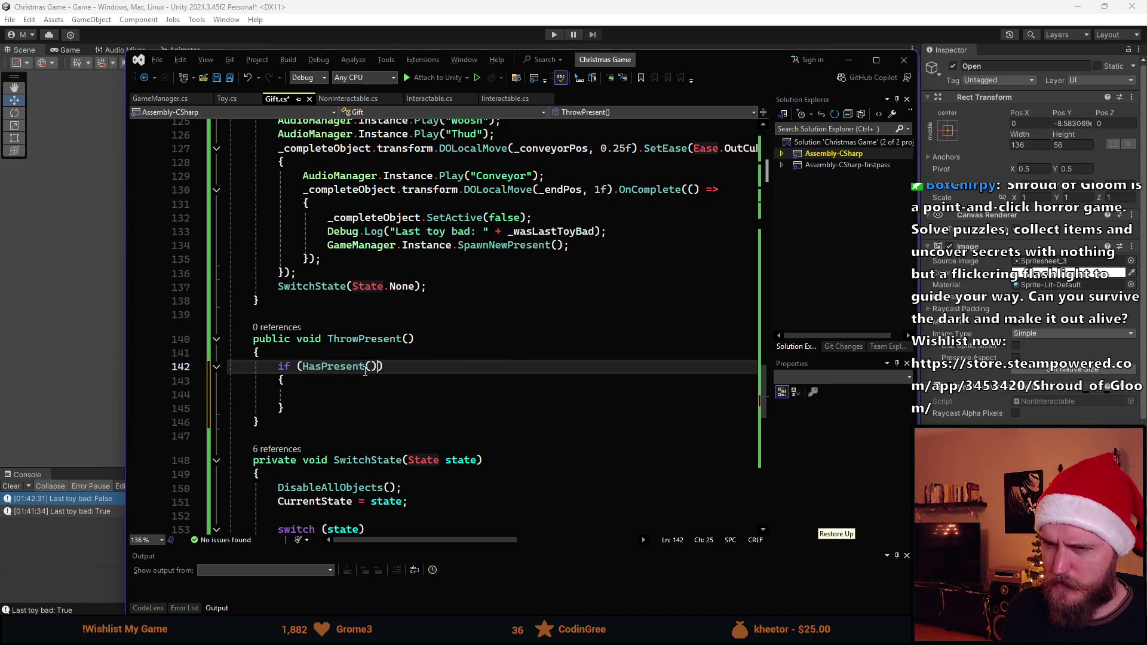
Append && _currentToy != null after HasPresent() and save Gift.cs
{"action": "key", "text": "Right"}
{"action": "type", "text": "="}
{"action": "key", "text": "BackSpace"}
{"action": "type", "text": "&& "}
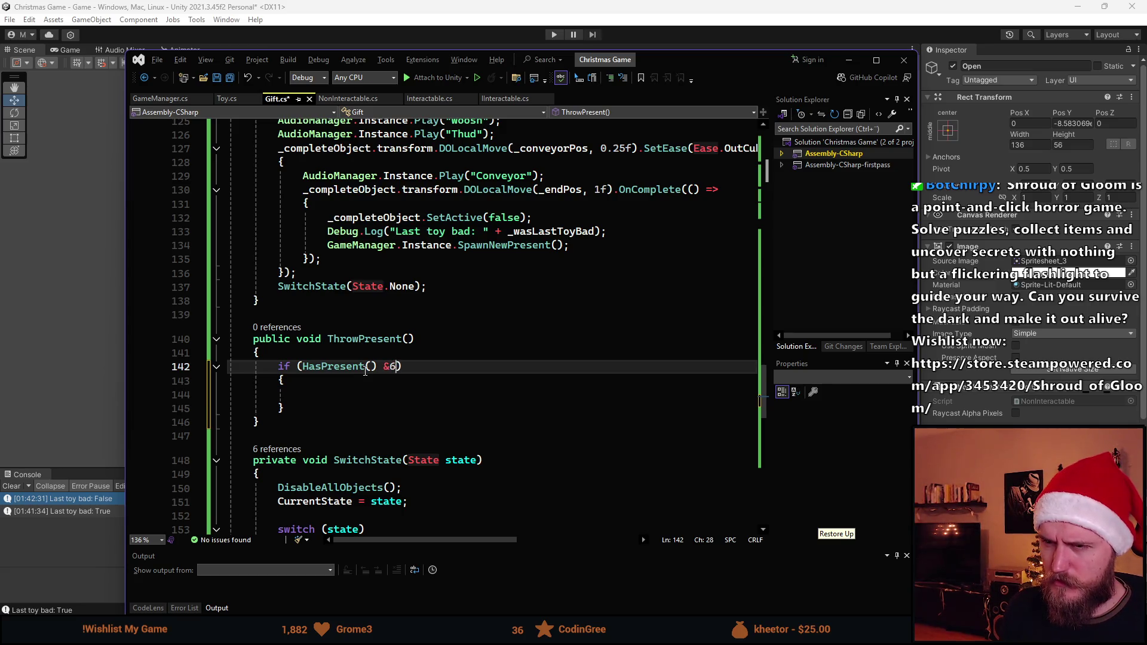
{"action": "type", "text": "is"}
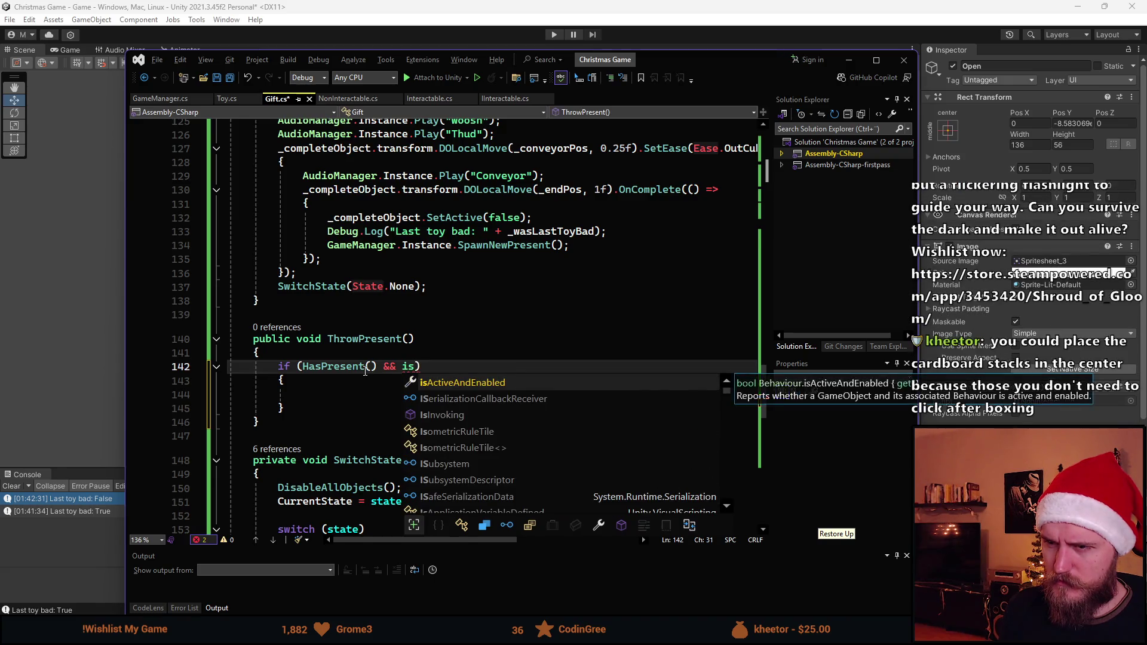
{"action": "key", "text": "BackSpace"}
{"action": "key", "text": "BackSpace"}
{"action": "type", "text": "_c"}
{"action": "key", "text": "Tab"}
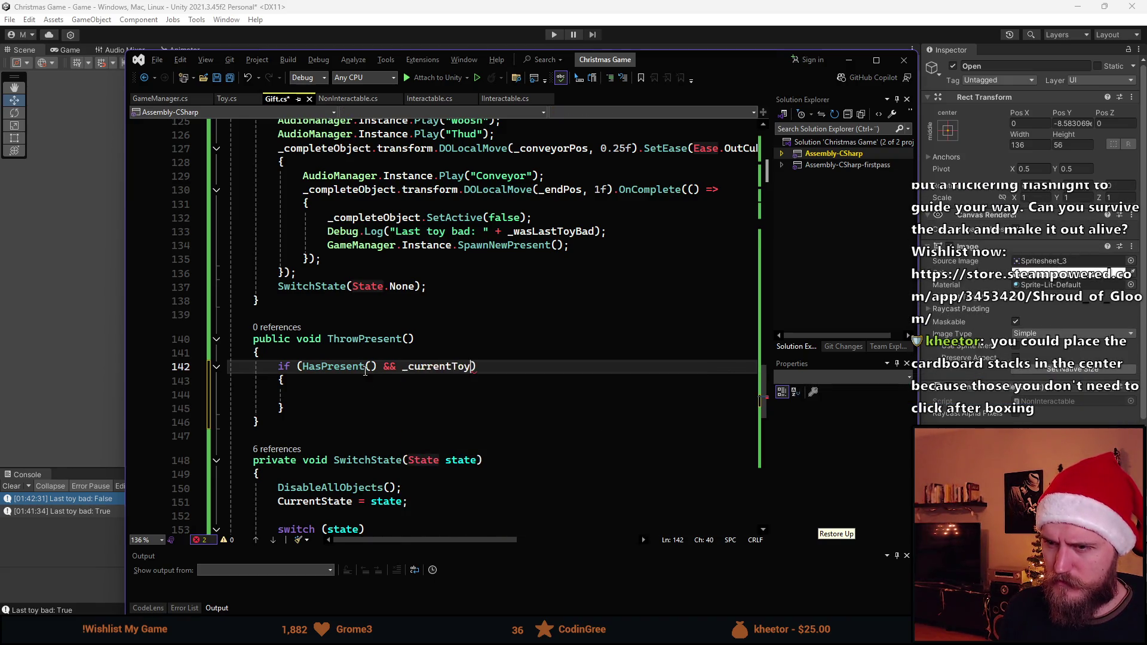
{"action": "type", "text": "!= nu"}
{"action": "type", "text": "ll"}
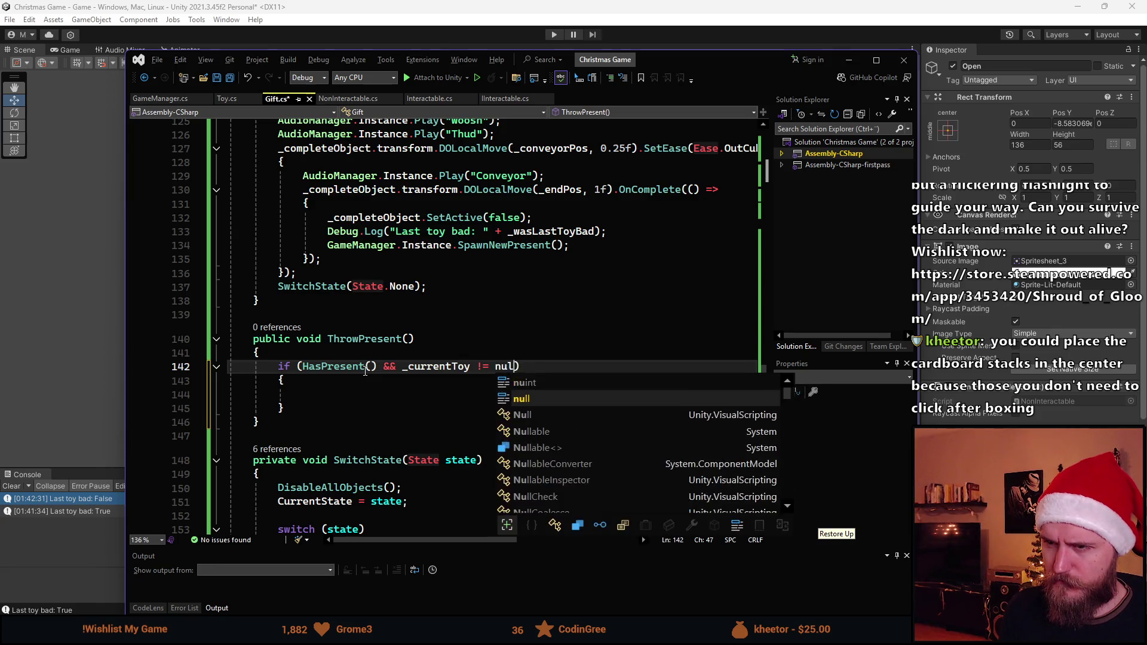
{"action": "left_click", "coordinate": [366, 367]}
{"action": "double_click", "coordinate": [430, 367]}
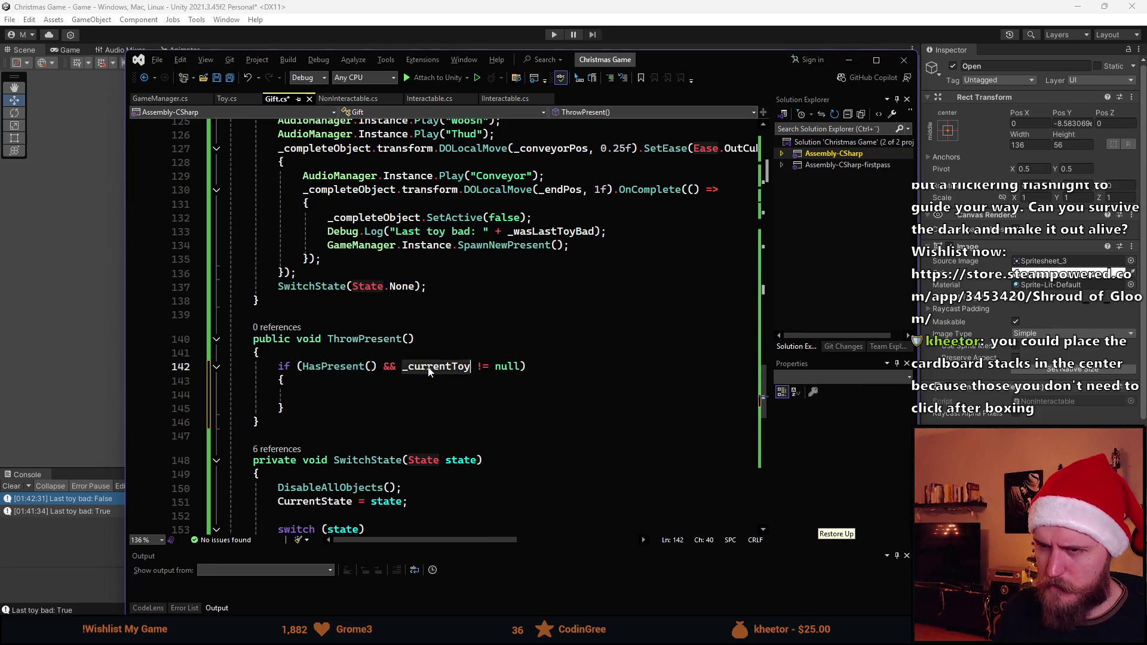
{"action": "key", "text": "ctrl+s"}
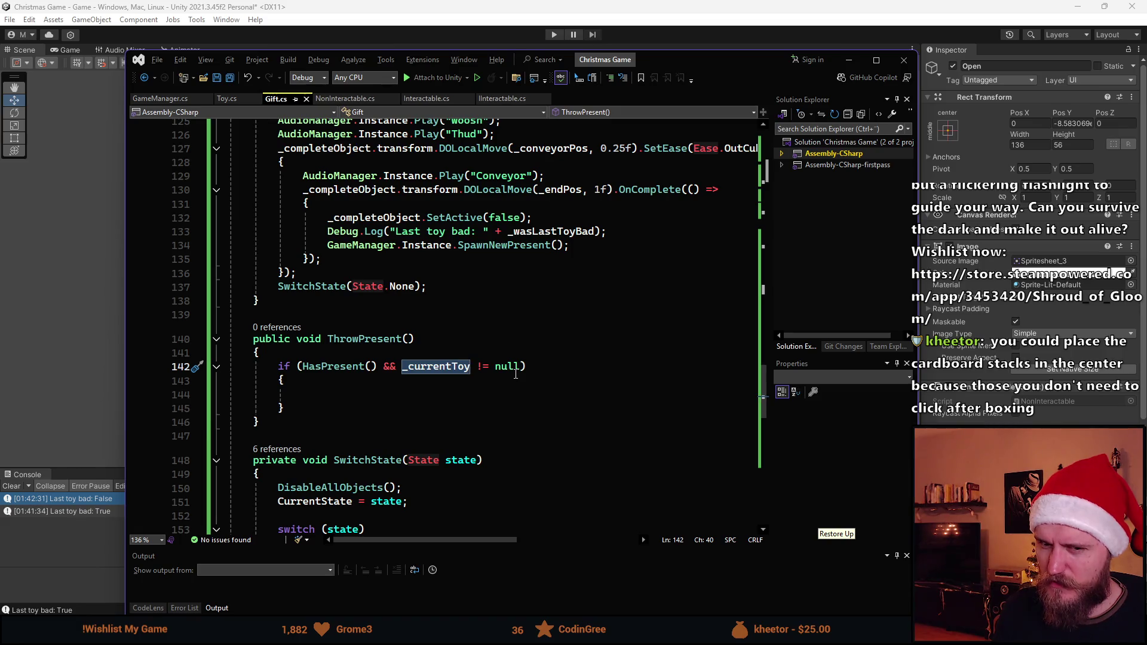
{"action": "left_click", "coordinate": [394, 395]}
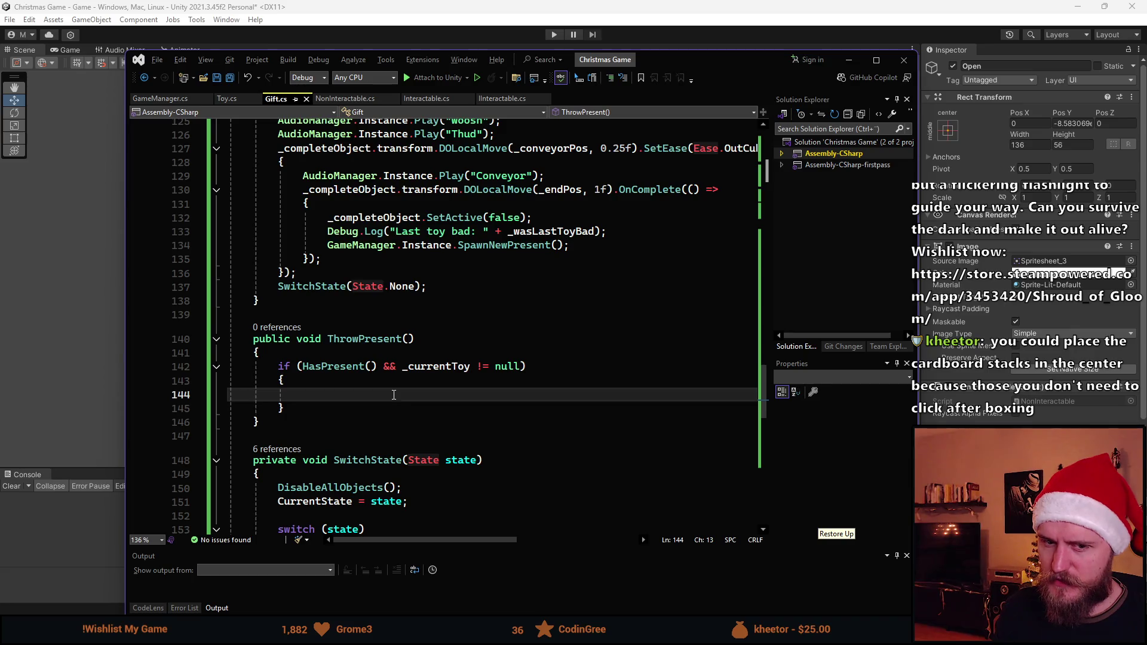
{"action": "key", "text": "super+shift+Right"}
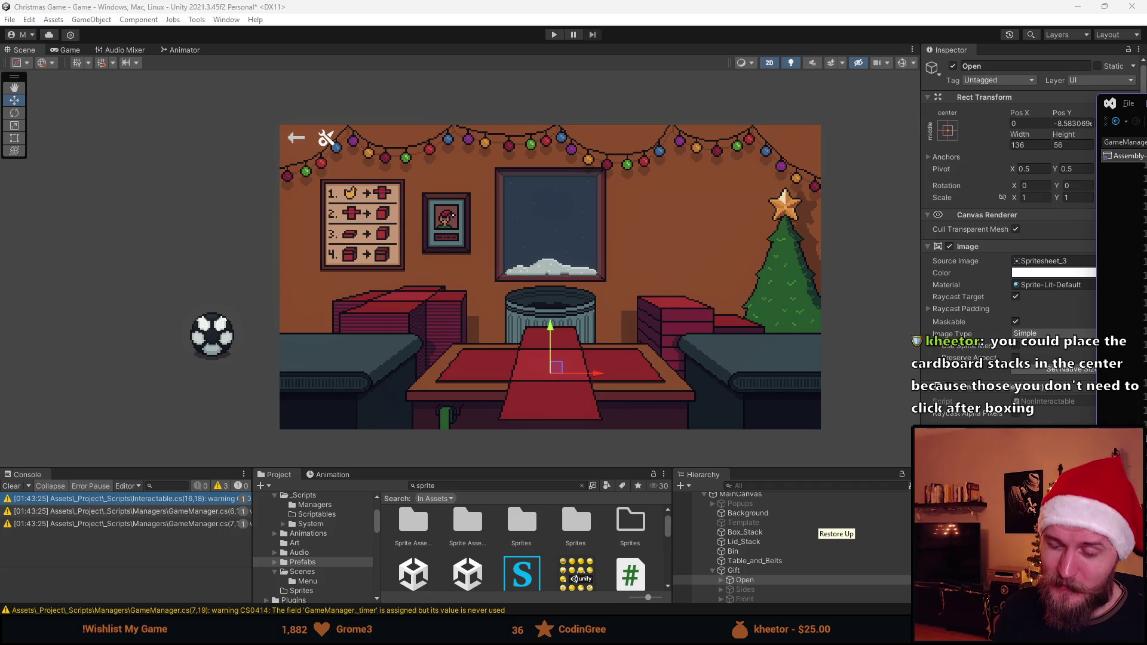
{"action": "key", "text": "super+shift+Left"}
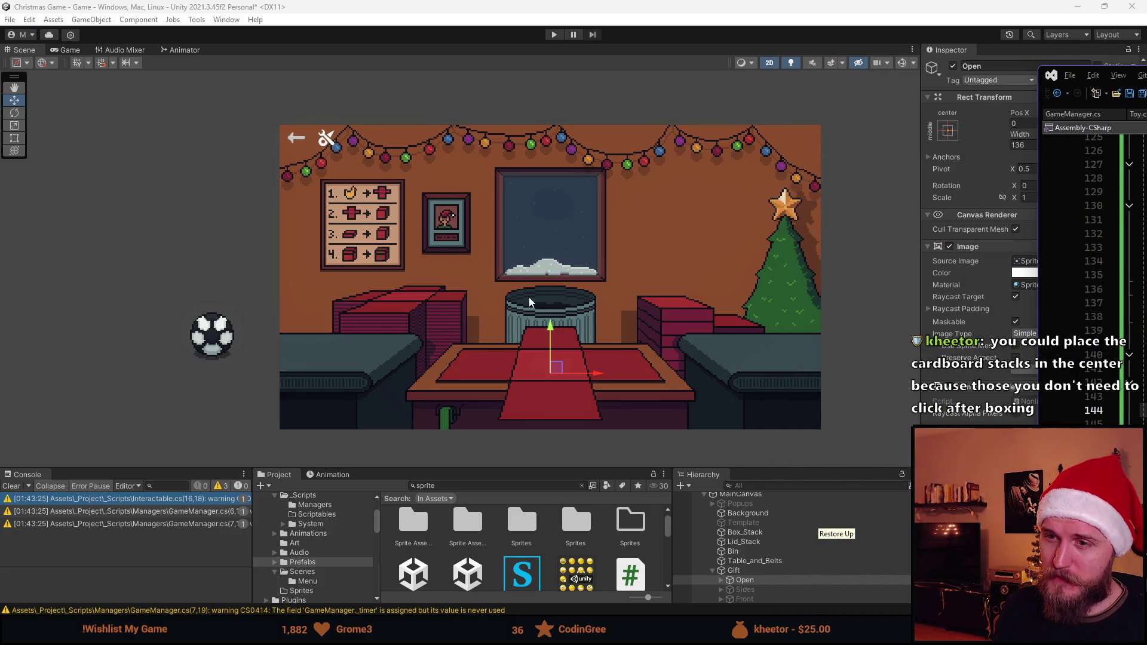
{"action": "scroll", "coordinate": [367, 324], "scroll_direction": "up", "scroll_amount": 1}
{"action": "scroll", "coordinate": [408, 316], "scroll_direction": "down", "scroll_amount": 1}
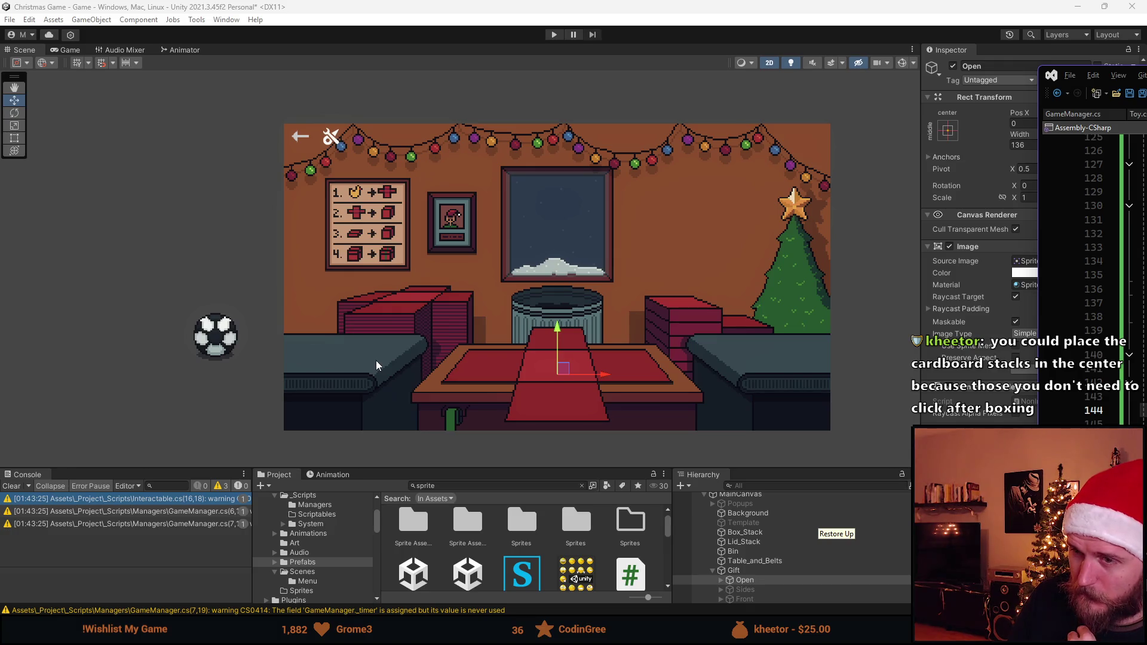
{"action": "key", "text": "super+shift+Left"}
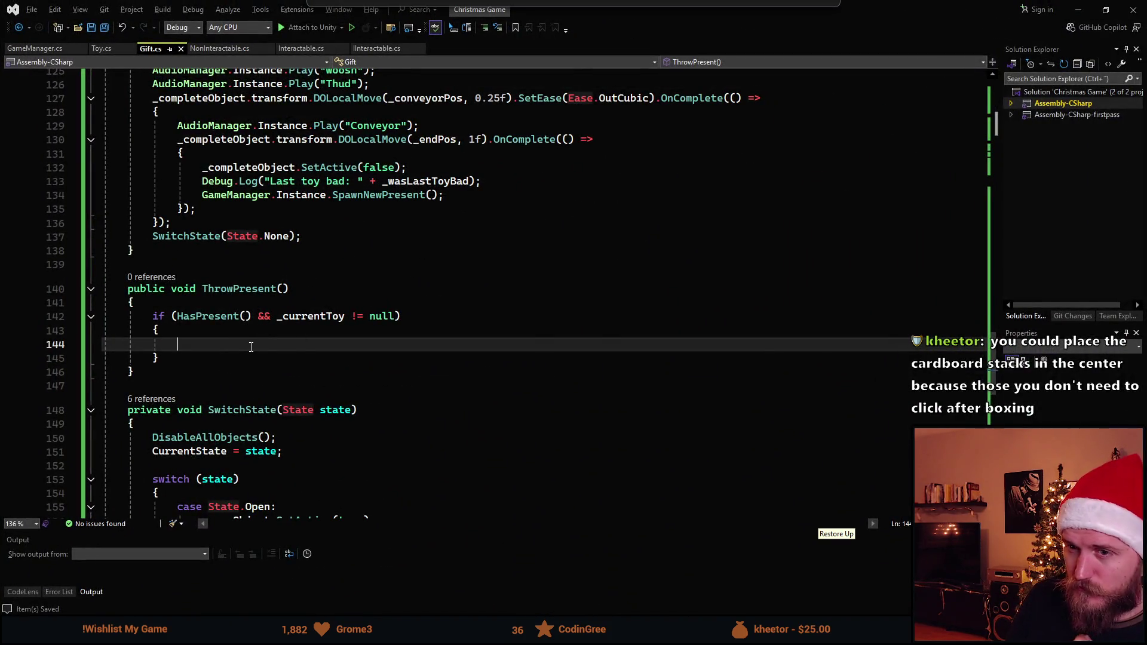
Add a _currentToy.DOLocalMove(); call inside the if body
{"action": "type", "text": "_cur"}
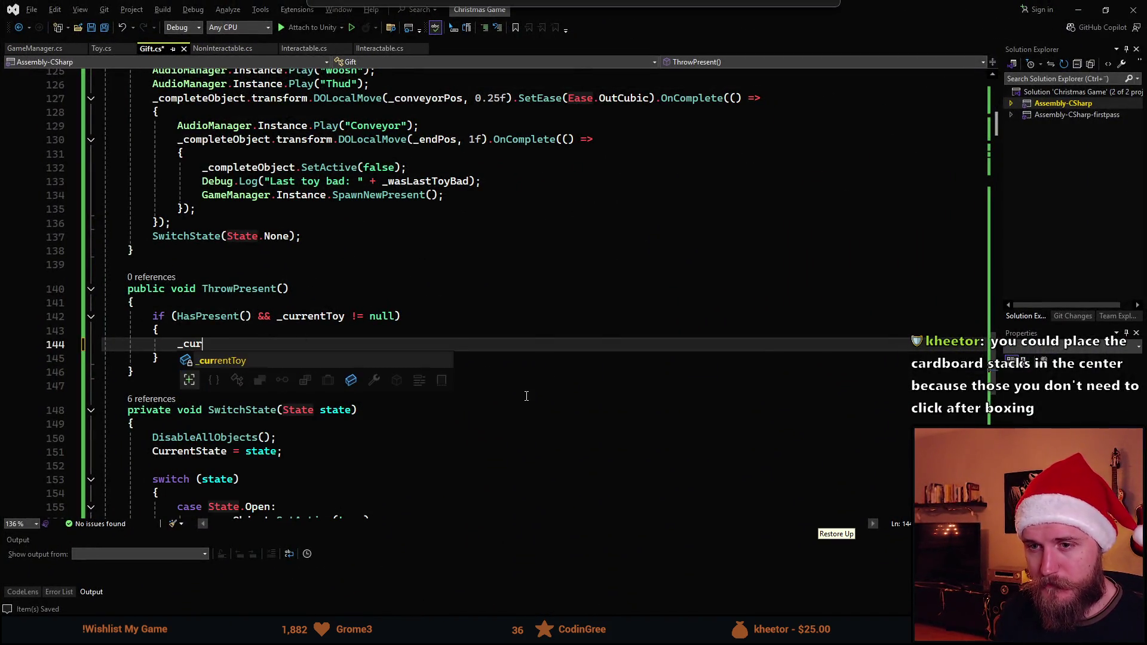
{"action": "key", "text": "Tab"}
{"action": "type", "text": ".D"}
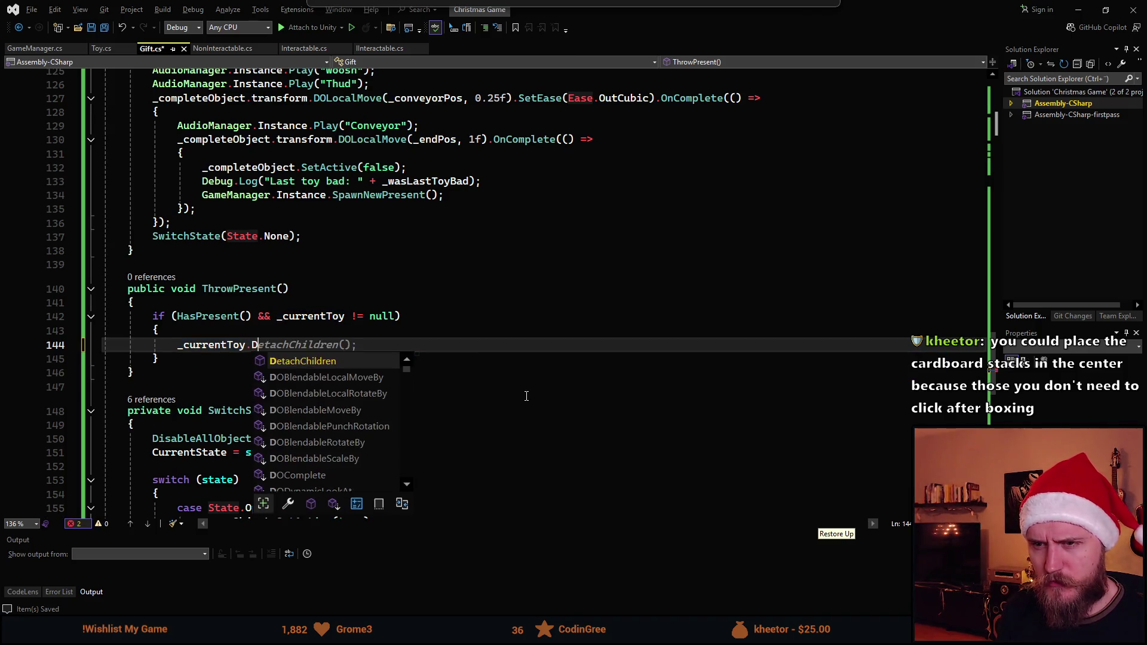
{"action": "type", "text": "OT"}
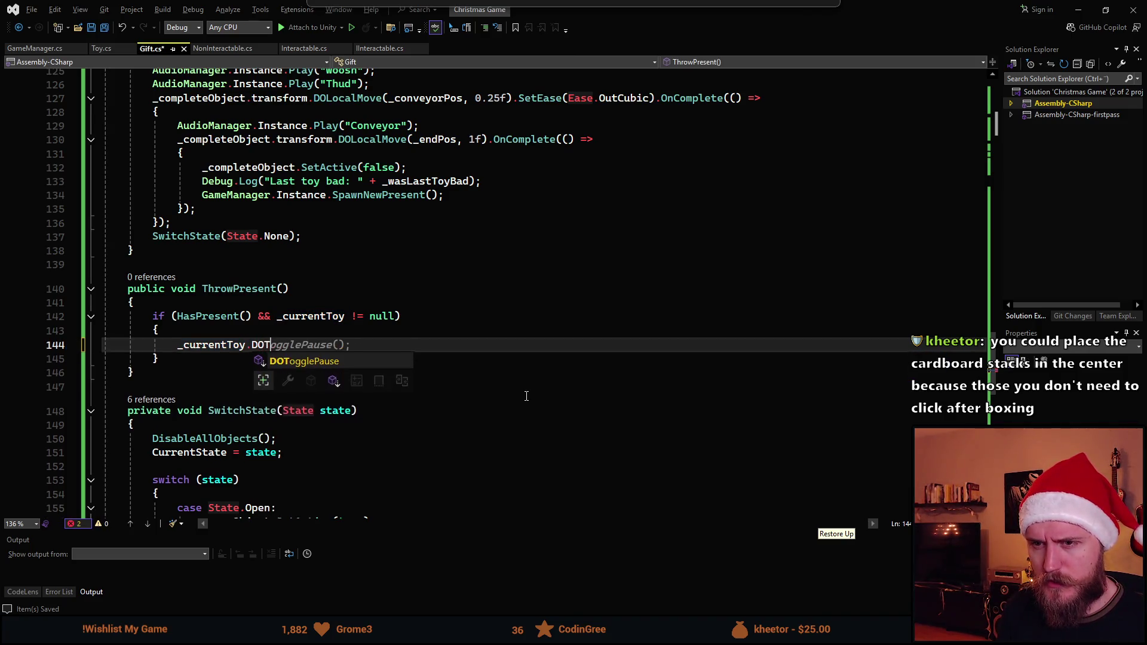
{"action": "key", "text": "BackSpace"}
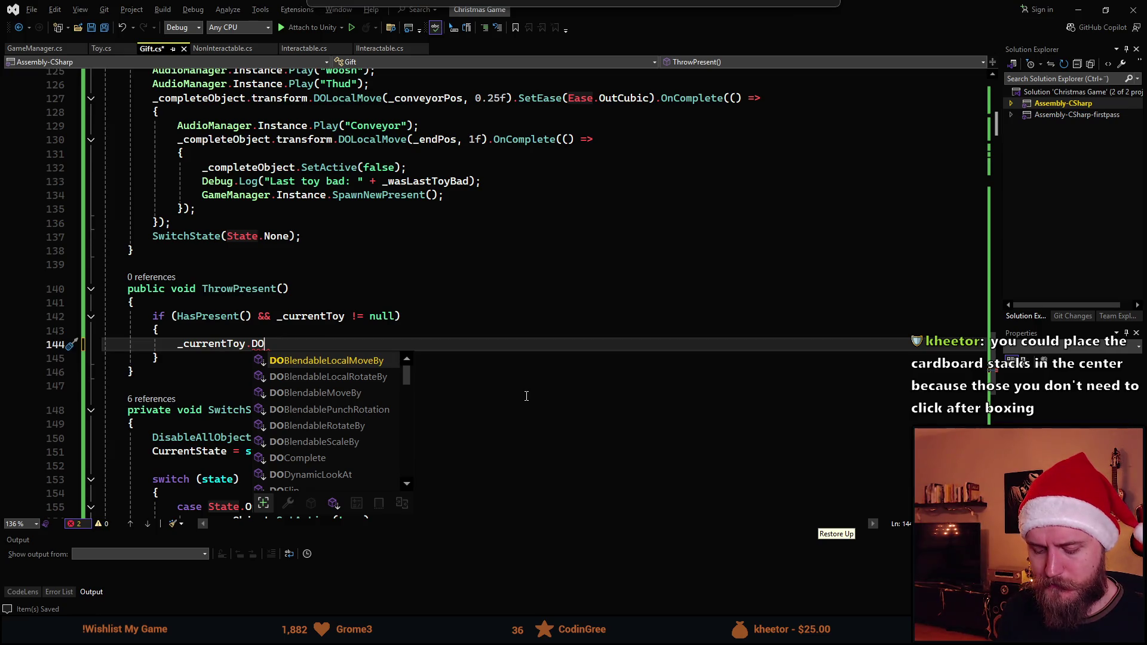
{"action": "type", "text": "Local"}
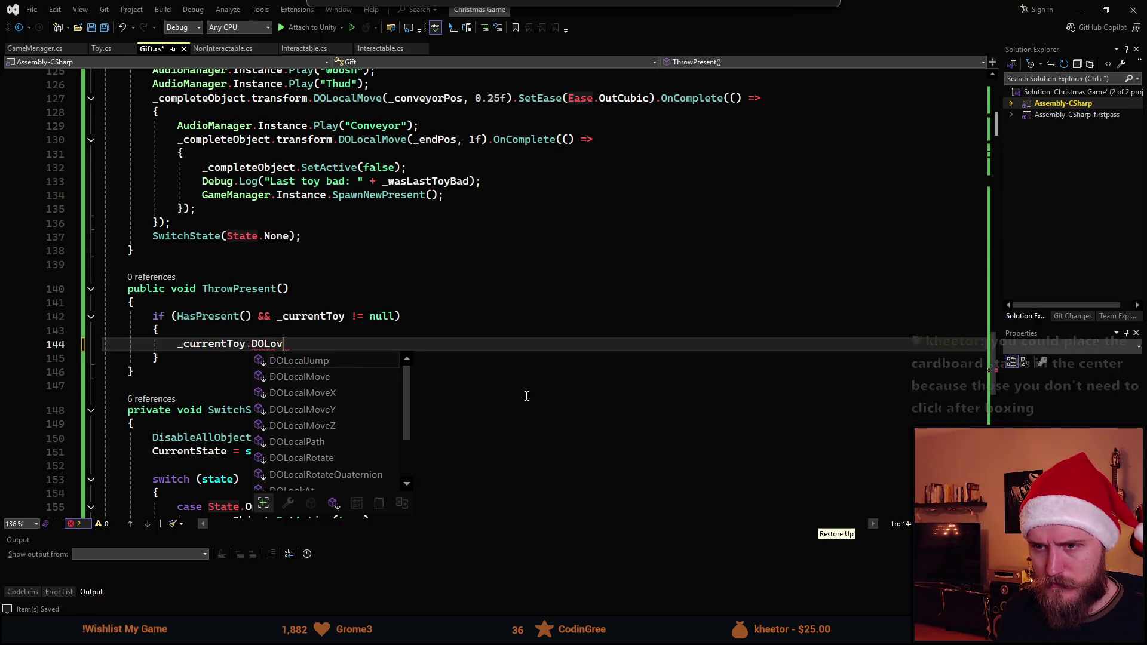
{"action": "type", "text": "M"}
{"action": "key", "text": "Tab"}
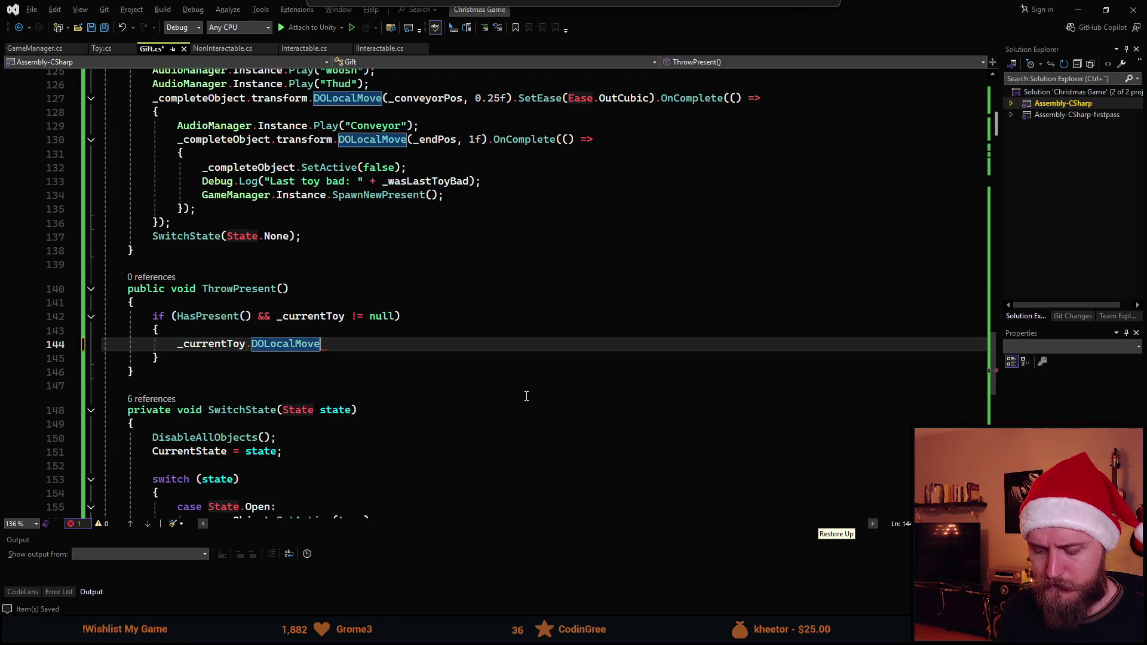
{"action": "type", "text": "();"}
{"action": "key", "text": "Return"}
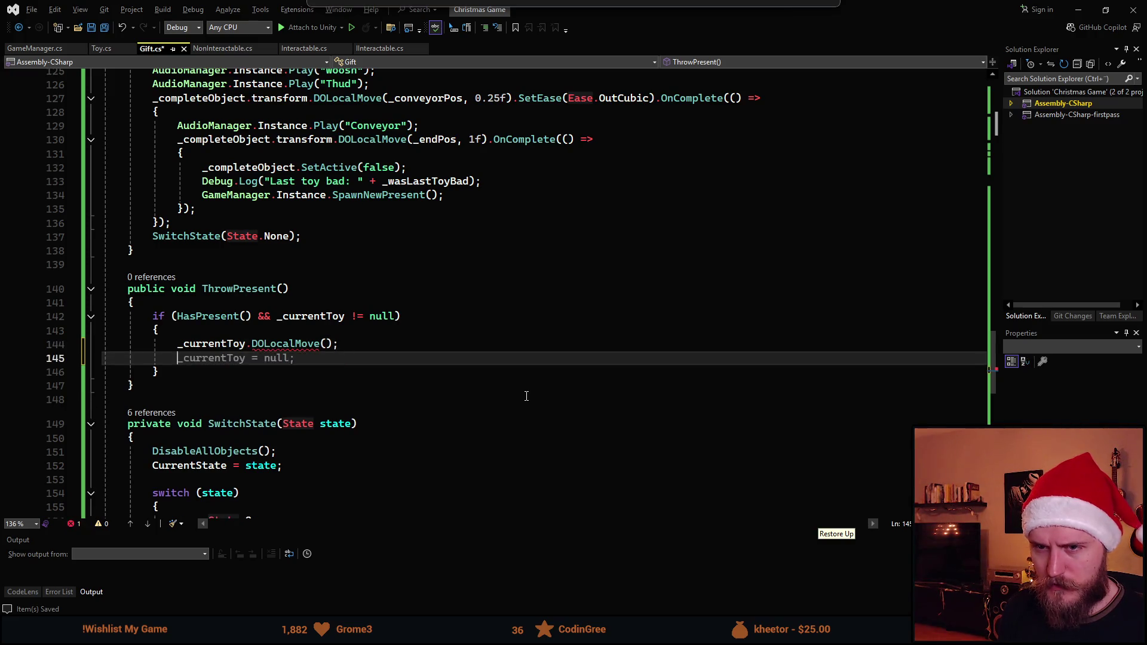
Add a _currentToy.DOScale() call on the next line
{"action": "type", "text": "_cur"}
{"action": "key", "text": "Tab"}
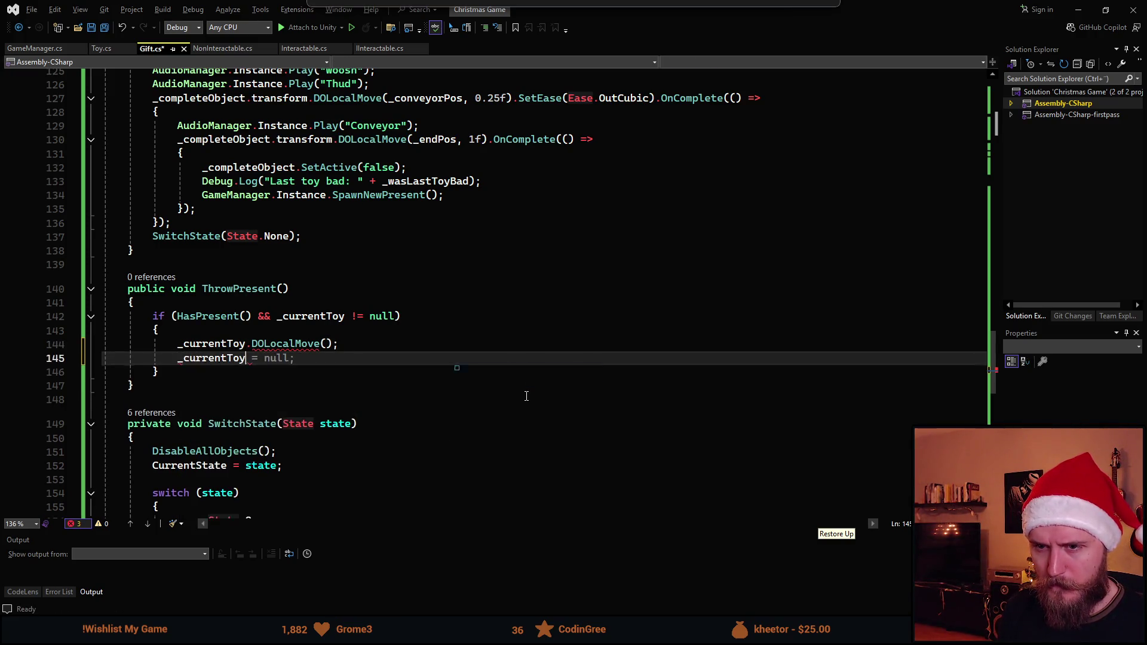
{"action": "type", "text": ".DOSc"}
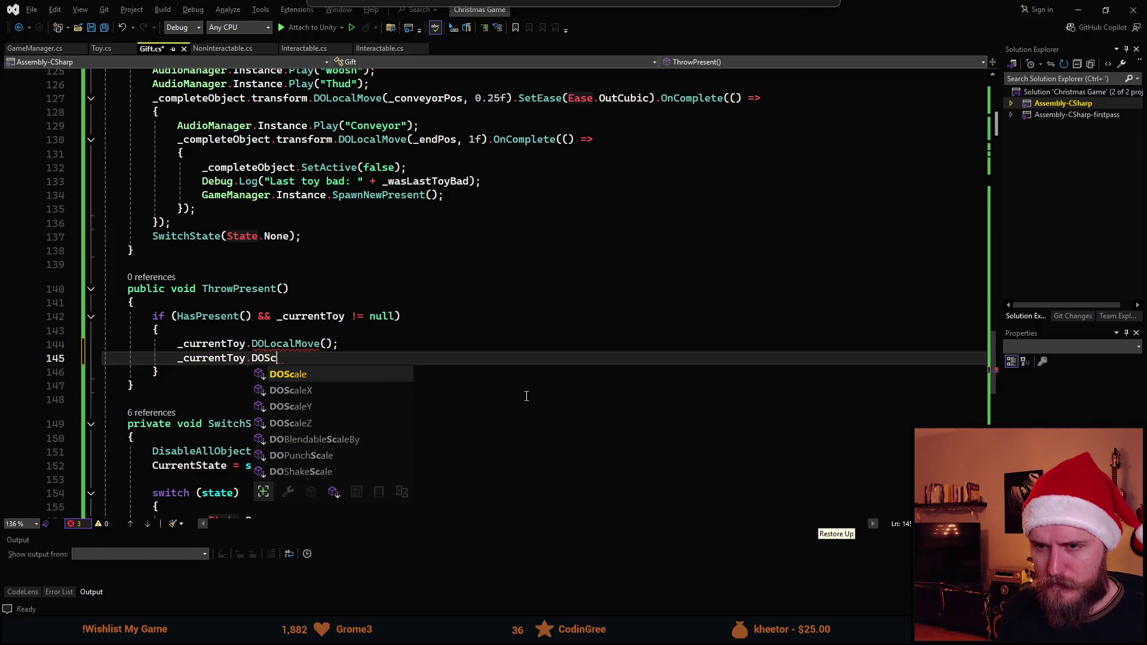
{"action": "key", "text": "Tab"}
{"action": "type", "text": "()"}
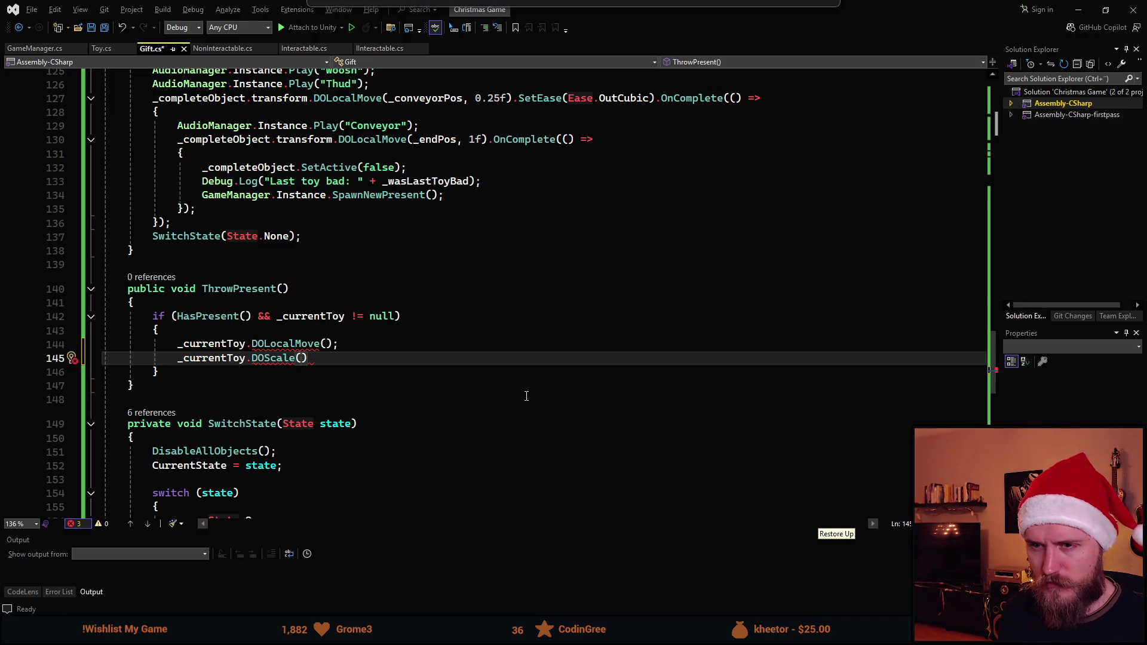
{"action": "scroll", "coordinate": [526, 396], "scroll_direction": "up", "scroll_amount": 20}
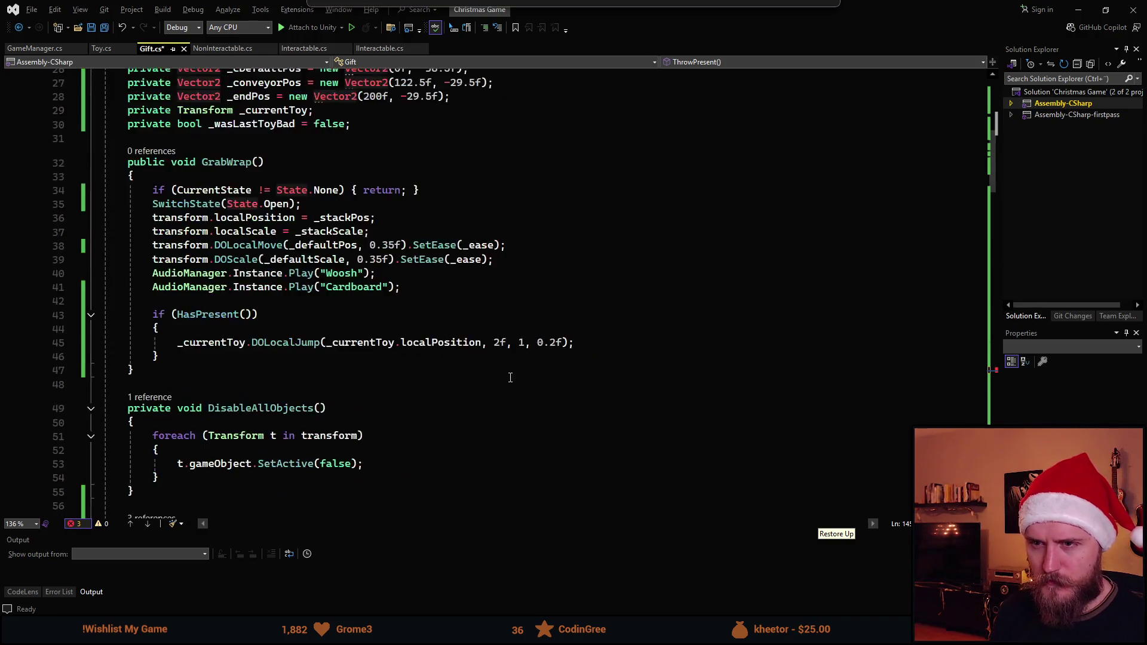
Duplicate the _endPos declaration and rename the copy _binPos
{"action": "scroll", "coordinate": [478, 335], "scroll_direction": "up", "scroll_amount": 1}
{"action": "scroll", "coordinate": [465, 370], "scroll_direction": "down", "scroll_amount": 1}
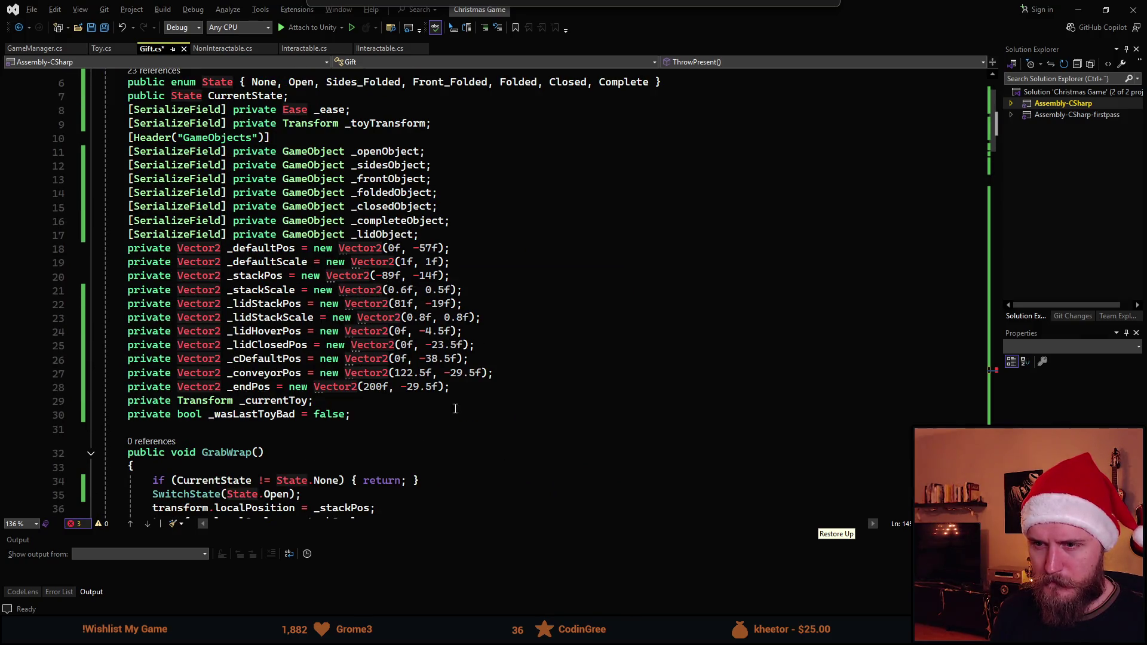
{"action": "left_click", "coordinate": [471, 391]}
{"action": "key", "text": "Return"}
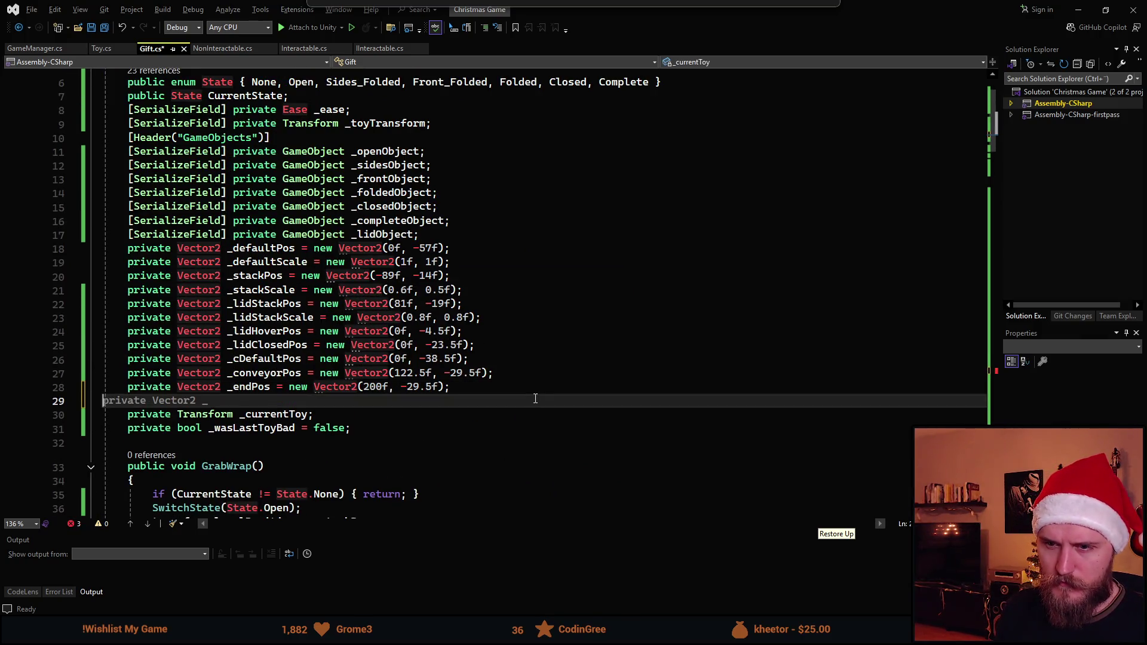
{"action": "key", "text": "BackSpace"}
{"action": "key", "text": "ctrl+d"}
{"action": "key", "text": "ctrl+Left"}
{"action": "key", "text": "ctrl+Left"}
{"action": "key", "text": "ctrl+Left"}
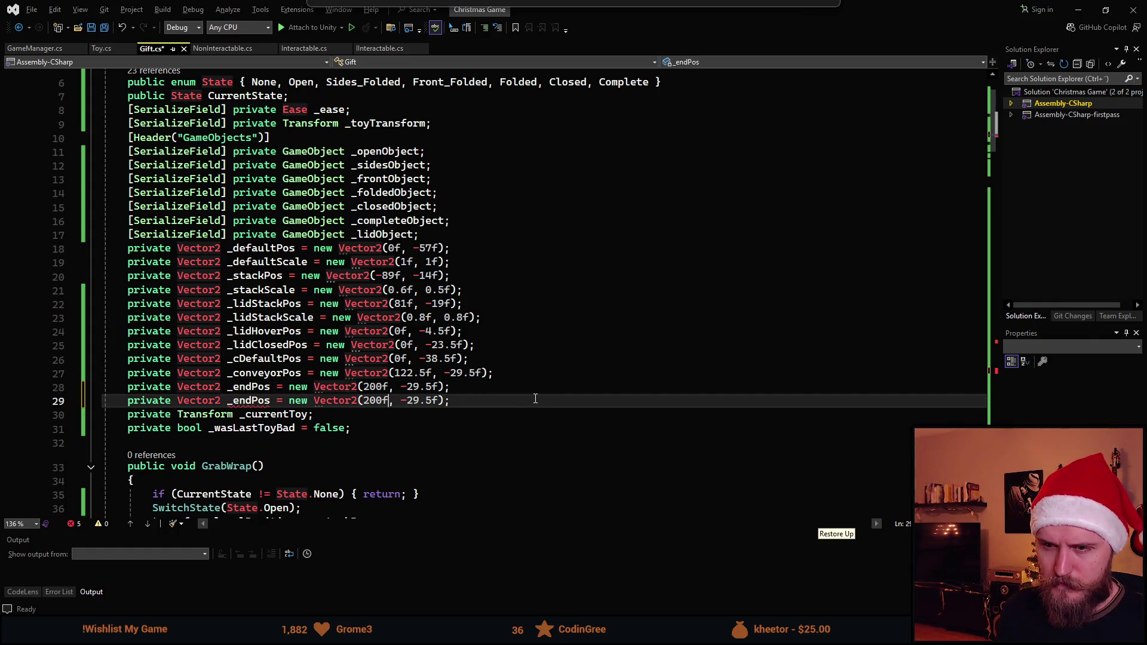
{"action": "key", "text": "ctrl+Left"}
{"action": "key", "text": "ctrl+shift+Left"}
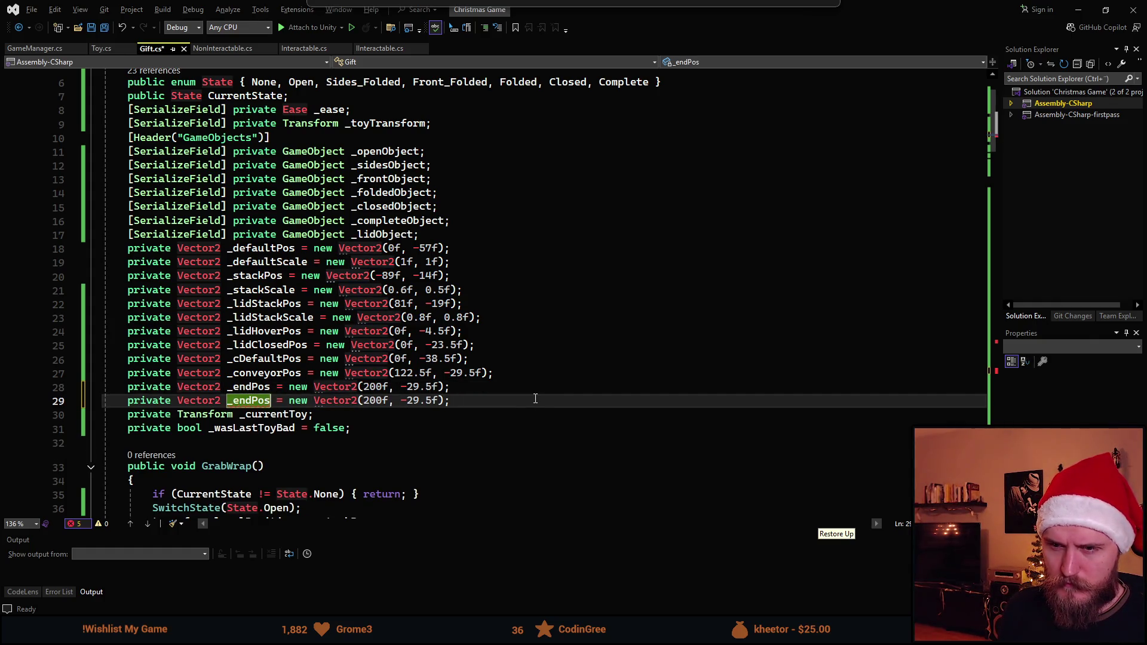
{"action": "type", "text": "_binPÅo"}
{"action": "key", "text": "BackSpace"}
{"action": "key", "text": "BackSpace"}
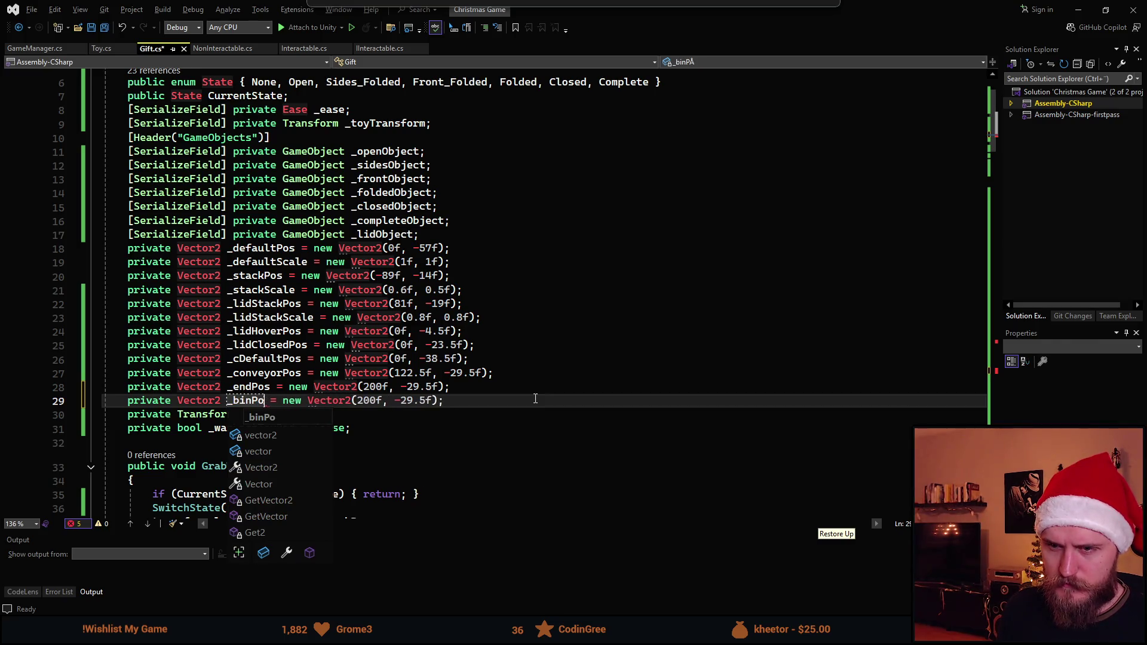
{"action": "type", "text": "os"}
{"action": "key", "text": "Right"}
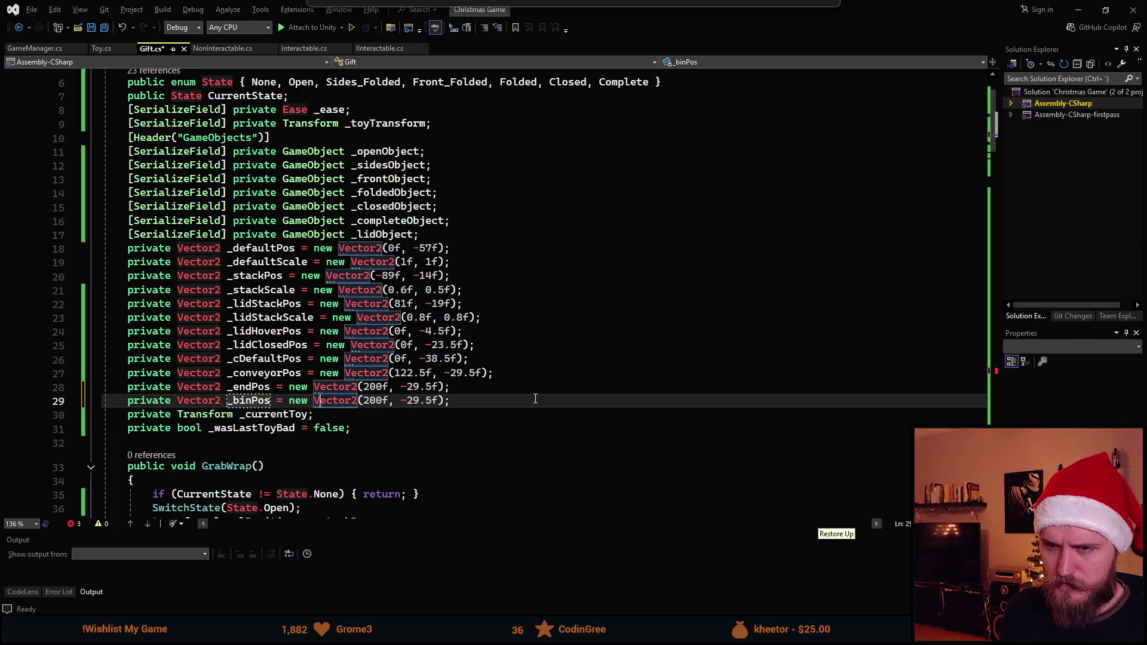
Duplicate it again as _binScale = new Vector2(0.8f, 0.8f) and save
{"action": "key", "text": "ctrl+d"}
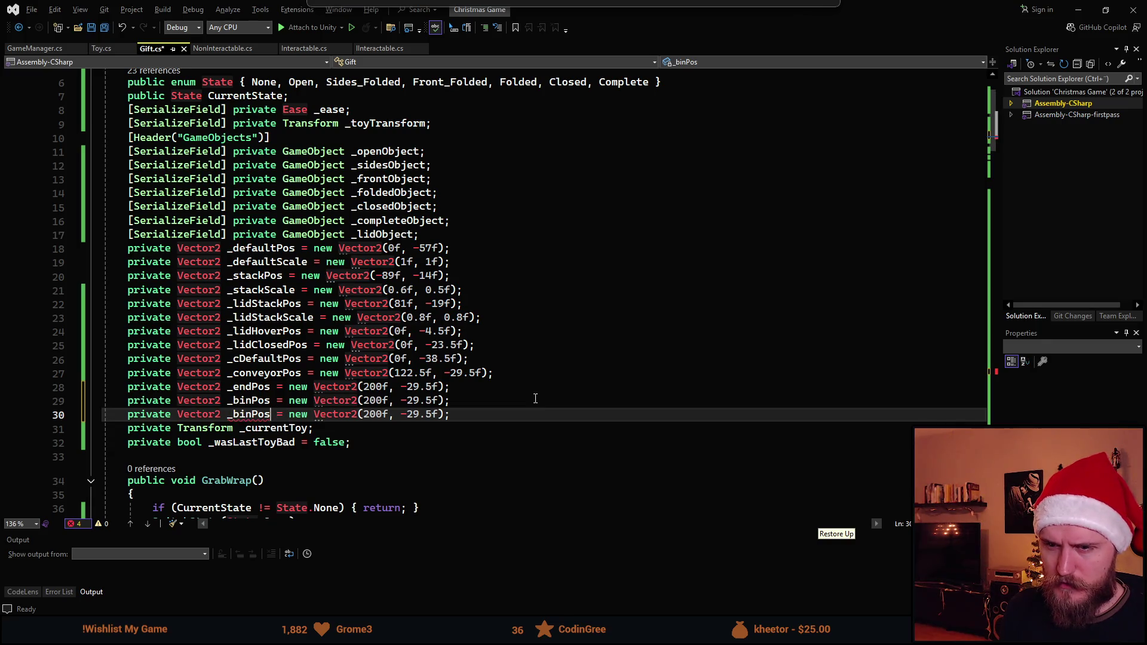
{"action": "key", "text": "ctrl+BackSpace"}
{"action": "type", "text": "_binScalke"}
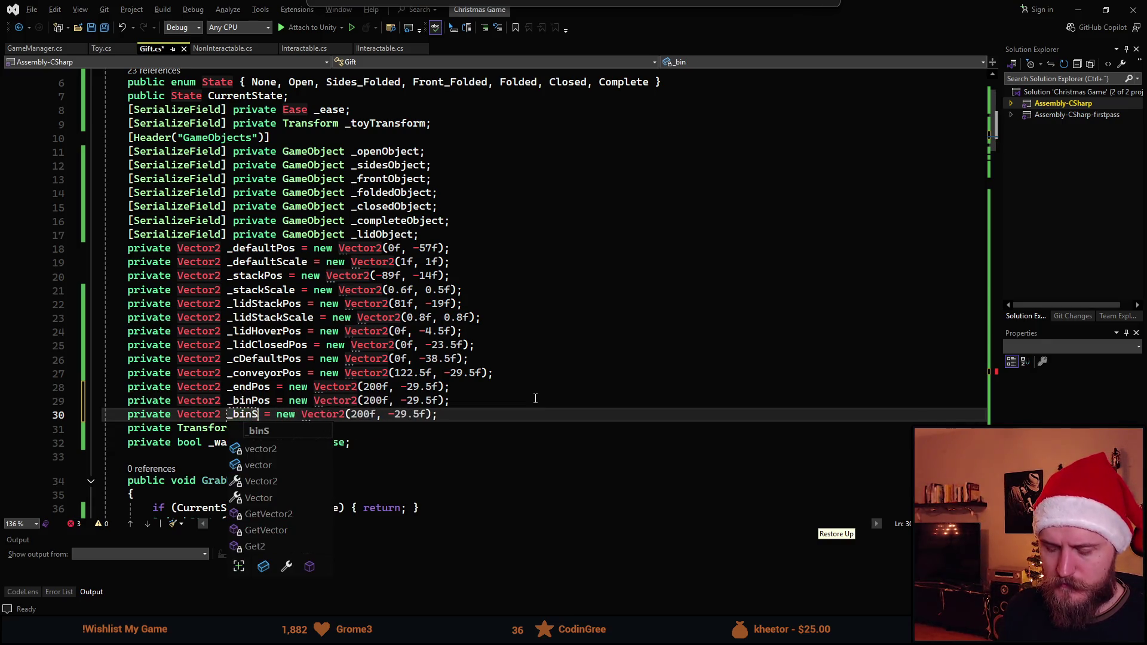
{"action": "key", "text": "BackSpace"}
{"action": "key", "text": "BackSpace"}
{"action": "type", "text": "e"}
{"action": "key", "text": "ctrl+Right"}
{"action": "key", "text": "ctrl+Right"}
{"action": "key", "text": "ctrl+Right"}
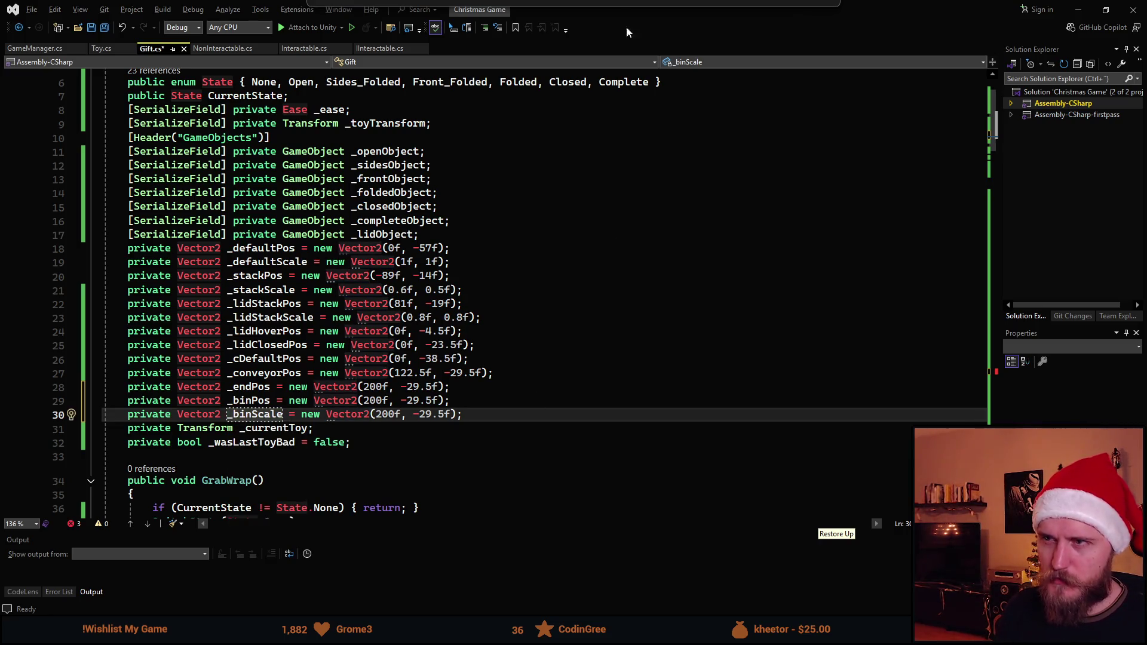
{"action": "key", "text": "ctrl+BackSpace"}
{"action": "type", "text": "0.8f"}
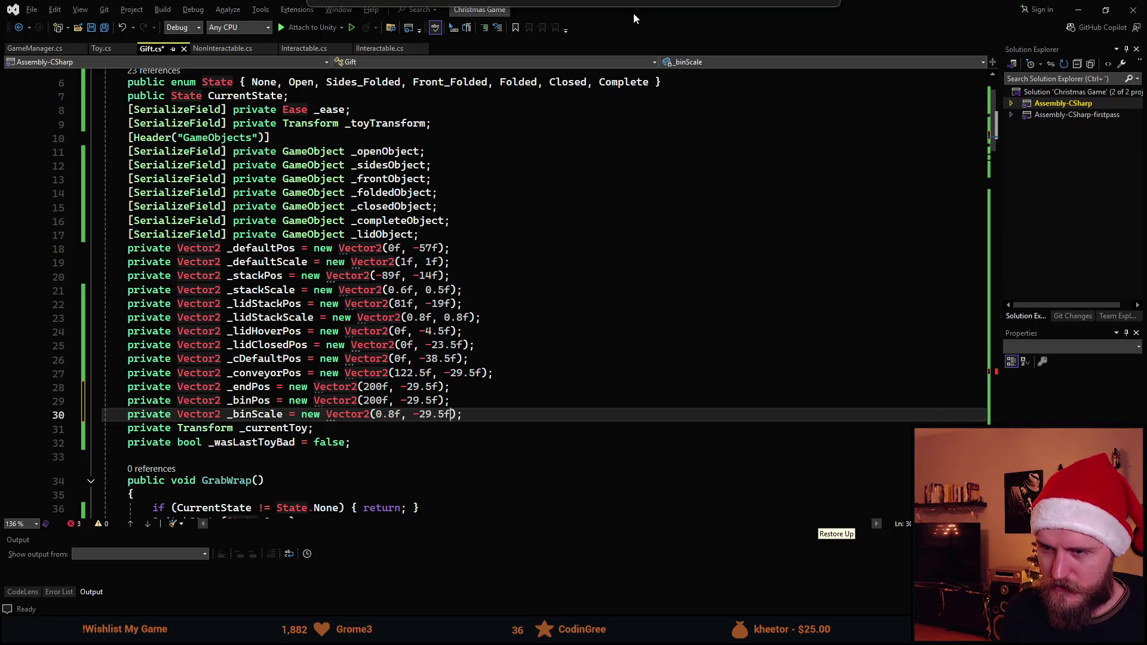
{"action": "key", "text": "Left"}
{"action": "key", "text": "BackSpace"}
{"action": "key", "text": "BackSpace"}
{"action": "key", "text": "BackSpace"}
{"action": "type", "text": "0.8"}
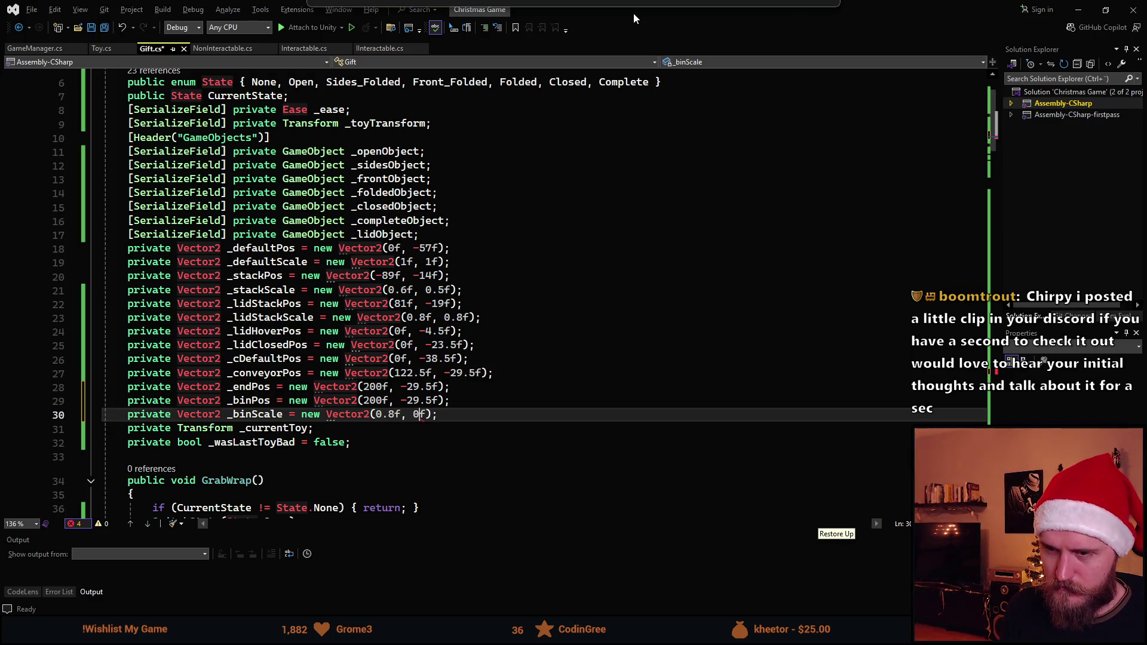
{"action": "key", "text": "ctrl+s"}
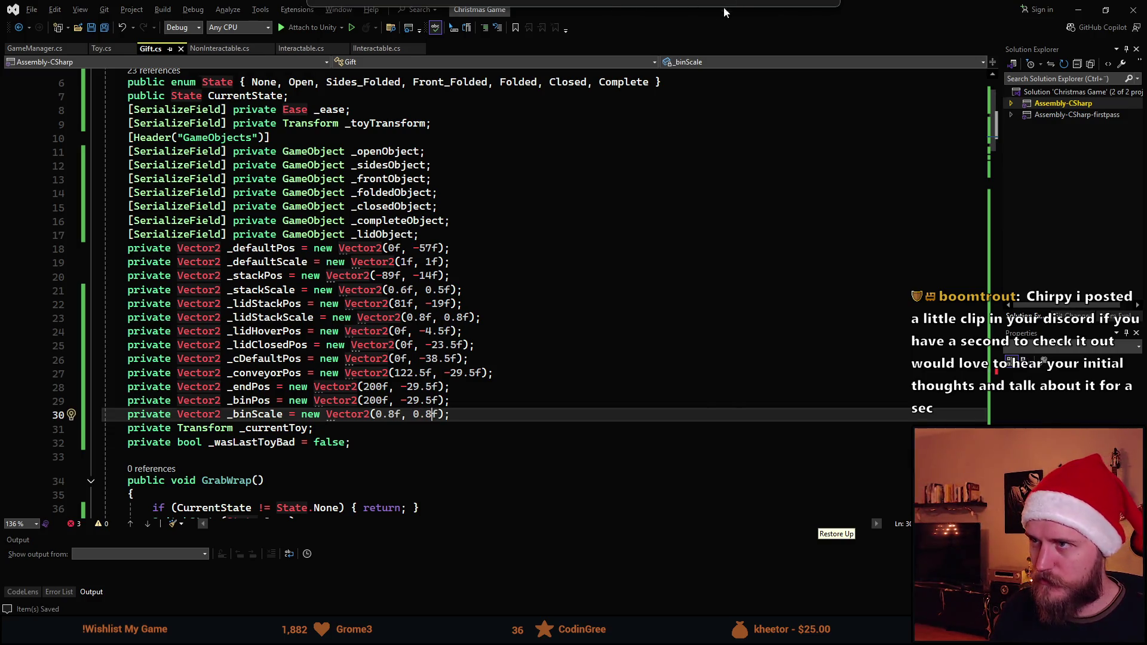
{"action": "key", "text": "alt+Tab"}
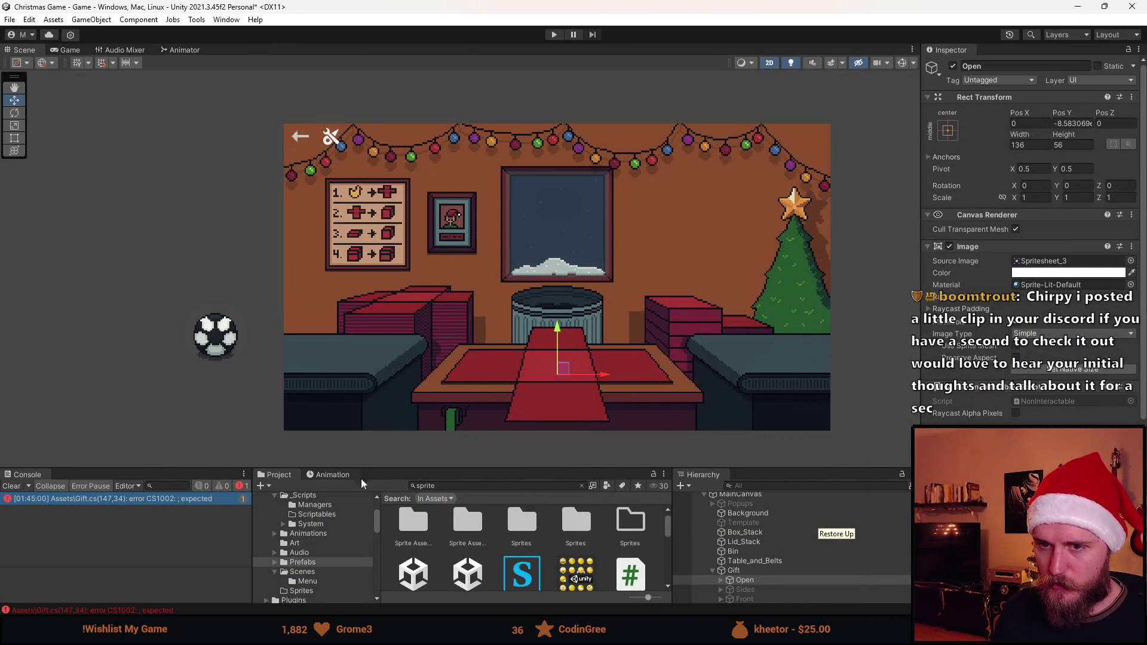
Create an empty child object under Bin and name it Target
{"action": "left_click_drag", "start_coordinate": [469, 468], "coordinate": [472, 421]}
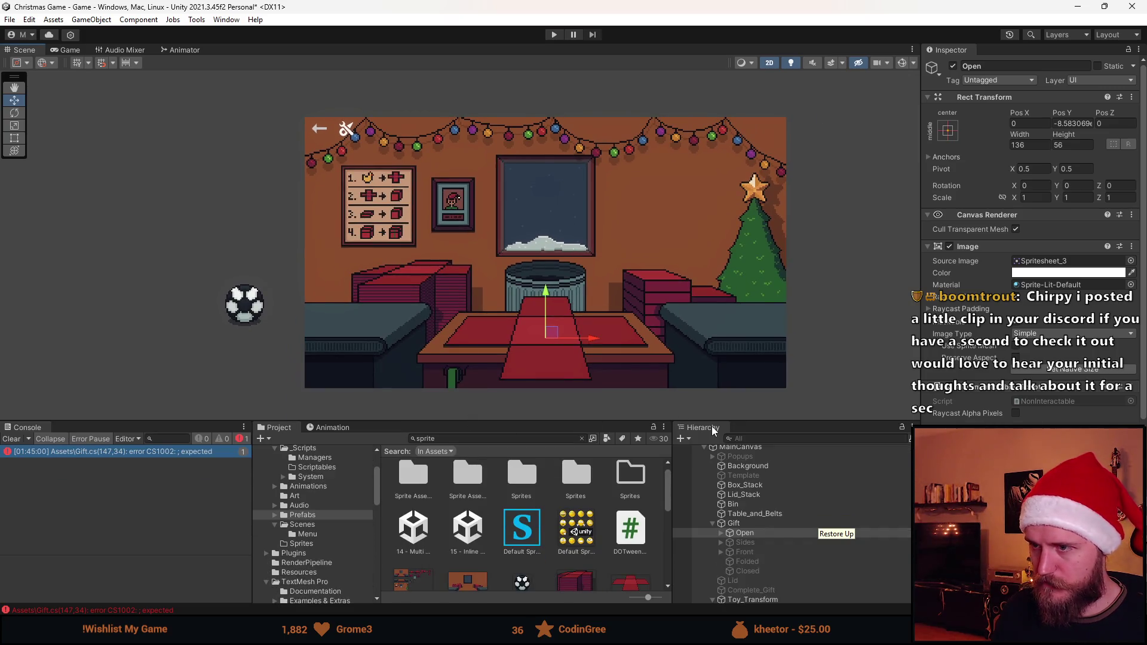
{"action": "scroll", "coordinate": [570, 360], "scroll_direction": "up", "scroll_amount": 2}
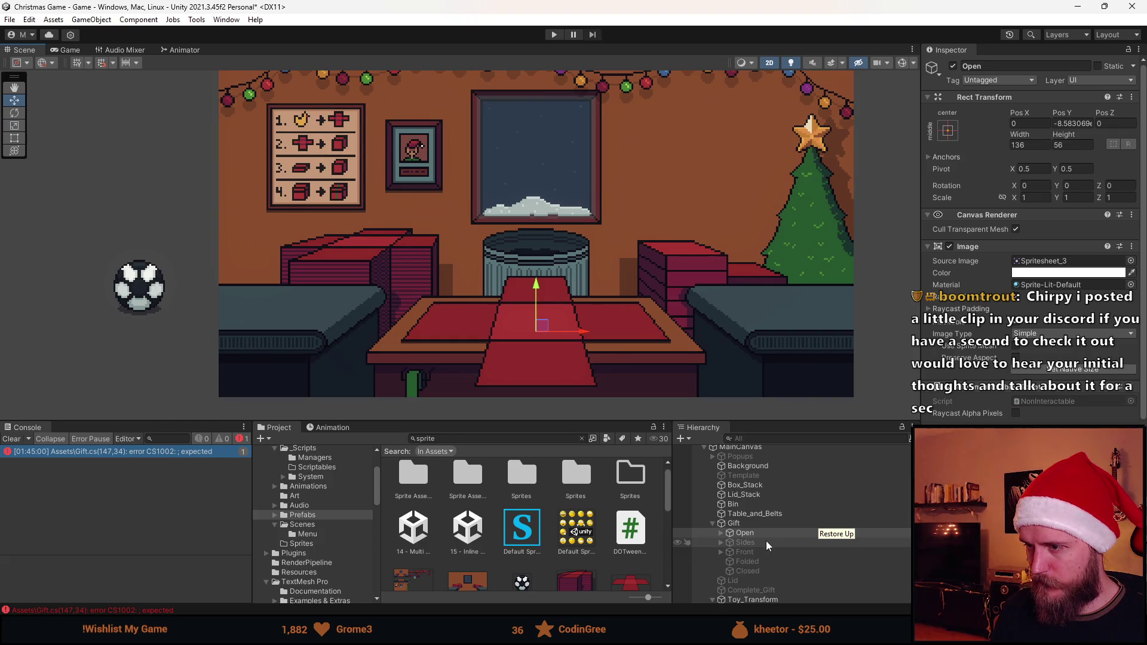
{"action": "left_click", "coordinate": [757, 506]}
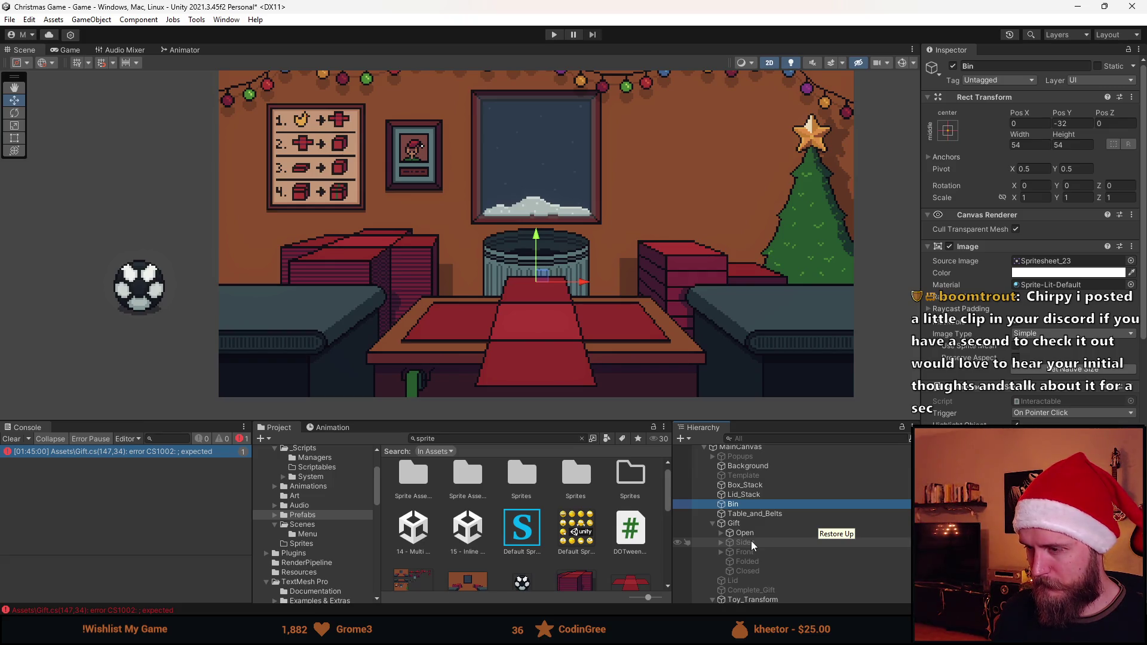
{"action": "right_click", "coordinate": [741, 505]}
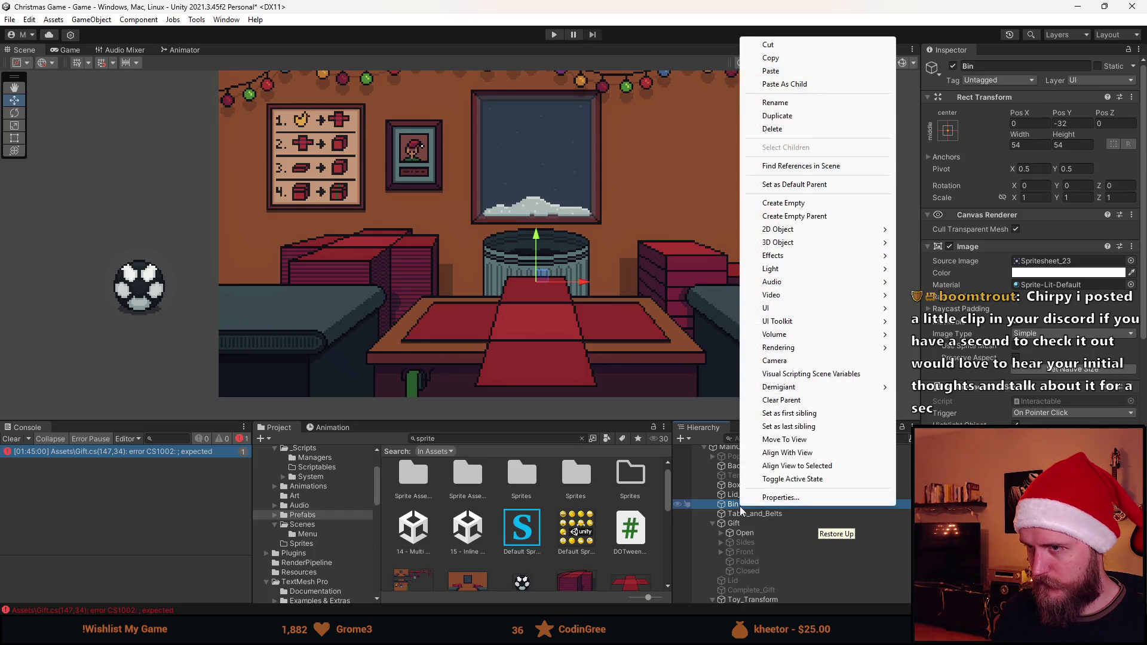
{"action": "left_click", "coordinate": [807, 220]}
{"action": "key", "text": "ctrl+z"}
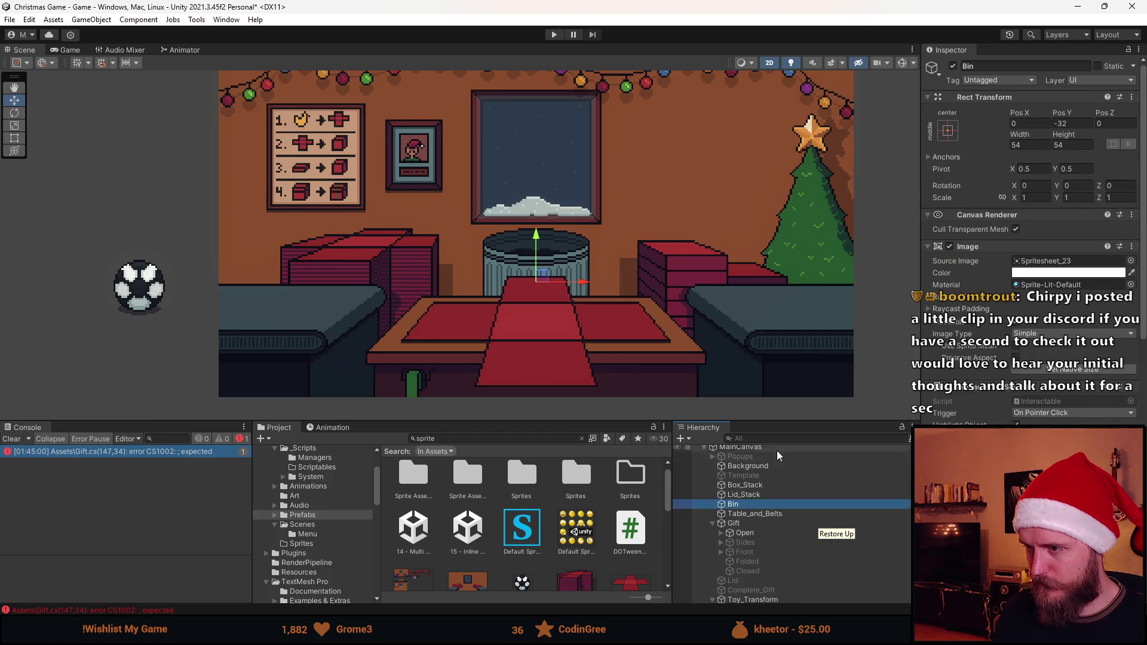
{"action": "right_click", "coordinate": [747, 506]}
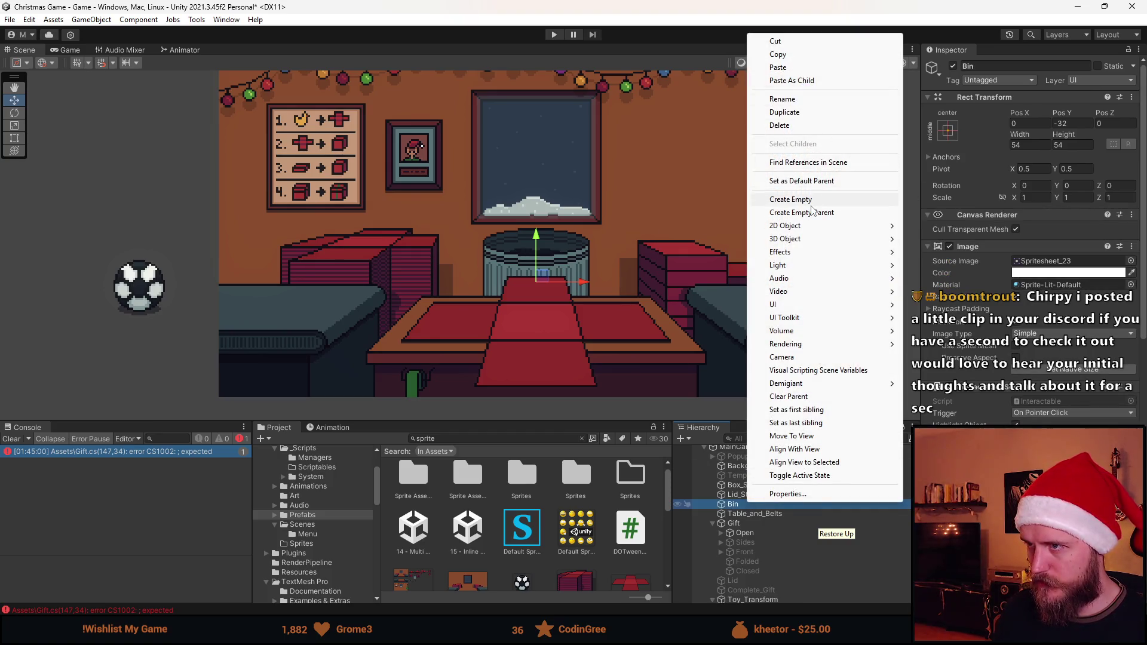
{"action": "left_click", "coordinate": [824, 201]}
{"action": "left_click", "coordinate": [1007, 67]}
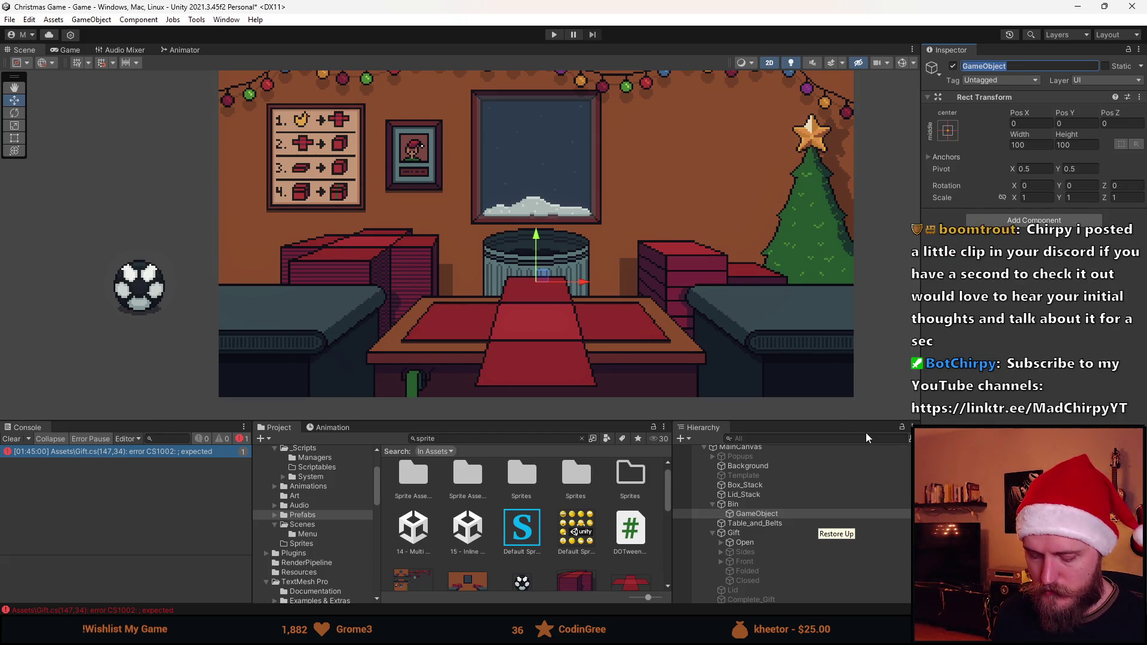
{"action": "type", "text": "T"}
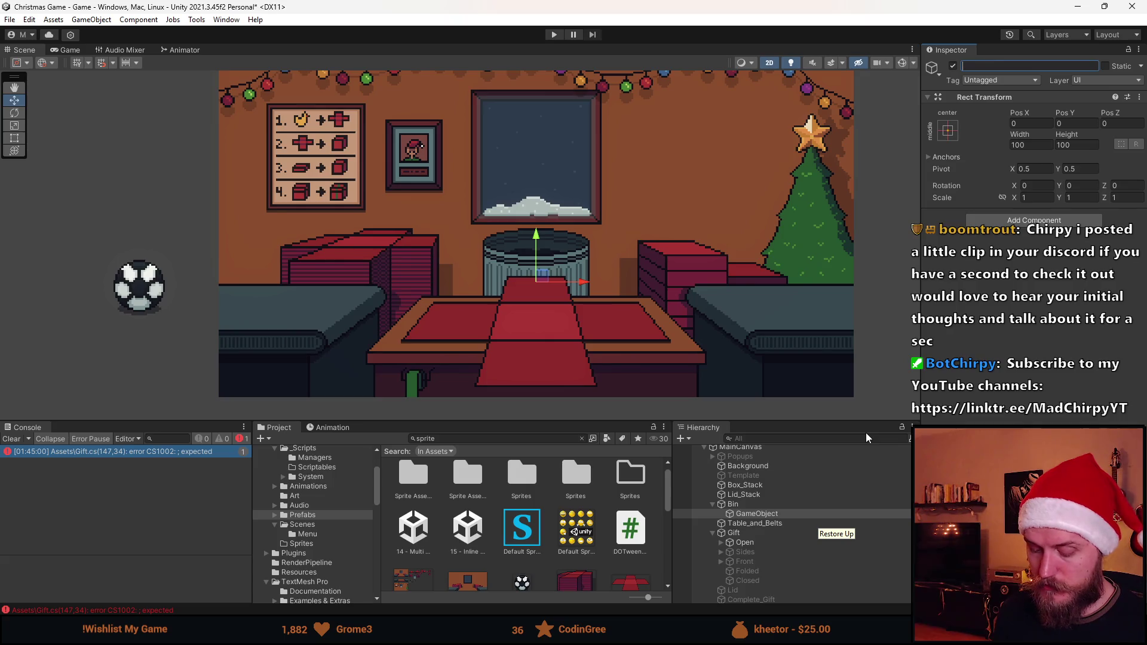
{"action": "type", "text": "Target"}
{"action": "key", "text": "Return"}
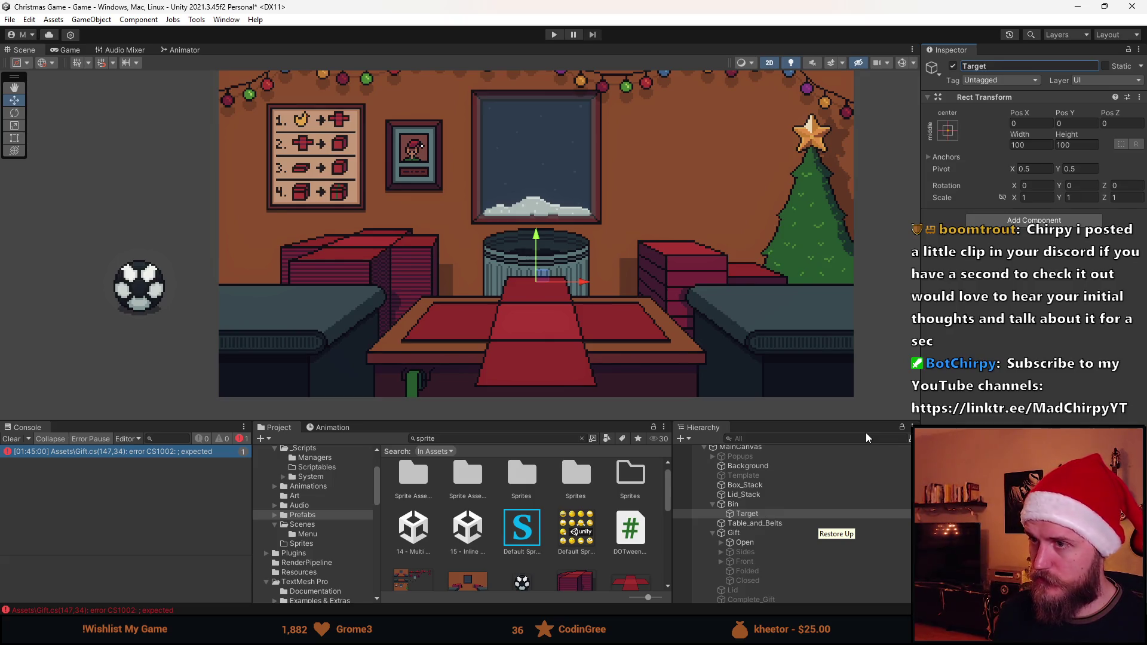
Move Target up onto the bin's rim at Pos X -0.5, Pos Y 18.3
{"action": "scroll", "coordinate": [765, 529], "scroll_direction": "up", "scroll_amount": 2}
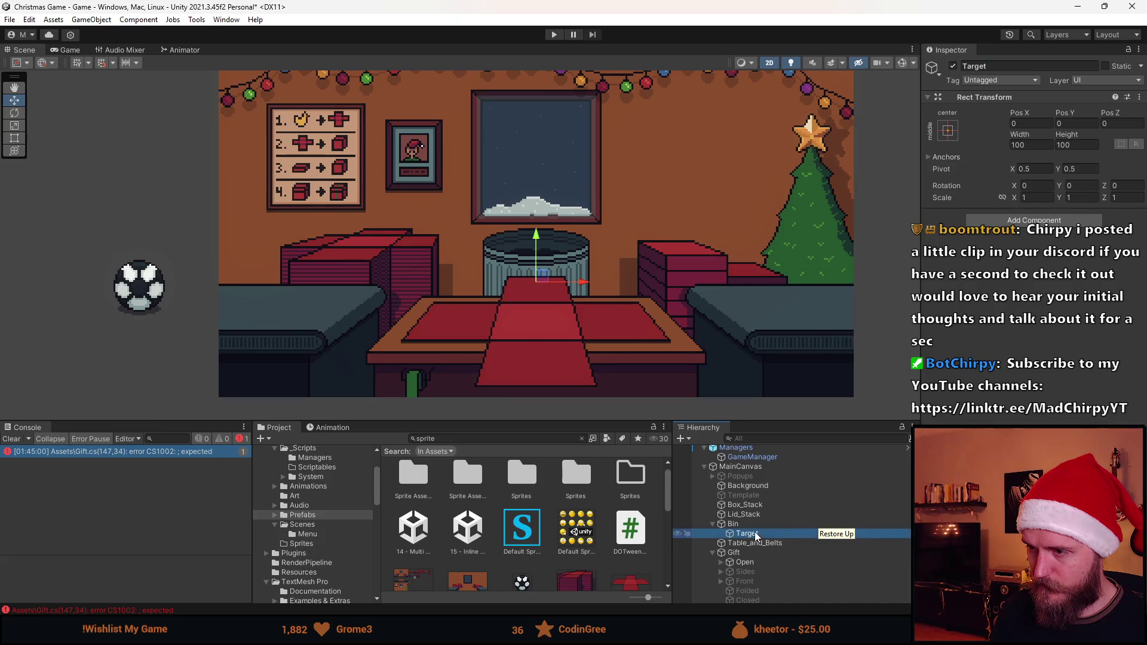
{"action": "double_click", "coordinate": [755, 531]}
{"action": "mouse_move", "coordinate": [553, 285]}
{"action": "left_mouse_down"}
{"action": "mouse_move", "coordinate": [558, 203]}
{"action": "mouse_move", "coordinate": [551, 218]}
{"action": "left_mouse_up"}
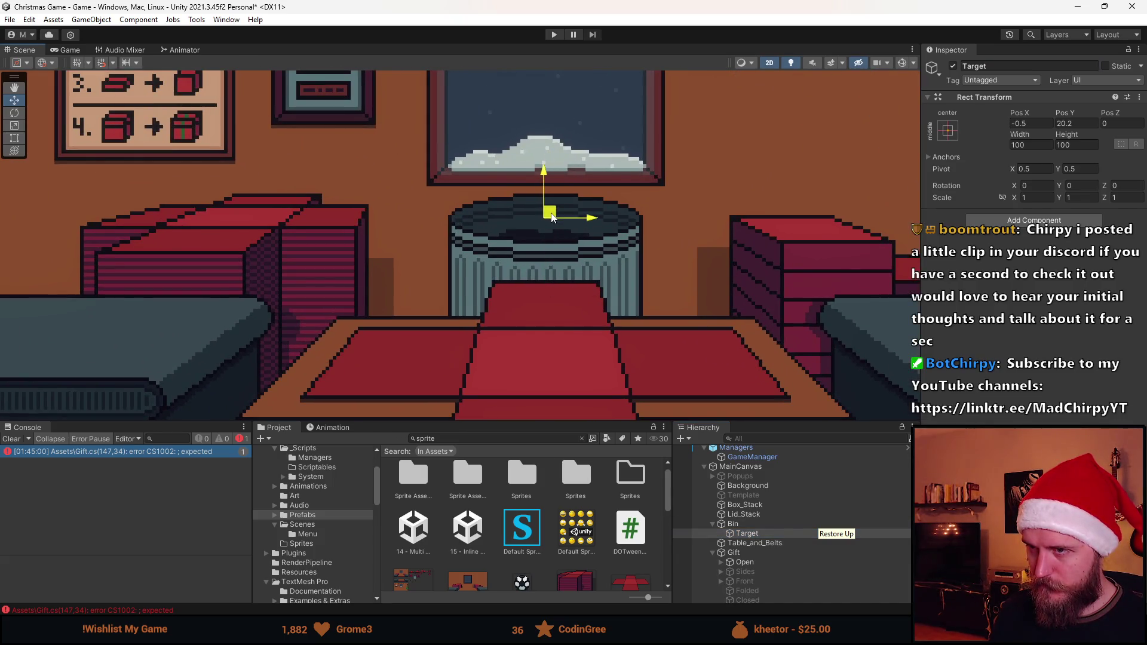
{"action": "scroll", "coordinate": [559, 230], "scroll_direction": "down", "scroll_amount": 5}
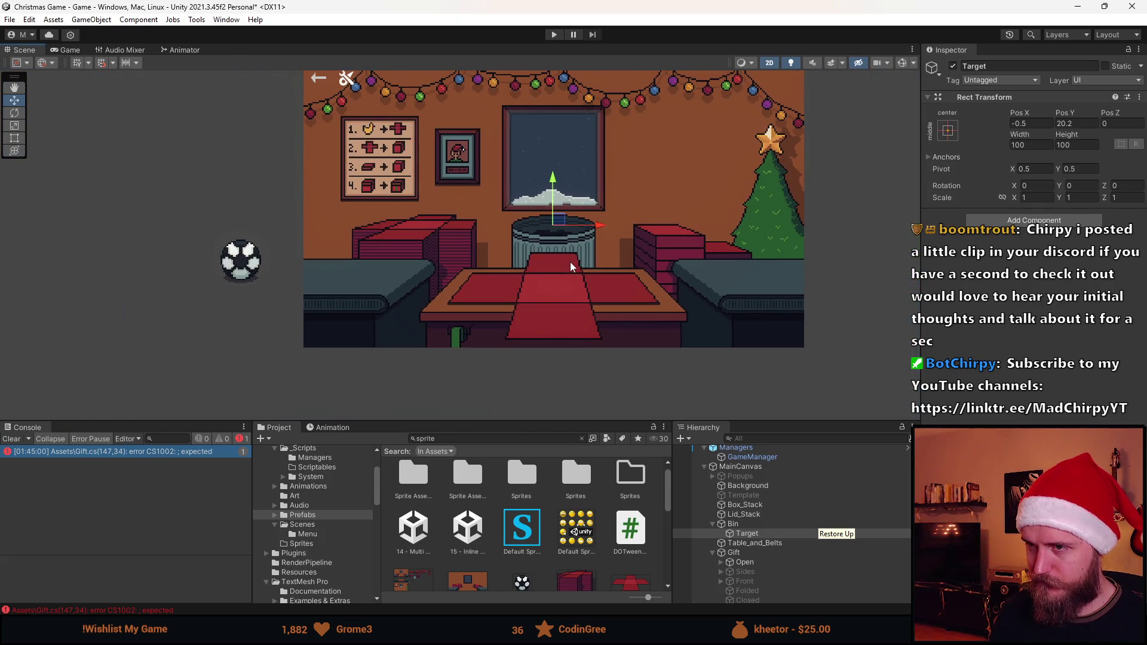
{"action": "scroll", "coordinate": [569, 262], "scroll_direction": "up", "scroll_amount": 3}
{"action": "left_click_drag", "start_coordinate": [555, 215], "coordinate": [555, 219]}
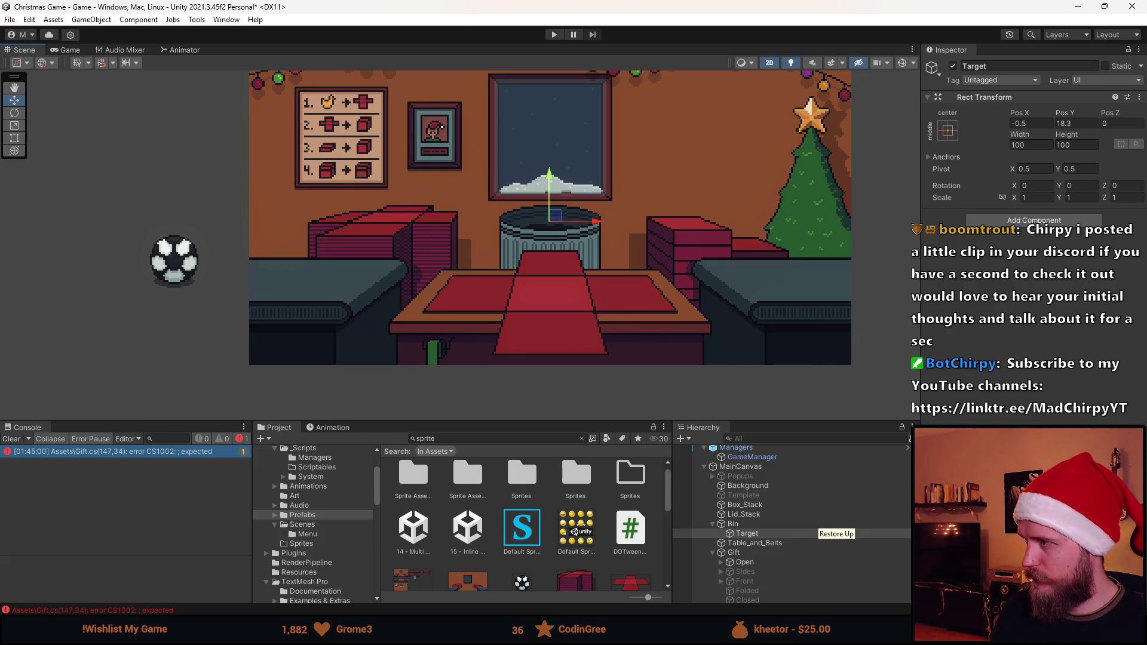
{"action": "key", "text": "alt+Tab"}
Add serialized Transform fields _bin and _binTarget below _lidObject and save
{"action": "left_click", "coordinate": [489, 239]}
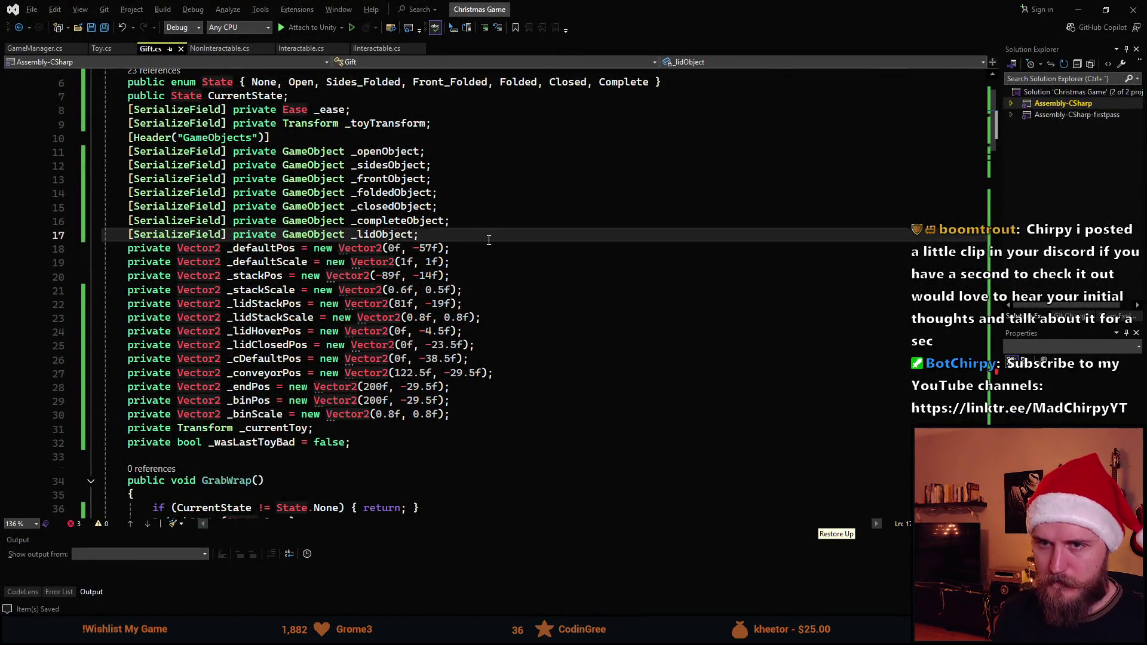
{"action": "key", "text": "Return"}
{"action": "type", "text": "sfpr"}
{"action": "key", "text": "Tab"}
{"action": "key", "text": "Tab"}
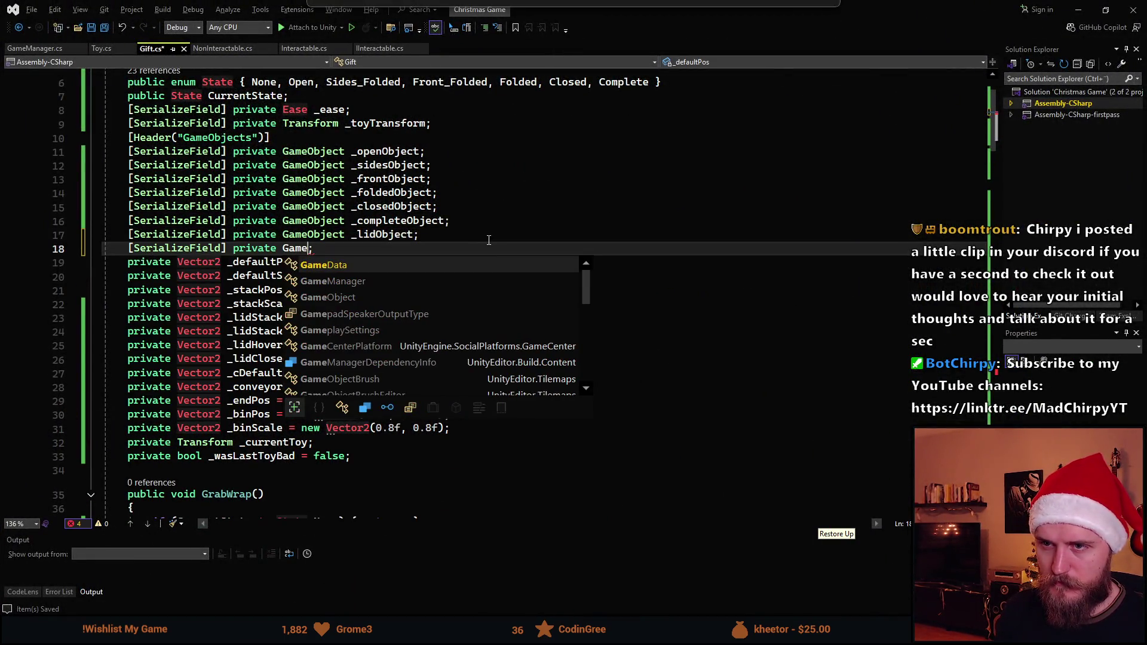
{"action": "type", "text": "Transform _b"}
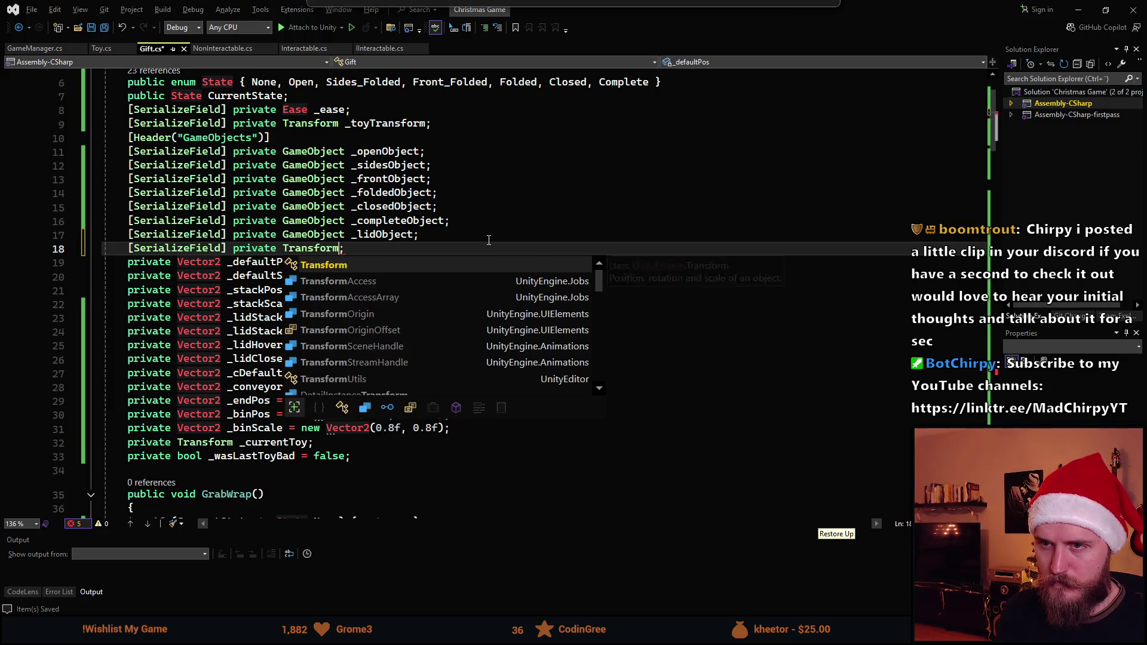
{"action": "type", "text": "in"}
{"action": "key", "text": "Escape"}
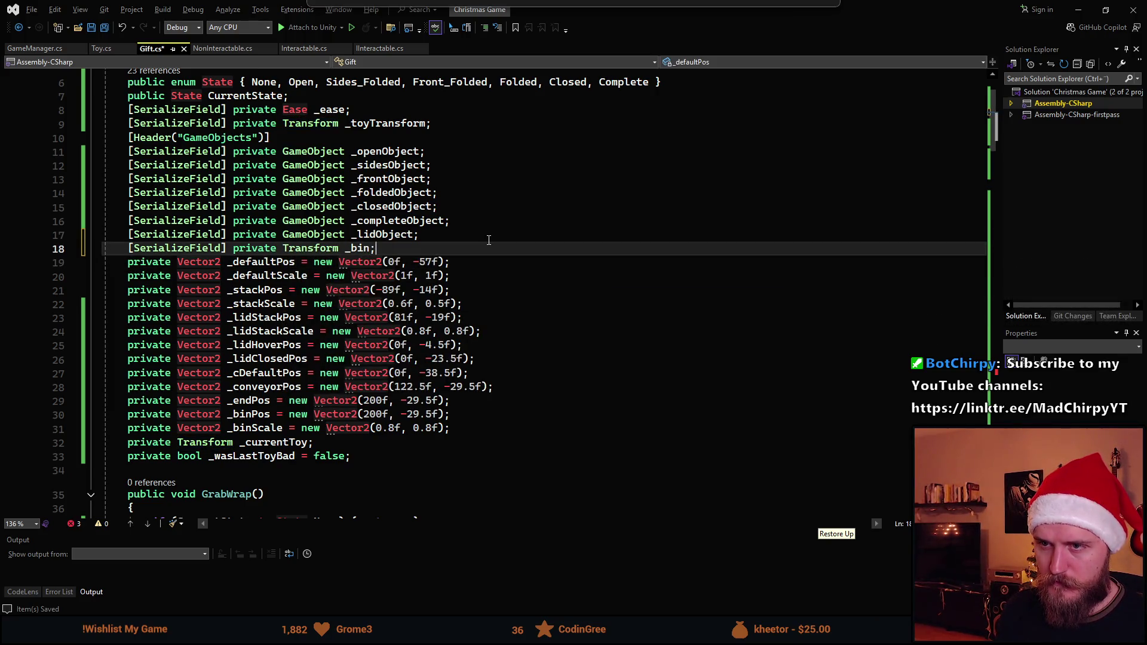
{"action": "key", "text": "ctrl+d"}
{"action": "key", "text": "ctrl+r"}
{"action": "key", "text": "ctrl+r"}
{"action": "type", "text": "Target"}
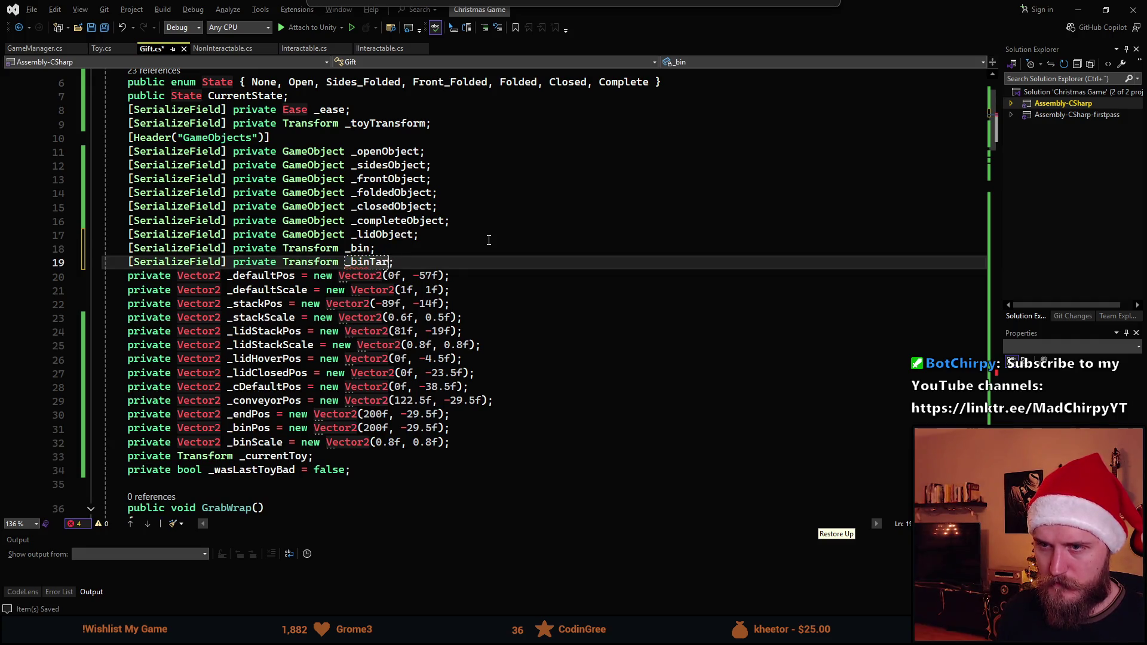
{"action": "key", "text": "Return"}
{"action": "key", "text": "ctrl+s"}
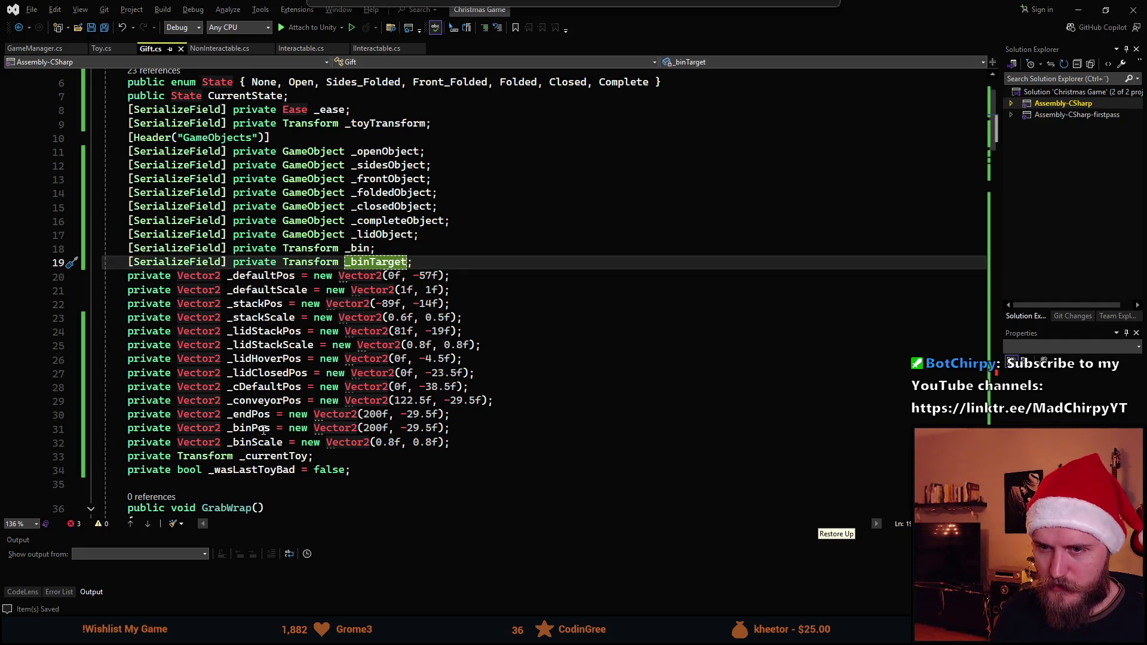
Delete the unused _binPos field and save Gift.cs
{"action": "left_click", "coordinate": [263, 429]}
{"action": "key", "text": "ctrl+x"}
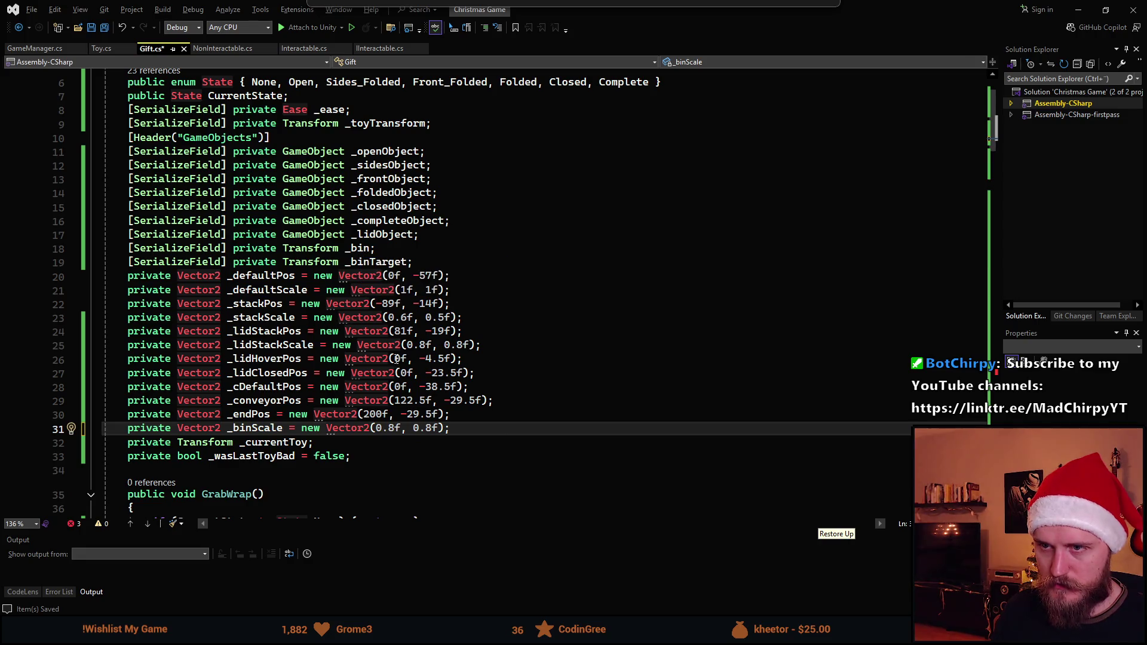
{"action": "key", "text": "ctrl+s"}
{"action": "scroll", "coordinate": [356, 341], "scroll_direction": "down", "scroll_amount": 20}
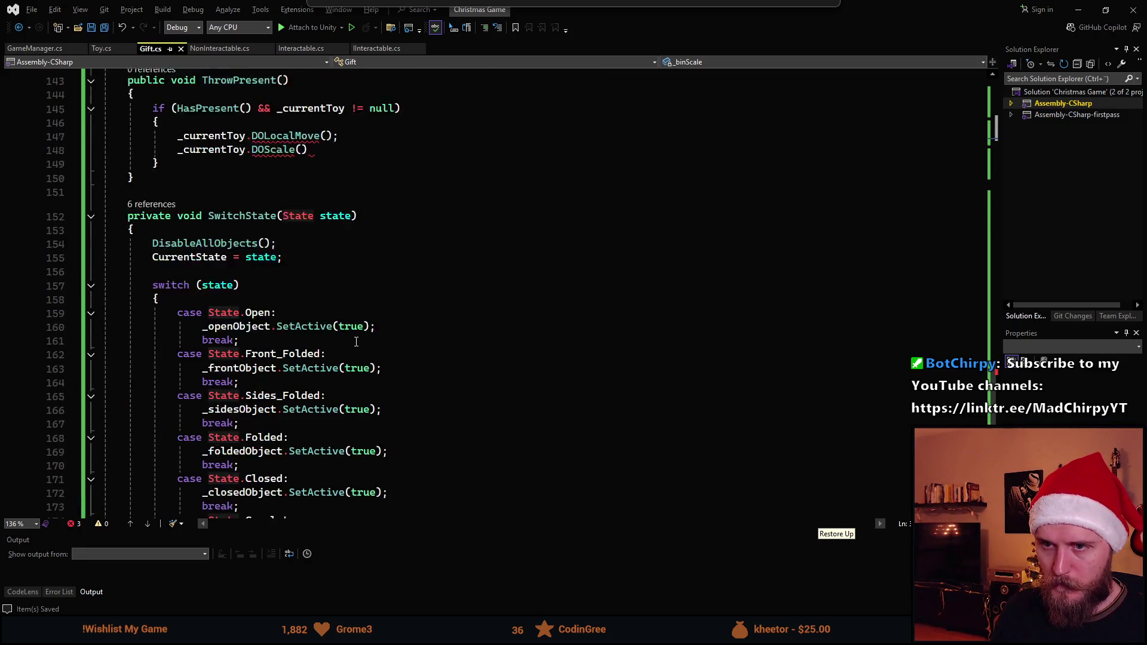
Change ThrowPresent's tween to DOMove toward _binTarget.position instead of DOLocalMove
{"action": "scroll", "coordinate": [356, 341], "scroll_direction": "up", "scroll_amount": 5}
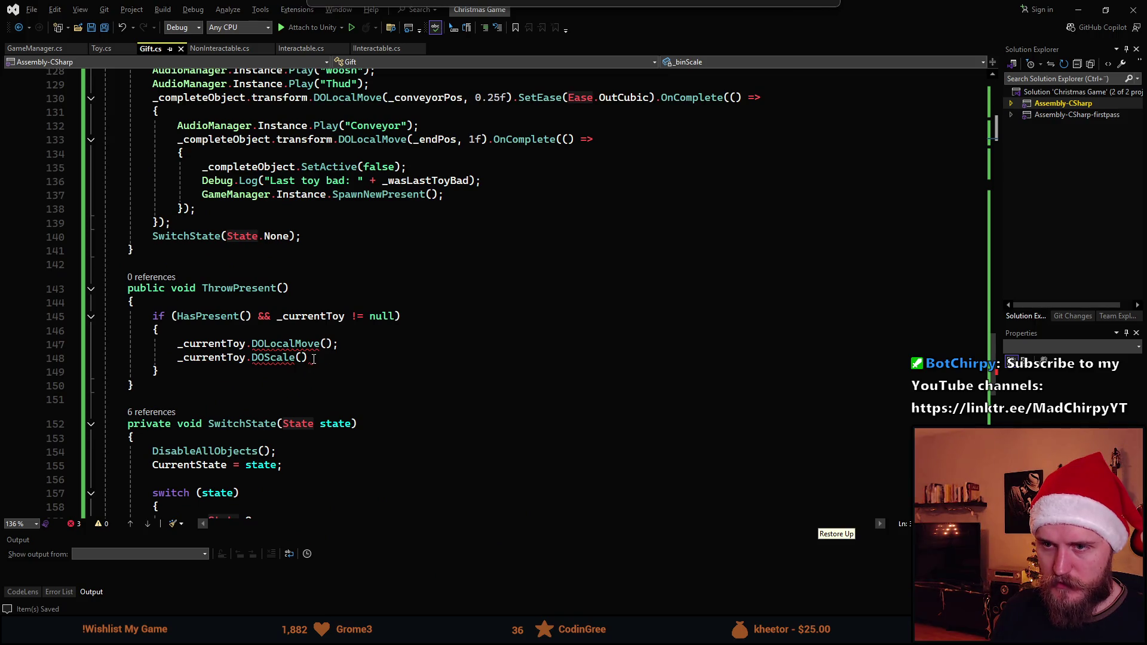
{"action": "left_click", "coordinate": [324, 344]}
{"action": "type", "text": "_bin"}
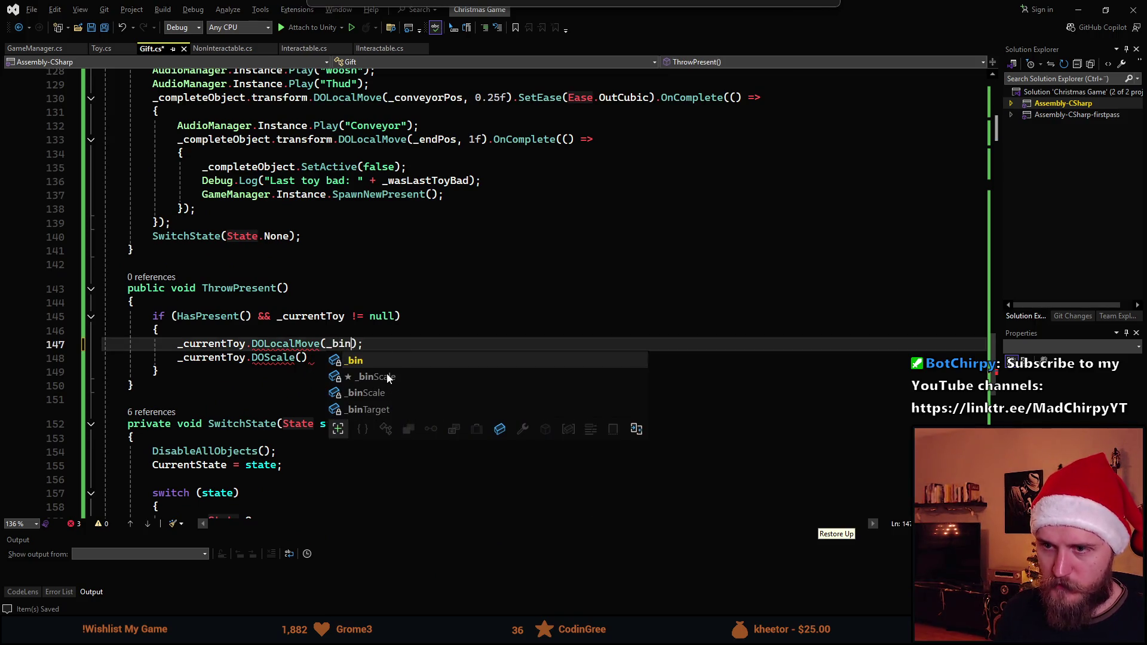
{"action": "key", "text": "Down"}
{"action": "key", "text": "Down"}
{"action": "key", "text": "Down"}
{"action": "key", "text": "Tab"}
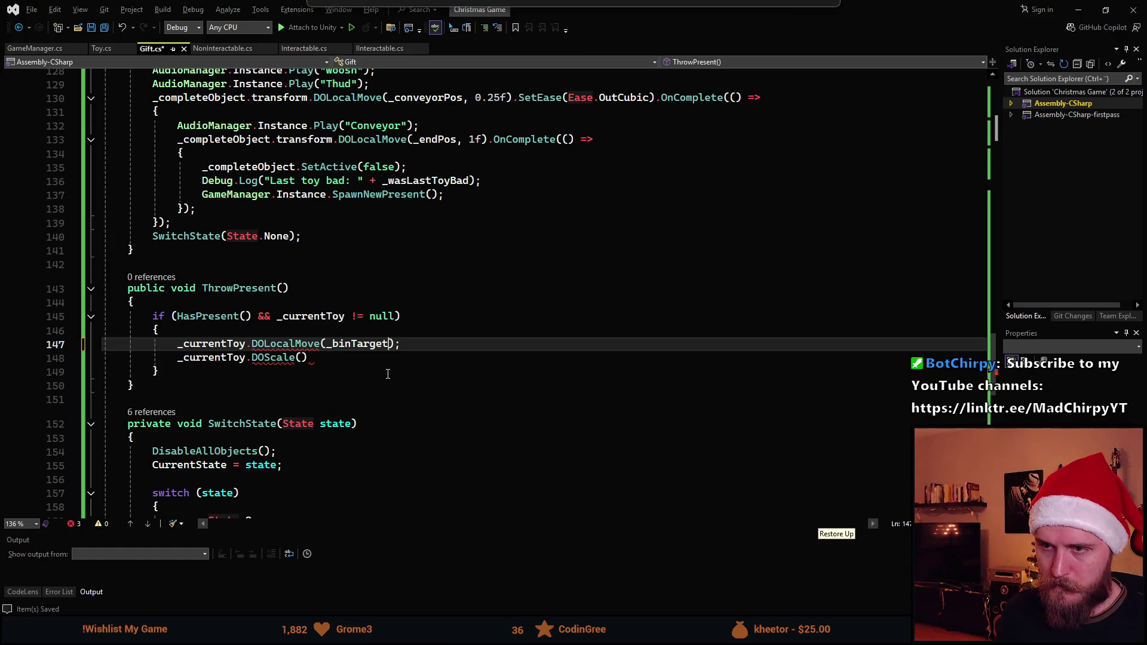
{"action": "type", "text": "."}
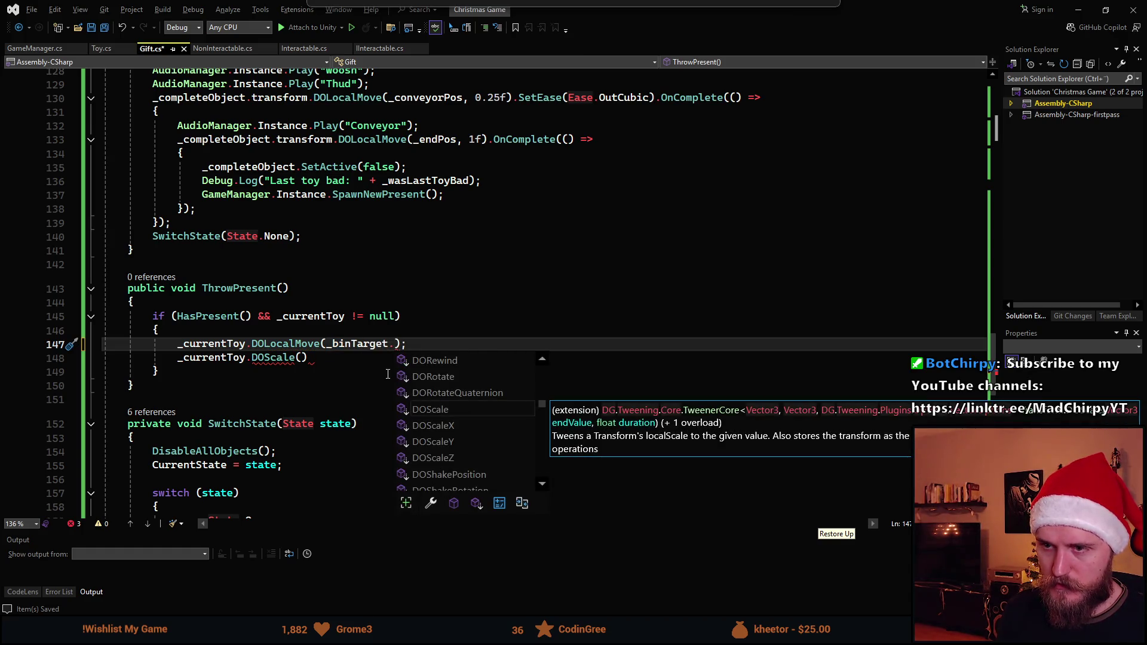
{"action": "type", "text": "localP"}
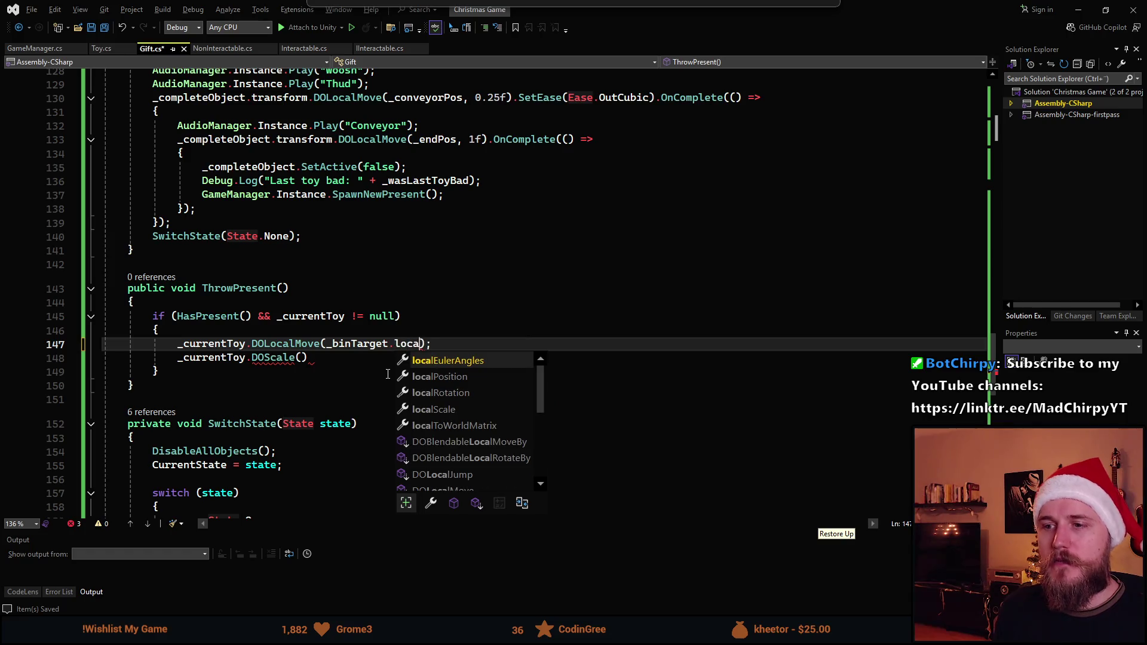
{"action": "key", "text": "Tab"}
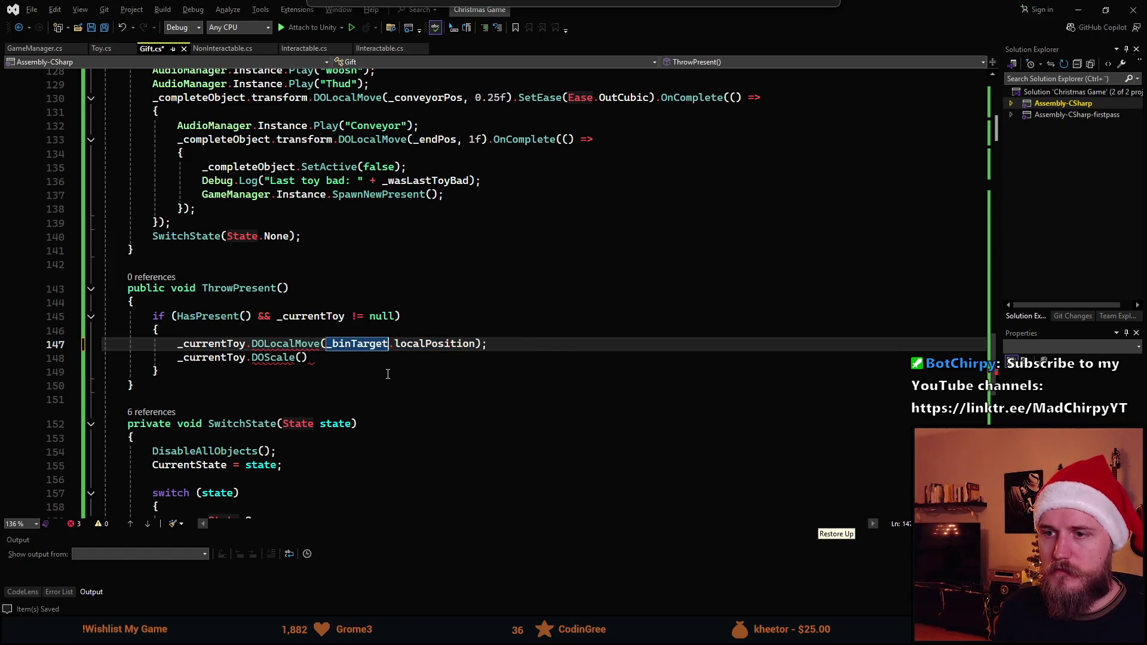
{"action": "key", "text": "BackSpace"}
{"action": "type", "text": "pos"}
{"action": "key", "text": "Tab"}
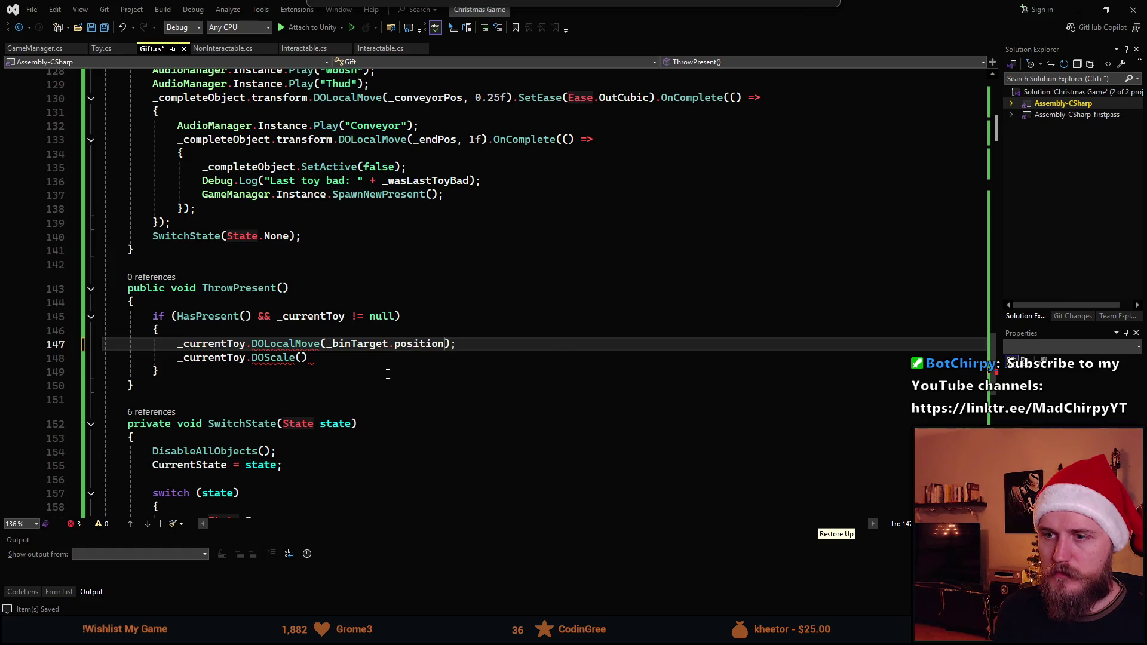
{"action": "key", "text": "BackSpace"}
{"action": "key", "text": "BackSpace"}
{"action": "key", "text": "BackSpace"}
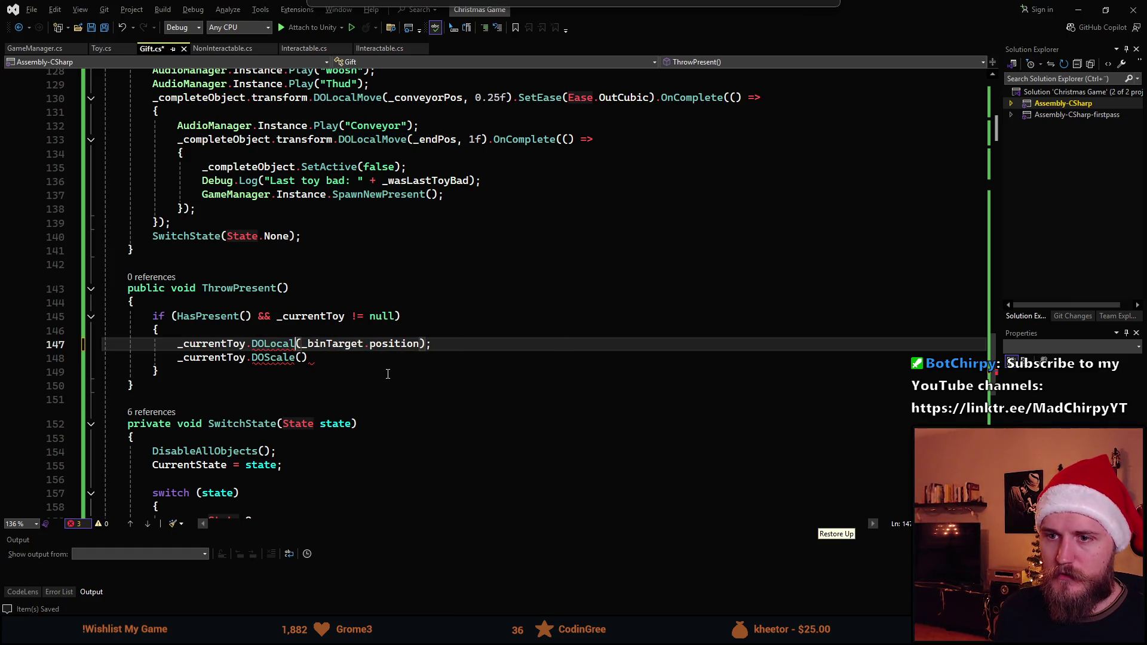
{"action": "type", "text": "Move"}
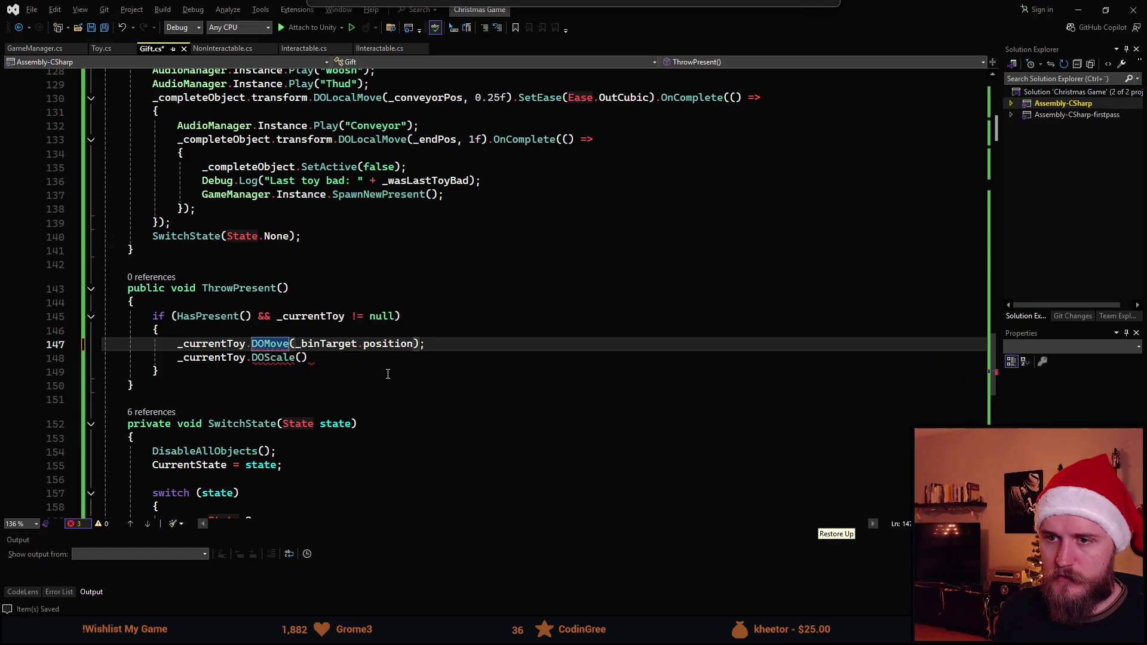
{"action": "key", "text": "ctrl+s"}
Give the move tween a 0.25f duration and SetEase(Ease.OutCubic), then save Gift.cs
{"action": "key", "text": "Right"}
{"action": "key", "text": "ctrl+shift+Right"}
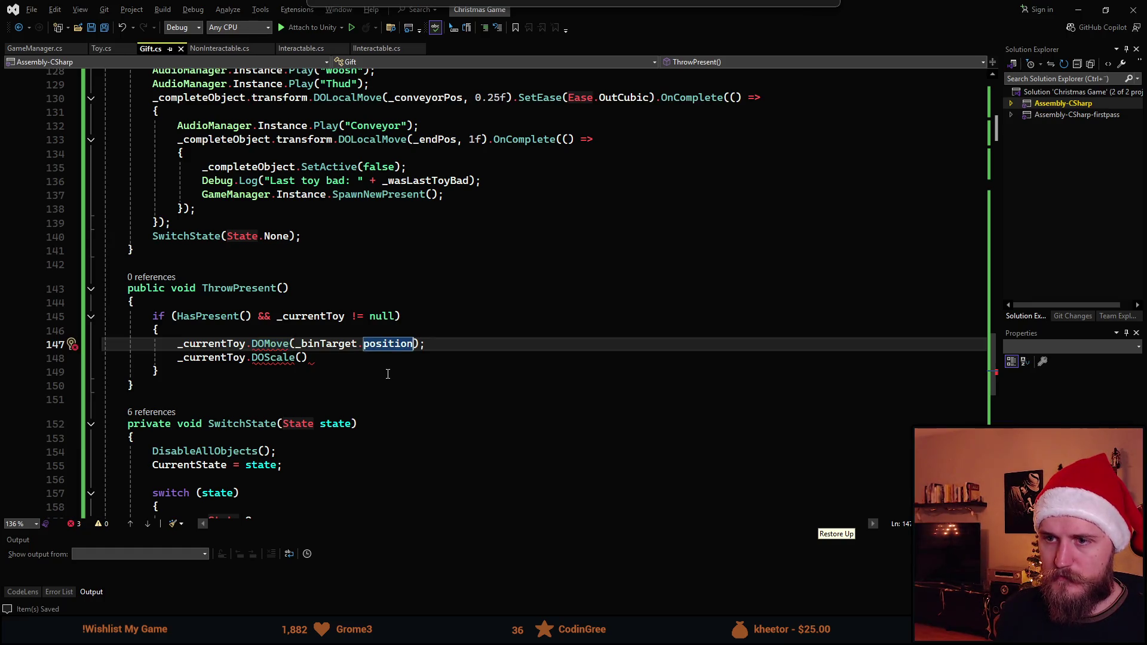
{"action": "type", "text": ", 0.25f"}
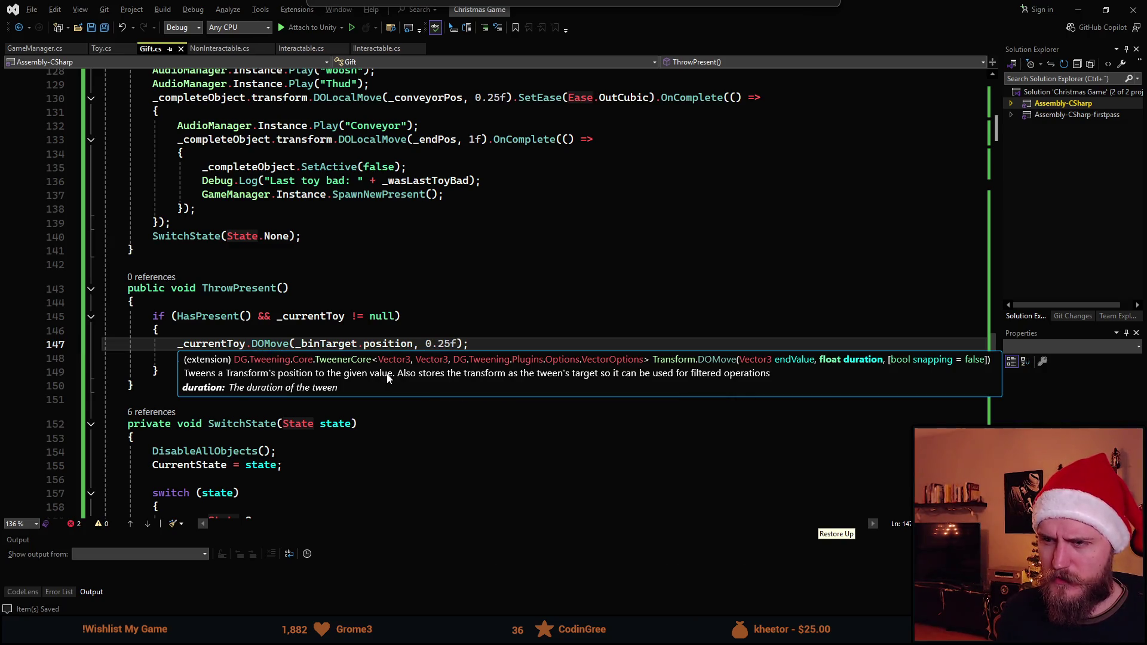
{"action": "type", "text": ").Eas"}
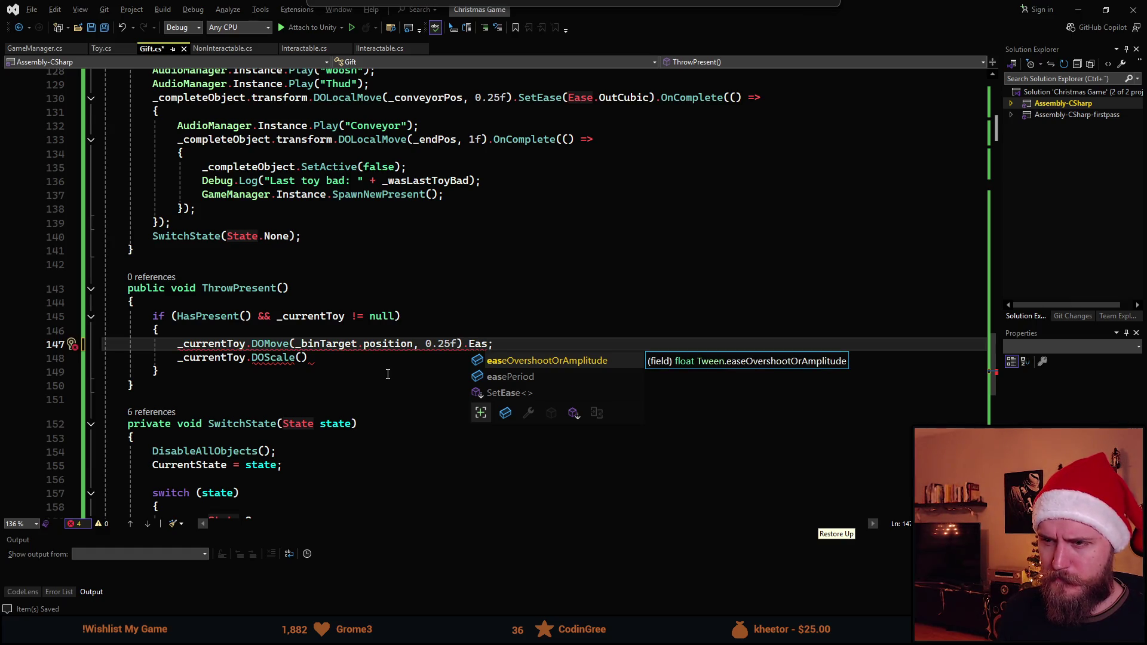
{"action": "key", "text": "BackSpace"}
{"action": "key", "text": "BackSpace"}
{"action": "key", "text": "BackSpace"}
{"action": "type", "text": "DOea"}
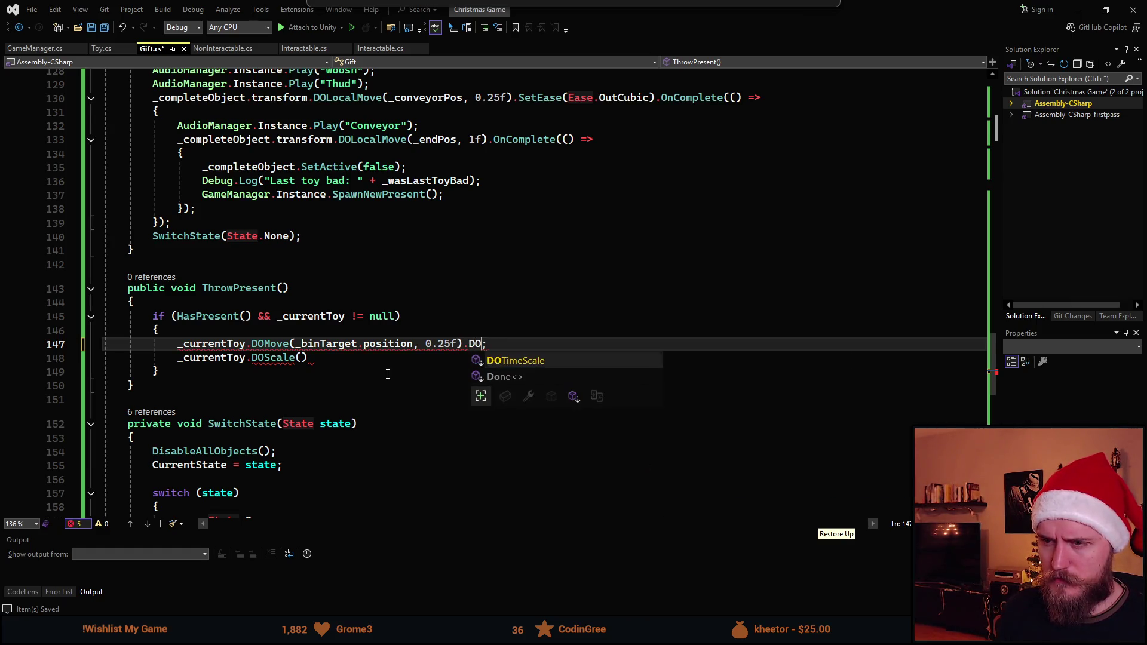
{"action": "key", "text": "BackSpace"}
{"action": "key", "text": "BackSpace"}
{"action": "key", "text": "BackSpace"}
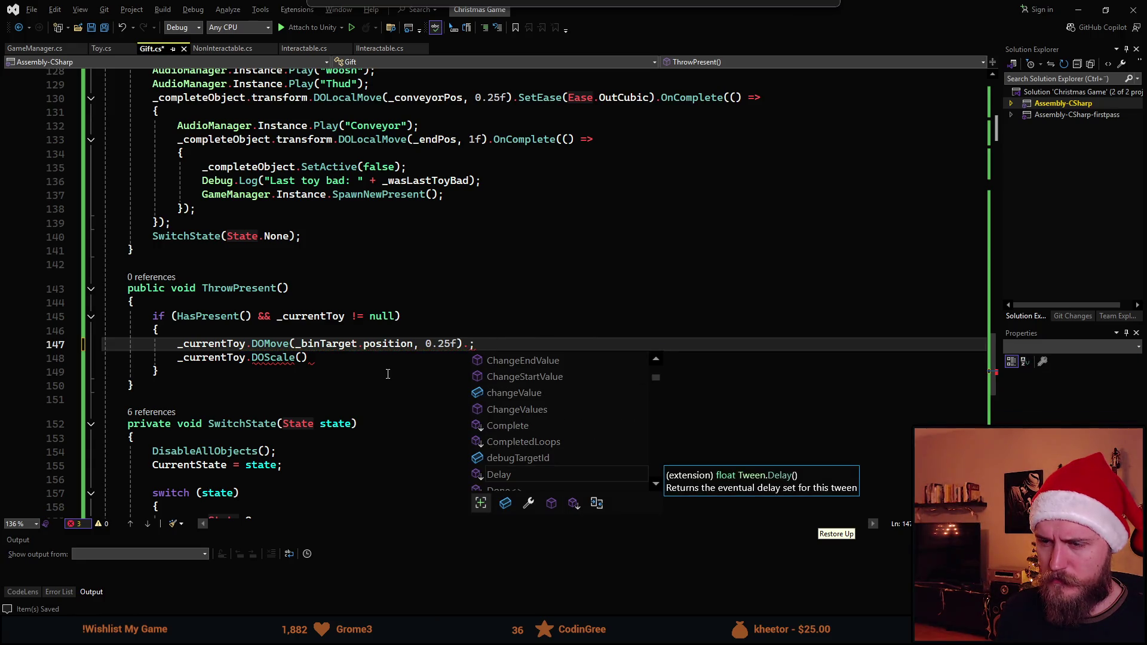
{"action": "type", "text": "SetEase"}
{"action": "key", "text": "Tab"}
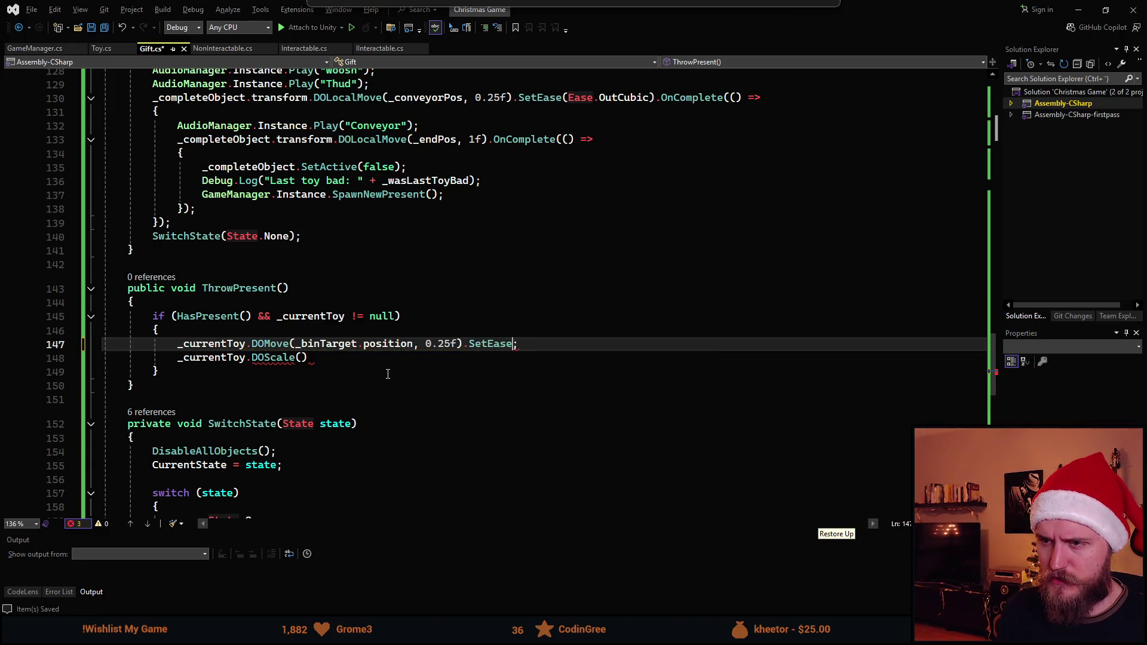
{"action": "type", "text": "("}
{"action": "key", "text": "Left"}
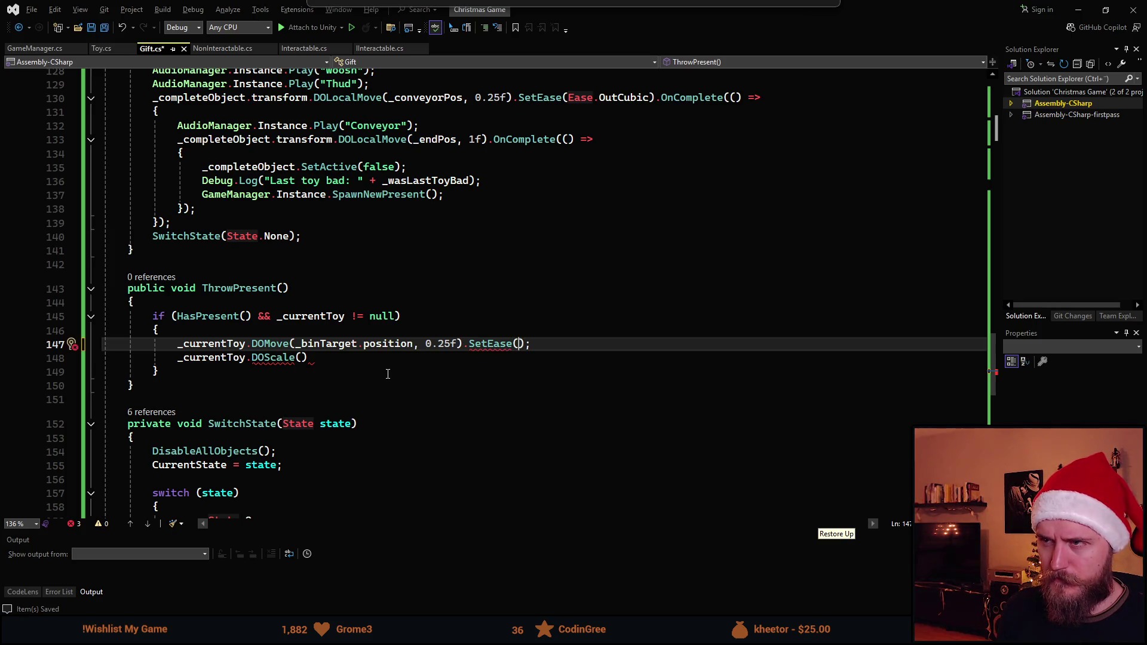
{"action": "type", "text": "Ease.Ouc"}
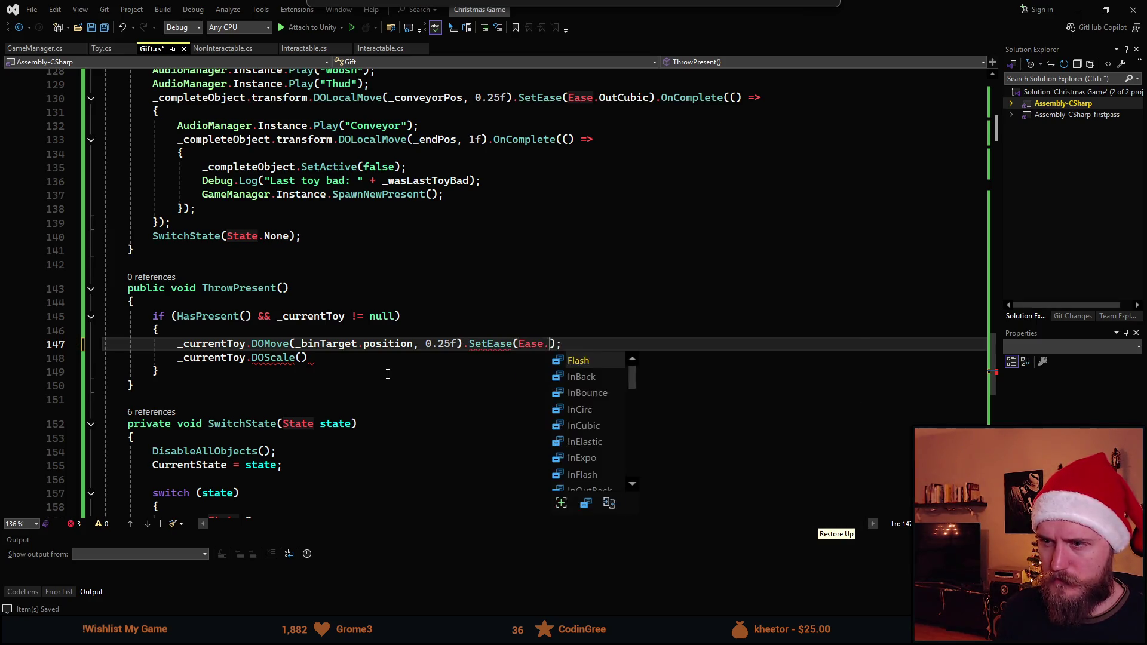
{"action": "key", "text": "Down"}
{"action": "key", "text": "Down"}
{"action": "key", "text": "Down"}
{"action": "key", "text": "Tab"}
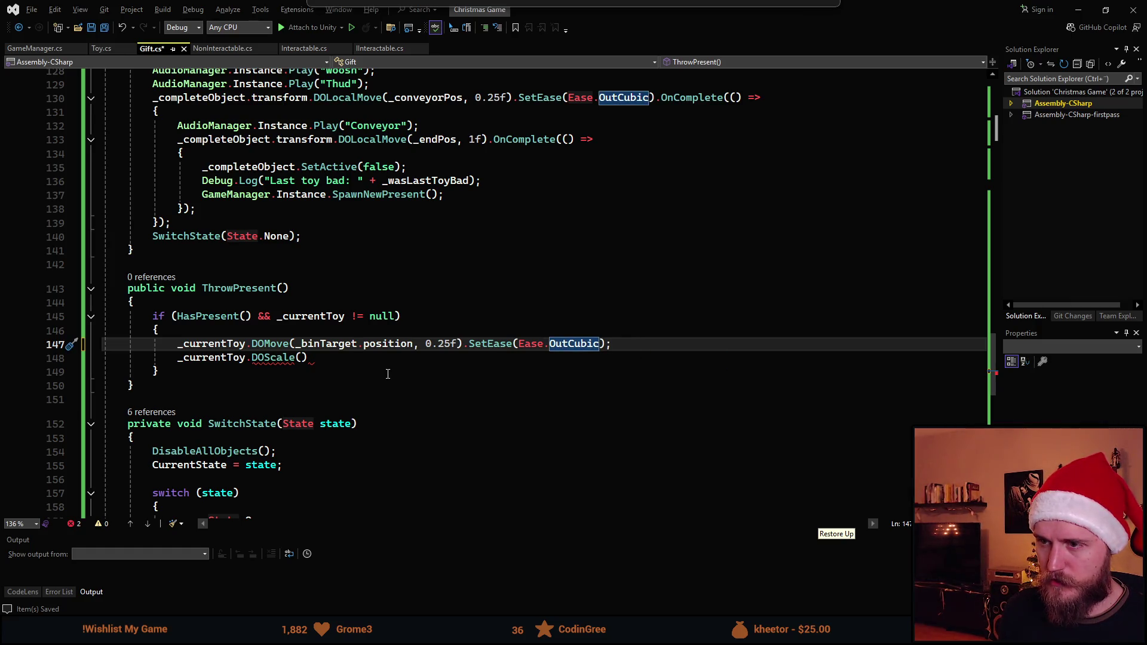
{"action": "key", "text": "ctrl+s"}
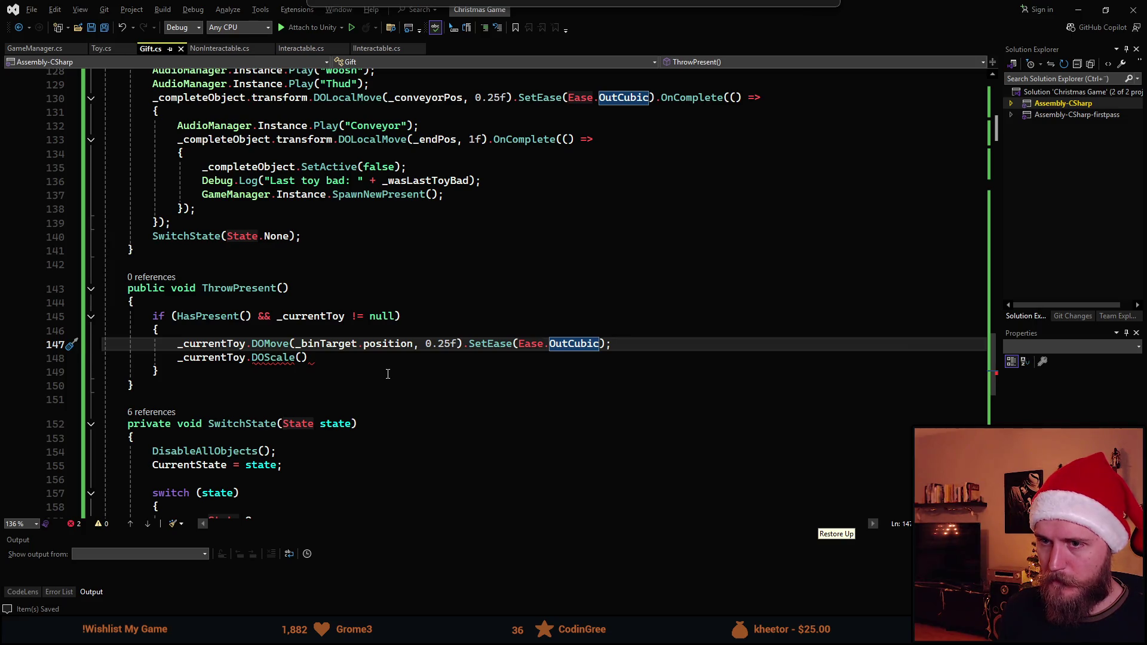
{"action": "key", "text": "Down"}
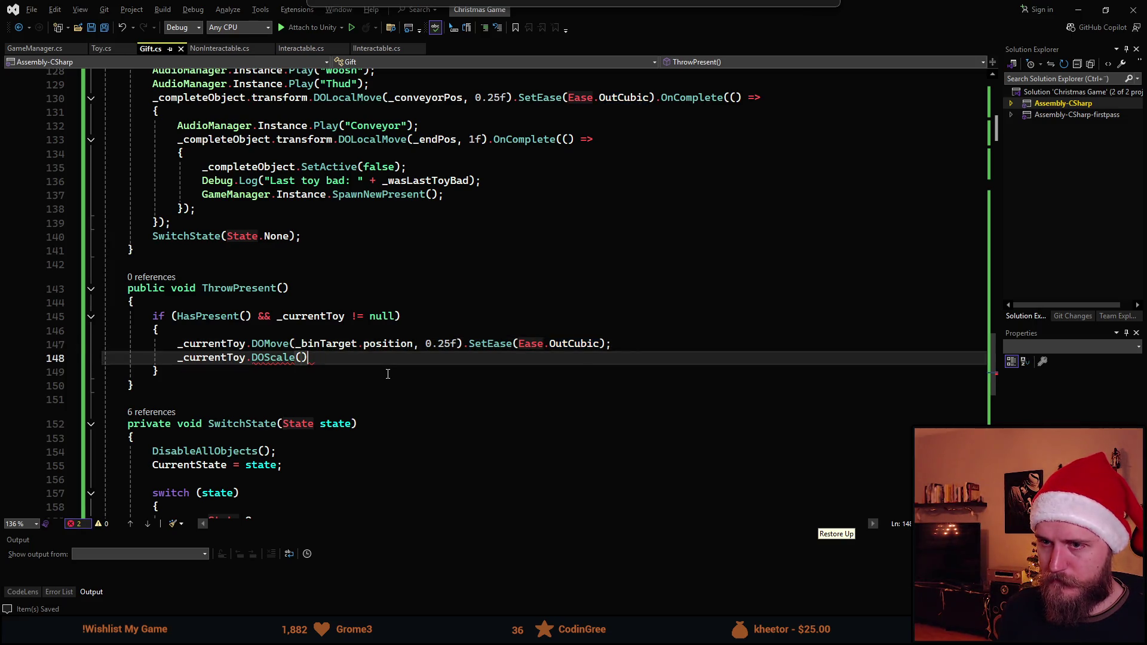
Complete the DOScale line to scale the toy to _binScale over 0.25f
{"action": "type", "text": "_bin"}
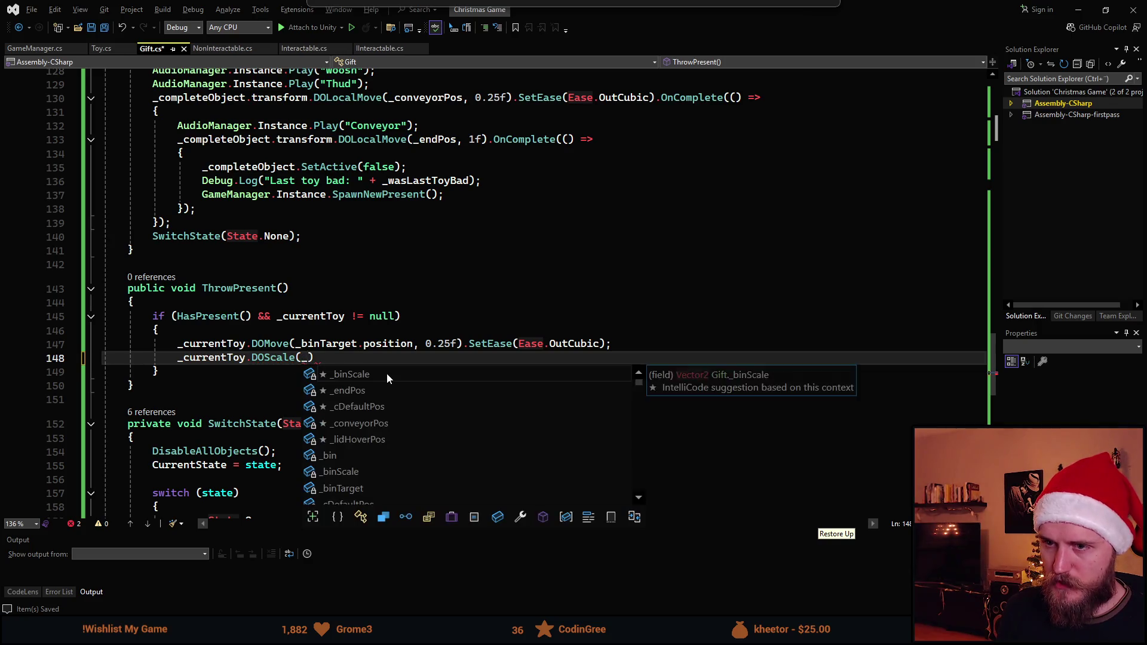
{"action": "key", "text": "Tab"}
{"action": "type", "text": ",m"}
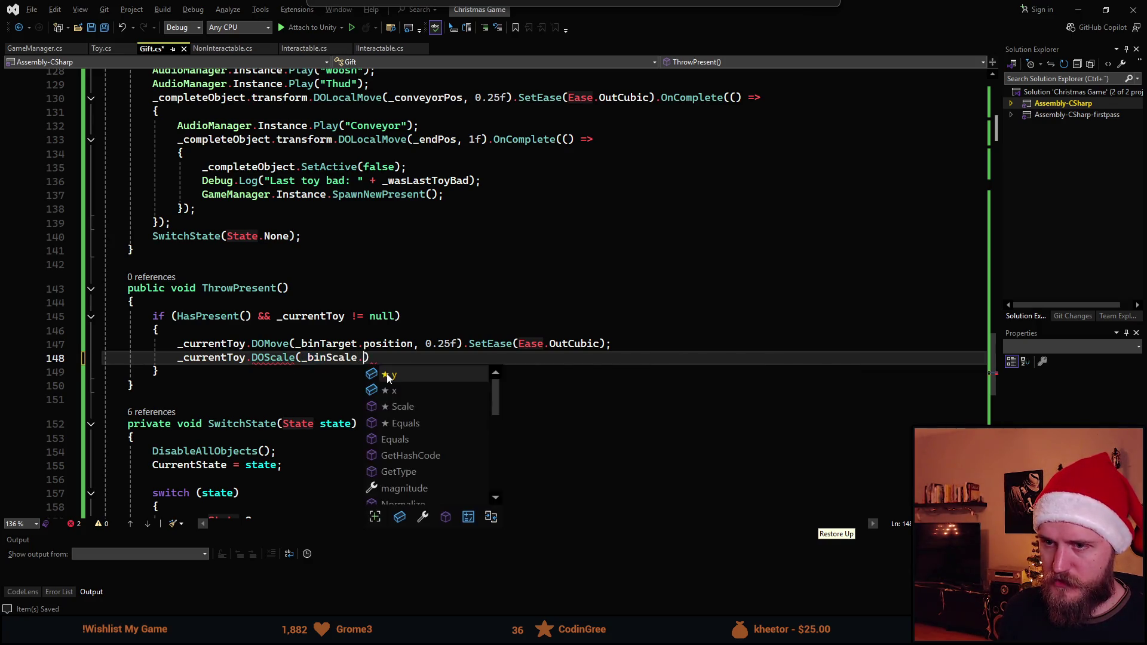
{"action": "key", "text": "BackSpace"}
{"action": "type", "text": "0.25f)"}
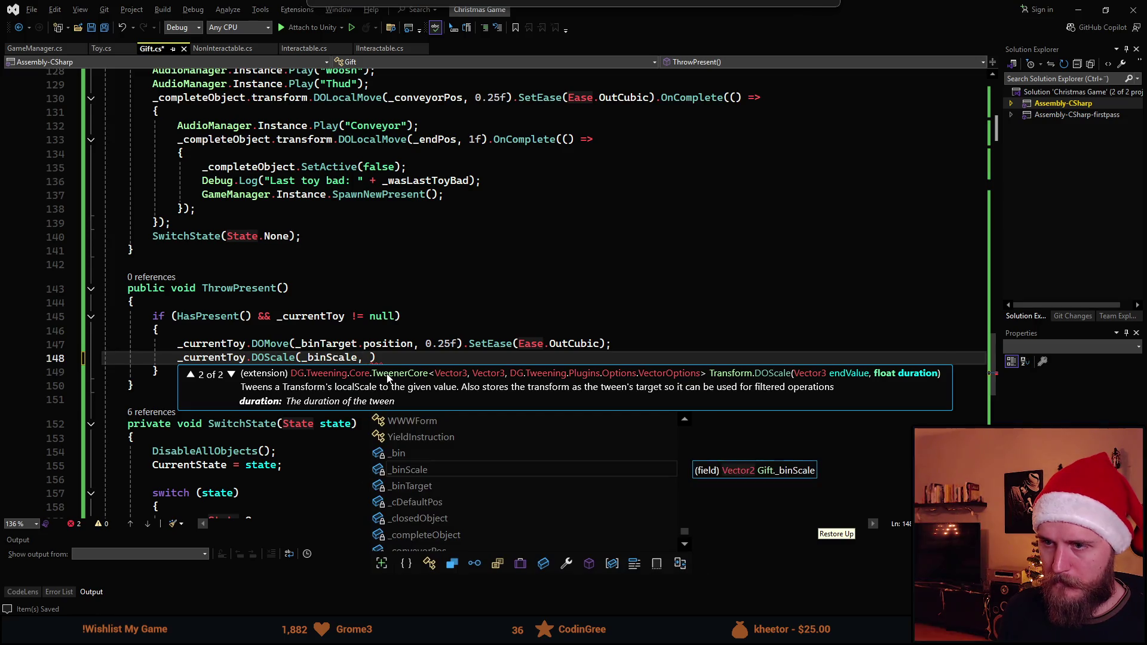
{"action": "type", "text": ";"}
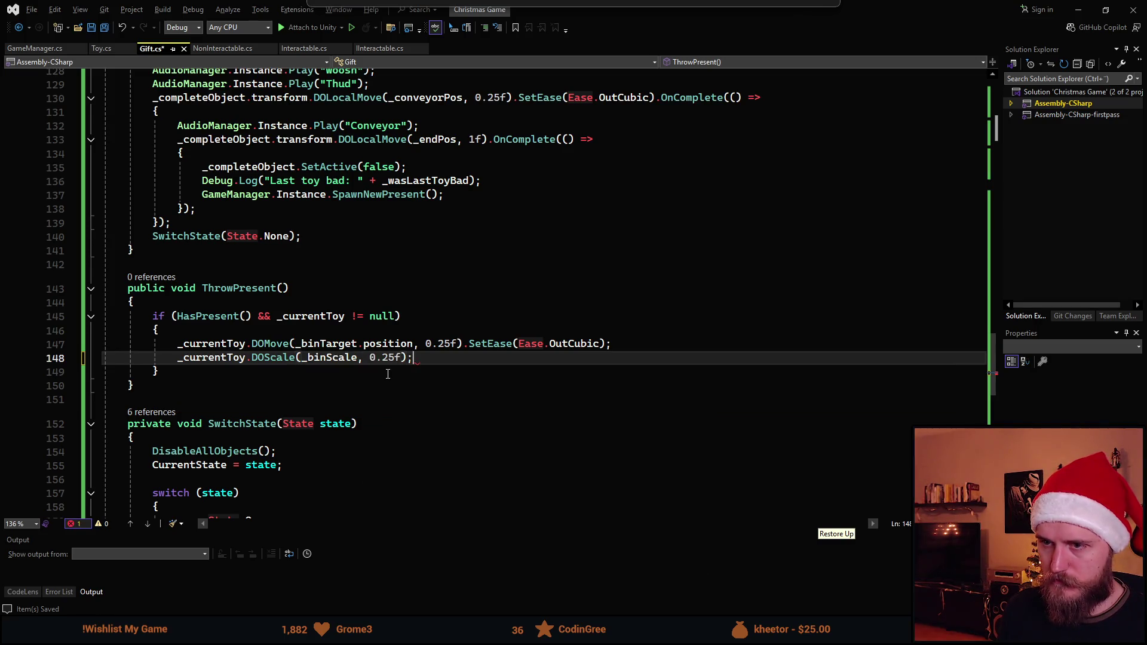
{"action": "key", "text": "alt+Up"}
Copy the OutCubic ease from the move tween onto the scale tween
{"action": "key", "text": "Down"}
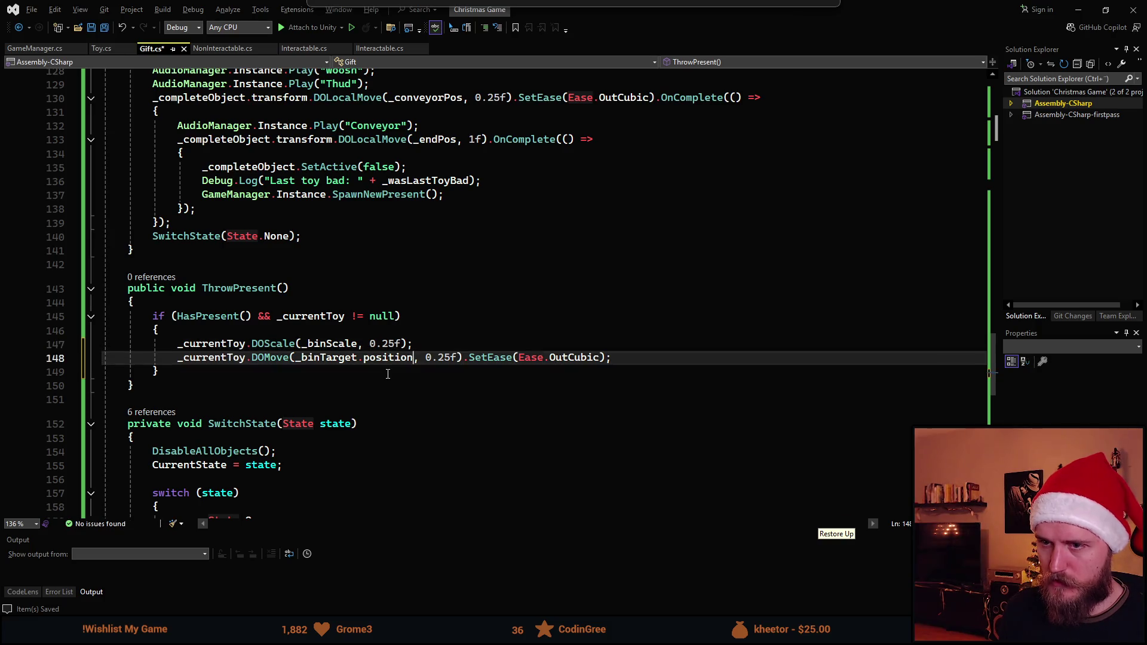
{"action": "key", "text": "ctrl+Right"}
{"action": "key", "text": "ctrl+Right"}
{"action": "key", "text": "ctrl+Right"}
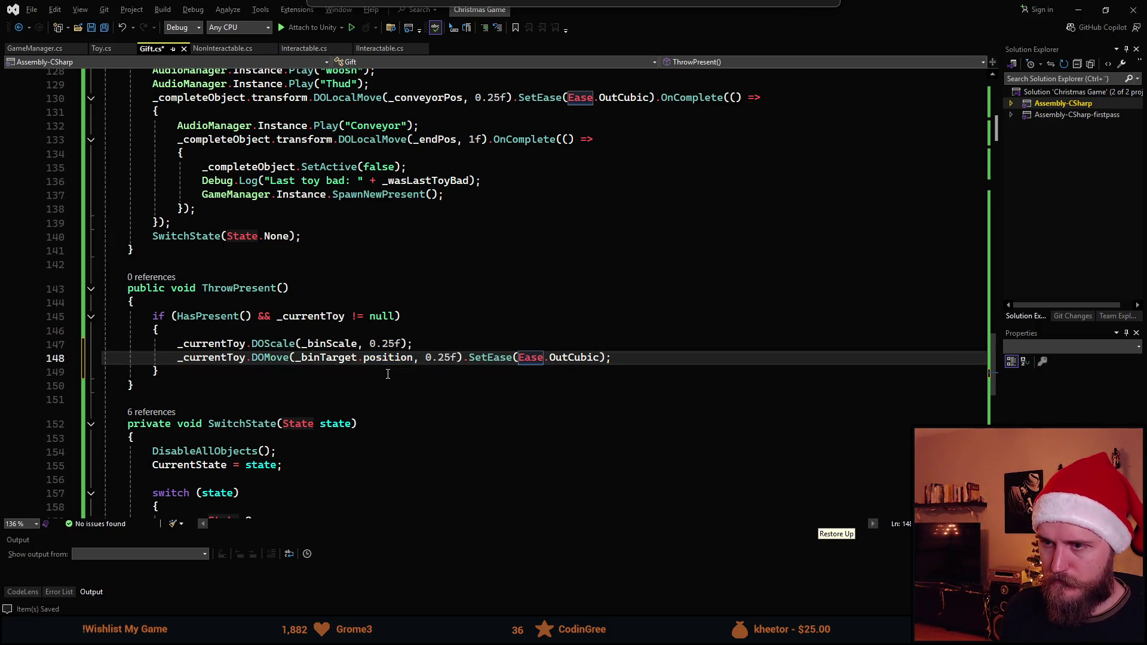
{"action": "key", "text": "ctrl+Left"}
{"action": "key", "text": "ctrl+Left"}
{"action": "key", "text": "ctrl+Left"}
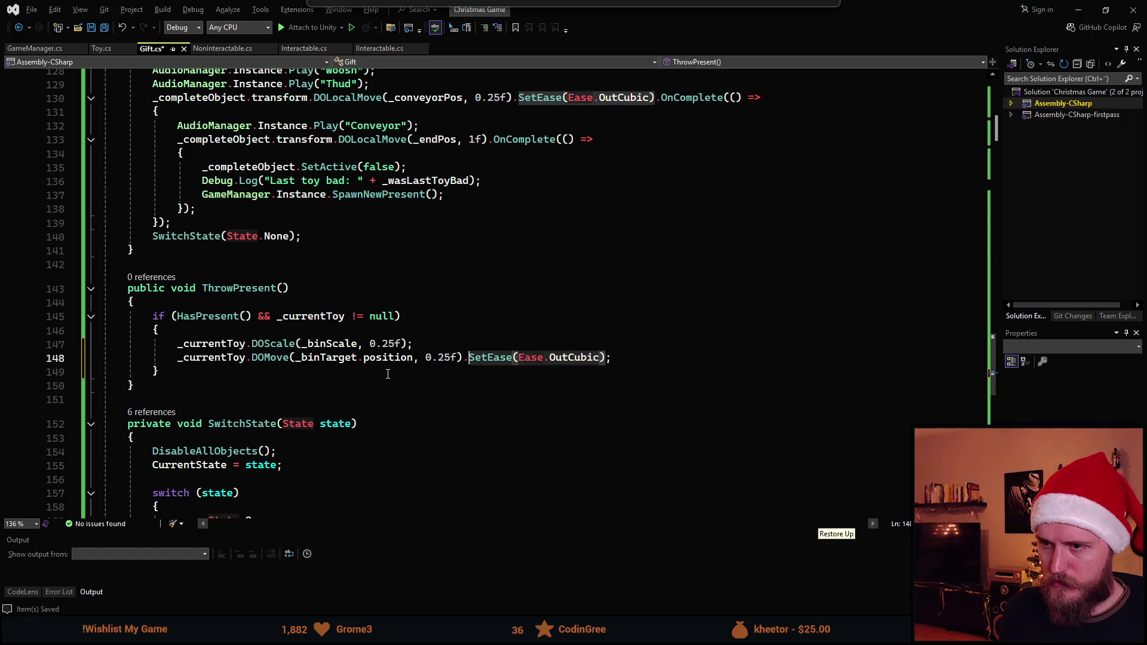
{"action": "key", "text": "ctrl+c"}
{"action": "key", "text": "Up"}
{"action": "key", "text": "Left"}
{"action": "key", "text": "ctrl+v"}
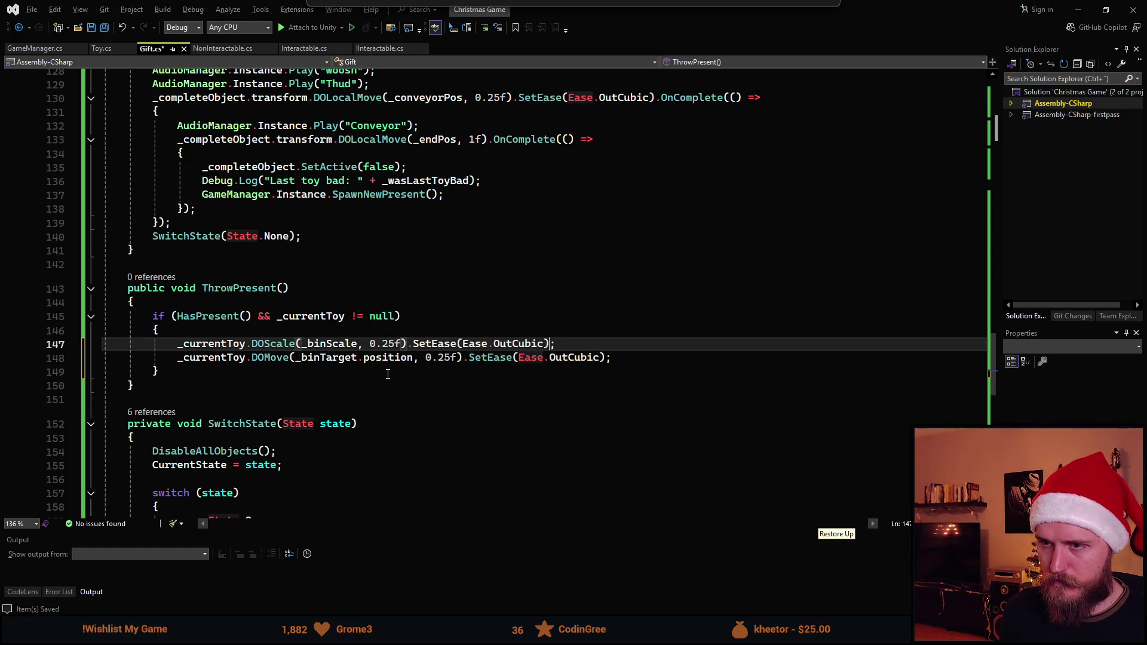
Add an OnComplete(() => { }) callback block to the move tween
{"action": "key", "text": "Down"}
{"action": "key", "text": "End"}
{"action": "key", "text": "Left"}
{"action": "key", "text": "End"}
{"action": "key", "text": "Return"}
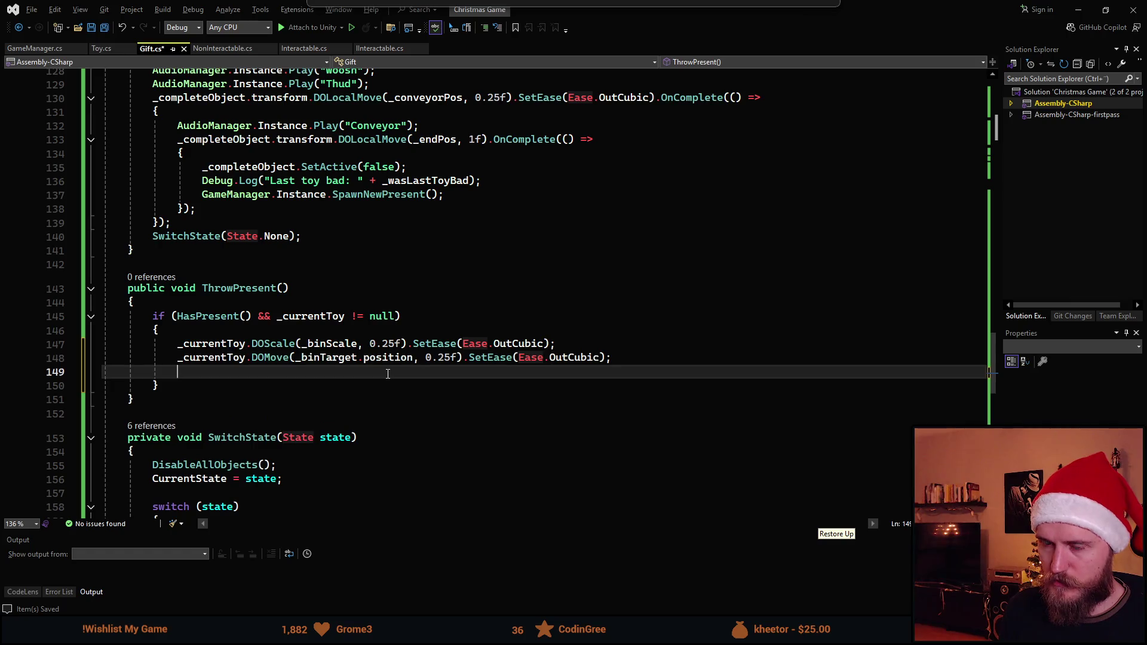
{"action": "key", "text": "ctrl+z"}
{"action": "key", "text": "Left"}
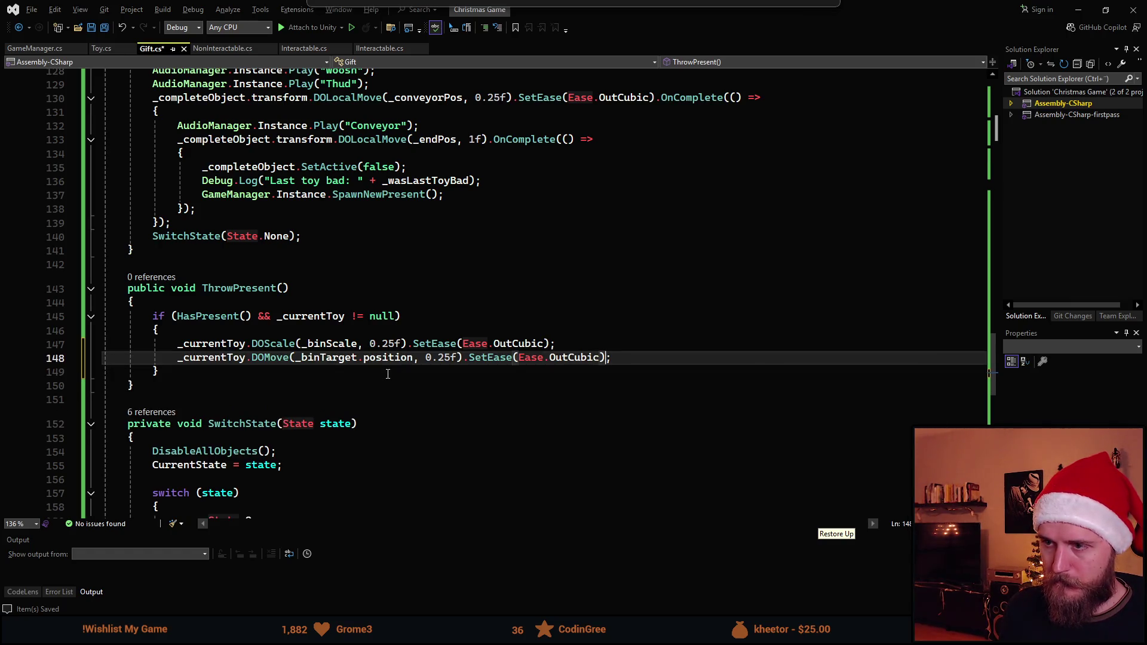
{"action": "type", "text": ".OnCom"}
{"action": "key", "text": "Tab"}
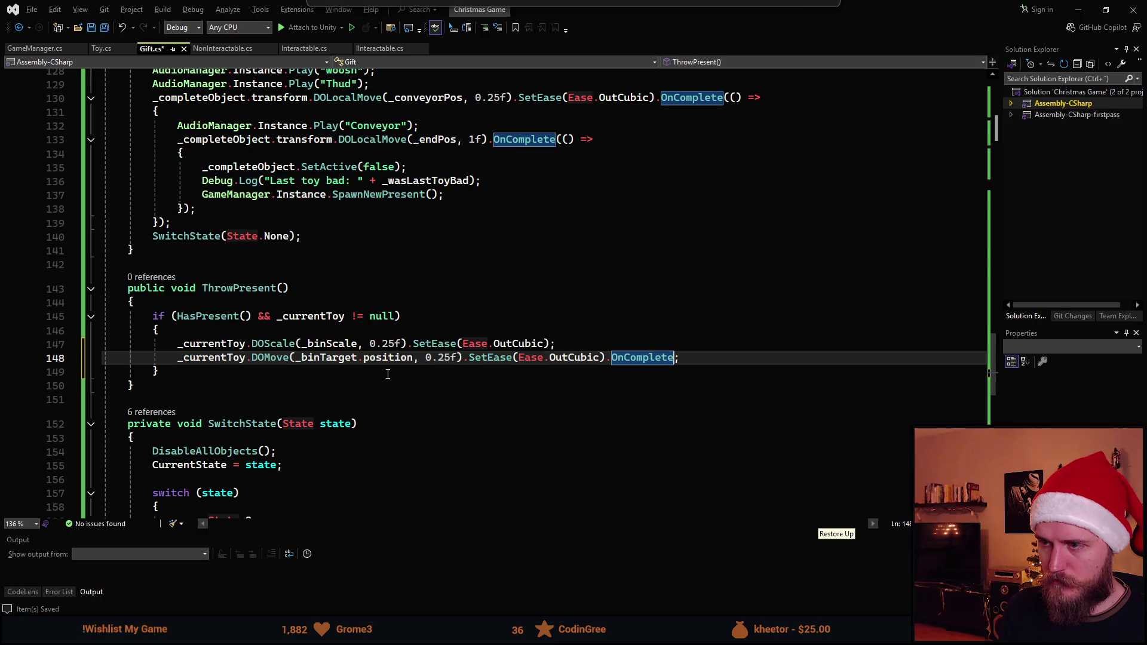
{"action": "type", "text": "("}
{"action": "type", "text": "()=>"}
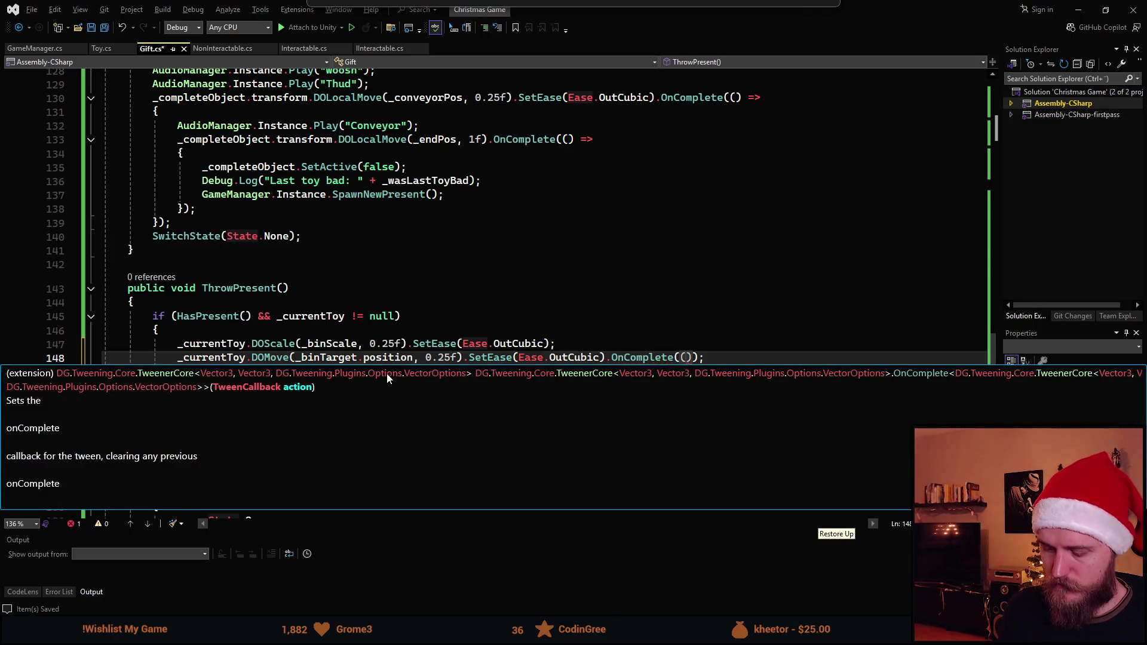
{"action": "key", "text": "Left"}
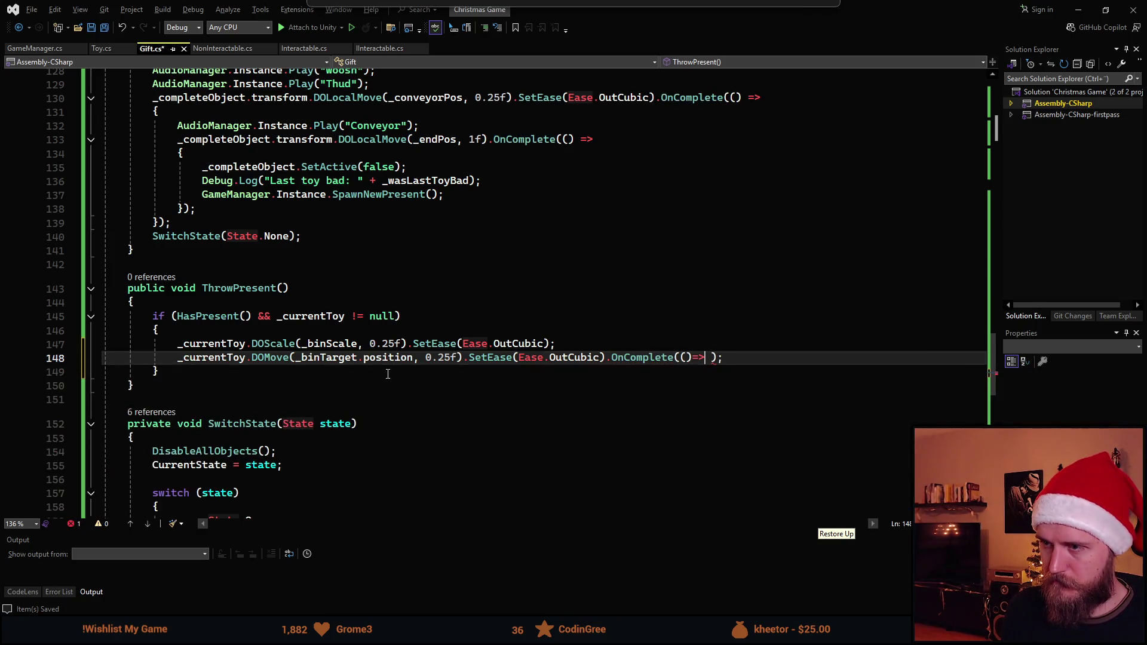
{"action": "type", "text": "{"}
{"action": "key", "text": "Return"}
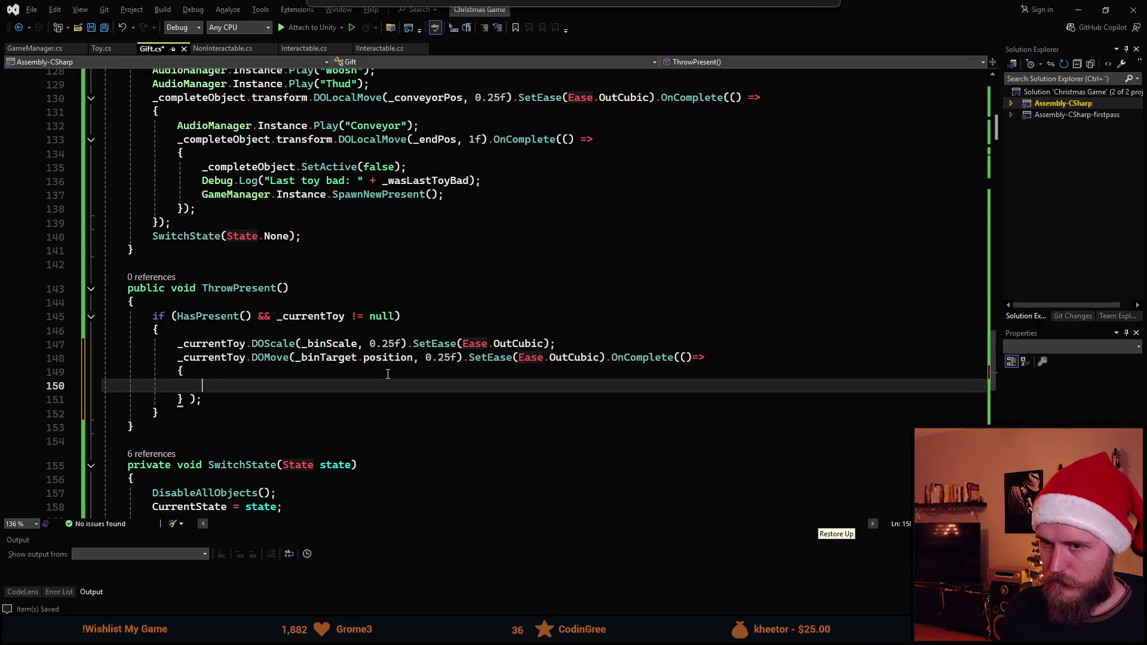
Play the "Woosh" sound via AudioManager.Instance at the top of the if block and save
{"action": "left_click", "coordinate": [563, 333]}
{"action": "key", "text": "Return"}
{"action": "type", "text": "AudioP"}
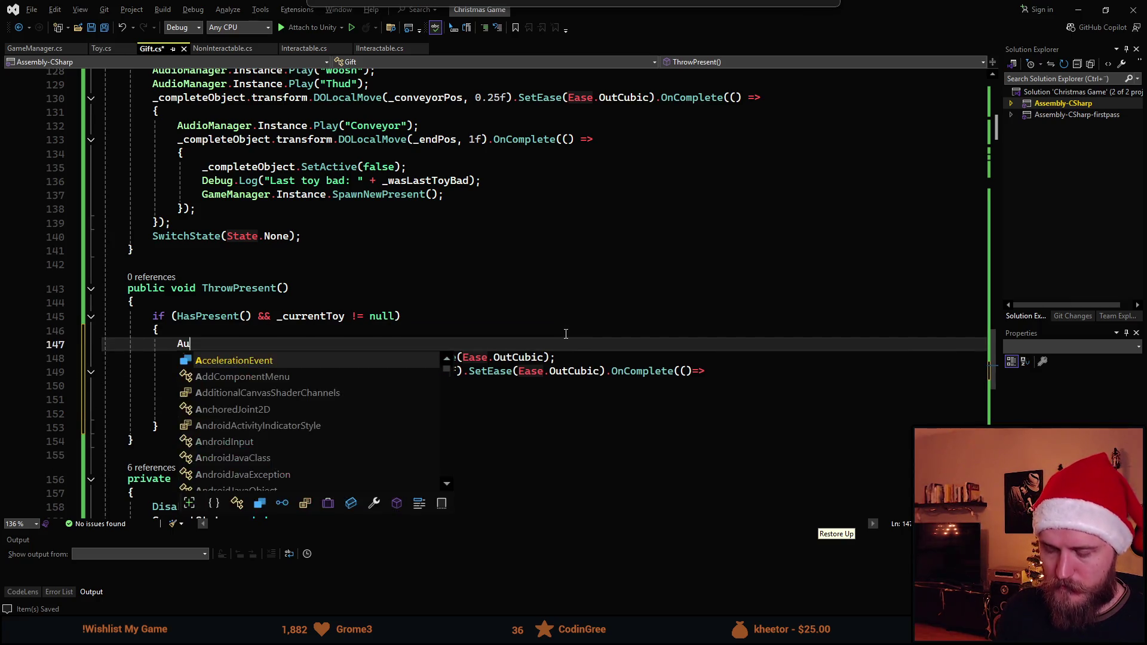
{"action": "type", "text": "."}
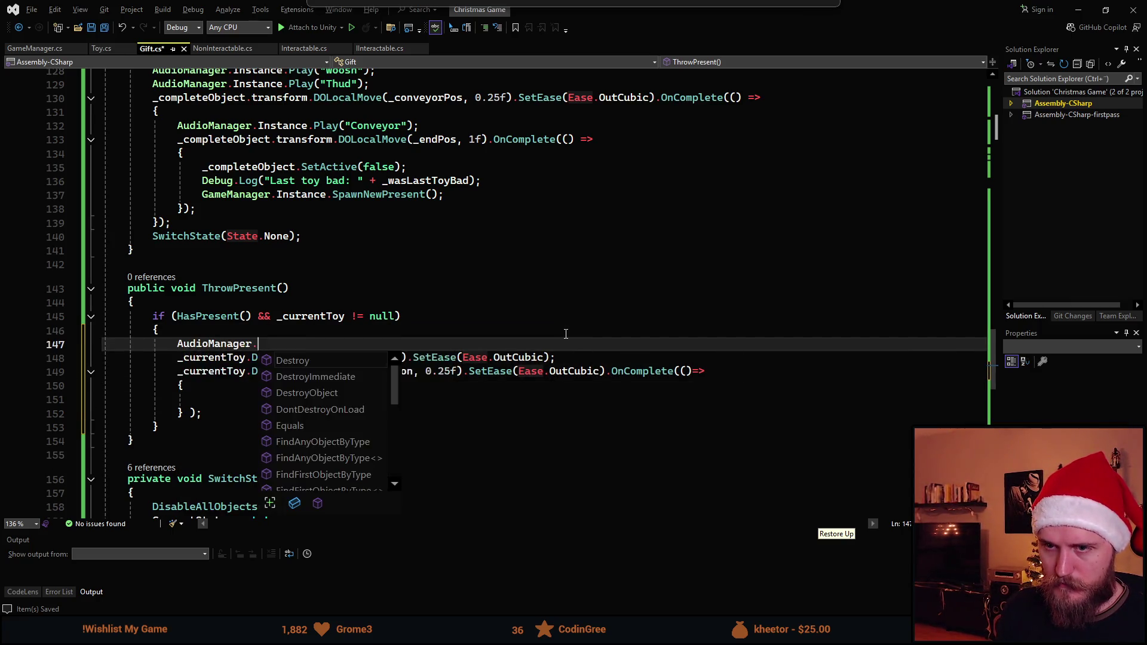
{"action": "type", "text": "Inst"}
{"action": "key", "text": "Tab"}
{"action": "type", "text": ".Play(\"S"}
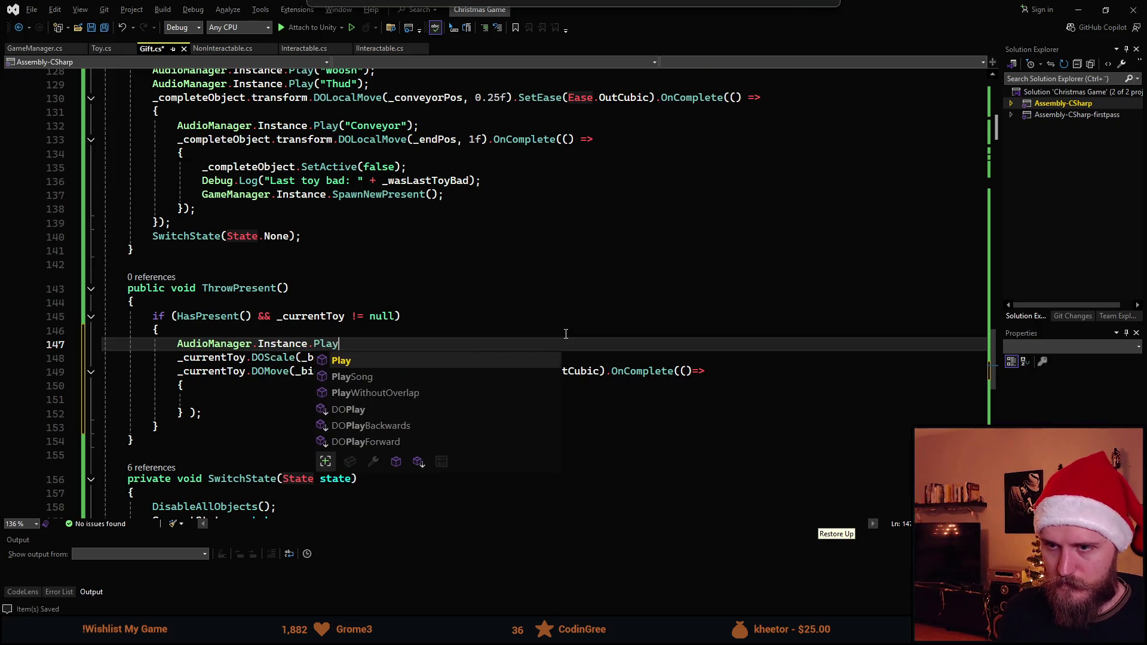
{"action": "key", "text": "BackSpace"}
{"action": "type", "text": "Woosh"}
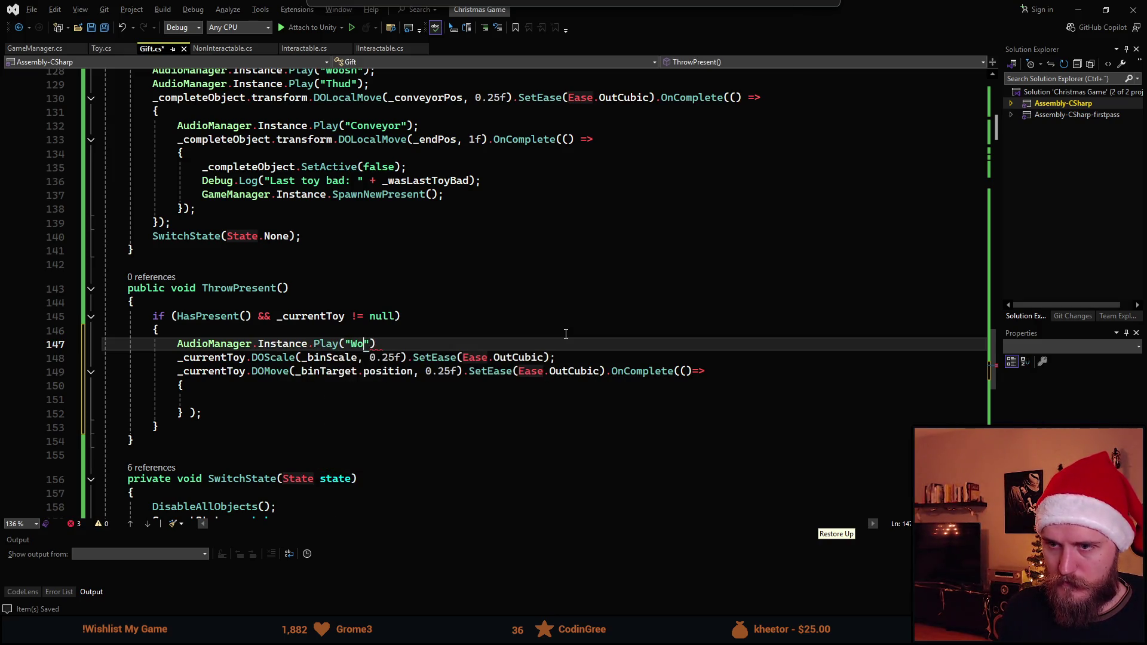
{"action": "type", "text": "\");"}
{"action": "key", "text": "ctrl+s"}
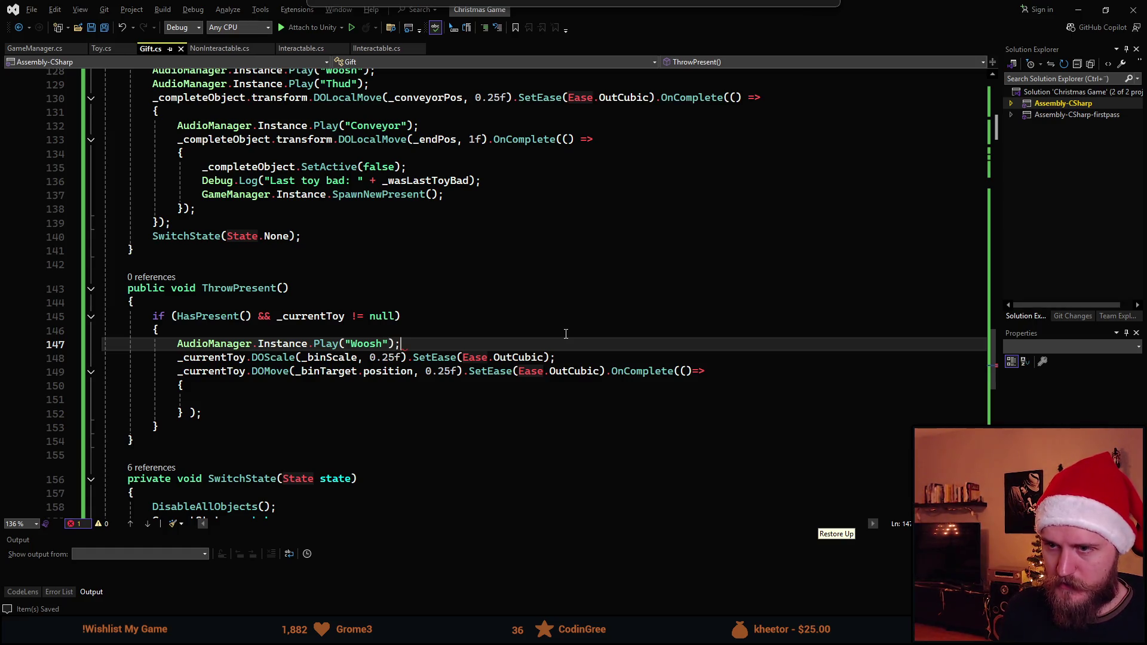
Play the "Bin" sound inside the OnComplete callback
{"action": "key", "text": "Down"}
{"action": "key", "text": "Down"}
{"action": "key", "text": "Down"}
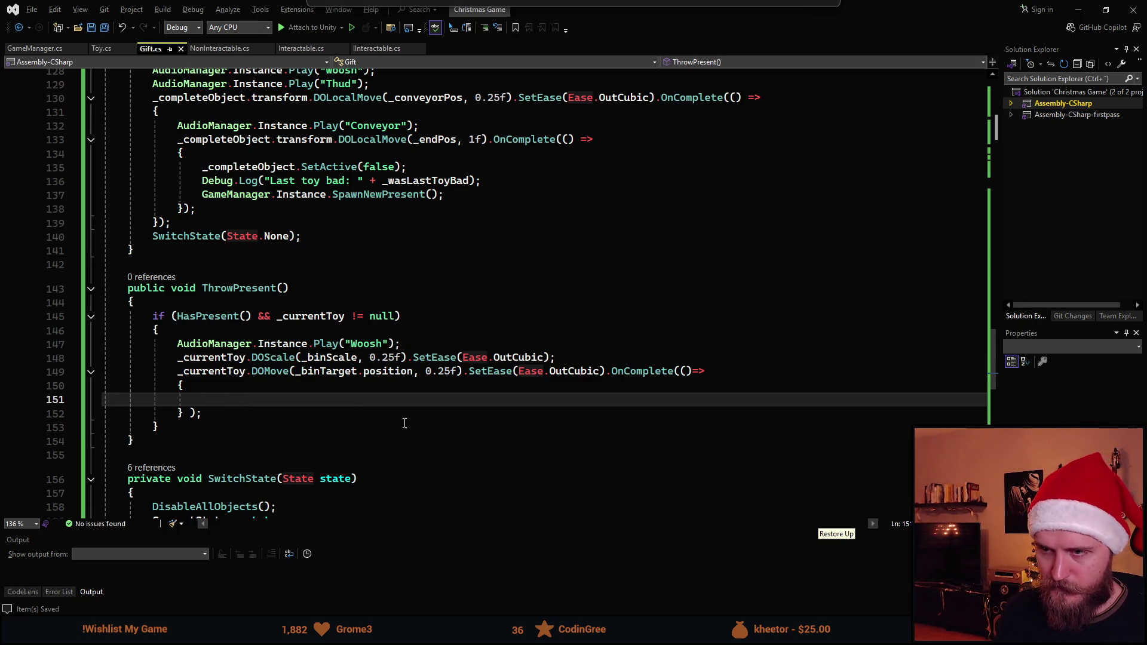
{"action": "type", "text": "Aiud"}
{"action": "key", "text": "BackSpace"}
{"action": "key", "text": "BackSpace"}
{"action": "key", "text": "BackSpace"}
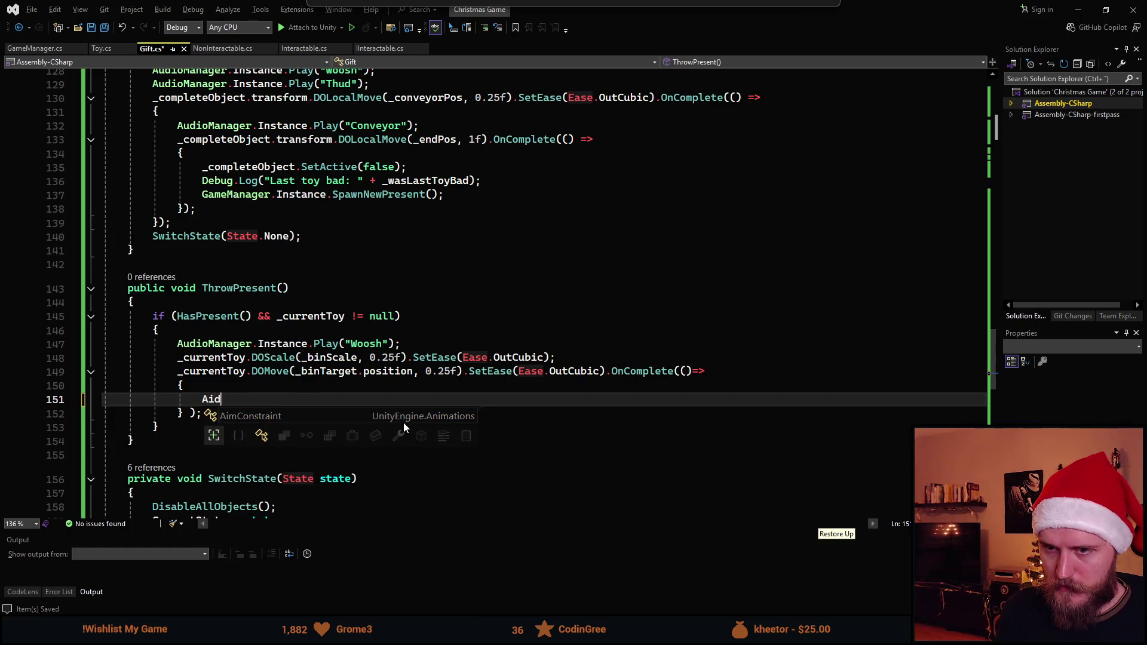
{"action": "type", "text": "udioManager.Instance.P"}
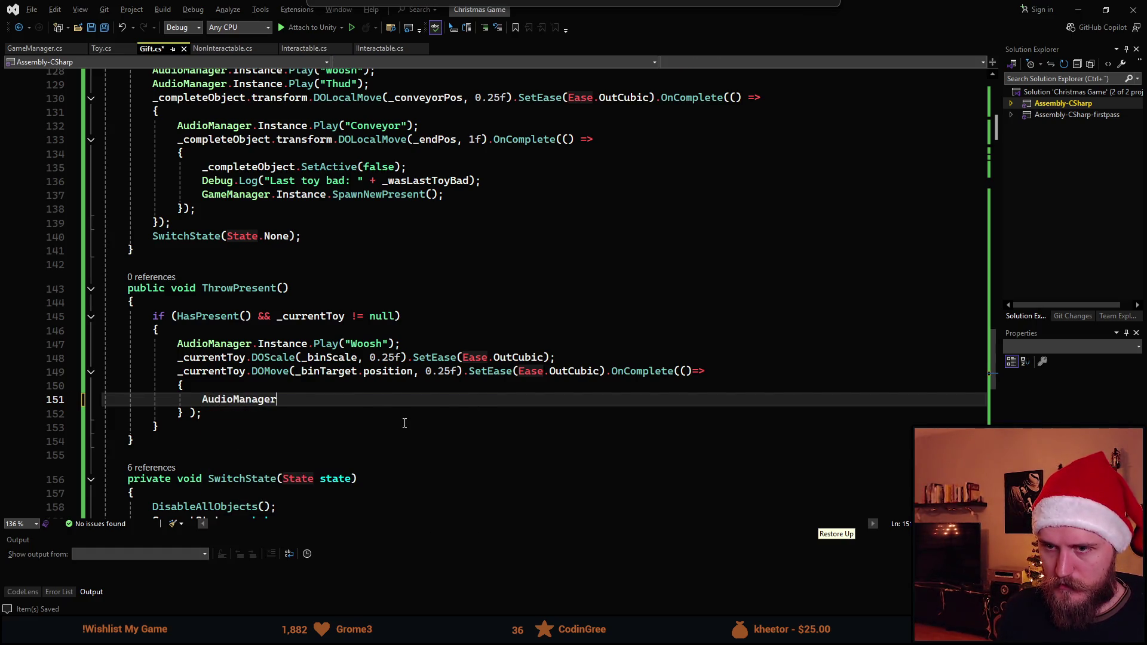
{"action": "type", "text": "lay"}
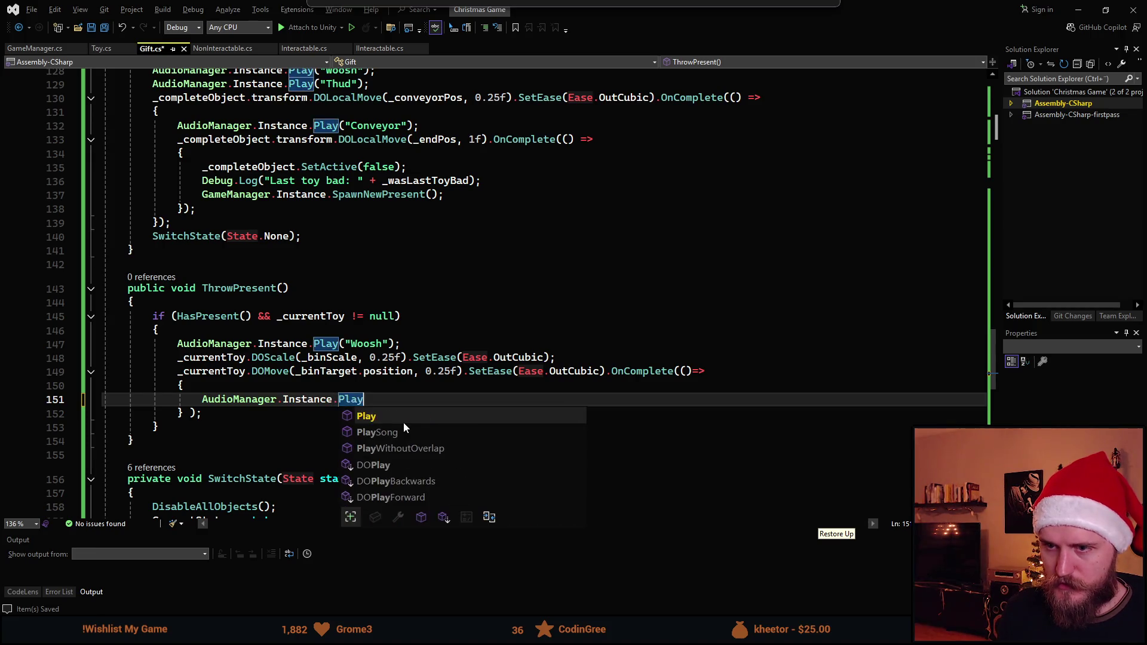
{"action": "type", "text": "(\"Bin\");"}
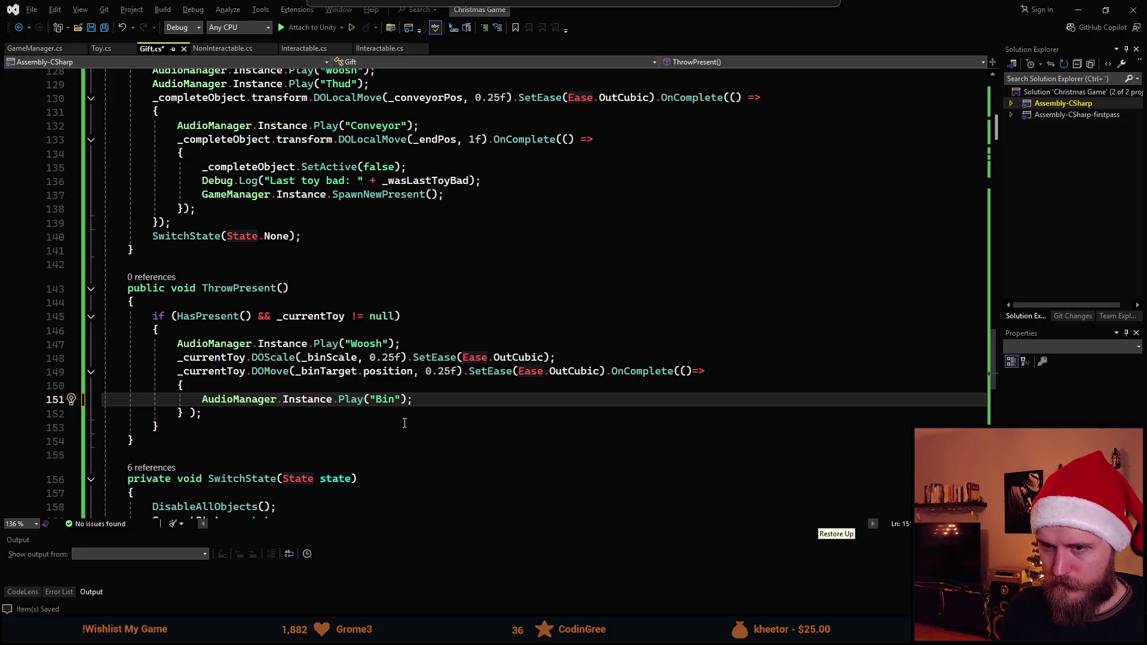
{"action": "key", "text": "Return"}
Destroy _currentToy.gameObject in the callback after the Bin sound
{"action": "type", "text": "_b"}
{"action": "key", "text": "BackSpace"}
{"action": "key", "text": "BackSpace"}
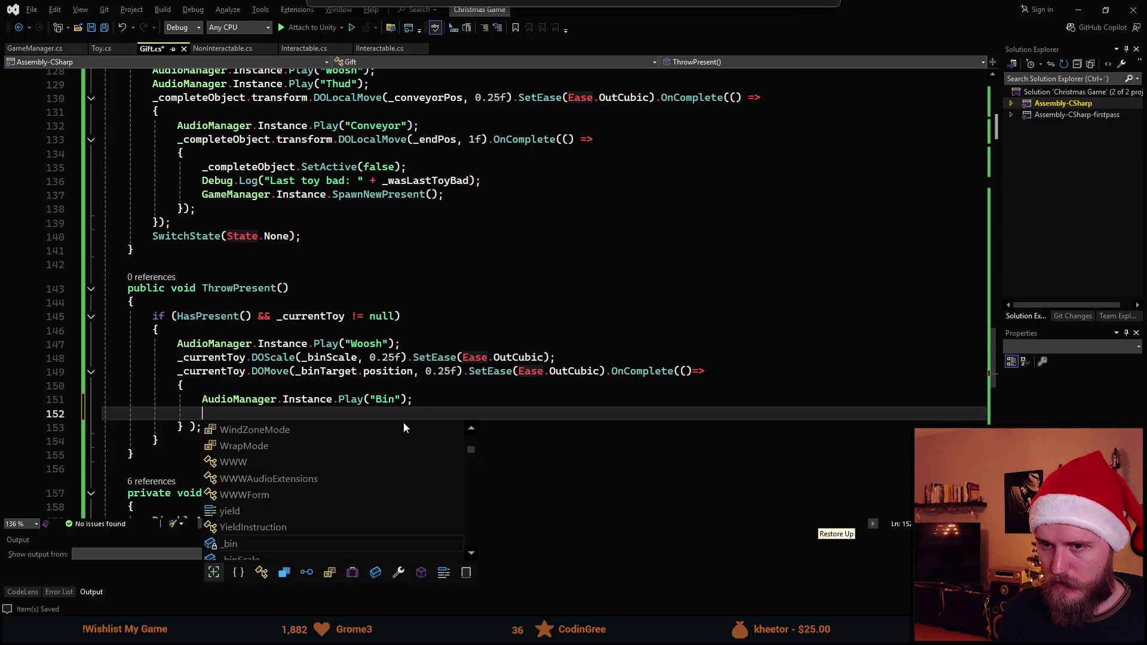
{"action": "type", "text": "Destroy()"}
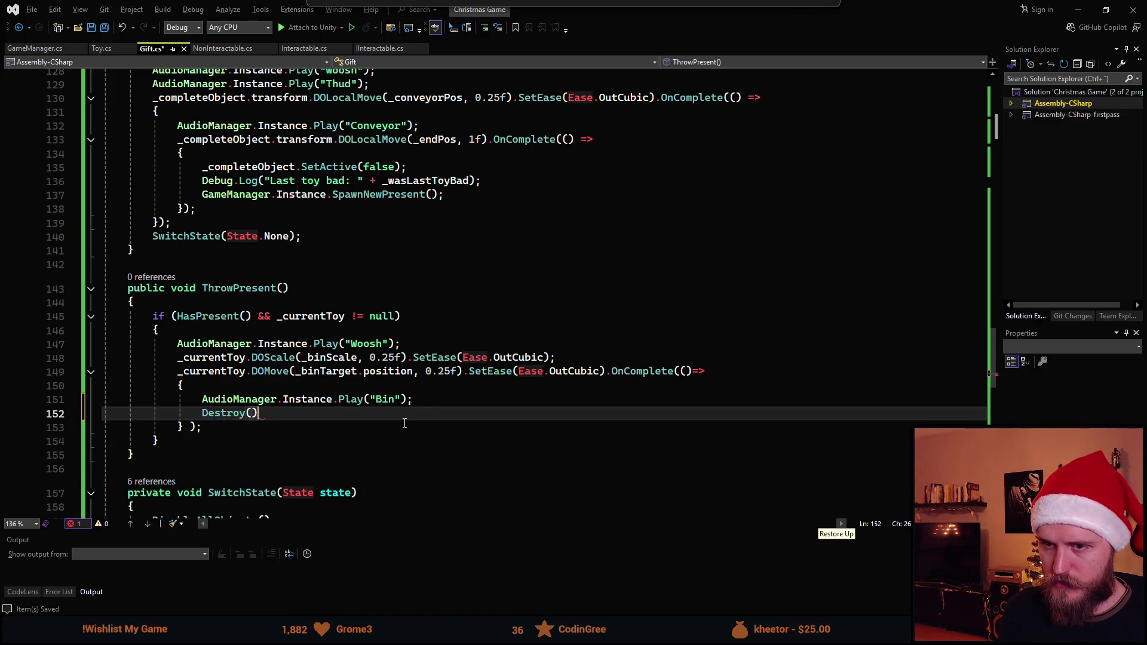
{"action": "type", "text": "_cu"}
{"action": "key", "text": "Tab"}
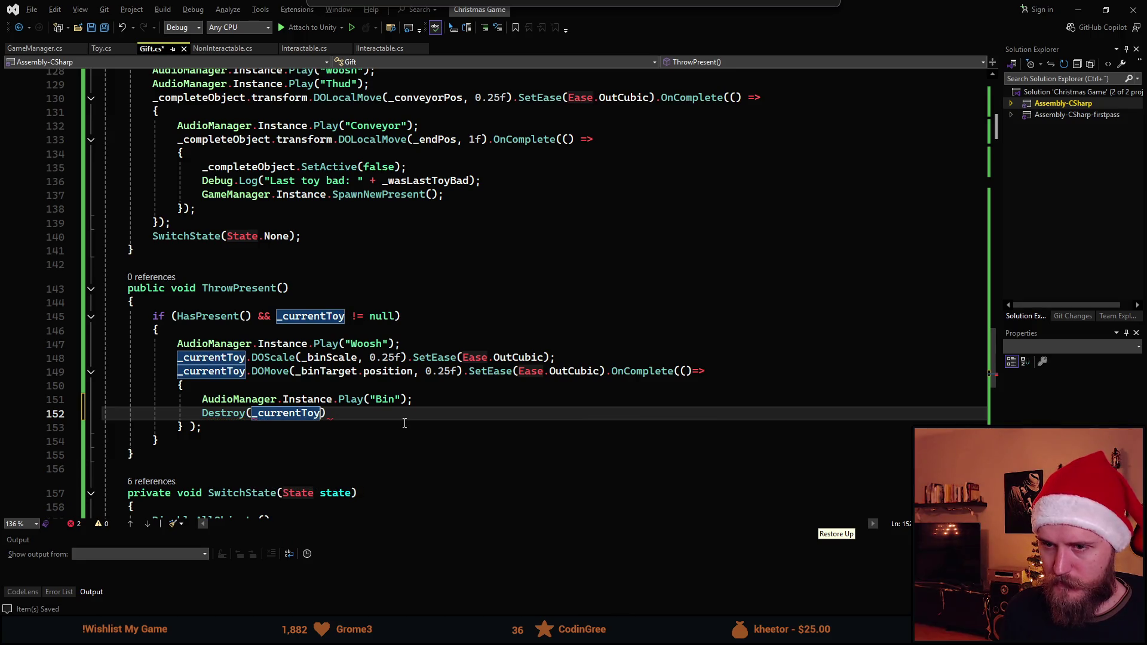
{"action": "type", "text": ";"}
{"action": "key", "text": "Left"}
{"action": "key", "text": "Left"}
{"action": "type", "text": ","}
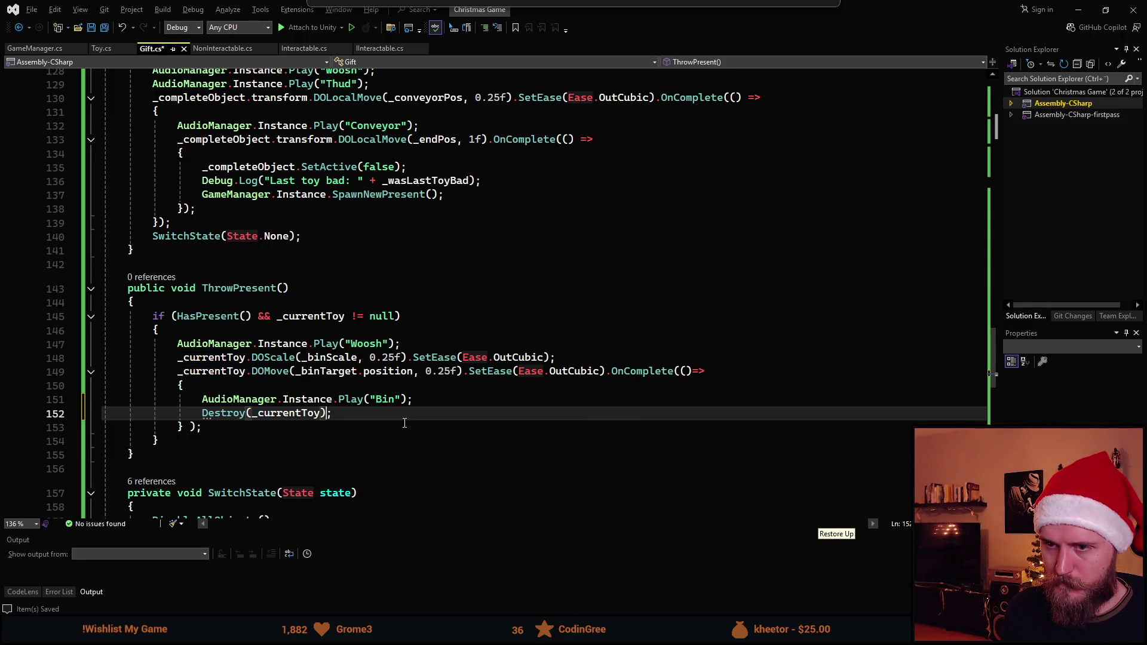
{"action": "key", "text": "BackSpace"}
{"action": "type", "text": ".ga"}
{"action": "key", "text": "Tab"}
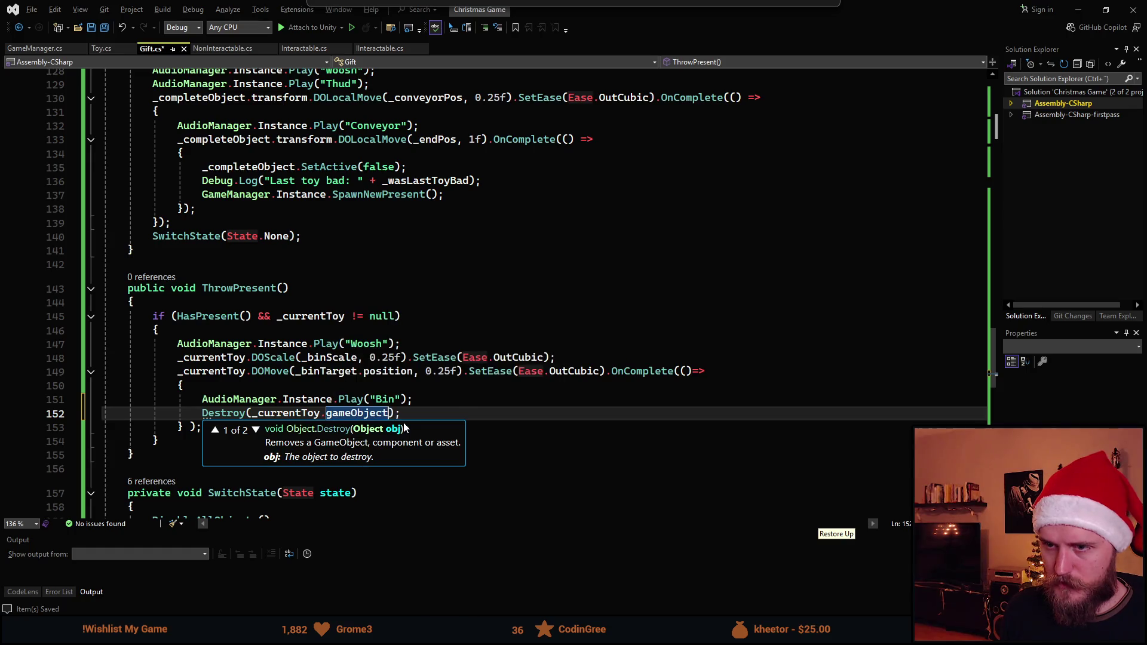
{"action": "key", "text": "End"}
Shake the bin with _bin.DOShakePosition(0.25f, 3f, 15) and save Gift.cs
{"action": "key", "text": "Return"}
{"action": "type", "text": "_bin"}
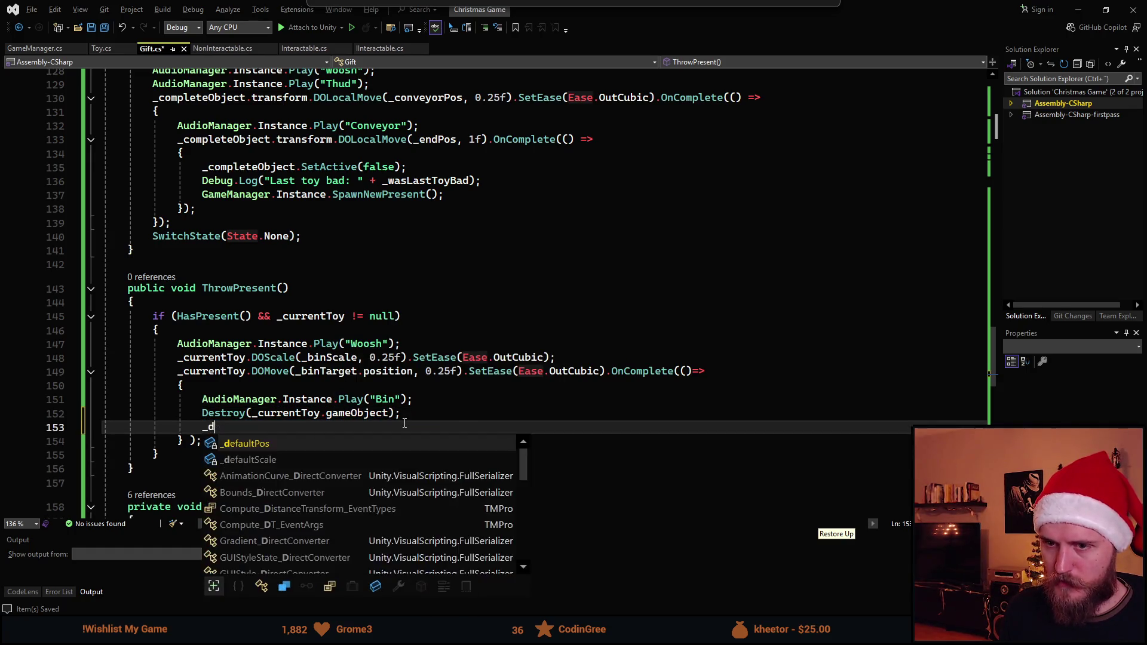
{"action": "type", "text": ".DOSha"}
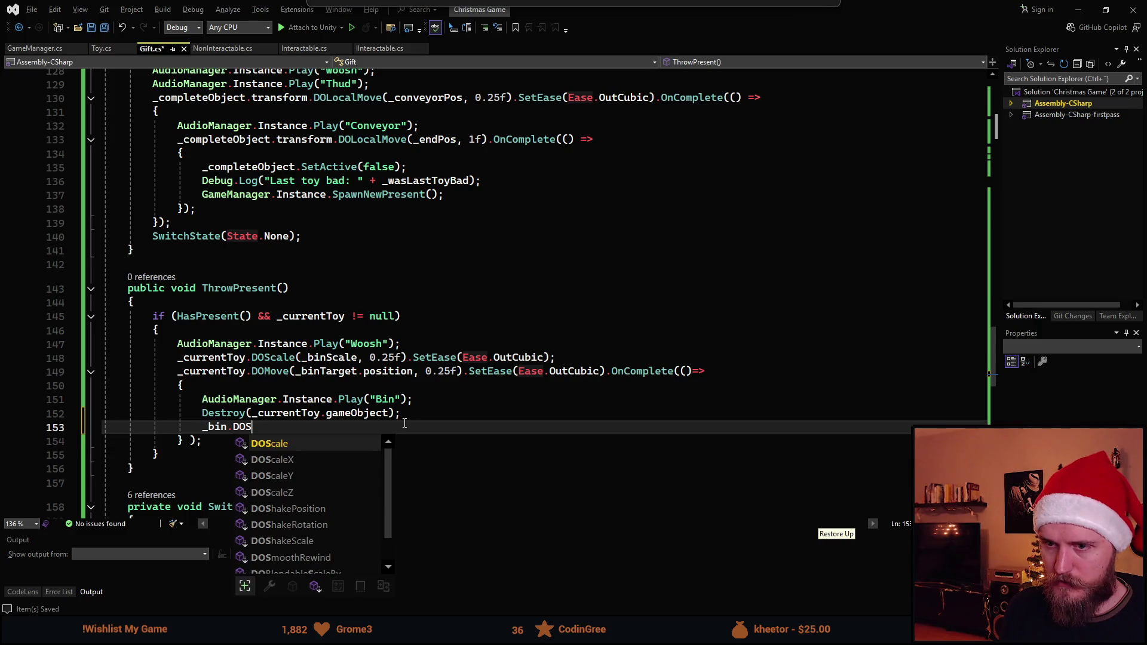
{"action": "key", "text": "Tab"}
{"action": "type", "text": "("}
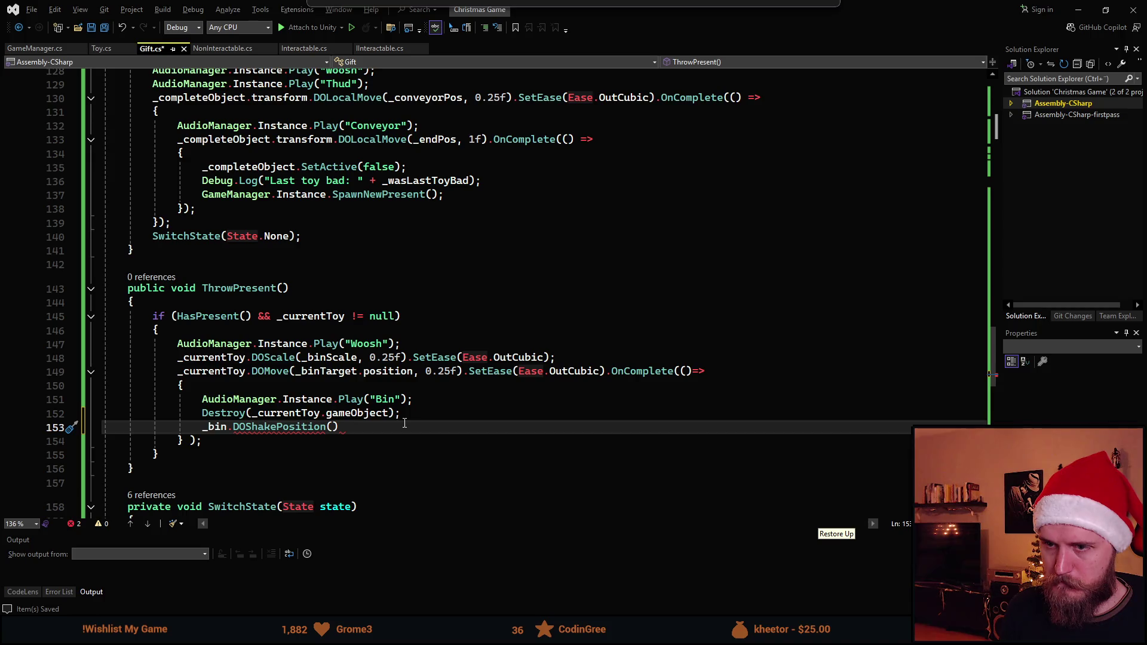
{"action": "type", "text": "0.25f"}
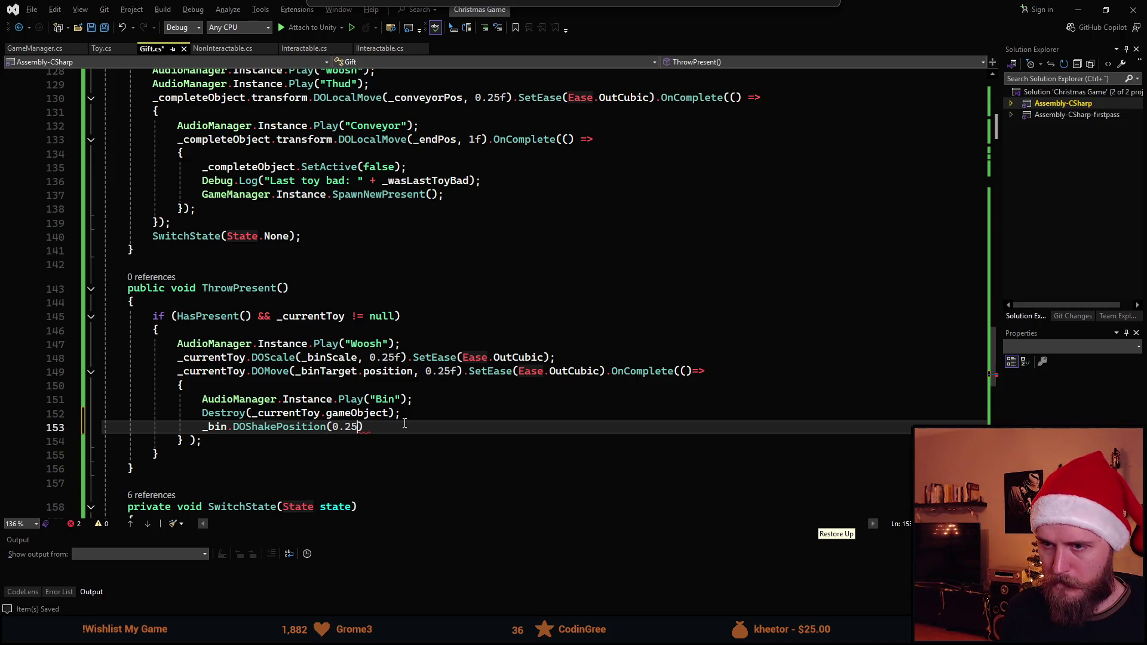
{"action": "type", "text": ","}
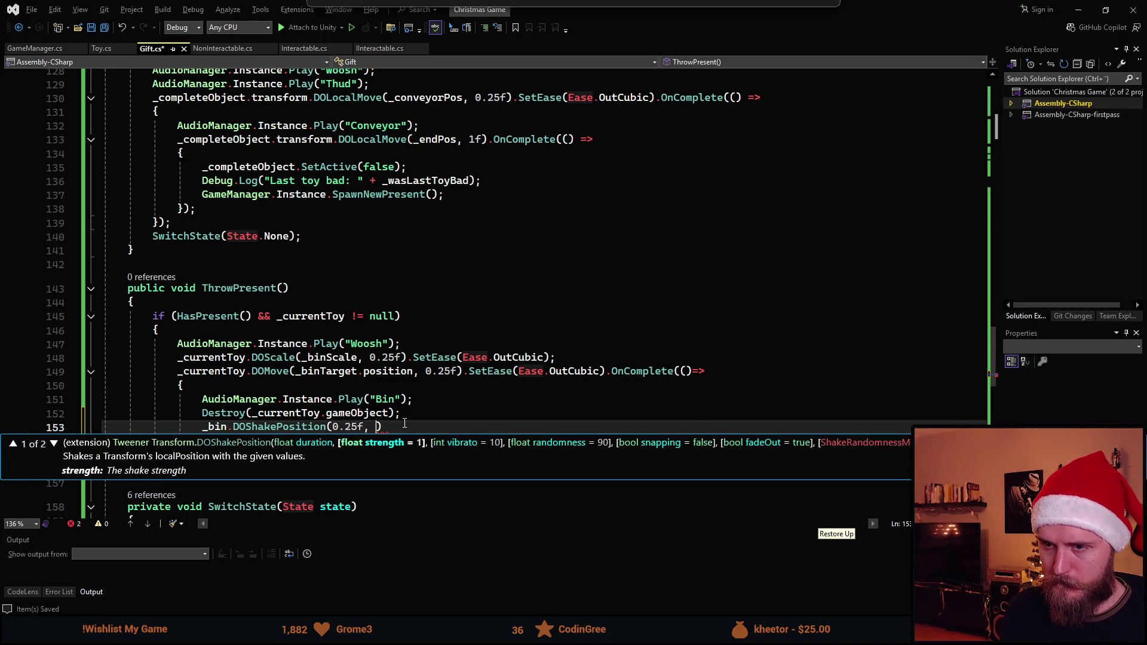
{"action": "type", "text": " 3,"}
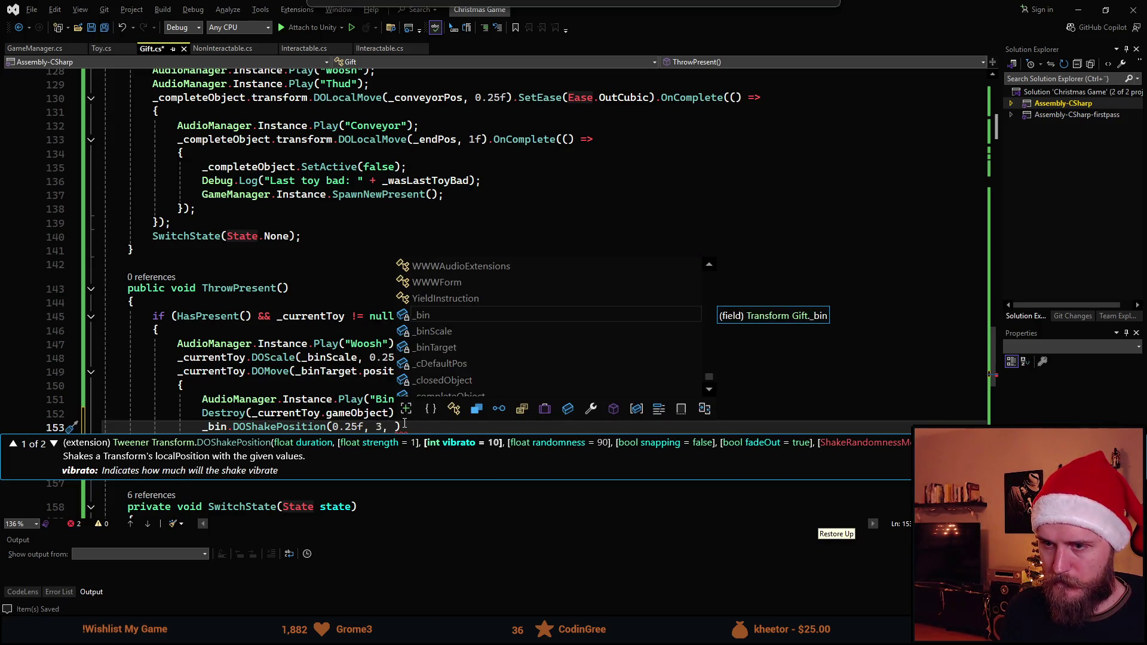
{"action": "key", "text": "Left"}
{"action": "key", "text": "Left"}
{"action": "type", "text": "f"}
{"action": "key", "text": "Right"}
{"action": "key", "text": "Right"}
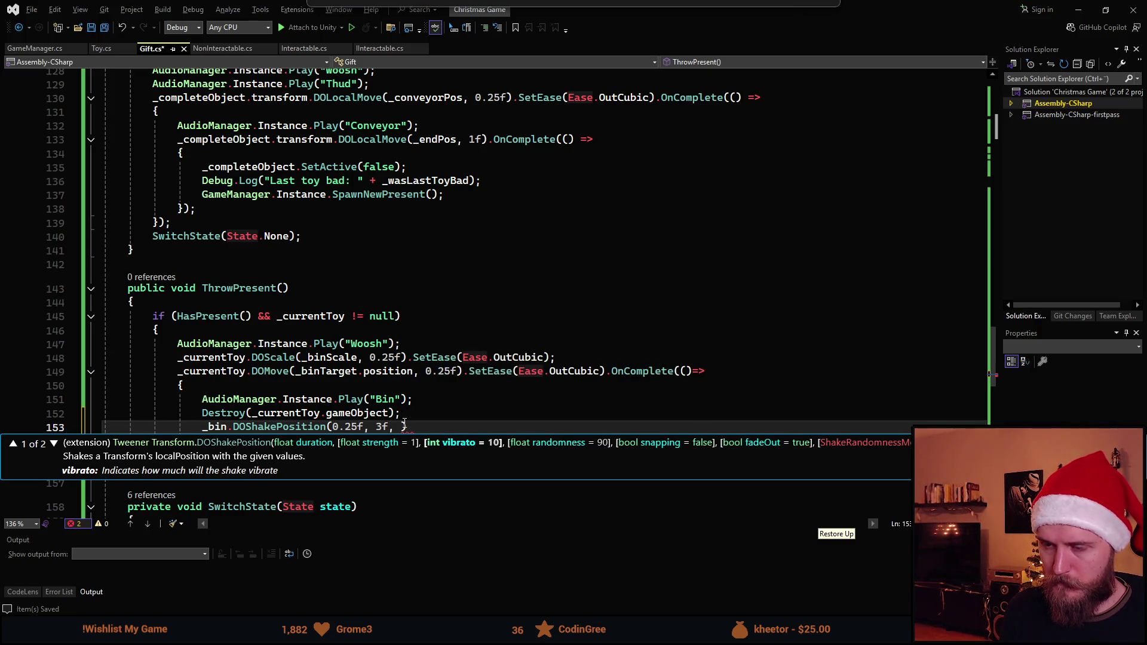
{"action": "type", "text": "15f"}
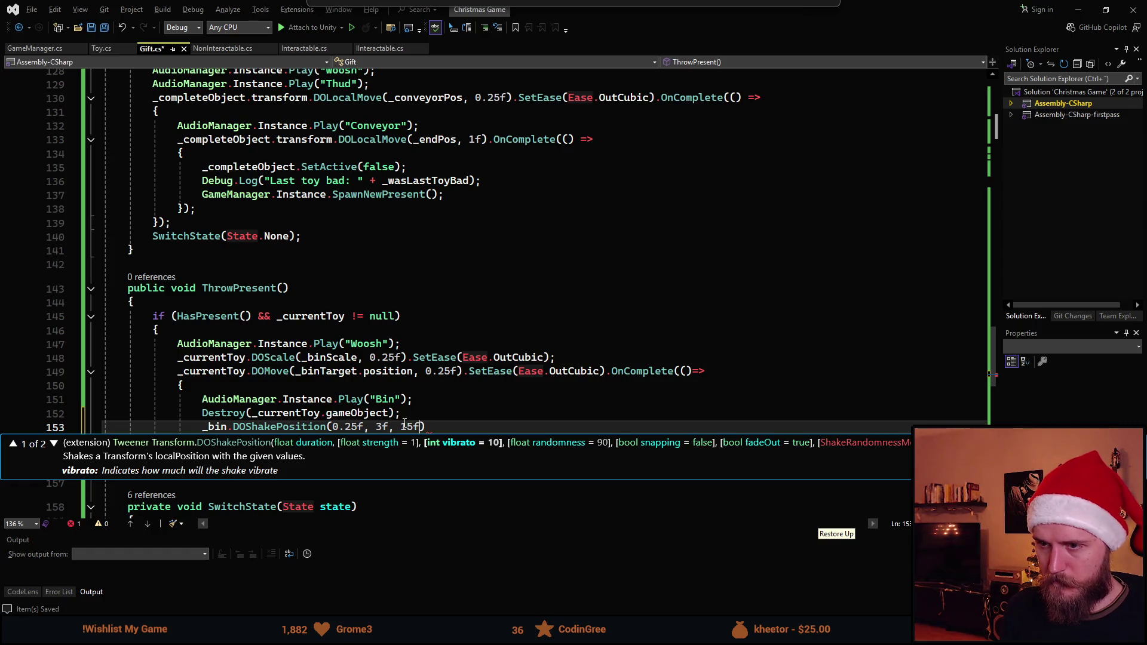
{"action": "key", "text": "End"}
{"action": "type", "text": ";"}
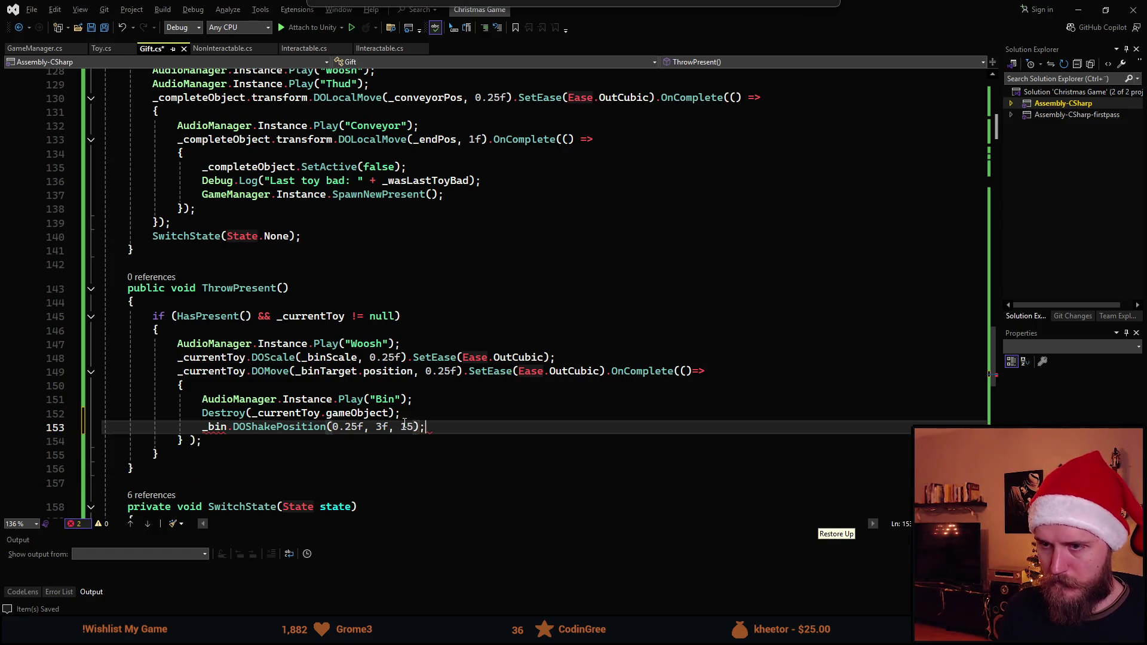
{"action": "key", "text": "ctrl+s"}
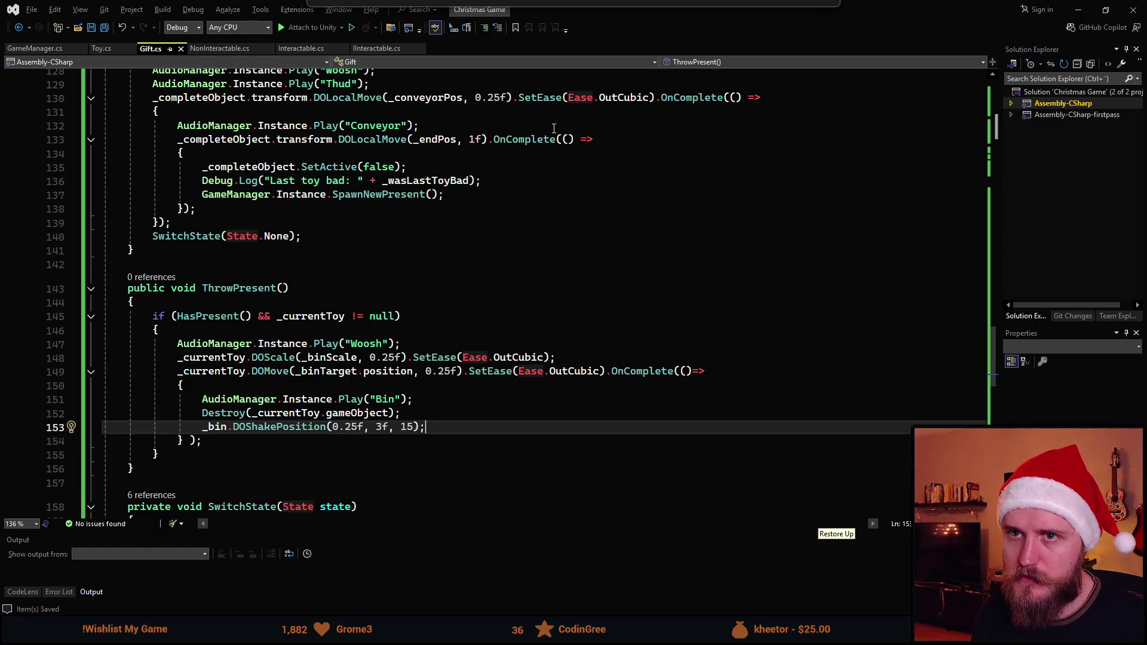
{"action": "key", "text": "alt+Tab"}
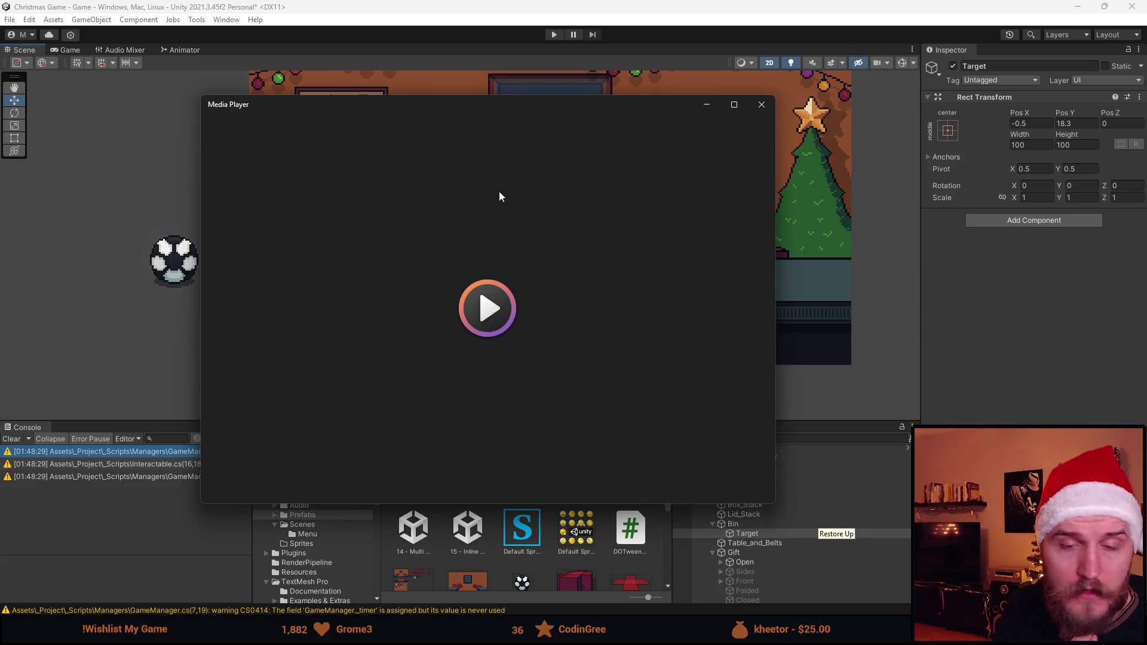
Close the Media Player window and select the Target and Systems objects in the Hierarchy
{"action": "left_click", "coordinate": [759, 105]}
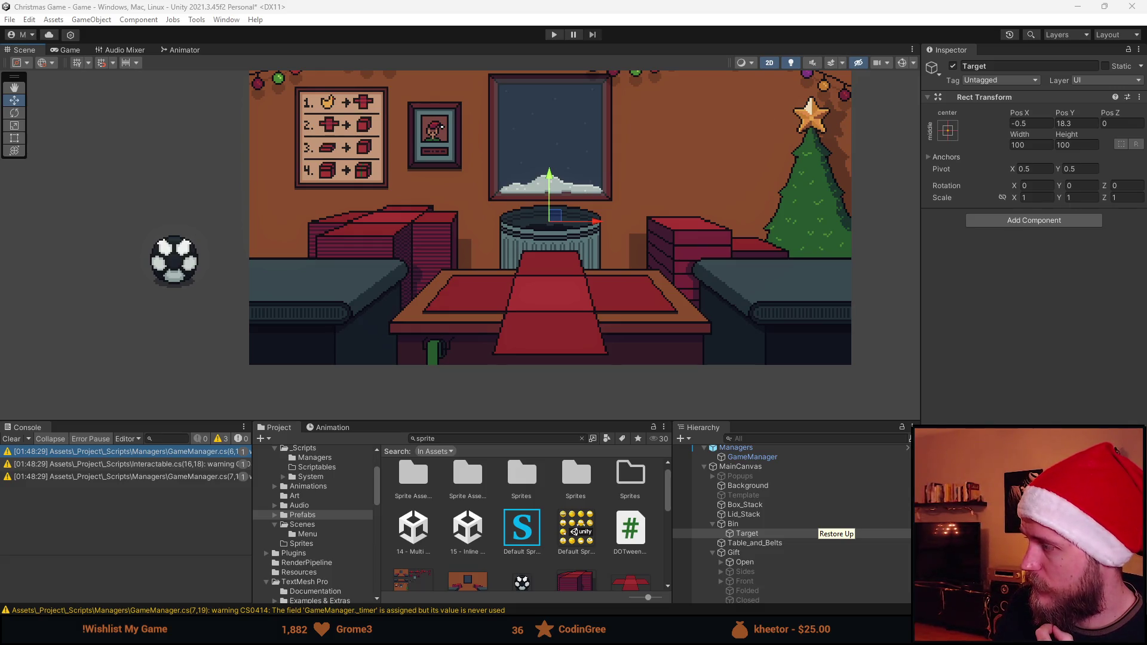
{"action": "mouse_move", "coordinate": [740, 534]}
{"action": "left_mouse_down"}
{"action": "mouse_move", "coordinate": [434, 491]}
{"action": "mouse_move", "coordinate": [445, 485]}
{"action": "mouse_move", "coordinate": [340, 521]}
{"action": "mouse_move", "coordinate": [301, 506]}
{"action": "left_mouse_up"}
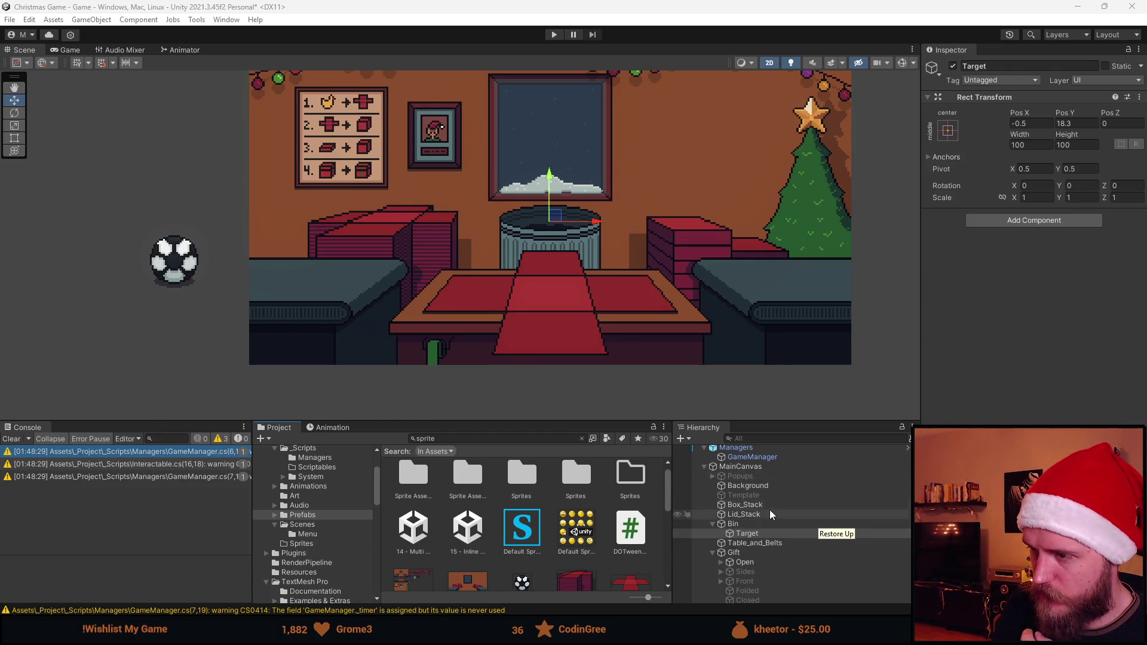
{"action": "scroll", "coordinate": [769, 510], "scroll_direction": "up", "scroll_amount": 5}
{"action": "left_click", "coordinate": [755, 460]}
Review the AudioSystem's sound clips in the Inspector, then save the Game scene
{"action": "left_click", "coordinate": [752, 468]}
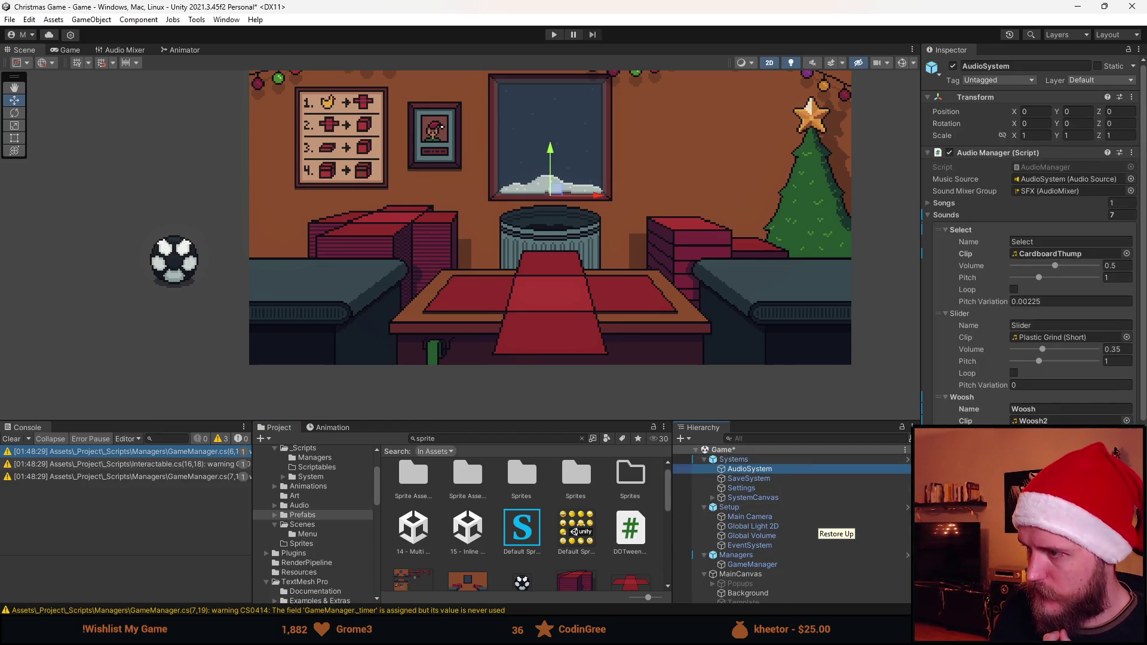
{"action": "scroll", "coordinate": [1034, 239], "scroll_direction": "down", "scroll_amount": 10}
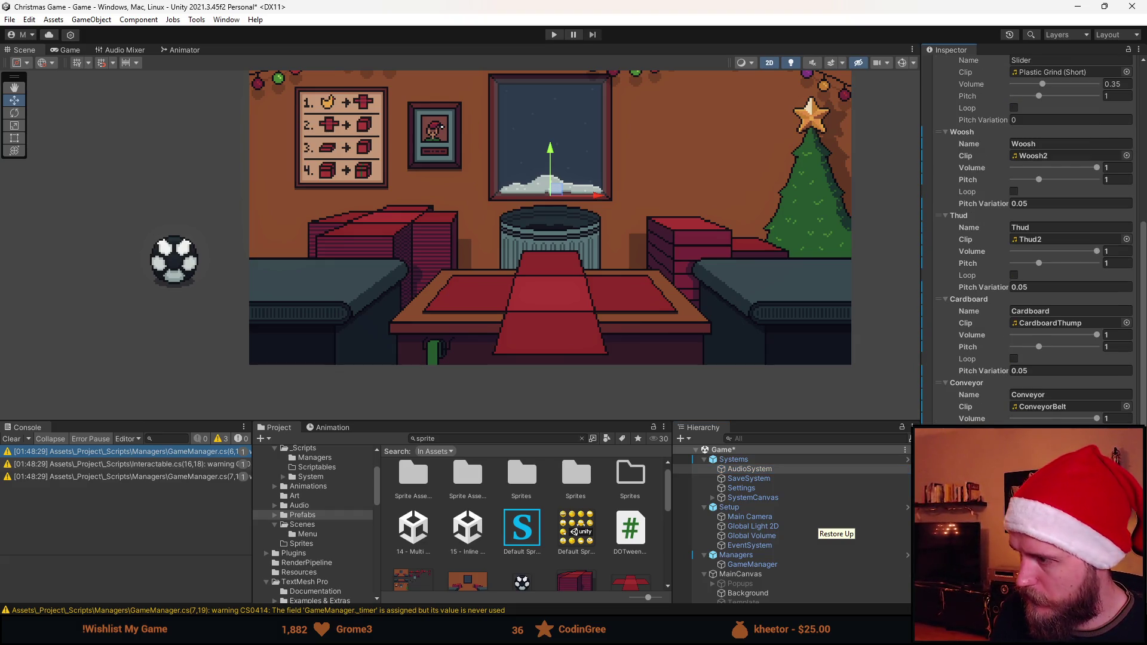
{"action": "left_click", "coordinate": [1126, 238]}
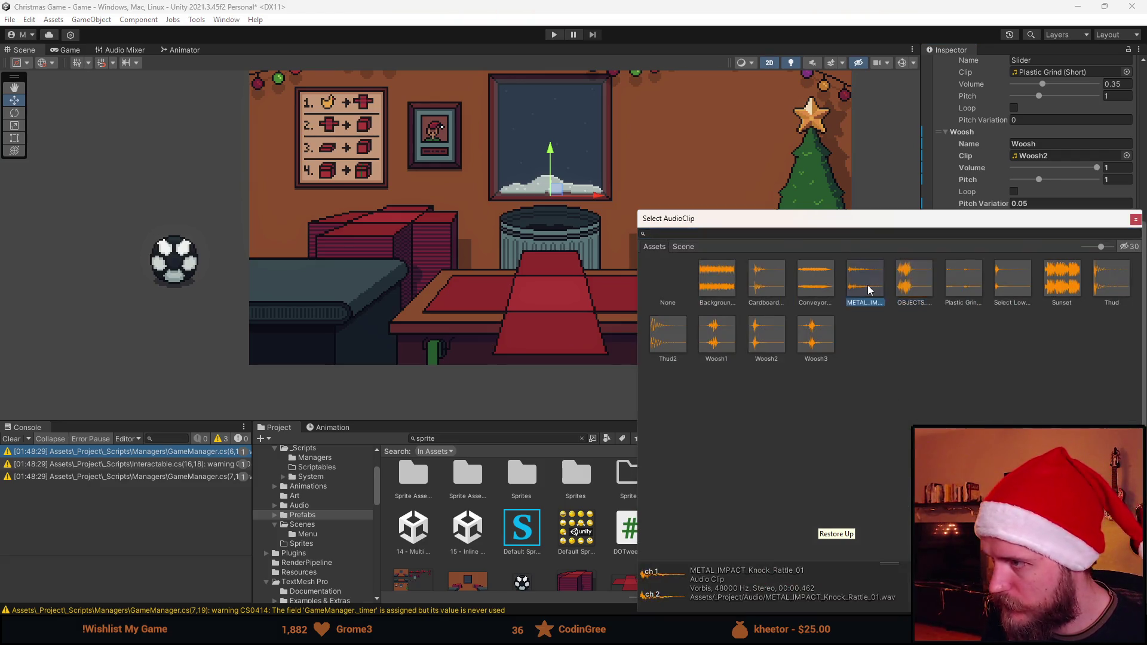
{"action": "double_click", "coordinate": [867, 285]}
{"action": "scroll", "coordinate": [1030, 239], "scroll_direction": "down", "scroll_amount": 3}
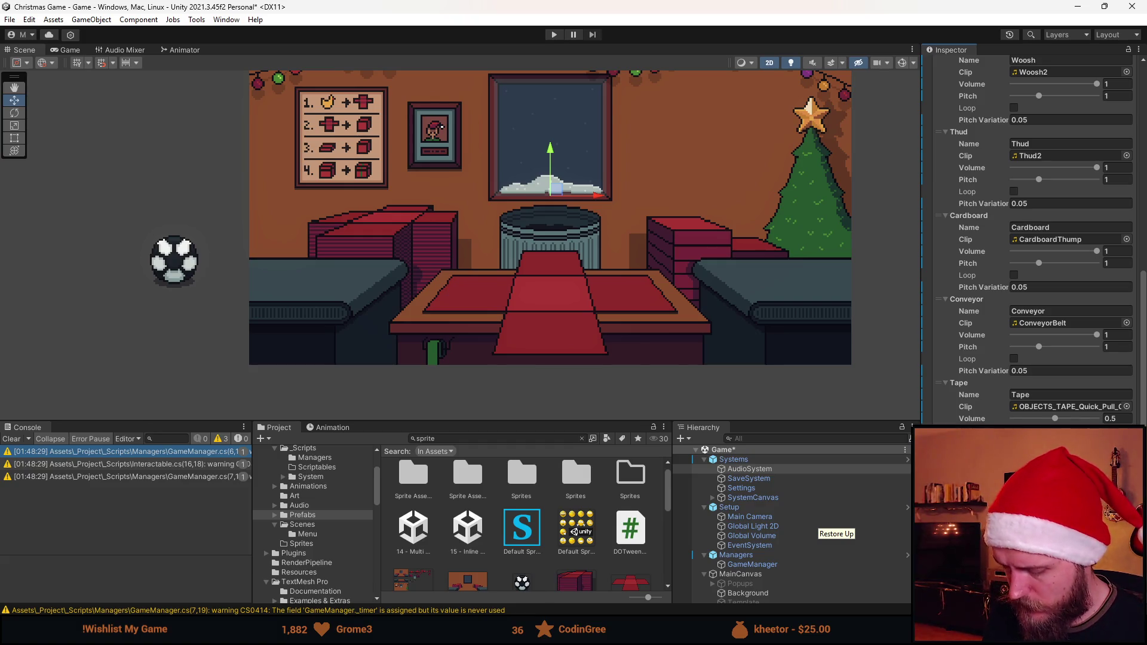
{"action": "key", "text": "ctrl+s"}
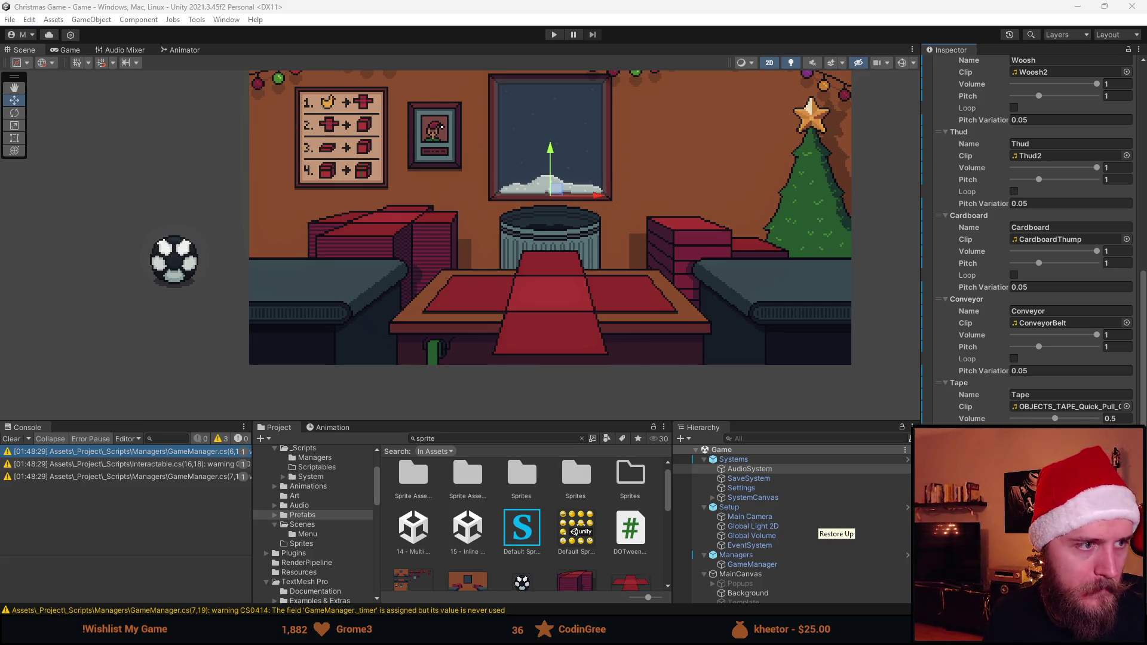
{"action": "key", "text": "alt+Tab"}
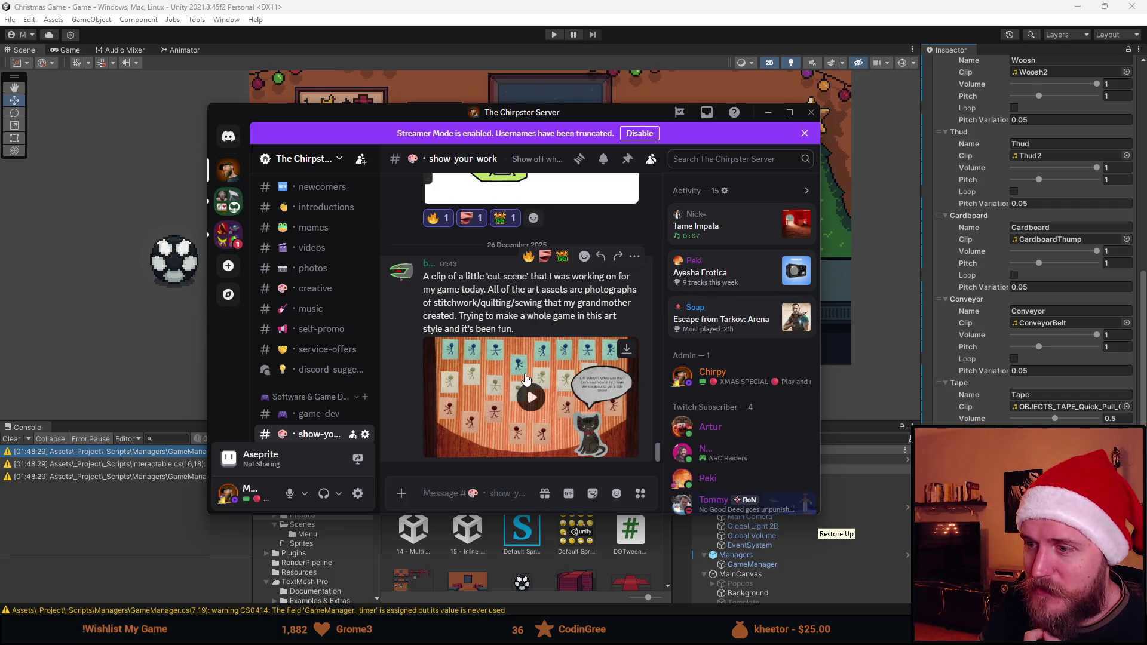
Watch the stitchwork cut-scene video from the Discord post in full screen
{"action": "left_click_drag", "start_coordinate": [488, 290], "coordinate": [532, 303]}
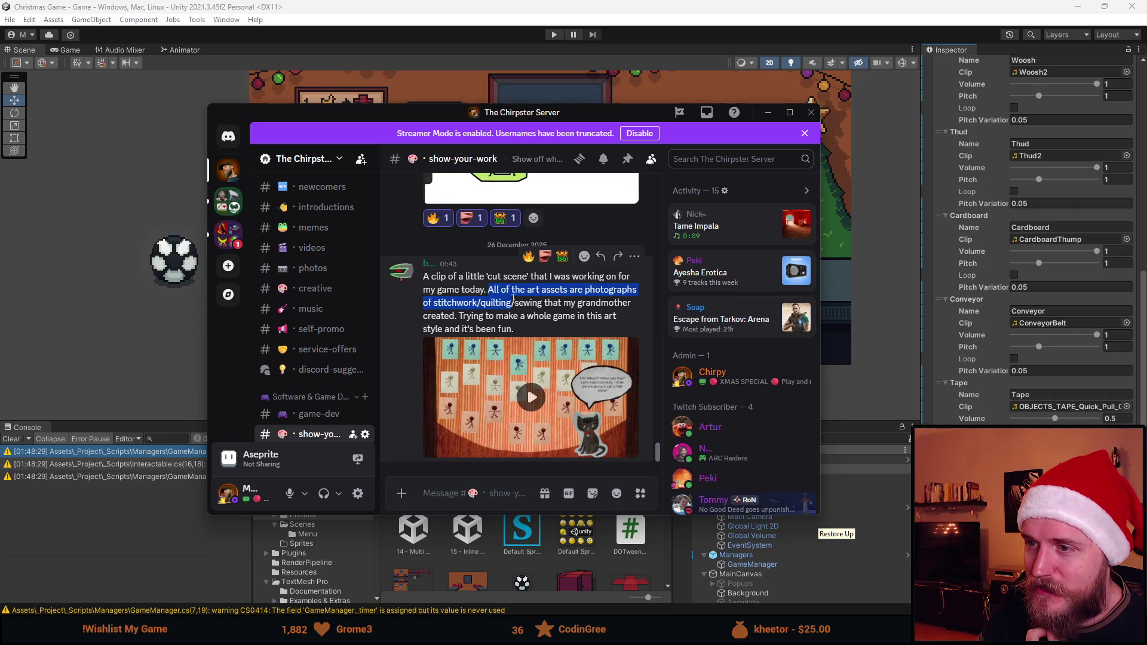
{"action": "left_click", "coordinate": [554, 297]}
{"action": "left_click_drag", "start_coordinate": [487, 289], "coordinate": [627, 303]}
{"action": "left_click", "coordinate": [565, 310]}
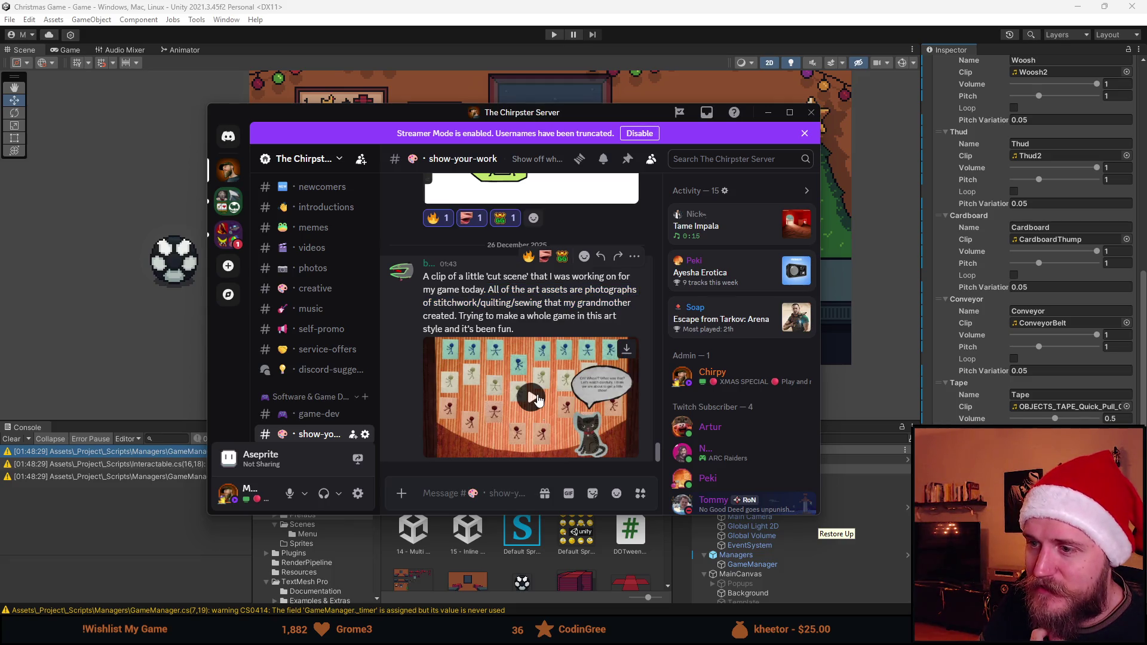
{"action": "left_click", "coordinate": [531, 397]}
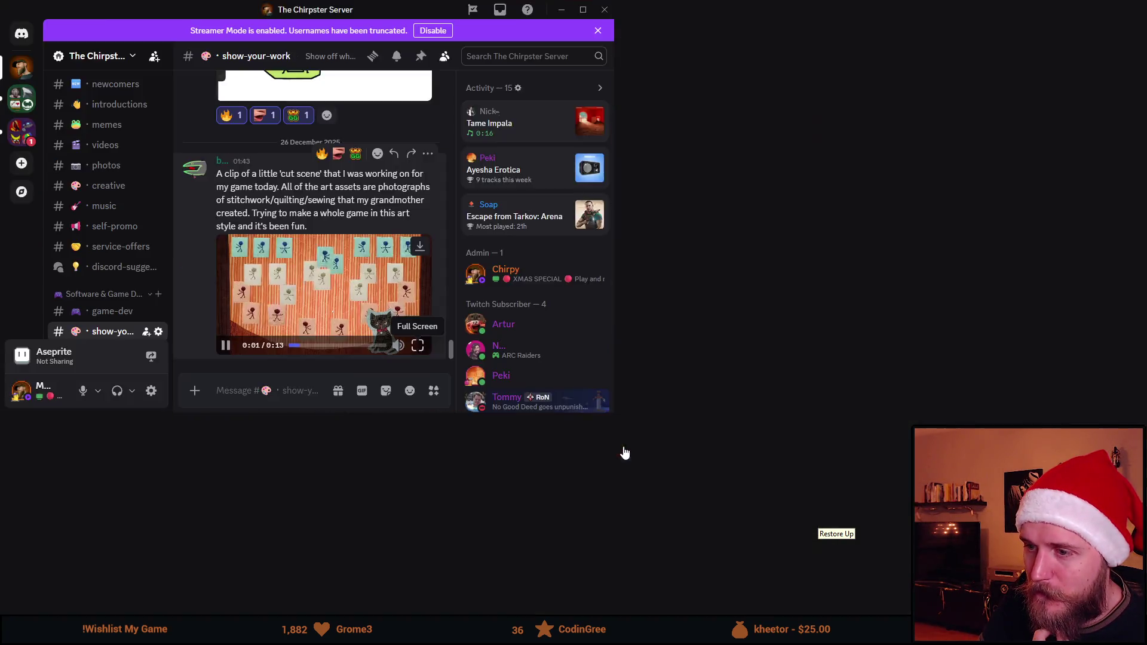
{"action": "left_click", "coordinate": [417, 346]}
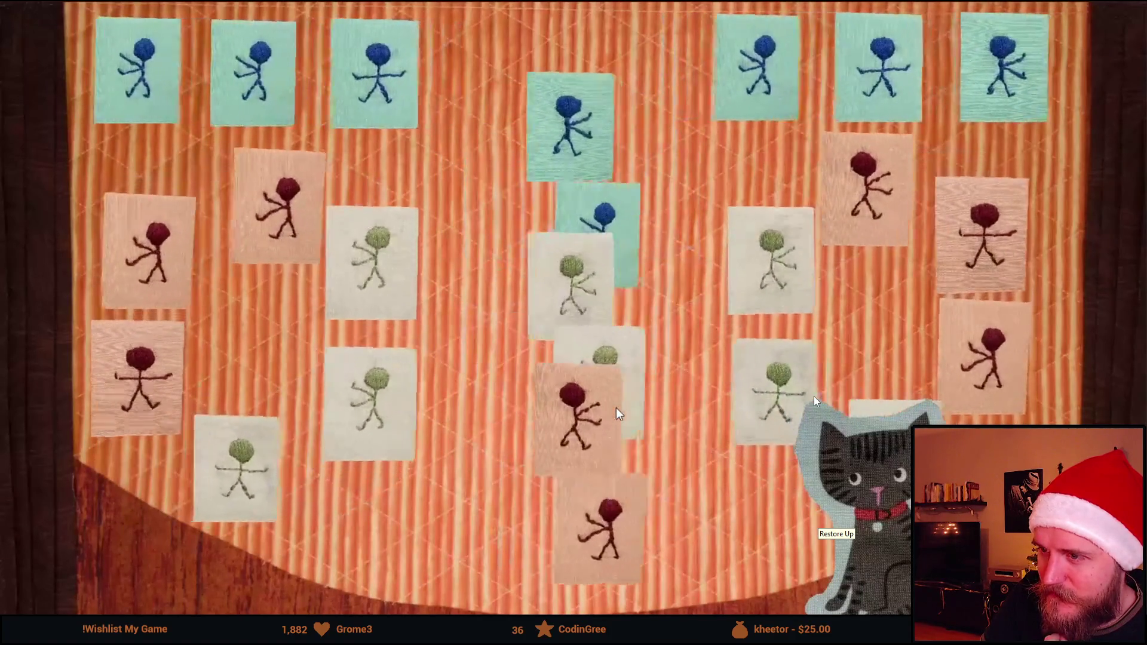
{"action": "key", "text": "space"}
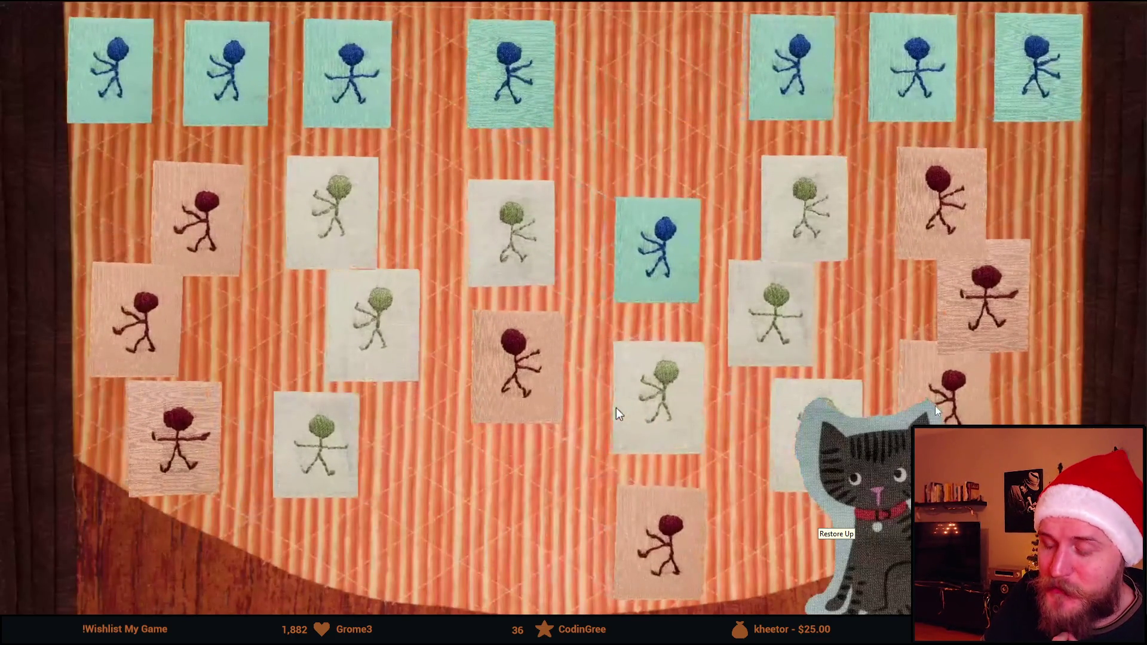
{"action": "key", "text": "Escape"}
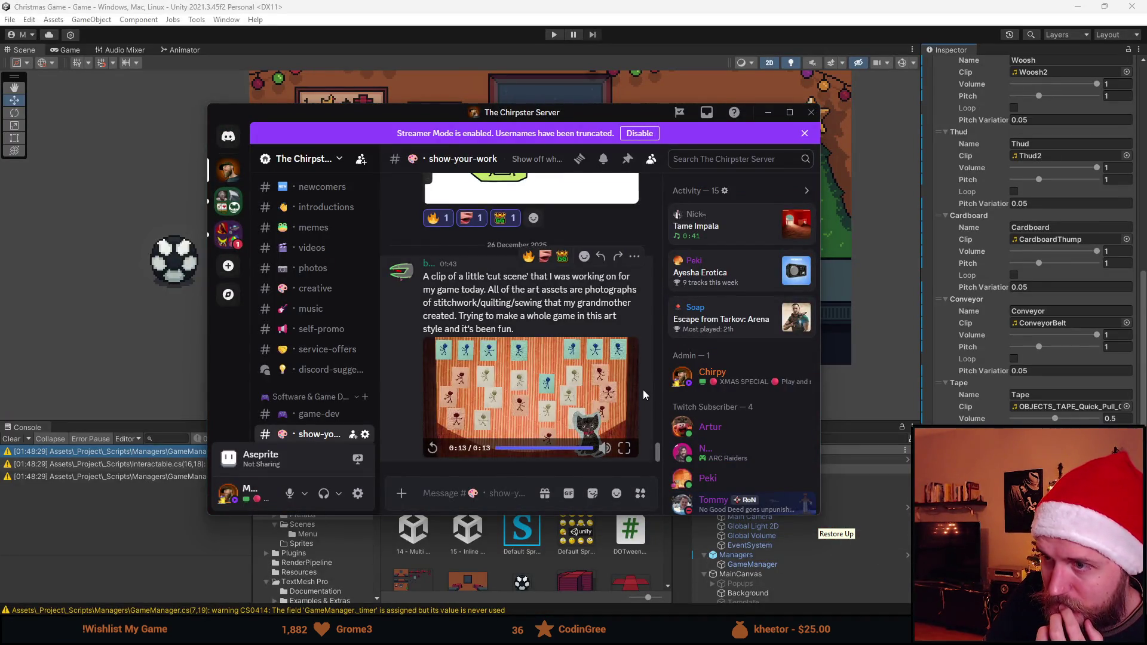
{"action": "left_click", "coordinate": [624, 448]}
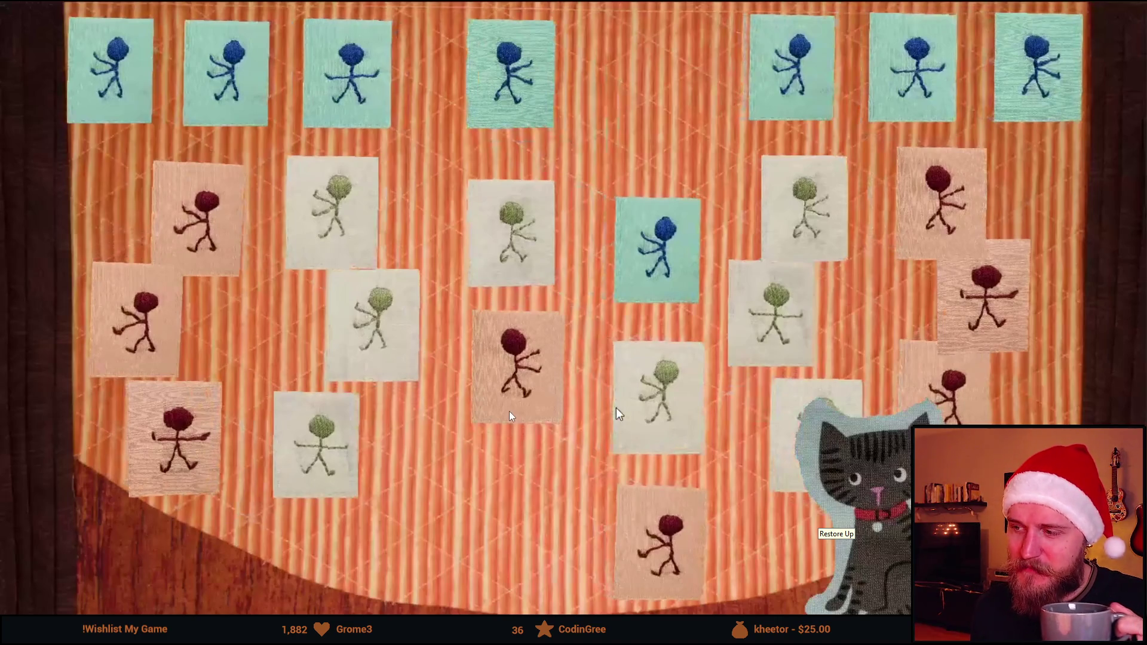
{"action": "key", "text": "Escape"}
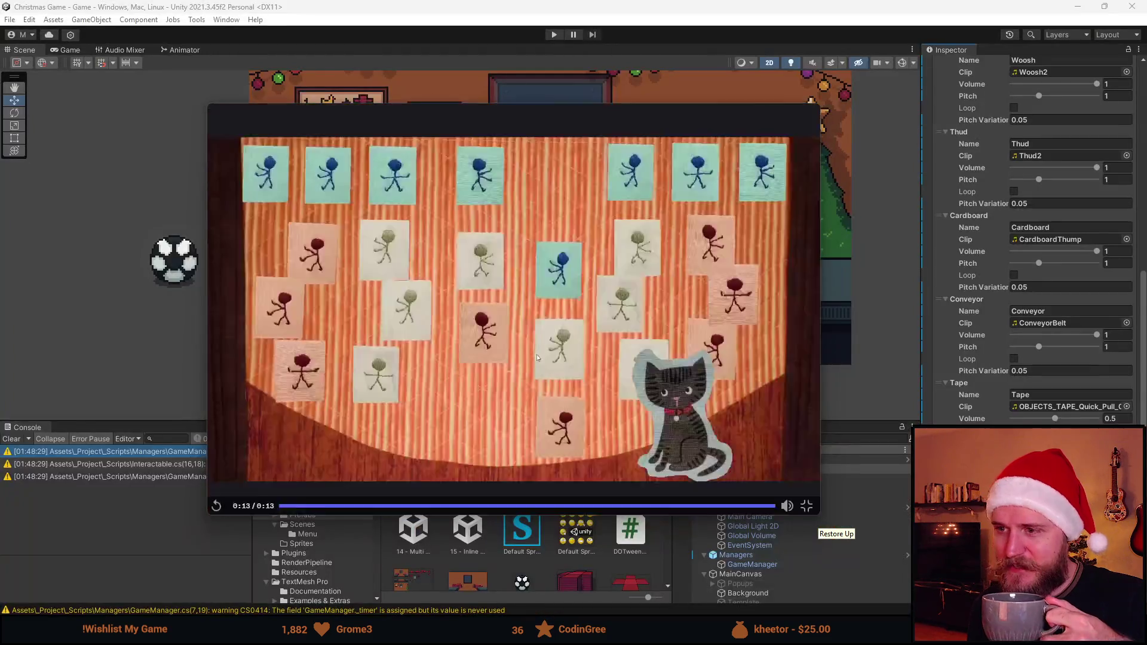
React to the post with madchiYes and move the Discord window off-screen
{"action": "scroll", "coordinate": [549, 256], "scroll_direction": "down", "scroll_amount": 1}
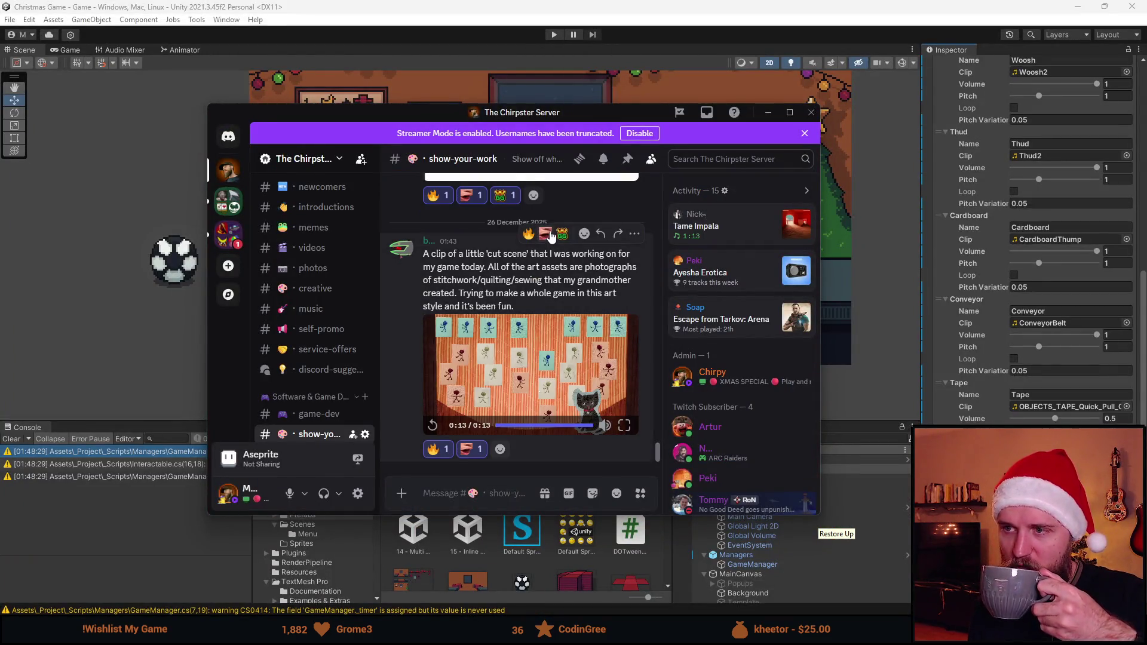
{"action": "left_click", "coordinate": [584, 233]}
{"action": "left_click", "coordinate": [557, 287]}
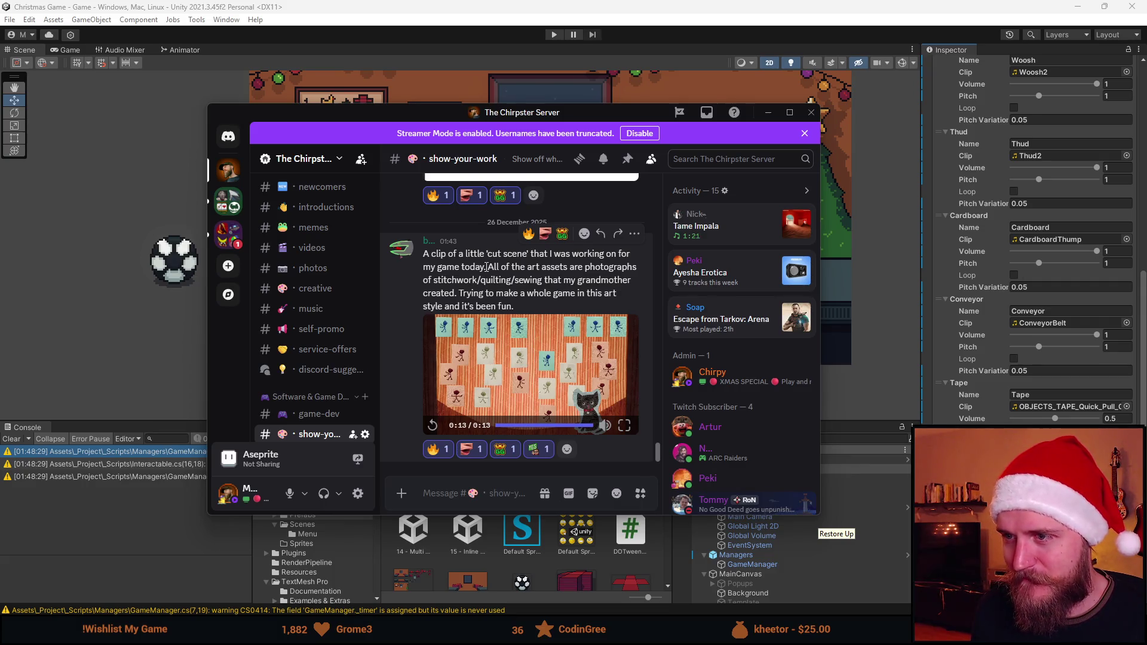
{"action": "triple_click", "coordinate": [486, 266]}
{"action": "left_click_drag", "start_coordinate": [498, 116], "coordinate": [0, 136]}
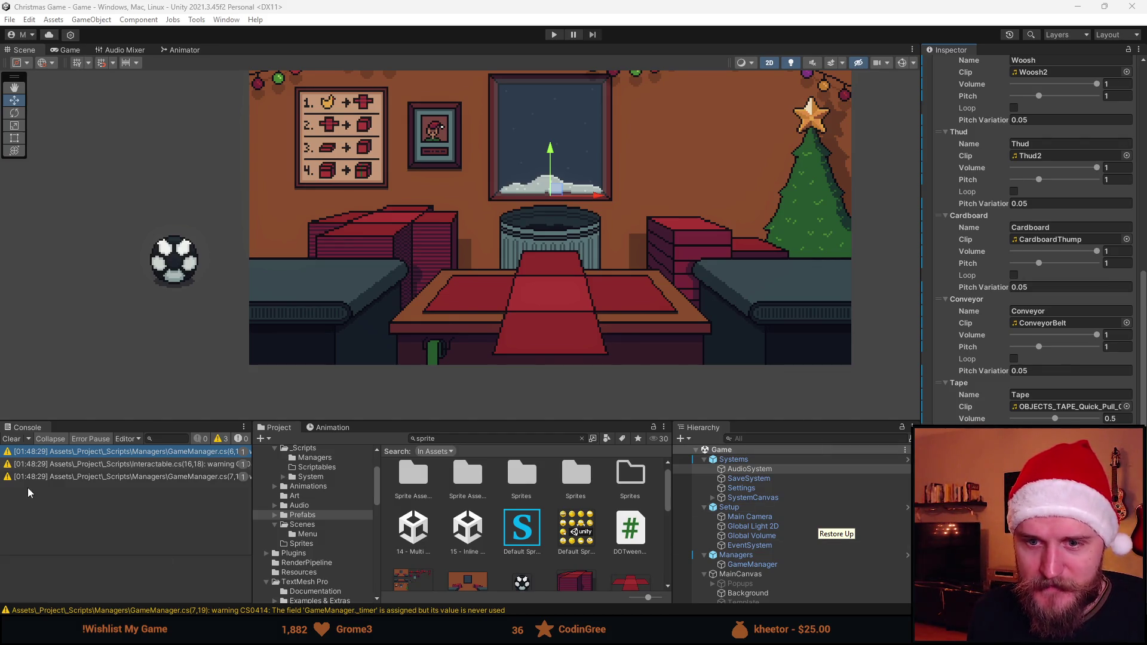
Clear the Console warnings, reframe the room scene, and switch to Aseprite's Spritesheet.png
{"action": "left_click", "coordinate": [10, 440]}
{"action": "key", "text": "f"}
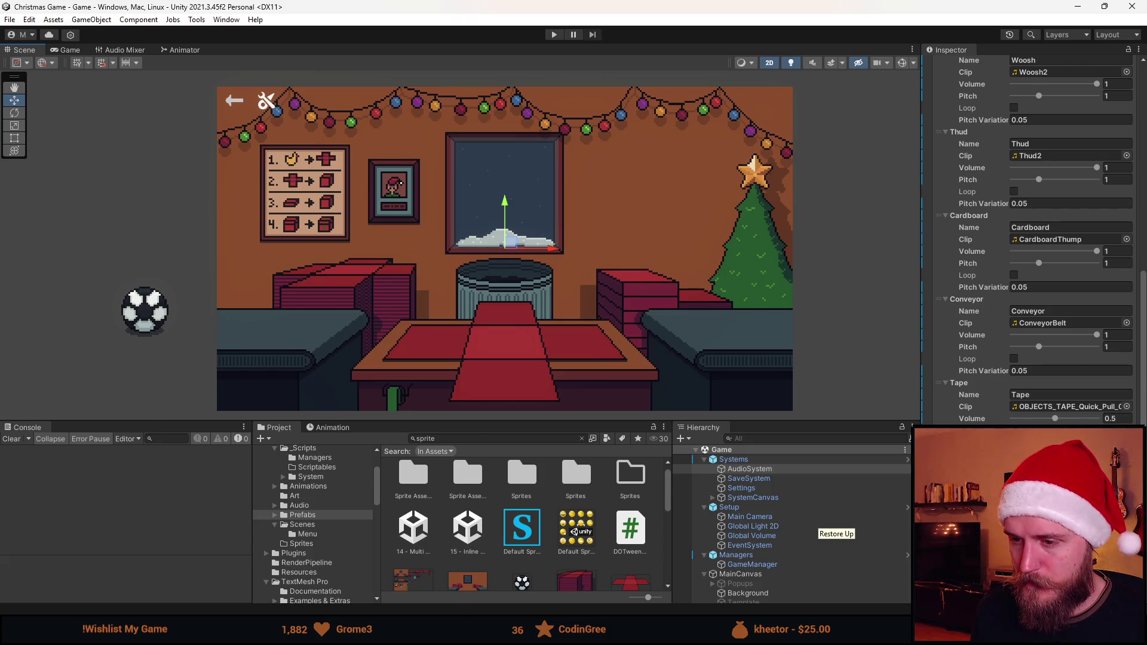
{"action": "key", "text": "alt+Tab"}
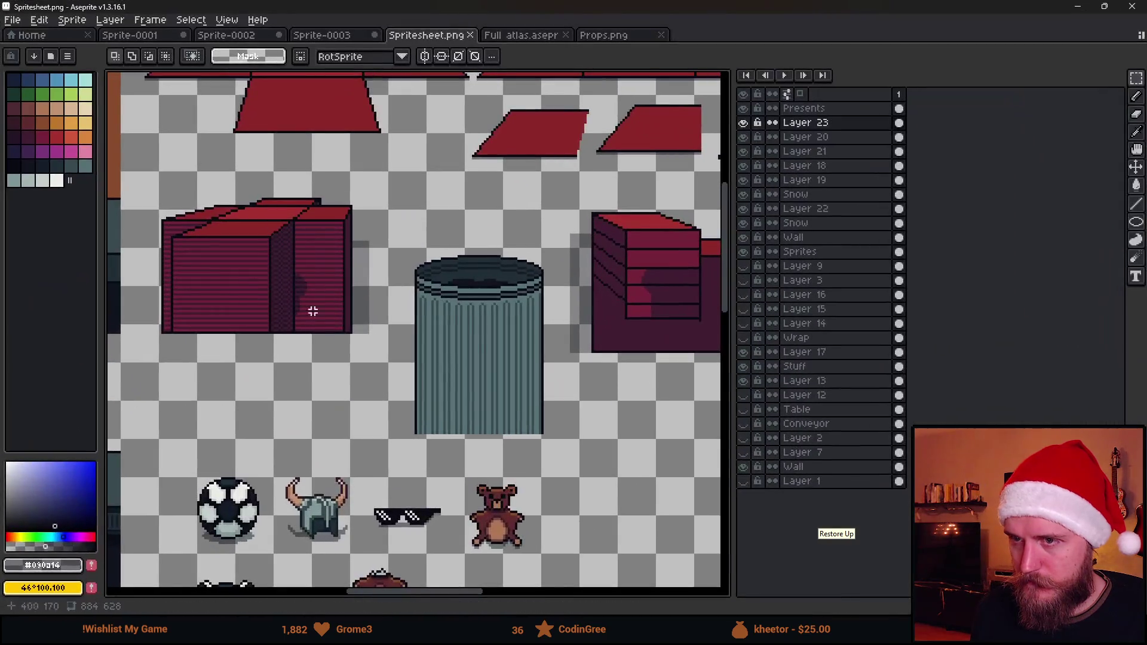
Sample the dark poster-frame colour #482a20 with the eyedropper
{"action": "scroll", "coordinate": [310, 308], "scroll_direction": "up", "scroll_amount": 4}
{"action": "scroll", "coordinate": [371, 306], "scroll_direction": "down", "scroll_amount": 6}
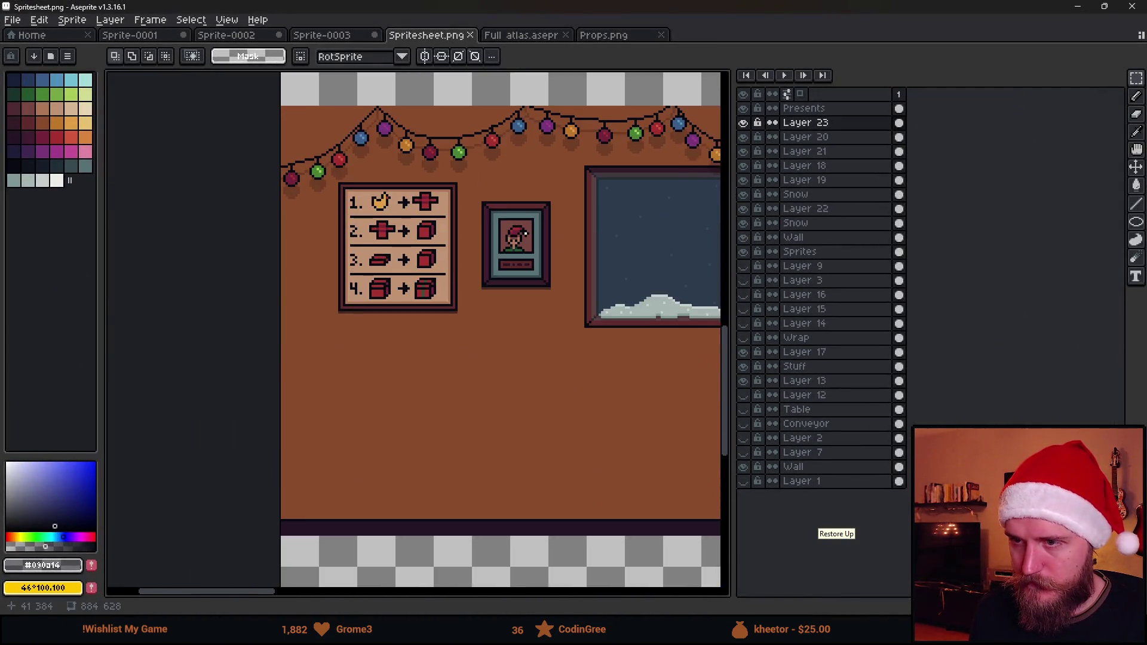
{"action": "scroll", "coordinate": [333, 376], "scroll_direction": "up", "scroll_amount": 3}
{"action": "key", "text": "i"}
{"action": "left_click", "coordinate": [332, 376]}
{"action": "left_click_drag", "start_coordinate": [329, 346], "coordinate": [445, 408]}
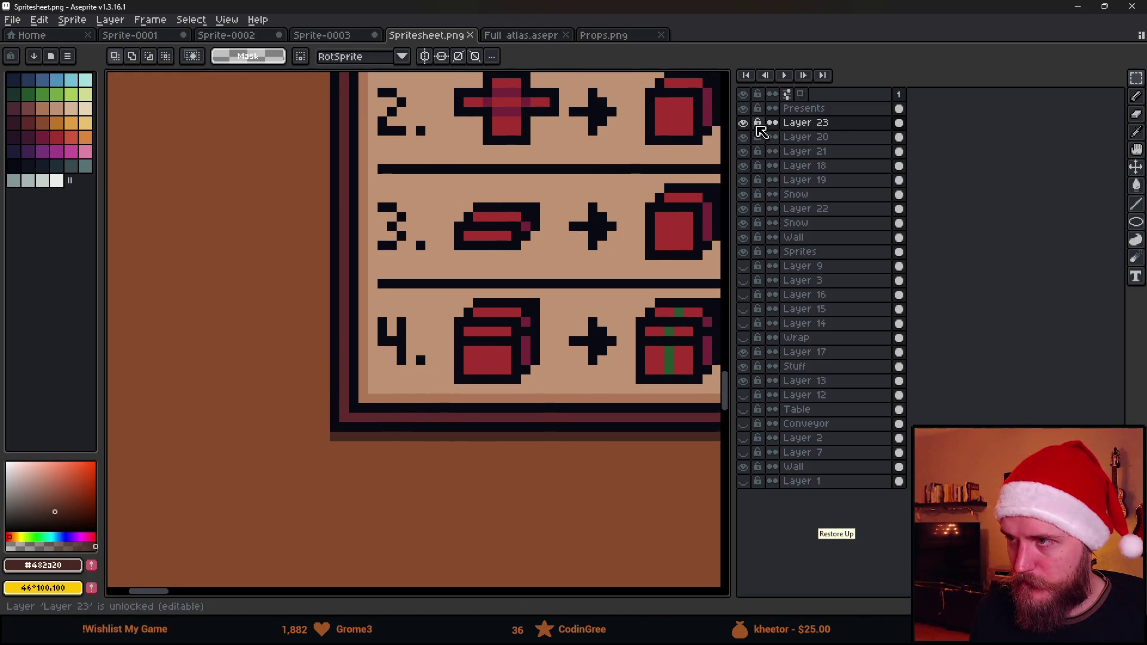
Toggle Layers 20, 21, 18, 19 and Snow off and on to inspect their contents
{"action": "left_click", "coordinate": [744, 137]}
{"action": "left_click", "coordinate": [743, 137]}
{"action": "left_click", "coordinate": [744, 152]}
{"action": "left_click", "coordinate": [743, 152]}
{"action": "left_click", "coordinate": [744, 166]}
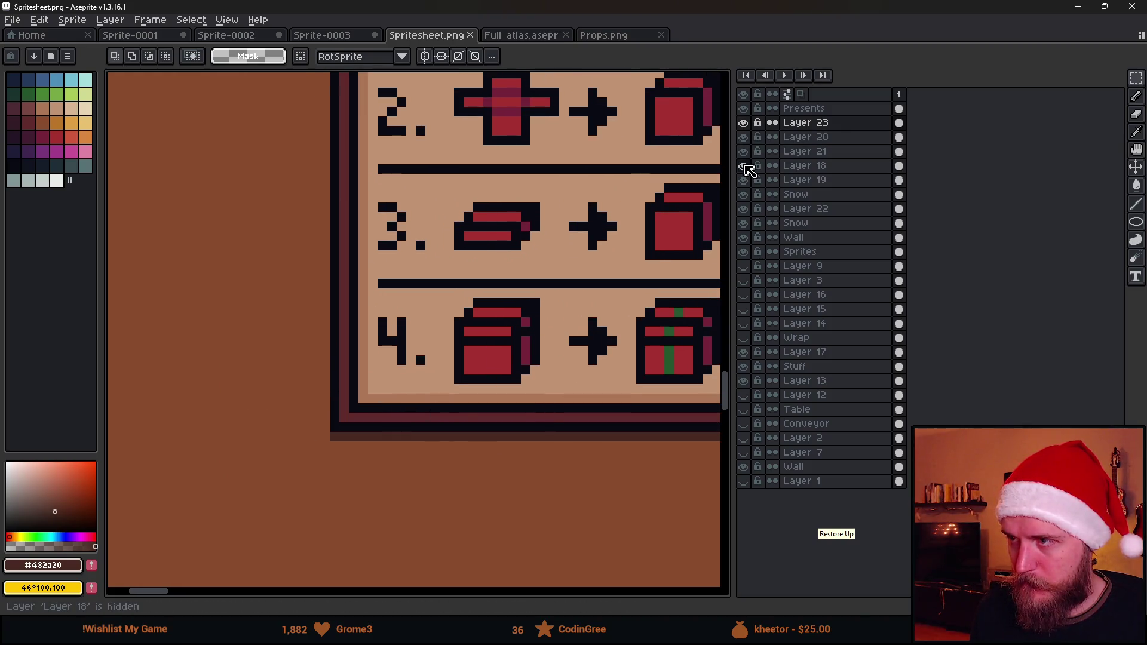
{"action": "left_click", "coordinate": [744, 166]}
{"action": "left_click", "coordinate": [743, 181]}
{"action": "left_click", "coordinate": [744, 180]}
{"action": "left_click", "coordinate": [744, 195]}
{"action": "left_click", "coordinate": [744, 195]}
On Layer 22, draw a dark line along the poster frame's left edge
{"action": "left_click", "coordinate": [794, 208]}
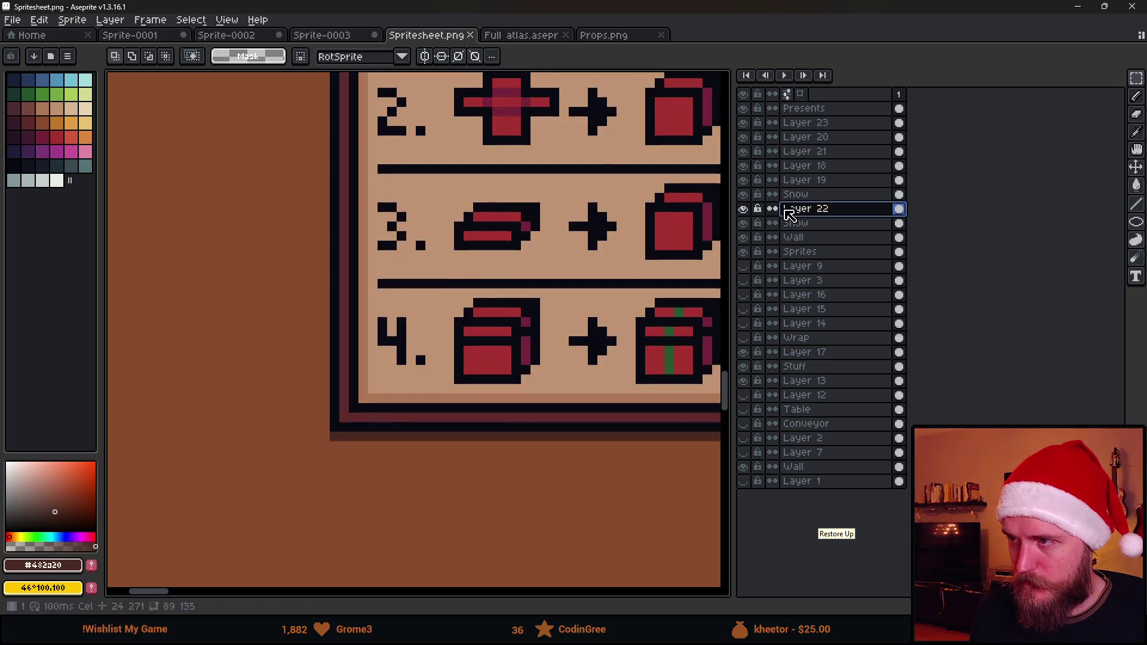
{"action": "scroll", "coordinate": [327, 197], "scroll_direction": "down", "scroll_amount": 2}
{"action": "key", "text": "b"}
{"action": "left_click_drag", "start_coordinate": [349, 126], "coordinate": [348, 508]}
{"action": "scroll", "coordinate": [438, 404], "scroll_direction": "right", "scroll_amount": 5}
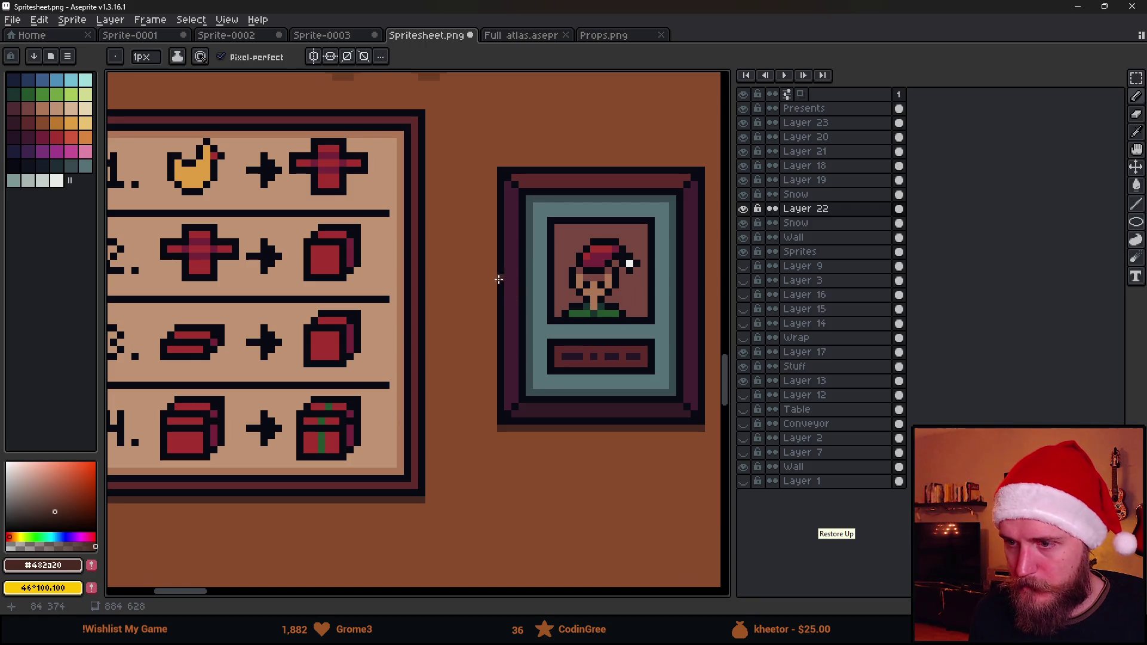
{"action": "scroll", "coordinate": [412, 525], "scroll_direction": "up", "scroll_amount": 2}
{"action": "key", "text": "e"}
{"action": "scroll", "coordinate": [435, 468], "scroll_direction": "right", "scroll_amount": 5}
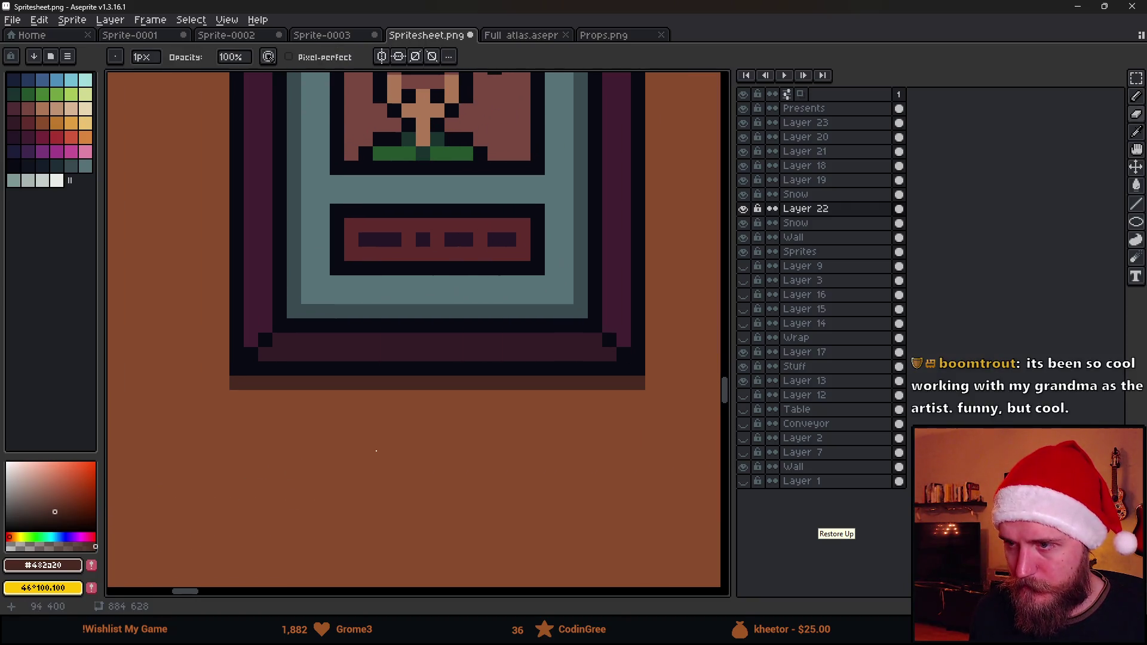
{"action": "scroll", "coordinate": [452, 405], "scroll_direction": "down", "scroll_amount": 3}
{"action": "key", "text": "b"}
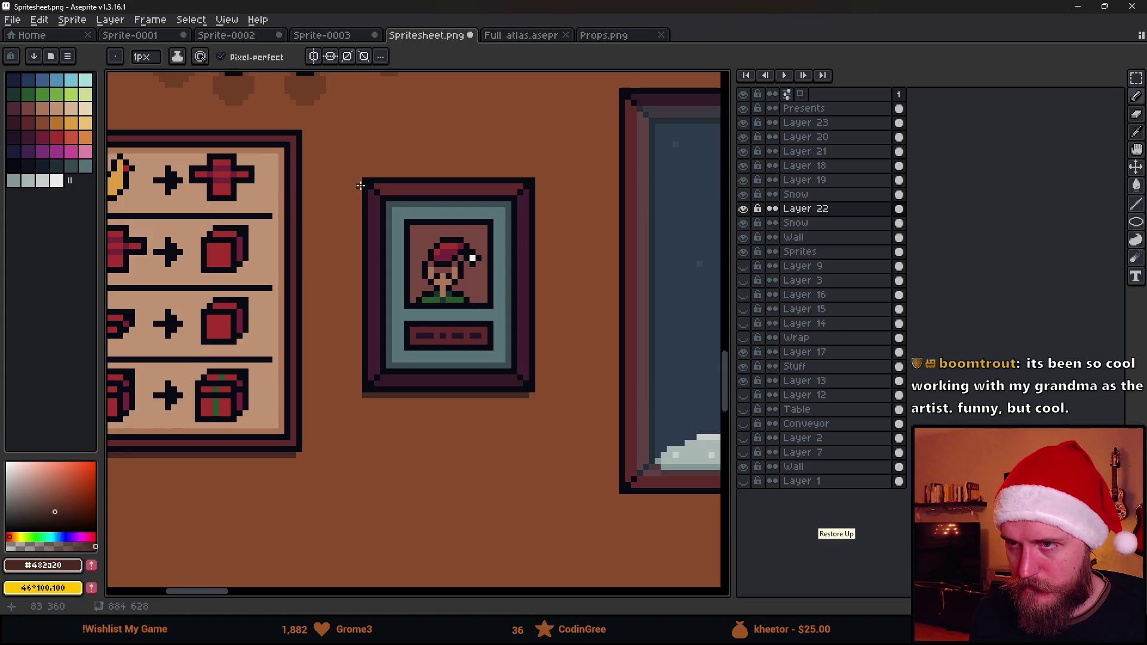
{"action": "scroll", "coordinate": [470, 354], "scroll_direction": "left", "scroll_amount": 6}
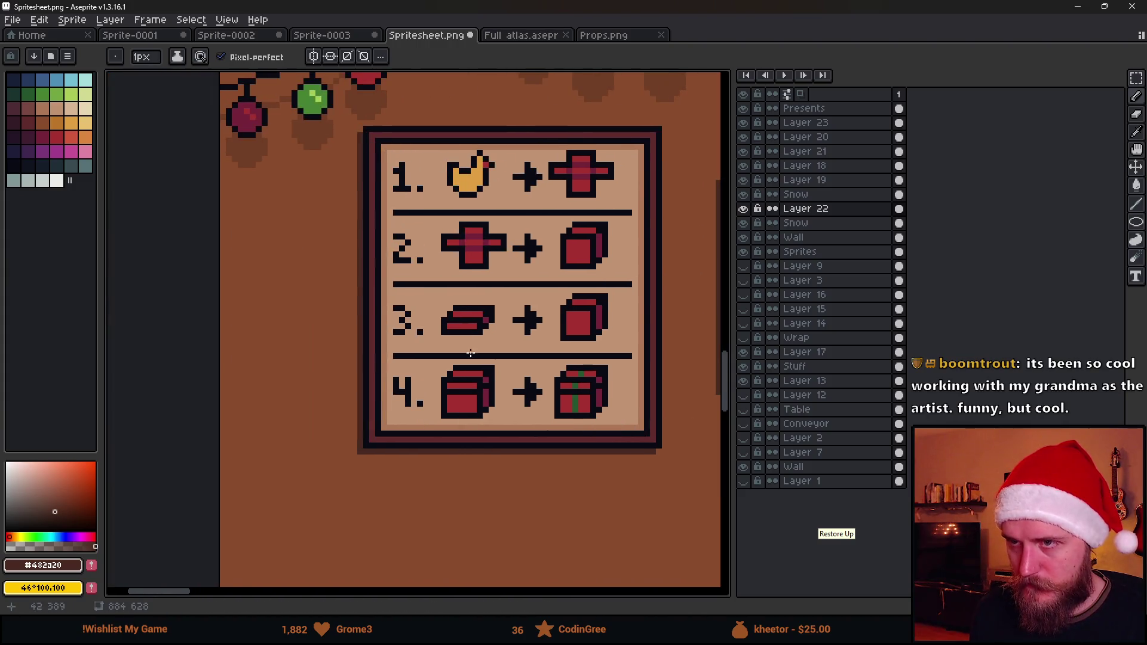
{"action": "scroll", "coordinate": [470, 354], "scroll_direction": "down", "scroll_amount": 3}
{"action": "scroll", "coordinate": [370, 361], "scroll_direction": "right", "scroll_amount": 3}
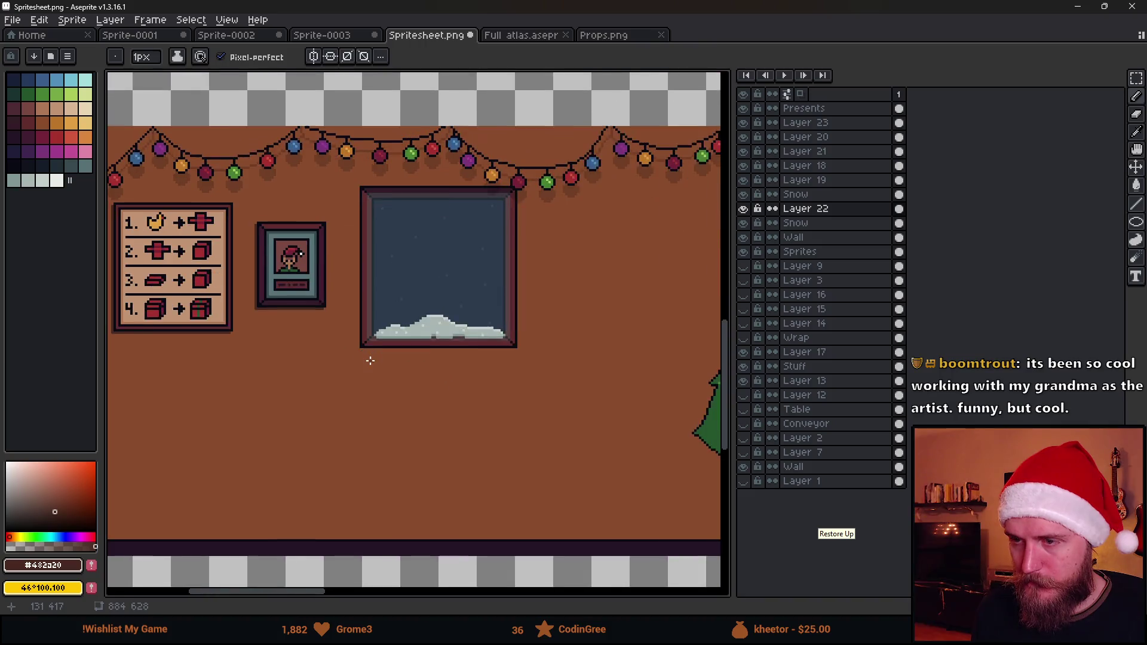
{"action": "scroll", "coordinate": [370, 360], "scroll_direction": "down", "scroll_amount": 2}
{"action": "scroll", "coordinate": [537, 356], "scroll_direction": "up", "scroll_amount": 2}
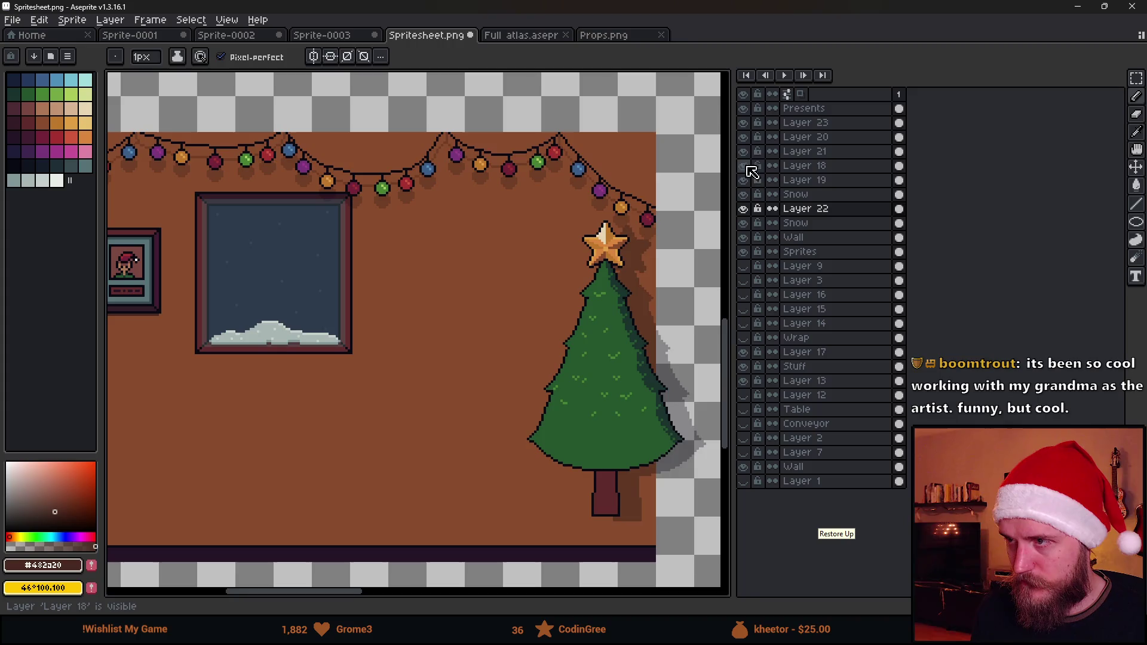
Move the tree's shadow on Layer 21 slightly down and to the right
{"action": "left_click", "coordinate": [788, 151]}
{"action": "key", "text": "v"}
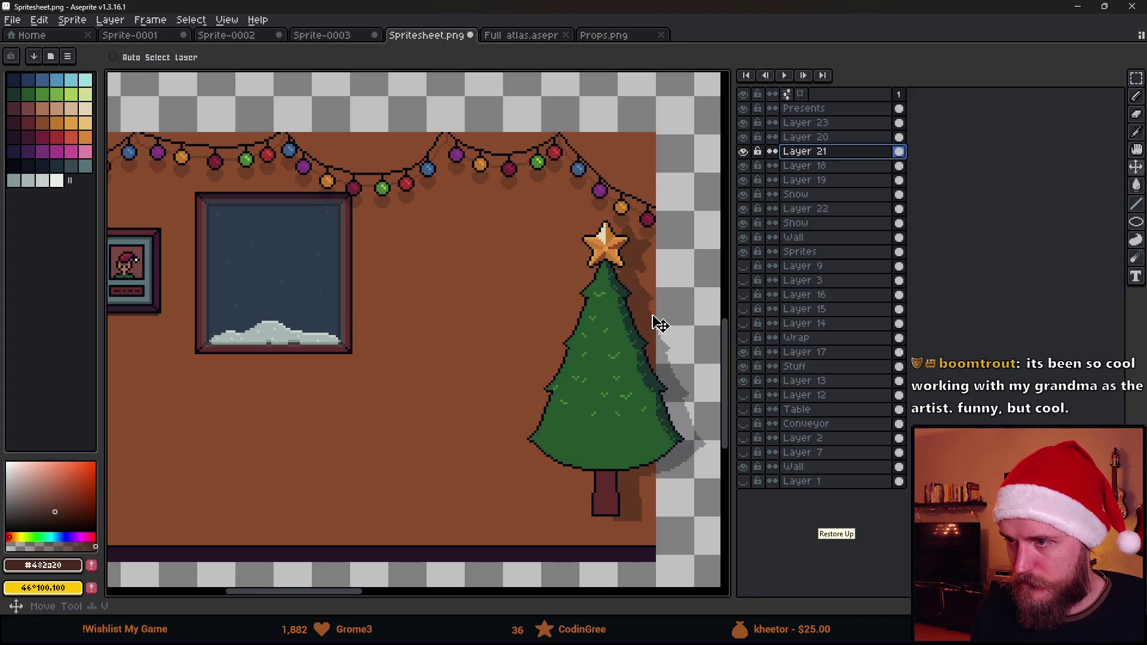
{"action": "mouse_move", "coordinate": [652, 320]}
{"action": "left_mouse_down"}
{"action": "mouse_move", "coordinate": [663, 330]}
{"action": "mouse_move", "coordinate": [654, 325]}
{"action": "left_mouse_up"}
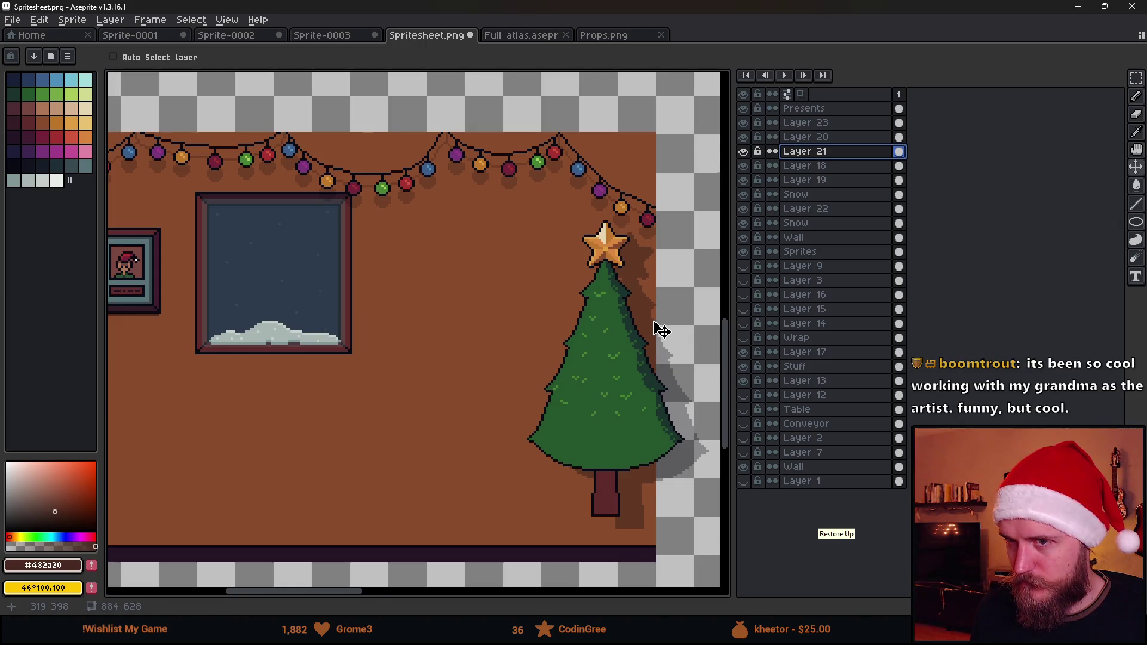
{"action": "scroll", "coordinate": [657, 331], "scroll_direction": "down", "scroll_amount": 2}
{"action": "scroll", "coordinate": [632, 352], "scroll_direction": "up", "scroll_amount": 2}
Review the tree, star, poster and window wall, then return to Unity and deselect
{"action": "left_click_drag", "start_coordinate": [523, 385], "coordinate": [438, 364]}
{"action": "scroll", "coordinate": [629, 271], "scroll_direction": "up", "scroll_amount": 2}
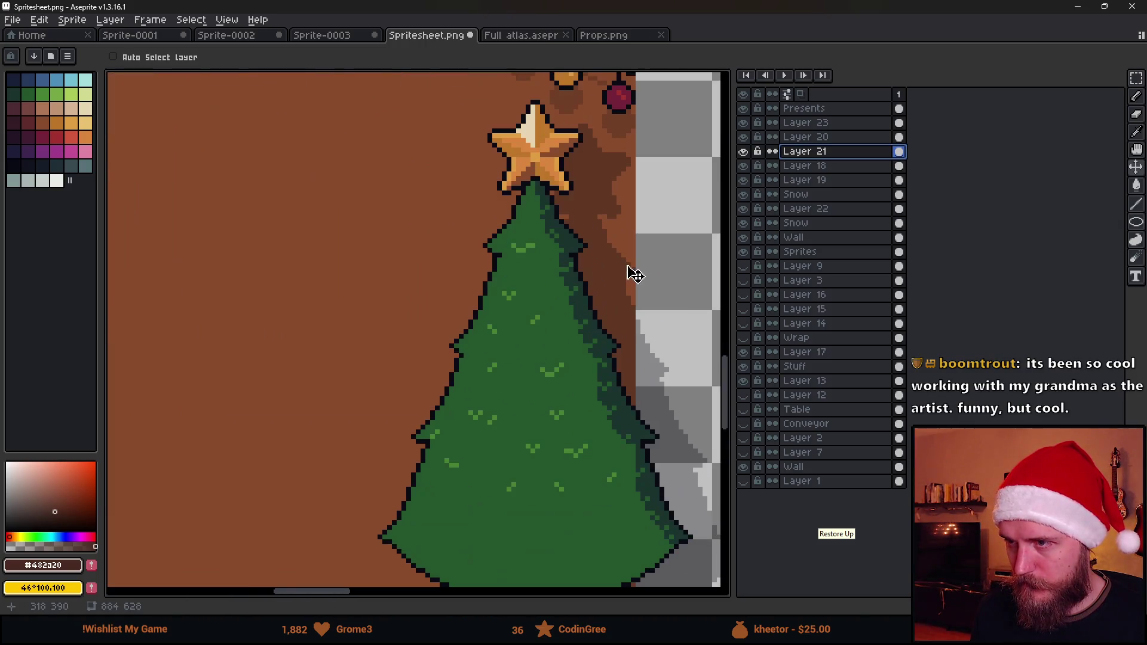
{"action": "scroll", "coordinate": [543, 317], "scroll_direction": "down", "scroll_amount": 4}
{"action": "scroll", "coordinate": [522, 307], "scroll_direction": "up", "scroll_amount": 2}
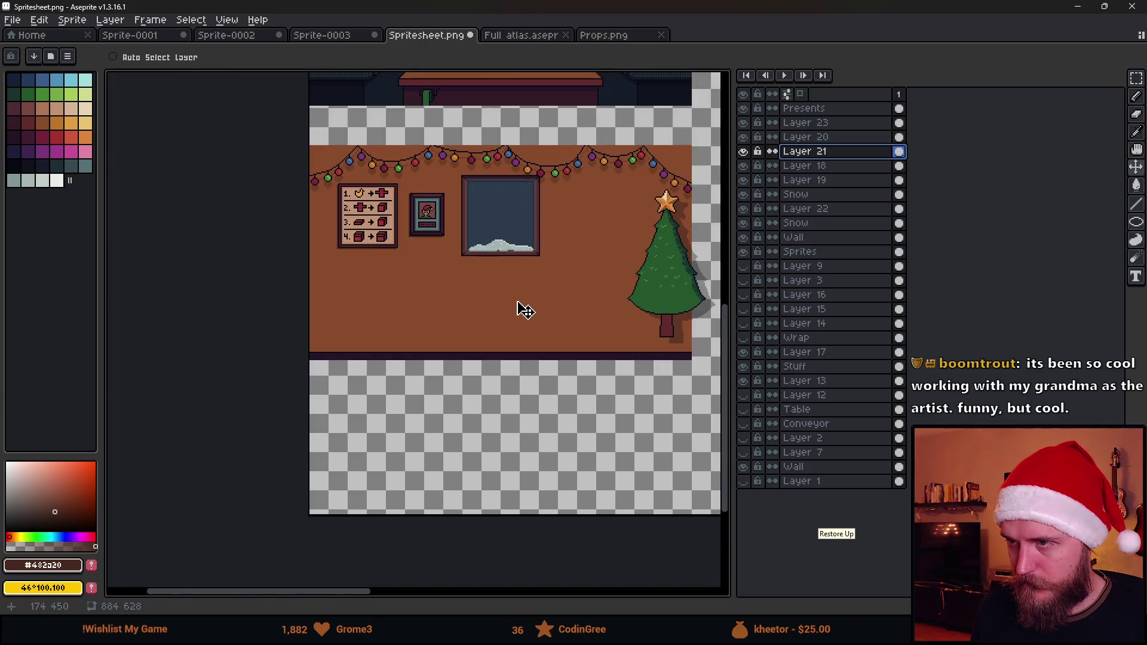
{"action": "scroll", "coordinate": [412, 245], "scroll_direction": "up", "scroll_amount": 2}
{"action": "mouse_move", "coordinate": [412, 245]}
{"action": "left_mouse_down"}
{"action": "mouse_move", "coordinate": [448, 281]}
{"action": "mouse_move", "coordinate": [346, 318]}
{"action": "left_mouse_up"}
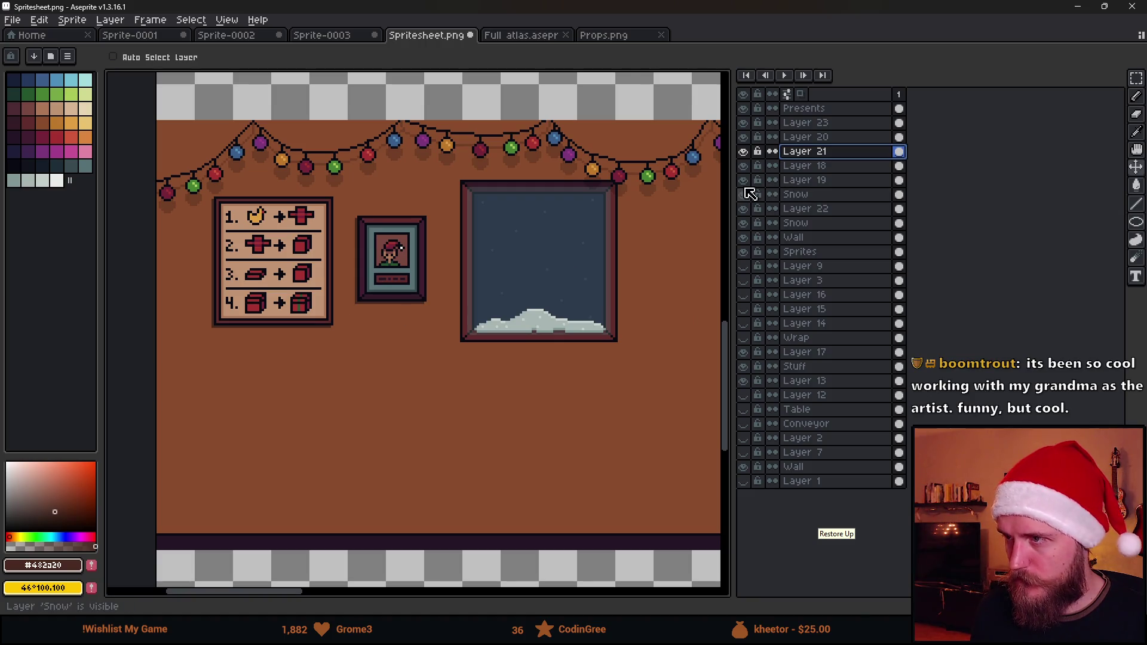
{"action": "scroll", "coordinate": [610, 299], "scroll_direction": "down", "scroll_amount": 2}
{"action": "scroll", "coordinate": [497, 295], "scroll_direction": "right", "scroll_amount": 10}
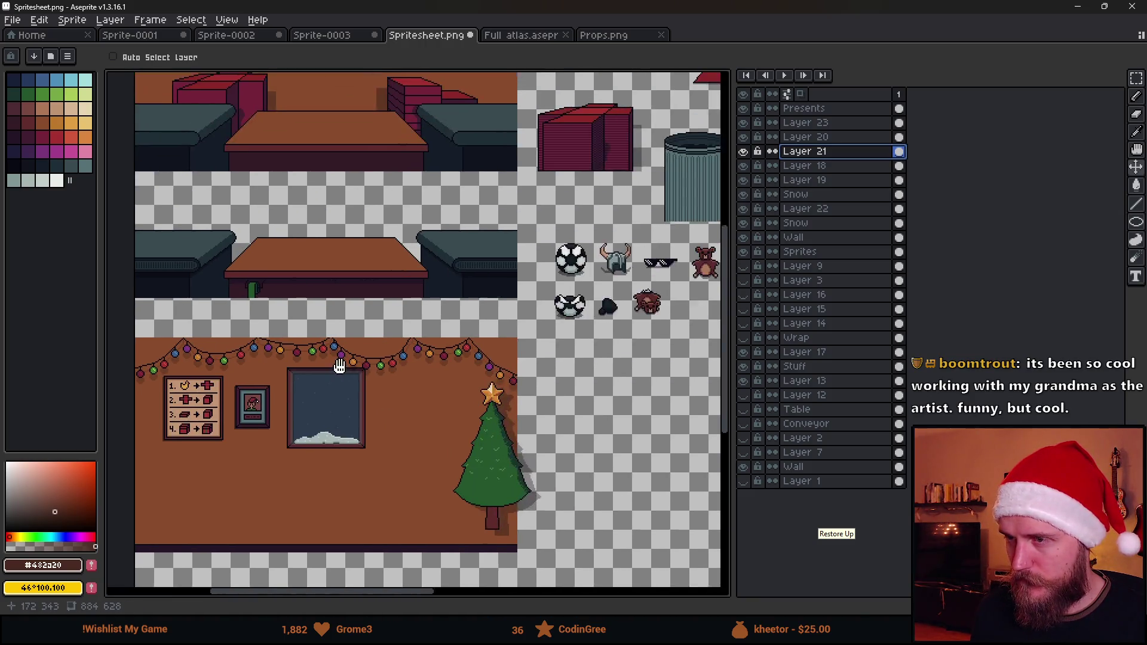
{"action": "scroll", "coordinate": [497, 295], "scroll_direction": "up", "scroll_amount": 3}
{"action": "scroll", "coordinate": [497, 295], "scroll_direction": "left", "scroll_amount": 4}
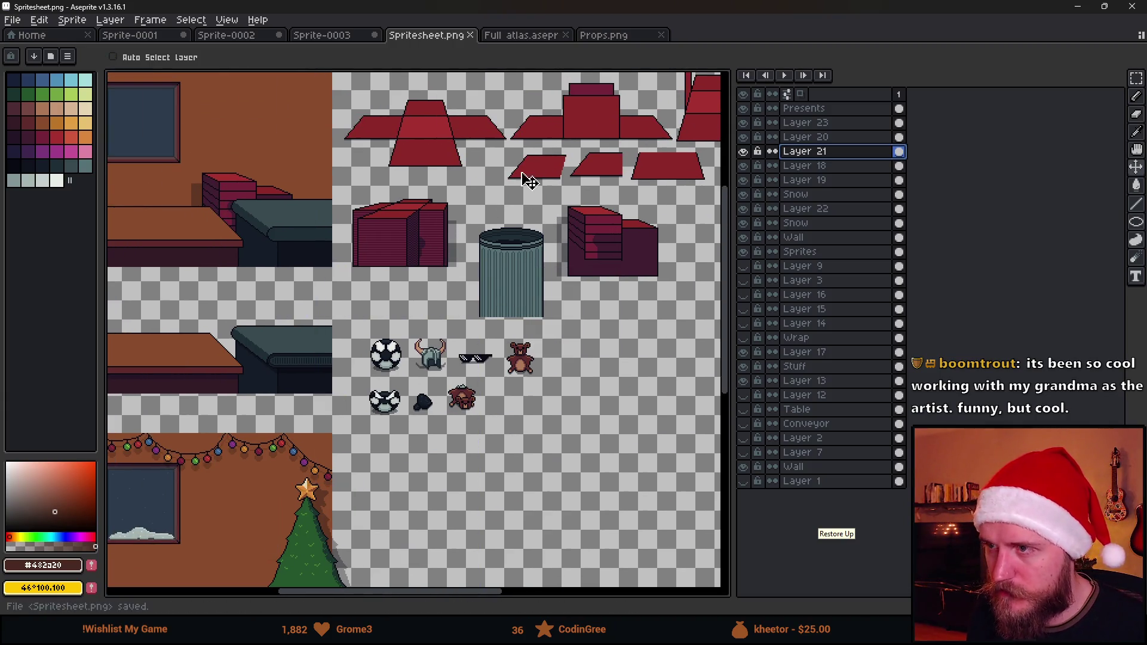
{"action": "key", "text": "alt+Tab"}
{"action": "left_click", "coordinate": [434, 231]}
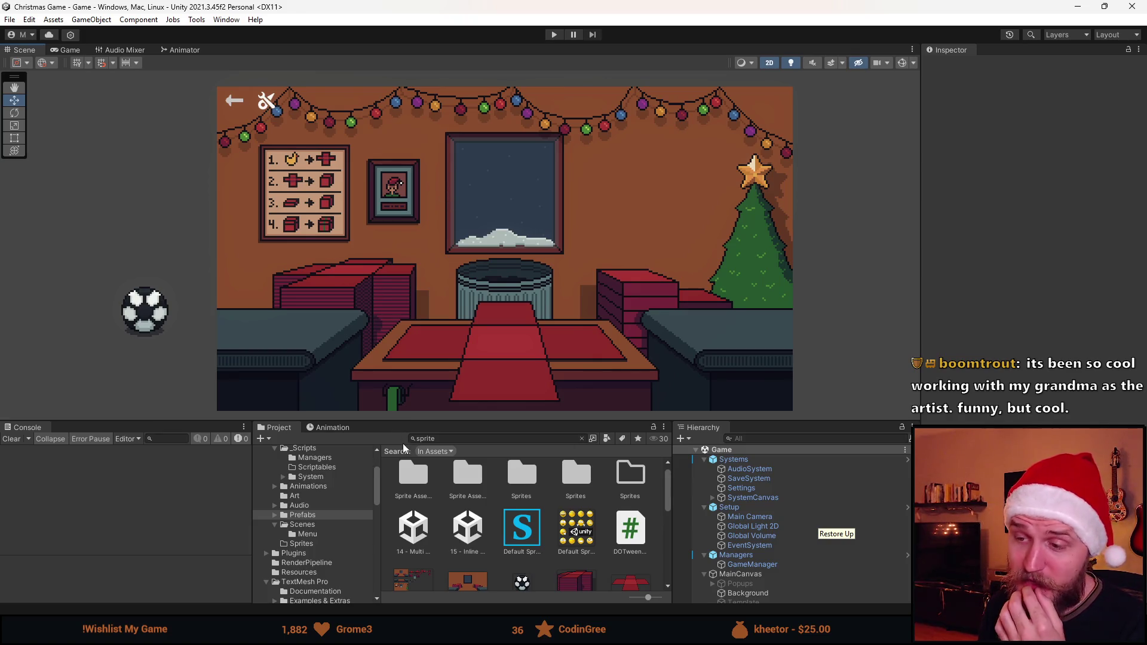
Open the Sprite Editor for the Spritesheet asset
{"action": "left_click", "coordinate": [422, 580]}
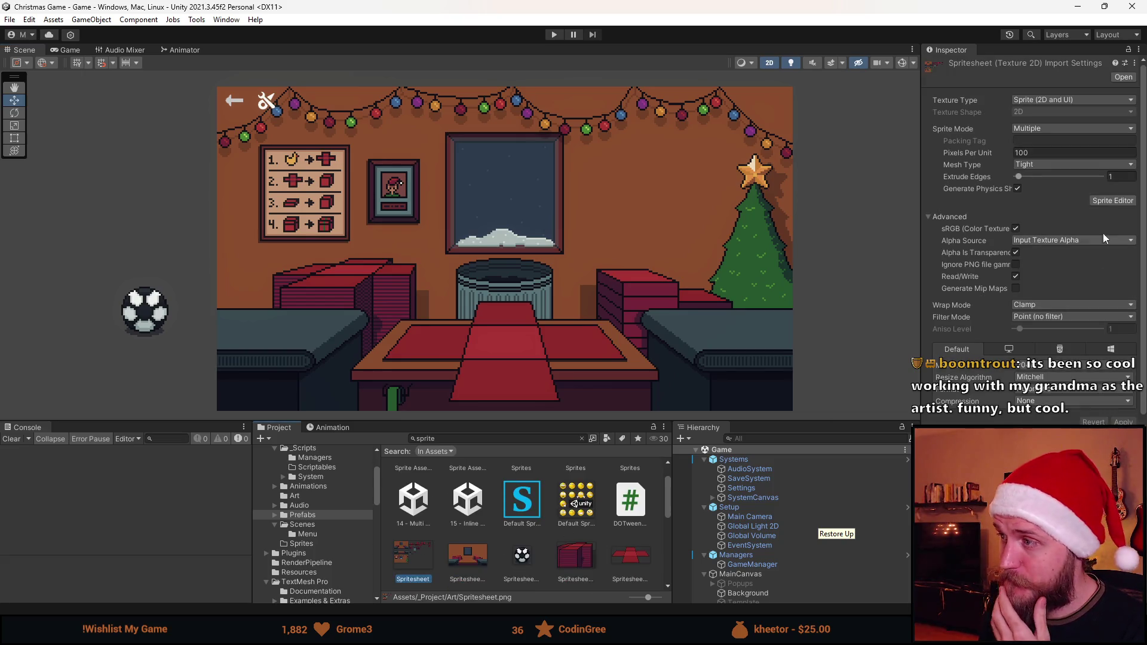
{"action": "left_click", "coordinate": [1101, 200]}
{"action": "scroll", "coordinate": [546, 308], "scroll_direction": "up", "scroll_amount": 3}
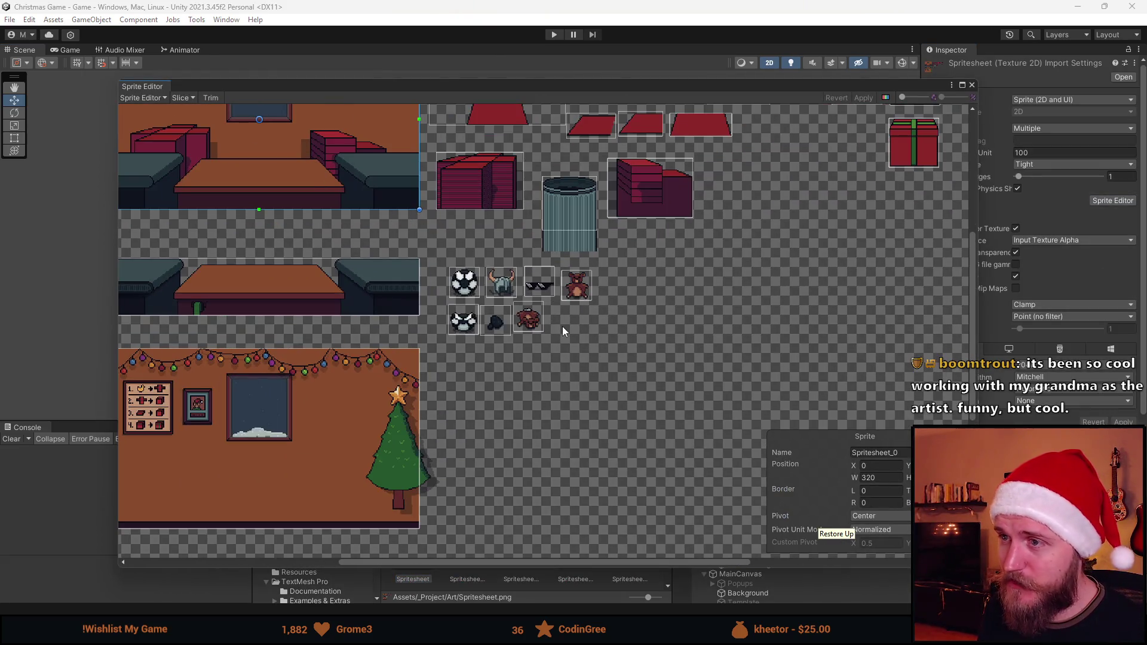
{"action": "scroll", "coordinate": [362, 370], "scroll_direction": "down", "scroll_amount": 2}
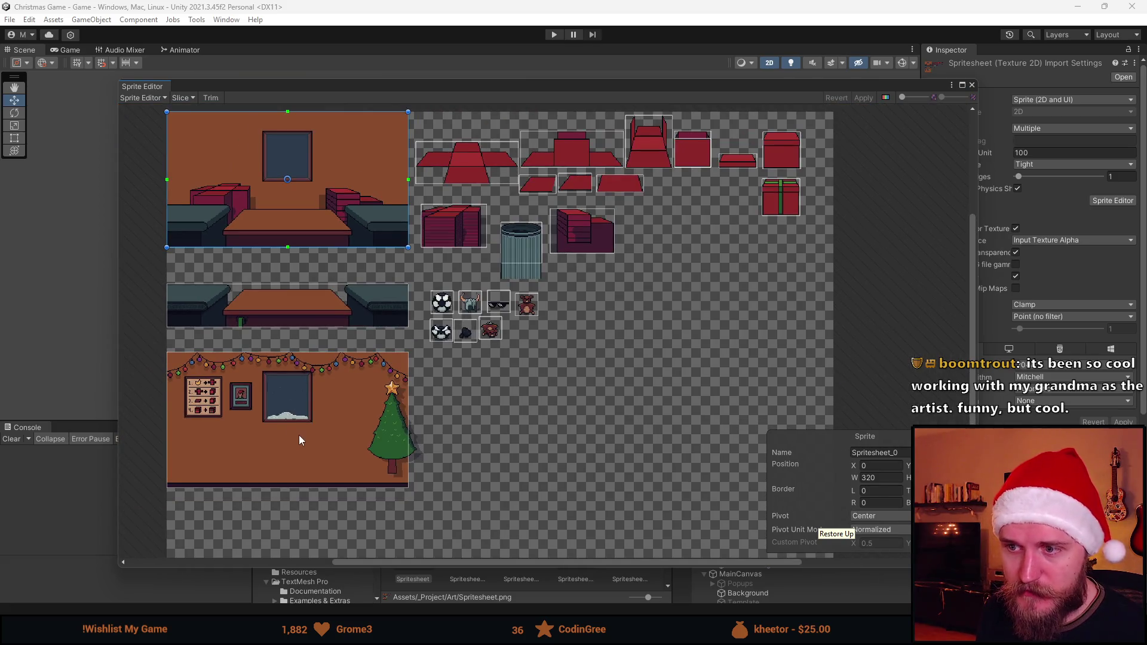
{"action": "scroll", "coordinate": [299, 440], "scroll_direction": "up", "scroll_amount": 5}
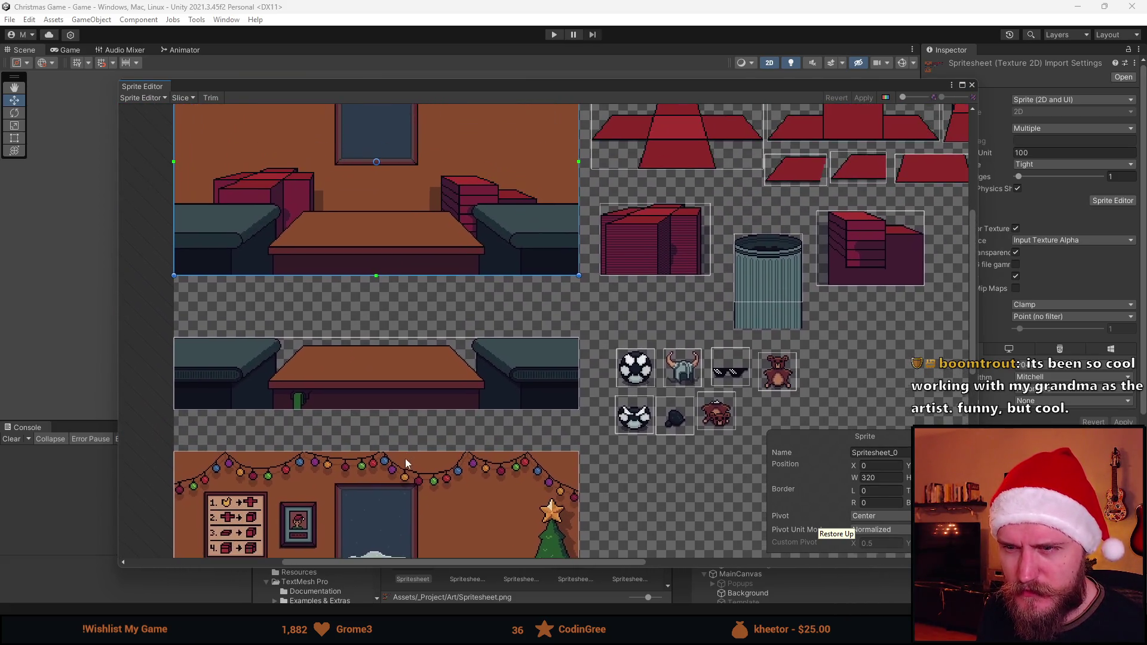
Review the background, box, lid and decorated wall slices, then close the Sprite Editor
{"action": "left_click_drag", "start_coordinate": [425, 366], "coordinate": [472, 425]}
{"action": "left_click_drag", "start_coordinate": [571, 417], "coordinate": [396, 406]}
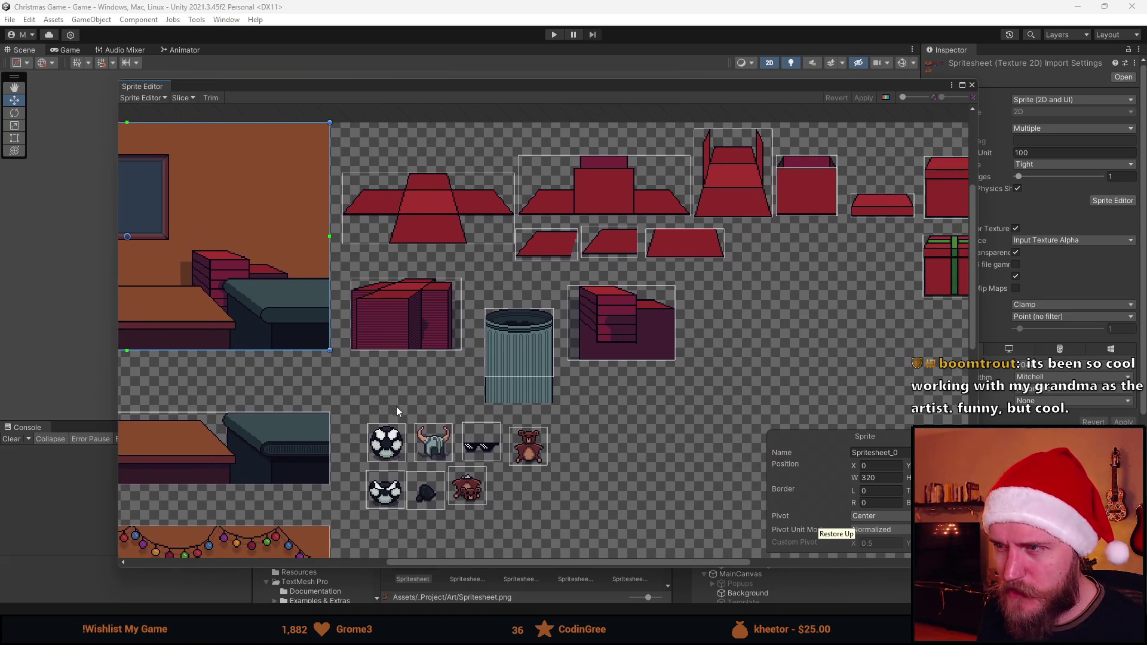
{"action": "scroll", "coordinate": [590, 415], "scroll_direction": "down", "scroll_amount": 3}
{"action": "scroll", "coordinate": [694, 418], "scroll_direction": "up", "scroll_amount": 4}
{"action": "scroll", "coordinate": [693, 414], "scroll_direction": "down", "scroll_amount": 3}
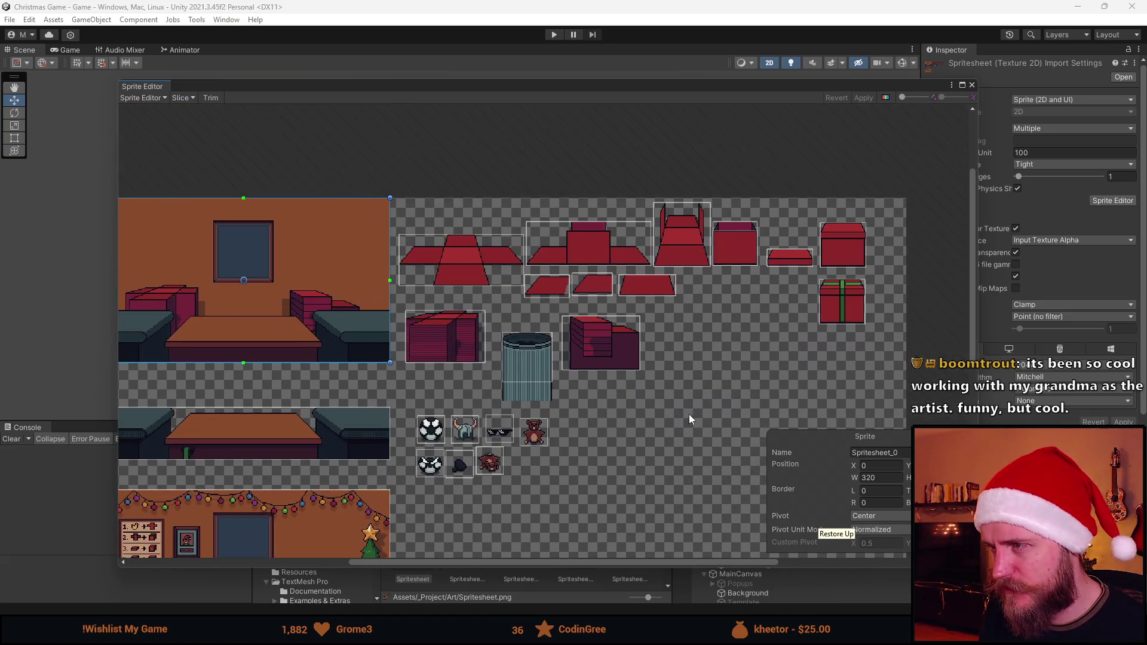
{"action": "scroll", "coordinate": [600, 315], "scroll_direction": "up", "scroll_amount": 1}
{"action": "scroll", "coordinate": [536, 393], "scroll_direction": "up", "scroll_amount": 1}
{"action": "left_click_drag", "start_coordinate": [574, 417], "coordinate": [610, 352]}
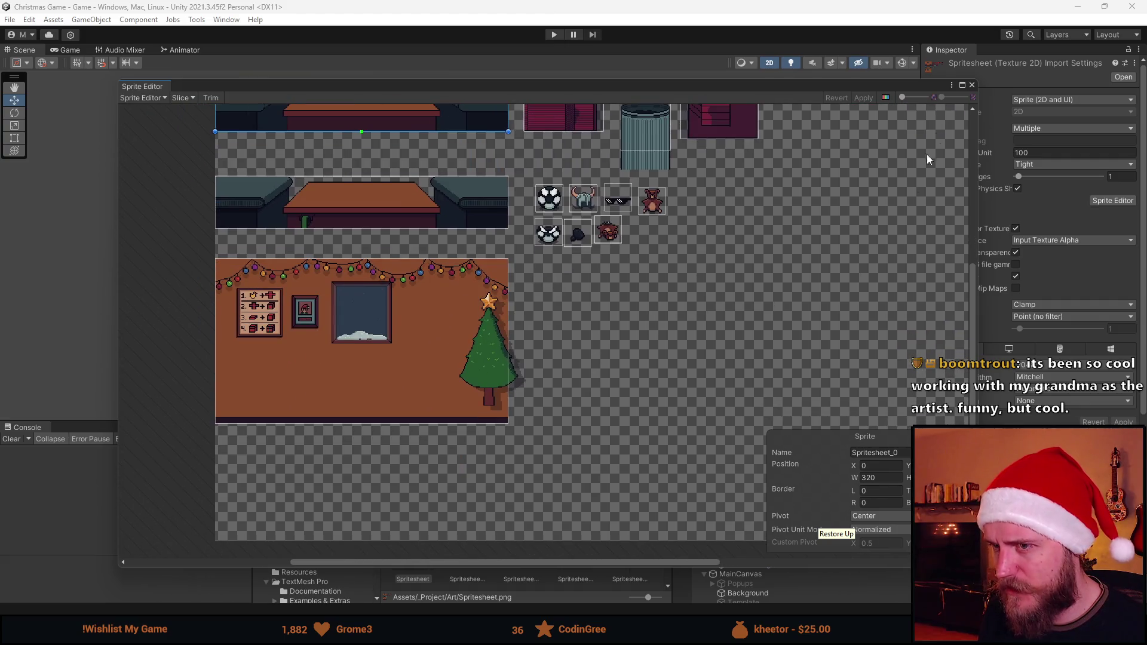
{"action": "left_click", "coordinate": [972, 84]}
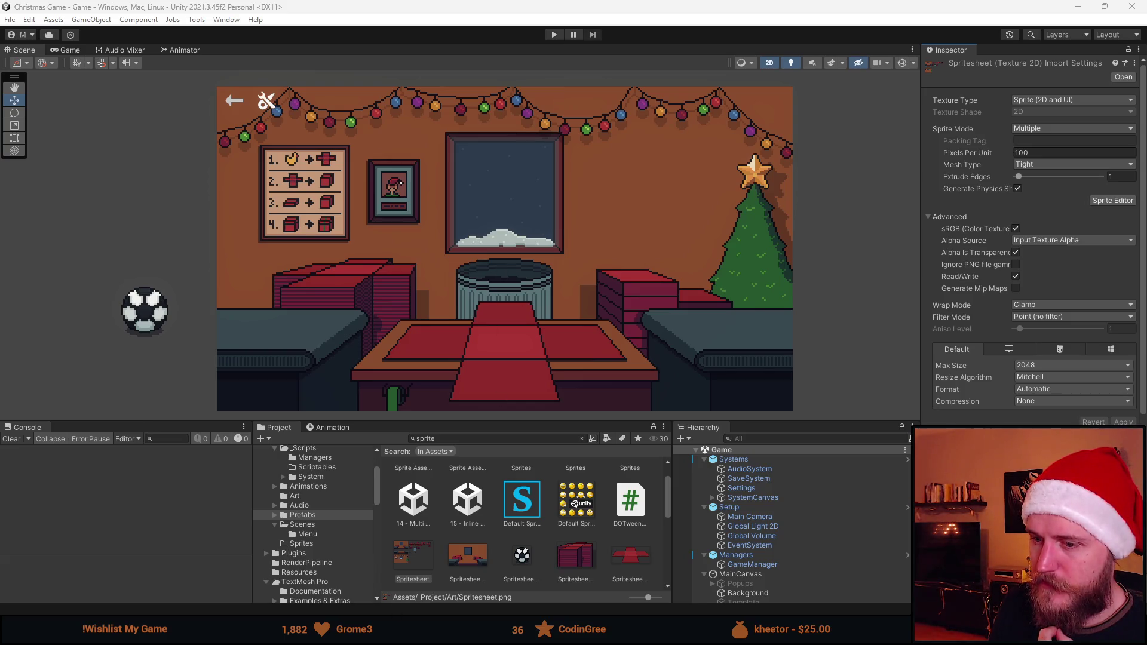
Check the Bin's click event, then open the Gift script from the Gift object
{"action": "scroll", "coordinate": [756, 557], "scroll_direction": "down", "scroll_amount": 3}
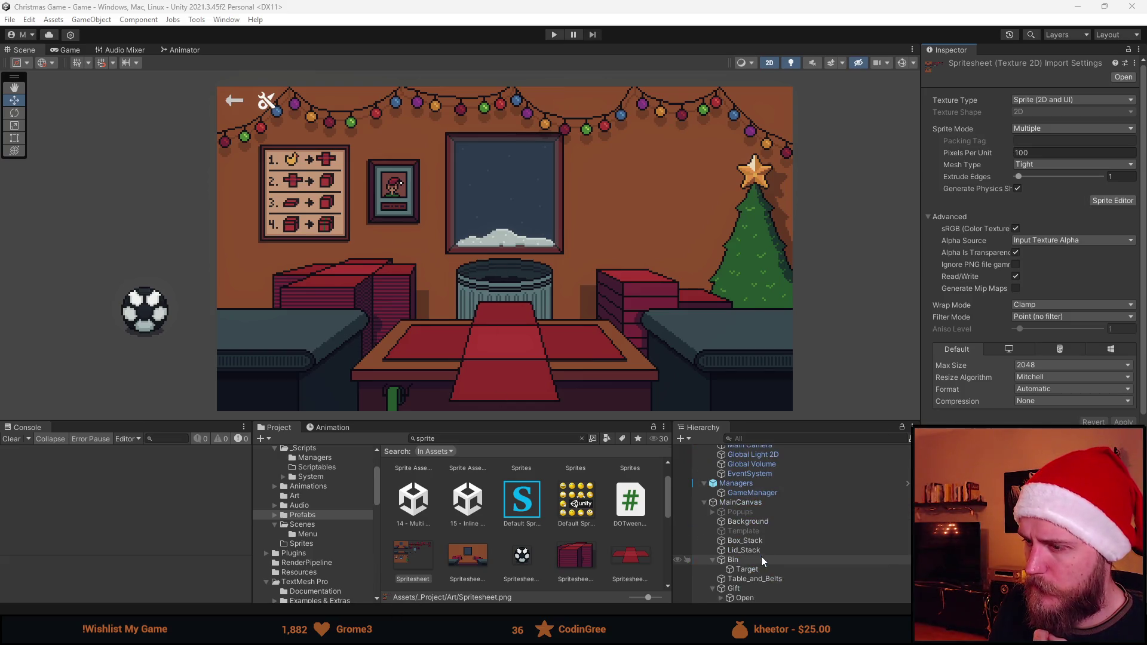
{"action": "left_click", "coordinate": [764, 541]}
{"action": "left_click", "coordinate": [760, 556]}
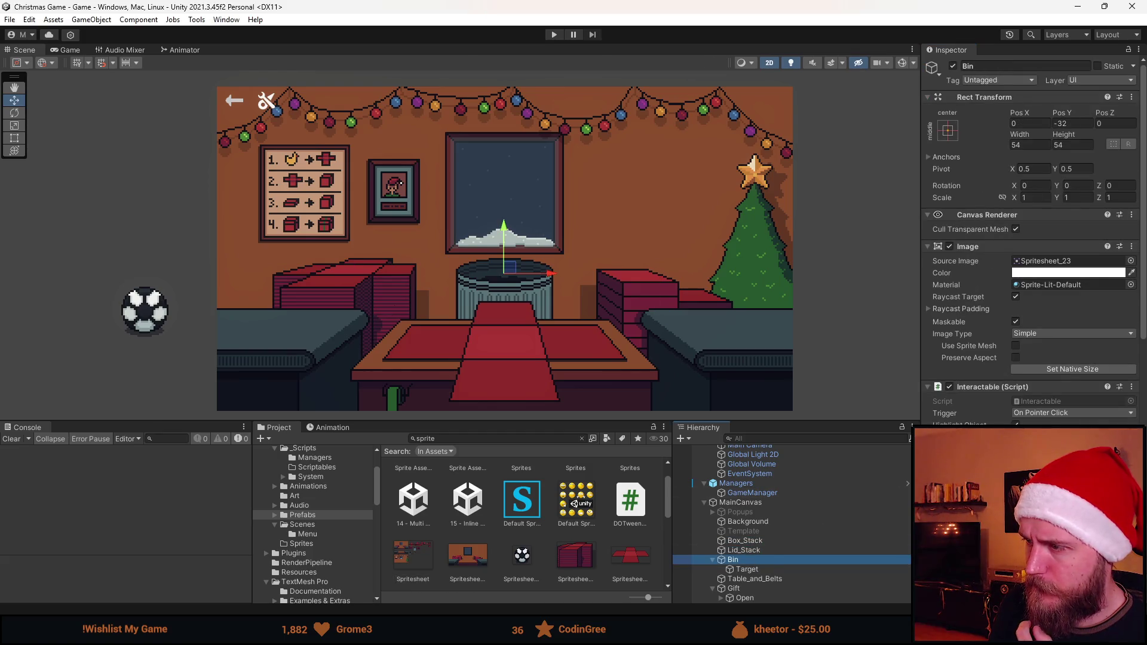
{"action": "scroll", "coordinate": [777, 568], "scroll_direction": "down", "scroll_amount": 2}
{"action": "scroll", "coordinate": [1055, 404], "scroll_direction": "down", "scroll_amount": 5}
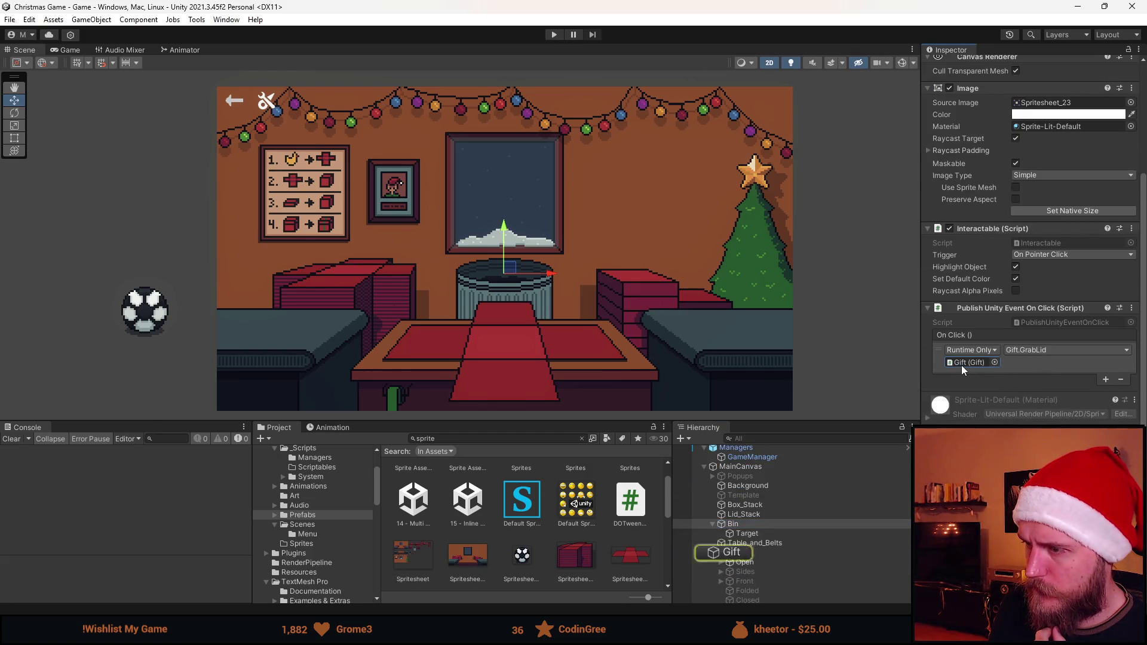
{"action": "left_click", "coordinate": [735, 552]}
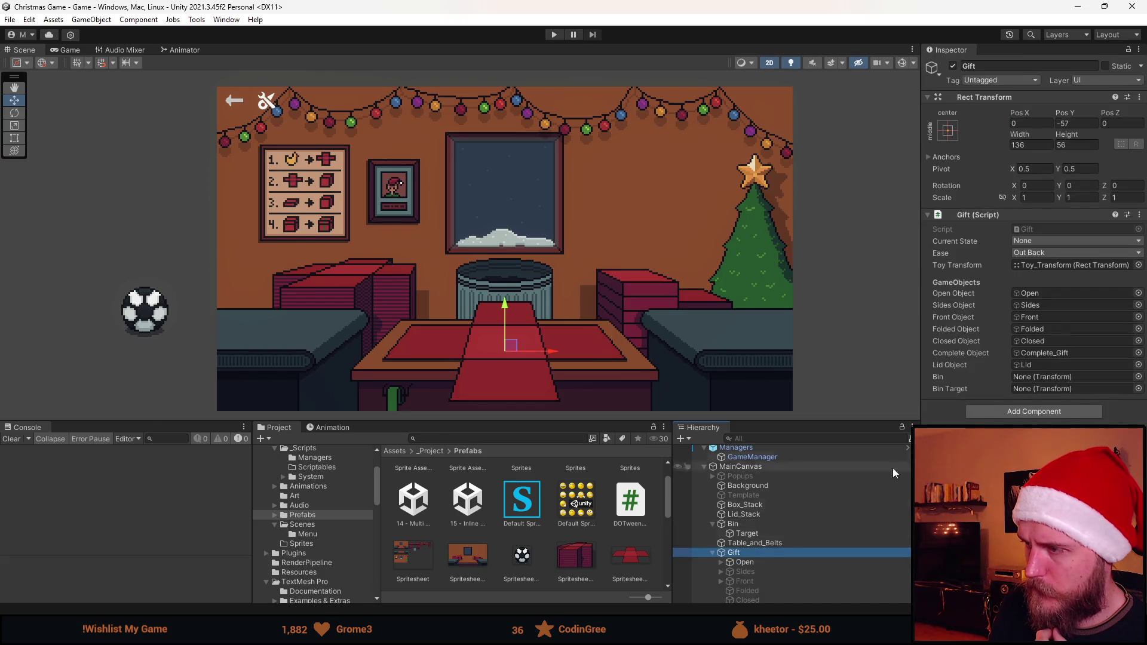
{"action": "double_click", "coordinate": [1070, 228]}
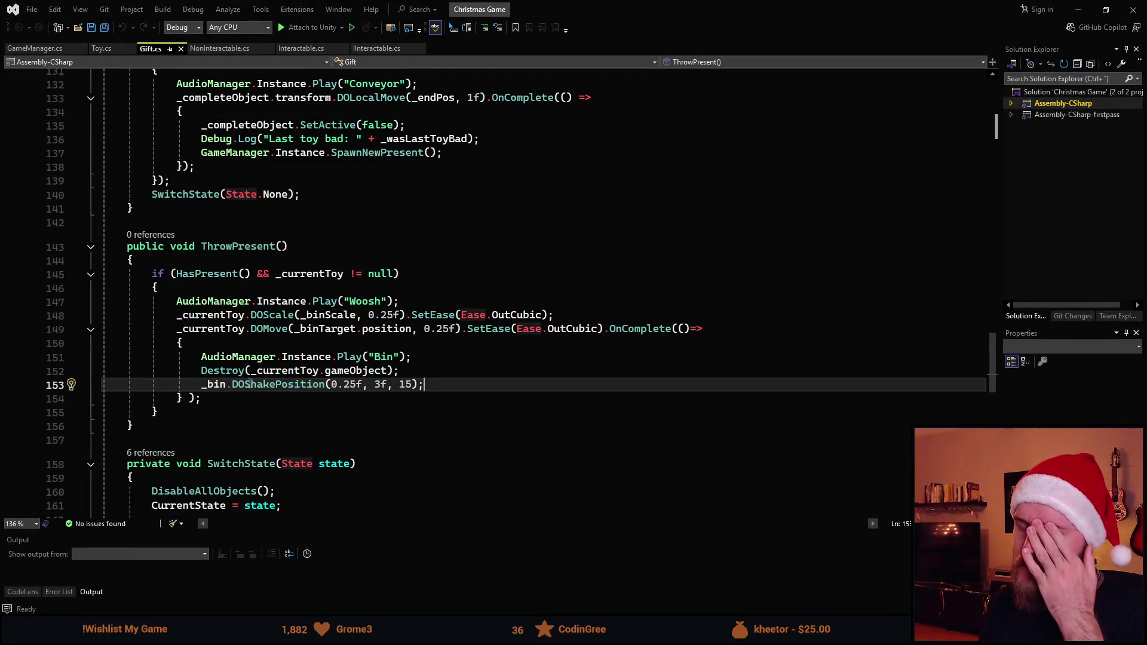
Try a CurrentState < State condition on the if, then drop it and save
{"action": "left_click", "coordinate": [214, 257]}
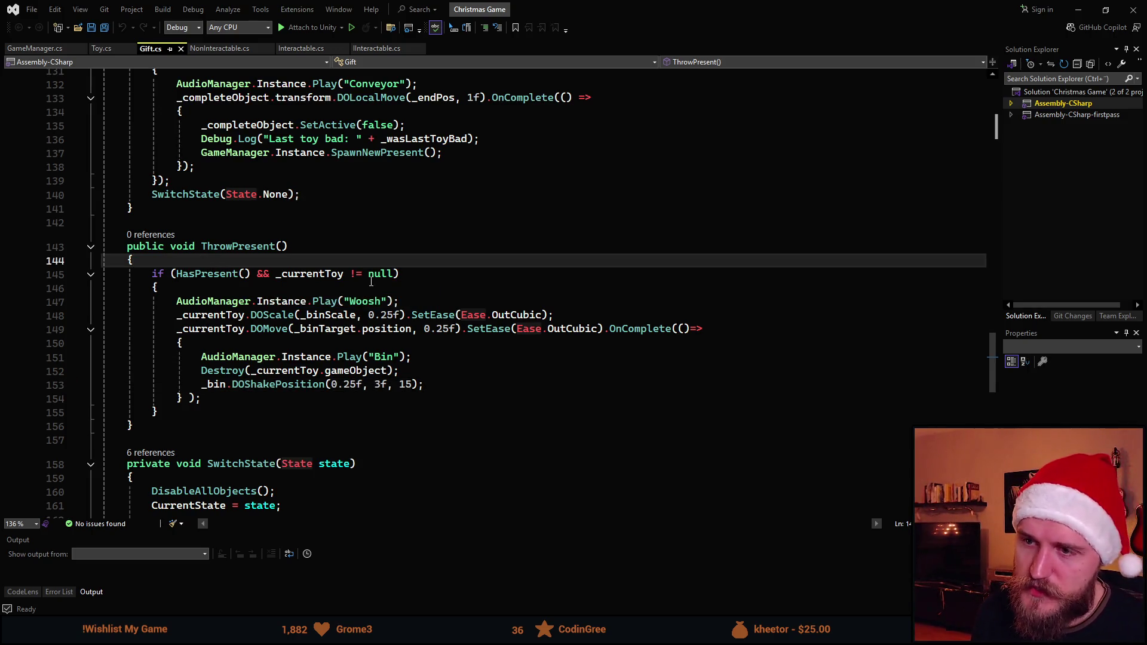
{"action": "left_click", "coordinate": [513, 276]}
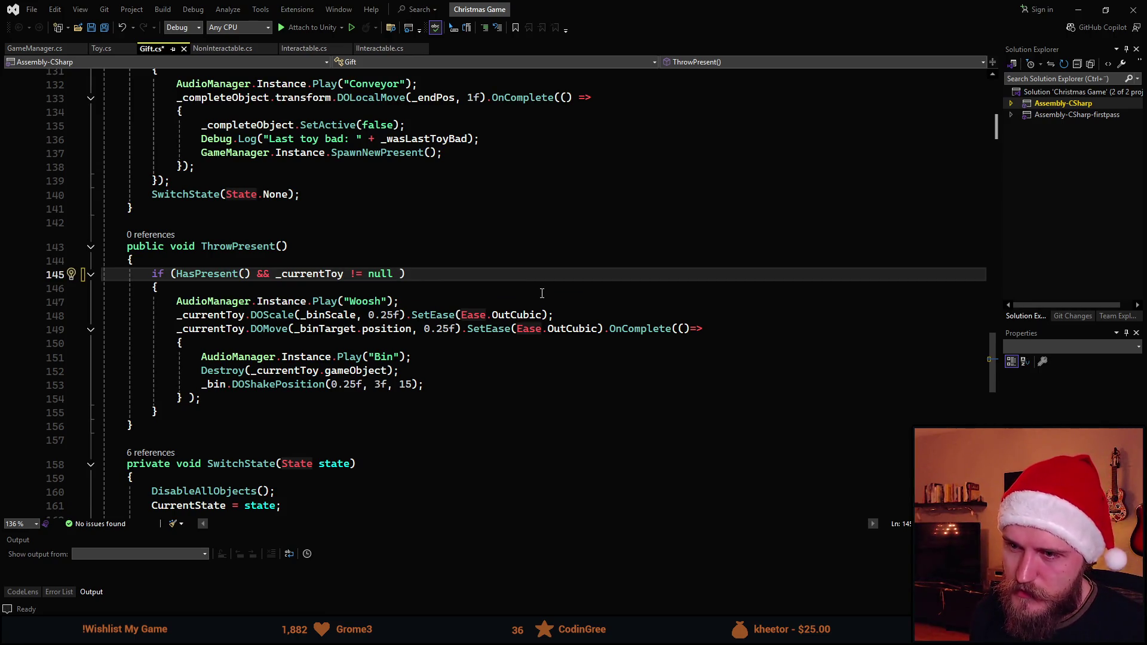
{"action": "type", "text": "&&"}
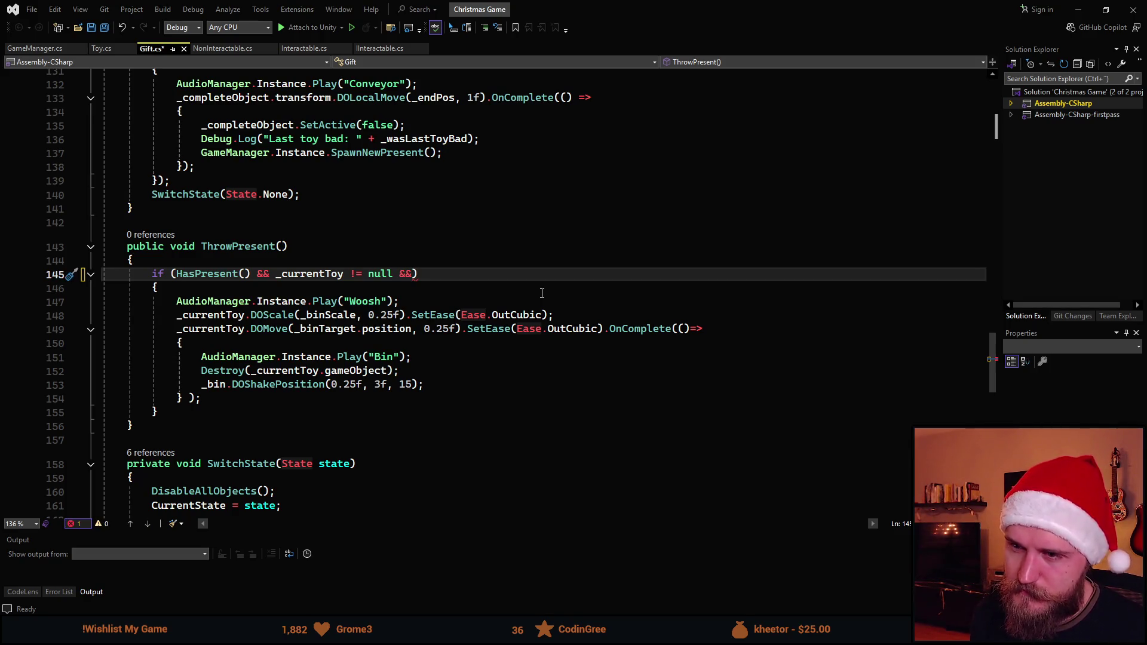
{"action": "type", "text": " C"}
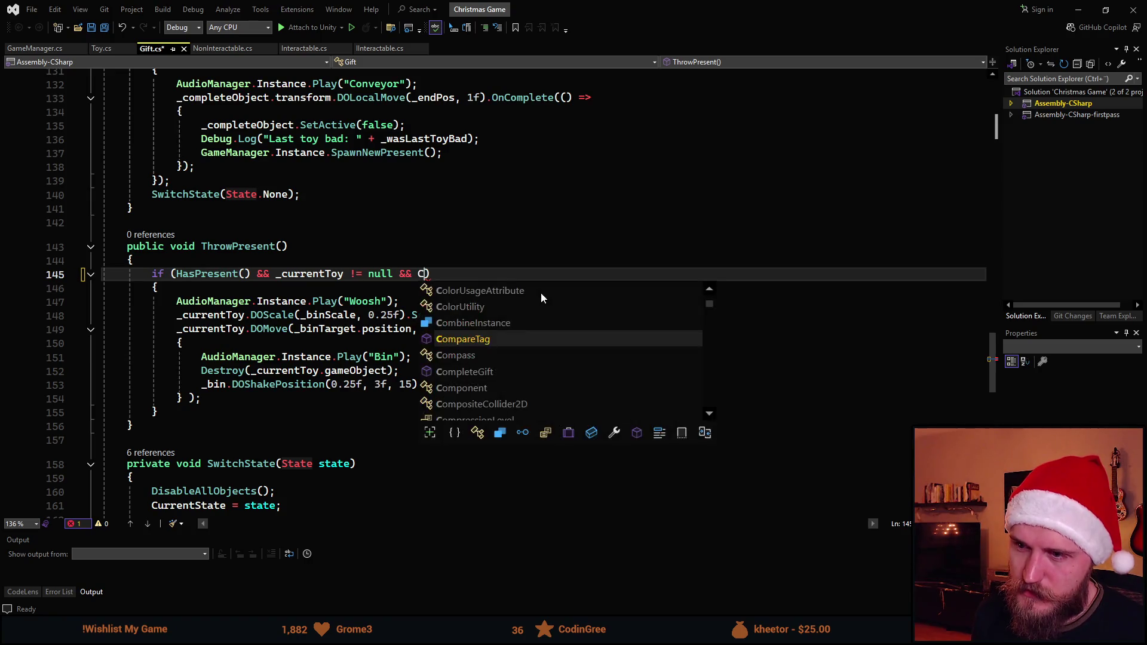
{"action": "type", "text": "ur"}
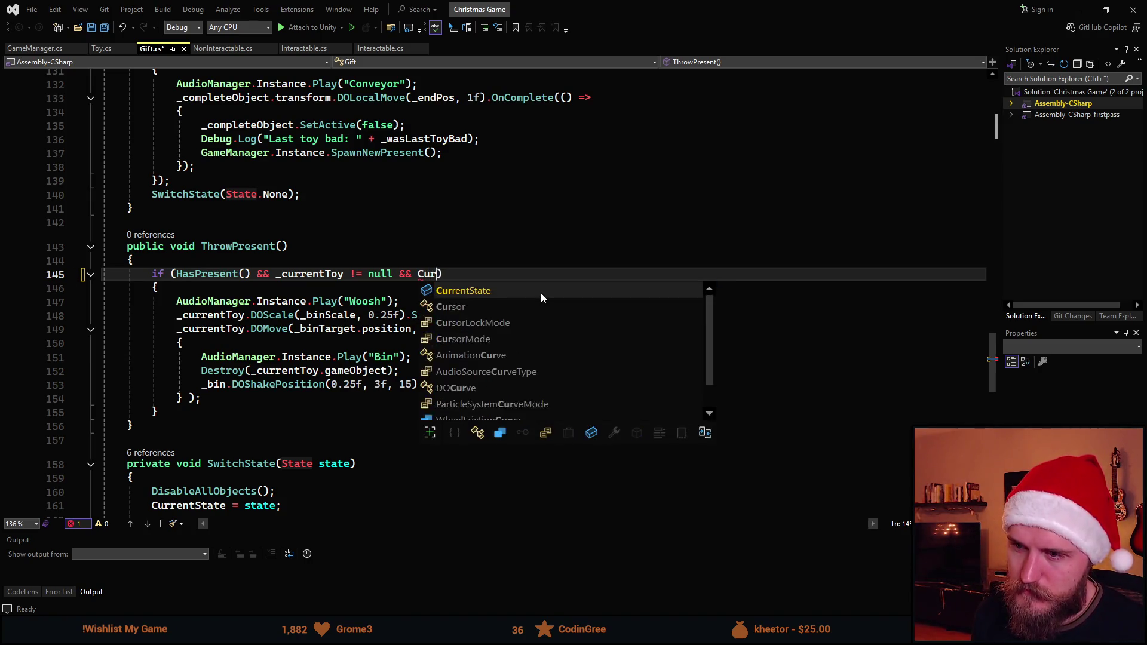
{"action": "key", "text": "Tab"}
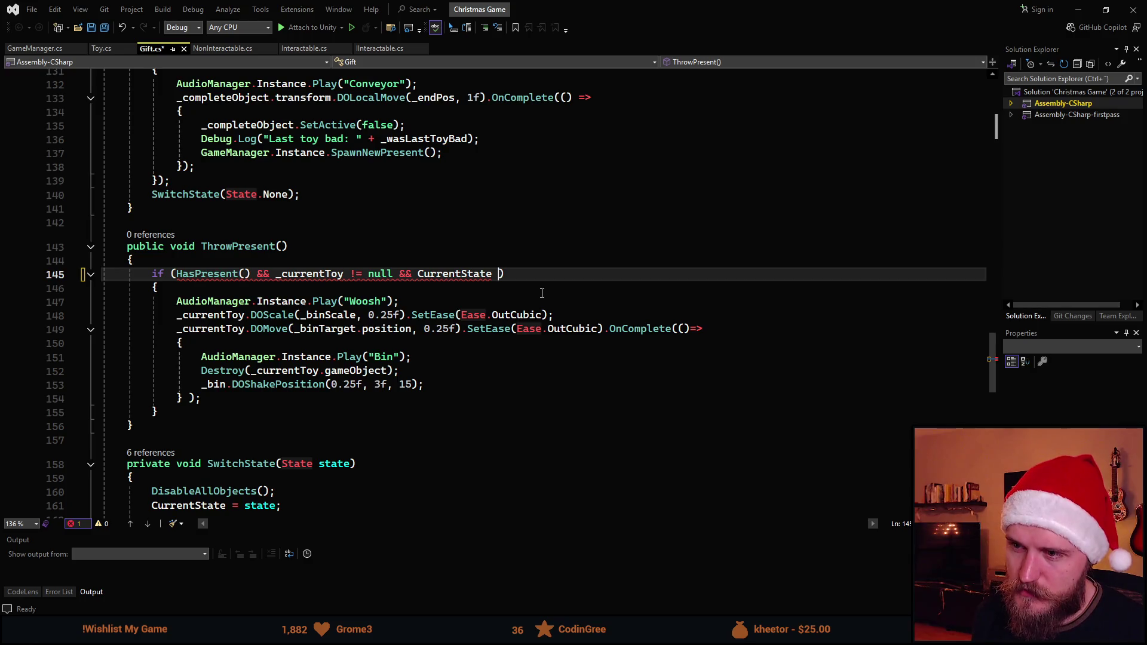
{"action": "type", "text": "< State"}
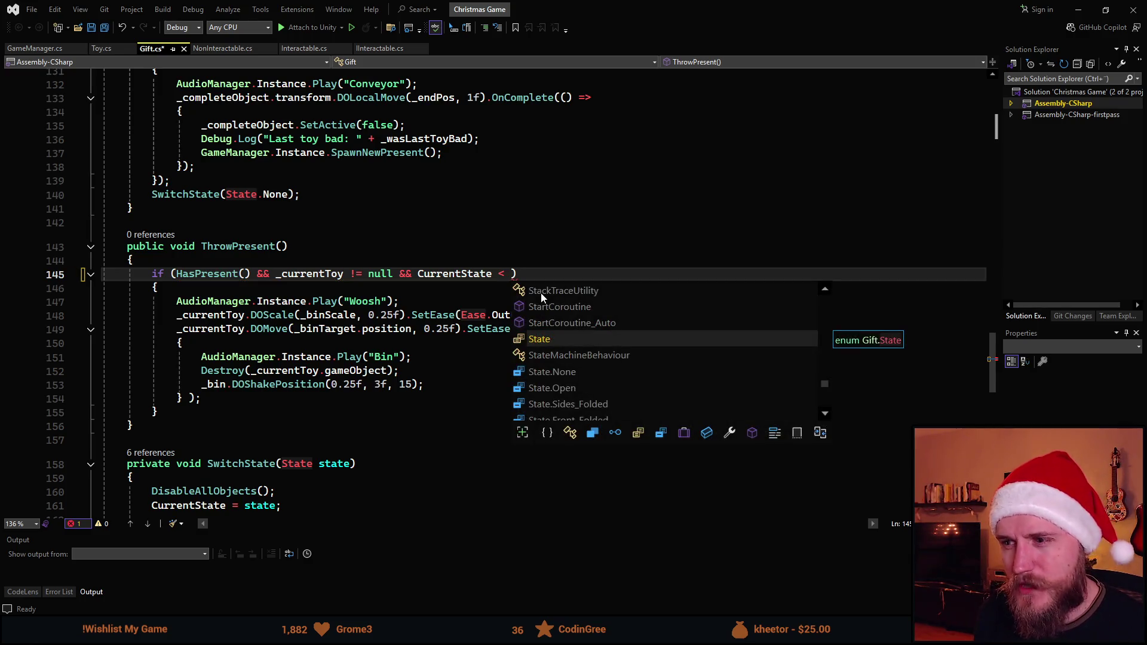
{"action": "type", "text": "."}
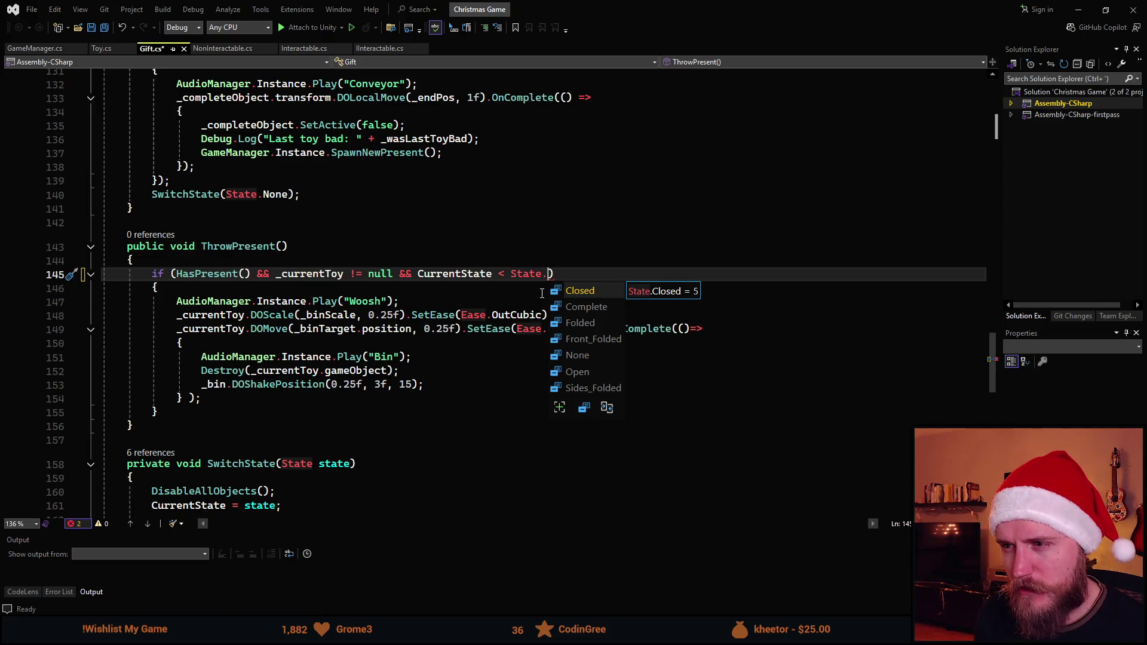
{"action": "key", "text": "Down"}
{"action": "key", "text": "Down"}
{"action": "key", "text": "Down"}
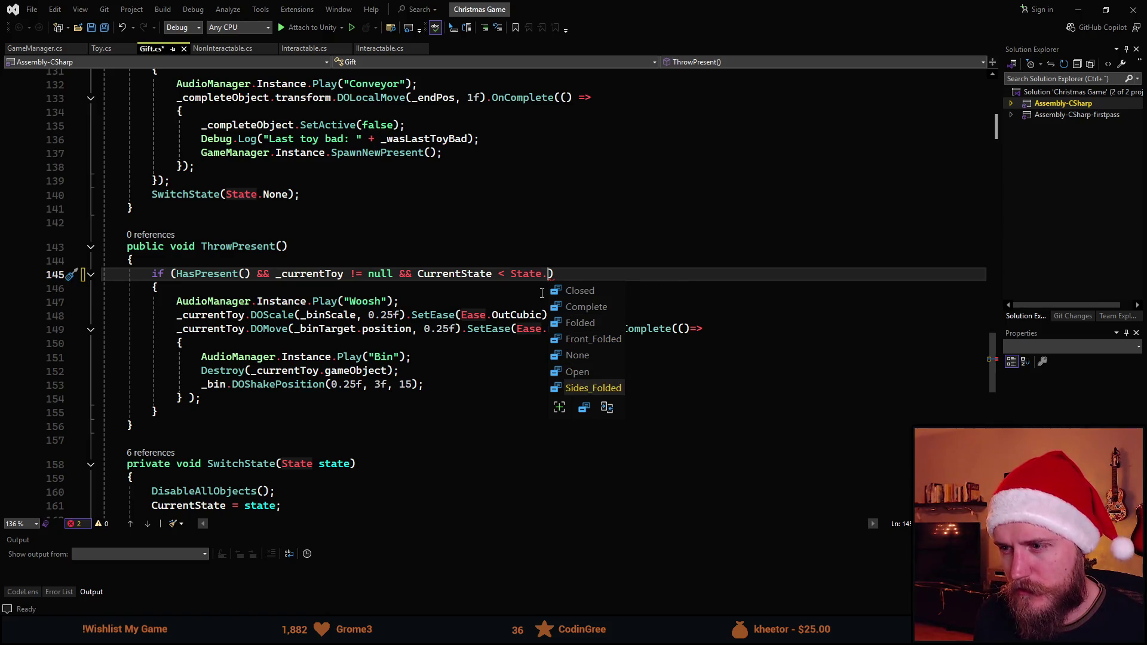
{"action": "key", "text": "Up"}
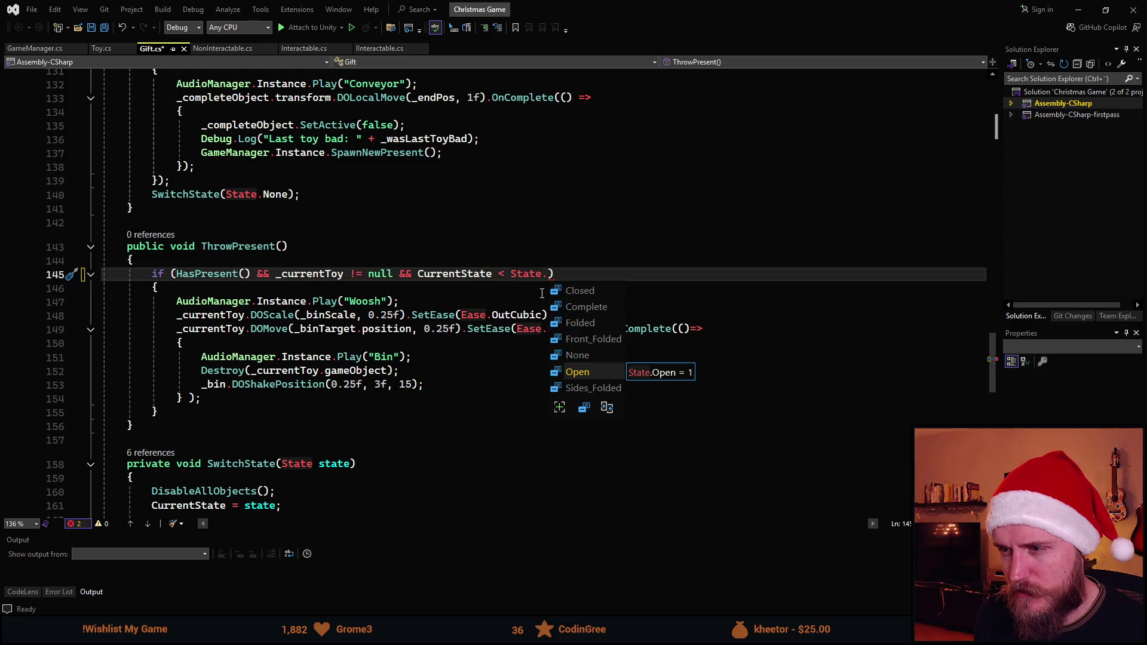
{"action": "key", "text": "Down"}
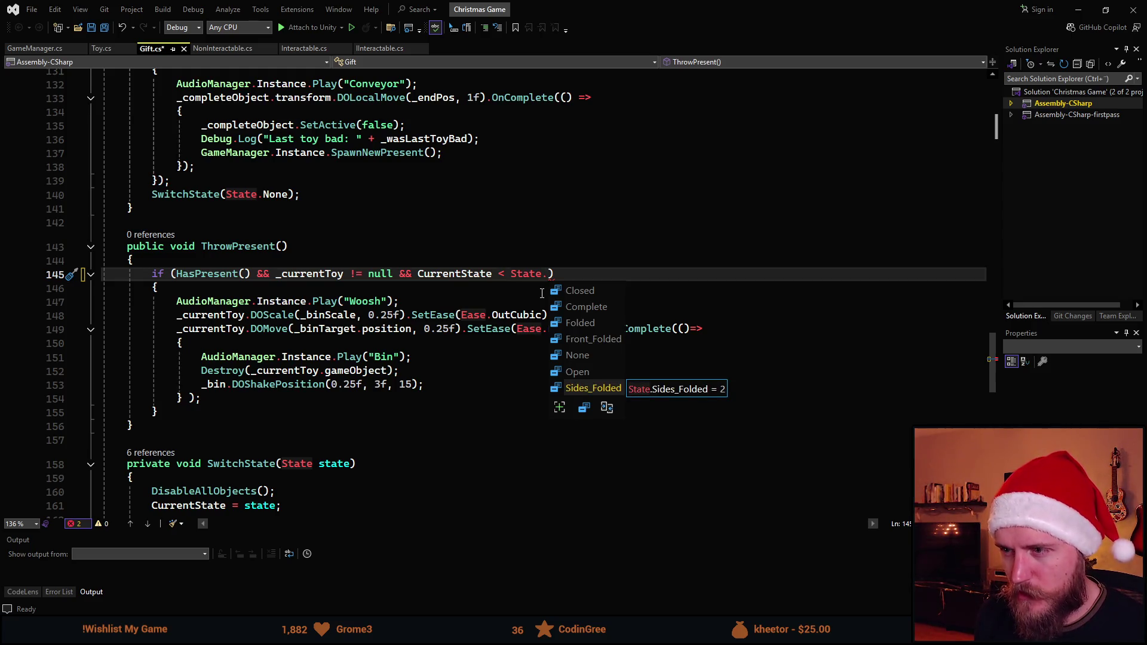
{"action": "key", "text": "Up"}
{"action": "key", "text": "Up"}
{"action": "key", "text": "Up"}
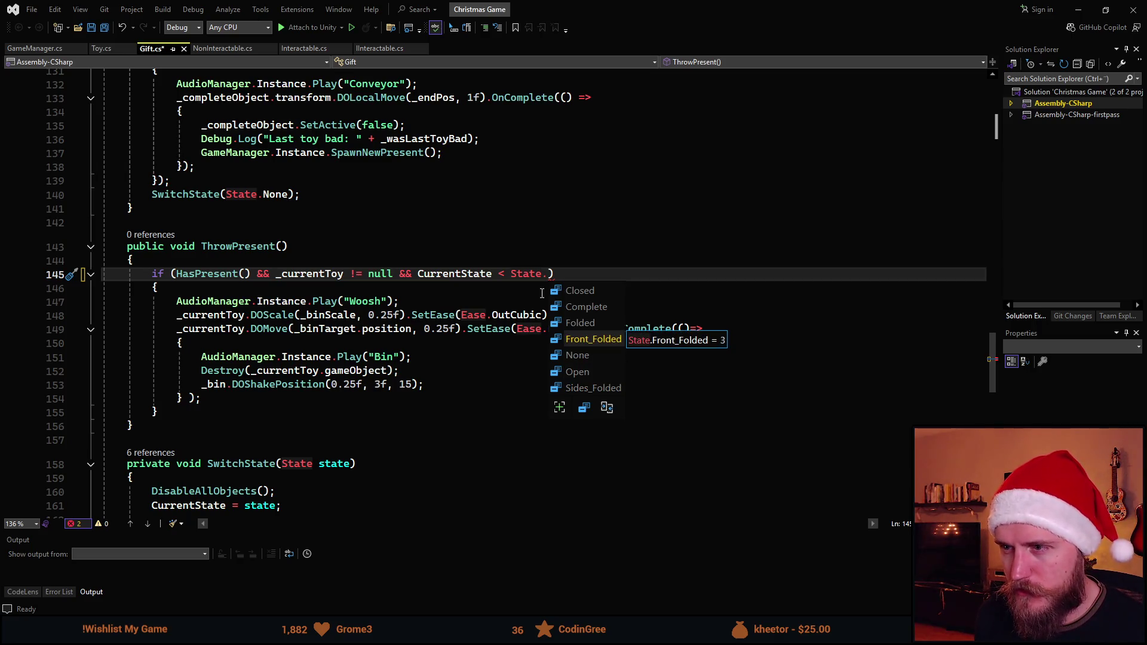
{"action": "key", "text": "Down"}
{"action": "key", "text": "Down"}
{"action": "key", "text": "Down"}
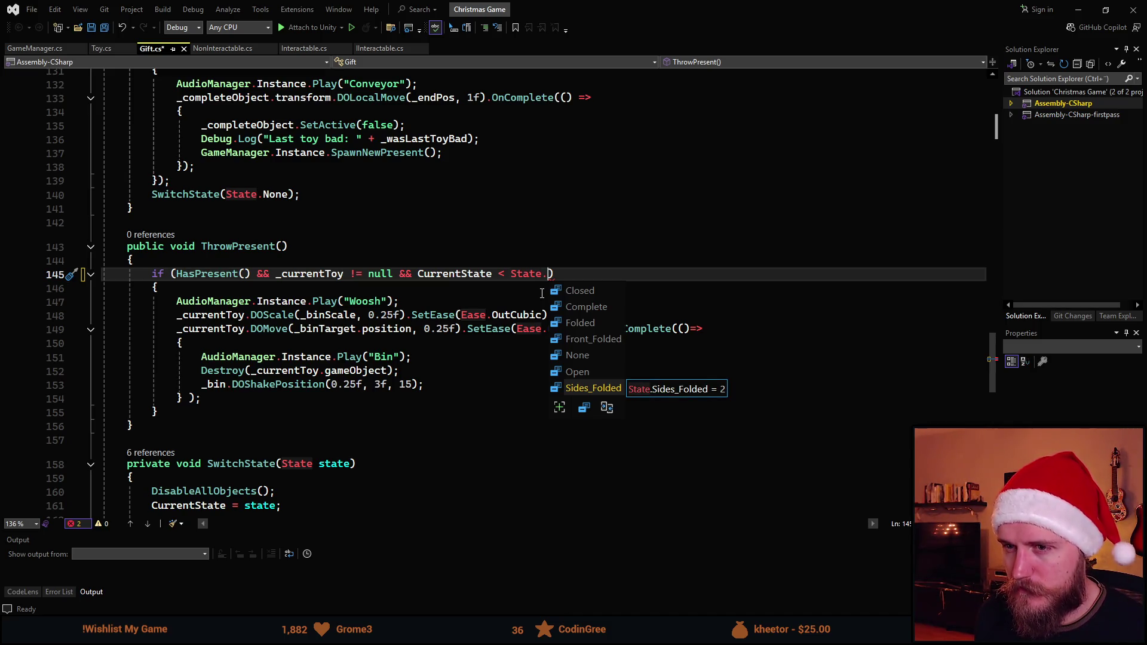
{"action": "key", "text": "ctrl+BackSpace"}
{"action": "key", "text": "ctrl+BackSpace"}
{"action": "key", "text": "ctrl+BackSpace"}
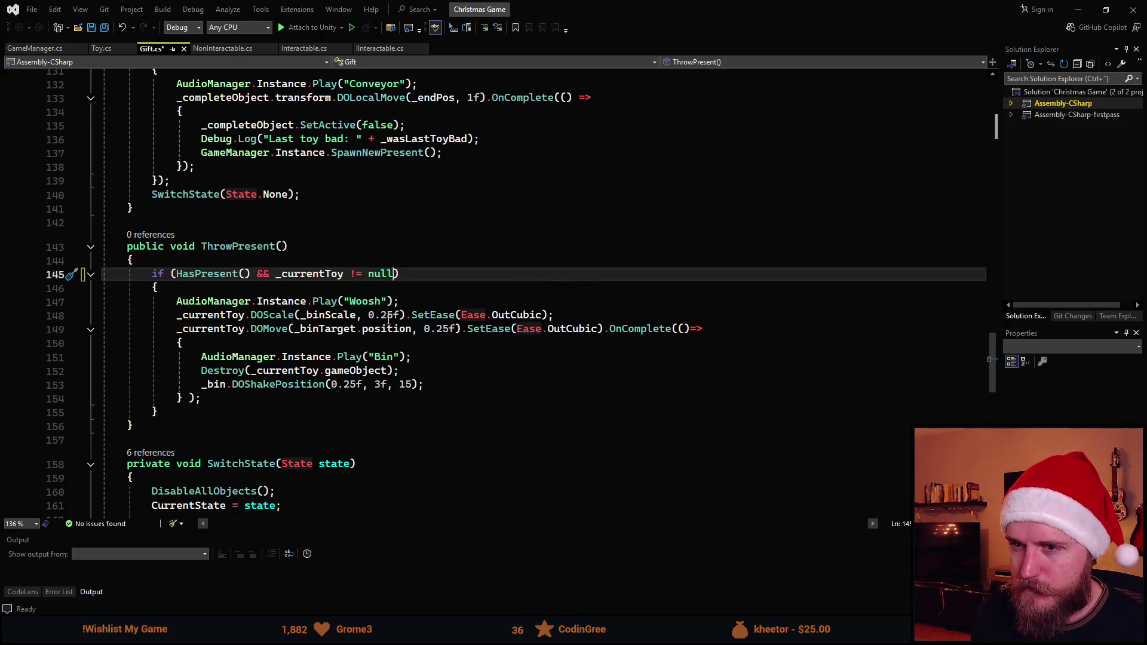
{"action": "key", "text": "ctrl+s"}
After the Woosh line, add transform.DOMove(_binTarget.position, 0.25f)
{"action": "left_click", "coordinate": [425, 301]}
{"action": "key", "text": "Return"}
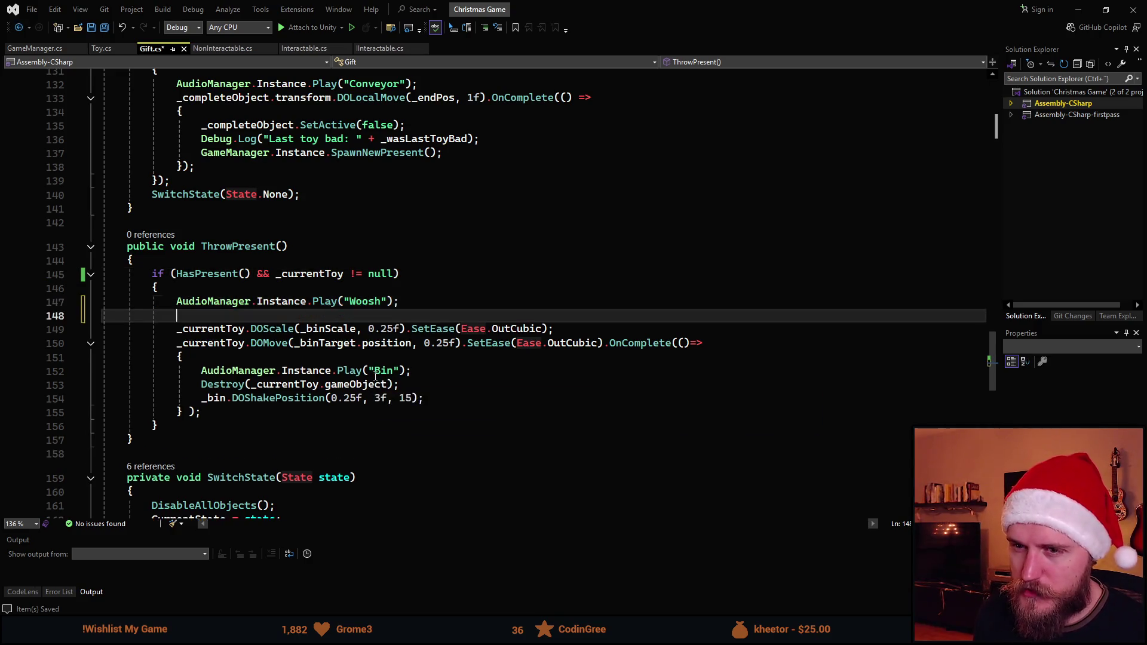
{"action": "type", "text": "tra"}
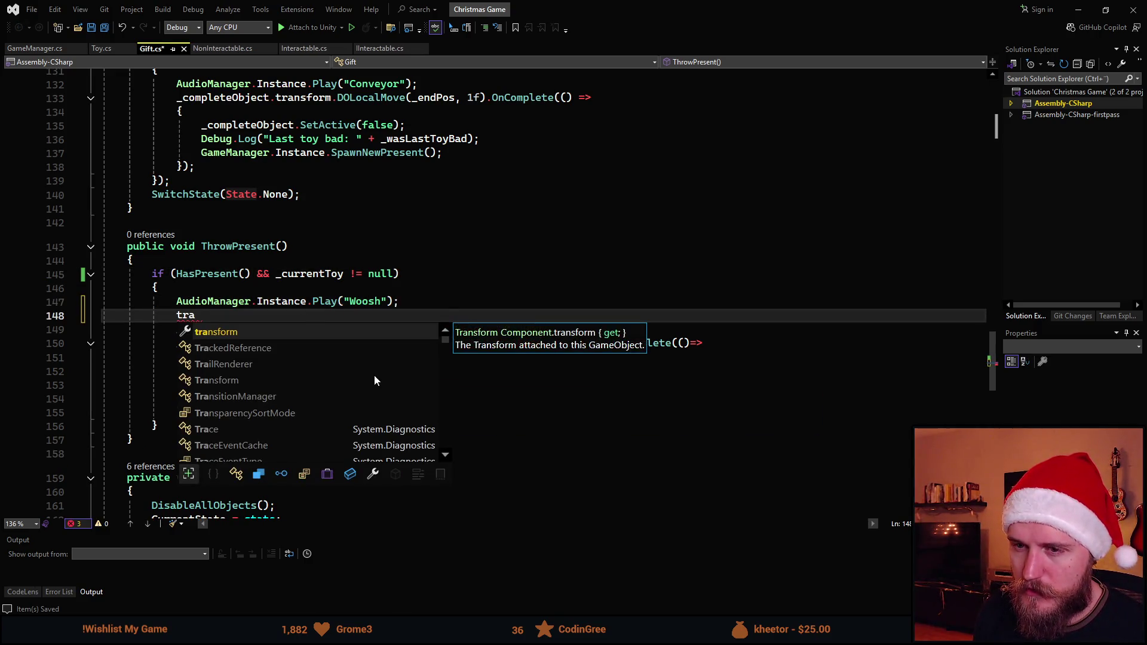
{"action": "key", "text": "Tab"}
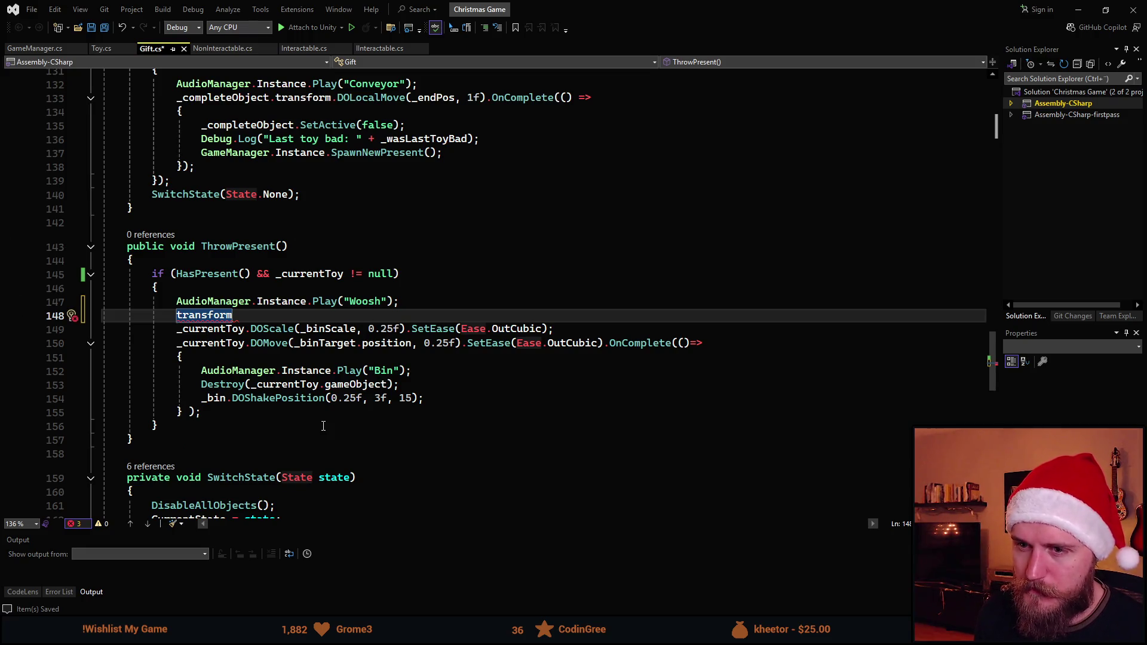
{"action": "type", "text": ".Do"}
{"action": "key", "text": "BackSpace"}
{"action": "type", "text": "O"}
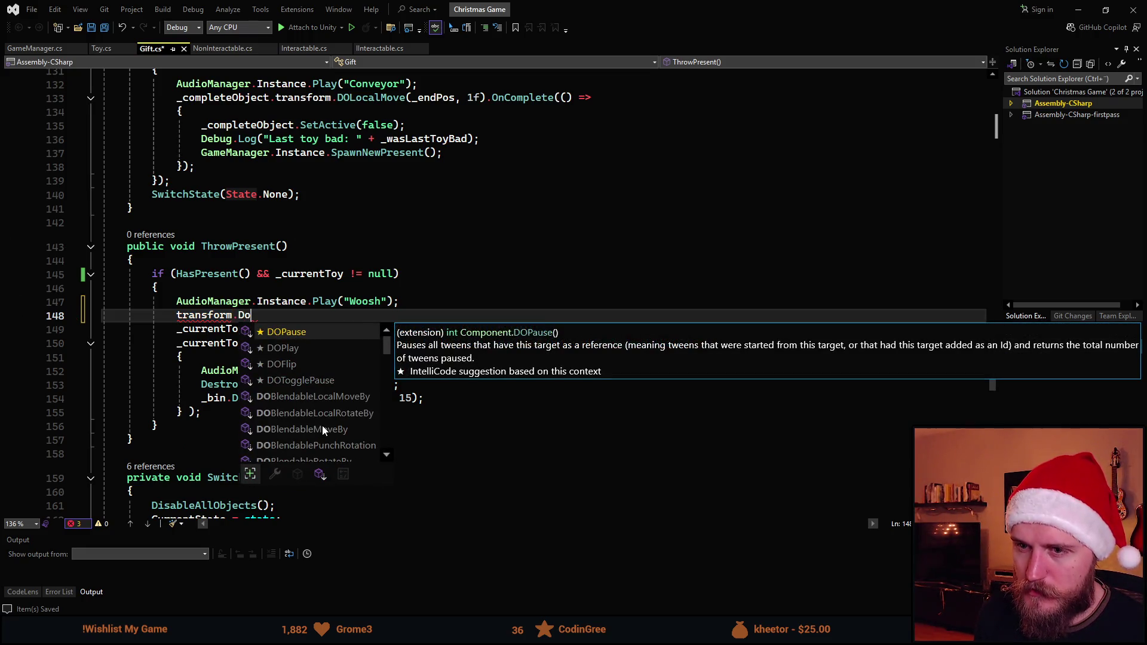
{"action": "type", "text": "Move()"}
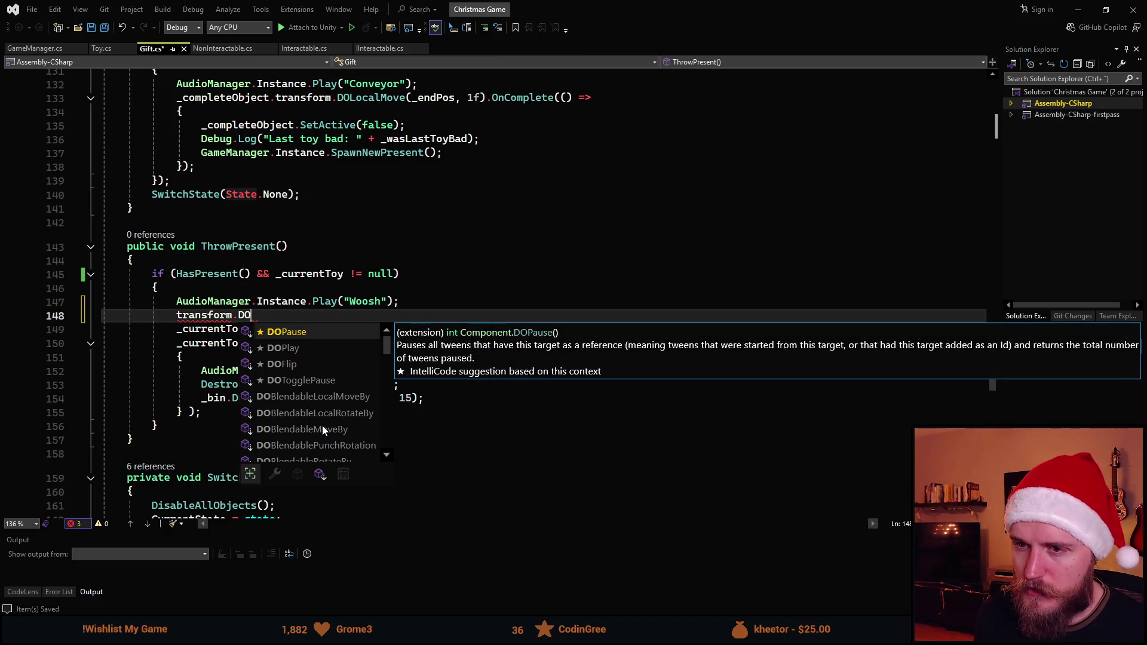
{"action": "key", "text": "Left"}
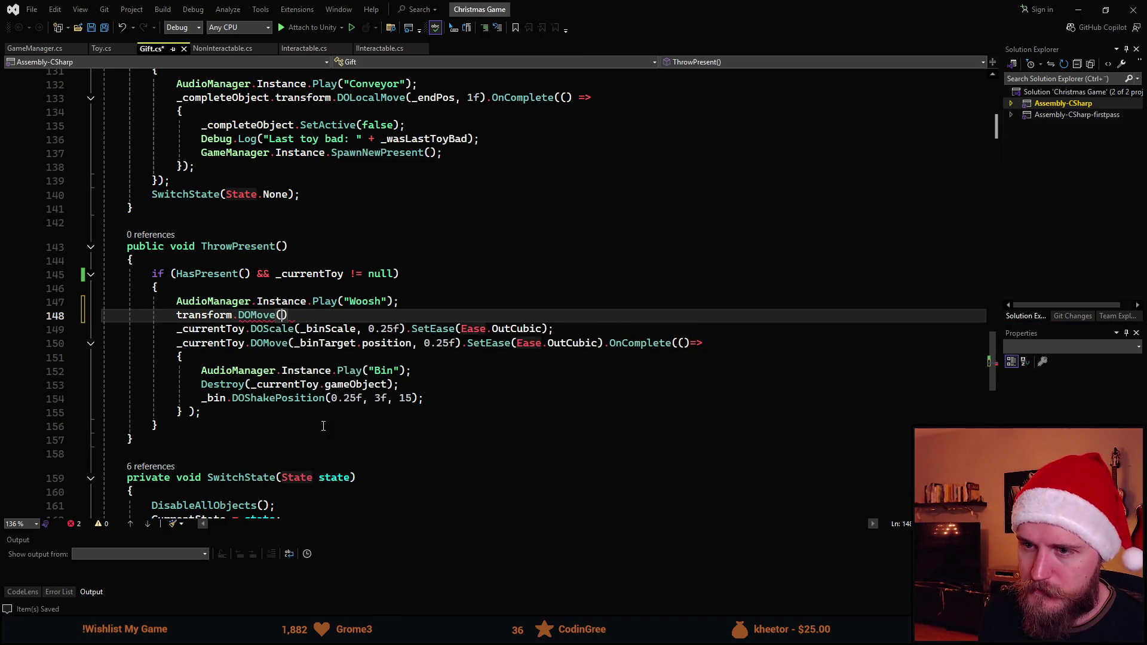
{"action": "type", "text": "_b"}
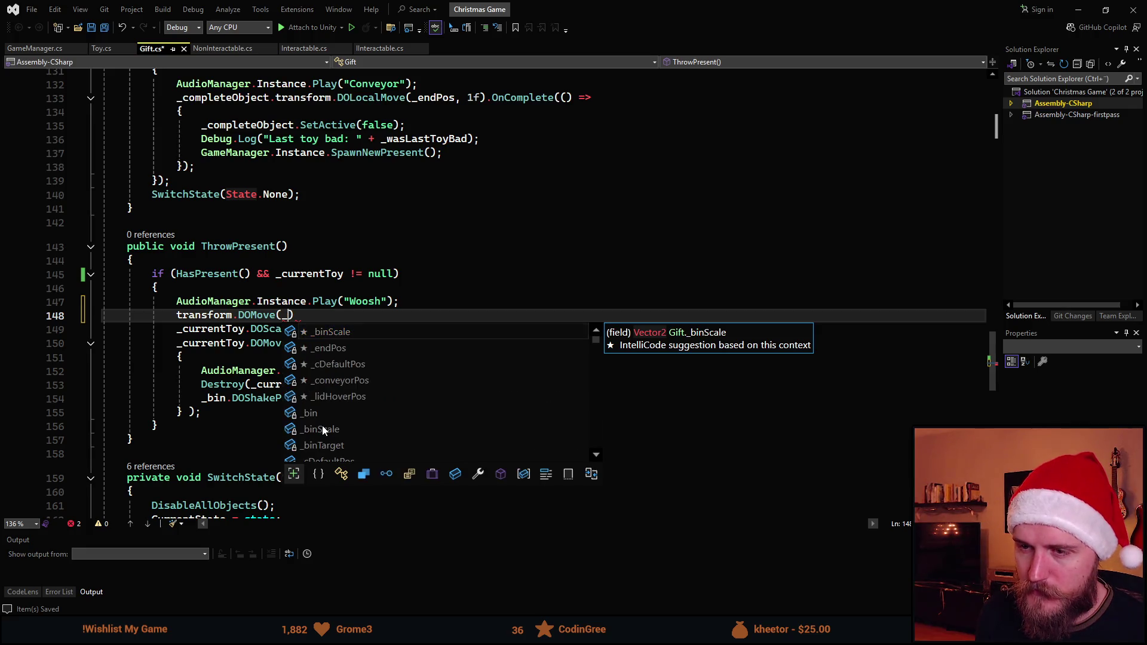
{"action": "type", "text": "inp"}
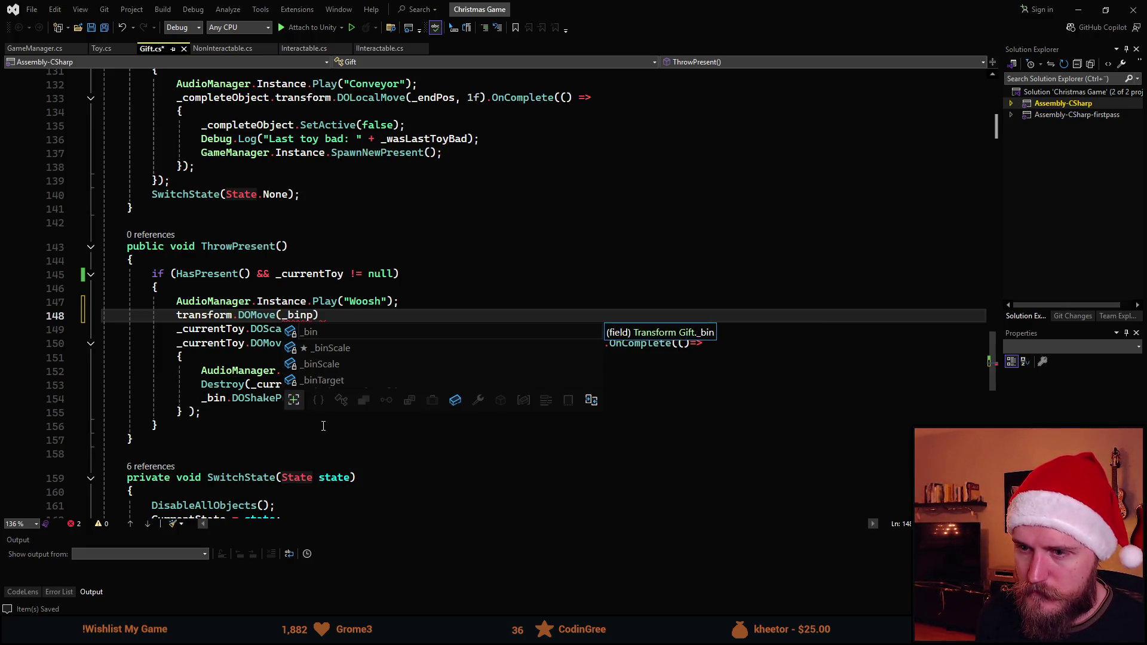
{"action": "key", "text": "Down"}
{"action": "key", "text": "Down"}
{"action": "key", "text": "Down"}
{"action": "key", "text": "Tab"}
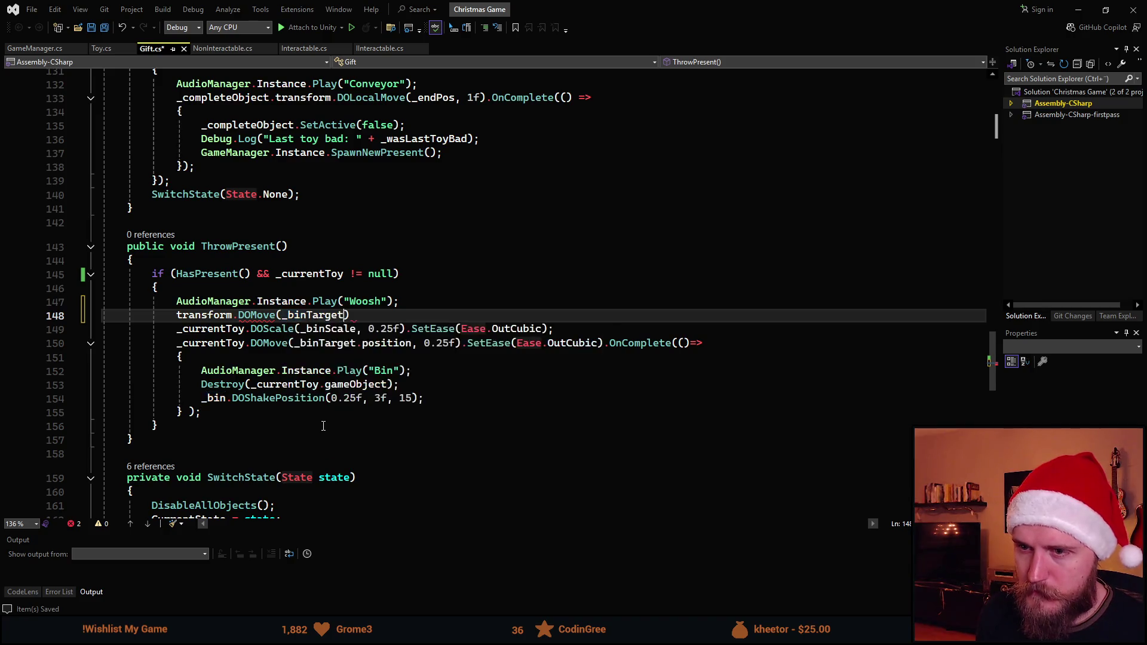
{"action": "type", "text": ".position, 0"}
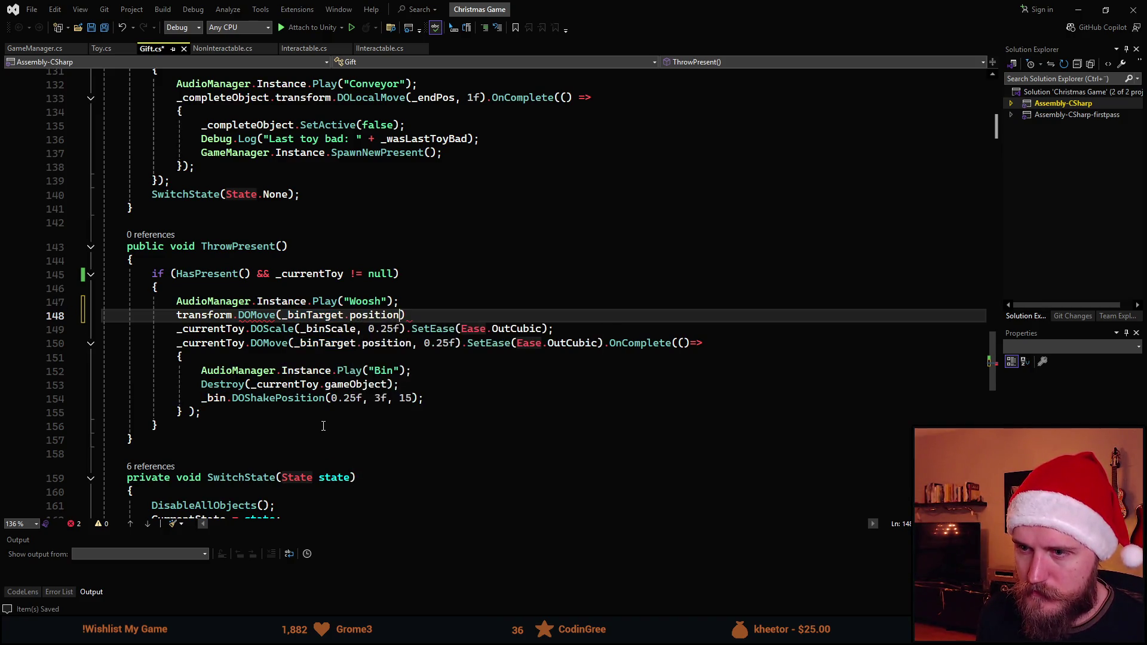
{"action": "type", "text": ".25f);"}
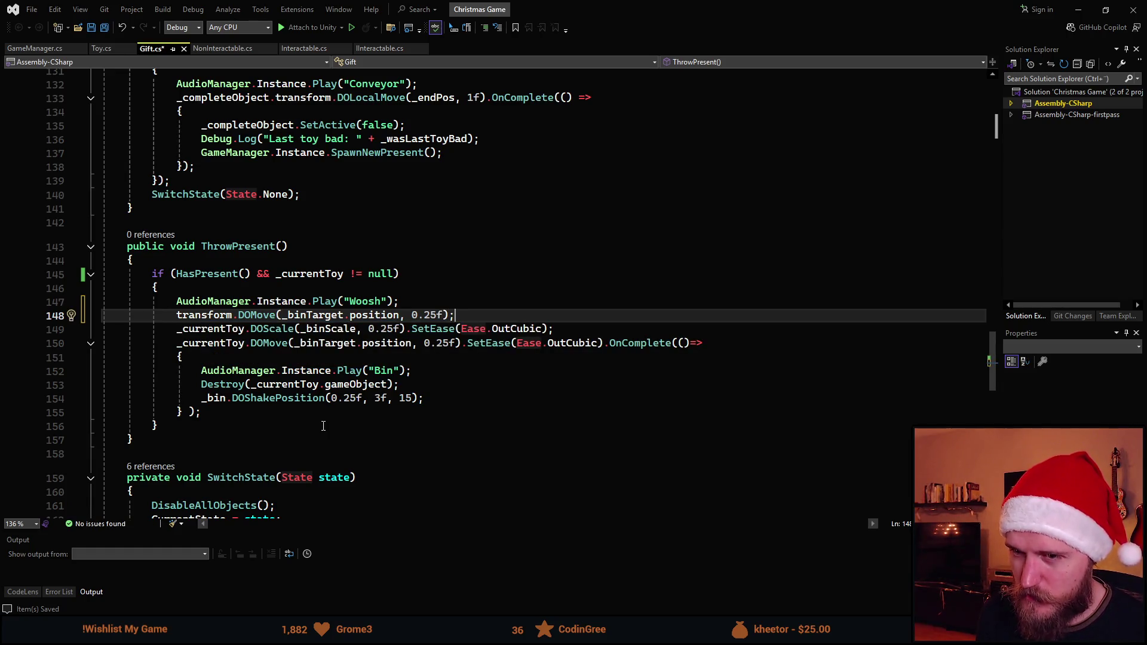
Chain .SetEase(Ease.OutCubic) onto the move tween and save Gift.cs
{"action": "key", "text": "Left"}
{"action": "type", "text": ".Setea"}
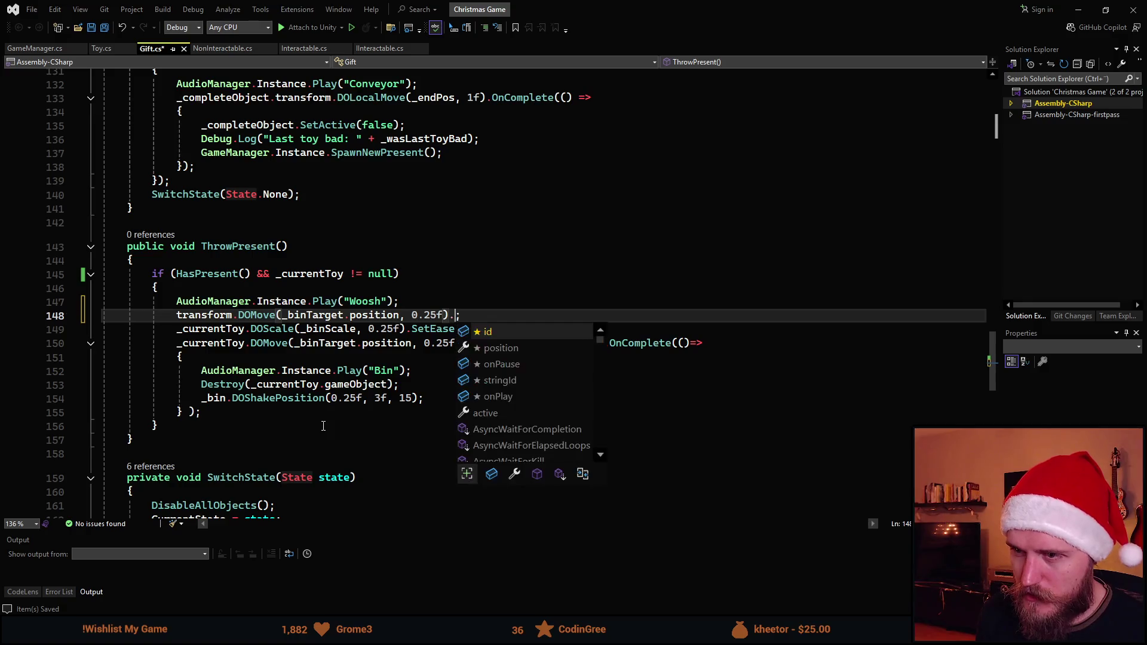
{"action": "key", "text": "Tab"}
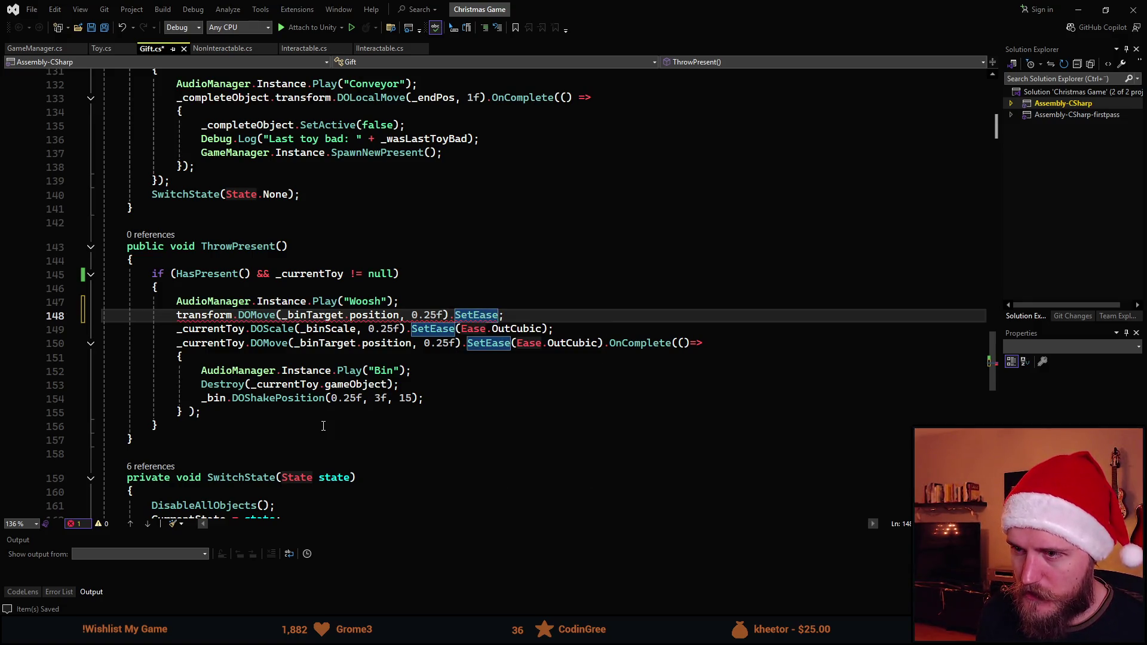
{"action": "type", "text": "()Ease.Ou"}
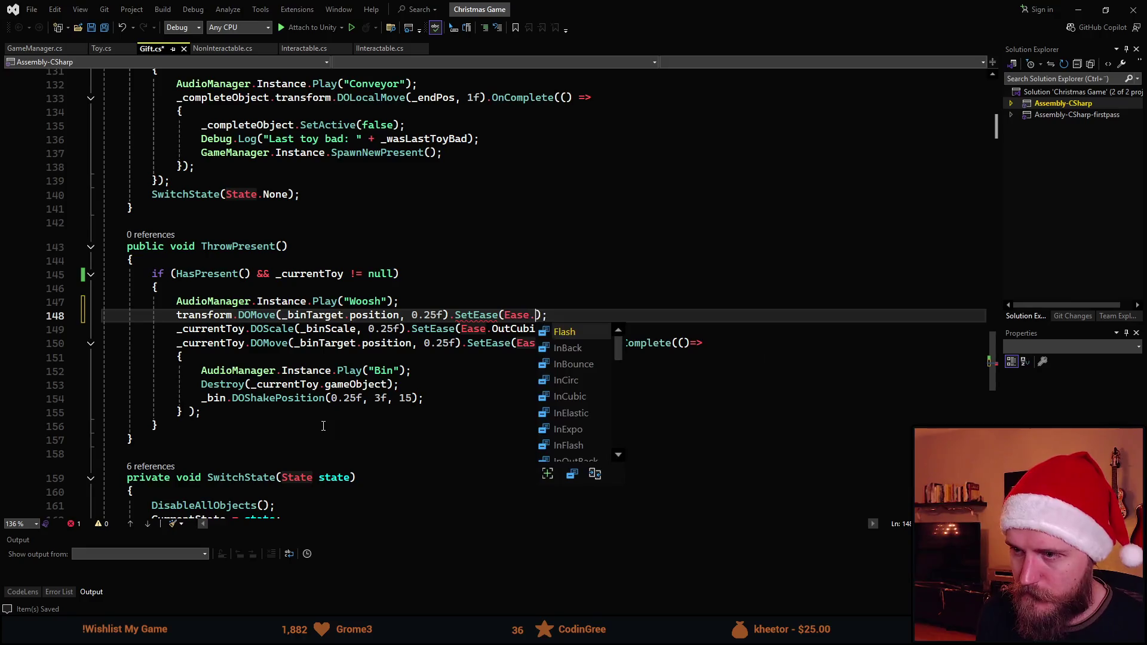
{"action": "key", "text": "Tab"}
{"action": "key", "text": "BackSpace"}
{"action": "key", "text": "BackSpace"}
{"action": "key", "text": "BackSpace"}
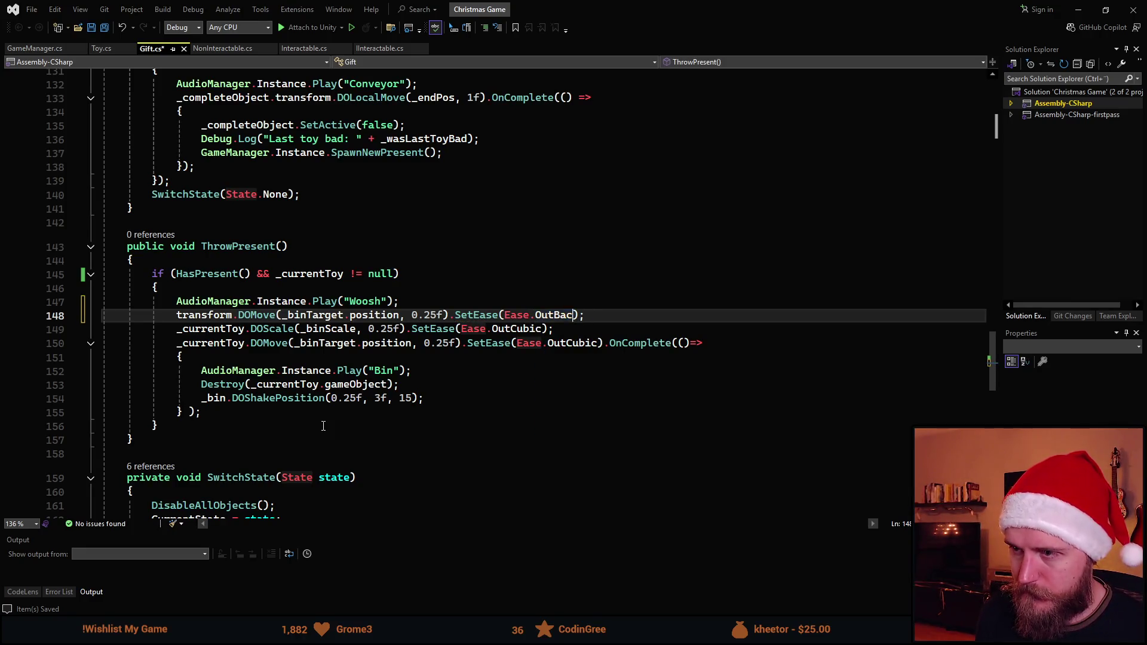
{"action": "type", "text": "ubic"}
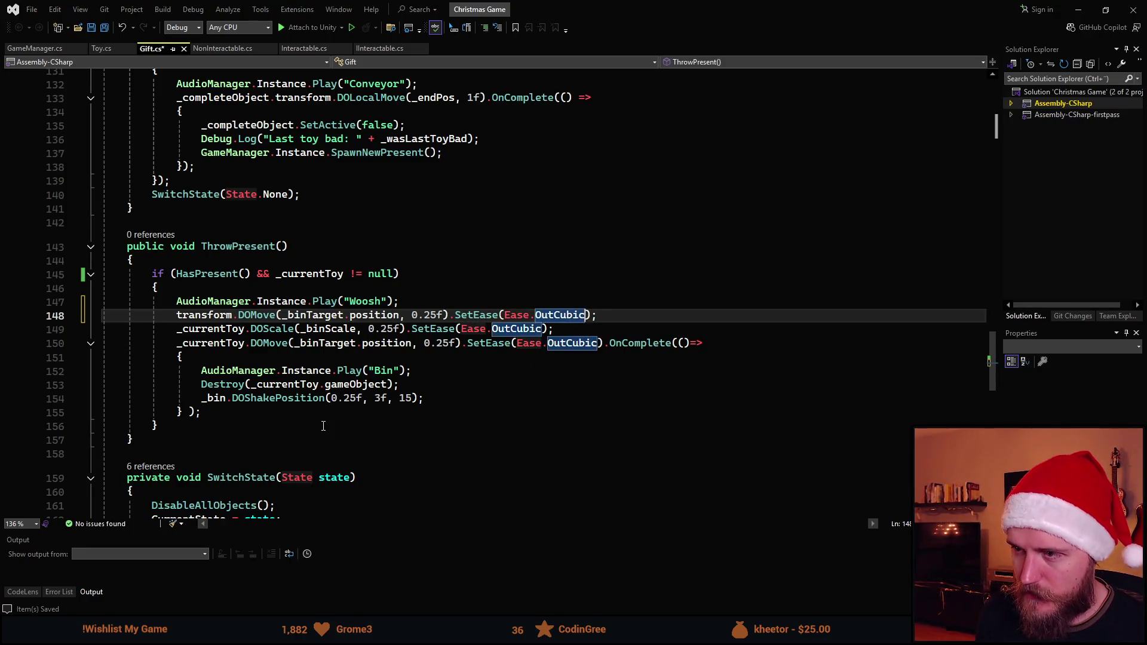
{"action": "key", "text": "ctrl+s"}
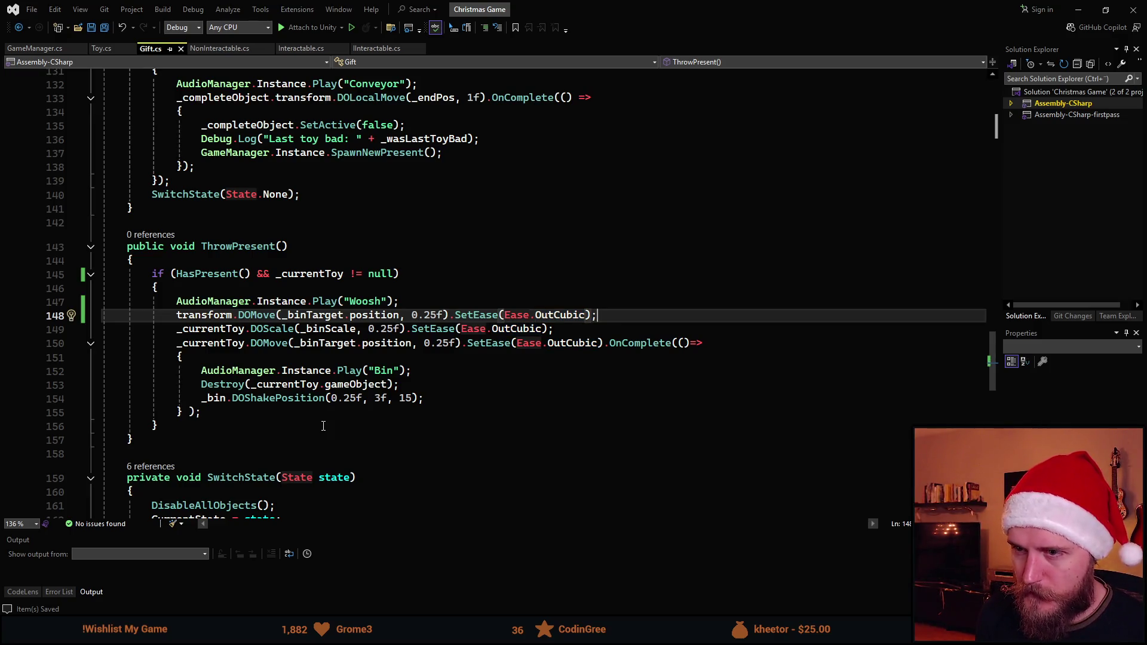
{"action": "key", "text": "Return"}
Write transform.DOScale(_binScale, 0.25f).SetEase(Ease.OutCubic) on line 149 and save
{"action": "type", "text": "transform"}
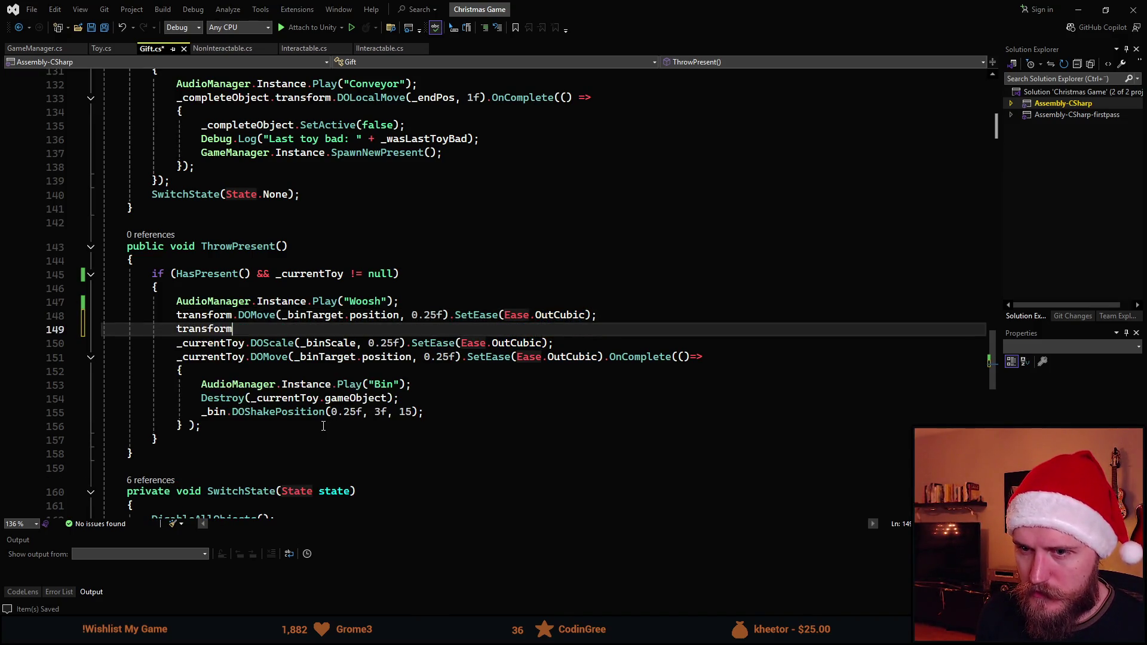
{"action": "type", "text": ".DoM"}
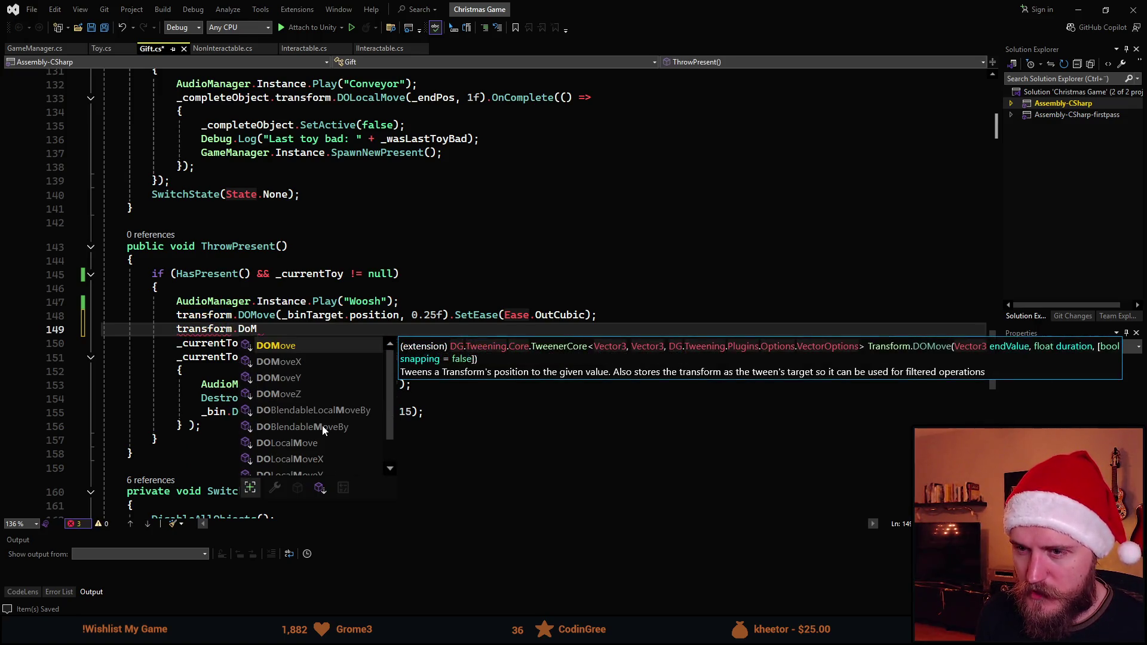
{"action": "key", "text": "BackSpace"}
{"action": "type", "text": "Sc"}
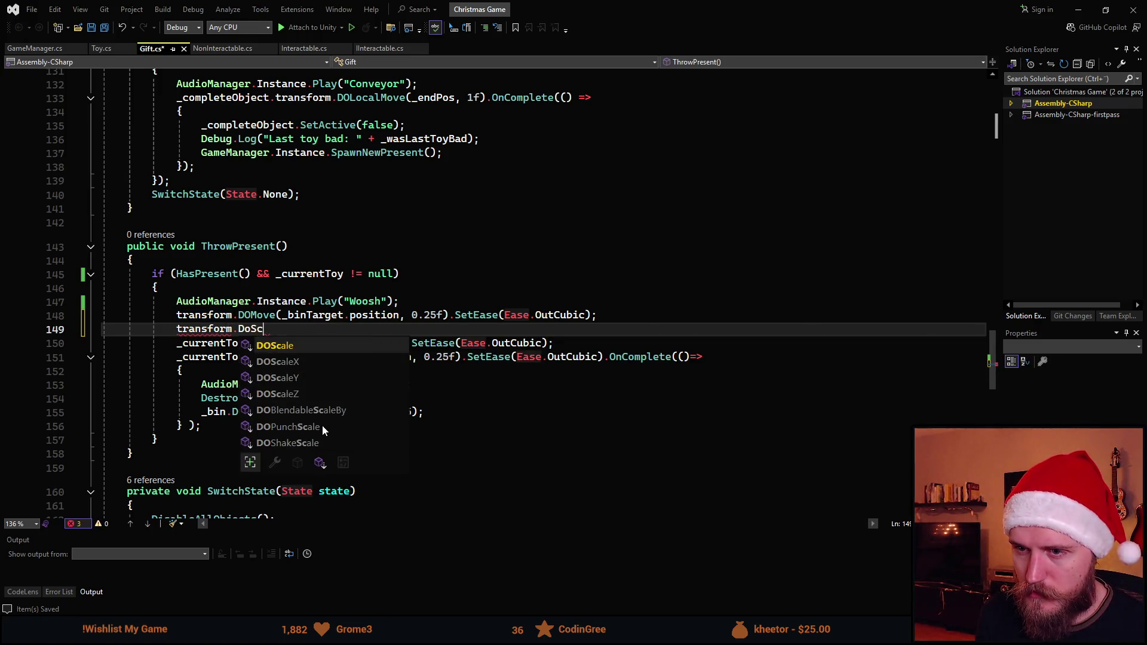
{"action": "key", "text": "Tab"}
{"action": "type", "text": "(_binScale"}
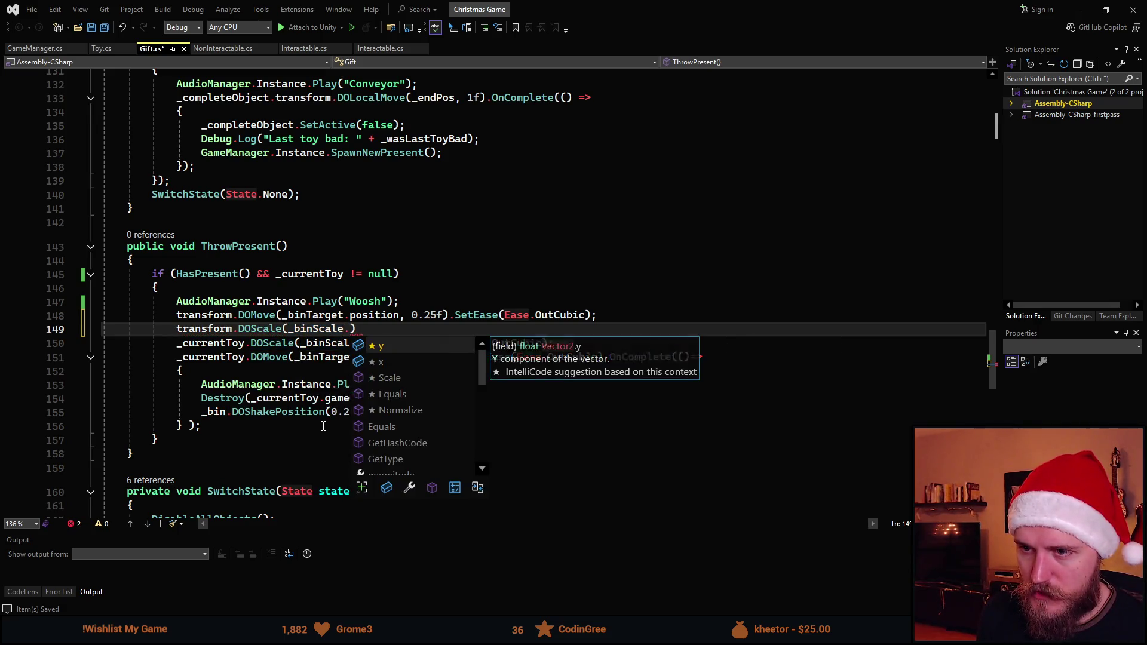
{"action": "type", "text": ", 0.25f)"}
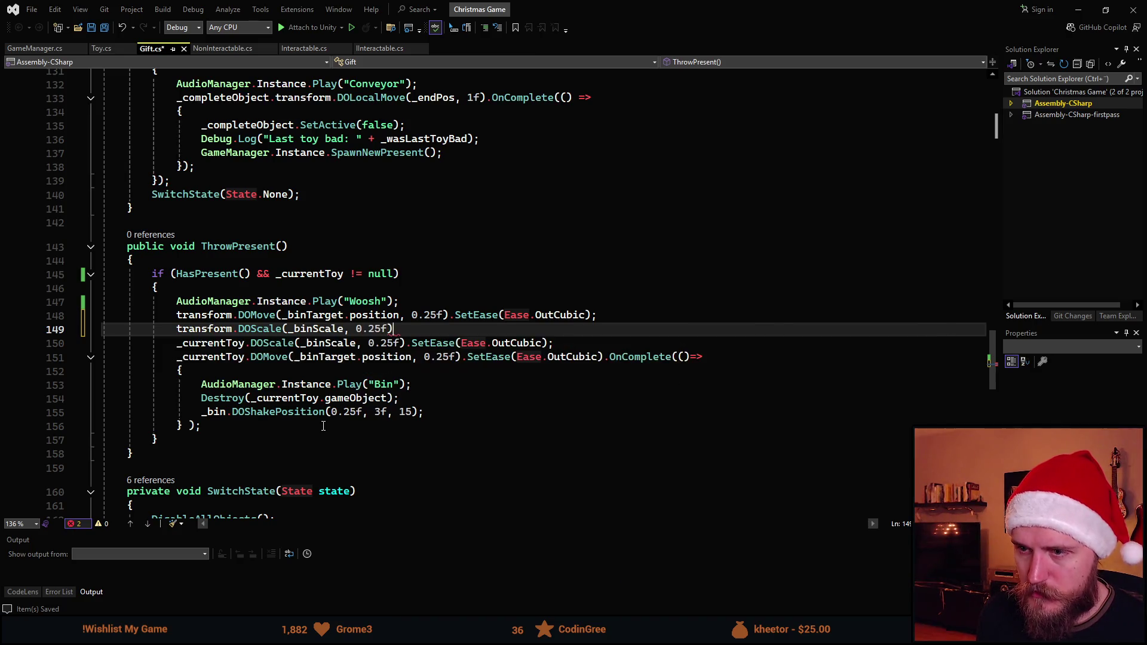
{"action": "type", "text": ".SetEase(_ease"}
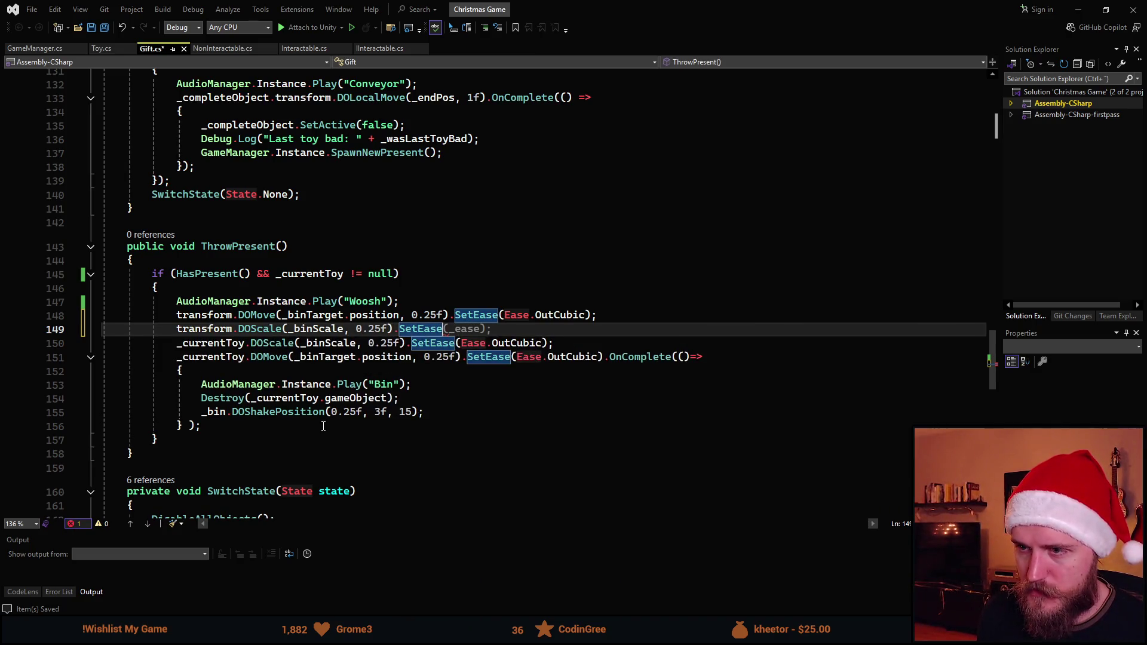
{"action": "key", "text": "BackSpace"}
{"action": "key", "text": "BackSpace"}
{"action": "key", "text": "BackSpace"}
{"action": "type", "text": "Ease.Out"}
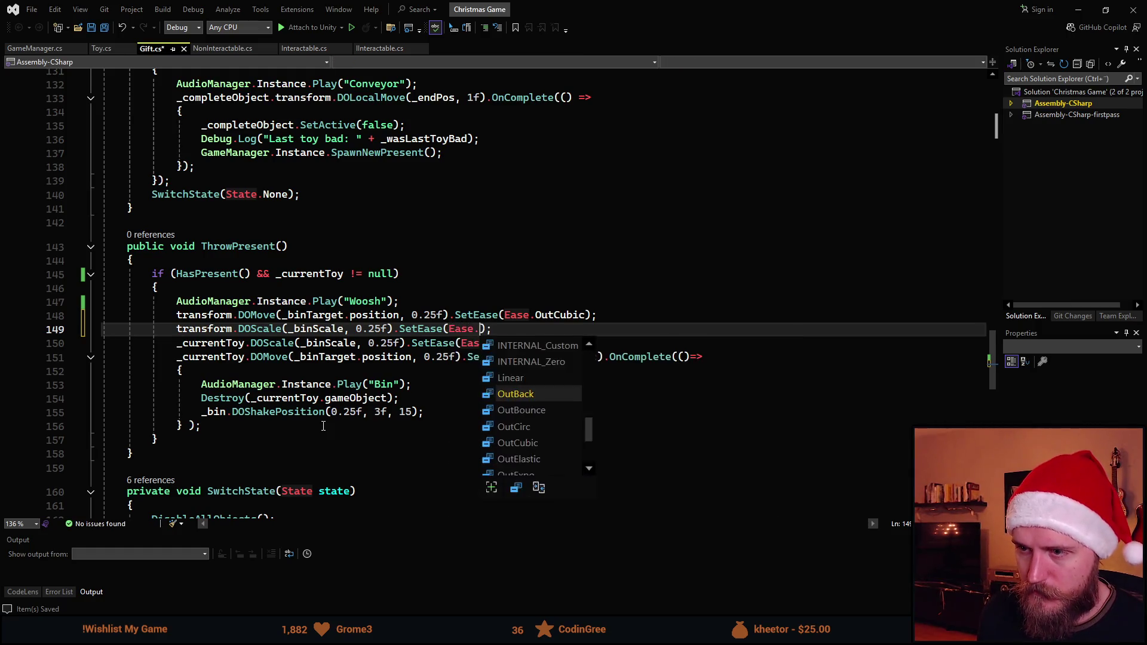
{"action": "key", "text": "Down"}
{"action": "key", "text": "Down"}
{"action": "key", "text": "Down"}
{"action": "key", "text": "Tab"}
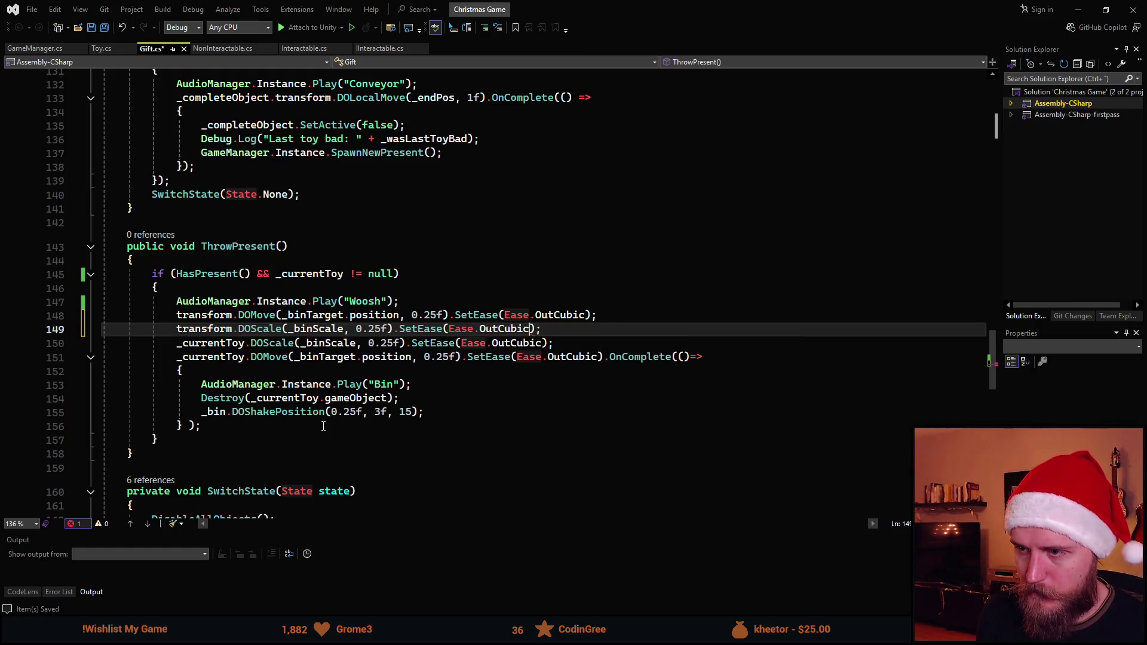
{"action": "key", "text": "ctrl+s"}
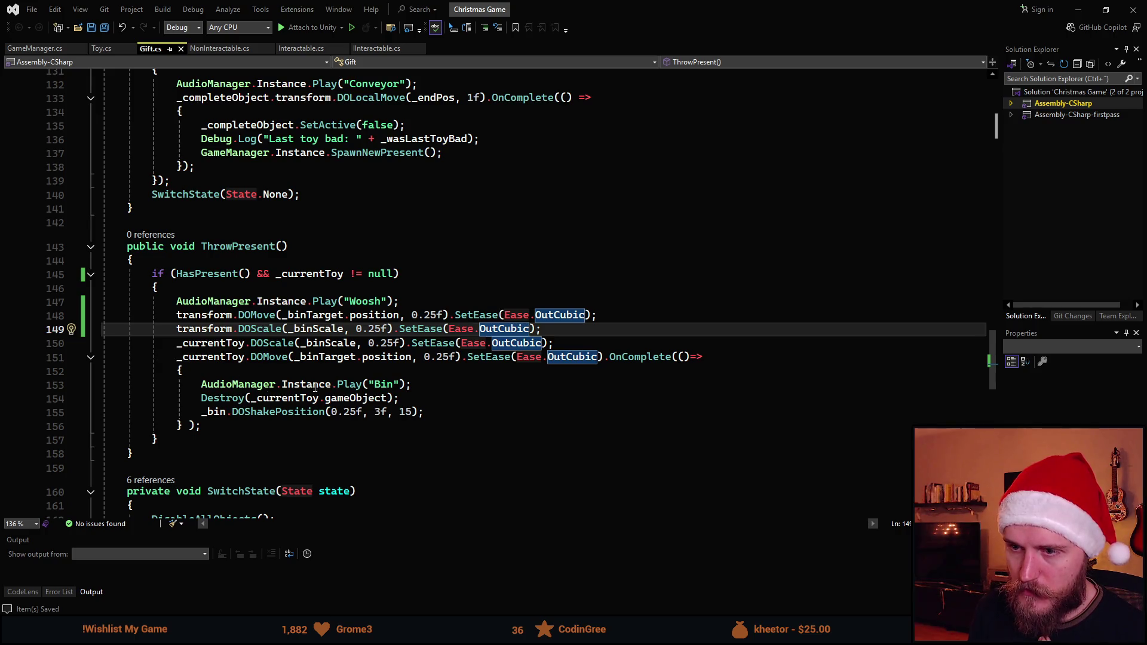
{"action": "left_click", "coordinate": [421, 412]}
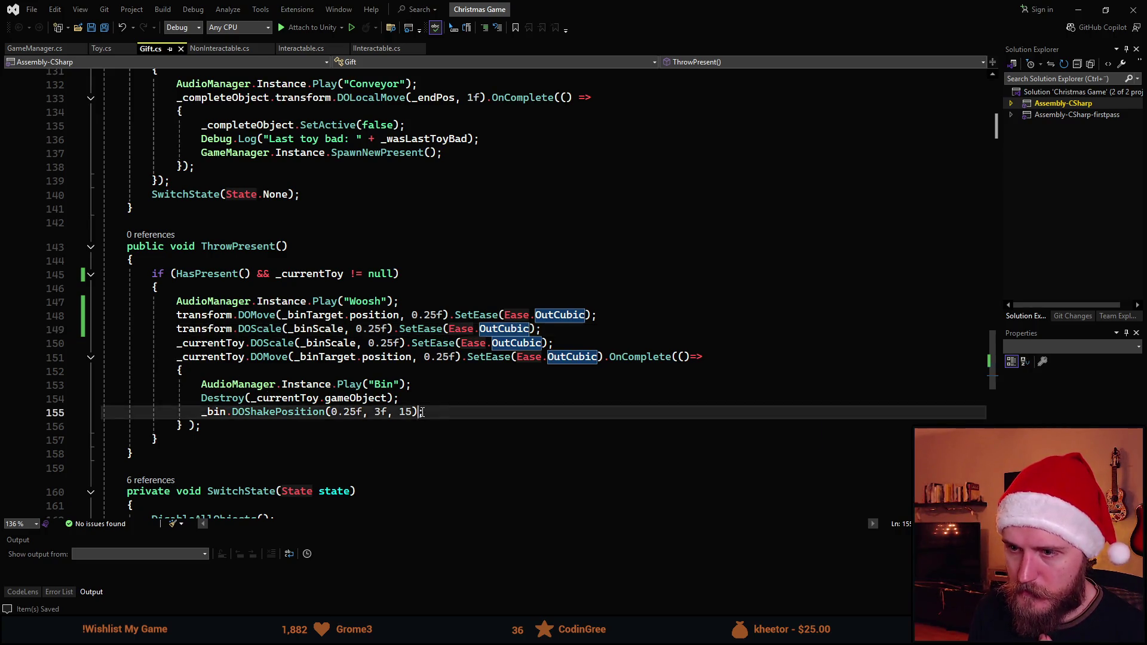
{"action": "key", "text": "Return"}
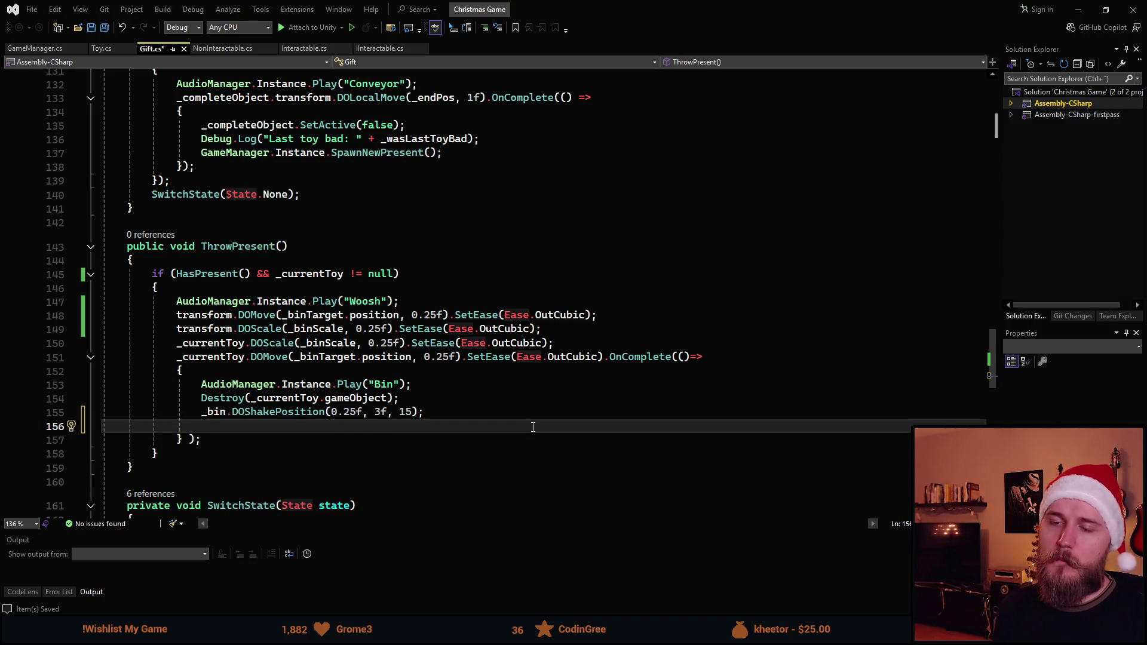
Add a DisableAllObjects() call after the DOShakePosition line
{"action": "type", "text": "Disa"}
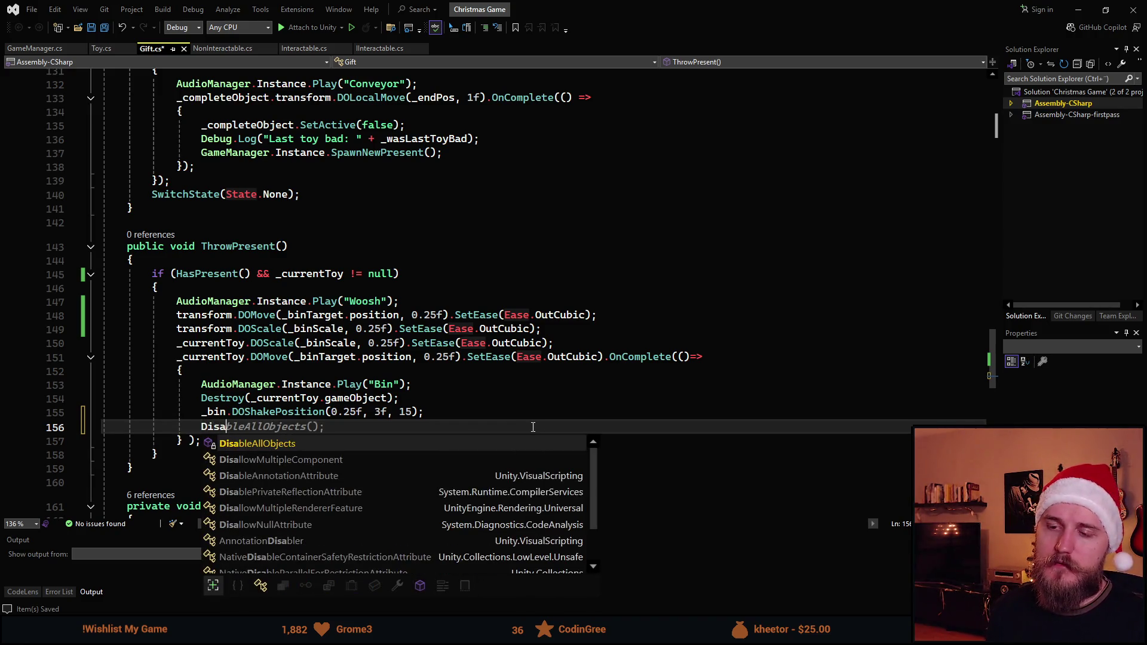
{"action": "key", "text": "Tab"}
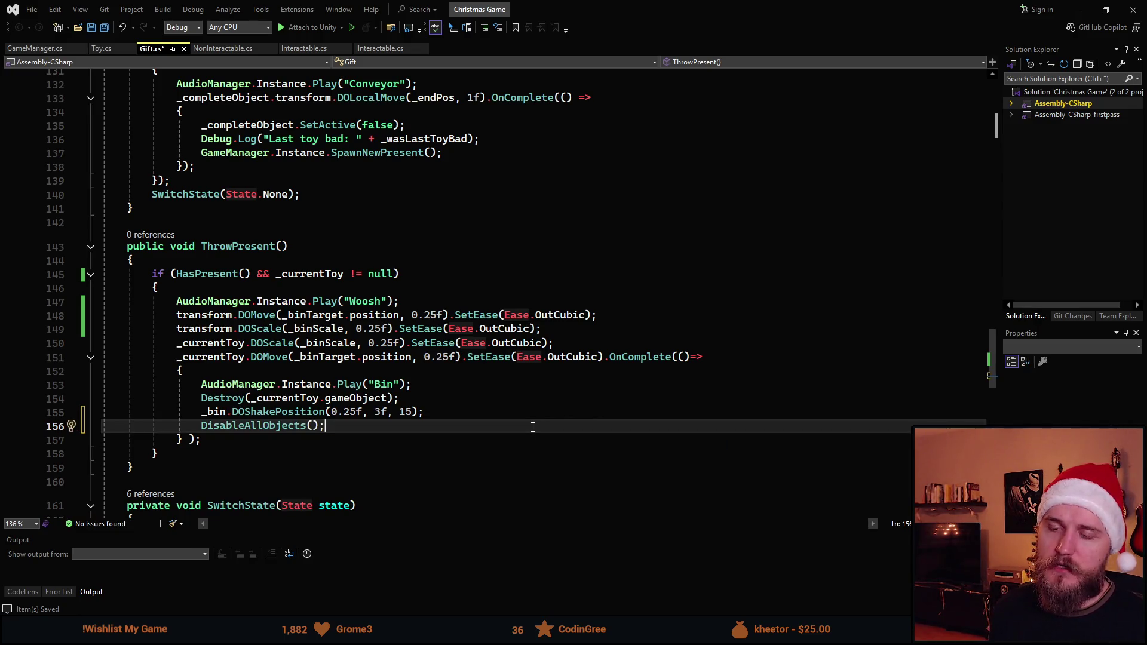
{"action": "key", "text": "Return"}
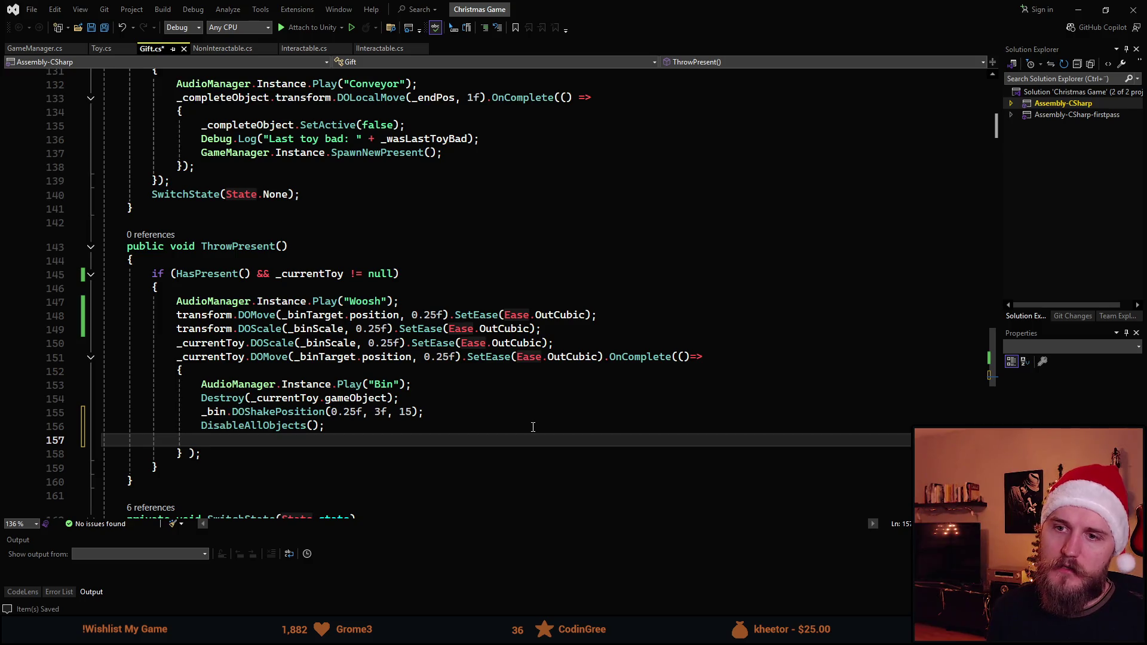
{"action": "type", "text": "tra"}
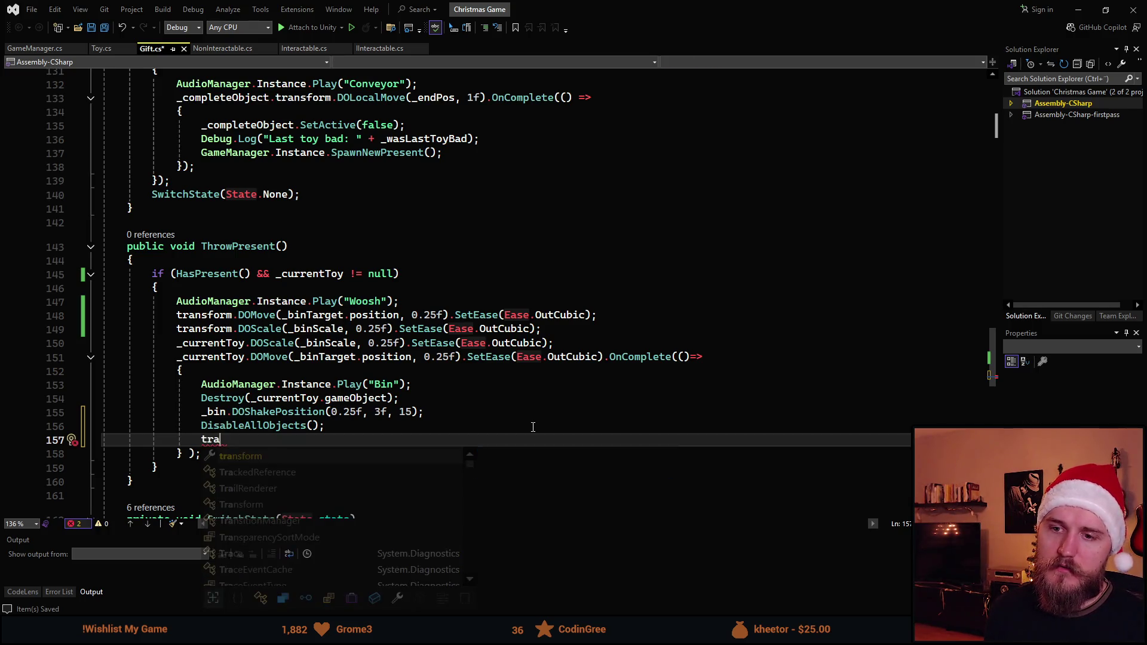
{"action": "key", "text": "Escape"}
{"action": "key", "text": "BackSpace"}
{"action": "key", "text": "BackSpace"}
{"action": "key", "text": "BackSpace"}
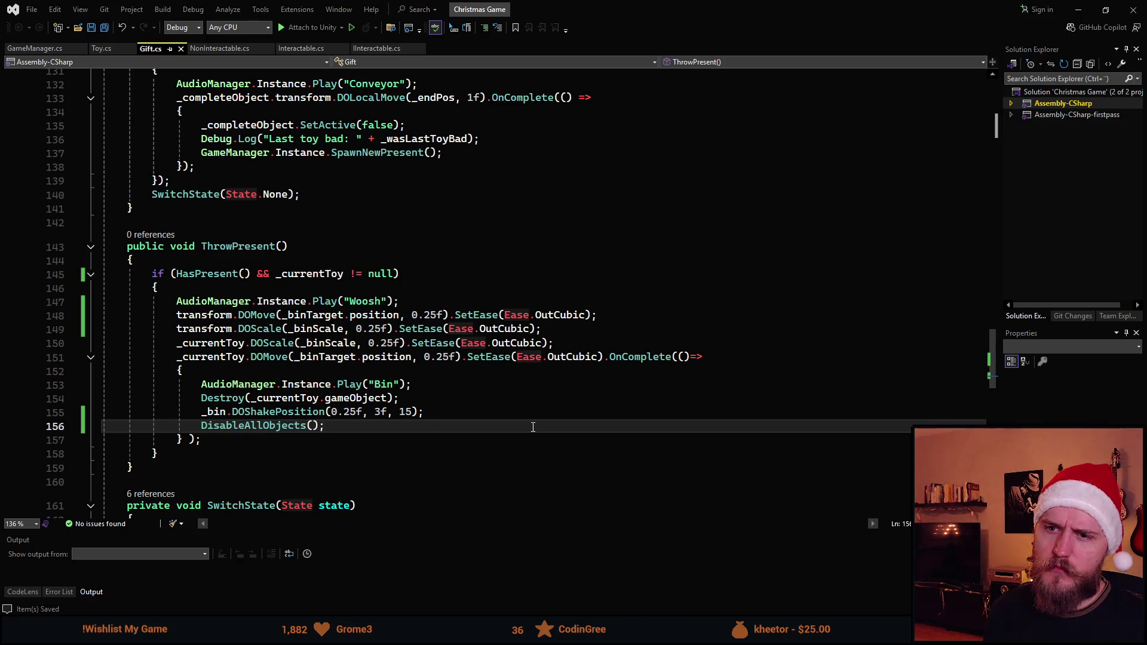
{"action": "mouse_move", "coordinate": [192, 328]}
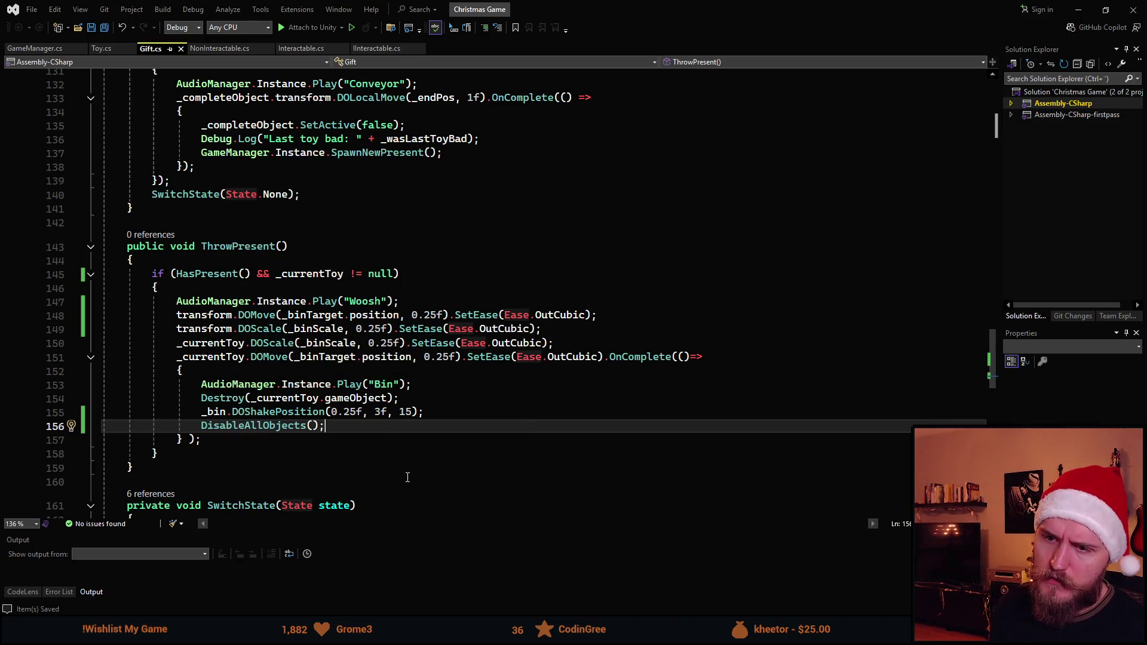
{"action": "scroll", "coordinate": [407, 477], "scroll_direction": "down", "scroll_amount": 6}
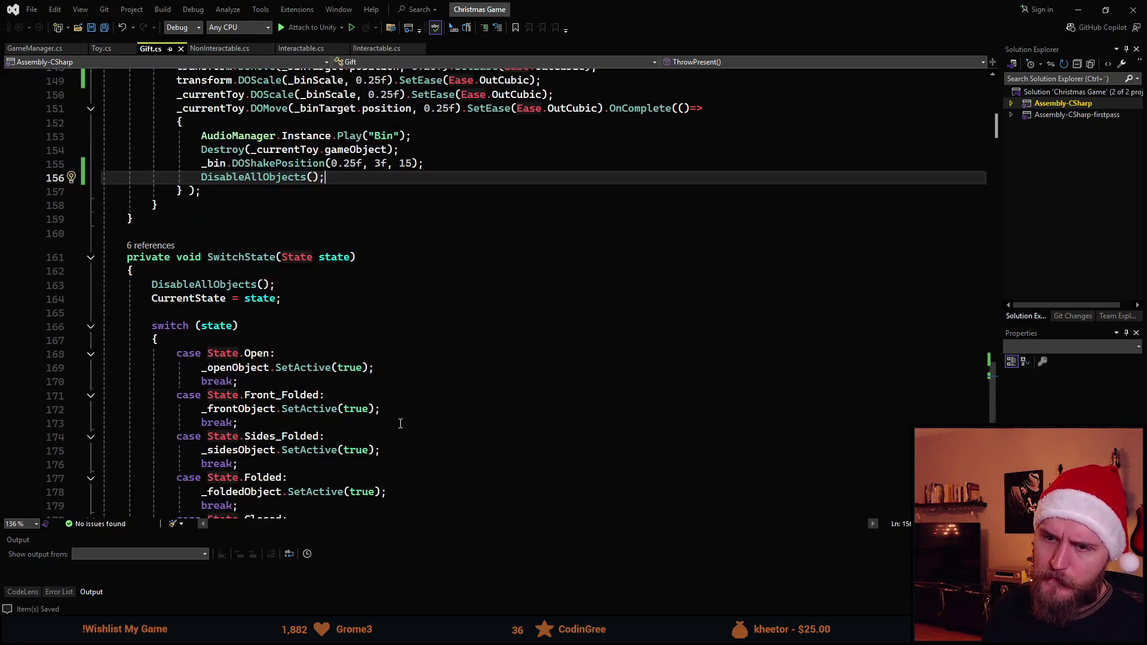
{"action": "scroll", "coordinate": [399, 422], "scroll_direction": "down", "scroll_amount": 5}
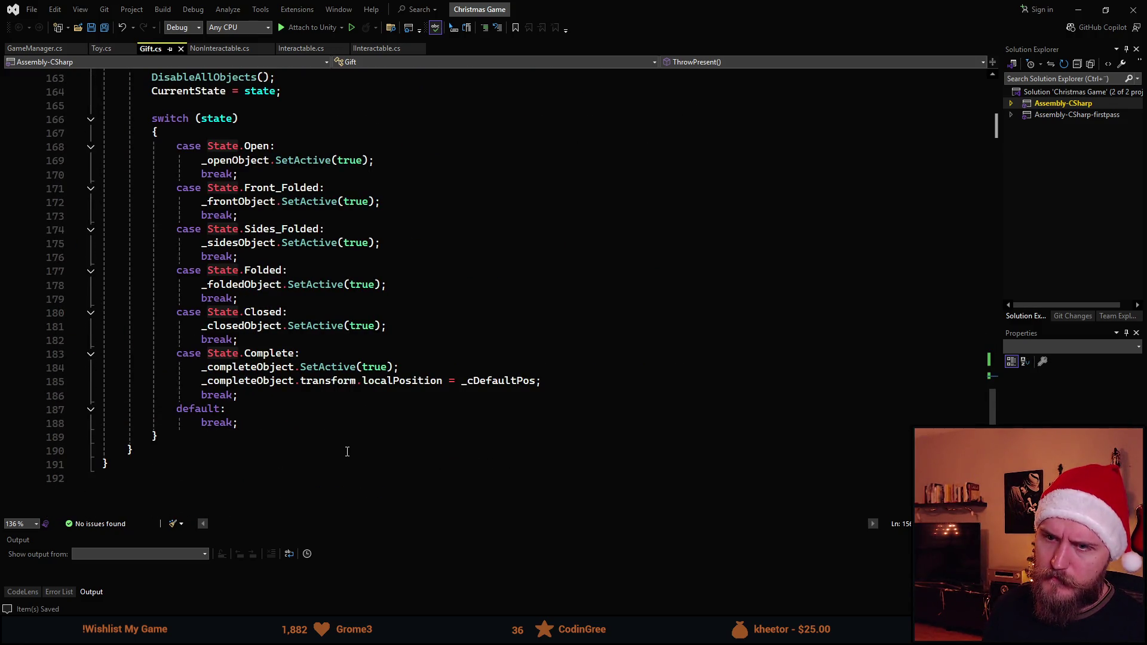
{"action": "scroll", "coordinate": [347, 452], "scroll_direction": "up", "scroll_amount": 10}
Add SwitchState(State.None) below it, save Gift.cs, and return to Unity
{"action": "key", "text": "Return"}
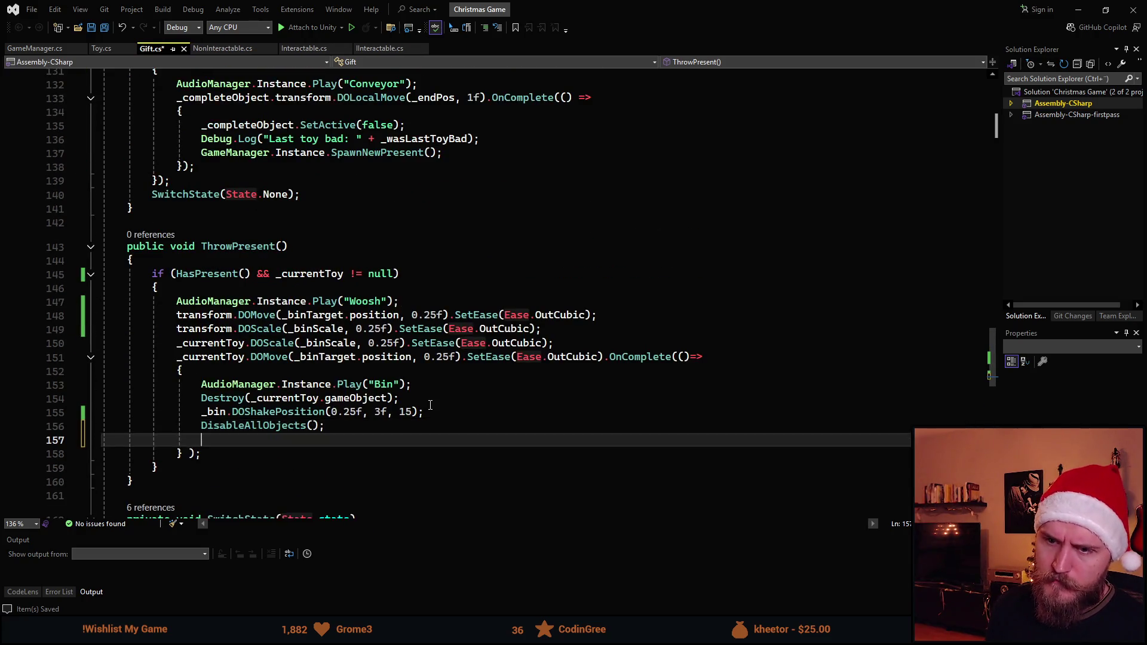
{"action": "type", "text": "Swi"}
{"action": "key", "text": "Tab"}
{"action": "key", "text": "Tab"}
{"action": "key", "text": "ctrl+s"}
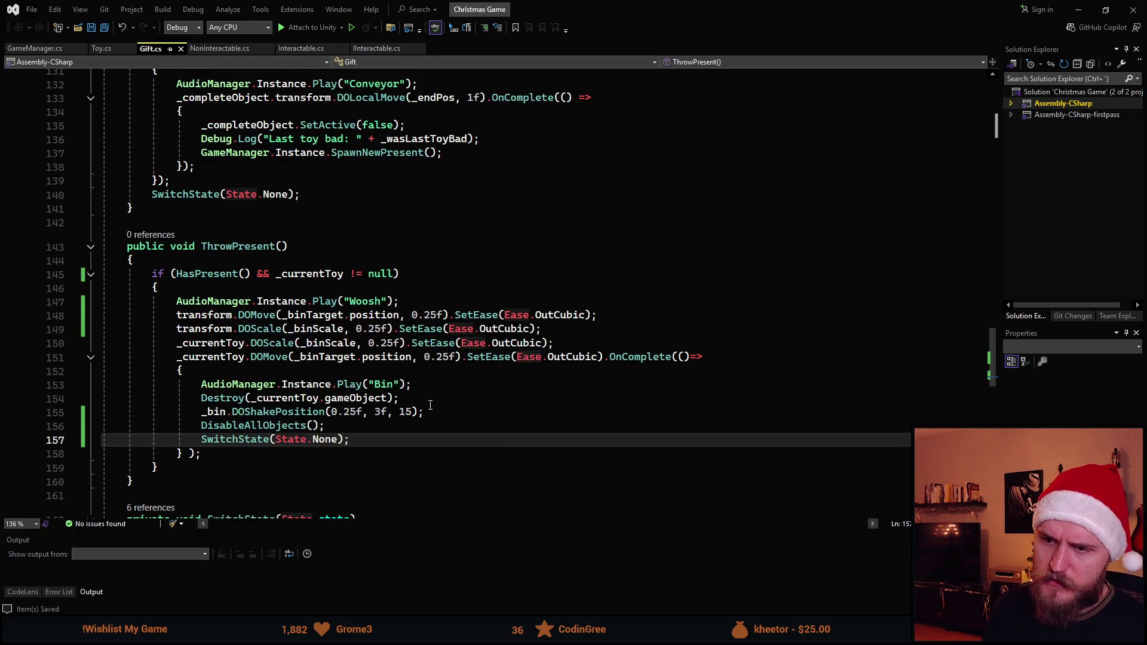
{"action": "key", "text": "alt+Tab"}
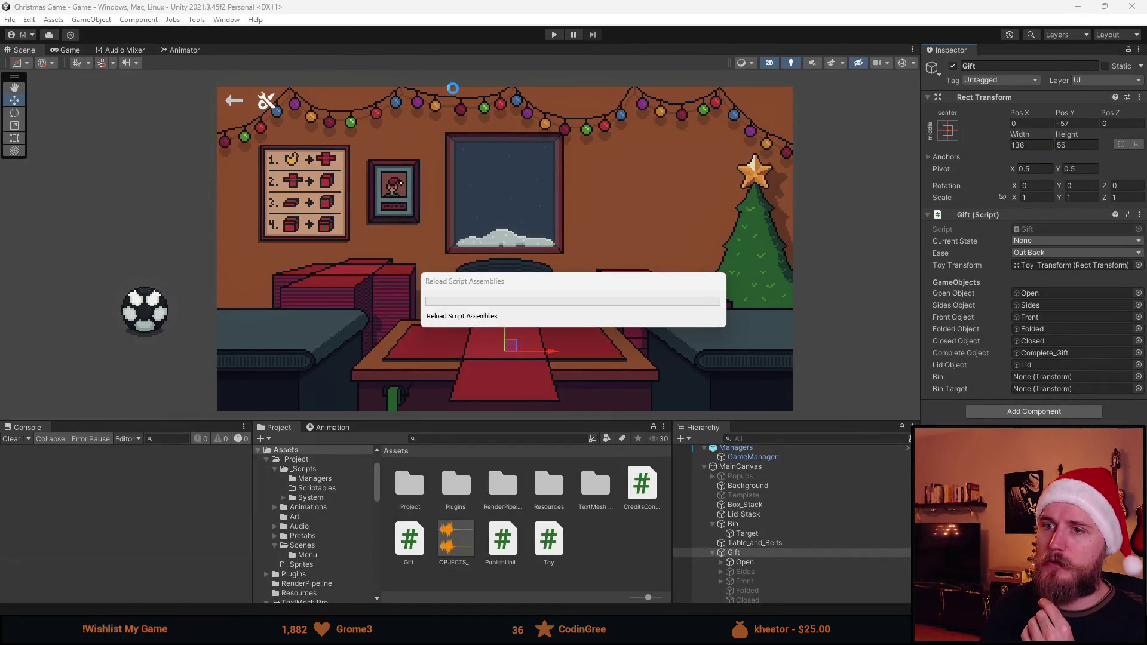
Run a quick Play-mode test, stop it, and select the Bin object
{"action": "left_click", "coordinate": [546, 34]}
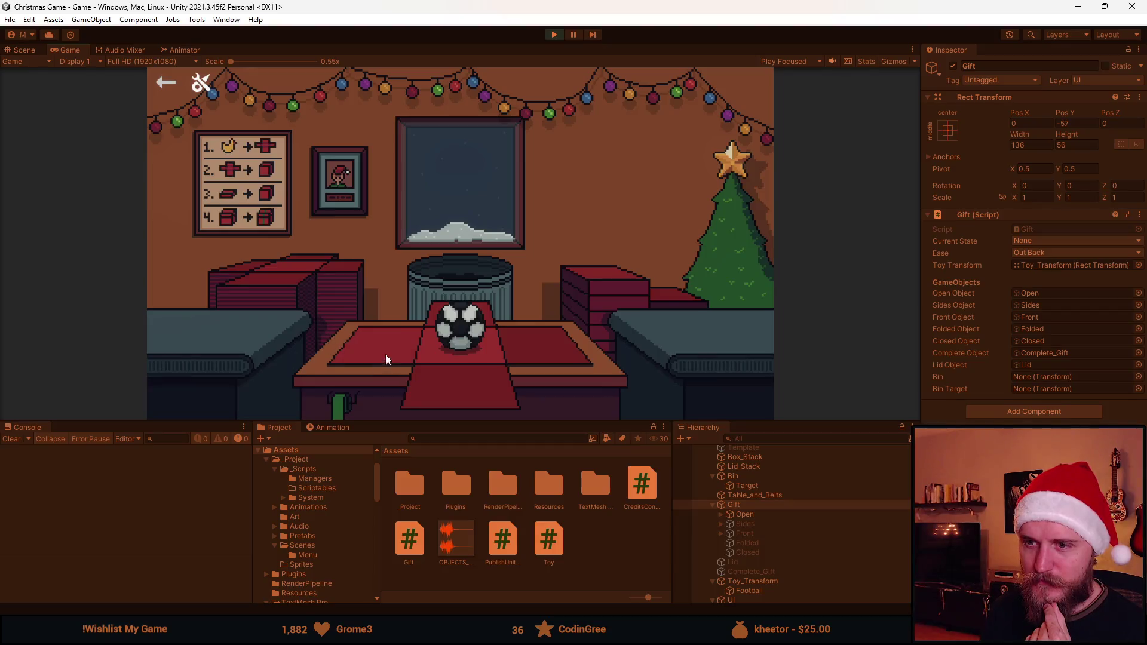
{"action": "left_click", "coordinate": [560, 34]}
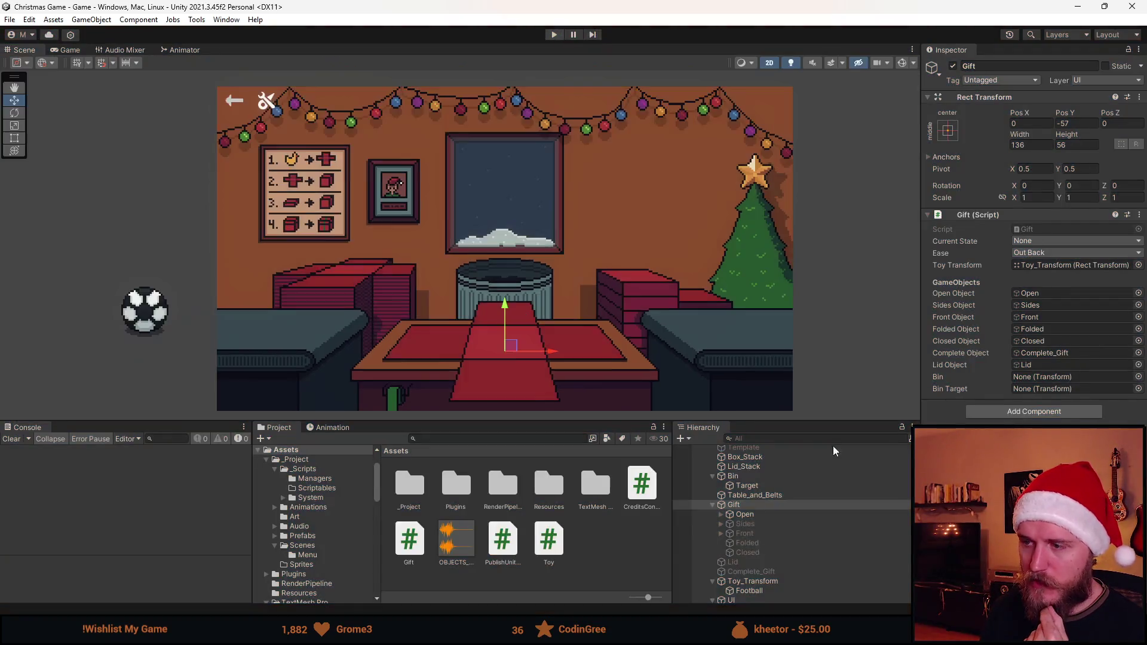
{"action": "left_click", "coordinate": [740, 488]}
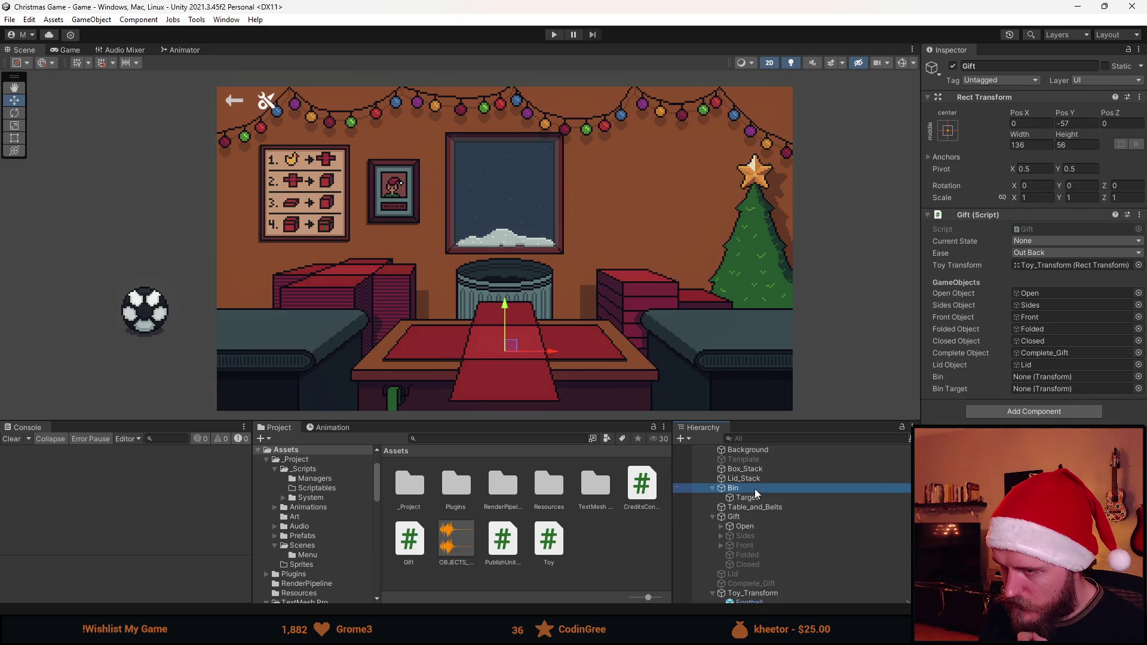
{"action": "scroll", "coordinate": [1038, 398], "scroll_direction": "down", "scroll_amount": 3}
Set the Bin's On Click function to Gift.ThrowPresent, save the scene and play
{"action": "left_click", "coordinate": [1027, 350]}
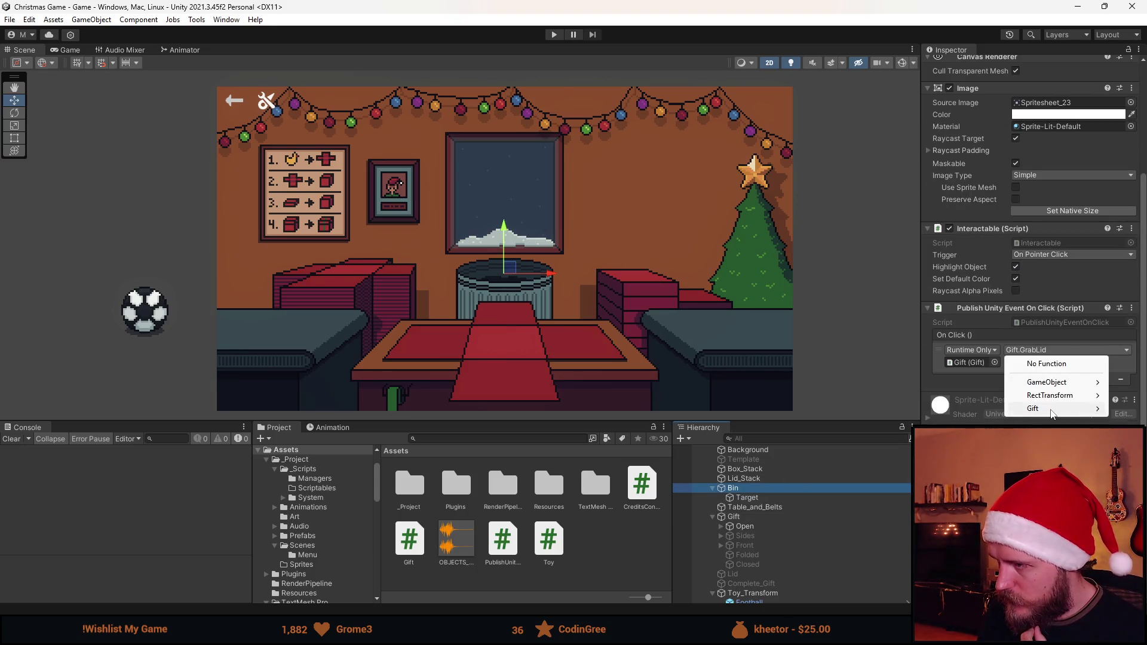
{"action": "mouse_move", "coordinate": [955, 394]}
{"action": "left_click", "coordinate": [906, 395]}
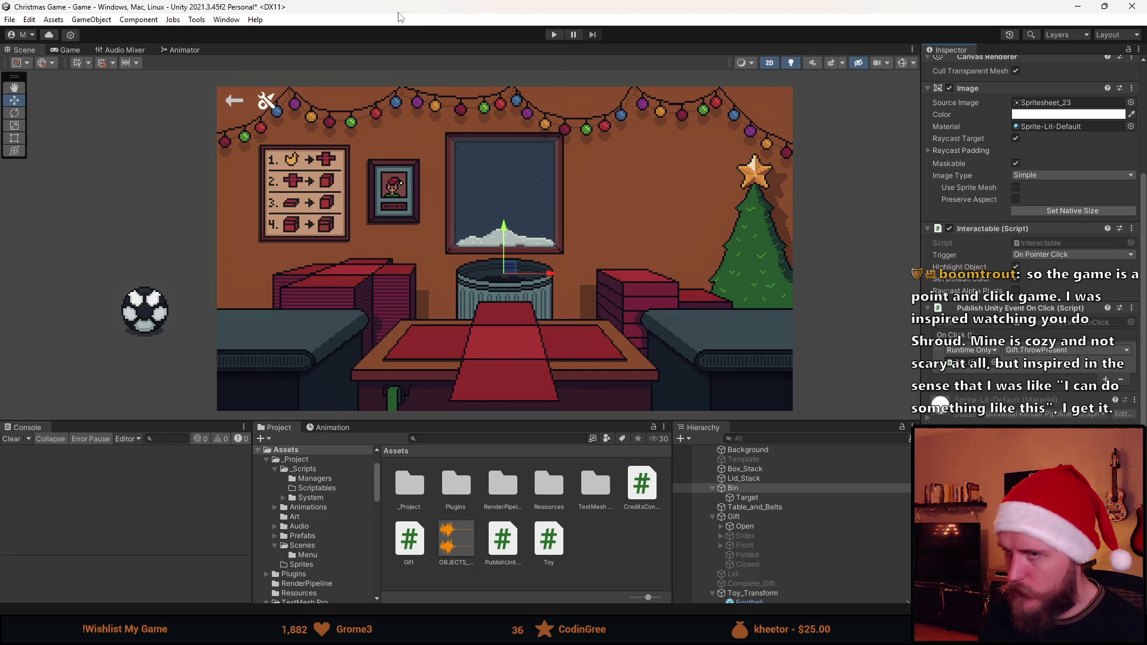
{"action": "key", "text": "ctrl+s"}
{"action": "left_click", "coordinate": [553, 34]}
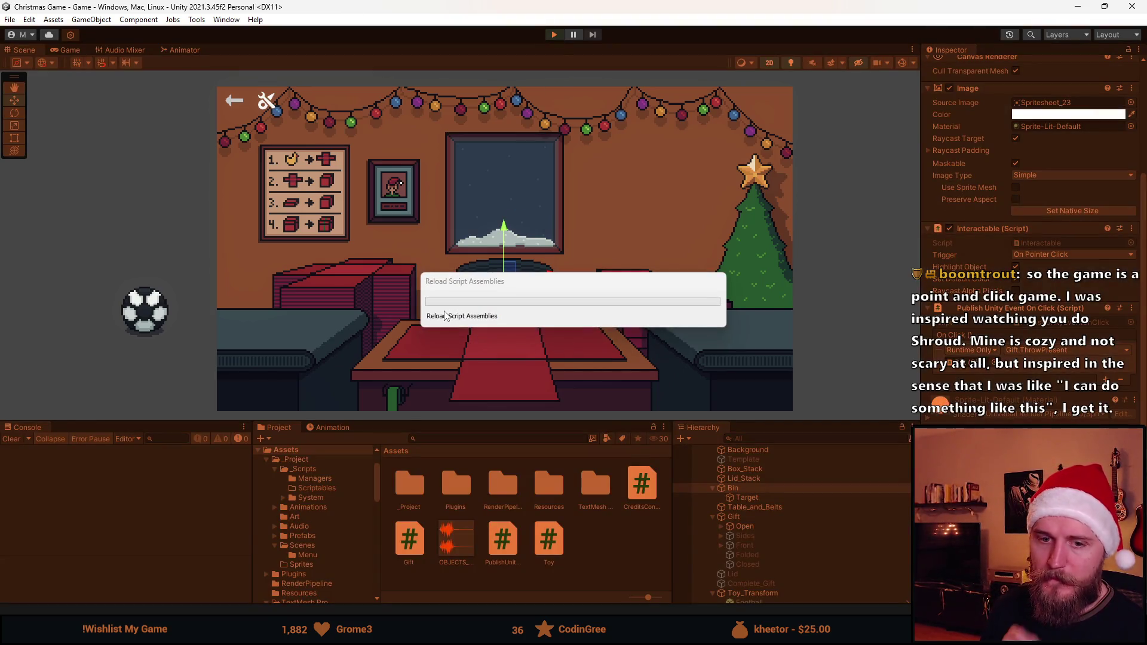
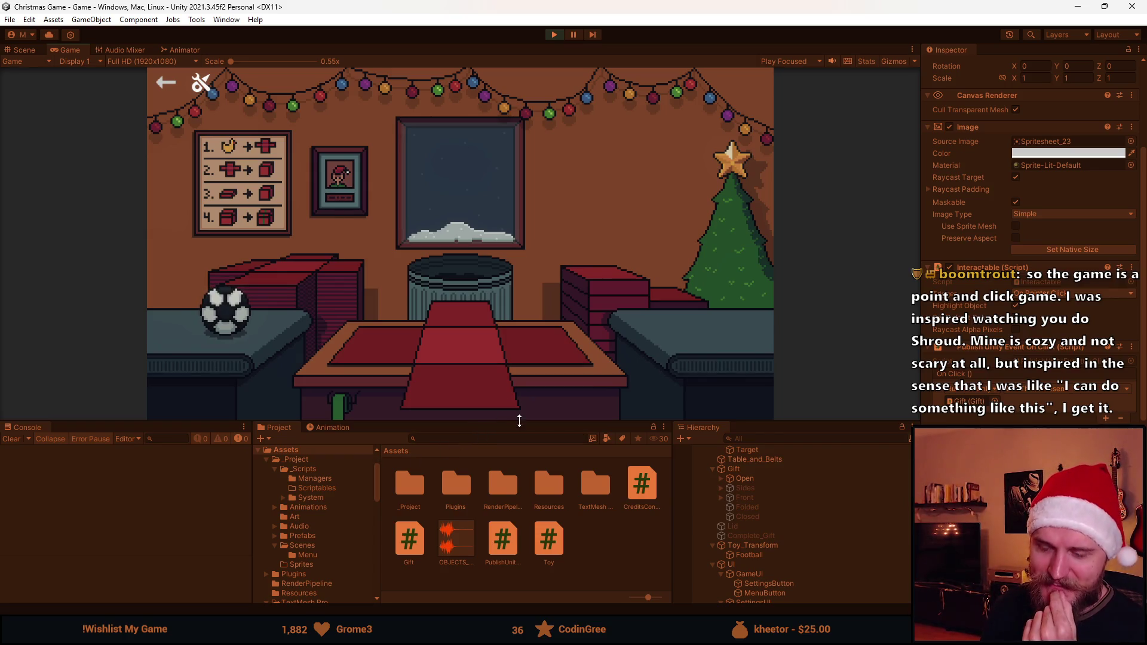
Enlarge the Game view by dragging the panel splitter down, then switch to the spritesheet
{"action": "left_click_drag", "start_coordinate": [523, 428], "coordinate": [472, 532]}
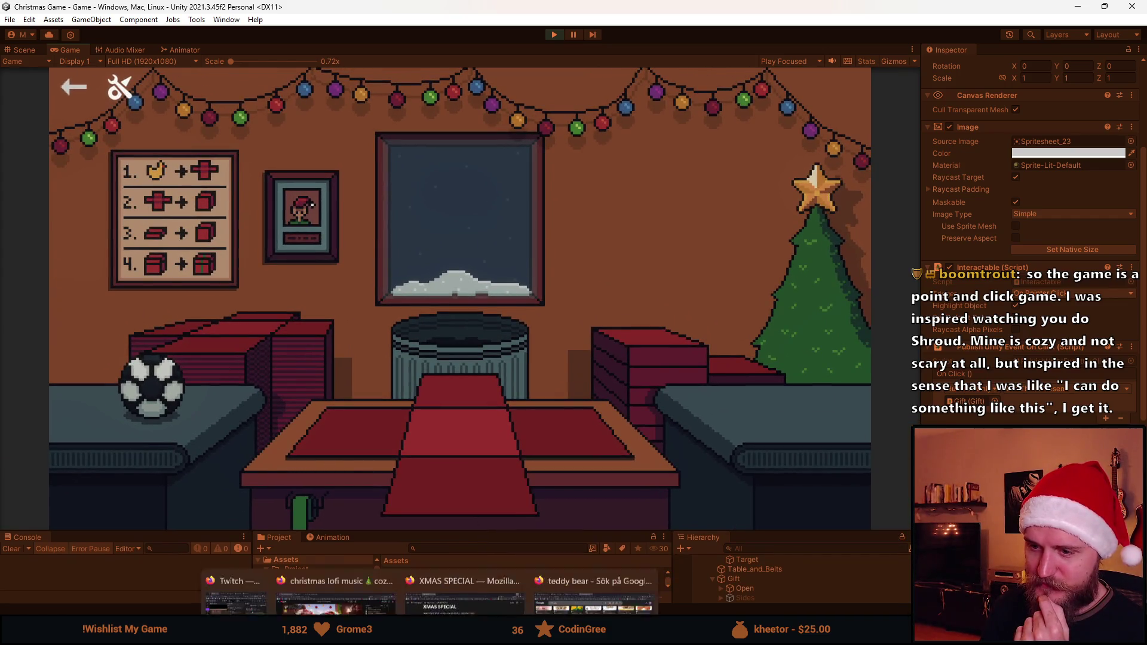
{"action": "key", "text": "alt+Tab"}
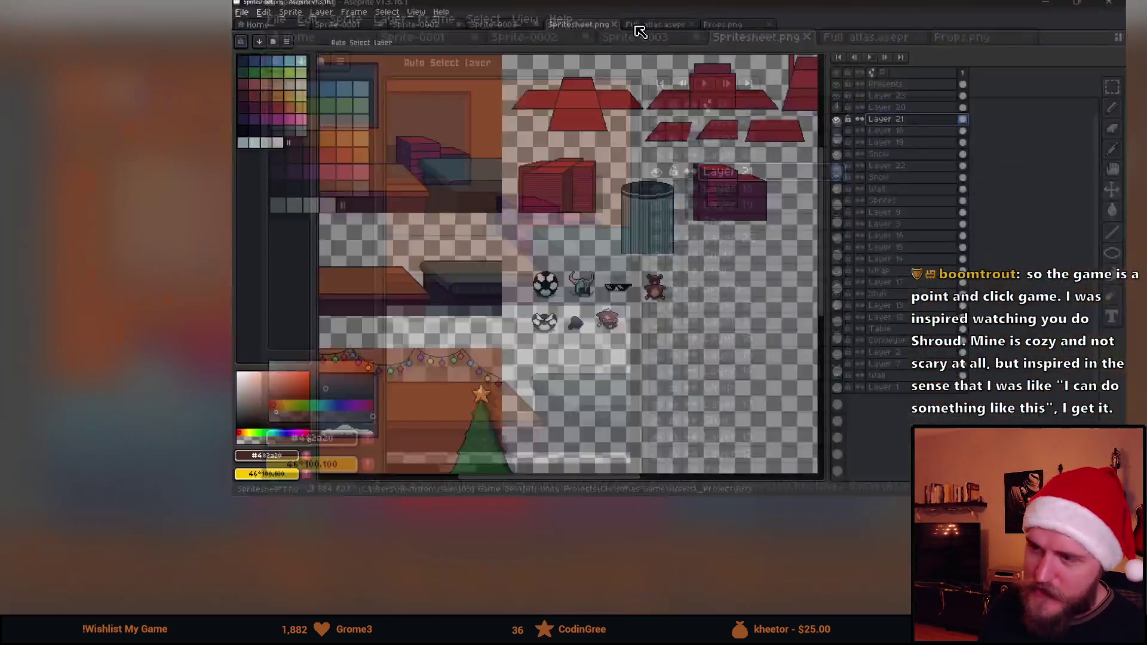
Pick the dark shadow colour from the art and switch to the Pencil tool
{"action": "scroll", "coordinate": [448, 377], "scroll_direction": "up", "scroll_amount": 3}
{"action": "scroll", "coordinate": [371, 431], "scroll_direction": "up", "scroll_amount": 1}
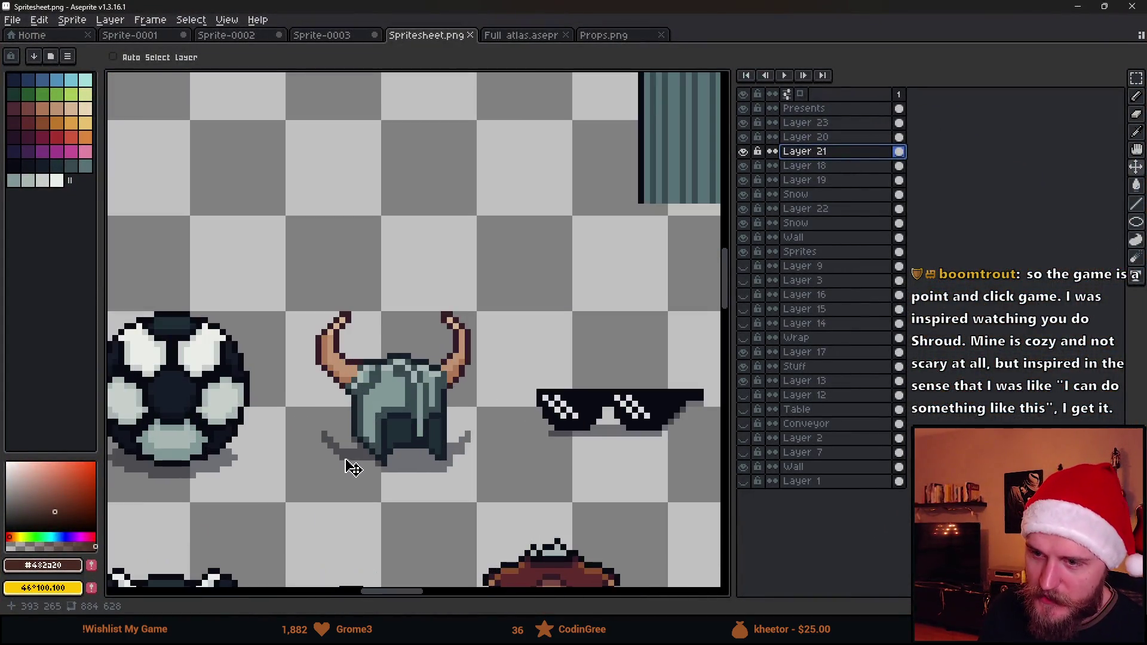
{"action": "left_click", "coordinate": [347, 465], "text": "alt"}
{"action": "key", "text": "b"}
Place a dark pixel beside the cactus, then undo it as a stray pixel
{"action": "scroll", "coordinate": [399, 347], "scroll_direction": "down", "scroll_amount": 2}
{"action": "scroll", "coordinate": [399, 346], "scroll_direction": "up", "scroll_amount": 2}
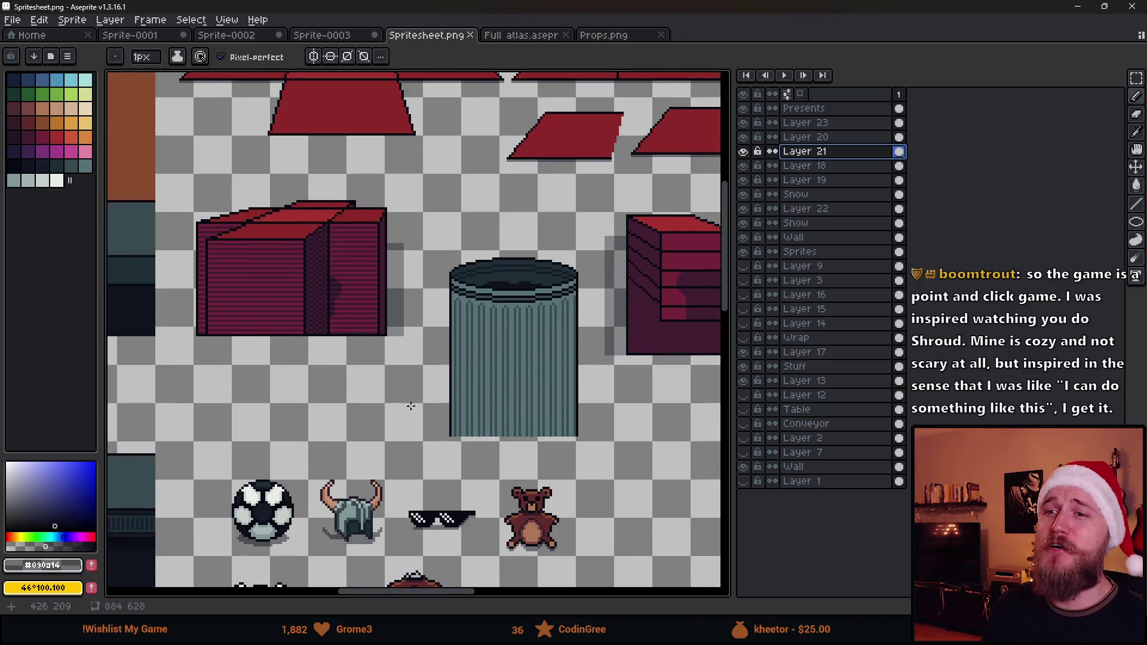
{"action": "scroll", "coordinate": [406, 359], "scroll_direction": "down", "scroll_amount": 3}
{"action": "scroll", "coordinate": [412, 335], "scroll_direction": "left", "scroll_amount": 3}
{"action": "scroll", "coordinate": [420, 316], "scroll_direction": "up", "scroll_amount": 4}
{"action": "scroll", "coordinate": [420, 317], "scroll_direction": "up", "scroll_amount": 1}
{"action": "scroll", "coordinate": [410, 303], "scroll_direction": "up", "scroll_amount": 3}
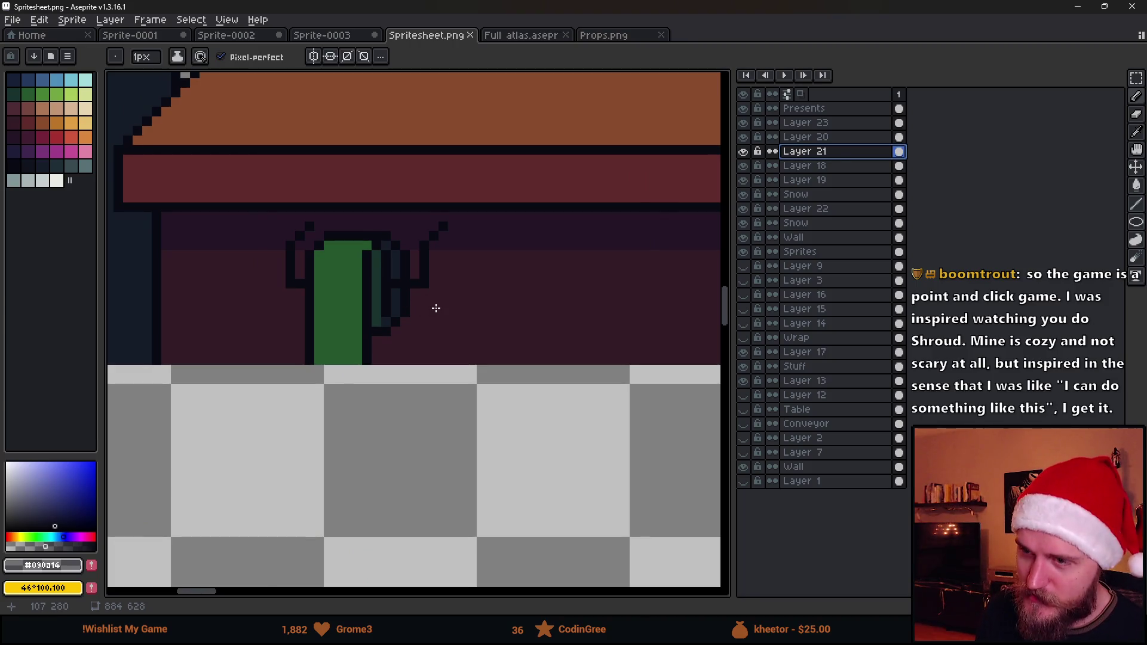
{"action": "scroll", "coordinate": [436, 307], "scroll_direction": "up", "scroll_amount": 2}
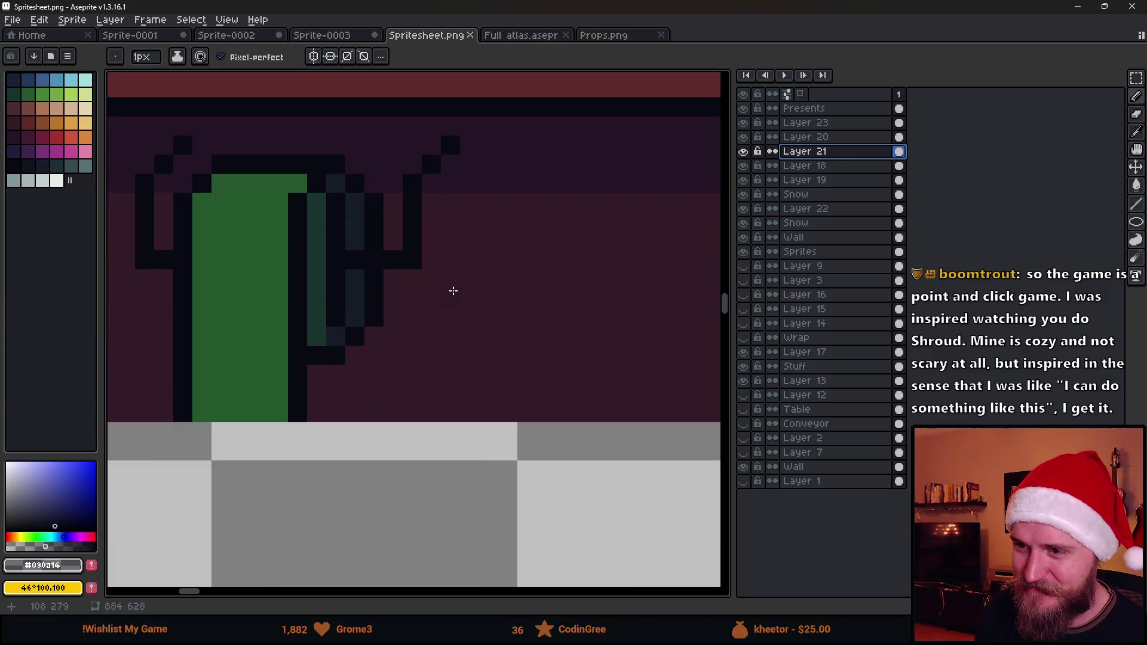
{"action": "left_click", "coordinate": [455, 291]}
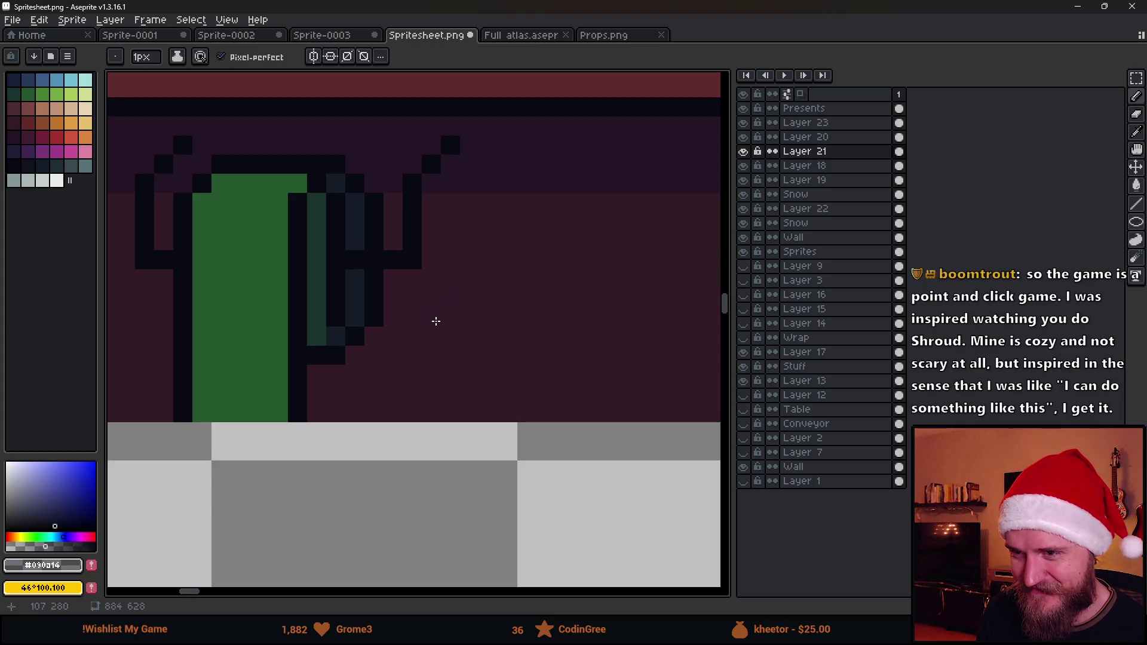
{"action": "scroll", "coordinate": [421, 328], "scroll_direction": "down", "scroll_amount": 4}
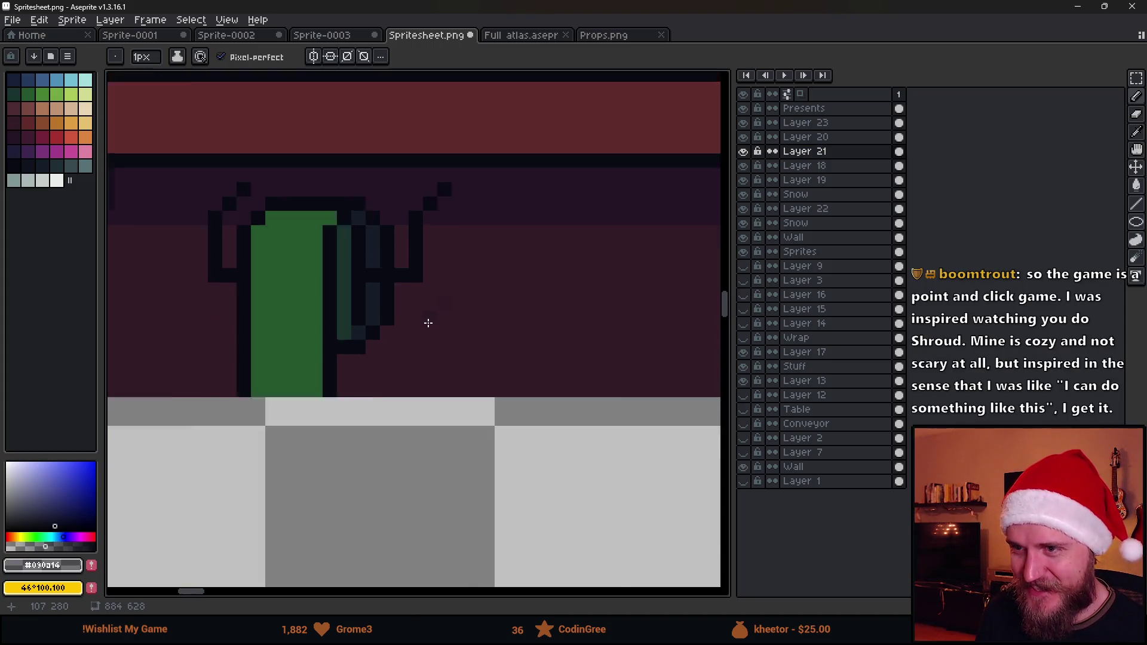
{"action": "scroll", "coordinate": [436, 301], "scroll_direction": "up", "scroll_amount": 5}
{"action": "key", "text": "ctrl+z"}
Draw a faint dark shadow stroke to the right of the cactus and return to Unity
{"action": "left_click_drag", "start_coordinate": [445, 180], "coordinate": [425, 341]}
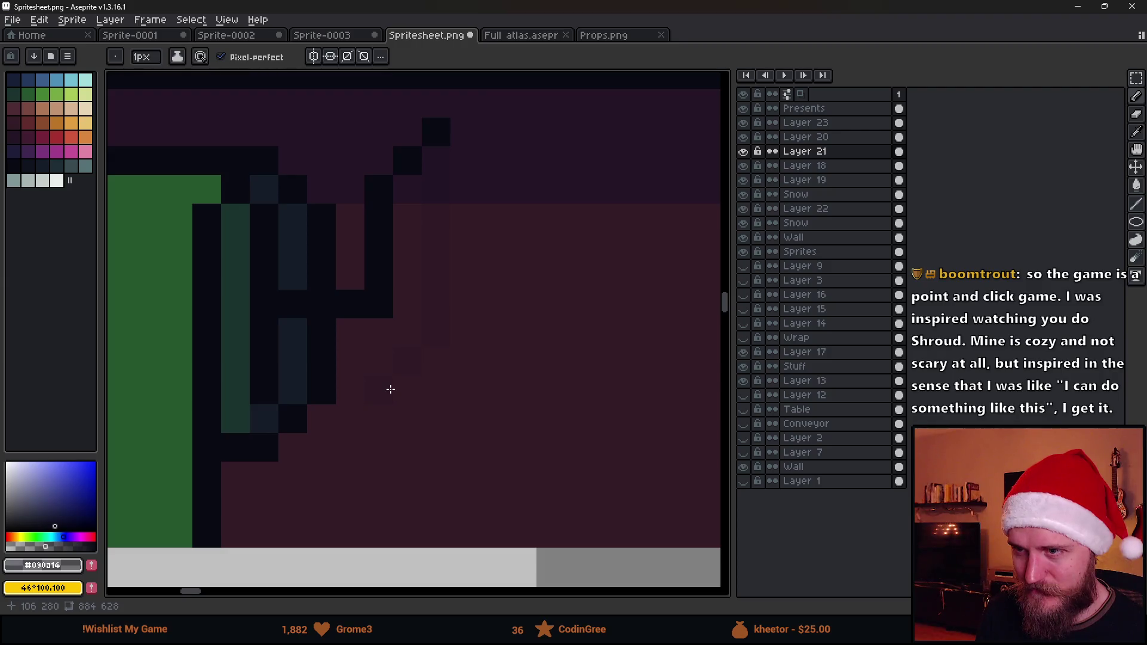
{"action": "scroll", "coordinate": [391, 389], "scroll_direction": "down", "scroll_amount": 3}
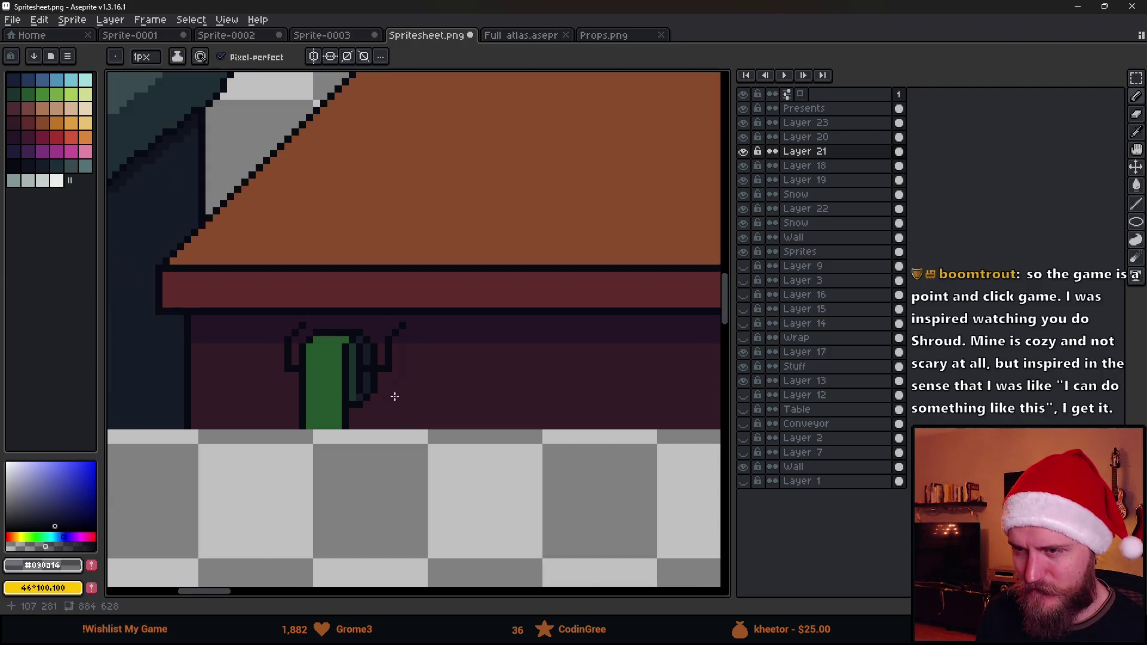
{"action": "scroll", "coordinate": [388, 394], "scroll_direction": "up", "scroll_amount": 3}
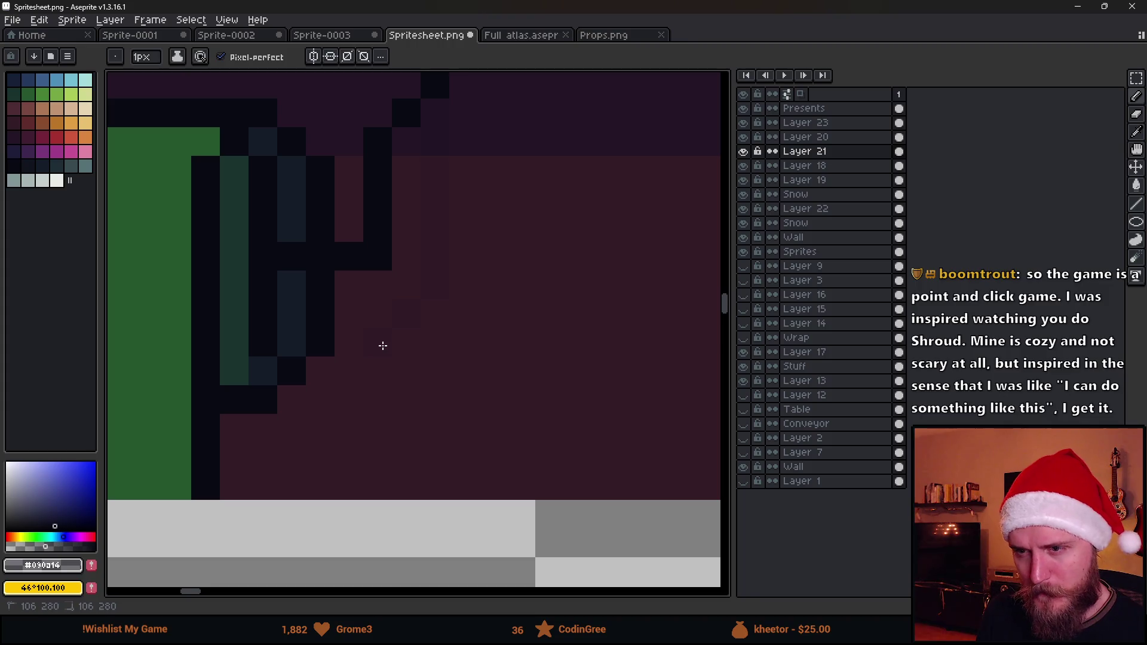
{"action": "scroll", "coordinate": [391, 403], "scroll_direction": "down", "scroll_amount": 4}
{"action": "scroll", "coordinate": [339, 424], "scroll_direction": "up", "scroll_amount": 2}
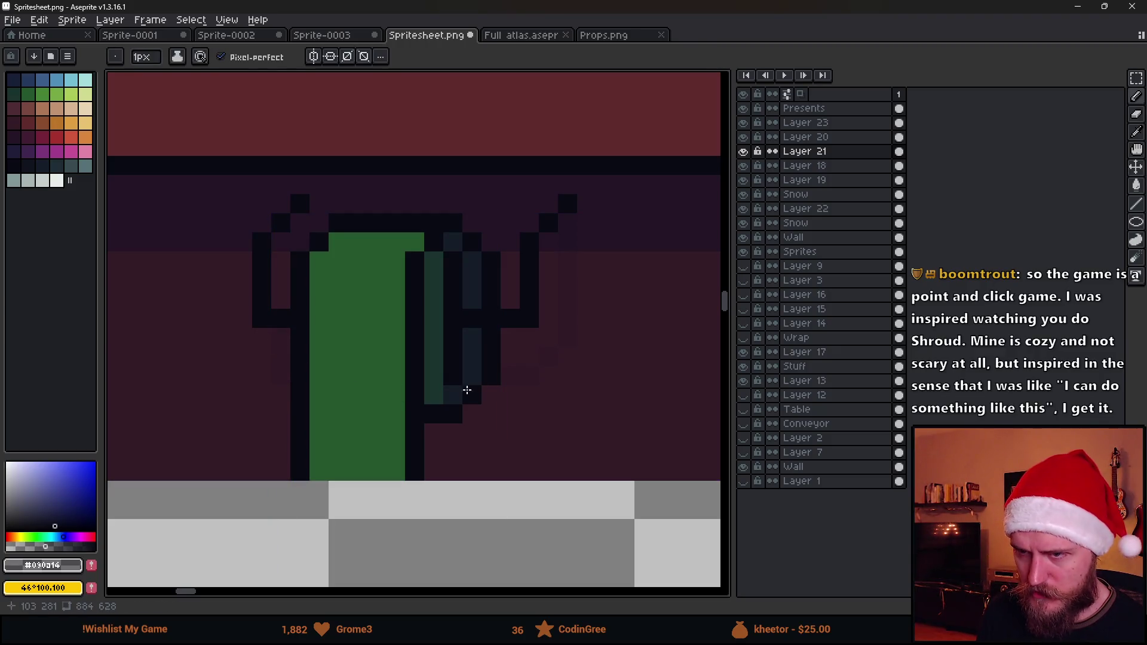
{"action": "scroll", "coordinate": [510, 404], "scroll_direction": "down", "scroll_amount": 2}
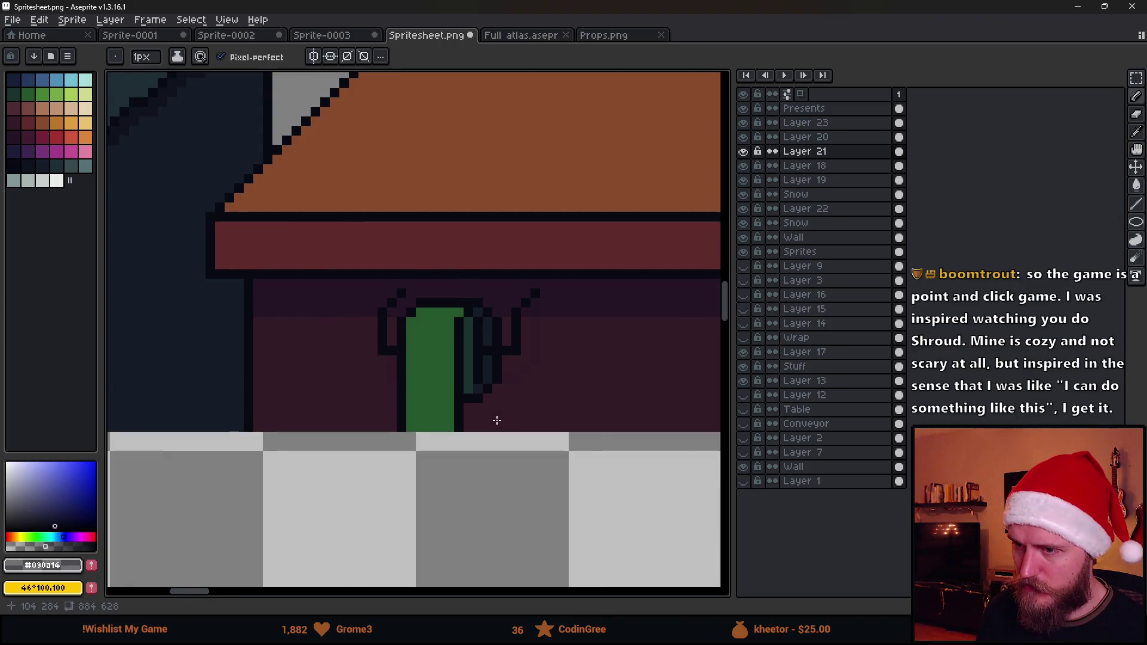
{"action": "scroll", "coordinate": [496, 420], "scroll_direction": "up", "scroll_amount": 2}
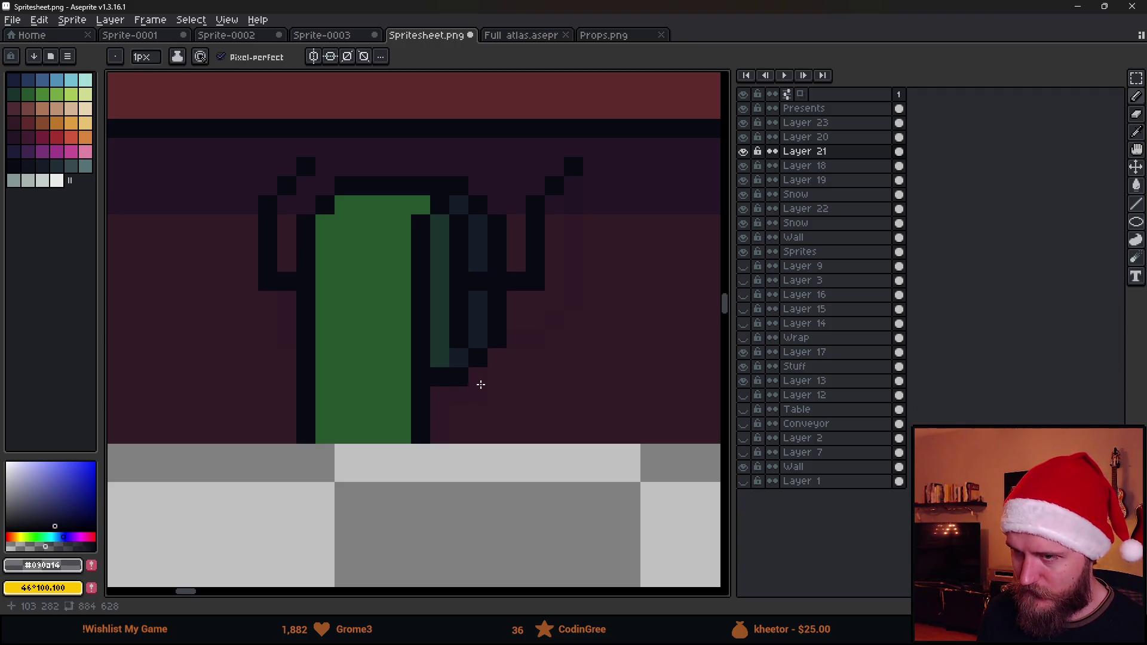
{"action": "scroll", "coordinate": [489, 360], "scroll_direction": "down", "scroll_amount": 4}
{"action": "scroll", "coordinate": [401, 422], "scroll_direction": "down", "scroll_amount": 2}
{"action": "scroll", "coordinate": [328, 422], "scroll_direction": "up", "scroll_amount": 3}
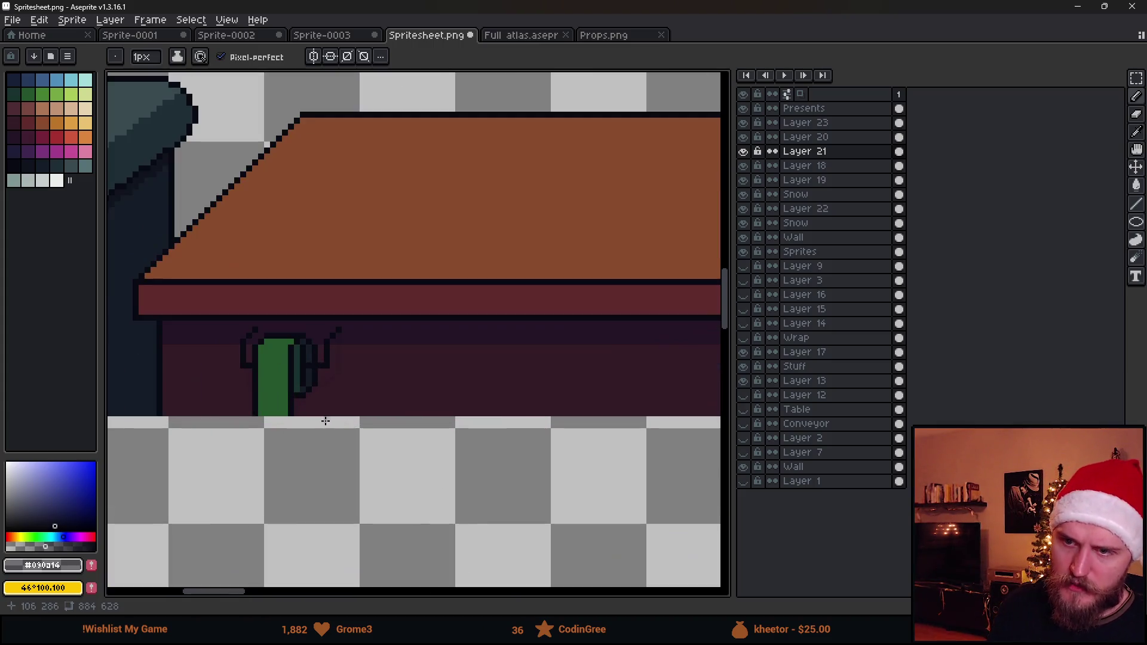
{"action": "key", "text": "alt+Tab"}
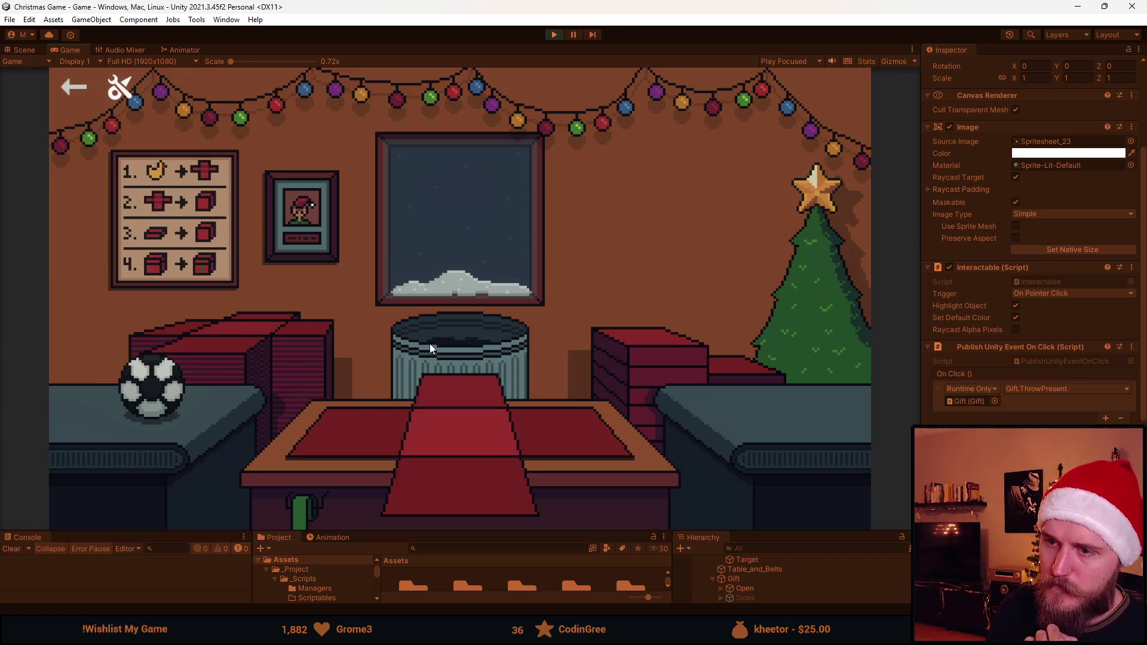
Try throwing the football, then stop Play after the missing-target error
{"action": "left_click", "coordinate": [160, 388]}
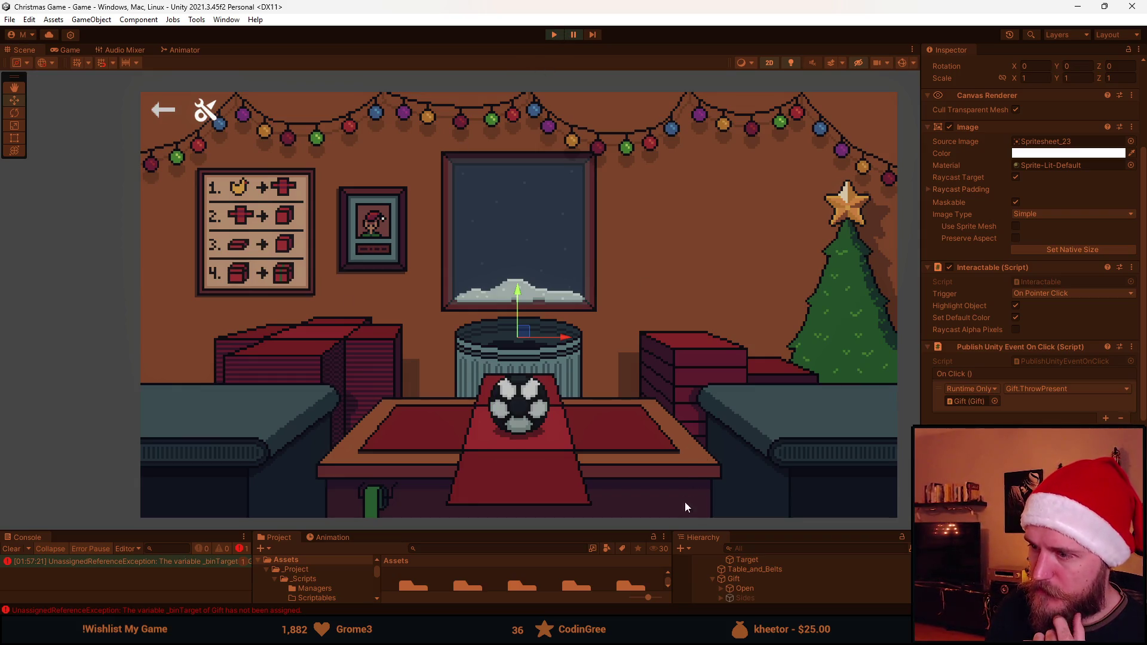
{"action": "left_click", "coordinate": [554, 34]}
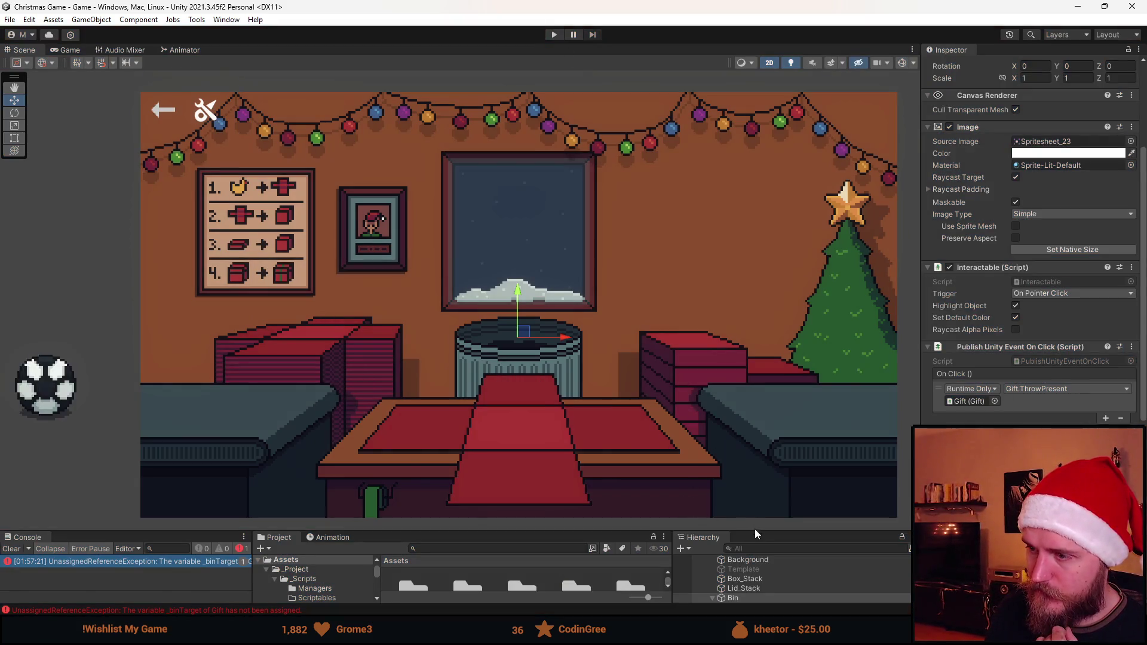
{"action": "scroll", "coordinate": [767, 423], "scroll_direction": "up", "scroll_amount": 3}
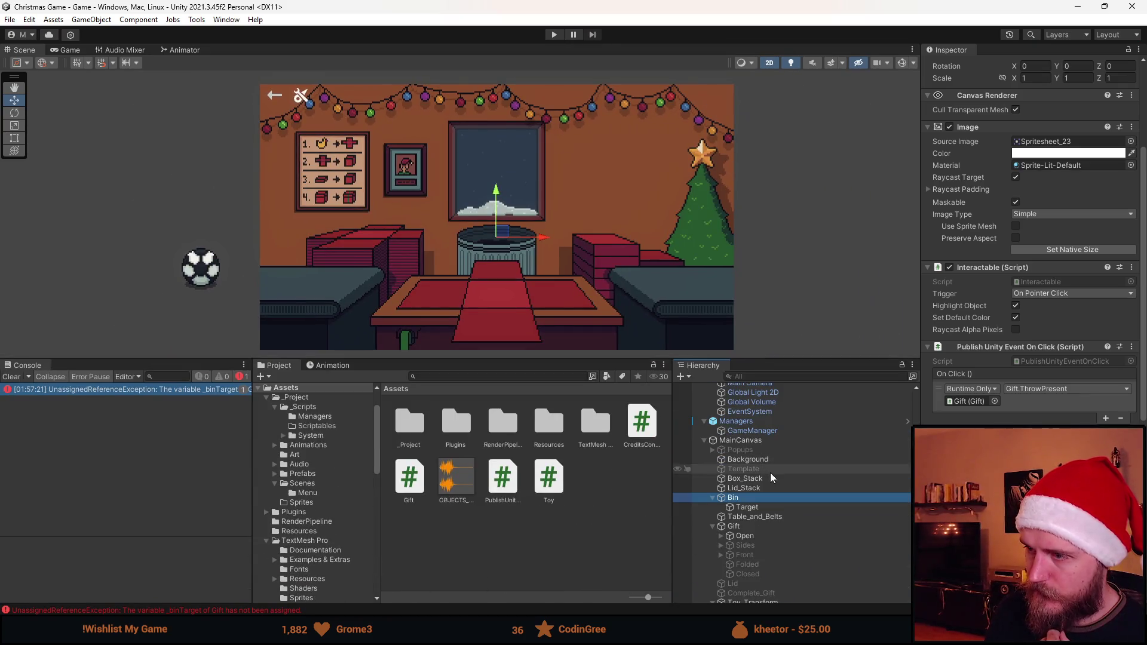
Assign Target as the Gift's Bin Target and the Bin object to its Bin field
{"action": "left_click", "coordinate": [759, 507]}
{"action": "left_click", "coordinate": [760, 527]}
{"action": "mouse_move", "coordinate": [759, 509]}
{"action": "left_mouse_down"}
{"action": "mouse_move", "coordinate": [788, 510]}
{"action": "mouse_move", "coordinate": [1044, 396]}
{"action": "left_mouse_up"}
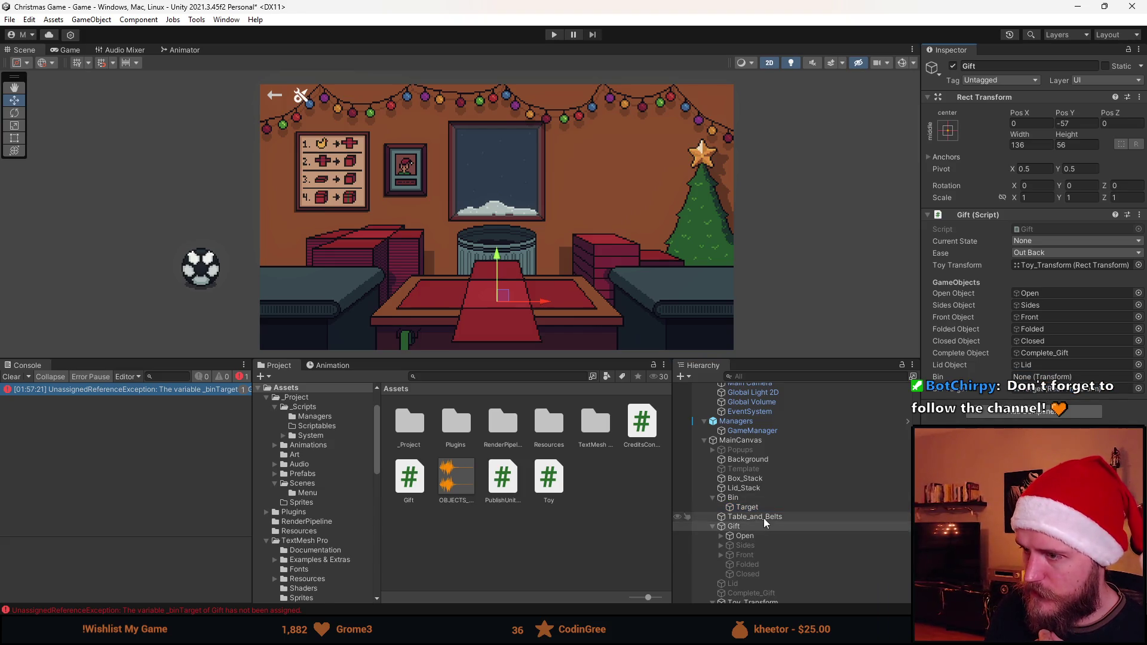
{"action": "left_click_drag", "start_coordinate": [735, 499], "coordinate": [1055, 376]}
Save the scene, start Play again and enlarge the running Game view
{"action": "key", "text": "ctrl+s"}
{"action": "left_click", "coordinate": [554, 35]}
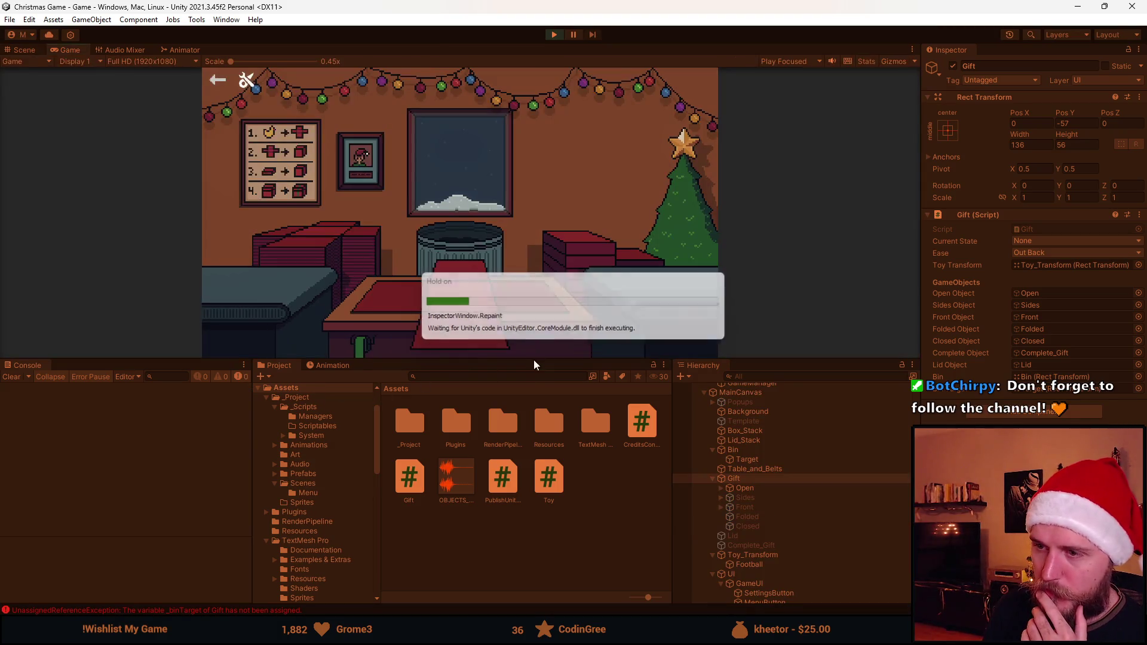
{"action": "left_click_drag", "start_coordinate": [533, 359], "coordinate": [533, 537]}
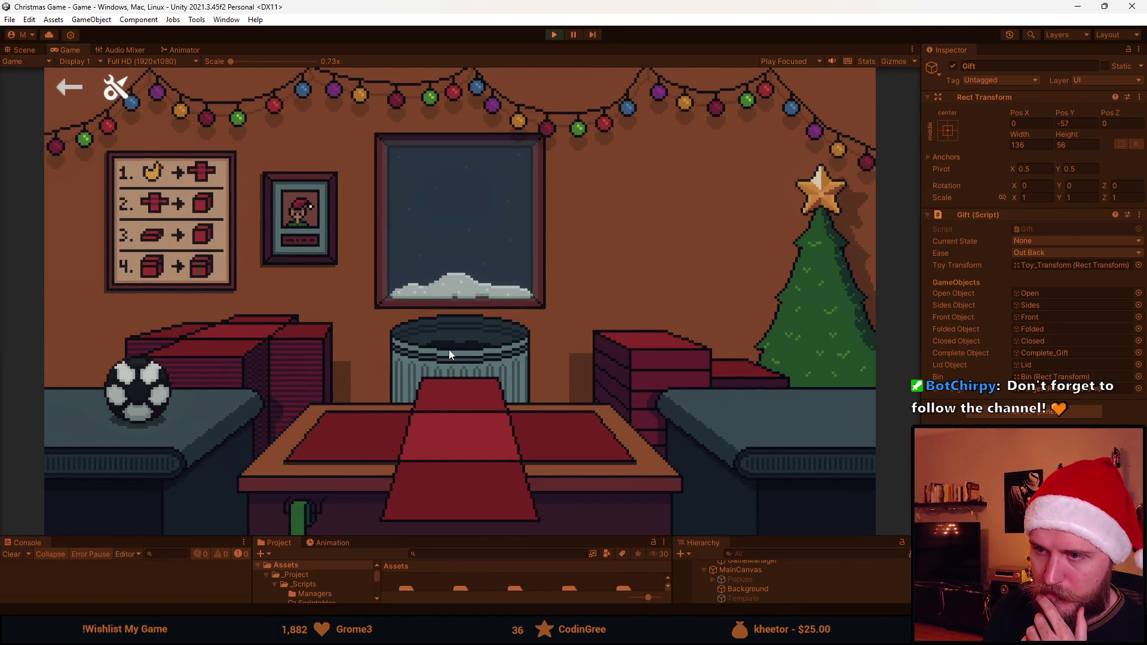
Place the football, throw it into the bin, bring out the next red wrapping, then stop Play
{"action": "left_click", "coordinate": [120, 388]}
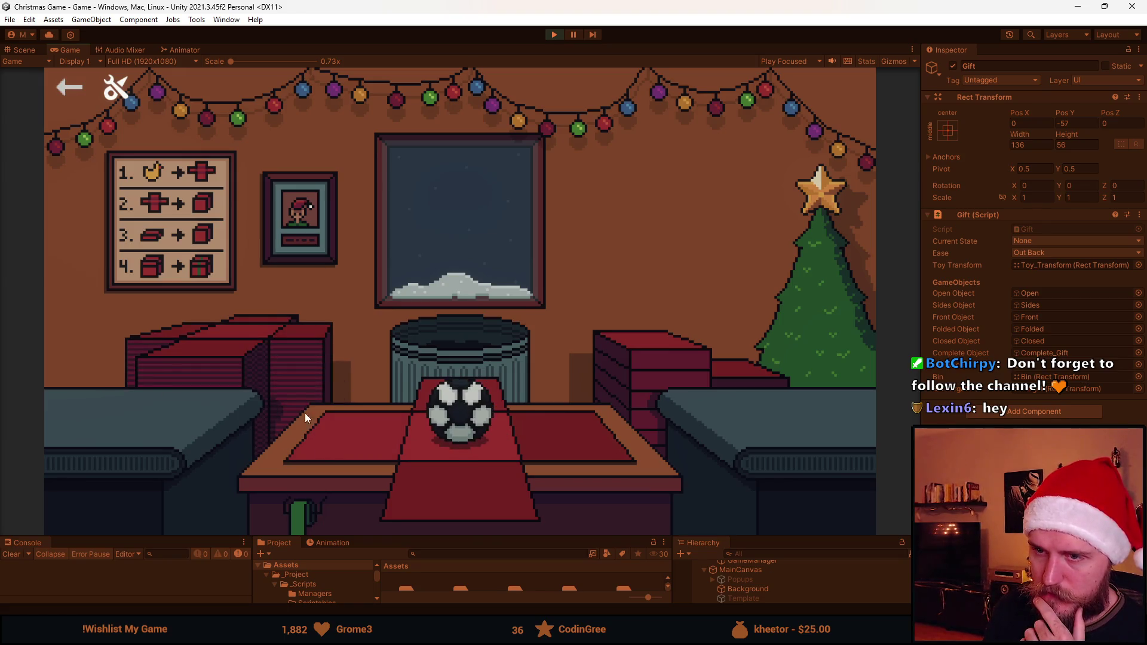
{"action": "left_click", "coordinate": [434, 348]}
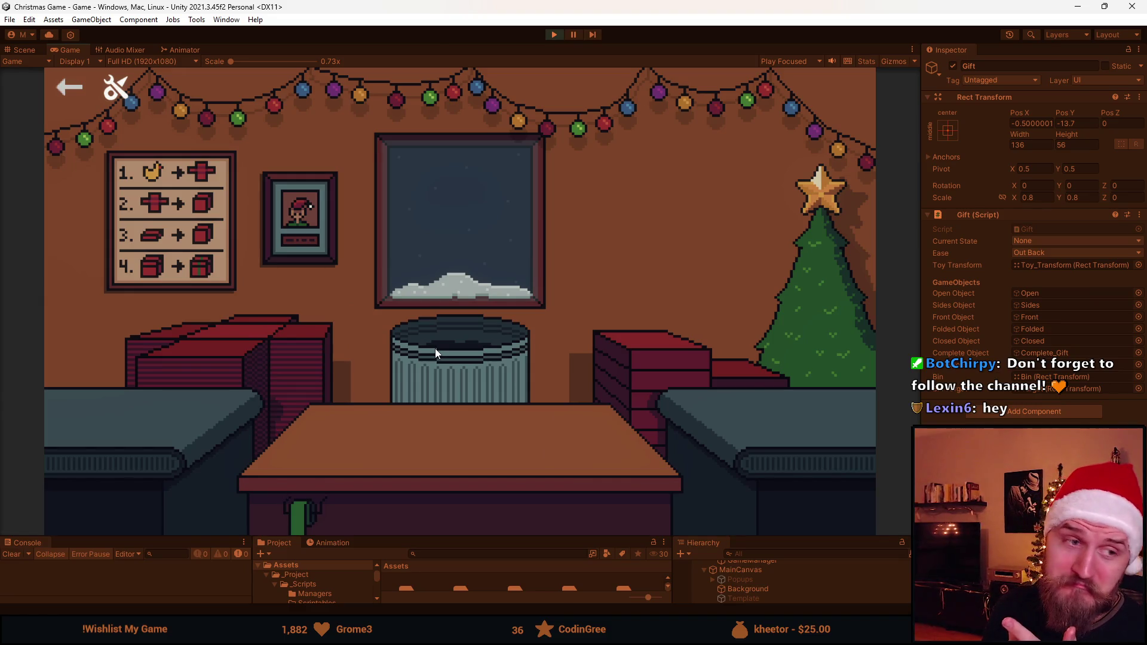
{"action": "left_click", "coordinate": [271, 351]}
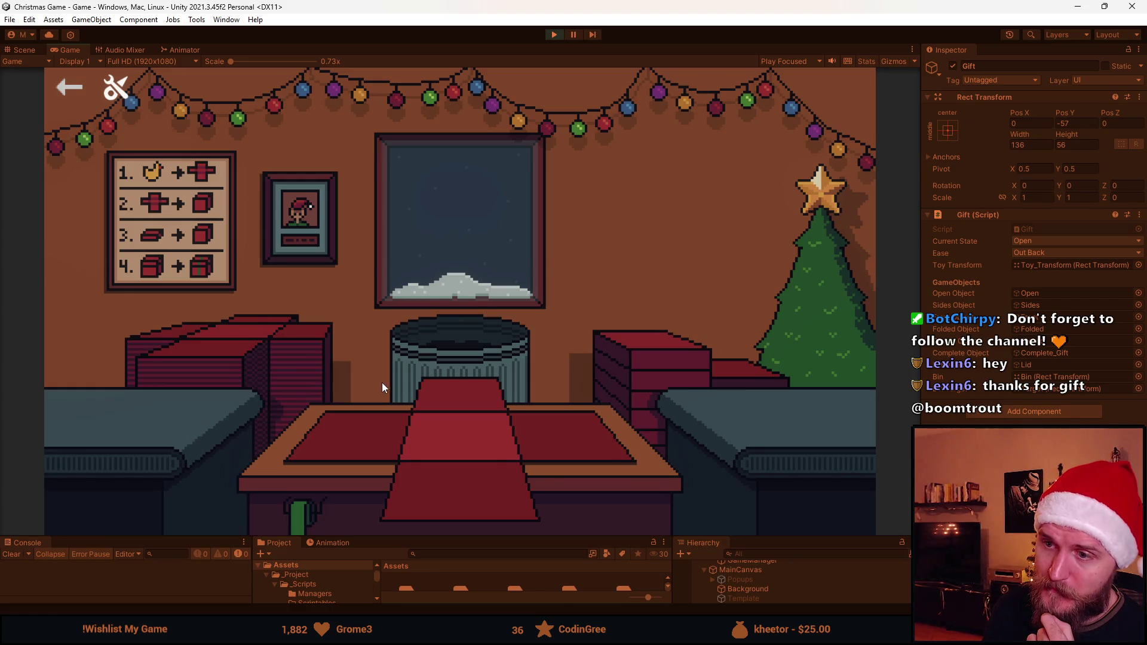
{"action": "left_click", "coordinate": [553, 36]}
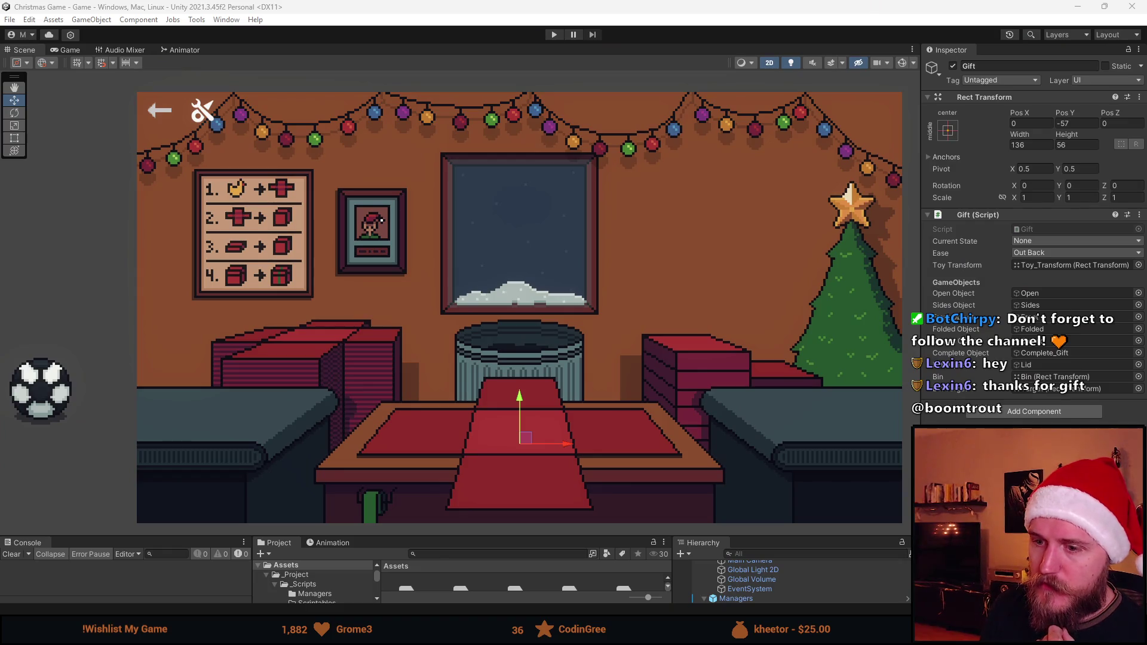
{"action": "mouse_move", "coordinate": [376, 633]}
{"action": "mouse_move", "coordinate": [430, 633]}
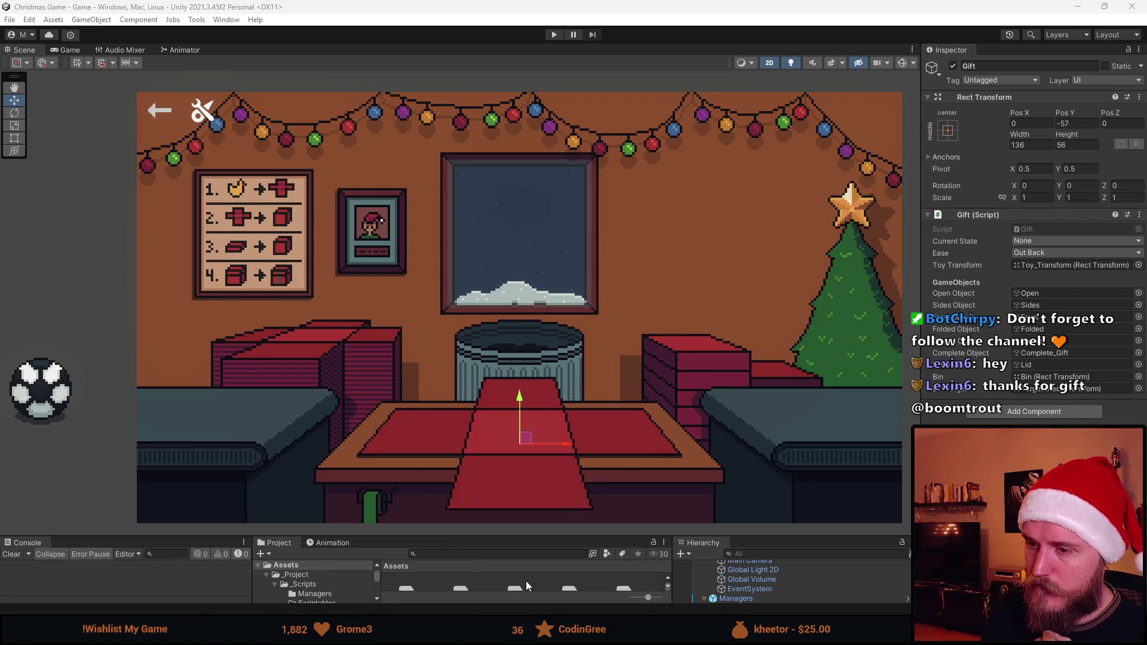
{"action": "key", "text": "alt+Tab"}
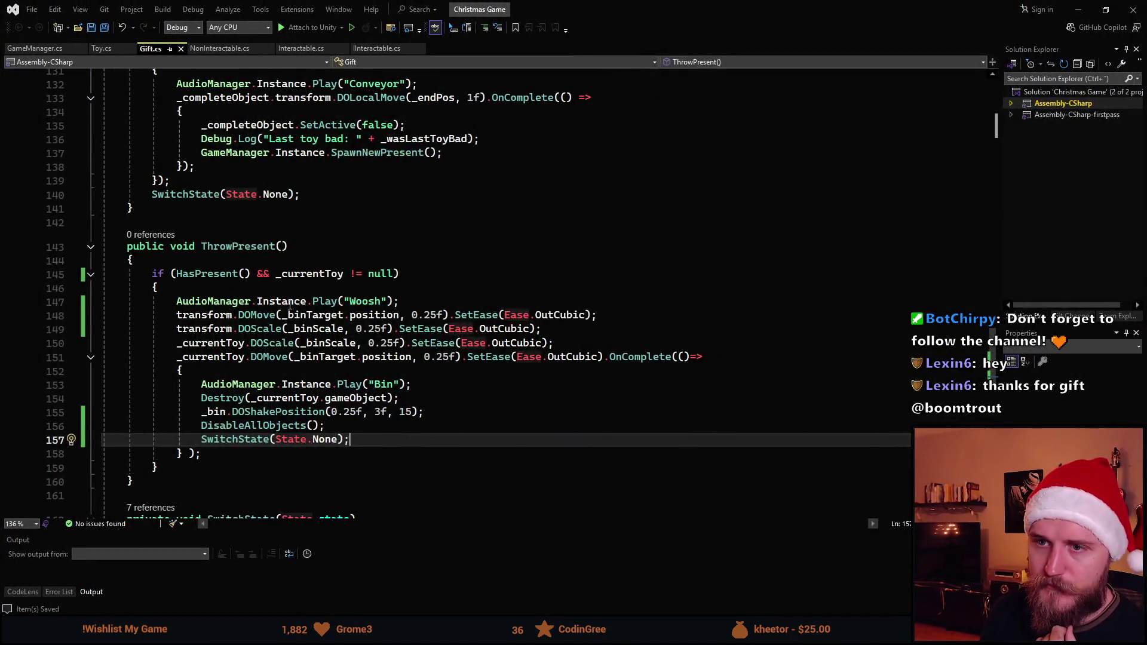
Add GameManager.Instance.SpawnNewPresent(); after the SwitchState call in ThrowPresent and save Gift.cs
{"action": "scroll", "coordinate": [295, 427], "scroll_direction": "down", "scroll_amount": 2}
{"action": "left_click", "coordinate": [240, 371]}
{"action": "left_click", "coordinate": [400, 359]}
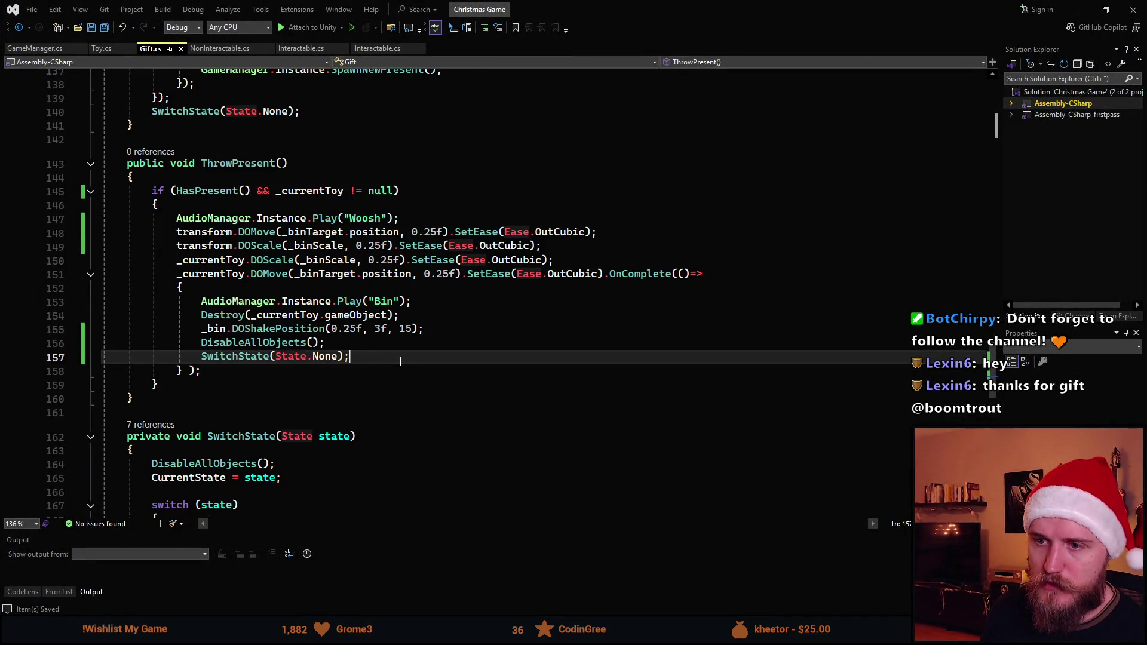
{"action": "key", "text": "Return"}
{"action": "type", "text": "GameManager"}
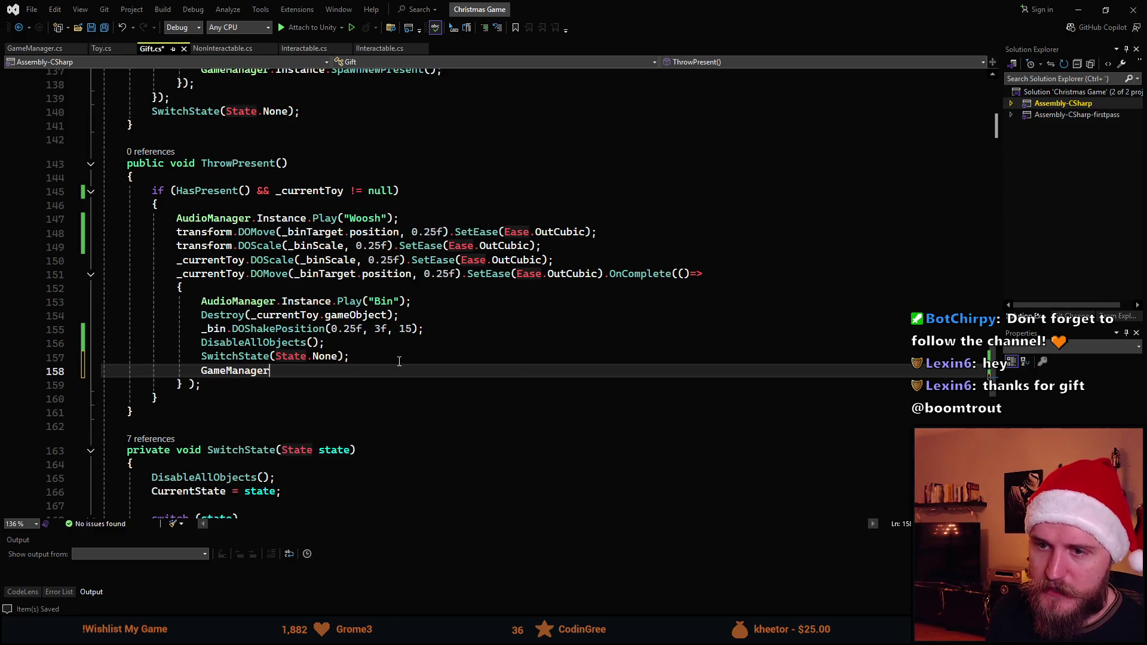
{"action": "type", "text": ".Instance."}
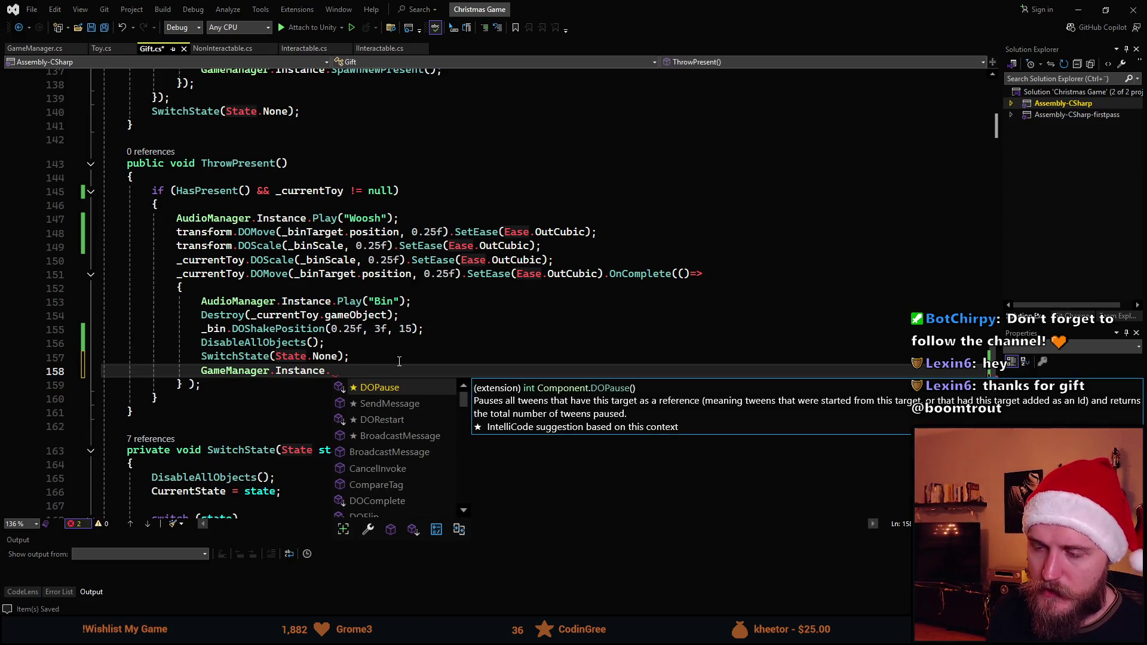
{"action": "type", "text": "Sp"}
{"action": "key", "text": "Tab"}
{"action": "type", "text": "();"}
{"action": "key", "text": "ctrl+s"}
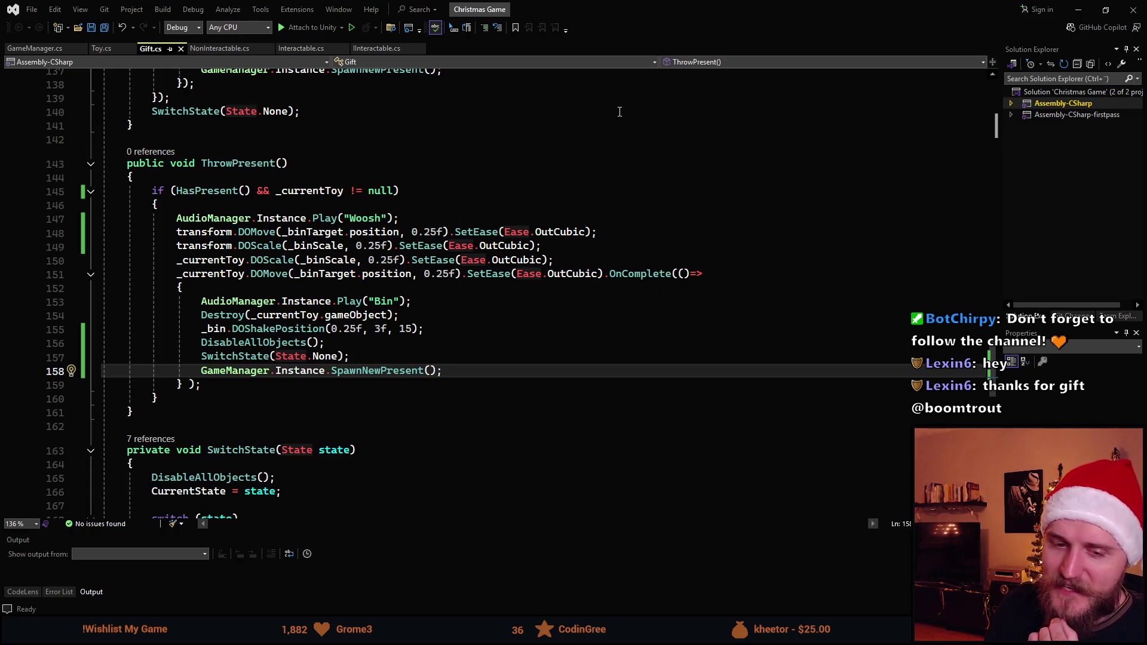
{"action": "key", "text": "alt+Tab"}
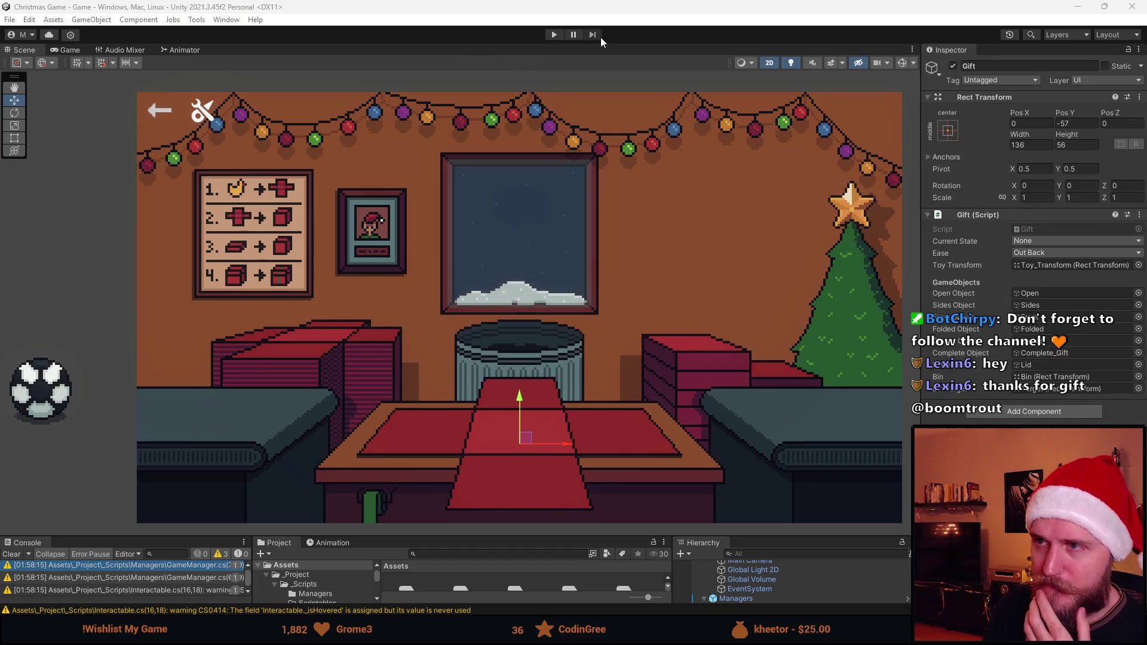
In Play mode, bin the soccer ball, coal and panda toys, then tie the gift's ribbon
{"action": "left_click", "coordinate": [554, 34]}
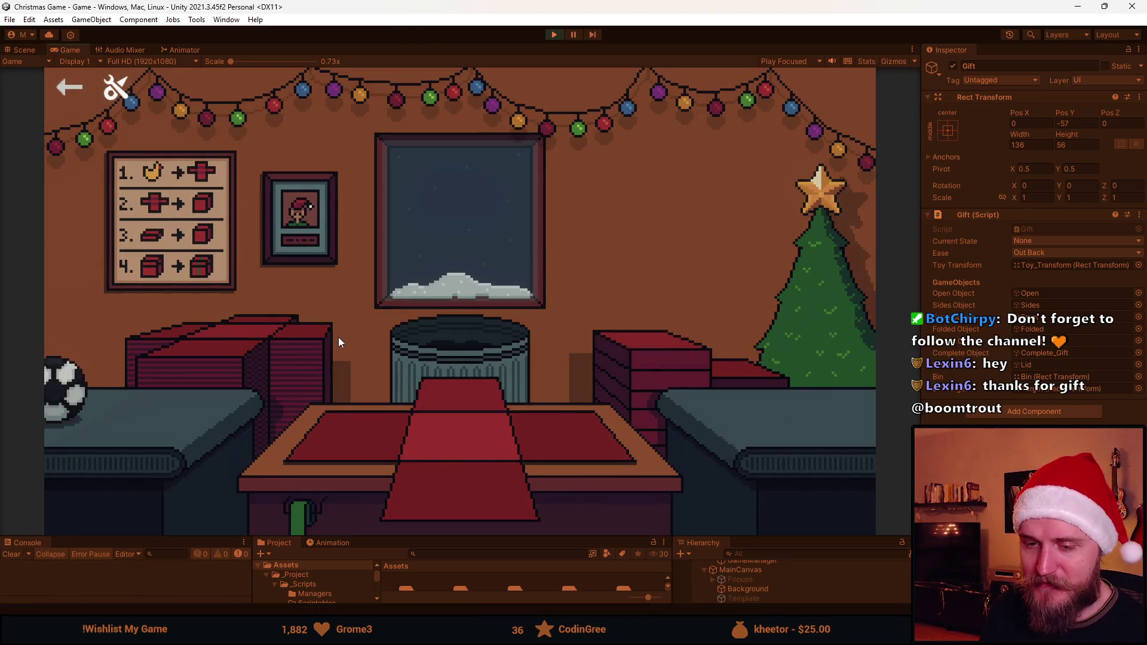
{"action": "mouse_move", "coordinate": [491, 412]}
{"action": "left_mouse_down"}
{"action": "mouse_move", "coordinate": [432, 339]}
{"action": "mouse_move", "coordinate": [431, 392]}
{"action": "left_mouse_up"}
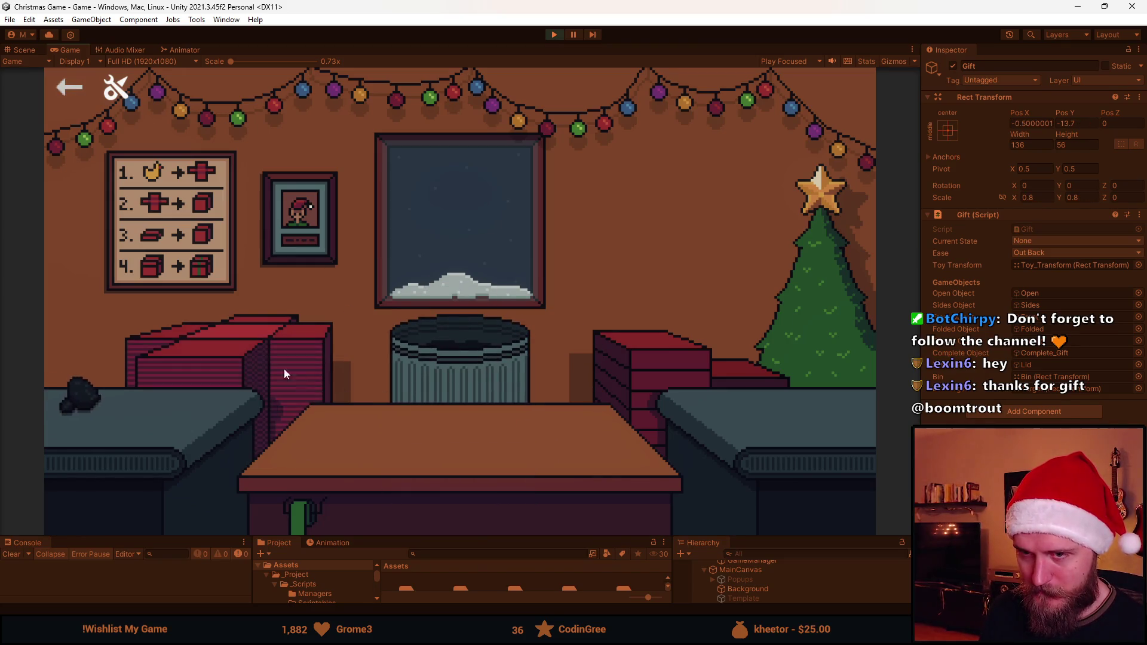
{"action": "mouse_move", "coordinate": [460, 418]}
{"action": "left_mouse_down"}
{"action": "mouse_move", "coordinate": [460, 340]}
{"action": "mouse_move", "coordinate": [460, 370]}
{"action": "left_mouse_up"}
{"action": "mouse_move", "coordinate": [85, 402]}
{"action": "left_mouse_down"}
{"action": "mouse_move", "coordinate": [460, 350]}
{"action": "mouse_move", "coordinate": [435, 407]}
{"action": "left_mouse_up"}
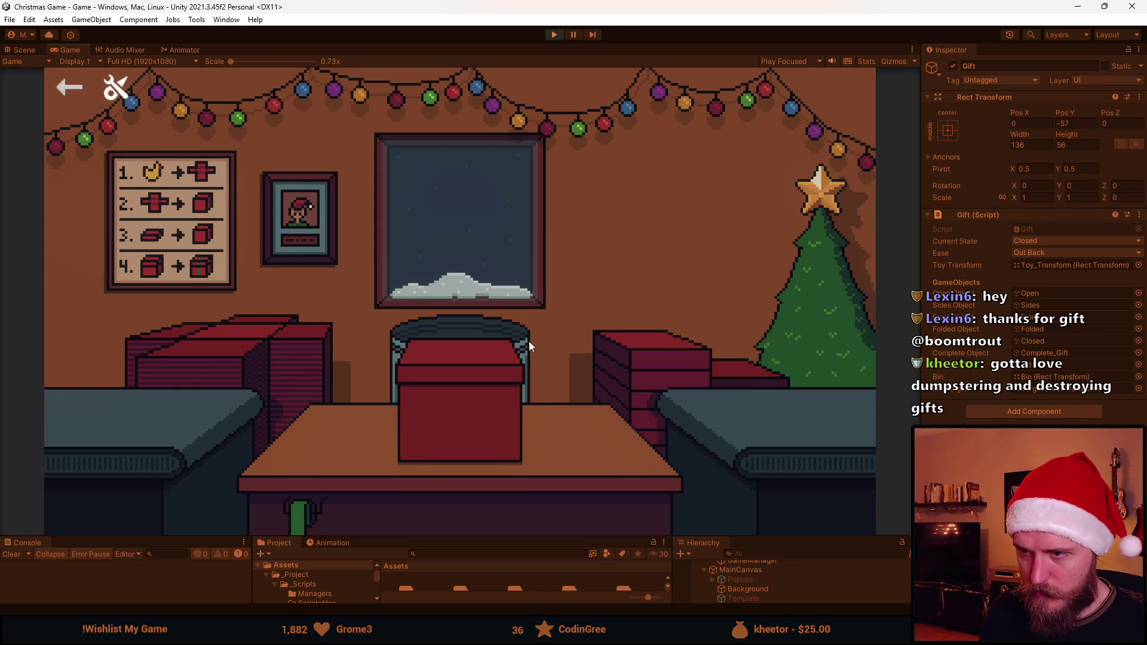
{"action": "left_click", "coordinate": [453, 325]}
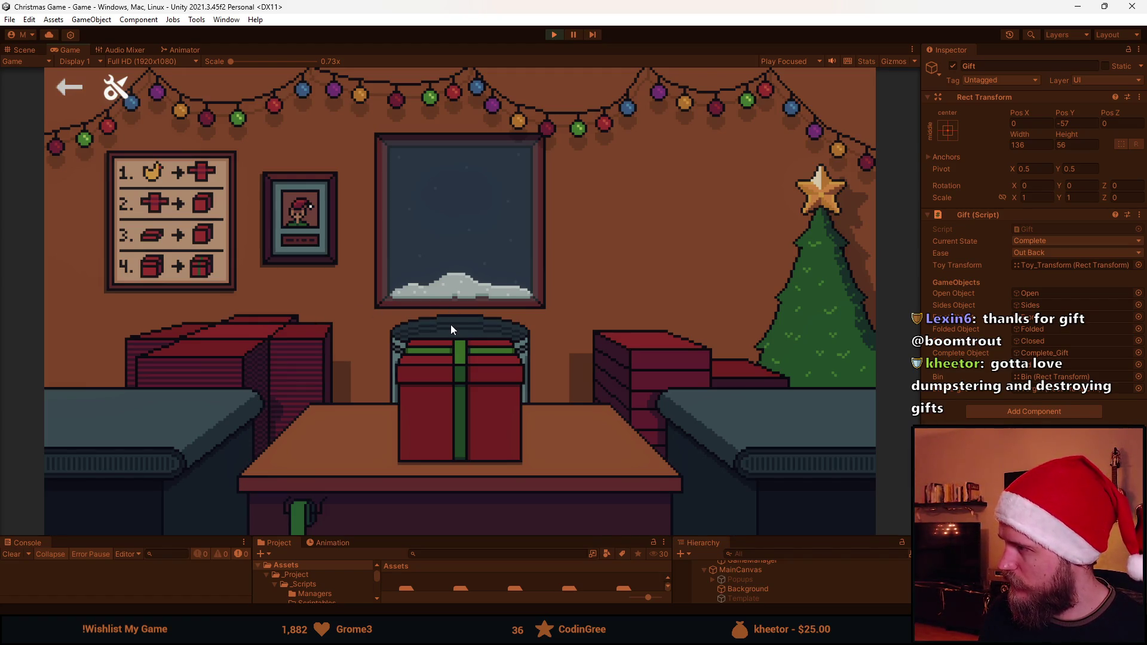
{"action": "left_click", "coordinate": [554, 34]}
Delete the '&& _currentToy != null' test from the line 145 condition in Gift.cs
{"action": "key", "text": "alt+Tab"}
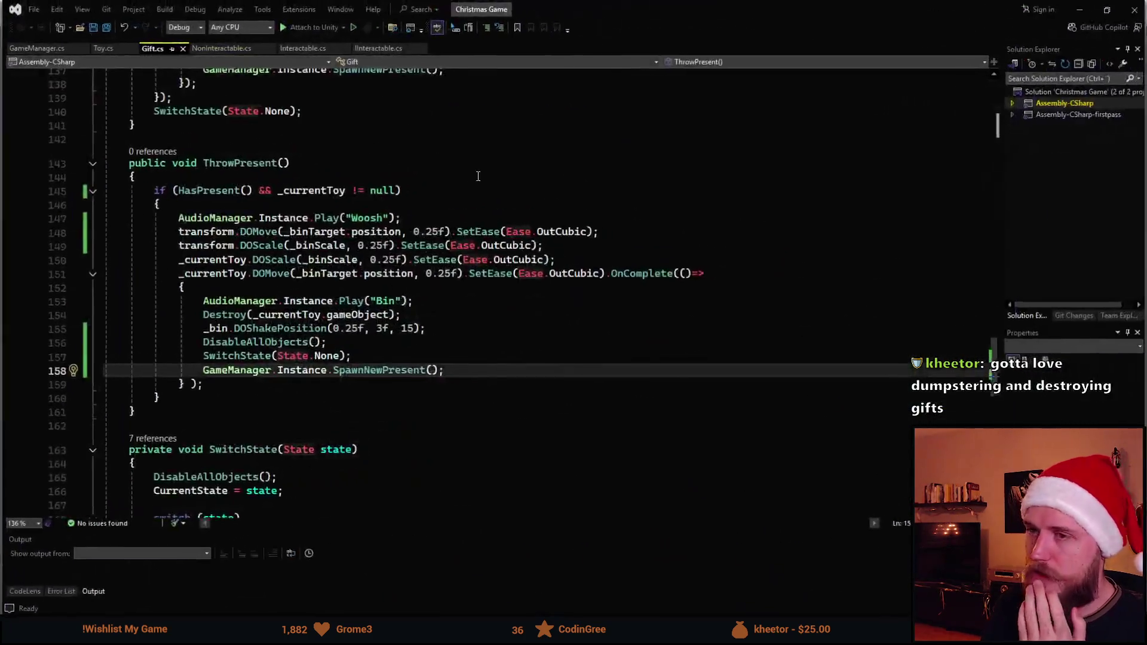
{"action": "left_click", "coordinate": [278, 275]}
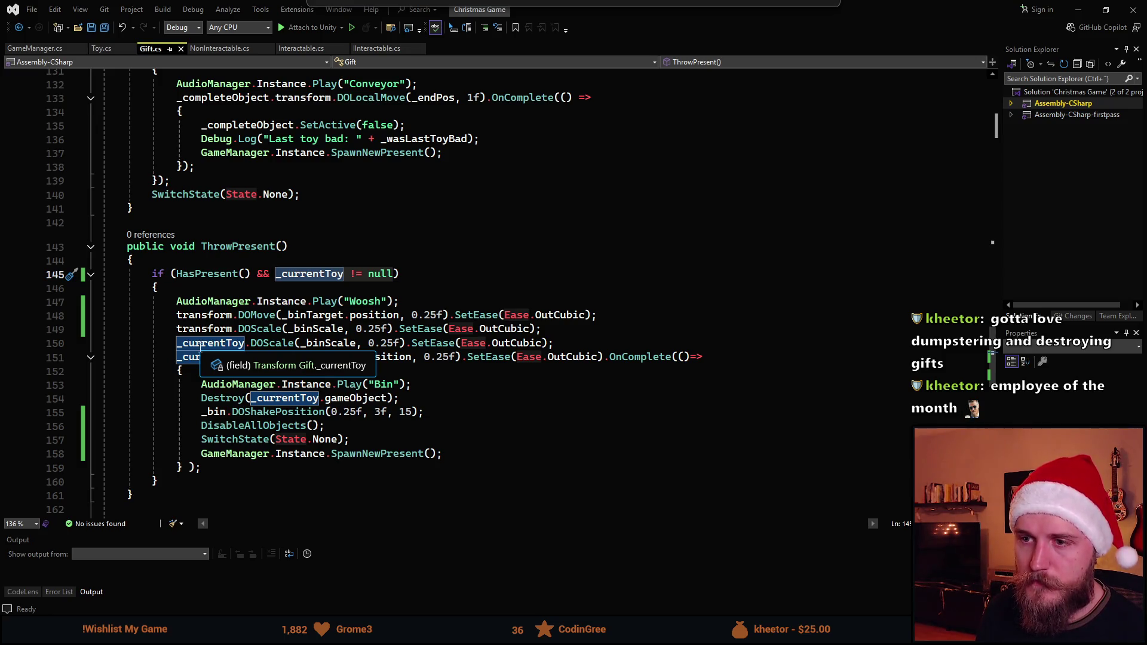
{"action": "key", "text": "ctrl+BackSpace"}
{"action": "key", "text": "ctrl+BackSpace"}
{"action": "key", "text": "ctrl+BackSpace"}
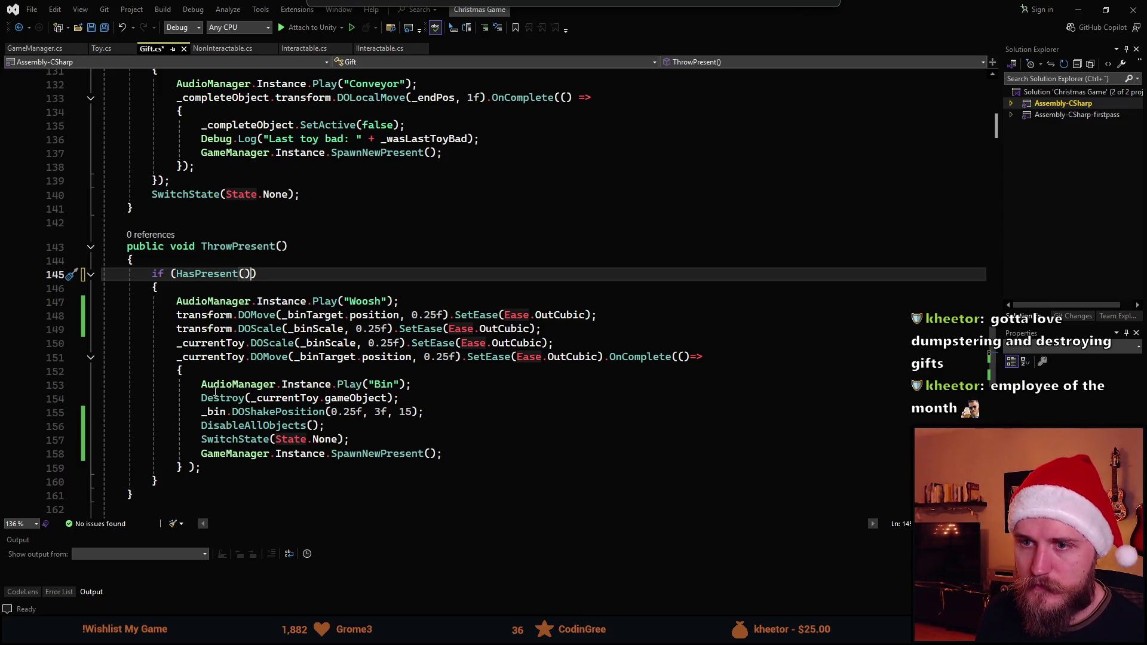
{"action": "scroll", "coordinate": [239, 422], "scroll_direction": "up", "scroll_amount": 20}
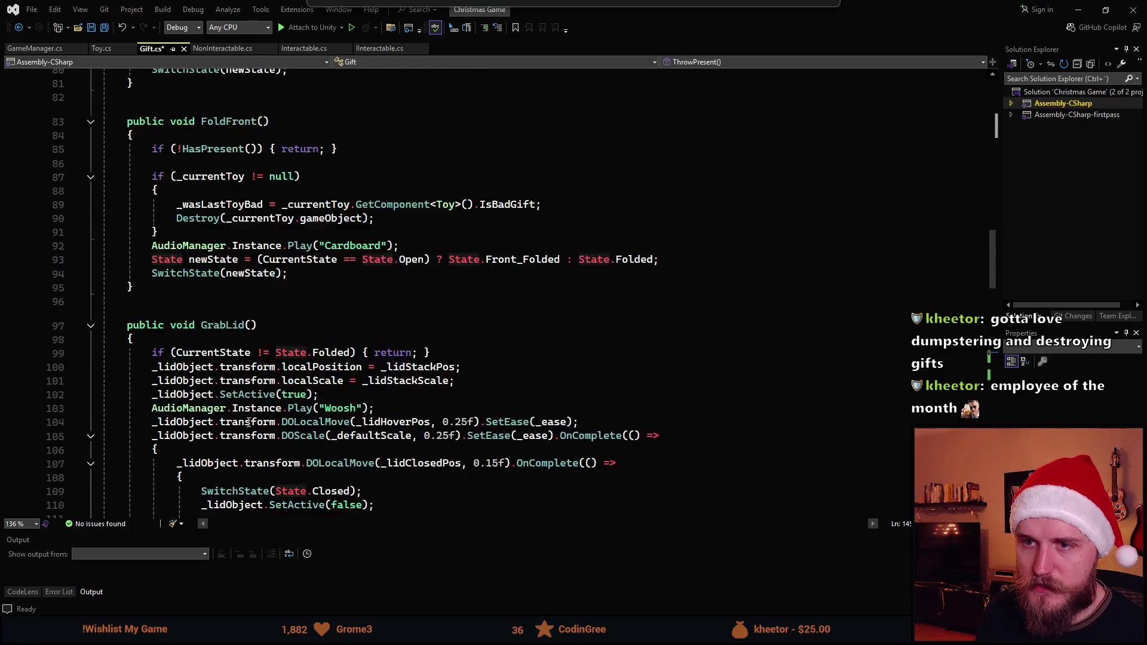
{"action": "scroll", "coordinate": [254, 430], "scroll_direction": "up", "scroll_amount": 7}
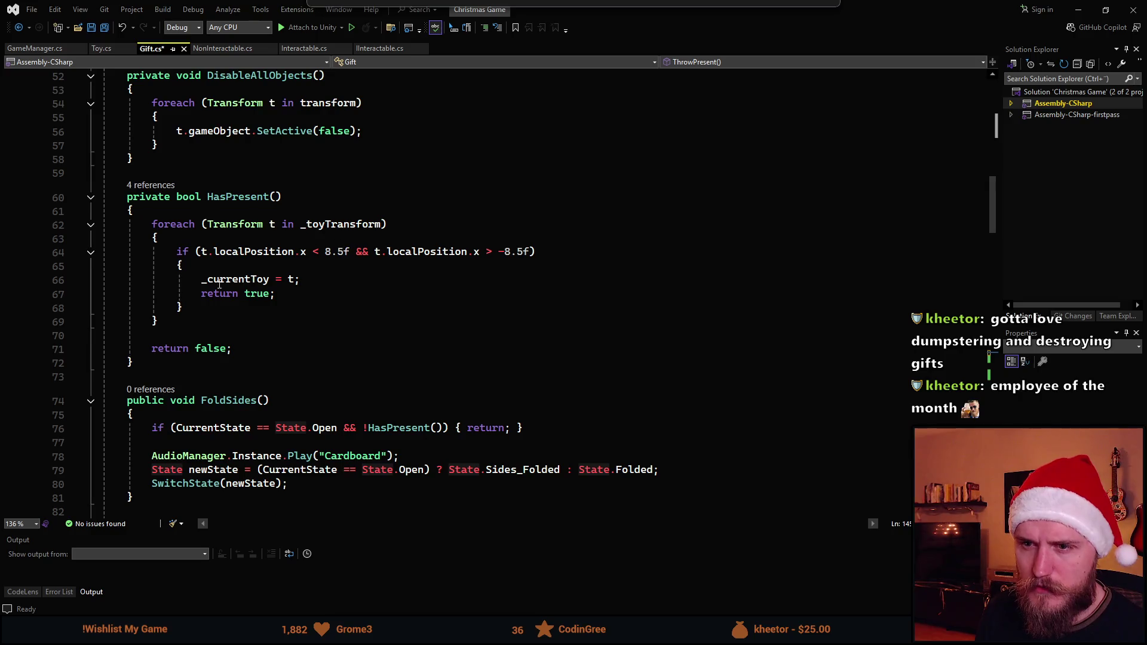
{"action": "scroll", "coordinate": [187, 287], "scroll_direction": "up", "scroll_amount": 13}
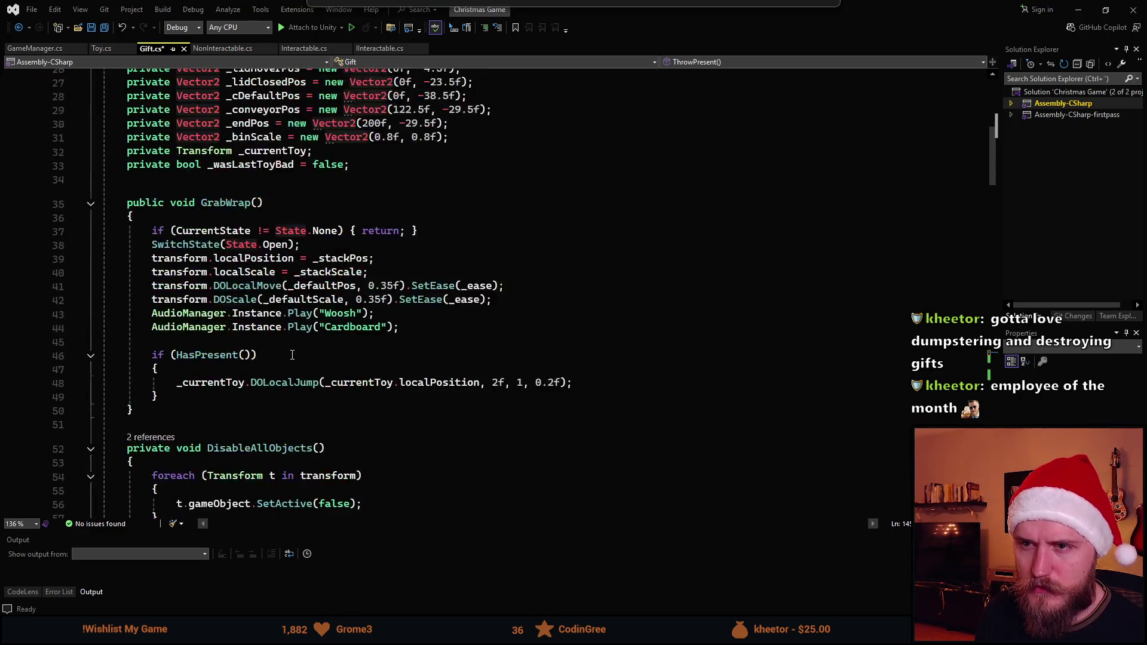
{"action": "scroll", "coordinate": [276, 323], "scroll_direction": "up", "scroll_amount": 1}
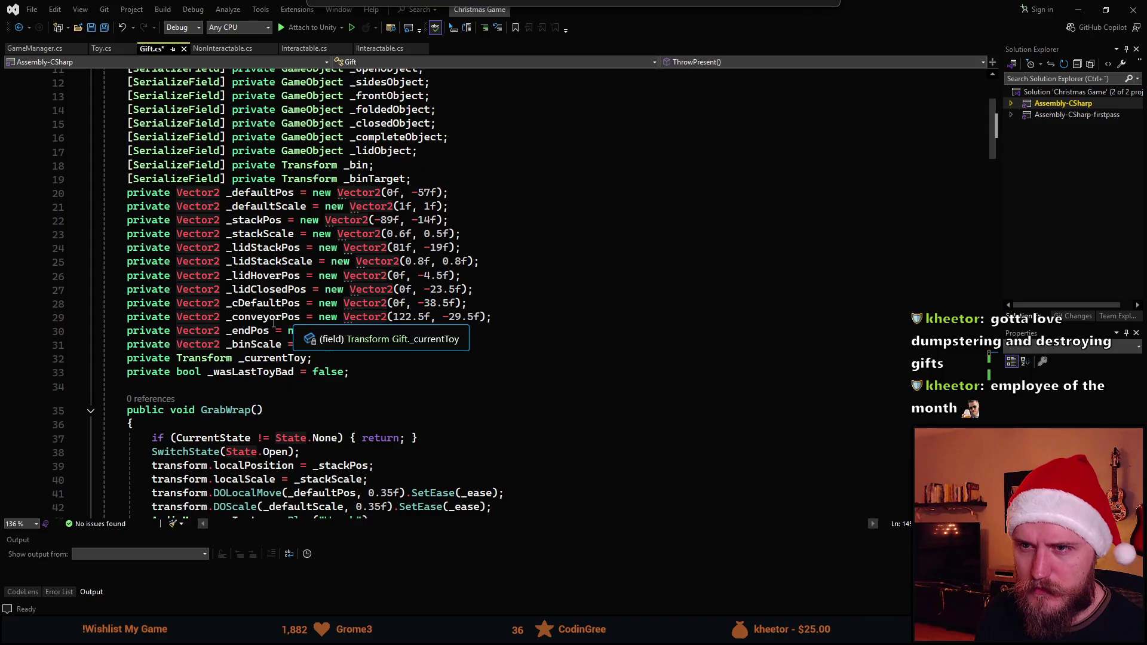
{"action": "scroll", "coordinate": [306, 355], "scroll_direction": "up", "scroll_amount": 3}
{"action": "scroll", "coordinate": [322, 170], "scroll_direction": "down", "scroll_amount": 1}
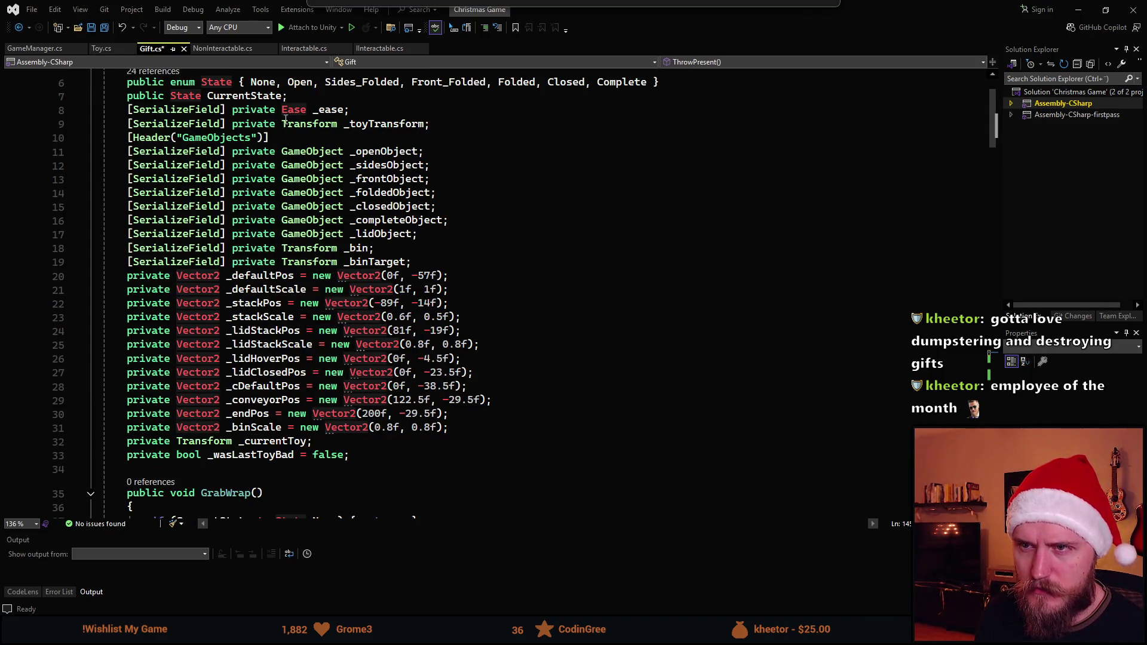
{"action": "scroll", "coordinate": [282, 129], "scroll_direction": "up", "scroll_amount": 1}
{"action": "scroll", "coordinate": [361, 258], "scroll_direction": "down", "scroll_amount": 2}
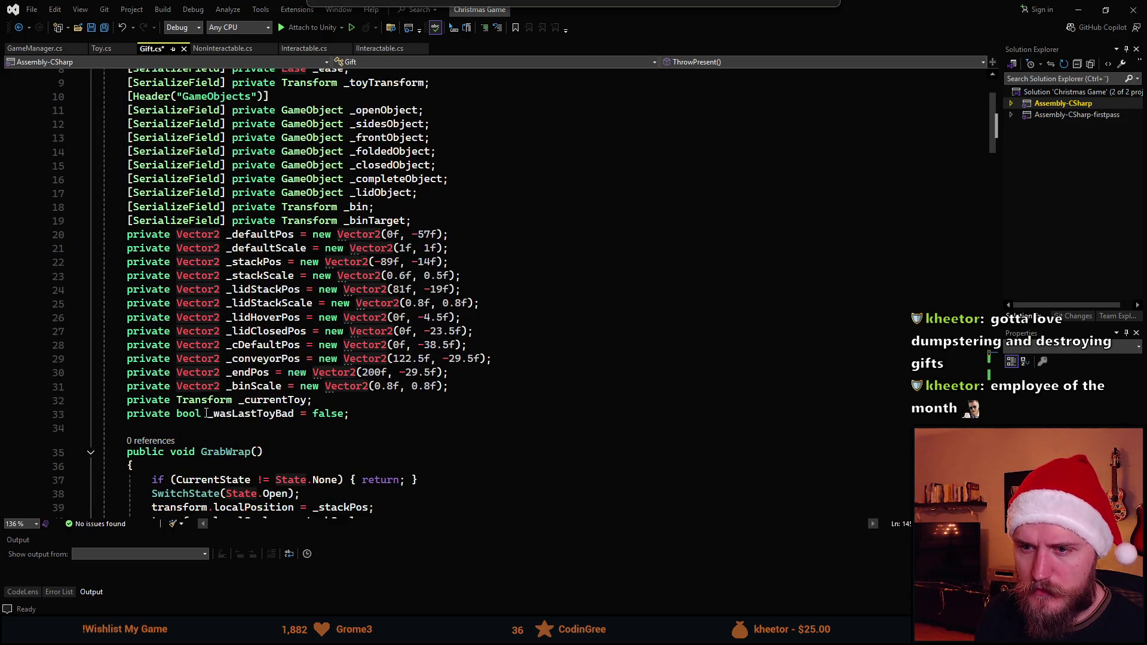
{"action": "scroll", "coordinate": [206, 414], "scroll_direction": "down", "scroll_amount": 20}
{"action": "scroll", "coordinate": [279, 404], "scroll_direction": "up", "scroll_amount": 5}
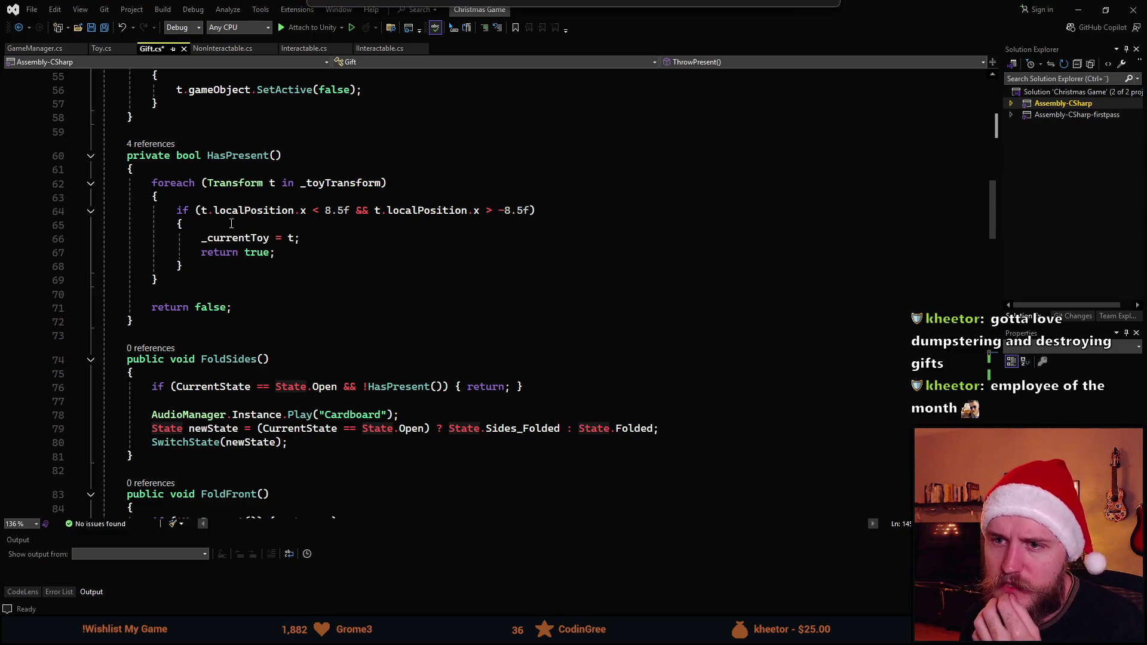
{"action": "scroll", "coordinate": [239, 241], "scroll_direction": "down", "scroll_amount": 20}
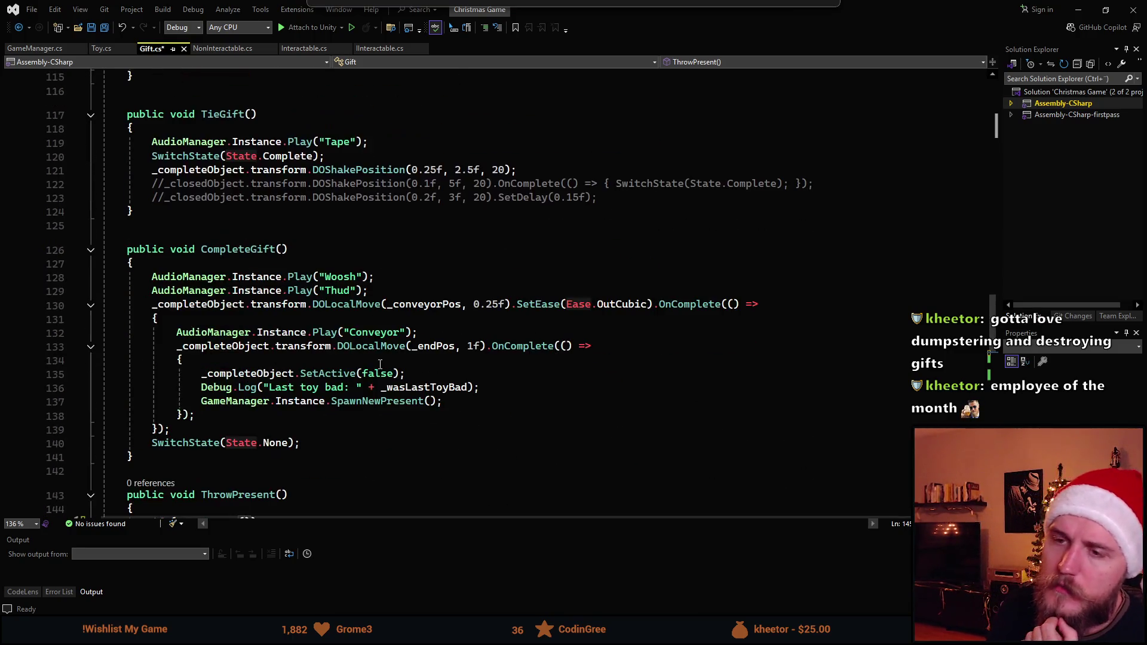
{"action": "scroll", "coordinate": [392, 352], "scroll_direction": "down", "scroll_amount": 6}
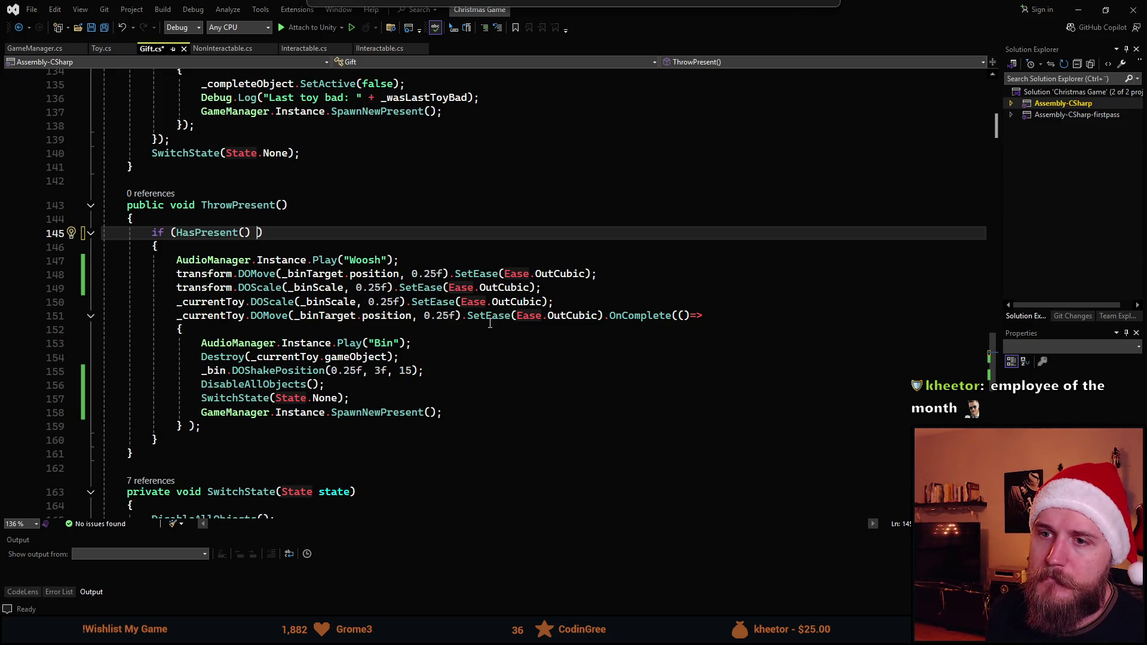
{"action": "key", "text": "ctrl+BackSpace"}
{"action": "key", "text": "ctrl+BackSpace"}
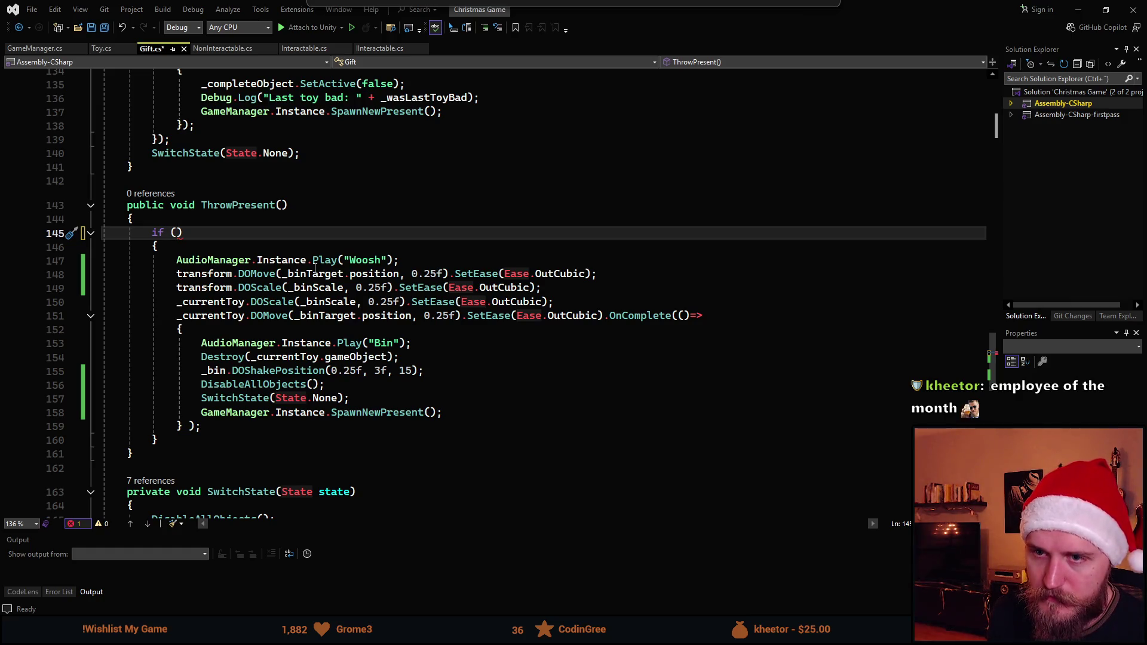
Write the condition as HasPresent() || CurrentState > State. using the HasPresent completion
{"action": "type", "text": "Has"}
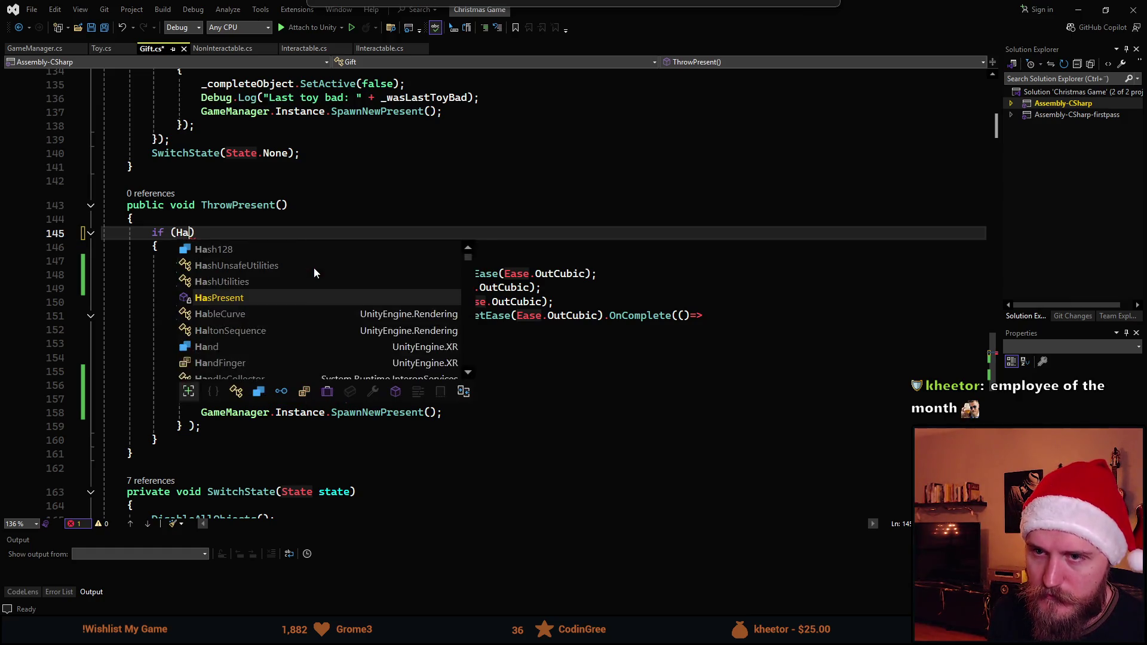
{"action": "key", "text": "Tab"}
{"action": "type", "text": "()(="}
{"action": "key", "text": "BackSpace"}
{"action": "key", "text": "BackSpace"}
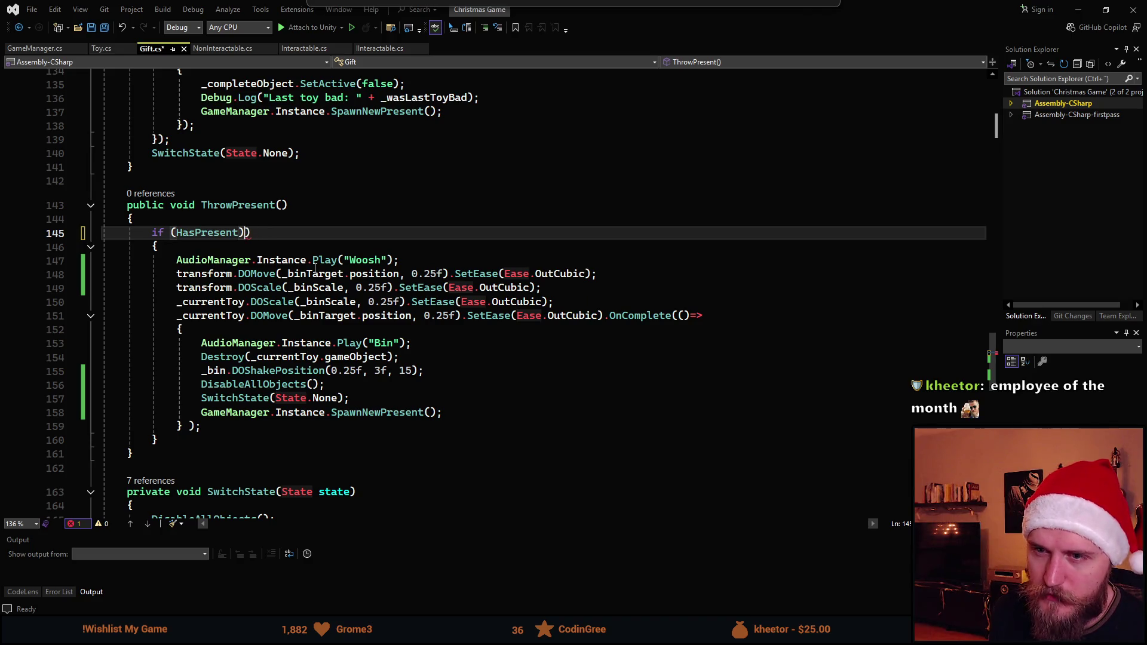
{"action": "type", "text": "||"}
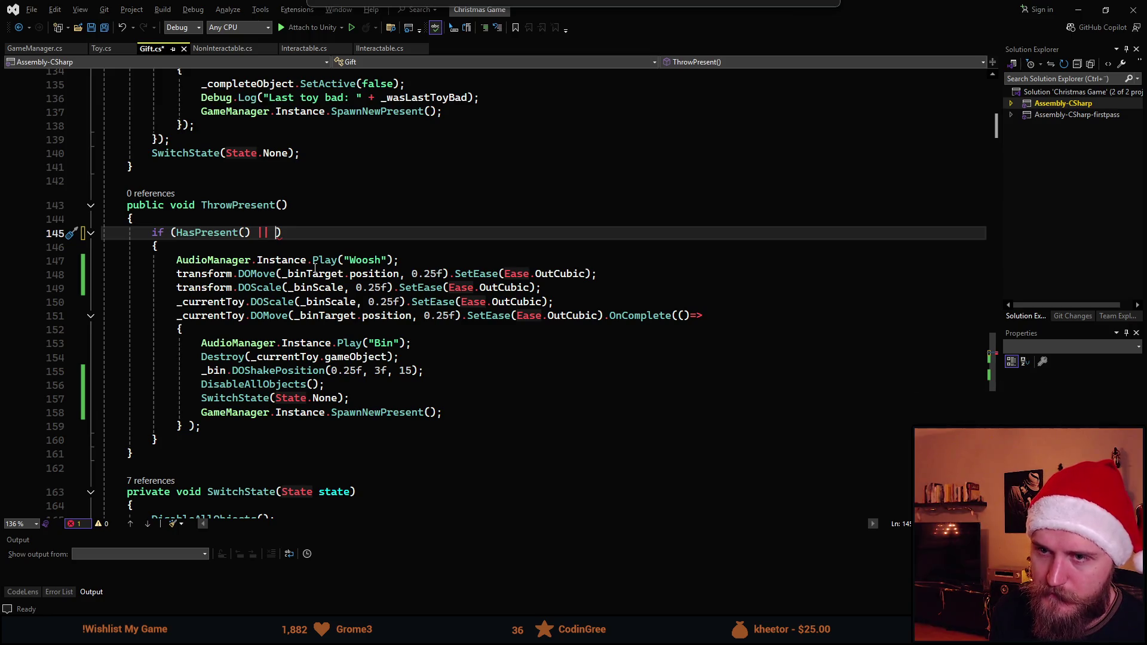
{"action": "type", "text": " CurrentState >"}
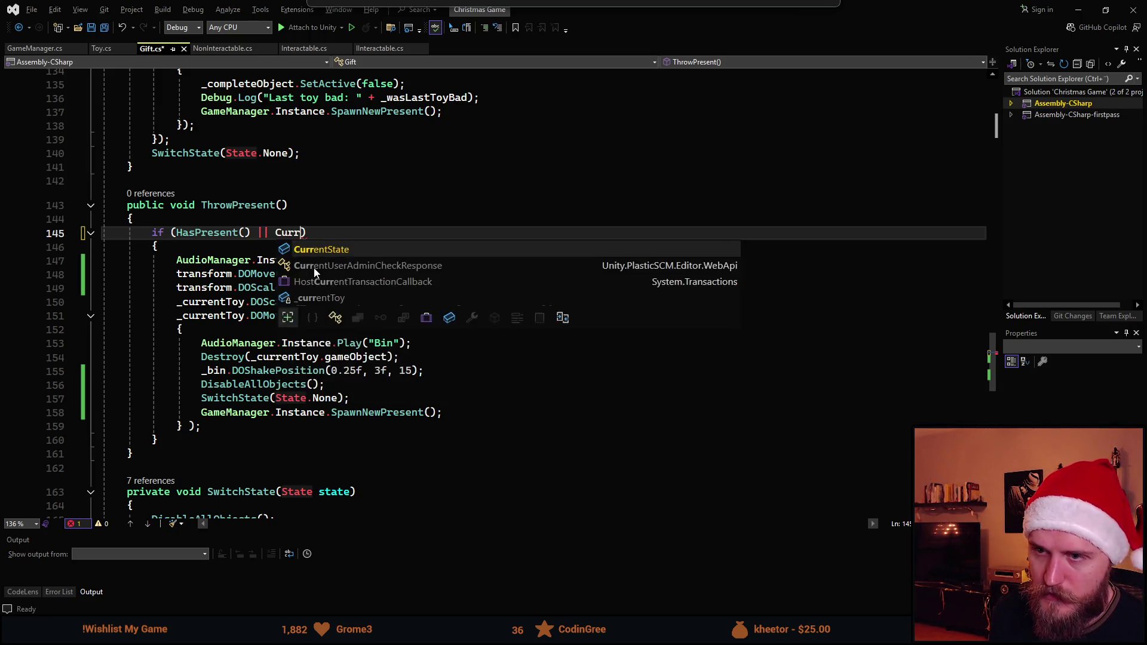
{"action": "type", "text": " State."}
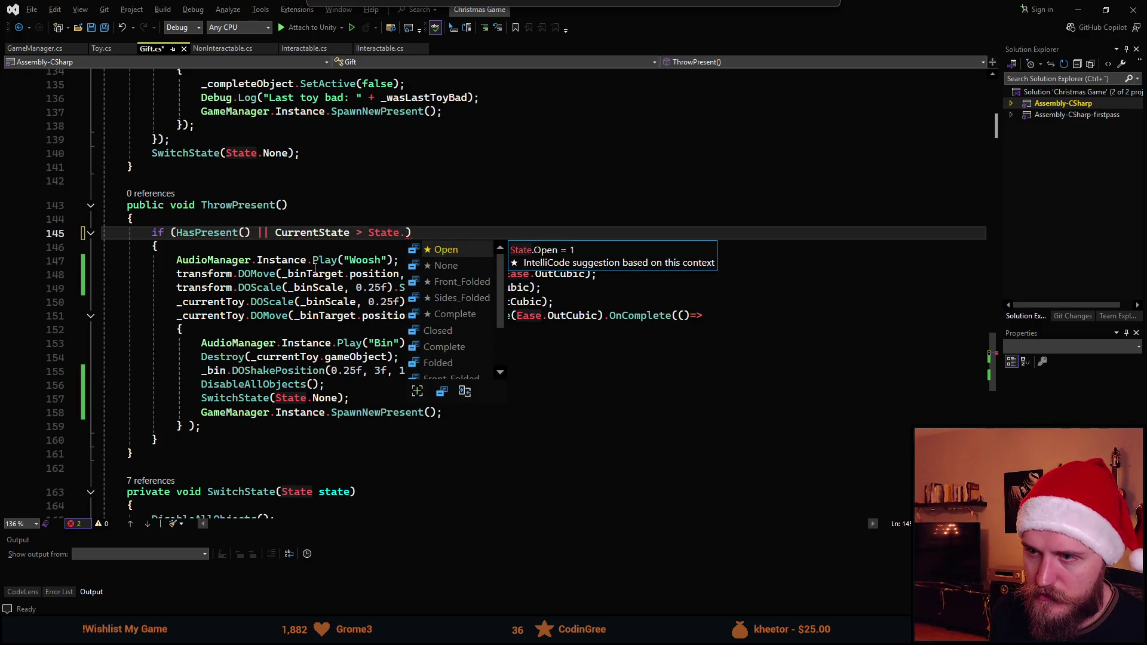
Complete it with State.Front_Folded, change > to >=, and save Gift.cs
{"action": "key", "text": "Down"}
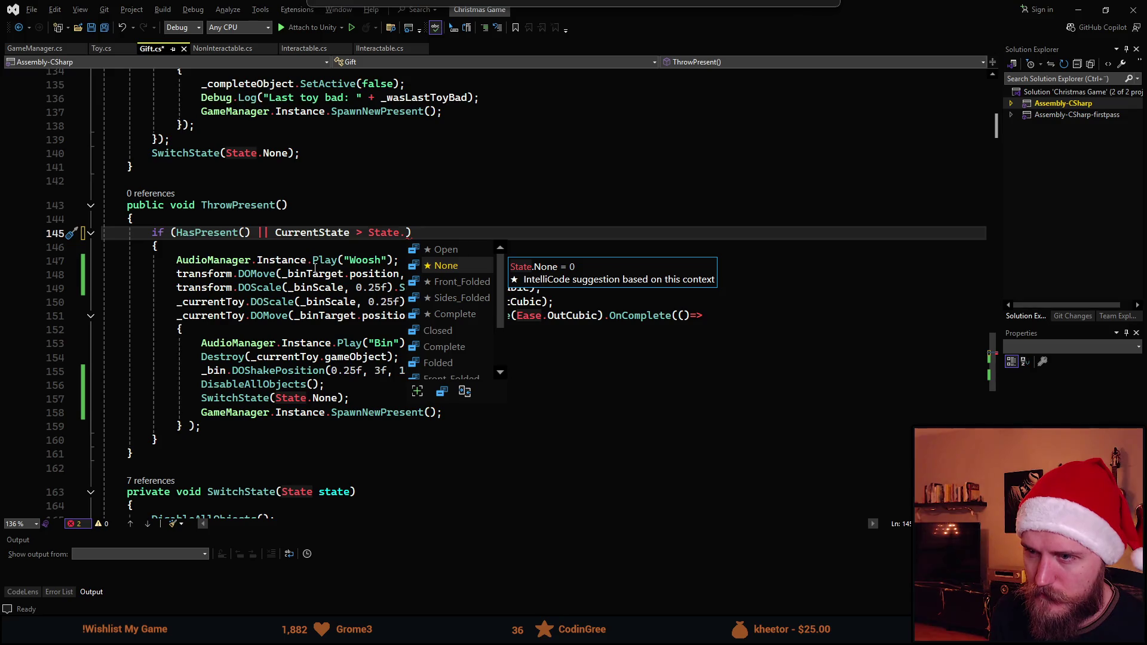
{"action": "key", "text": "Up"}
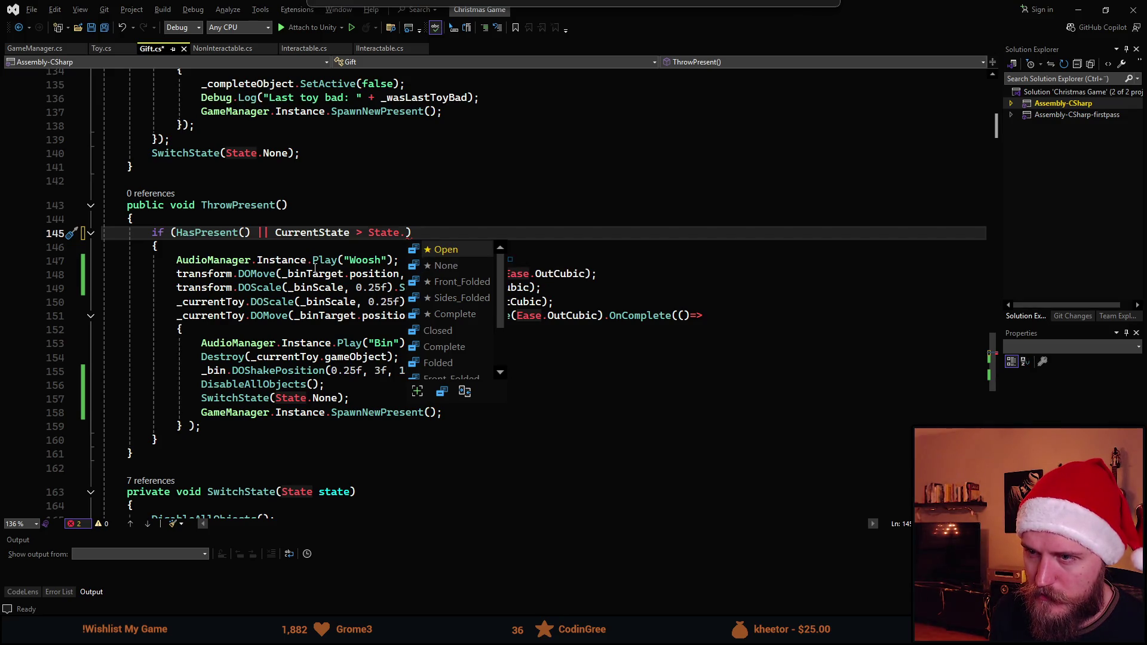
{"action": "key", "text": "Down"}
{"action": "key", "text": "Down"}
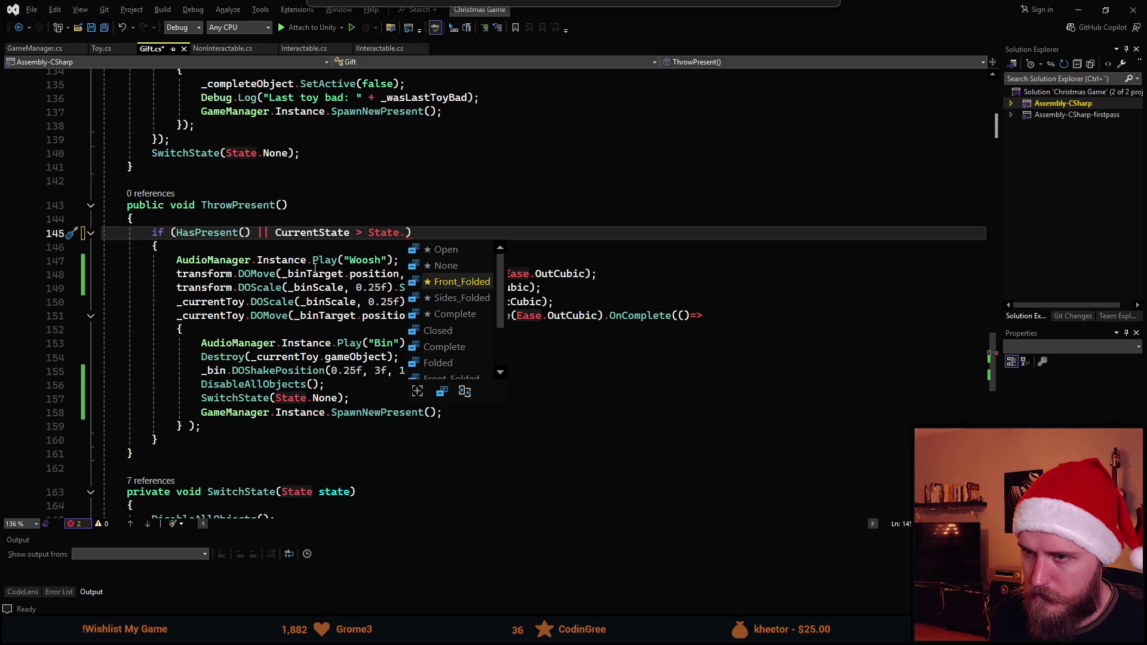
{"action": "key", "text": "Down"}
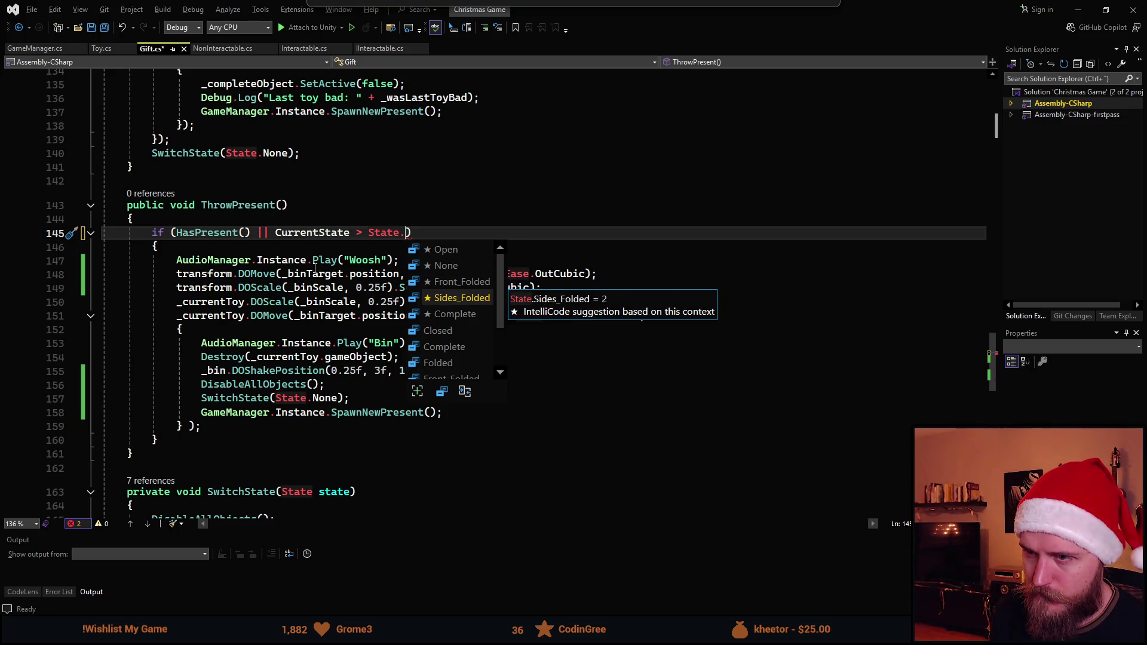
{"action": "key", "text": "Up"}
{"action": "key", "text": "Down"}
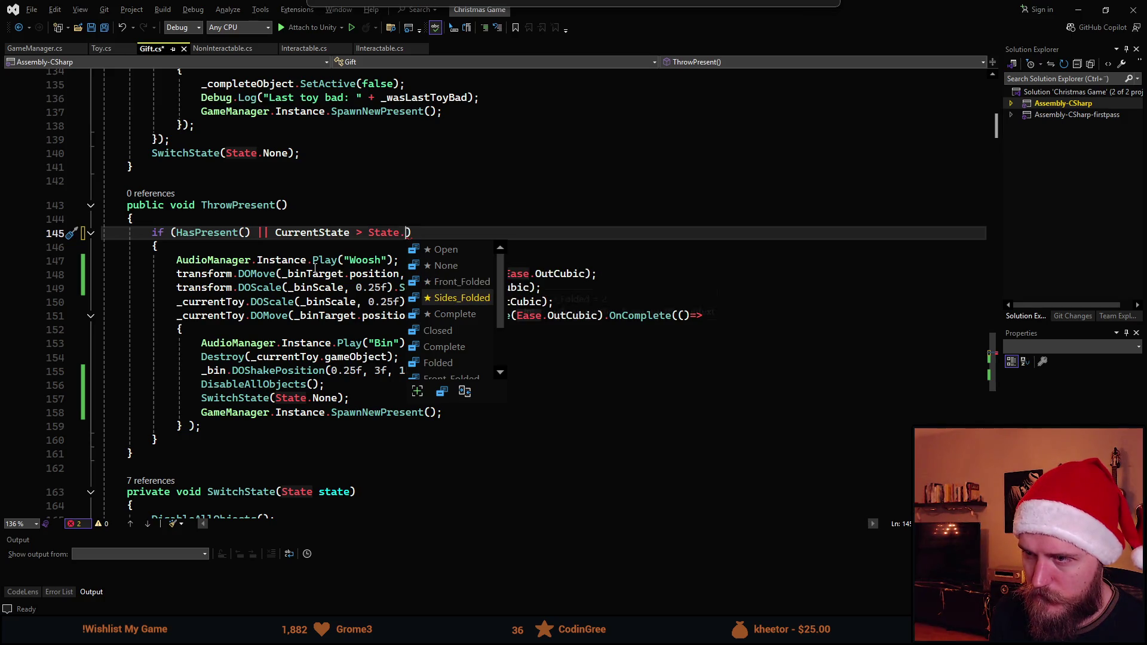
{"action": "key", "text": "Up"}
{"action": "key", "text": "Tab"}
{"action": "key", "text": "ctrl+Left"}
{"action": "key", "text": "ctrl+Left"}
{"action": "key", "text": "ctrl+Left"}
{"action": "key", "text": "shift+Right"}
{"action": "type", "text": ">="}
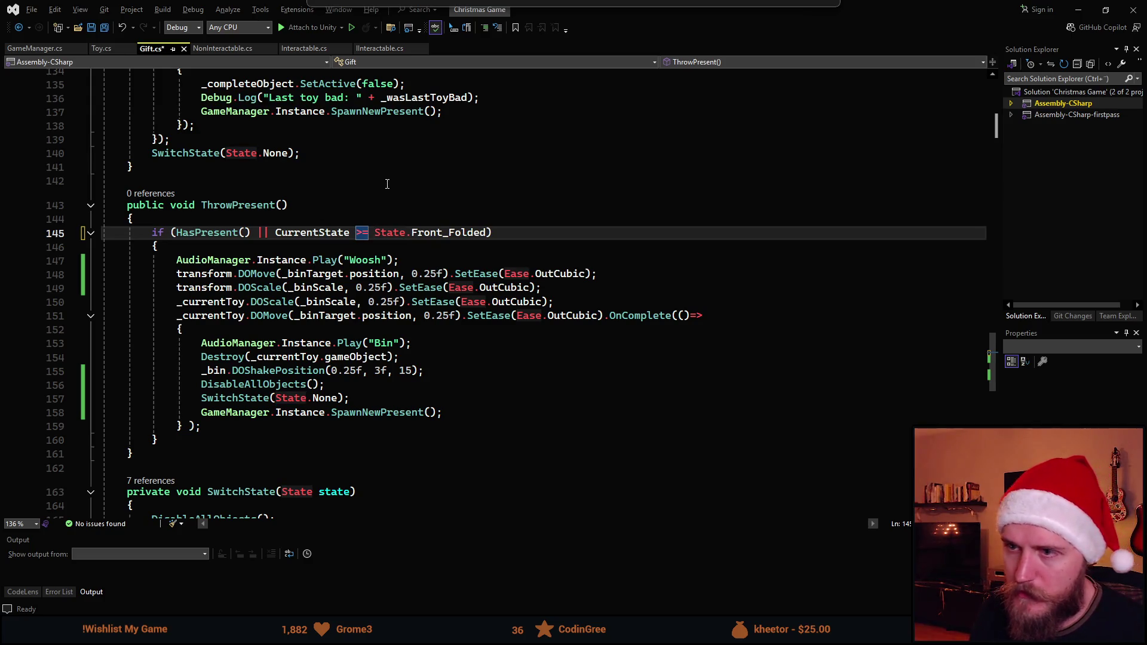
{"action": "key", "text": "ctrl+s"}
{"action": "key", "text": "alt+Tab"}
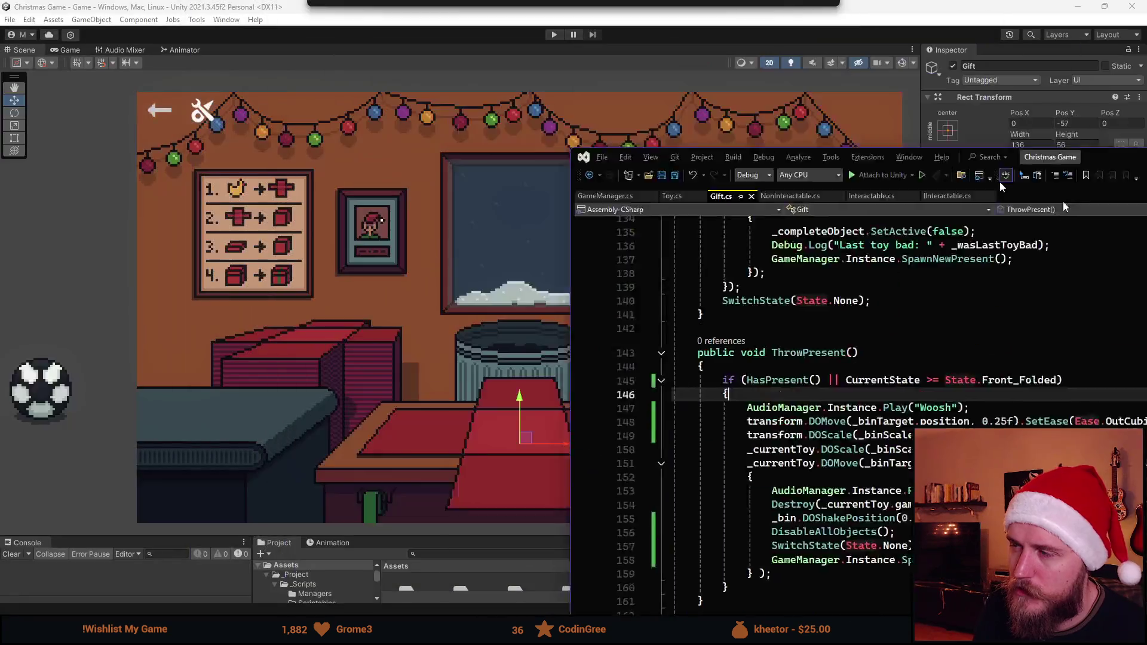
Start Play and fold, lid, ribbon and send off the first gift
{"action": "left_click", "coordinate": [554, 34]}
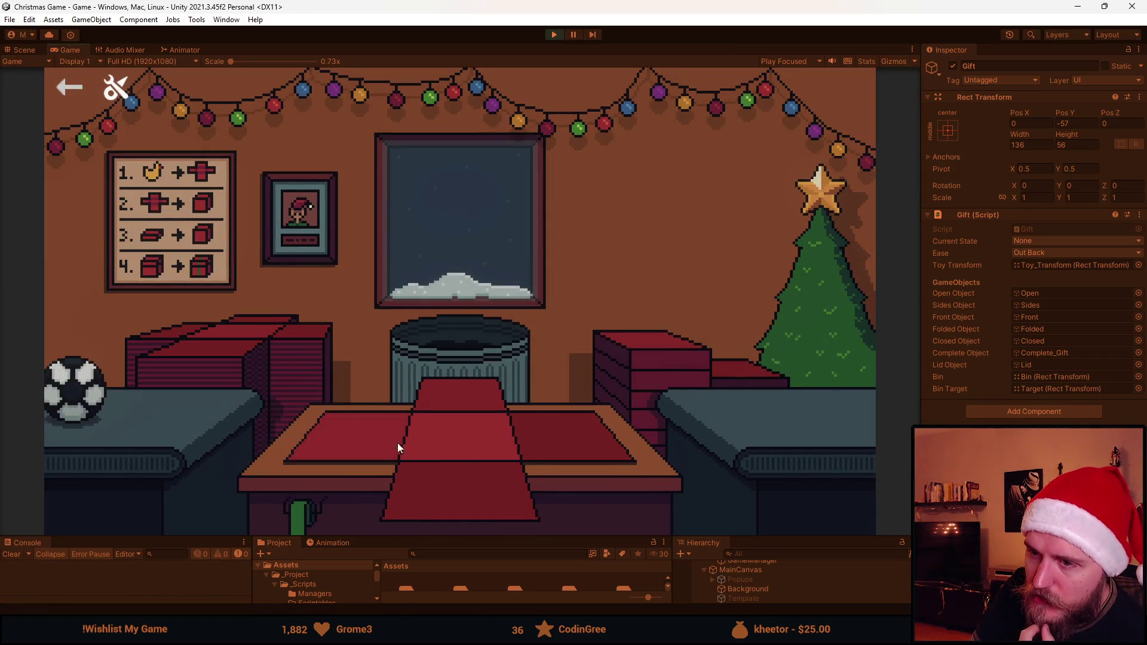
{"action": "left_click", "coordinate": [397, 443]}
{"action": "left_click", "coordinate": [487, 388]}
{"action": "left_click", "coordinate": [475, 380]}
{"action": "left_click", "coordinate": [468, 383]}
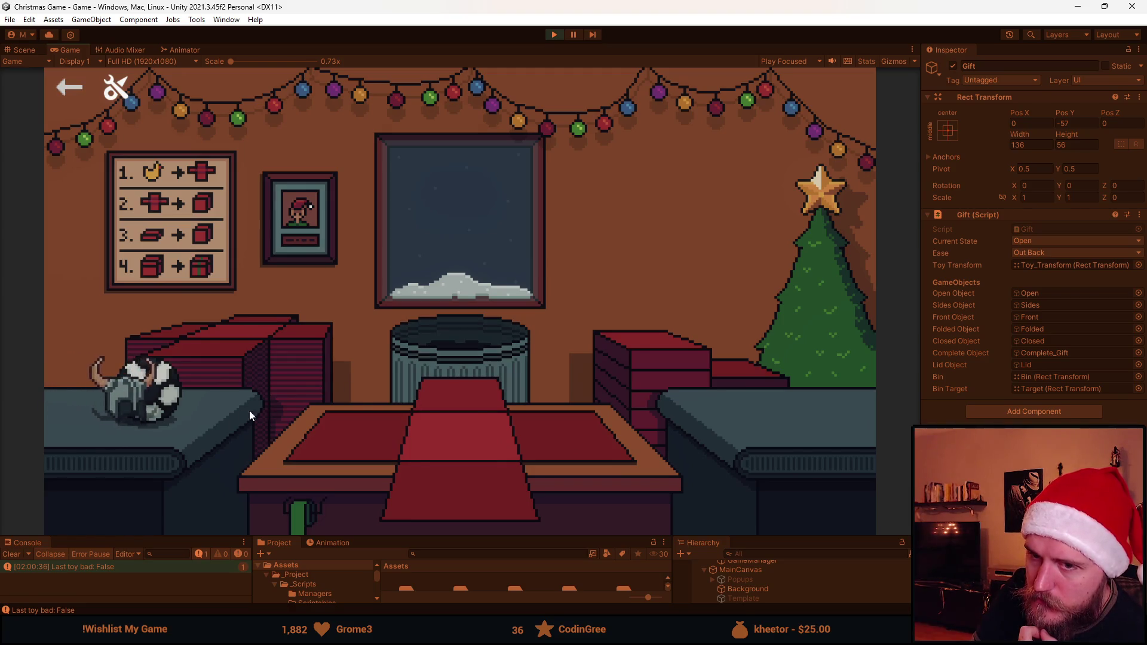
Drop the ball and viking helmet into gifts, throw them toward the bin, then stop Play
{"action": "left_click", "coordinate": [178, 396]}
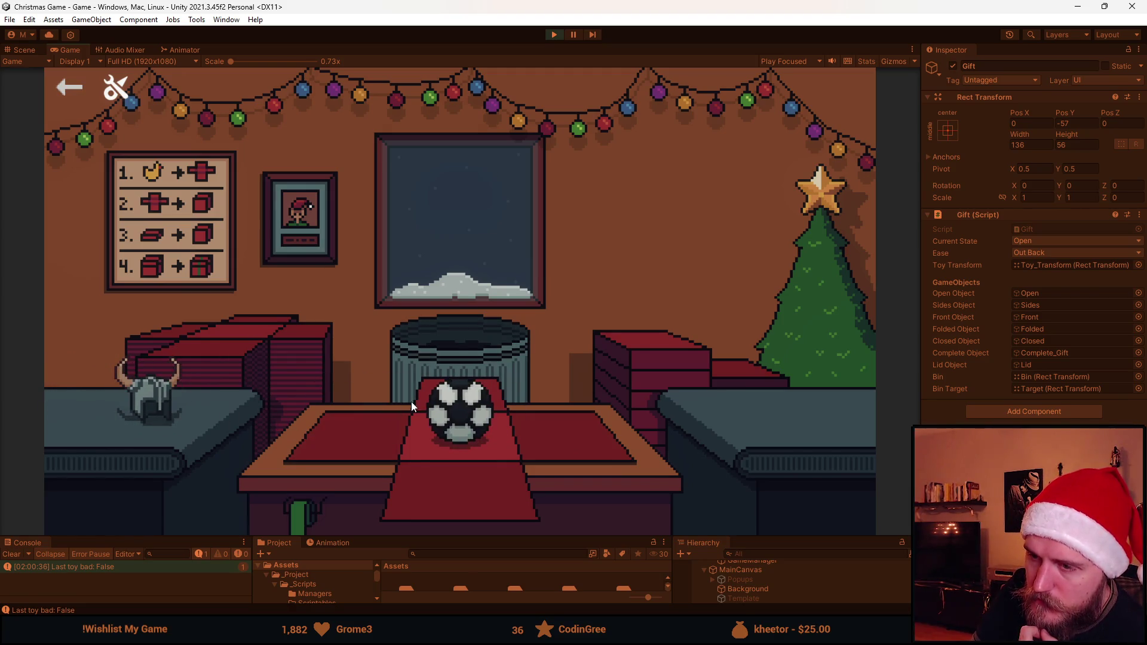
{"action": "left_click", "coordinate": [453, 341]}
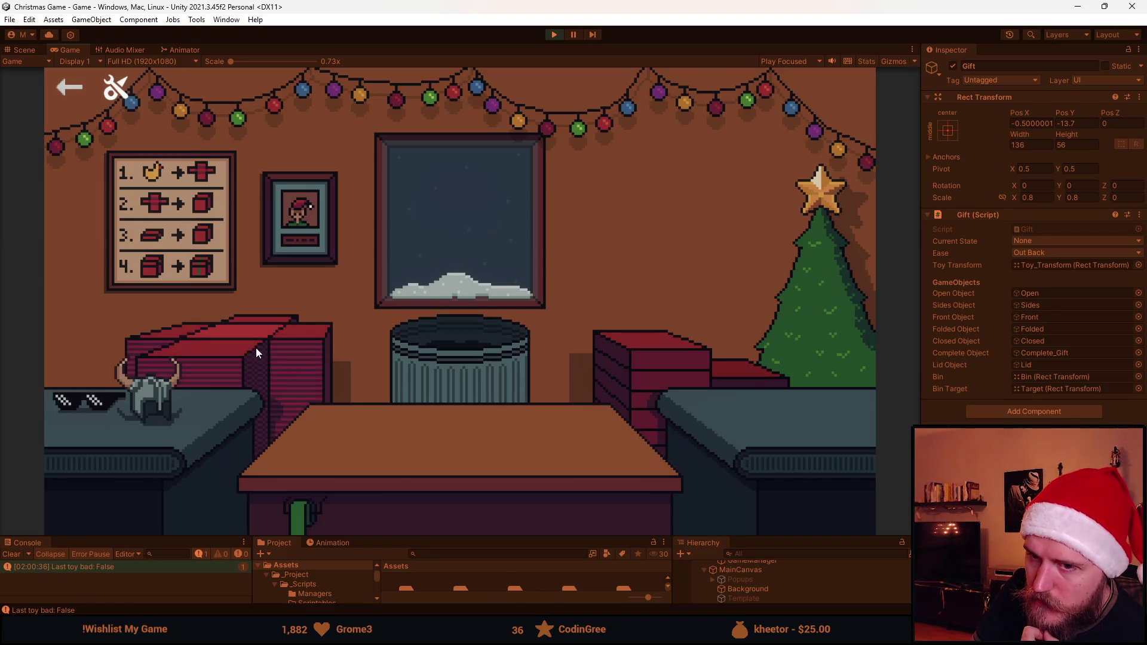
{"action": "left_click", "coordinate": [163, 410]}
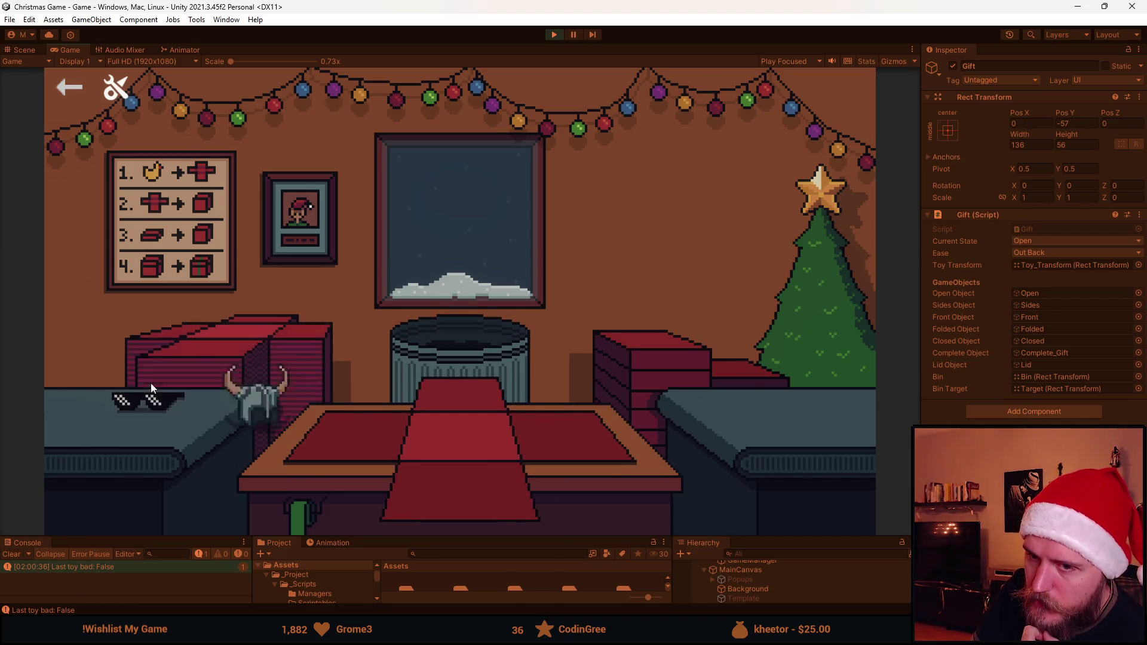
{"action": "left_click", "coordinate": [344, 428]}
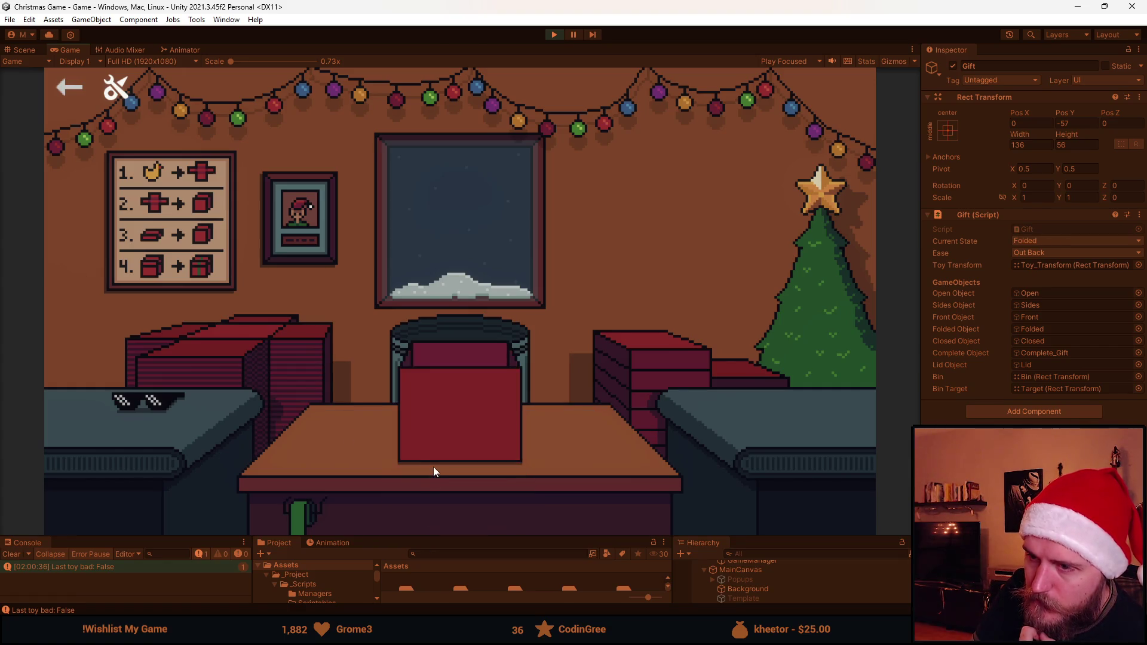
{"action": "left_click", "coordinate": [452, 334]}
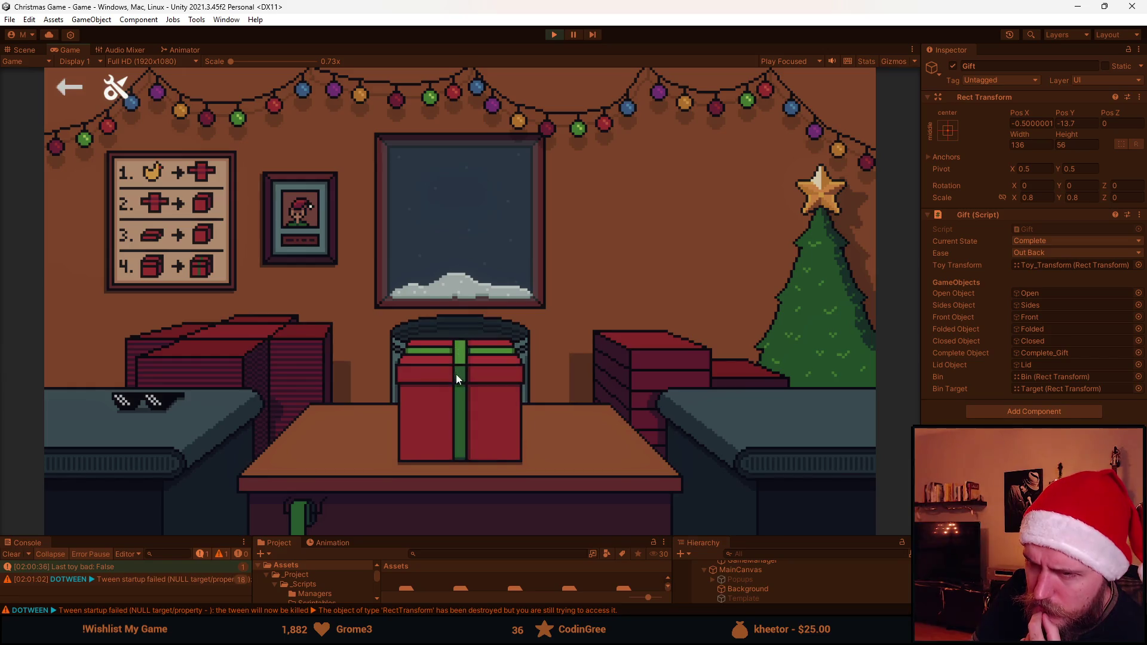
{"action": "left_click", "coordinate": [553, 35]}
Maximize Gift.cs in Visual Studio and review the toy and gift tween lines in ThrowPresent
{"action": "key", "text": "alt+Tab"}
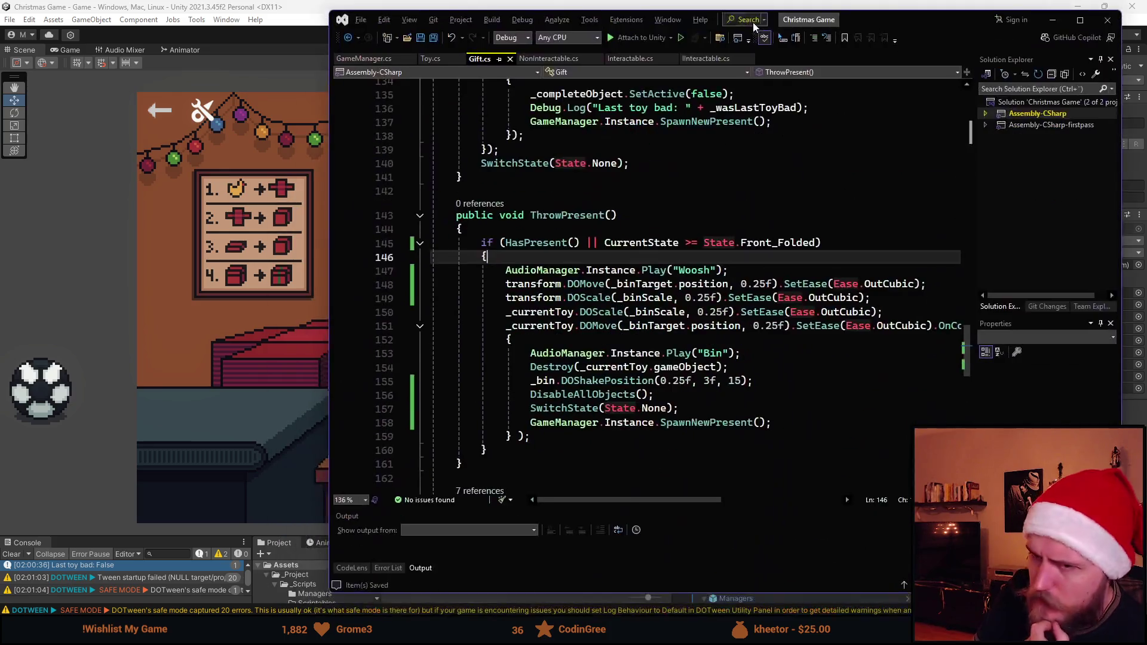
{"action": "double_click", "coordinate": [897, 20]}
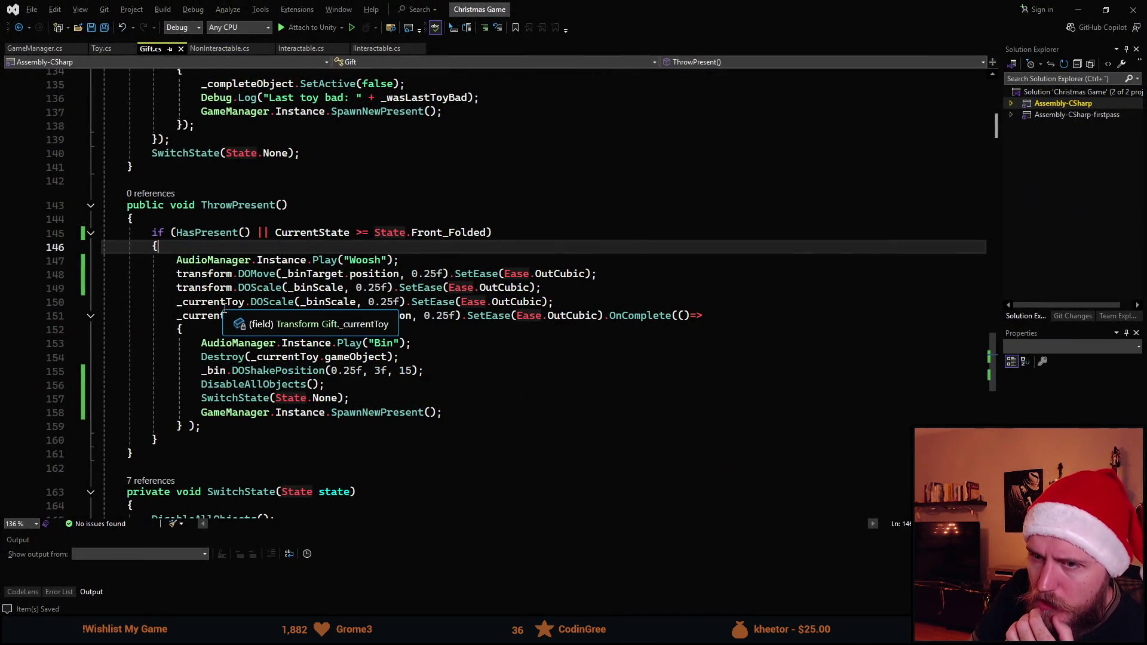
{"action": "mouse_move", "coordinate": [654, 9]}
{"action": "left_mouse_down"}
{"action": "mouse_move", "coordinate": [654, 99]}
{"action": "mouse_move", "coordinate": [743, 350]}
{"action": "mouse_move", "coordinate": [742, 1]}
{"action": "left_mouse_up"}
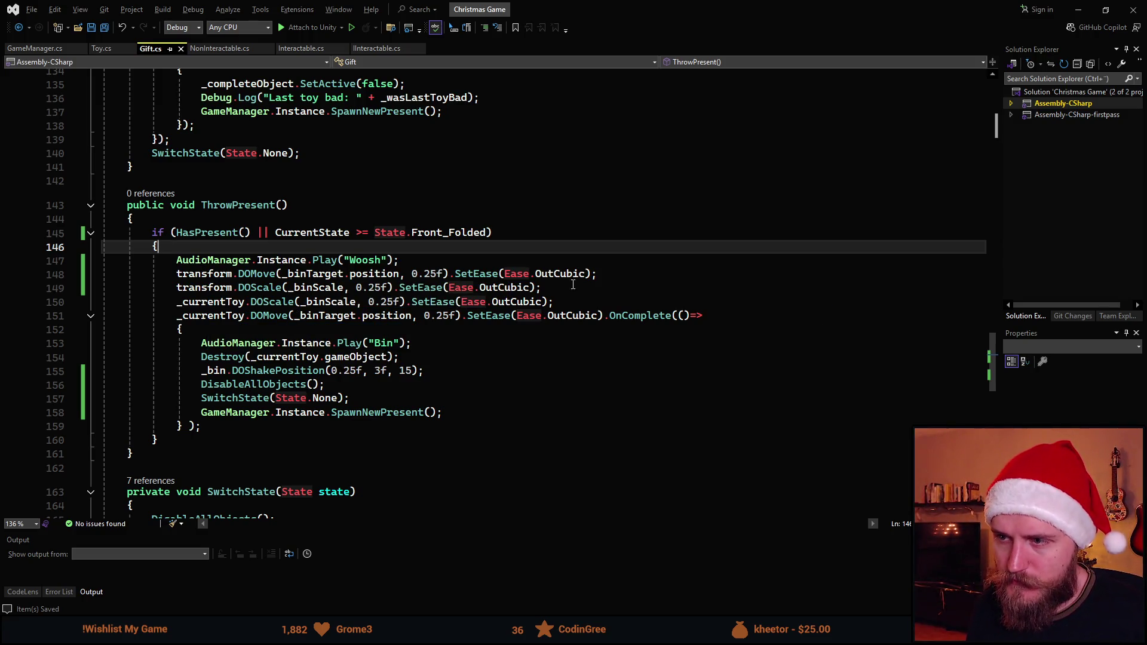
{"action": "mouse_move", "coordinate": [558, 289]}
{"action": "left_mouse_down"}
{"action": "mouse_move", "coordinate": [214, 289]}
{"action": "mouse_move", "coordinate": [177, 278]}
{"action": "left_mouse_up"}
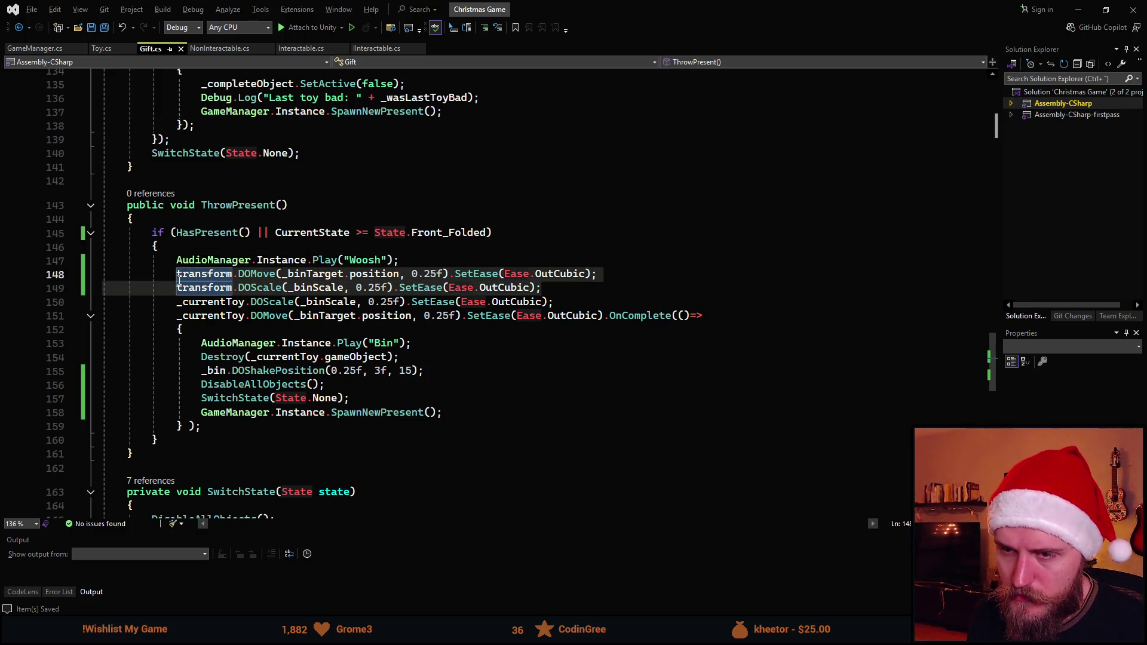
{"action": "left_click", "coordinate": [430, 301]}
{"action": "left_click", "coordinate": [418, 316]}
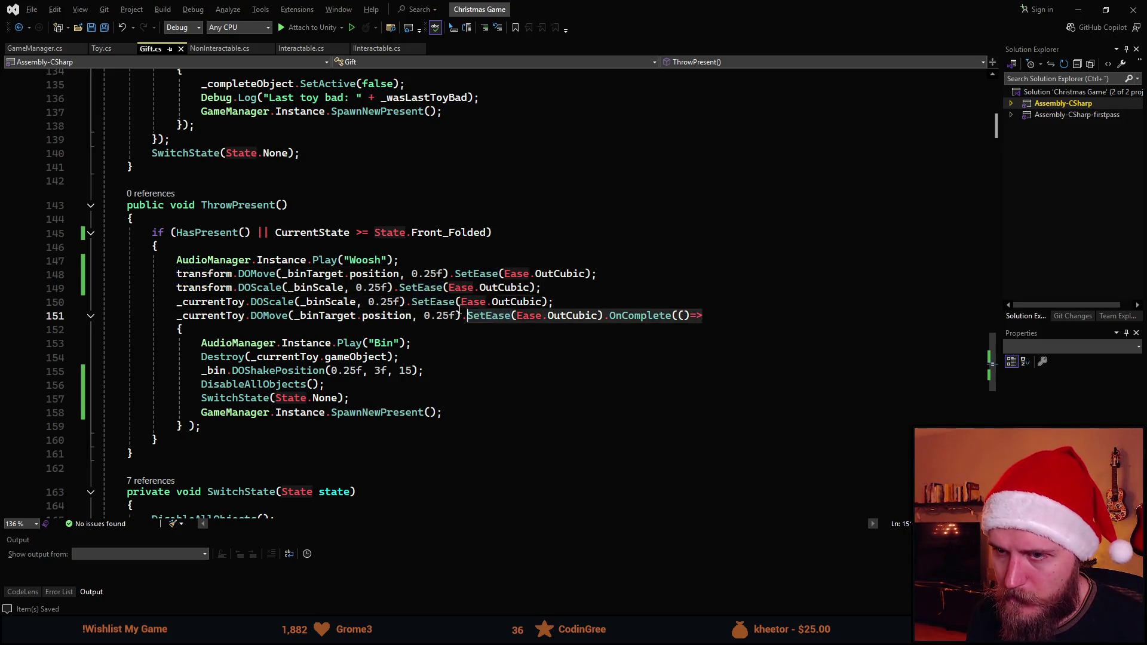
{"action": "left_click", "coordinate": [351, 301]}
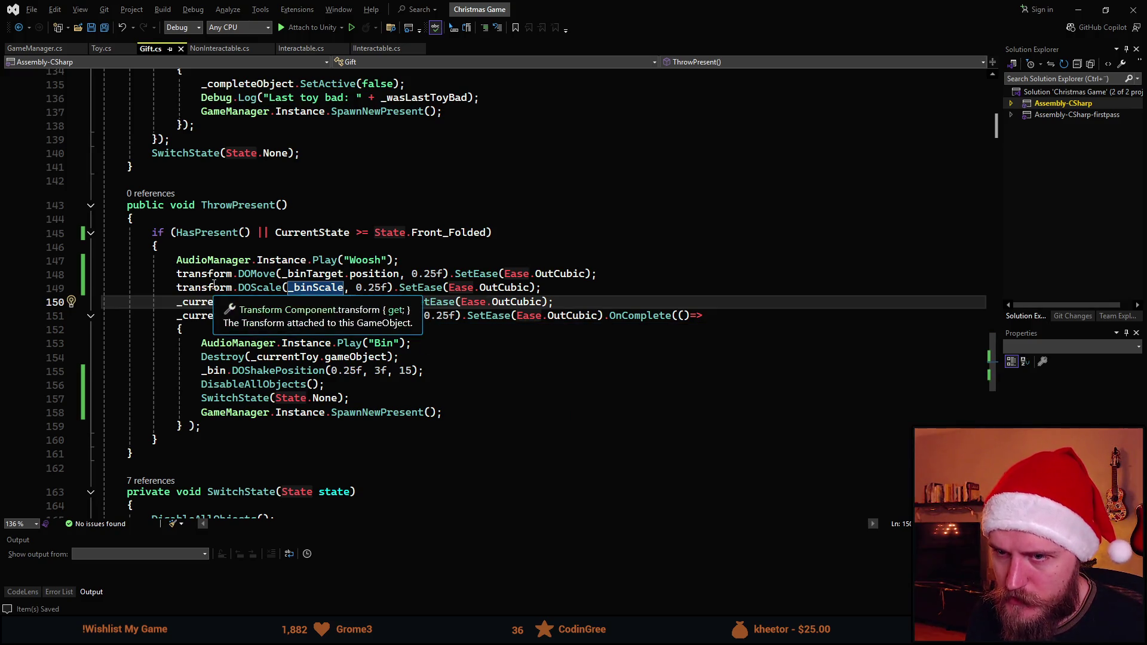
Swap transform and _currentToy between tween lines 148–149 and lines 150–151
{"action": "left_click", "coordinate": [232, 288]}
{"action": "double_click", "coordinate": [215, 302]}
{"action": "type", "text": "transform"}
{"action": "double_click", "coordinate": [209, 316]}
{"action": "type", "text": "transform"}
{"action": "left_click", "coordinate": [209, 287]}
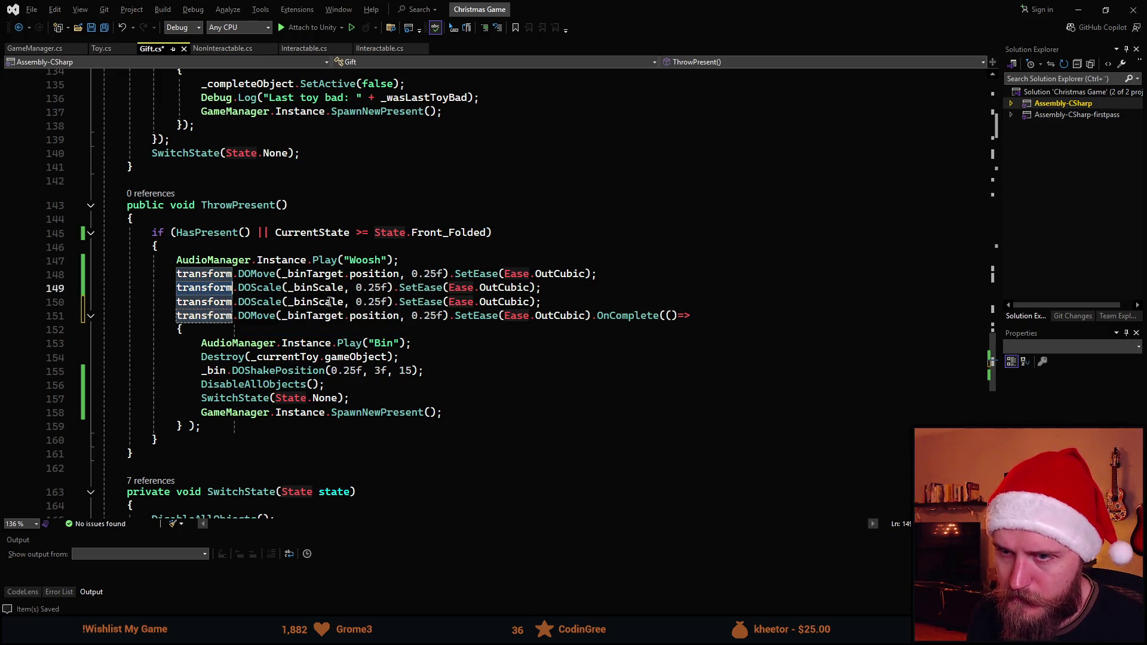
{"action": "key", "text": "ctrl+BackSpace"}
{"action": "type", "text": "_currentToy"}
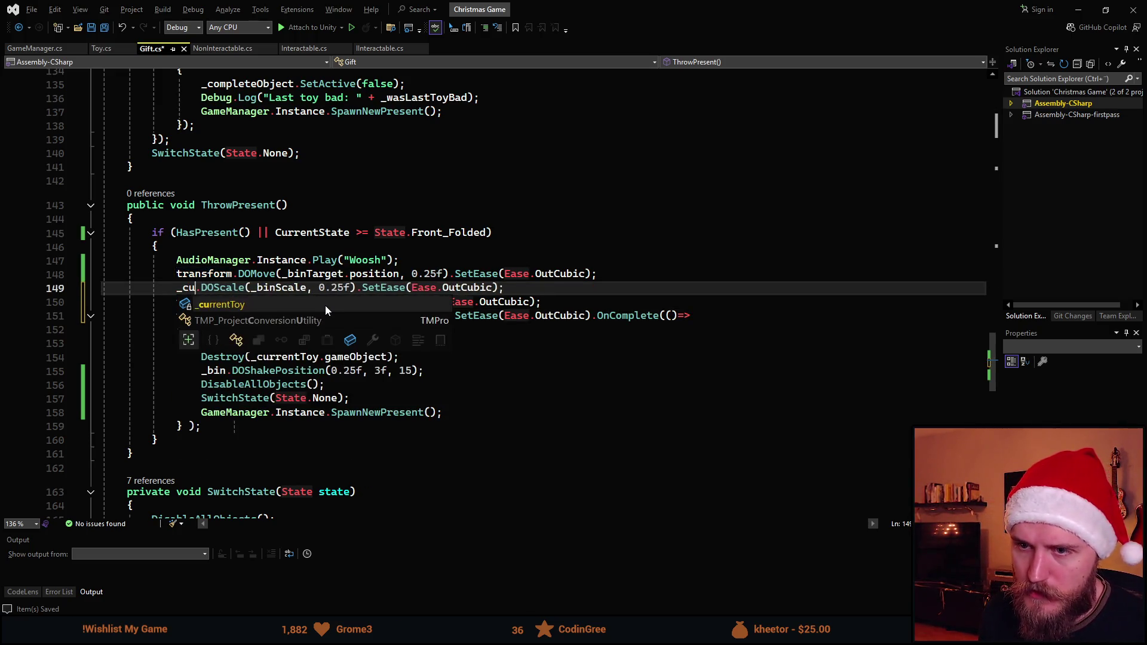
{"action": "key", "text": "Up"}
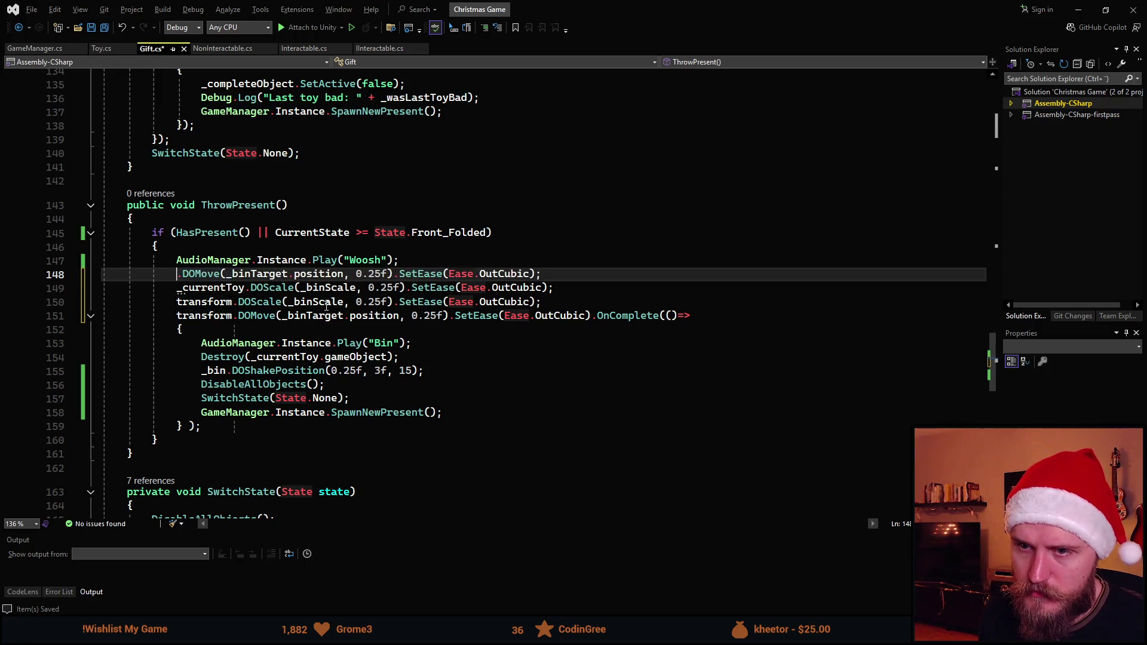
{"action": "key", "text": "ctrl+BackSpace"}
{"action": "type", "text": "_currentToy"}
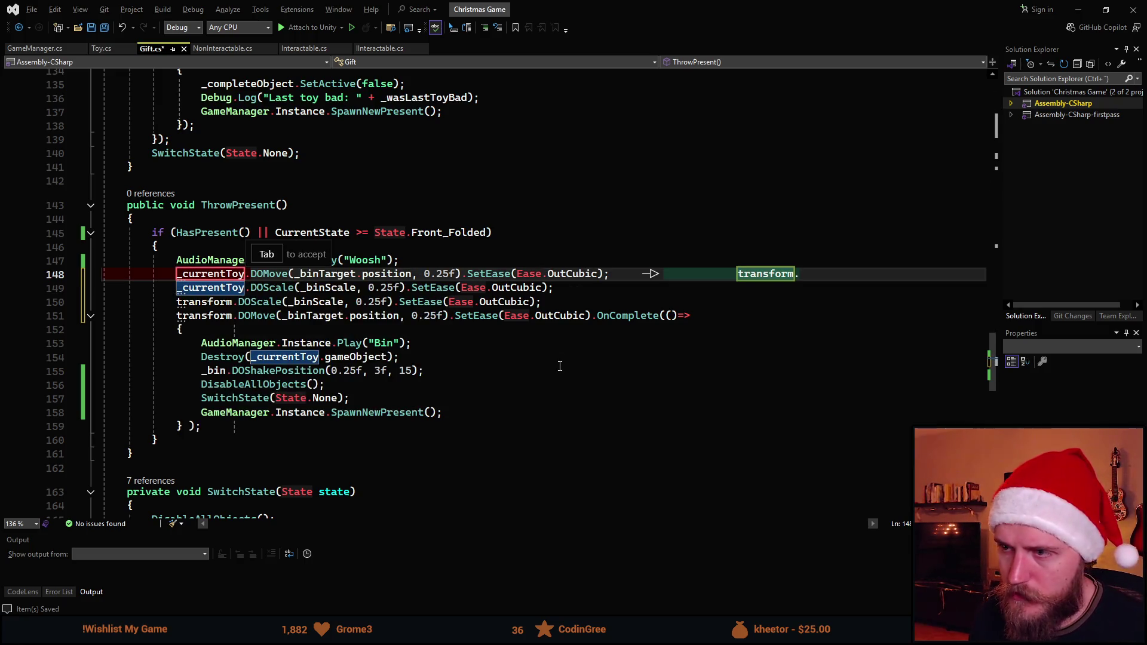
{"action": "left_click", "coordinate": [565, 371]}
Wrap the two _currentToy tween lines after the Woosh sound in an if (_currentToy != null) block
{"action": "left_click", "coordinate": [506, 263]}
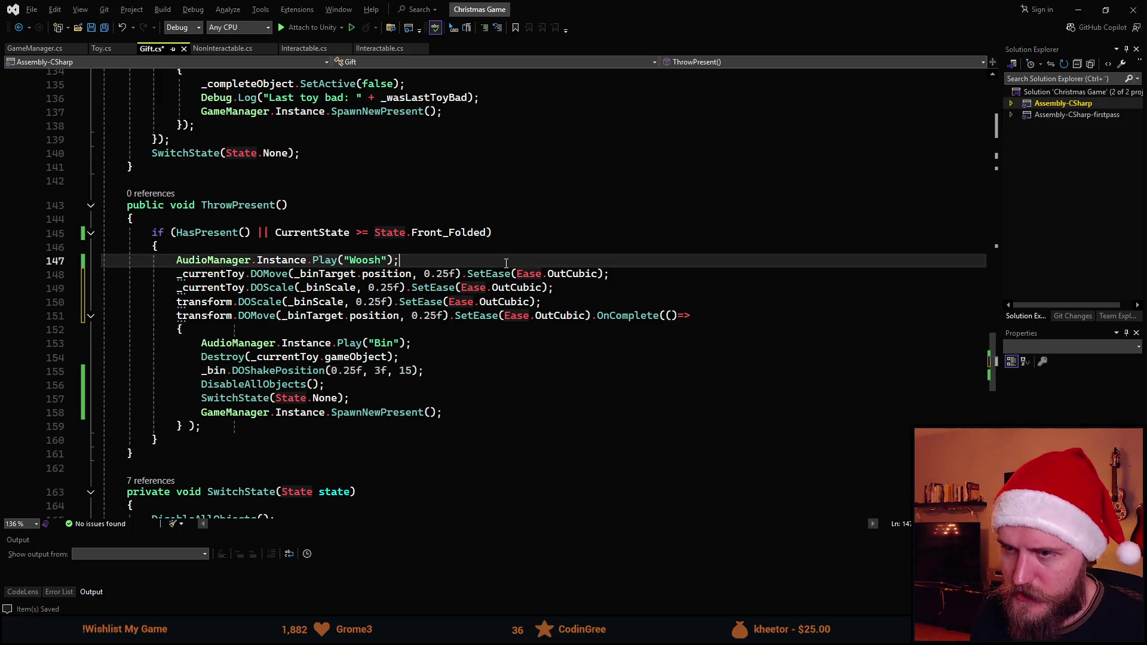
{"action": "key", "text": "Return"}
{"action": "type", "text": "if ("}
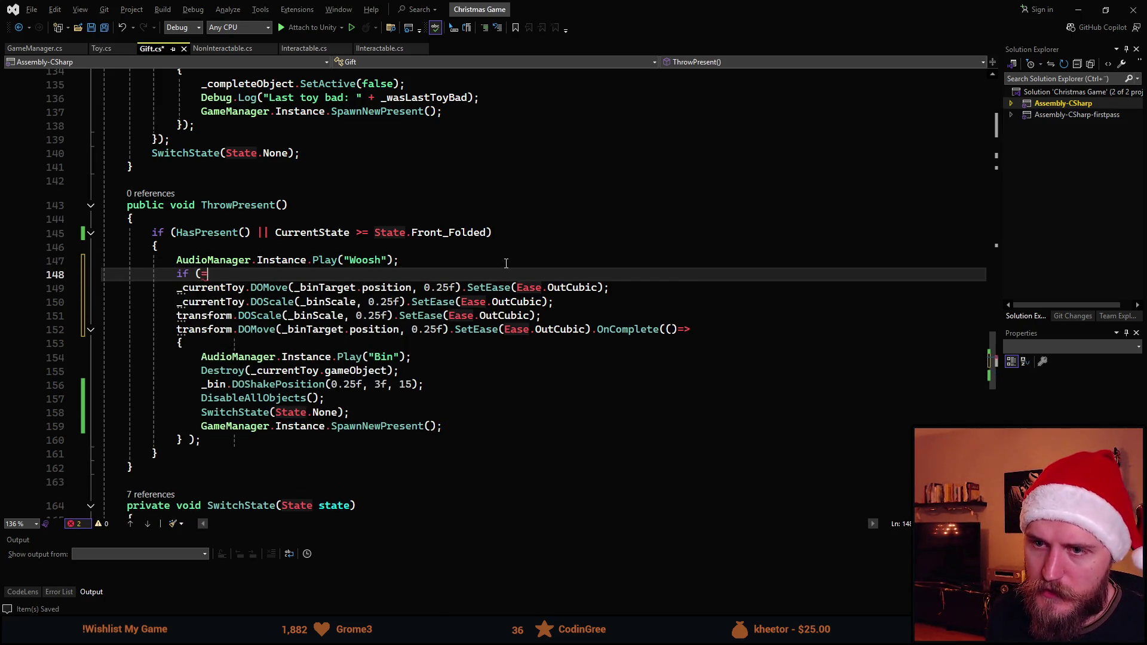
{"action": "type", "text": "_currentToy"}
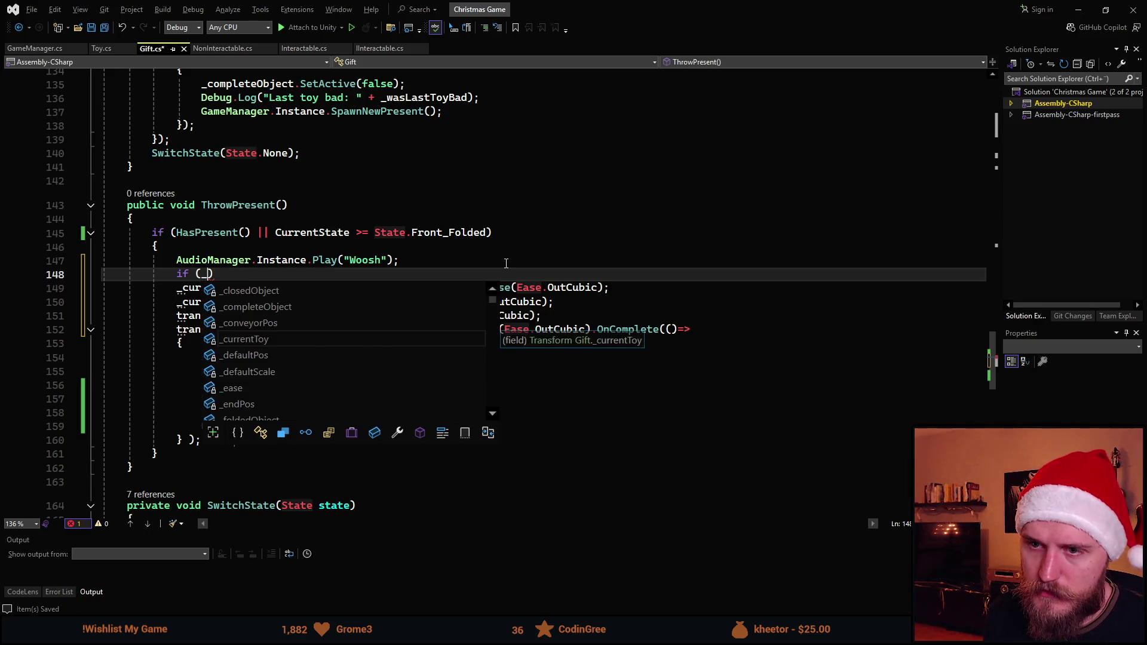
{"action": "type", "text": " != null"}
{"action": "key", "text": "Down"}
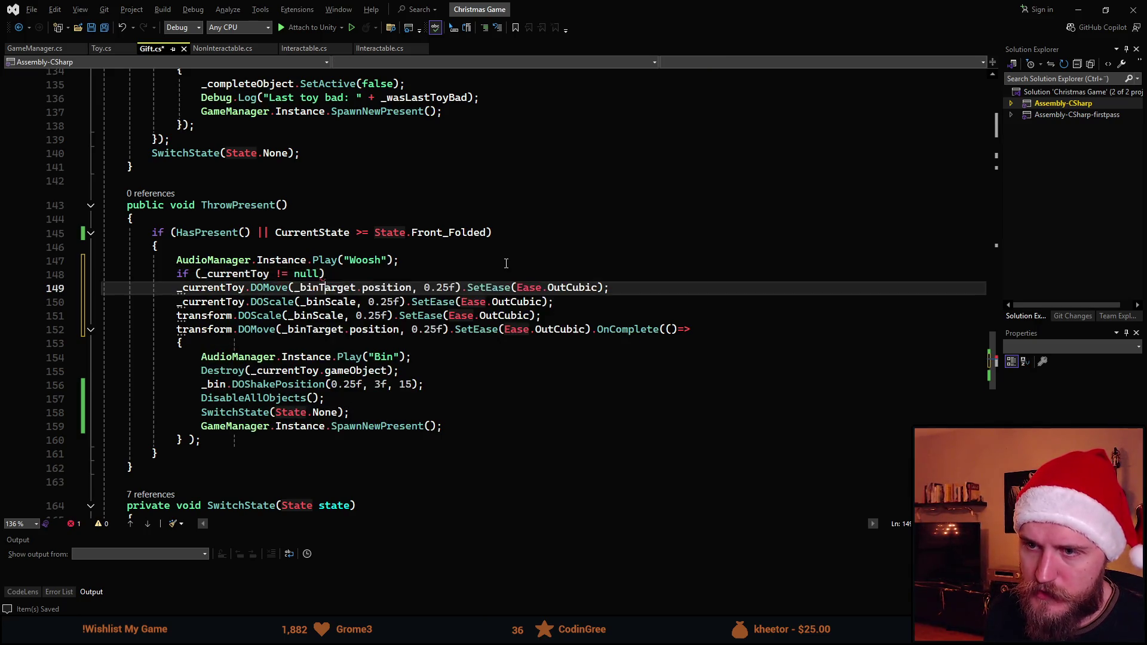
{"action": "type", "text": "{"}
{"action": "key", "text": "Return"}
{"action": "key", "text": "Down"}
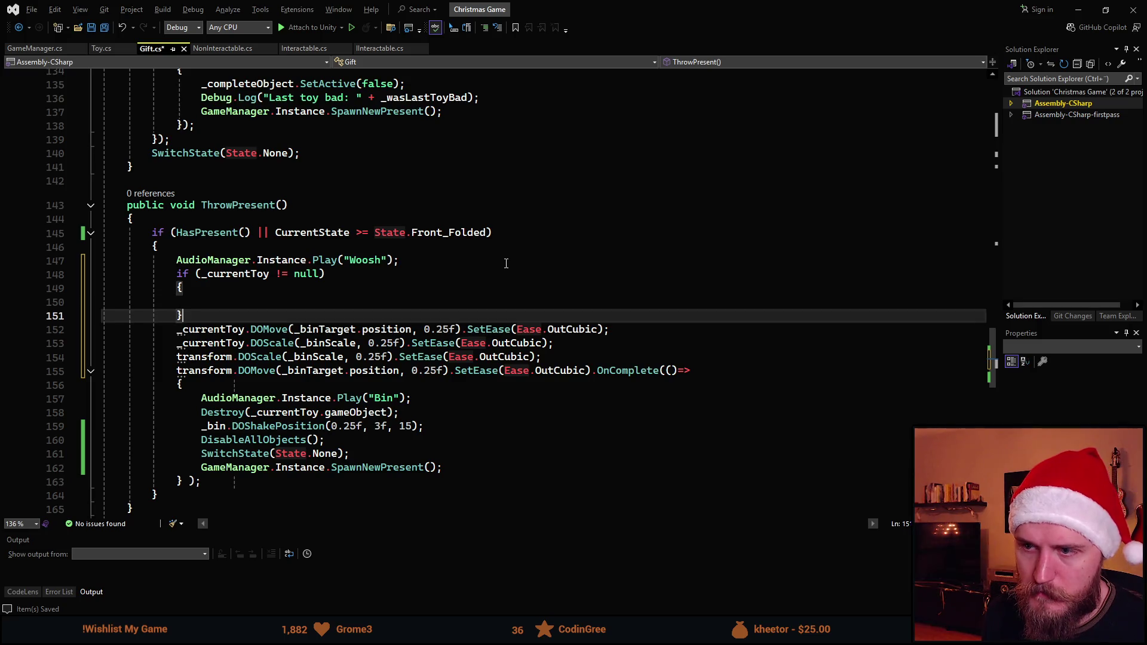
{"action": "key", "text": "Down"}
{"action": "key", "text": "Home"}
{"action": "key", "text": "shift+Down"}
{"action": "key", "text": "shift+End"}
{"action": "key", "text": "Delete"}
{"action": "left_click", "coordinate": [279, 293]}
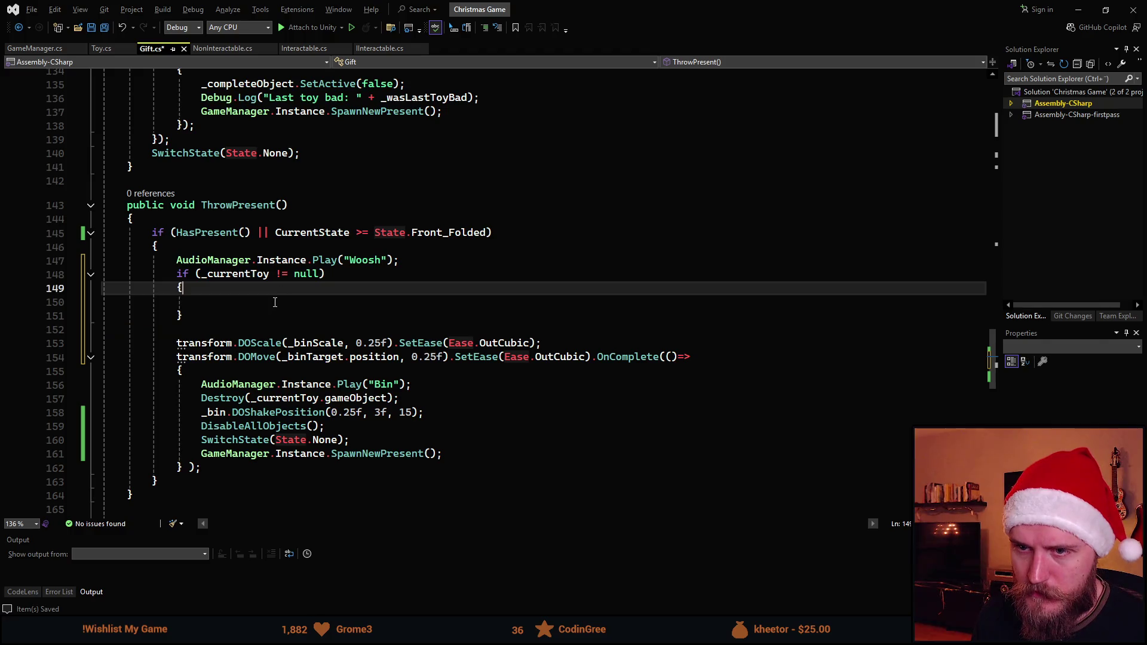
{"action": "key", "text": "Down"}
{"action": "type", "text": "_currentToy.DOMove(_binTarget.position, 0.25f).SetEase(Ease.OutCubic); _currentToy.DOScale(_binScale, 0.25f).SetEase(Ease.OutCubic);"}
{"action": "left_click", "coordinate": [212, 338]}
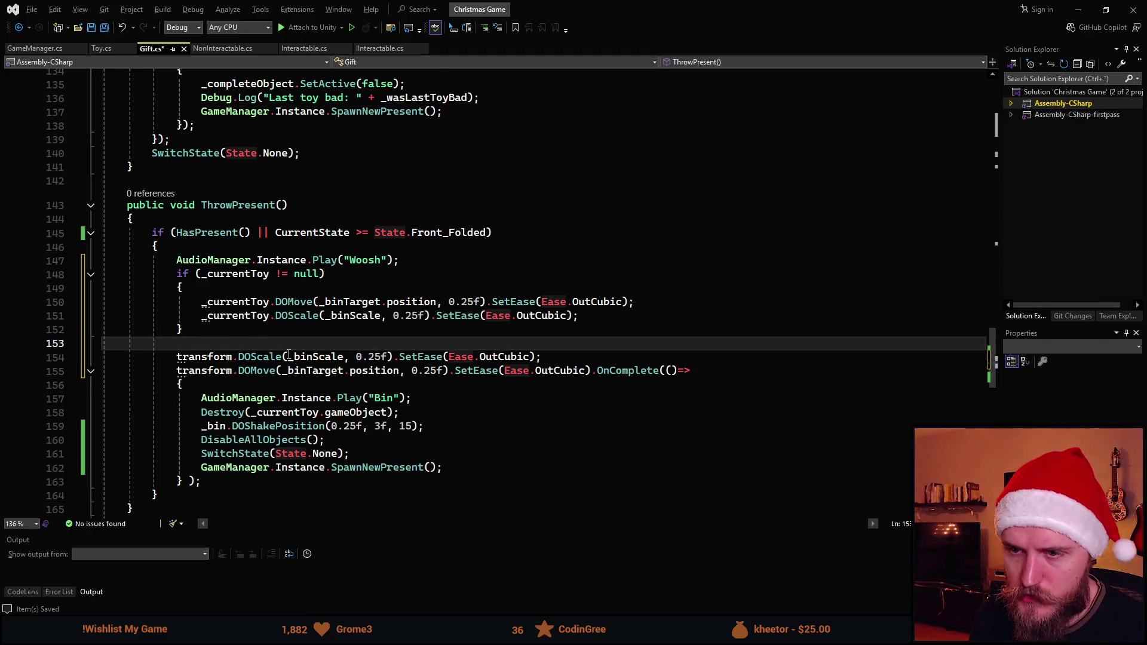
{"action": "scroll", "coordinate": [280, 389], "scroll_direction": "down", "scroll_amount": 1}
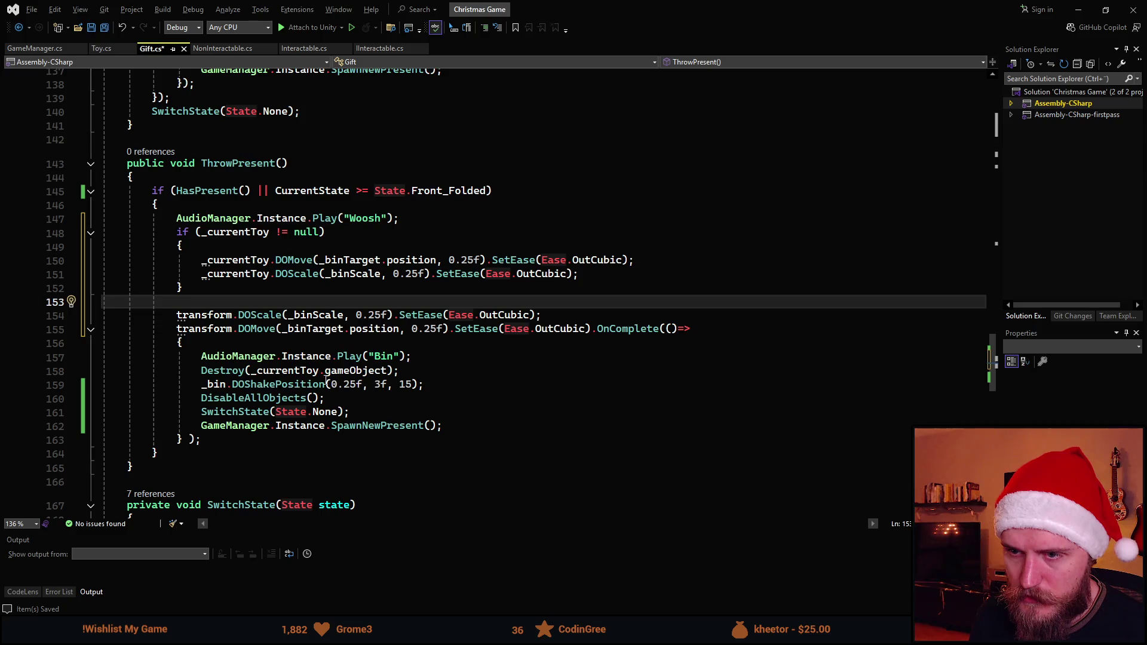
Put the Destroy call after the Bin sound inside an if (_currentToy != null) block, then return to Unity
{"action": "left_click", "coordinate": [425, 357]}
{"action": "key", "text": "Return"}
{"action": "type", "text": "if ("}
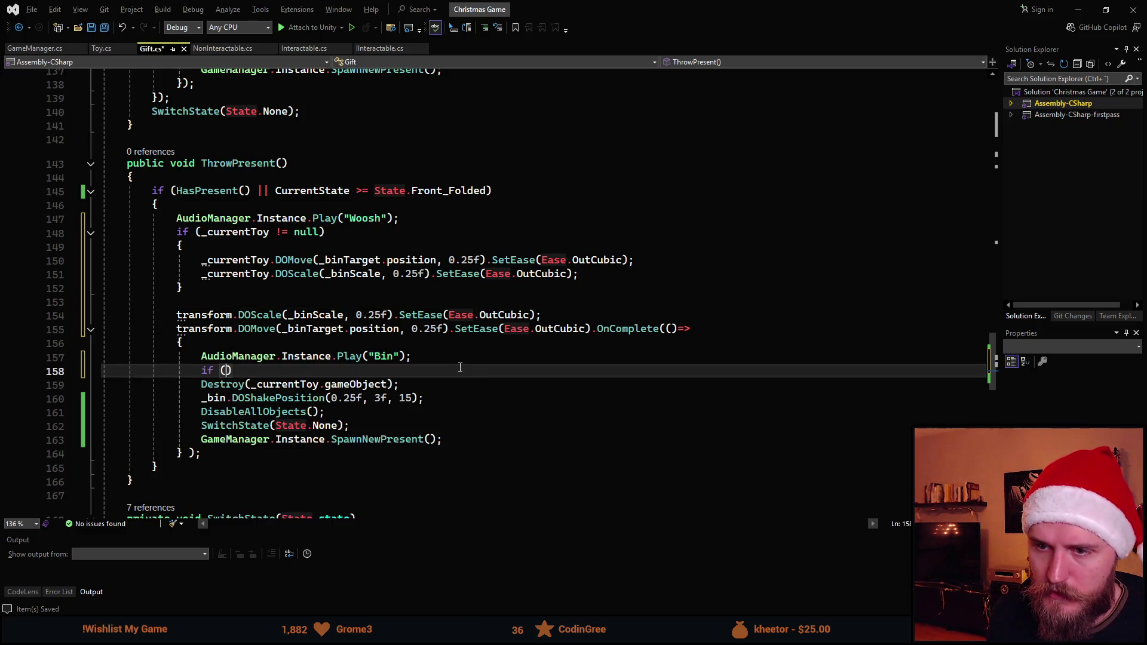
{"action": "type", "text": "_currentToy != nu"}
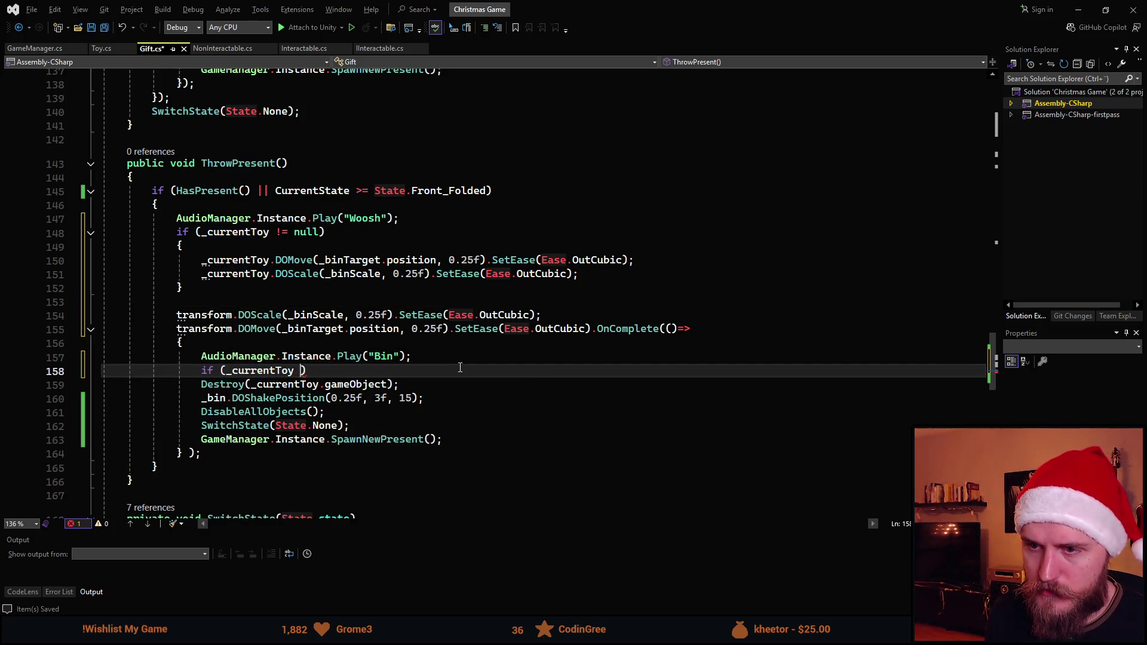
{"action": "type", "text": "ll"}
{"action": "key", "text": "End"}
{"action": "key", "text": "Return"}
{"action": "type", "text": "{"}
{"action": "key", "text": "Return"}
{"action": "key", "text": "Return"}
{"action": "type", "text": "}"}
{"action": "key", "text": "Down"}
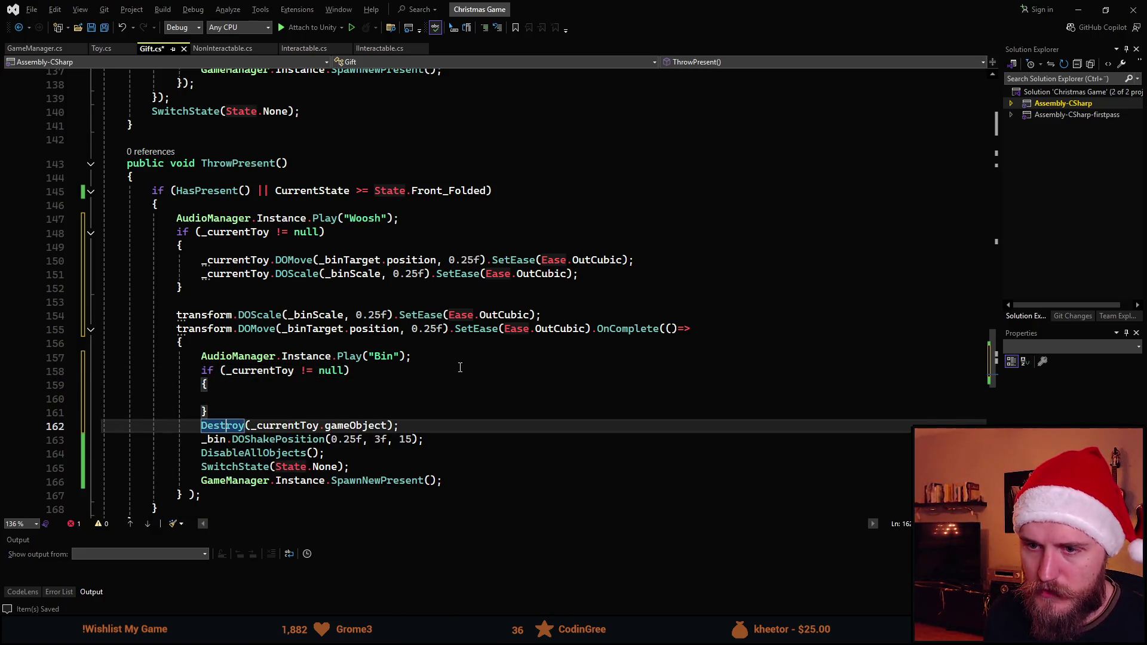
{"action": "key", "text": "alt+Up"}
{"action": "key", "text": "alt+Up"}
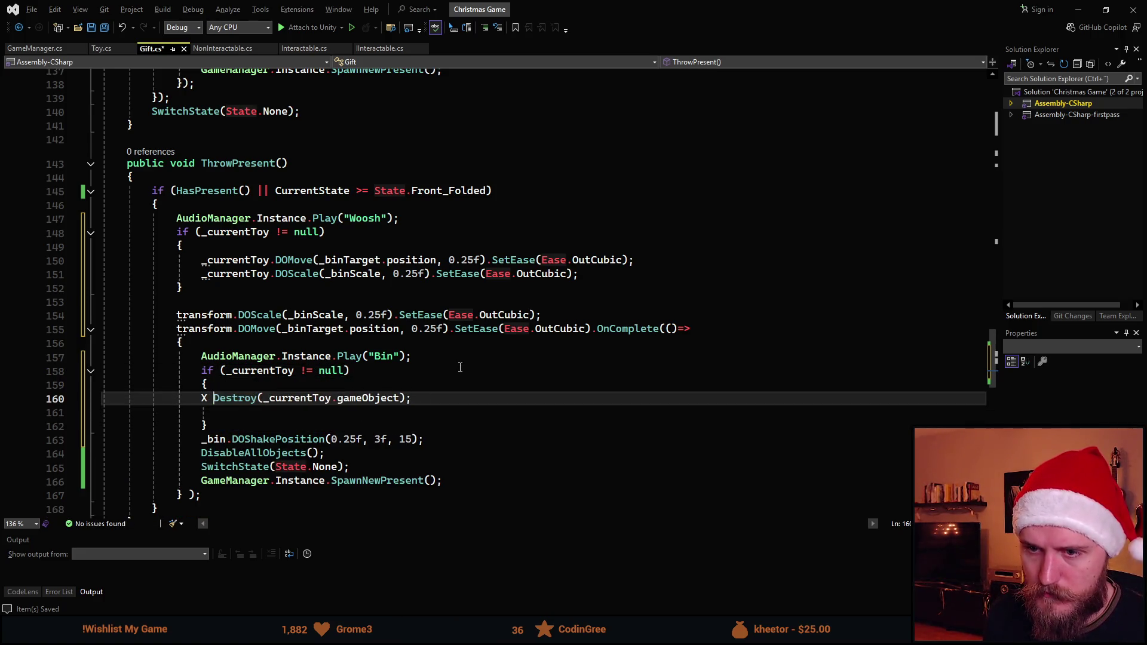
{"action": "key", "text": "Tab"}
{"action": "key", "text": "End"}
{"action": "key", "text": "Delete"}
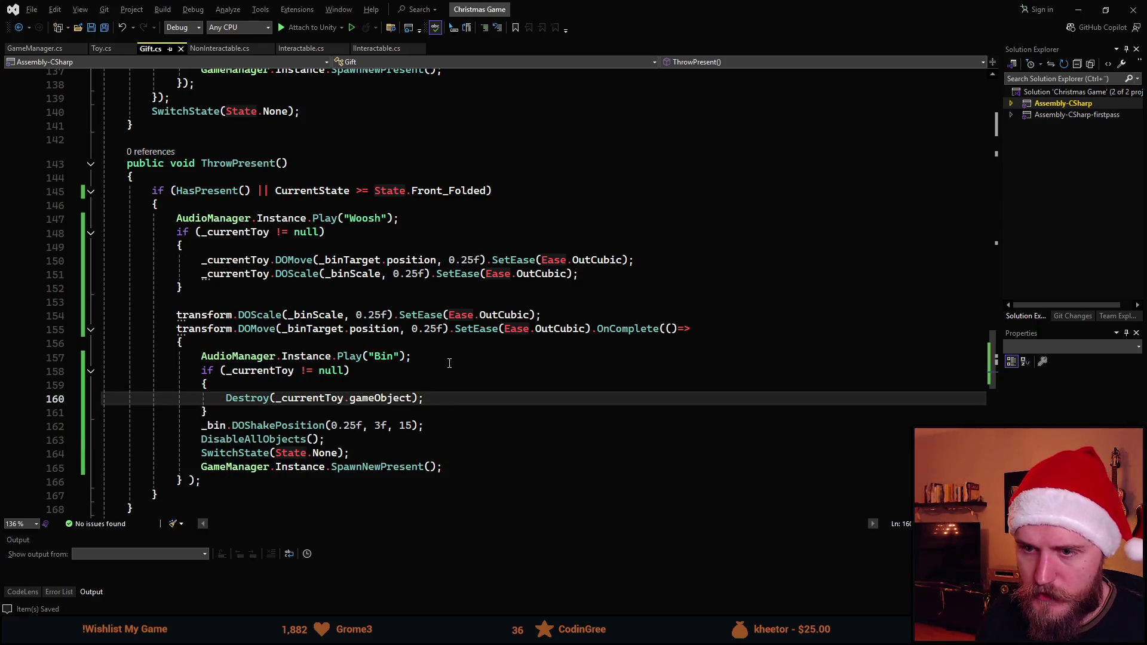
{"action": "left_click", "coordinate": [270, 409]}
{"action": "key", "text": "Return"}
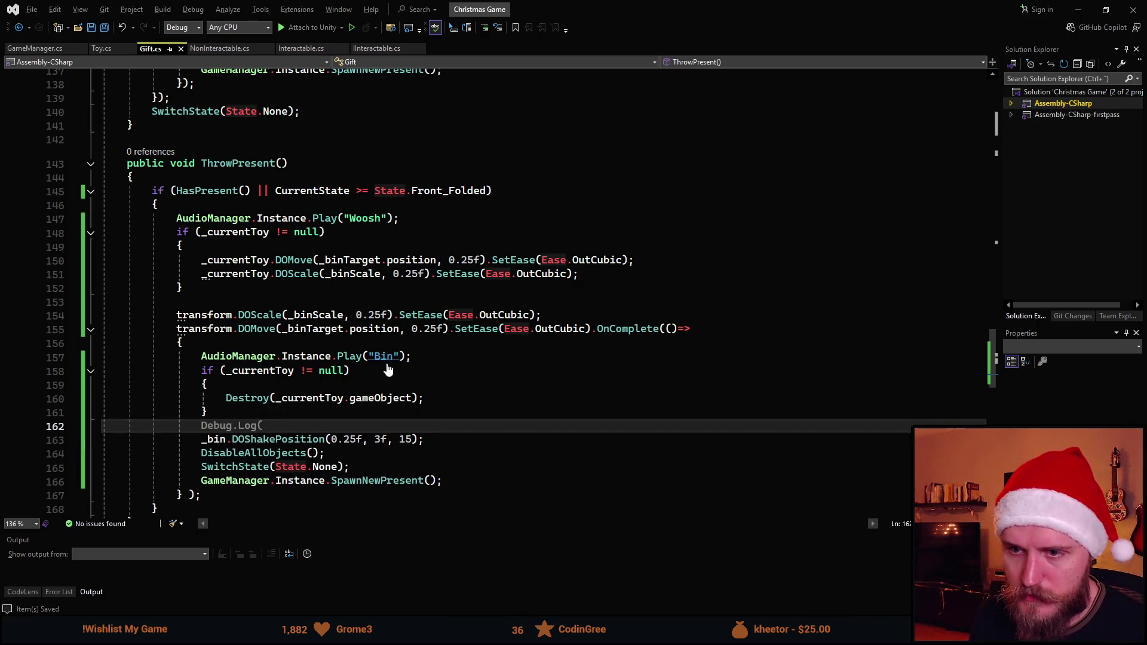
{"action": "key", "text": "alt+Tab"}
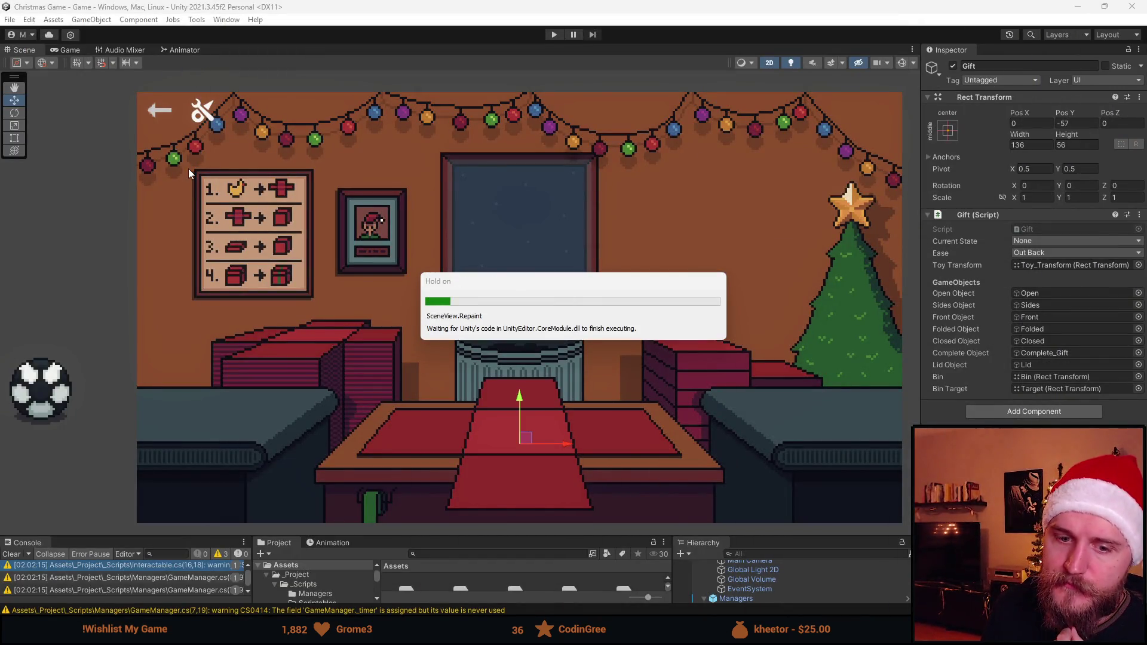
Enter play mode, then wrap the ball and the helmet and throw both gifts into the bin
{"action": "left_click", "coordinate": [553, 35]}
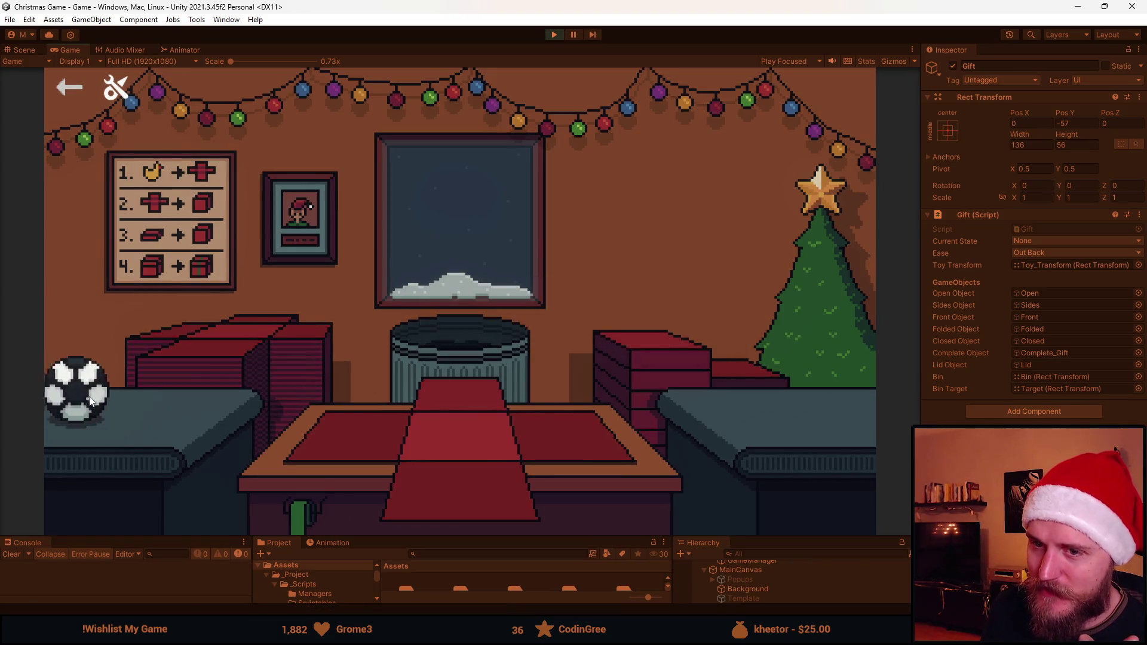
{"action": "left_click", "coordinate": [367, 449]}
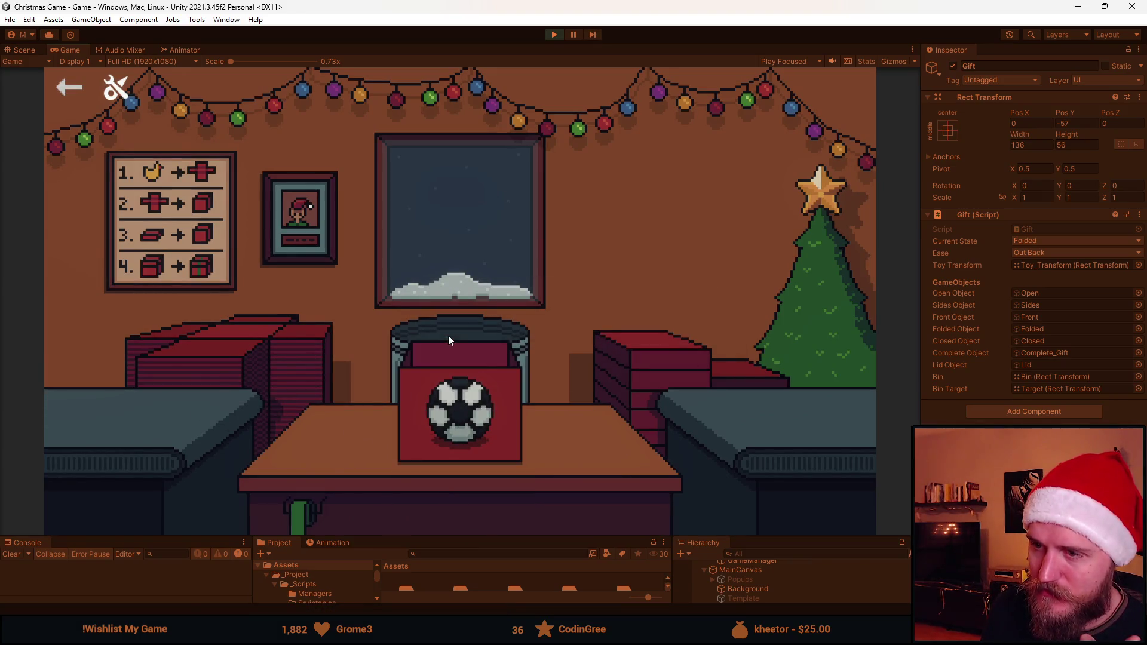
{"action": "left_click", "coordinate": [478, 400]}
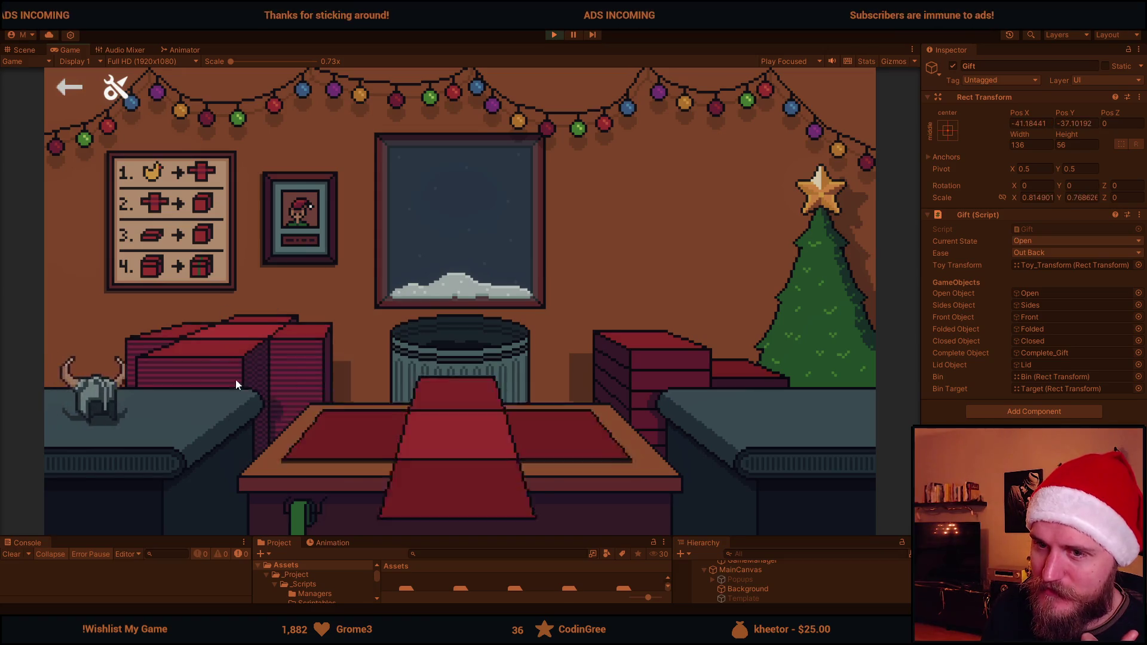
{"action": "left_click", "coordinate": [466, 478]}
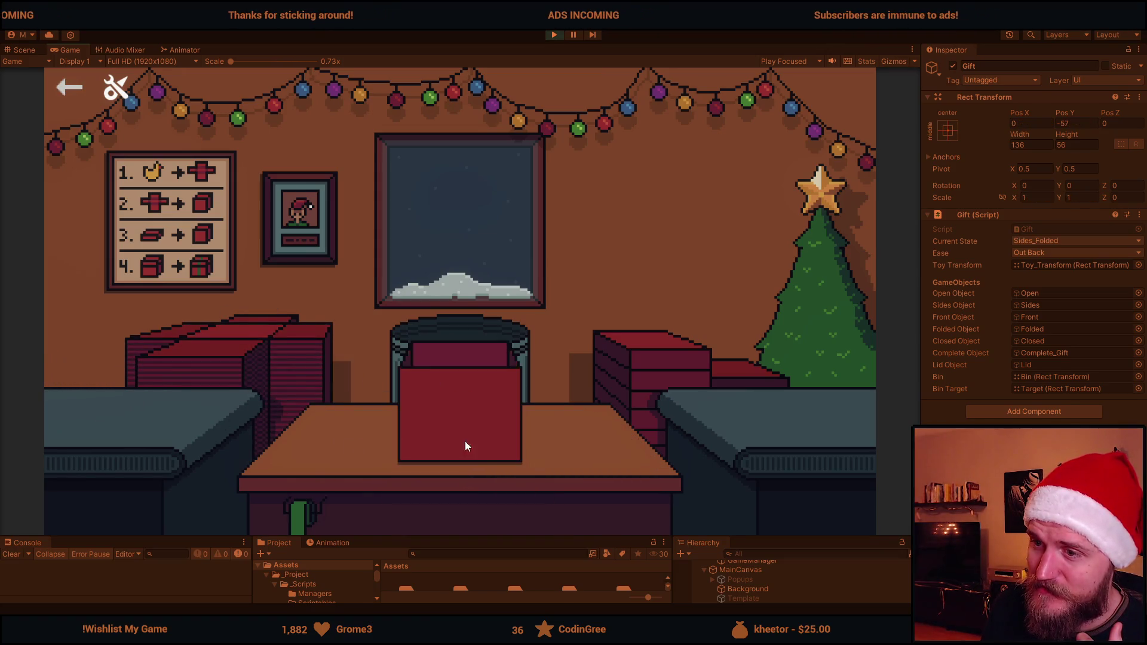
{"action": "left_click", "coordinate": [467, 456]}
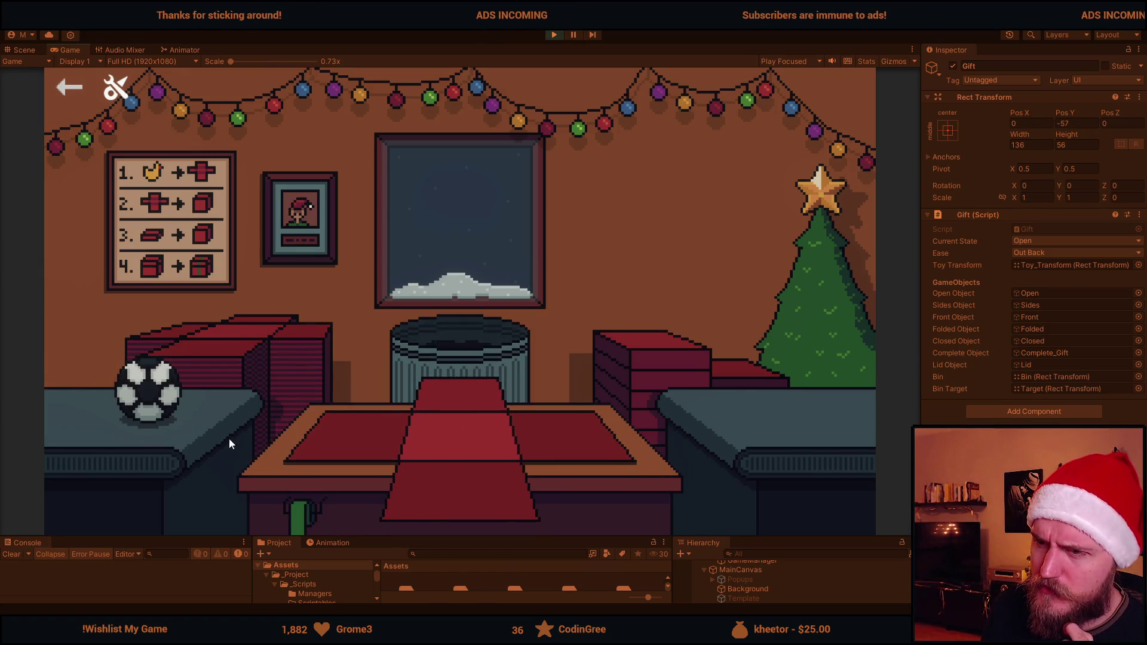
{"action": "left_click", "coordinate": [146, 391]}
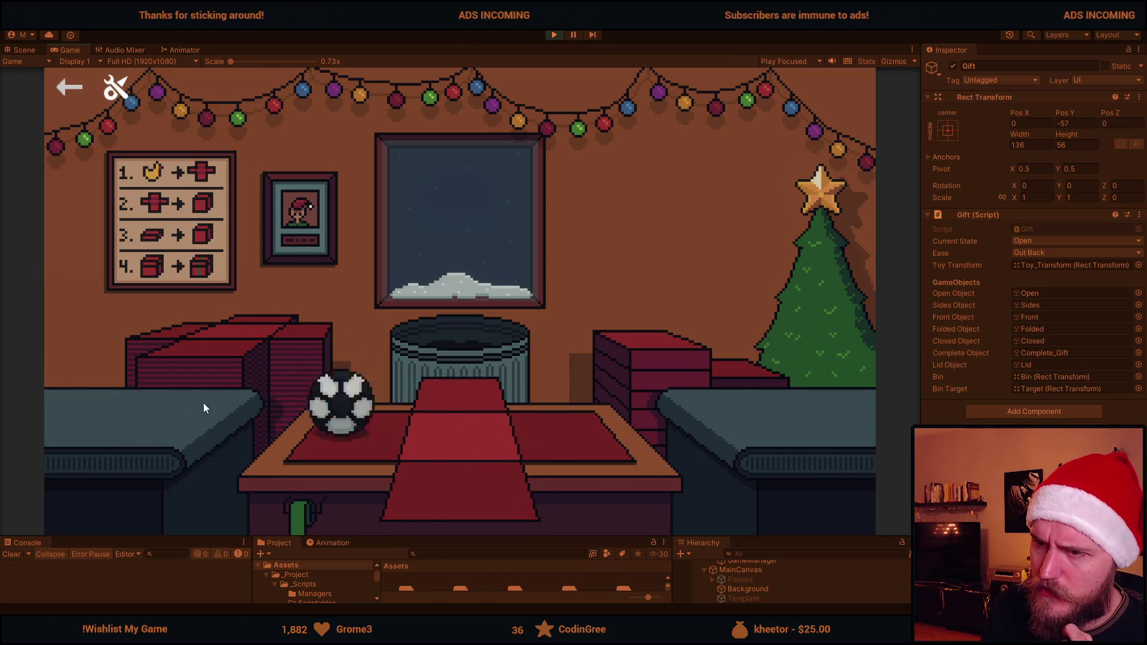
{"action": "left_click", "coordinate": [447, 343]}
{"action": "left_click", "coordinate": [446, 344]}
Box the viking helmet and the soccer ball into lidded, ribbon-tied gifts, throw them away, and stop play
{"action": "left_click", "coordinate": [60, 382]}
{"action": "left_click", "coordinate": [363, 432]}
{"action": "left_click", "coordinate": [661, 361]}
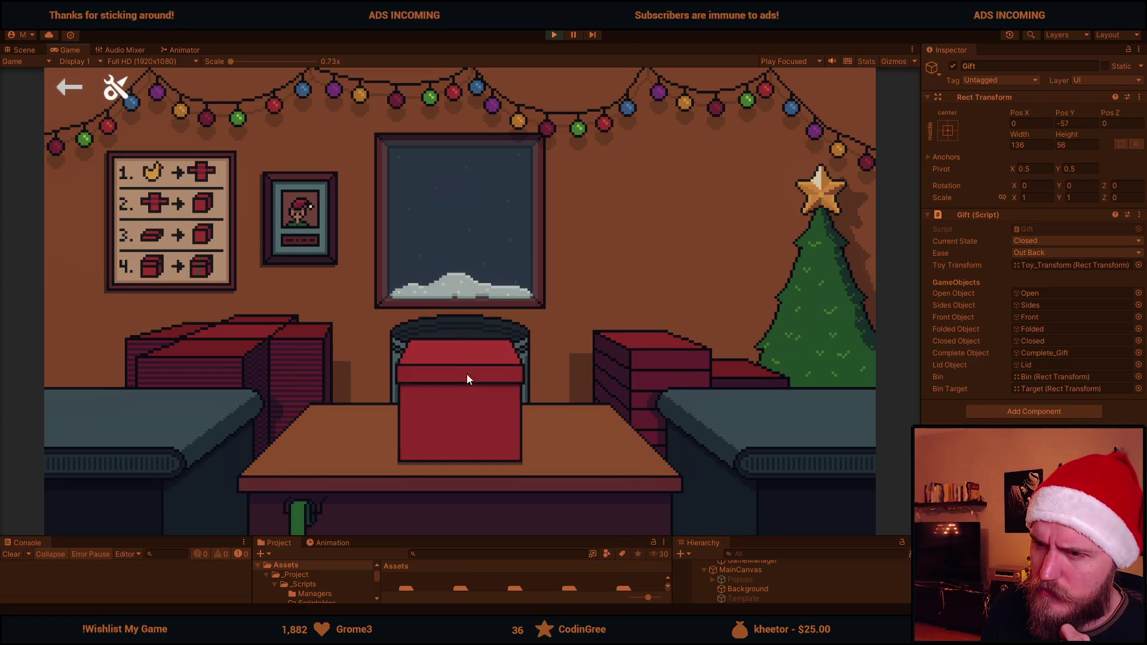
{"action": "left_click", "coordinate": [463, 325]}
{"action": "left_click", "coordinate": [215, 339]}
{"action": "left_click", "coordinate": [65, 387]}
{"action": "left_click", "coordinate": [313, 437]}
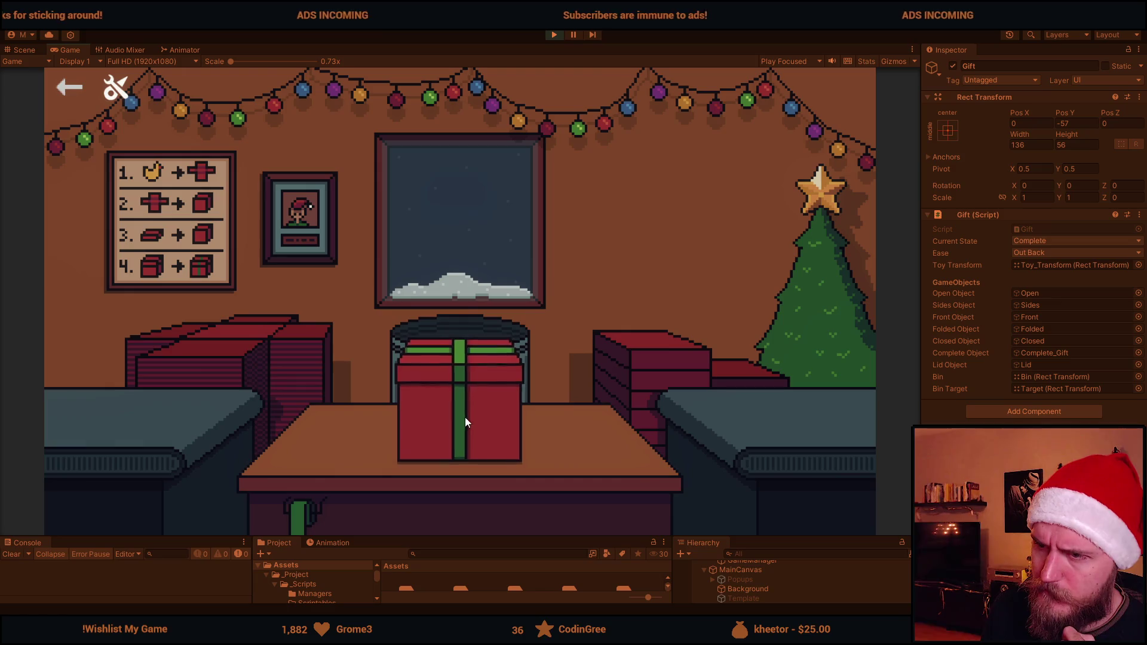
{"action": "left_click", "coordinate": [463, 334]}
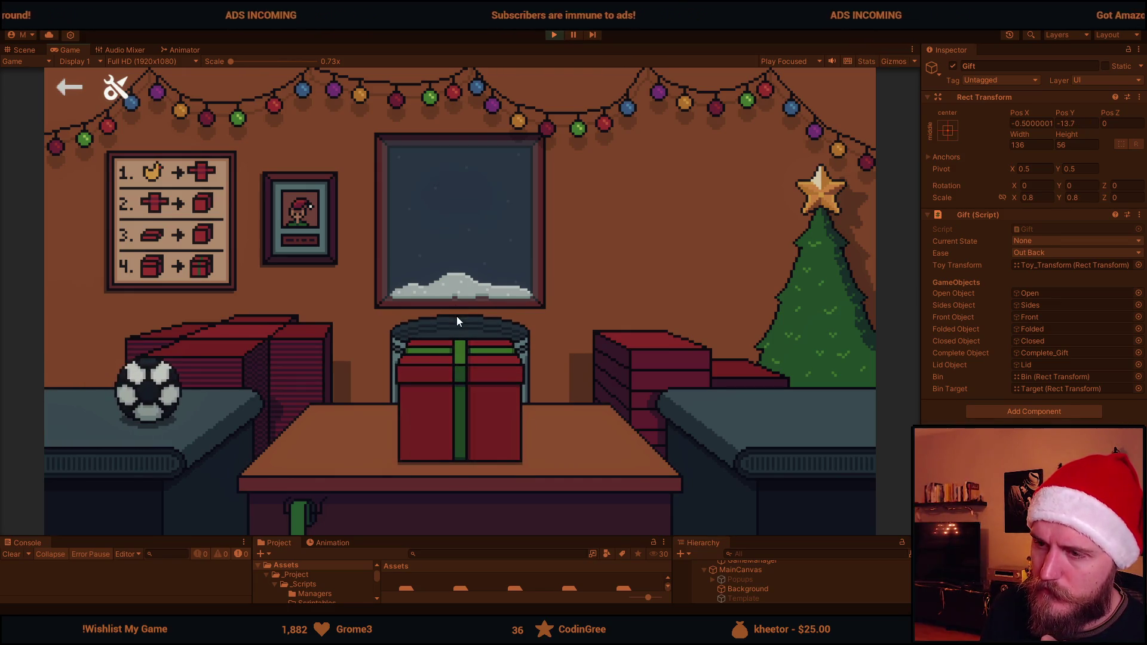
{"action": "left_click", "coordinate": [440, 392]}
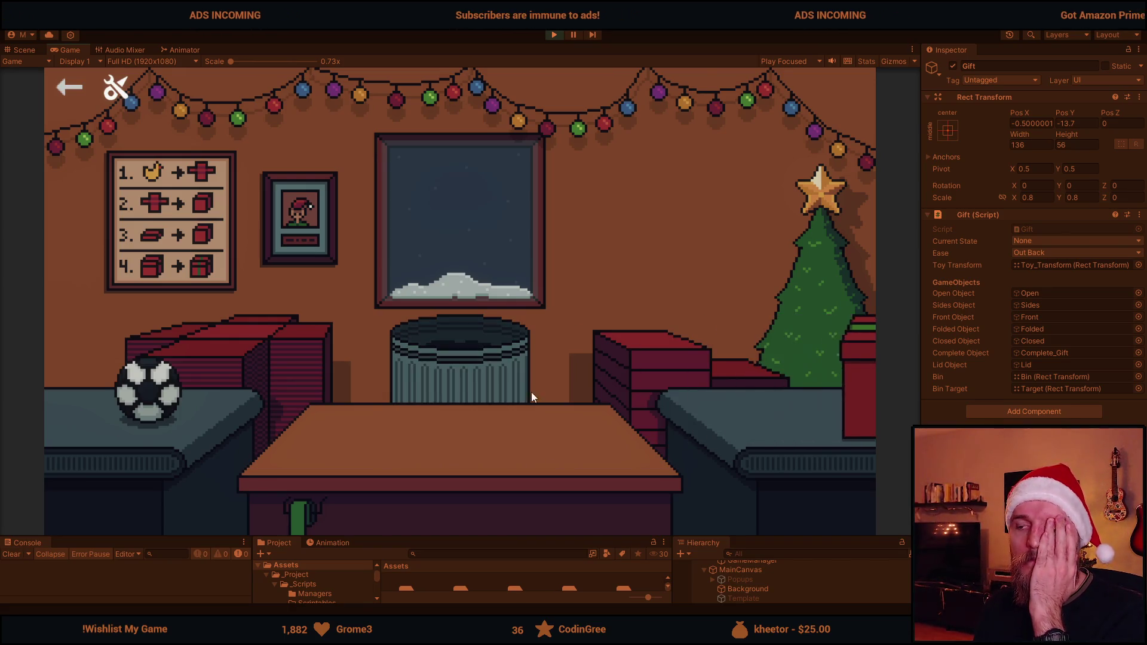
{"action": "left_click", "coordinate": [553, 35]}
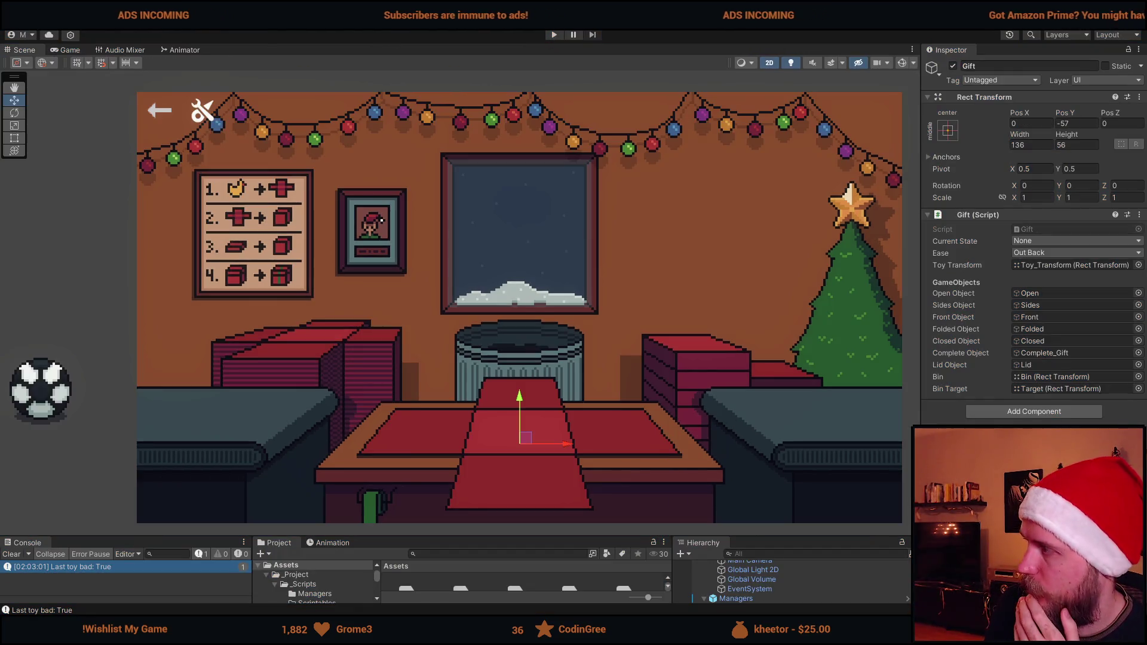
Below the toy tween block, start an if condition on _completeObject, then erase it
{"action": "key", "text": "alt+Tab"}
{"action": "scroll", "coordinate": [364, 400], "scroll_direction": "up", "scroll_amount": 5}
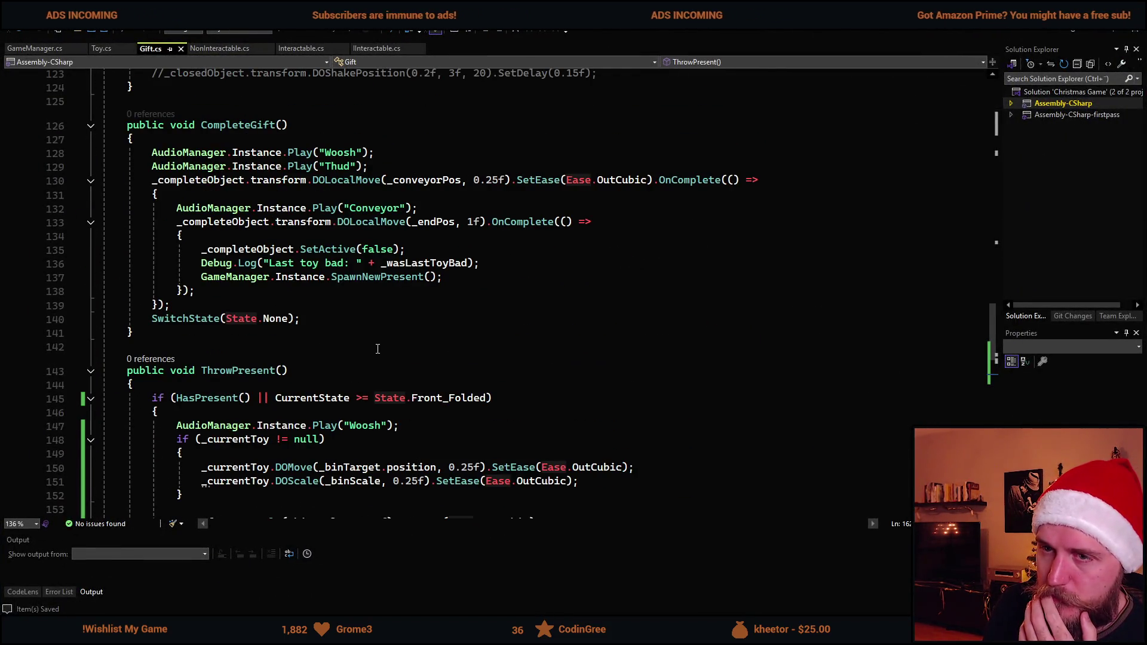
{"action": "scroll", "coordinate": [378, 349], "scroll_direction": "down", "scroll_amount": 4}
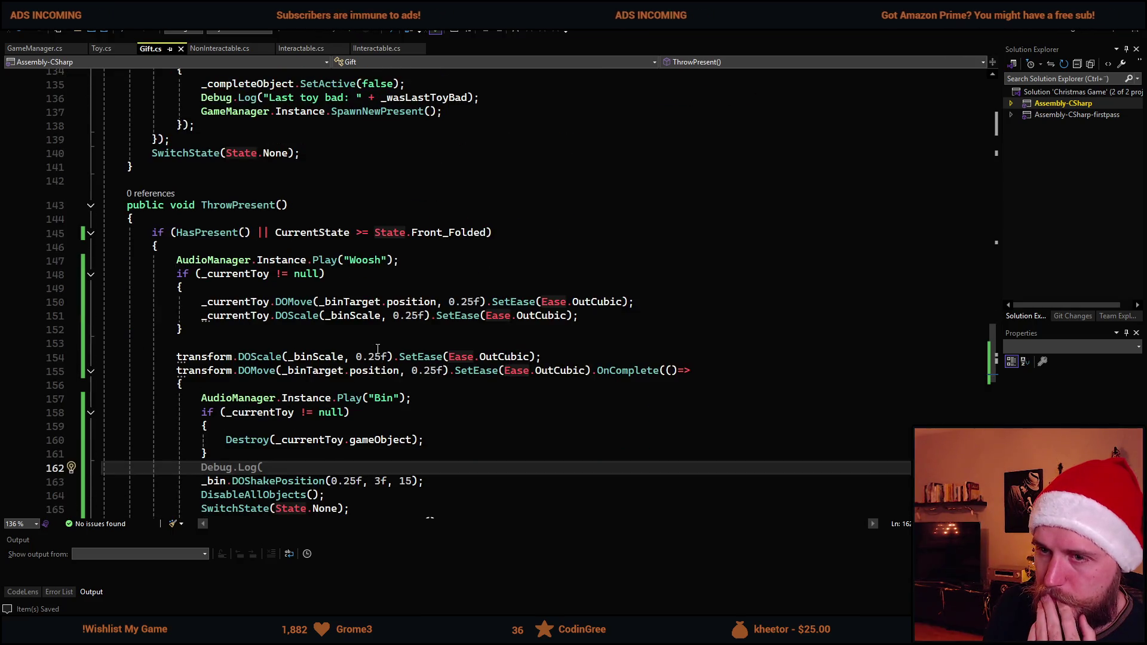
{"action": "scroll", "coordinate": [350, 380], "scroll_direction": "up", "scroll_amount": 6}
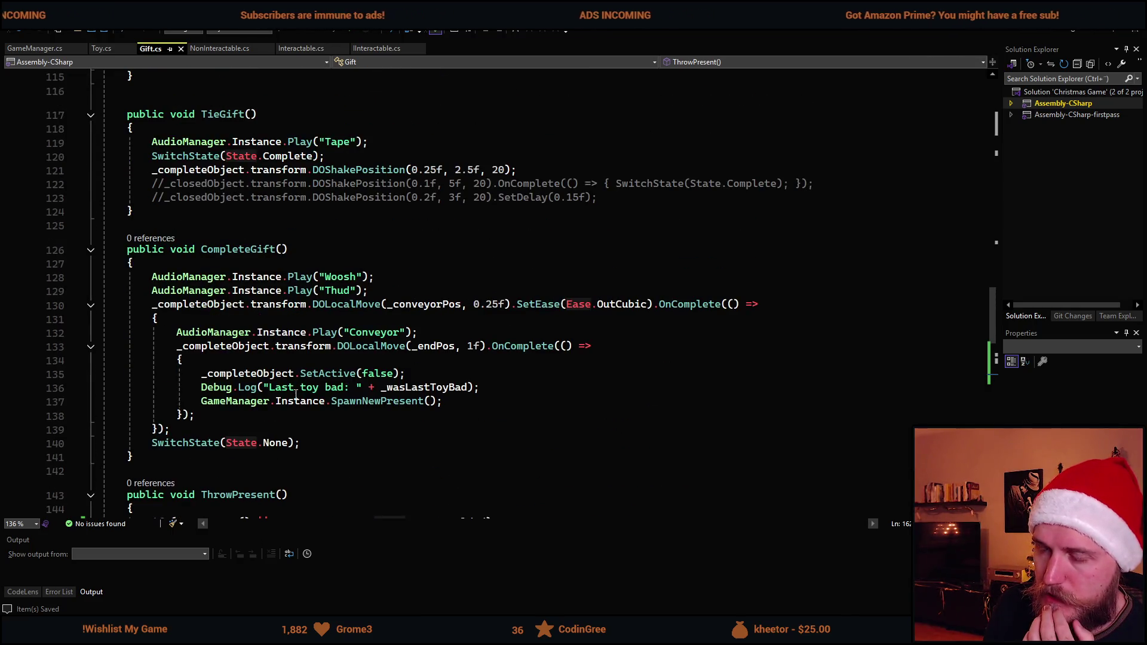
{"action": "scroll", "coordinate": [334, 409], "scroll_direction": "up", "scroll_amount": 5}
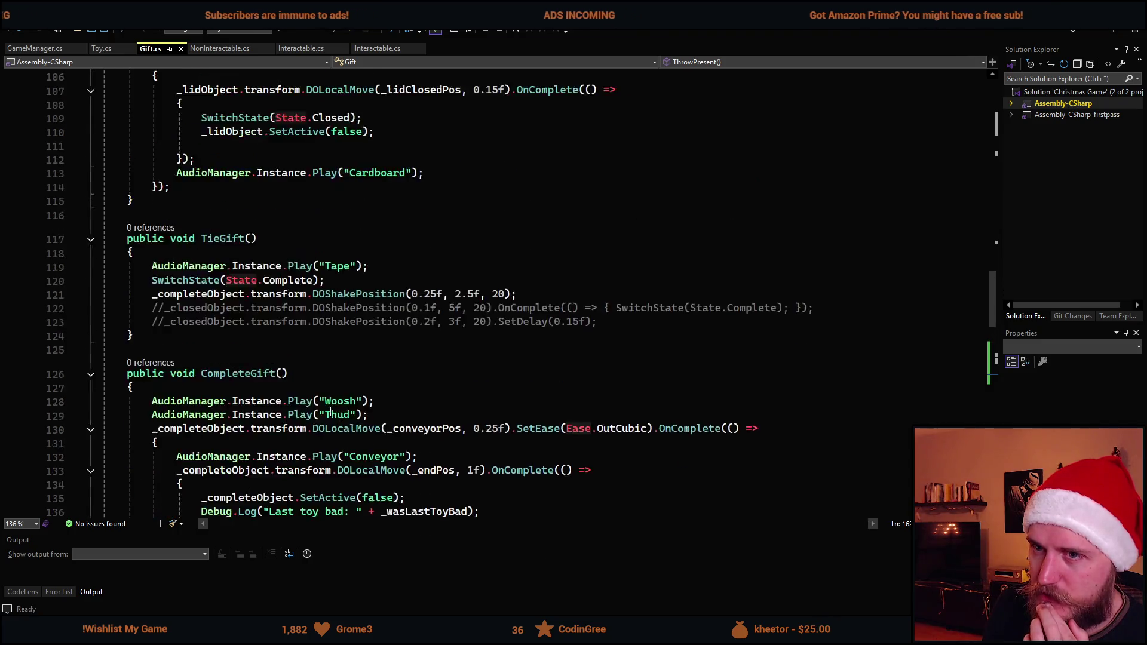
{"action": "scroll", "coordinate": [334, 413], "scroll_direction": "down", "scroll_amount": 6}
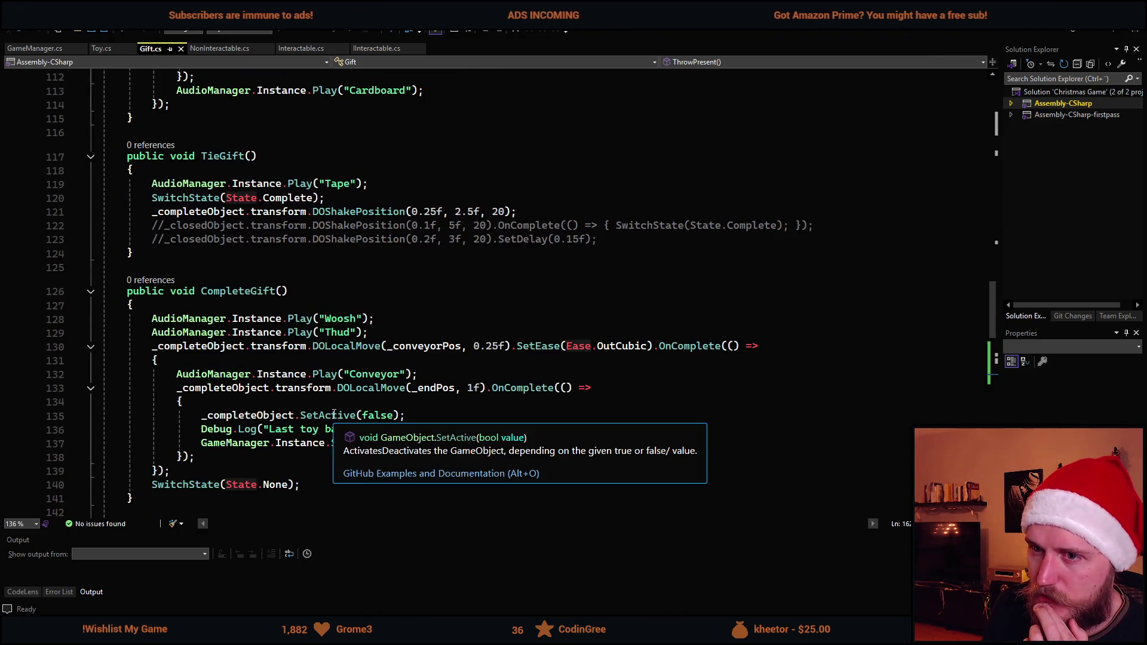
{"action": "scroll", "coordinate": [334, 414], "scroll_direction": "down", "scroll_amount": 7}
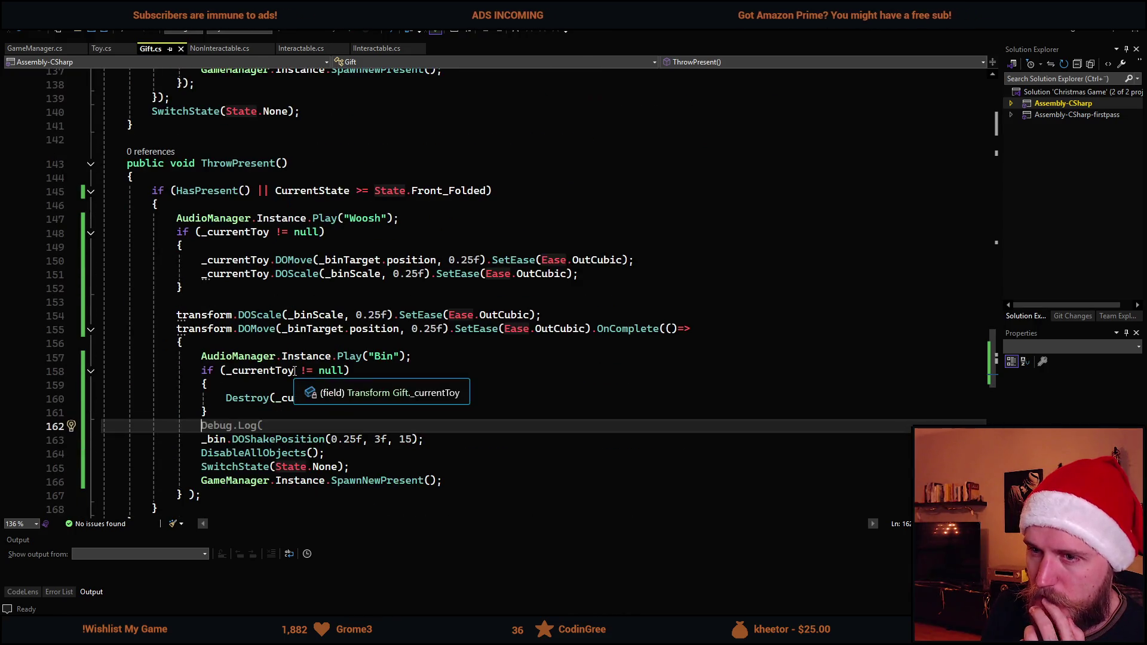
{"action": "scroll", "coordinate": [297, 374], "scroll_direction": "down", "scroll_amount": 1}
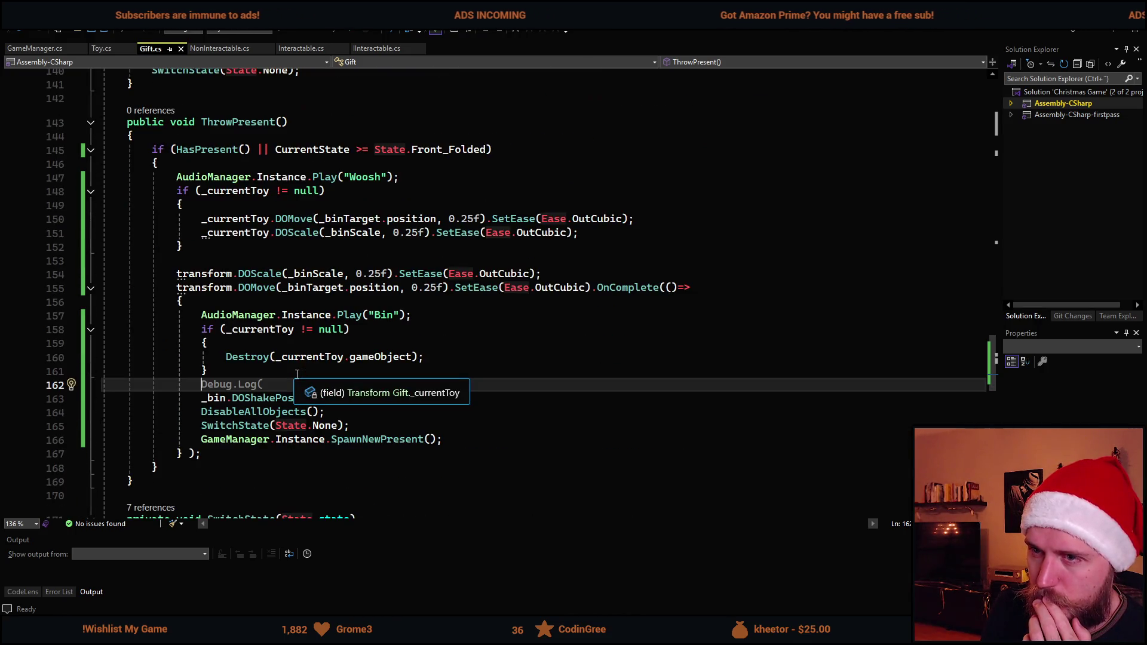
{"action": "left_click", "coordinate": [238, 252]}
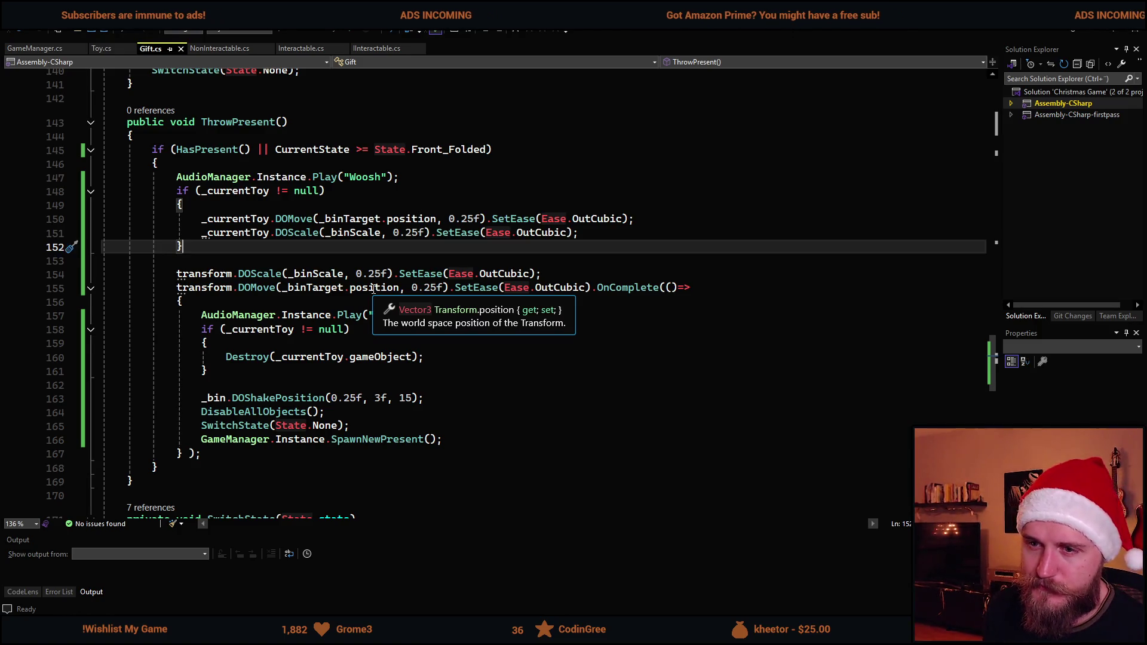
{"action": "key", "text": "Return"}
{"action": "key", "text": "Return"}
{"action": "type", "text": "if (_com"}
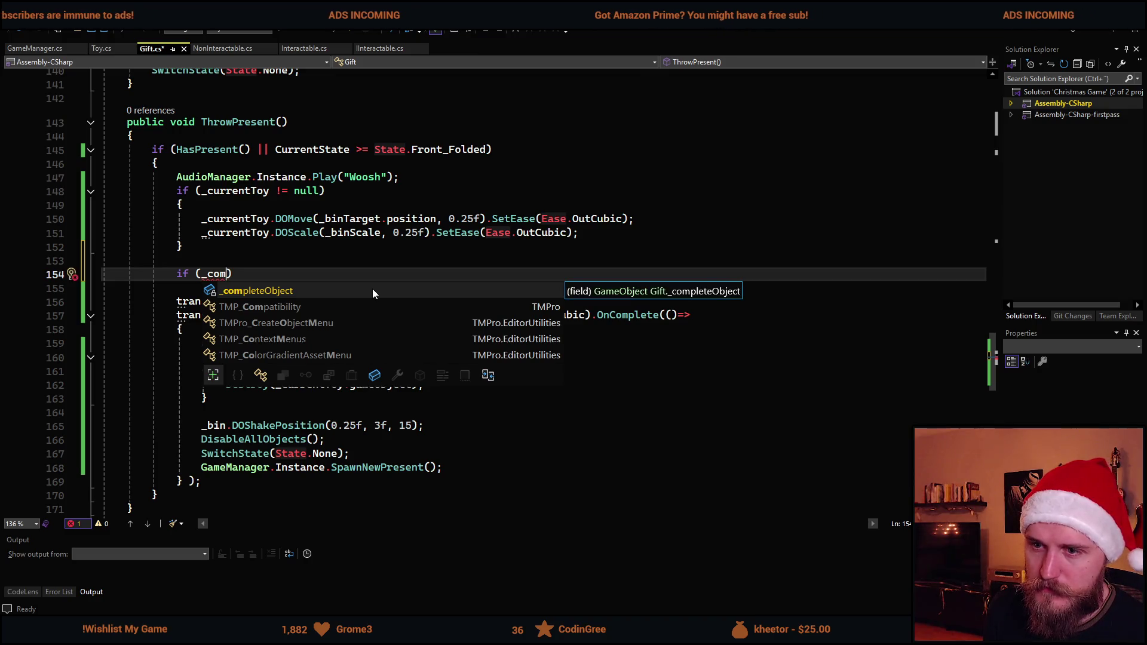
{"action": "key", "text": "Tab"}
{"action": "type", "text": ".ac"}
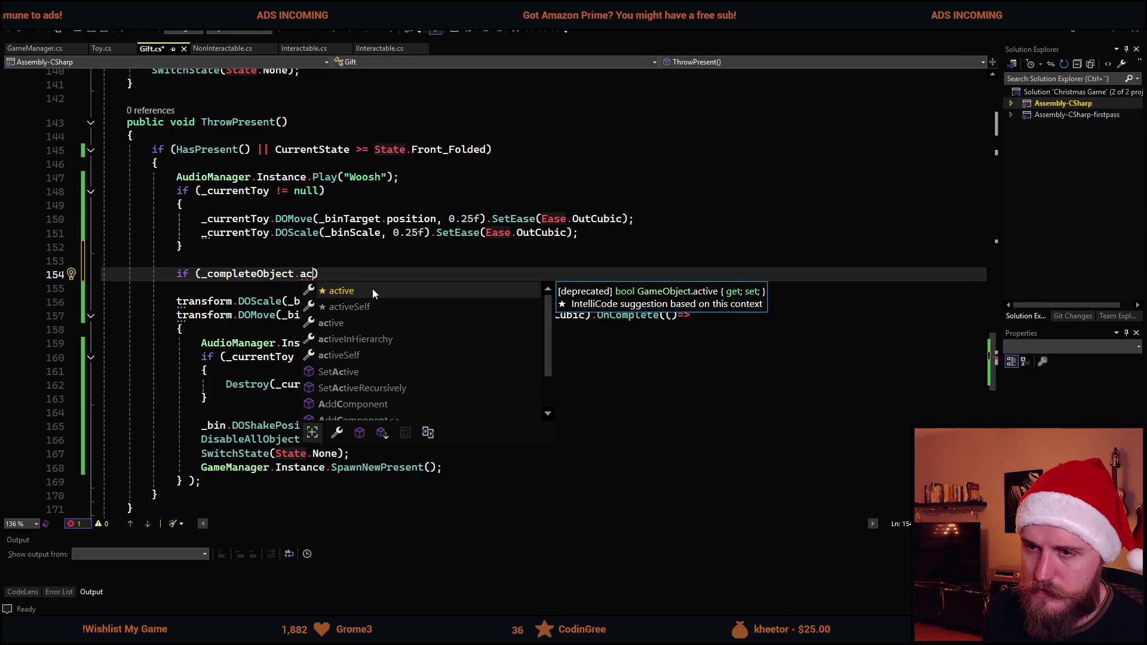
{"action": "key", "text": "BackSpace"}
{"action": "key", "text": "BackSpace"}
{"action": "key", "text": "BackSpace"}
{"action": "key", "text": "ctrl+BackSpace"}
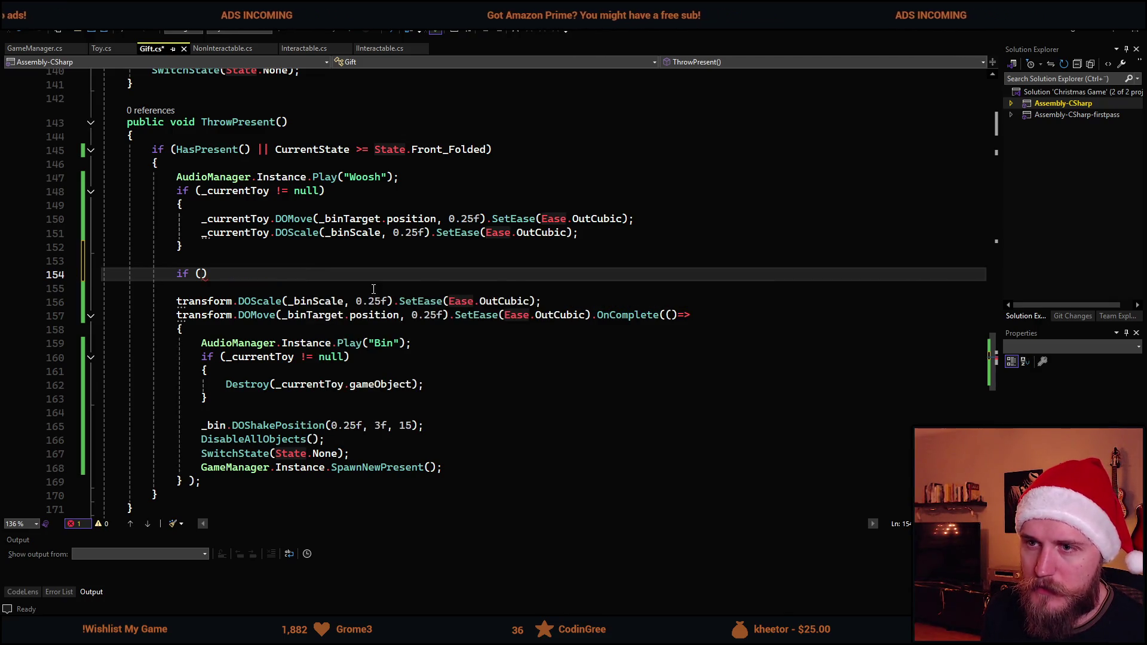
Write the condition if (CurrentState == State.Complete) using autocompletion
{"action": "type", "text": "Current"}
{"action": "key", "text": "Tab"}
{"action": "type", "text": "."}
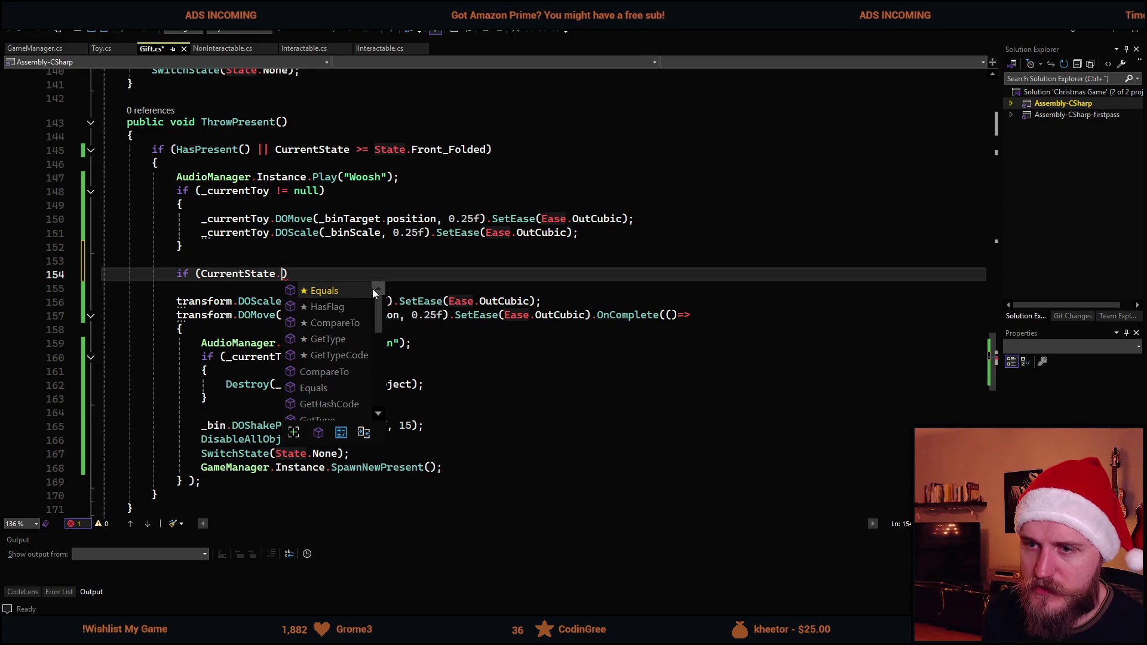
{"action": "key", "text": "BackSpace"}
{"action": "type", "text": "== Sta"}
{"action": "key", "text": "Tab"}
{"action": "type", "text": "."}
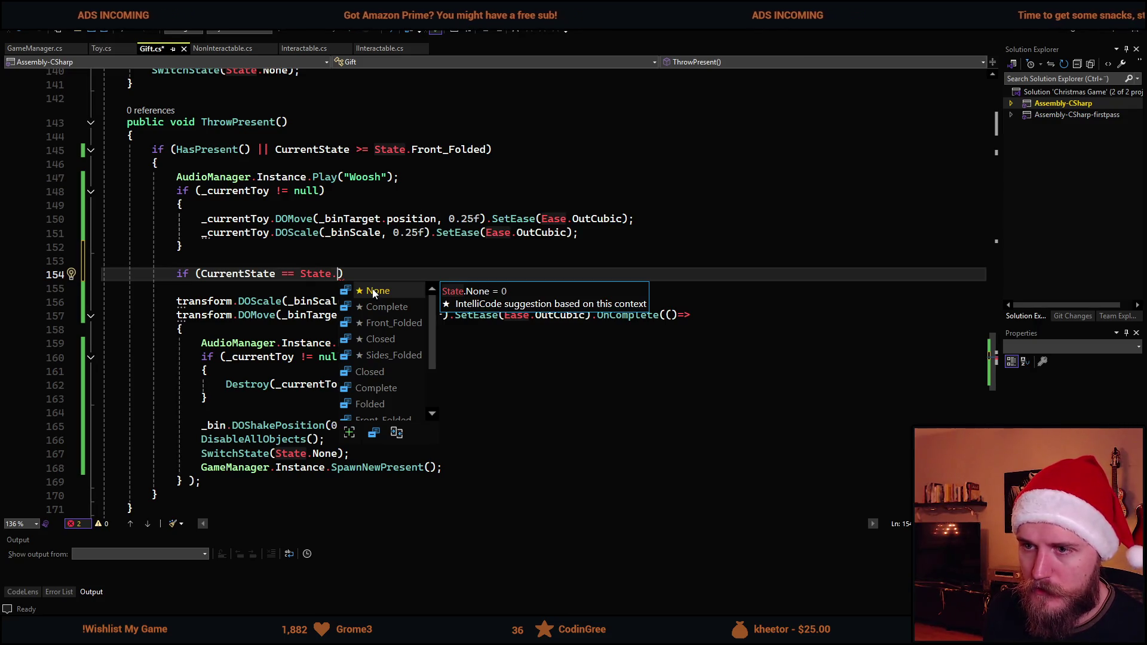
{"action": "key", "text": "Down"}
{"action": "key", "text": "Tab"}
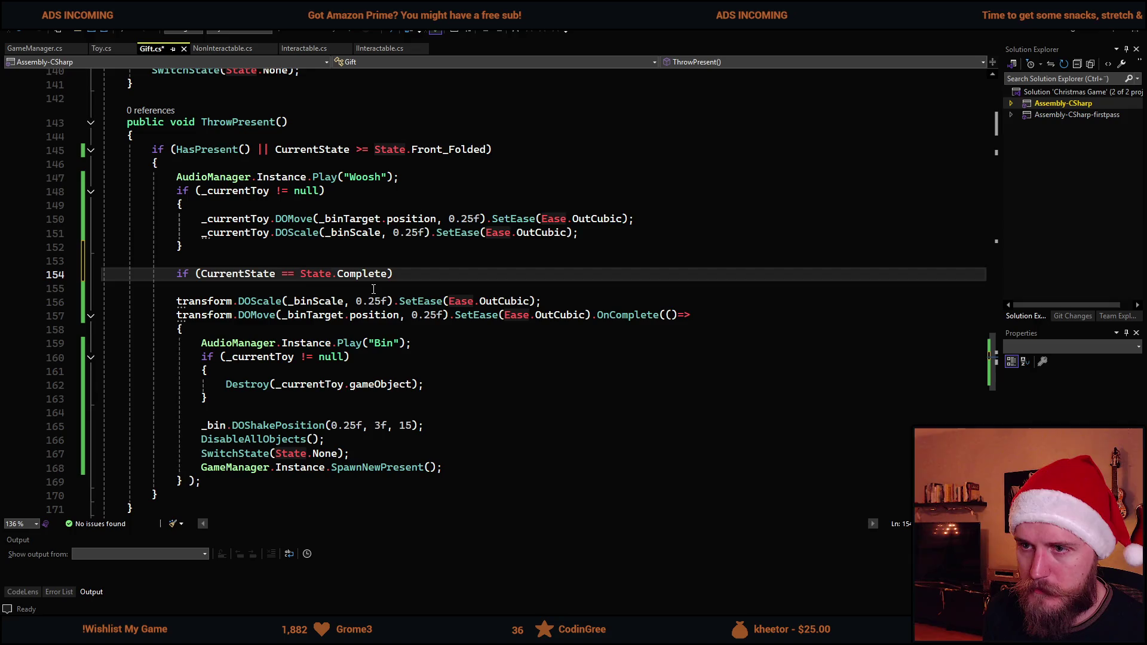
{"action": "scroll", "coordinate": [373, 289], "scroll_direction": "up", "scroll_amount": 7}
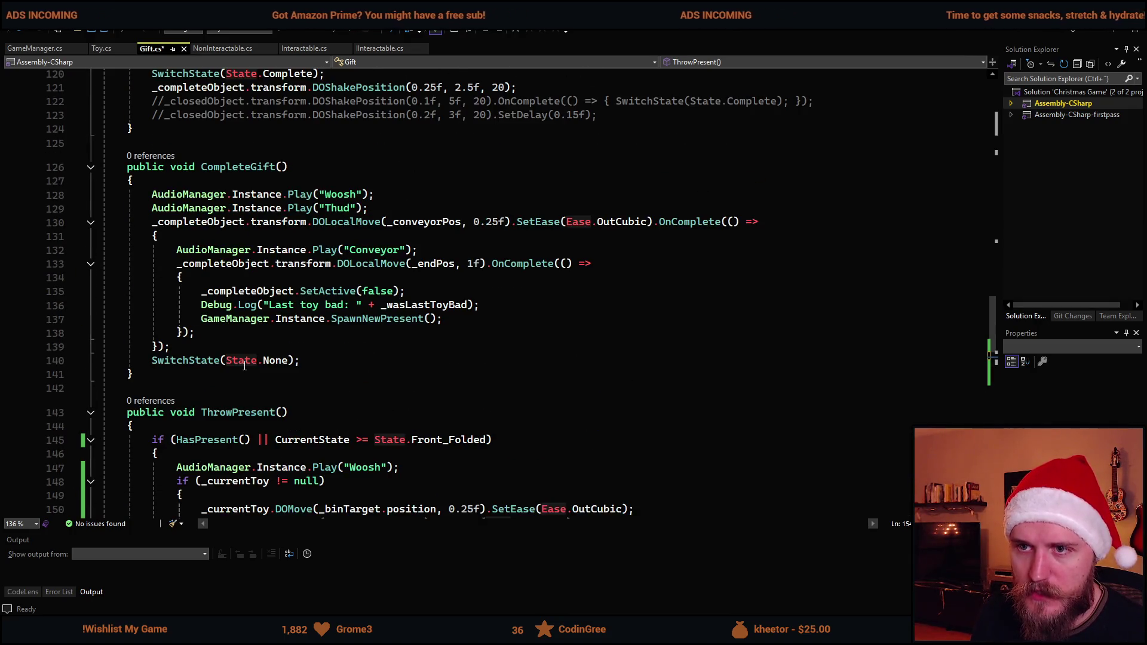
{"action": "scroll", "coordinate": [269, 192], "scroll_direction": "up", "scroll_amount": 8}
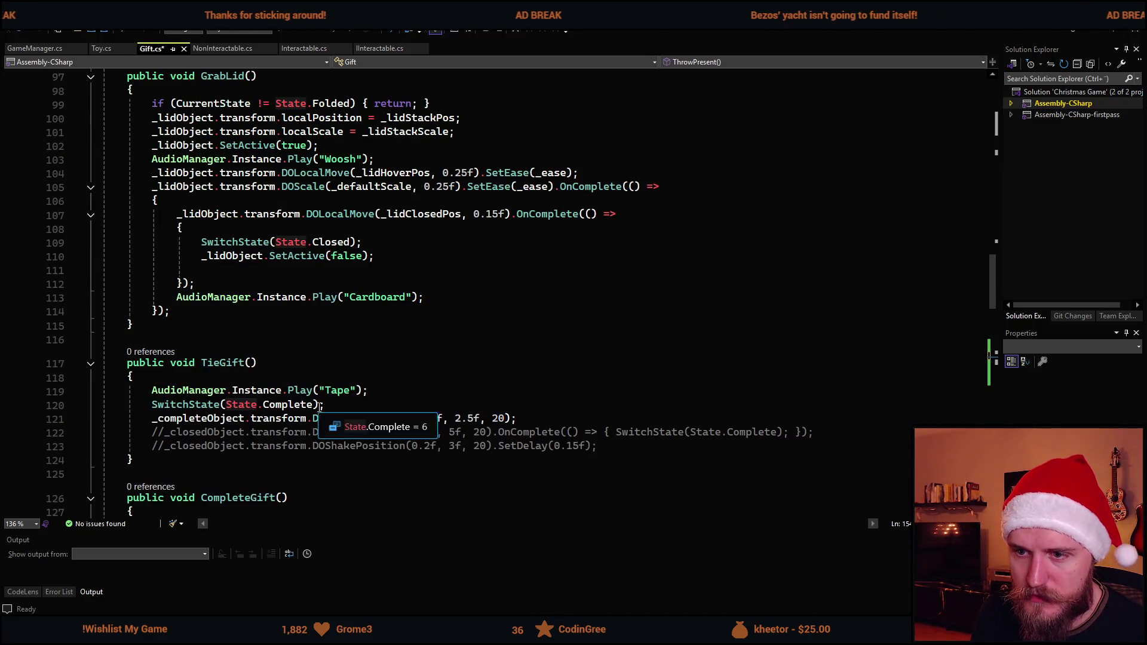
{"action": "scroll", "coordinate": [320, 406], "scroll_direction": "down", "scroll_amount": 14}
{"action": "scroll", "coordinate": [511, 401], "scroll_direction": "down", "scroll_amount": 2}
{"action": "scroll", "coordinate": [510, 401], "scroll_direction": "up", "scroll_amount": 2}
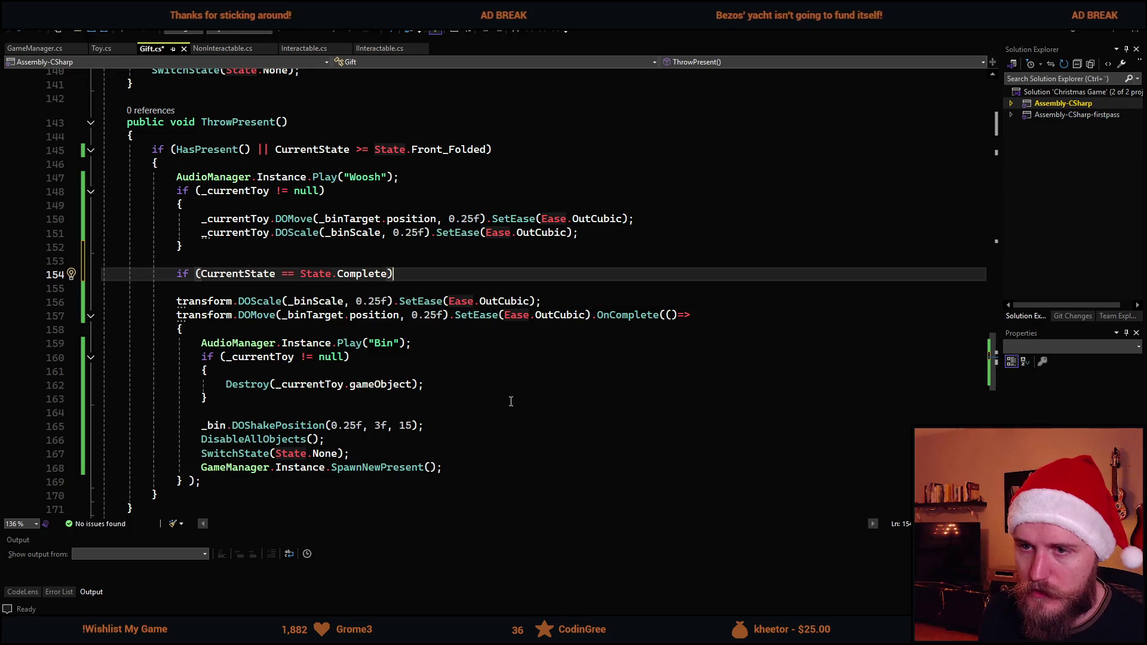
Add a block setting _completeObject = null;, save Gift.cs and return to Unity
{"action": "key", "text": "Return"}
{"action": "type", "text": "{"}
{"action": "key", "text": "Return"}
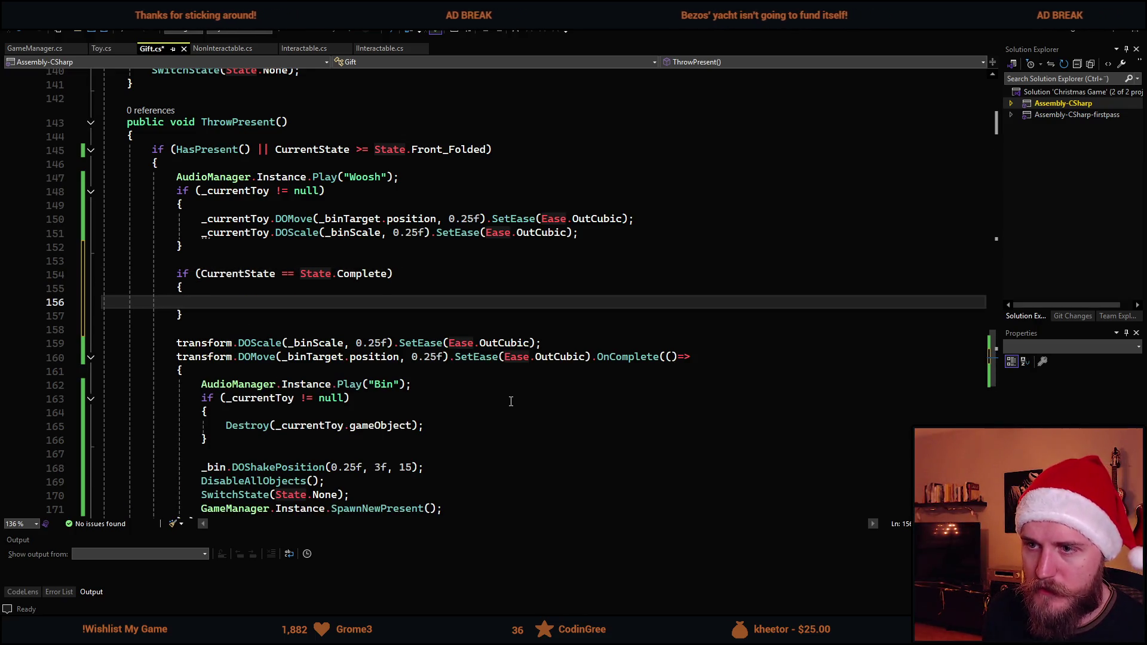
{"action": "type", "text": "_"}
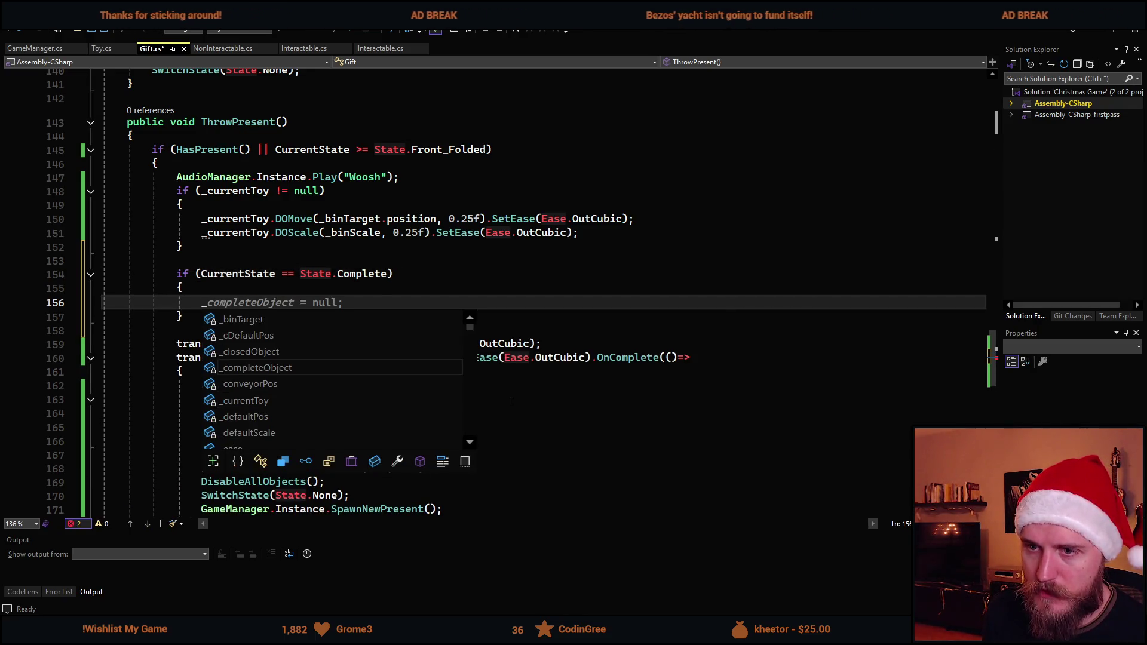
{"action": "key", "text": "Tab"}
{"action": "key", "text": "ctrl+s"}
{"action": "key", "text": "alt+Tab"}
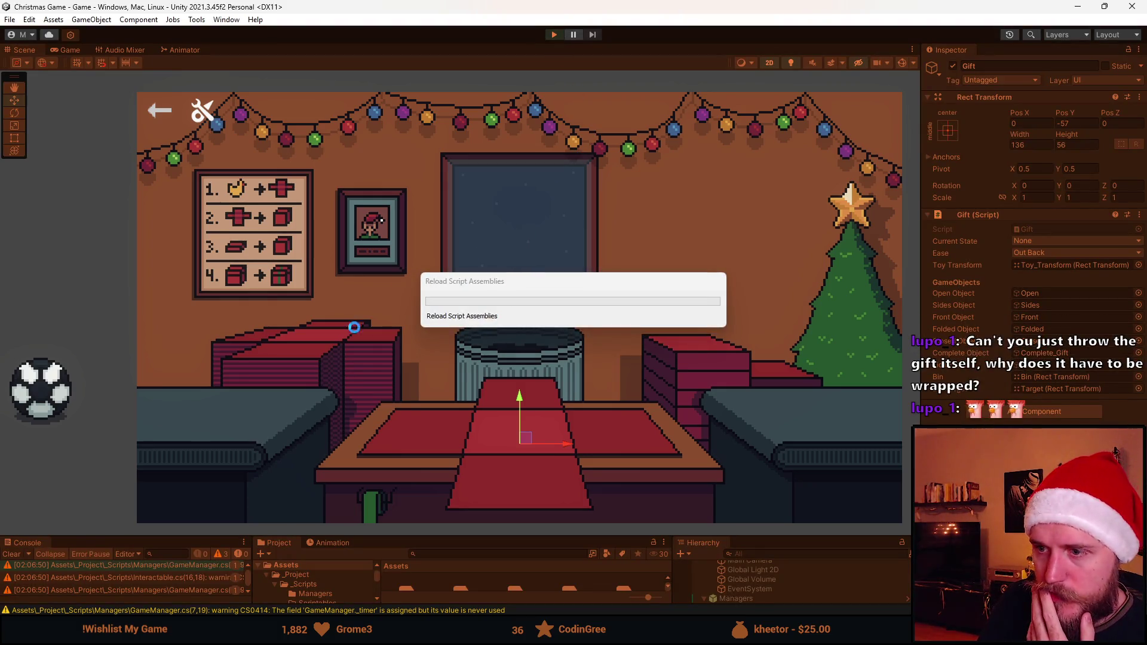
Enter play mode, lid a box around the soccer ball, and throw the wrapped gift into the bin
{"action": "key", "text": "ctrl+p"}
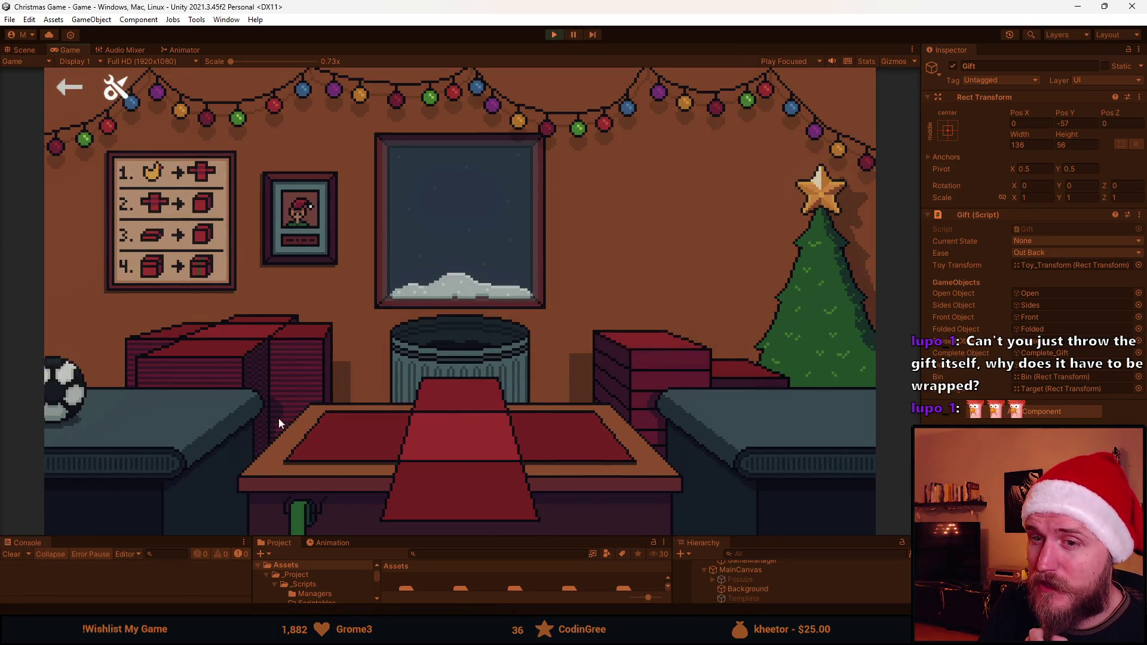
{"action": "left_click_drag", "start_coordinate": [96, 401], "coordinate": [327, 449]}
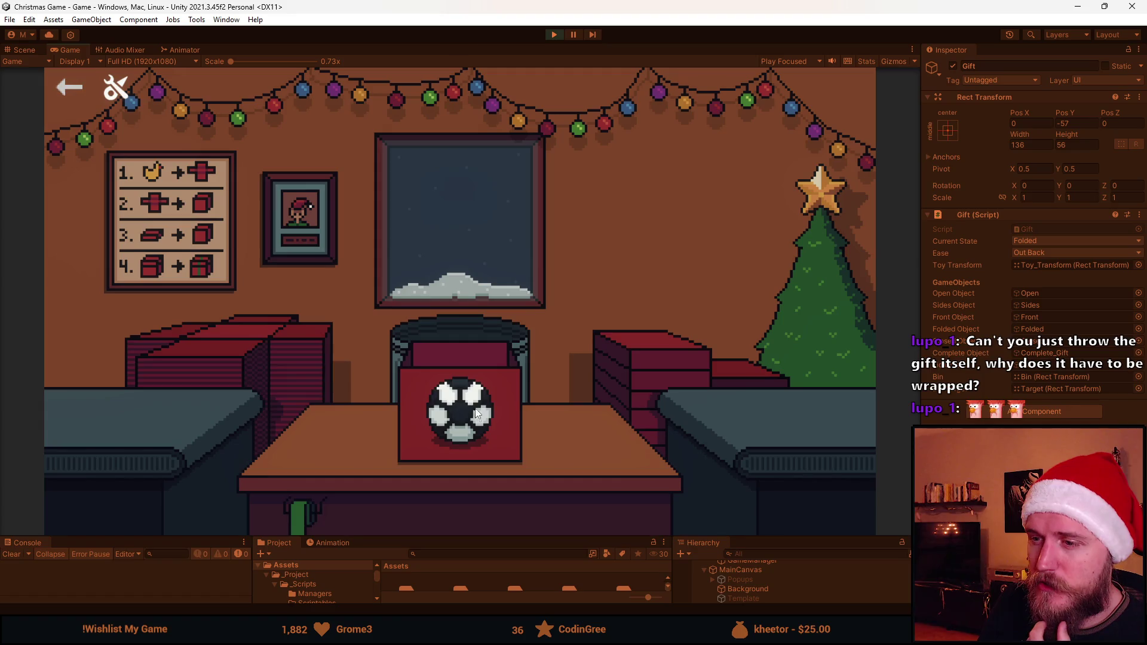
{"action": "left_click_drag", "start_coordinate": [696, 356], "coordinate": [496, 374]}
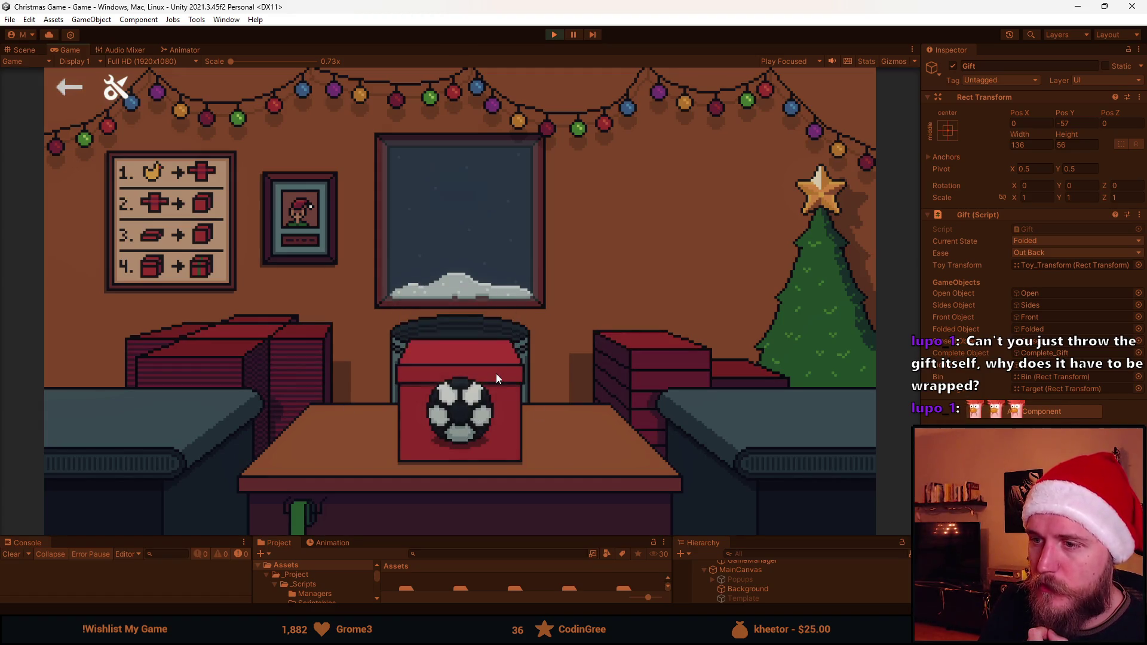
{"action": "left_click", "coordinate": [248, 338]}
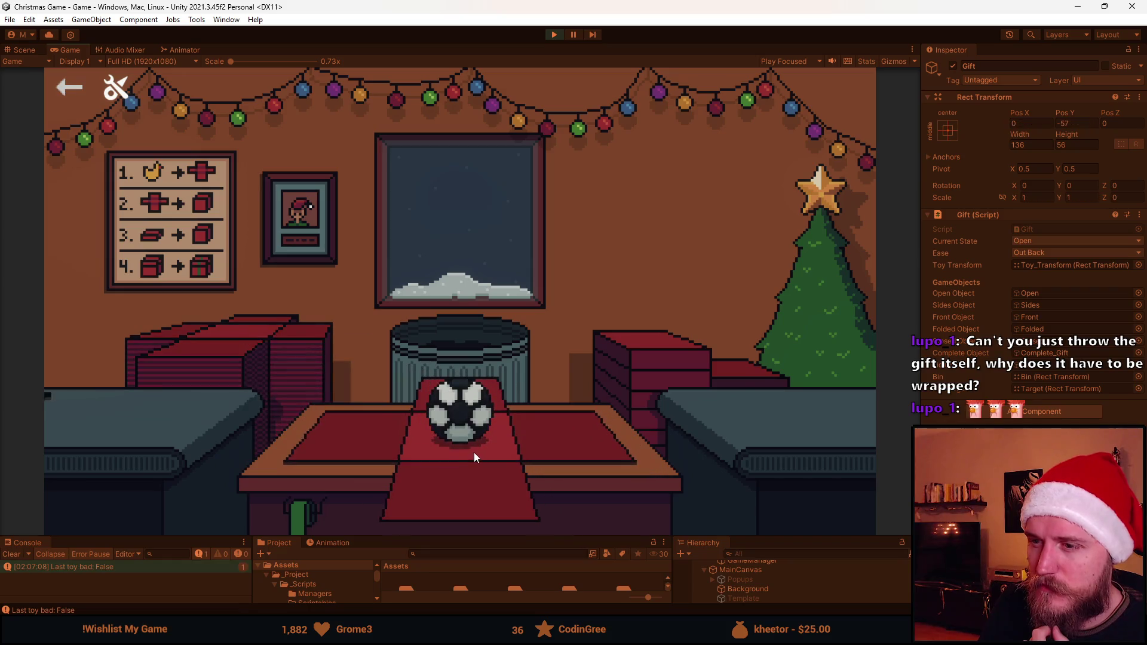
{"action": "left_click", "coordinate": [457, 482]}
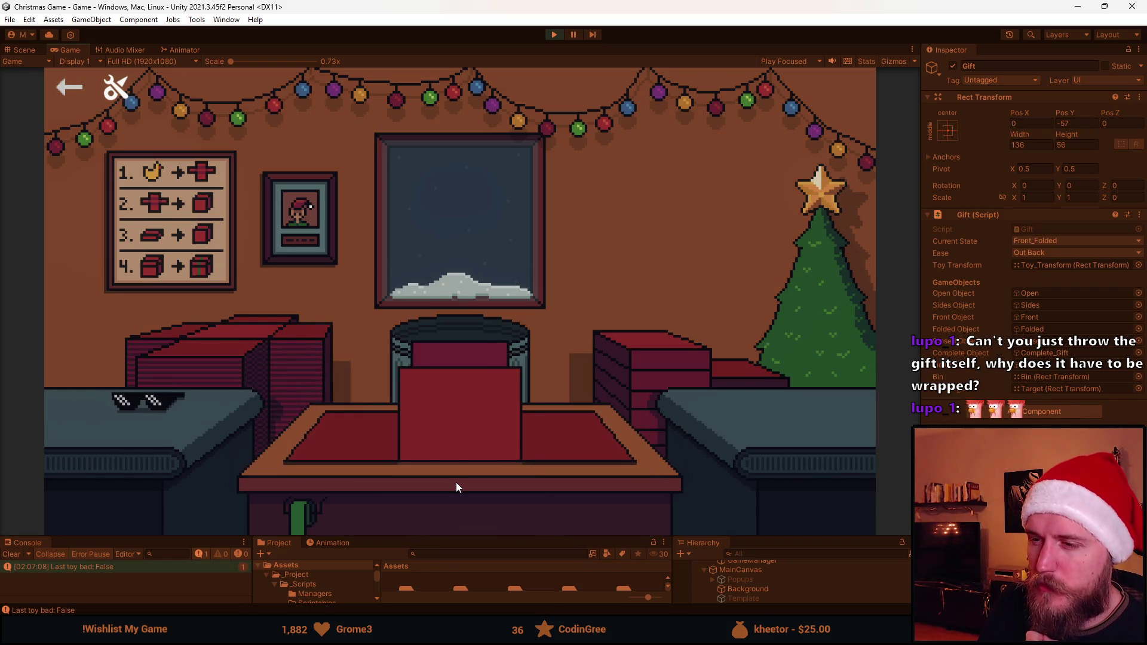
{"action": "left_click", "coordinate": [474, 318]}
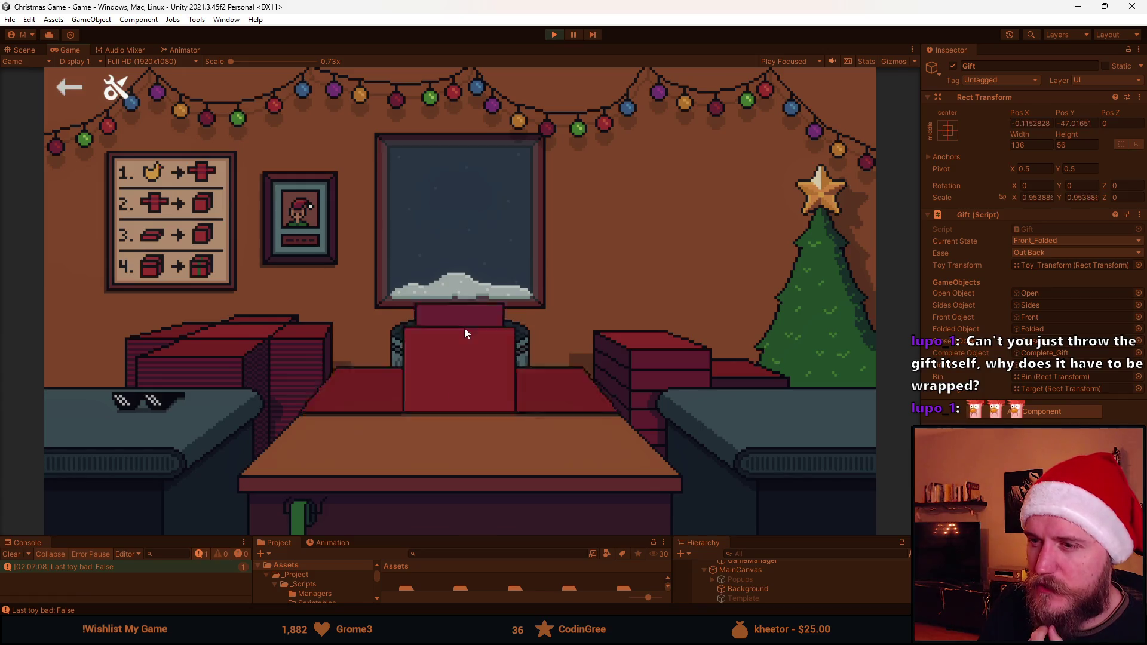
Wrap the dark toy and the sunglasses into gifts and throw both into the bin
{"action": "left_click", "coordinate": [301, 347]}
{"action": "left_click", "coordinate": [142, 402]}
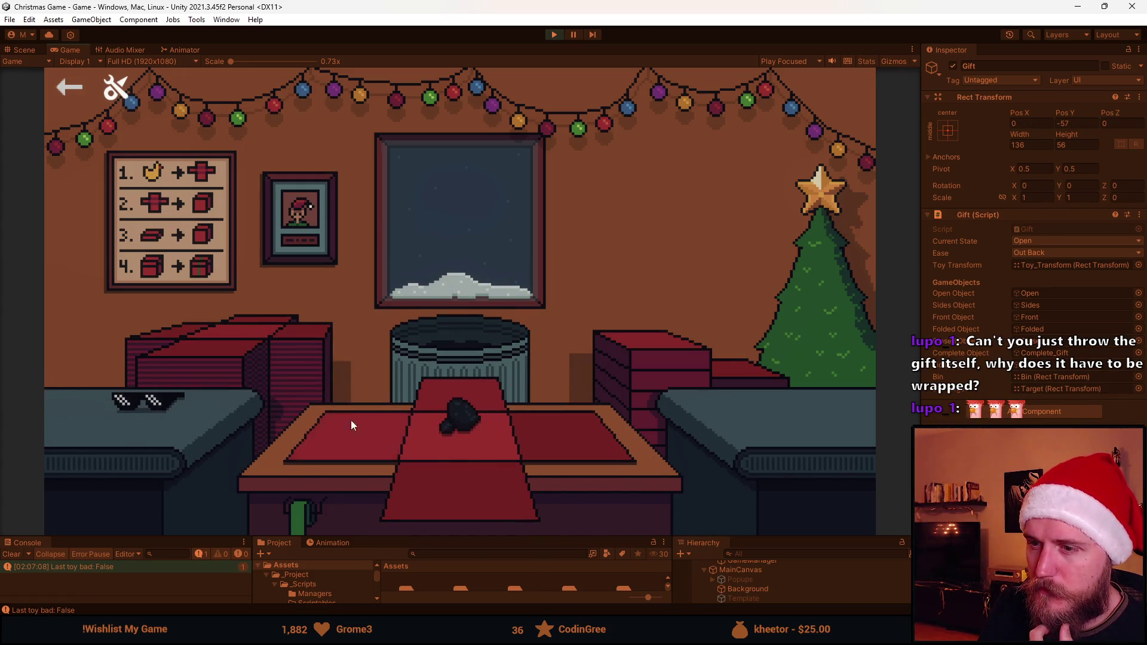
{"action": "left_click", "coordinate": [446, 486]}
{"action": "left_click", "coordinate": [653, 363]}
{"action": "left_click", "coordinate": [473, 321]}
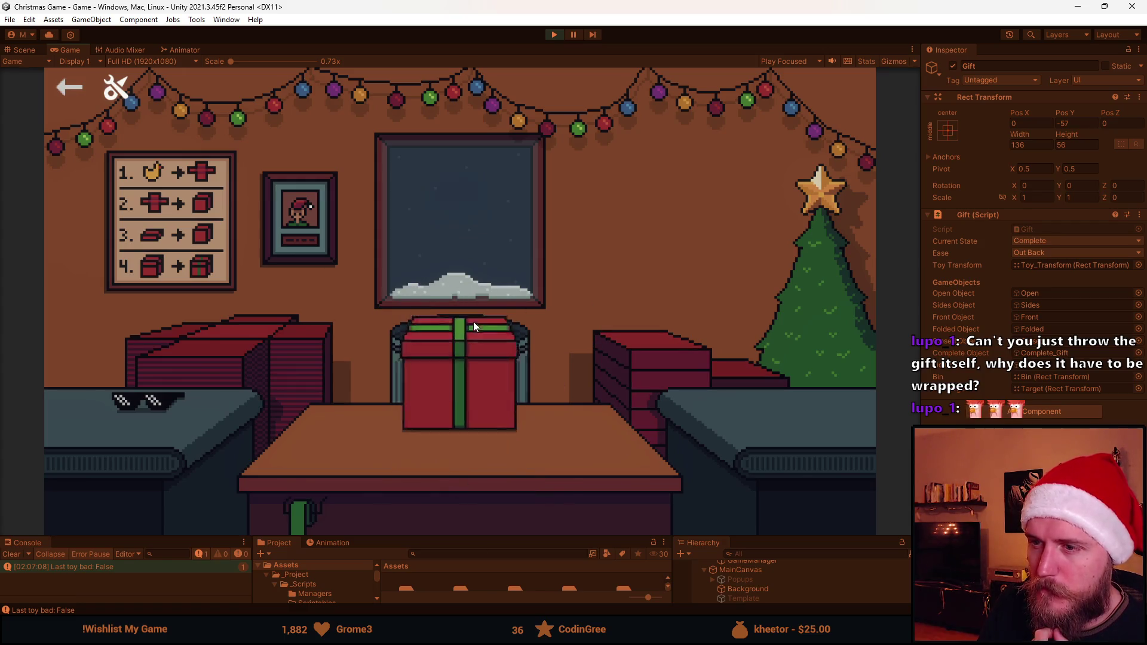
{"action": "left_click_drag", "start_coordinate": [159, 402], "coordinate": [421, 454]}
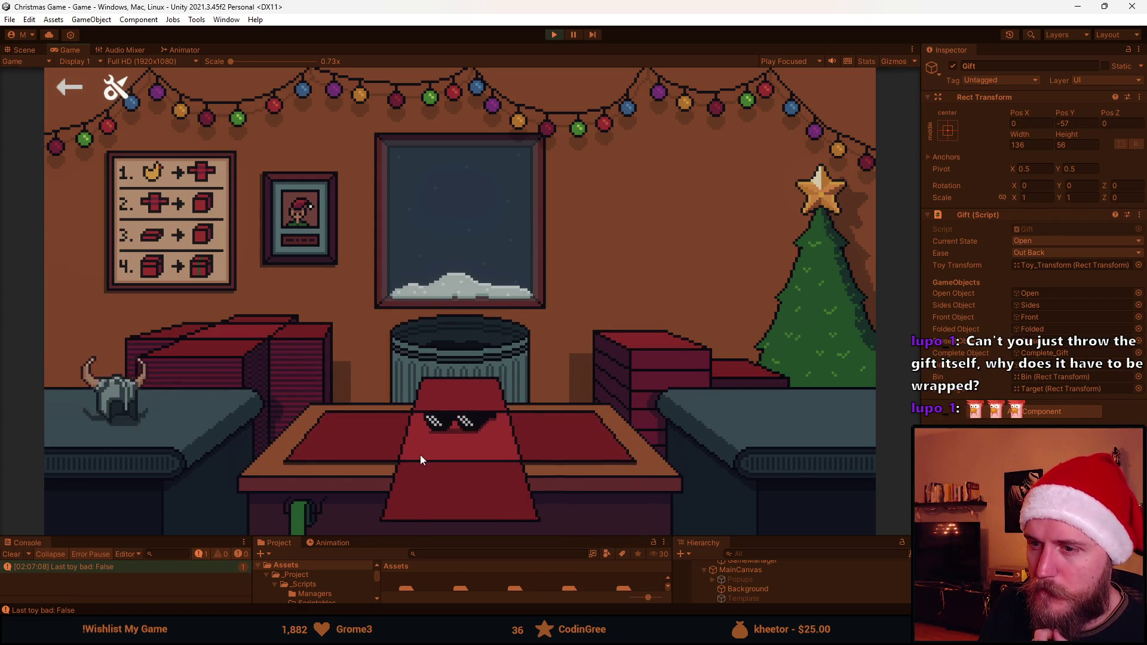
{"action": "left_click_drag", "start_coordinate": [400, 389], "coordinate": [477, 327]}
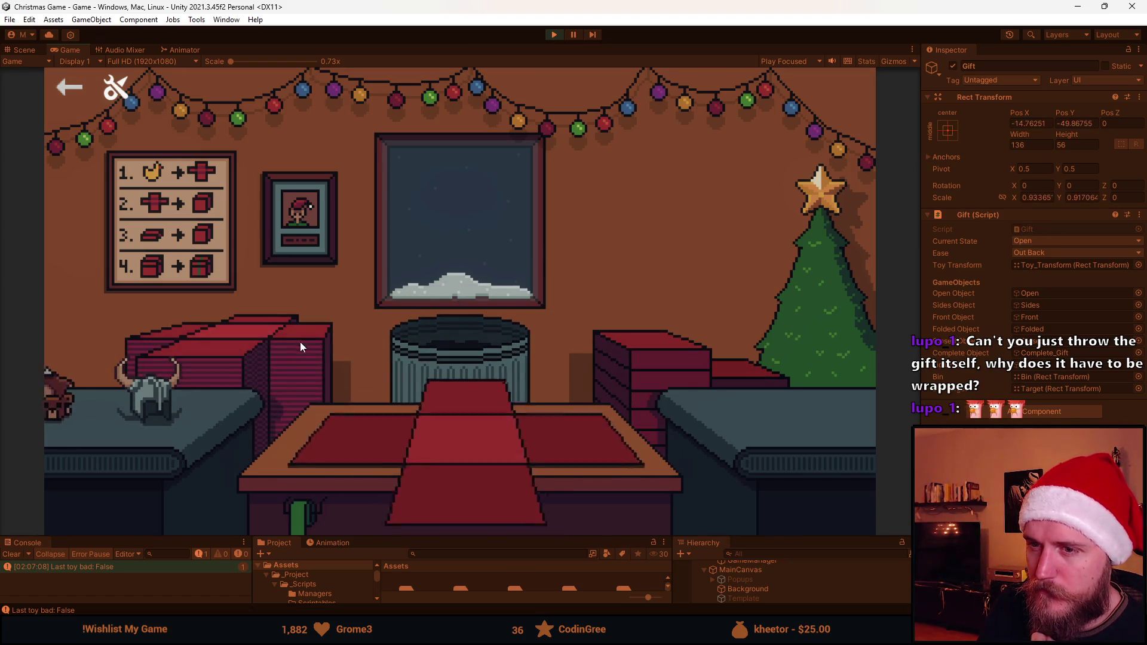
Place the teddy bear and viking helmet on gifts, send one off, stop play, then switch to Visual Studio
{"action": "left_click_drag", "start_coordinate": [162, 399], "coordinate": [339, 442]}
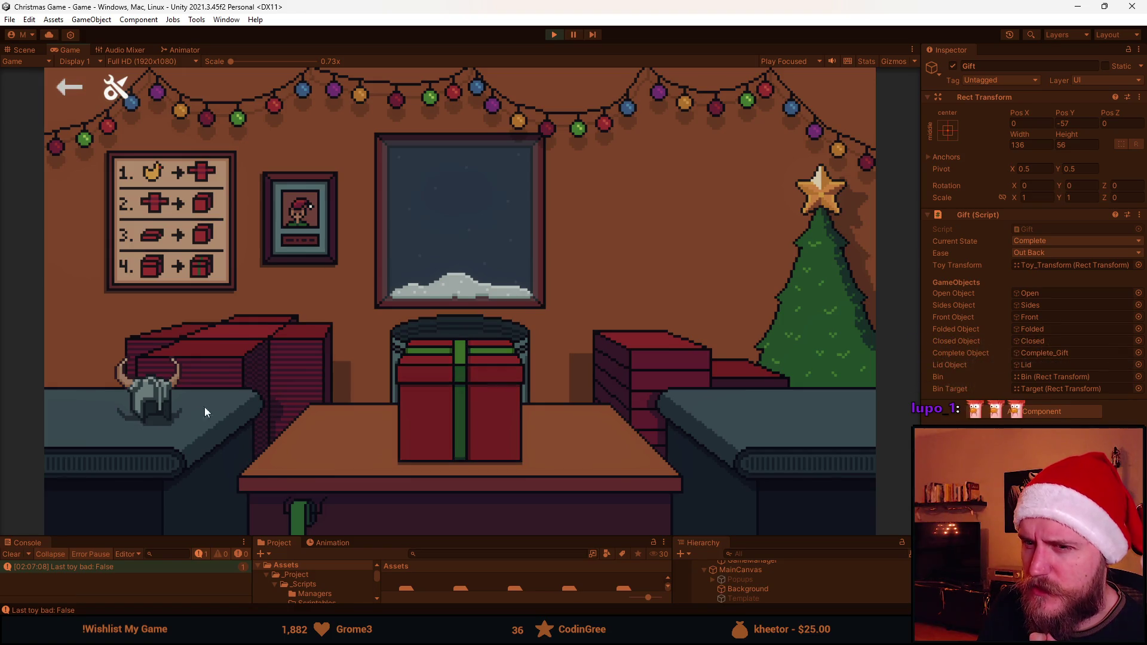
{"action": "left_click", "coordinate": [156, 403]}
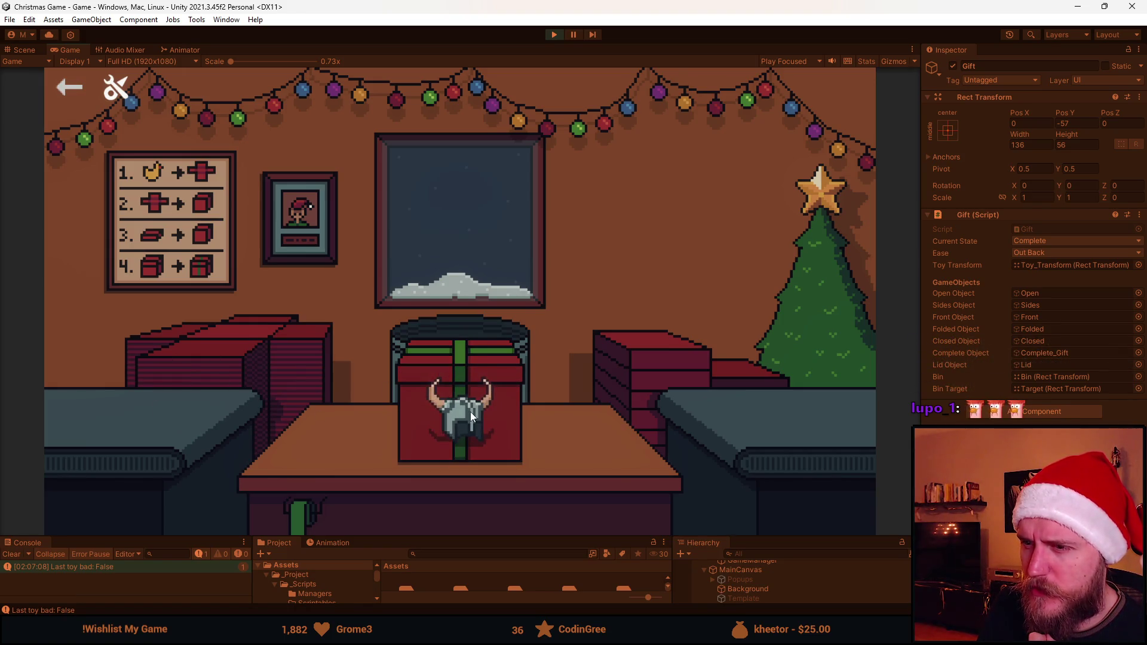
{"action": "left_click", "coordinate": [468, 361]}
{"action": "left_click", "coordinate": [550, 35]}
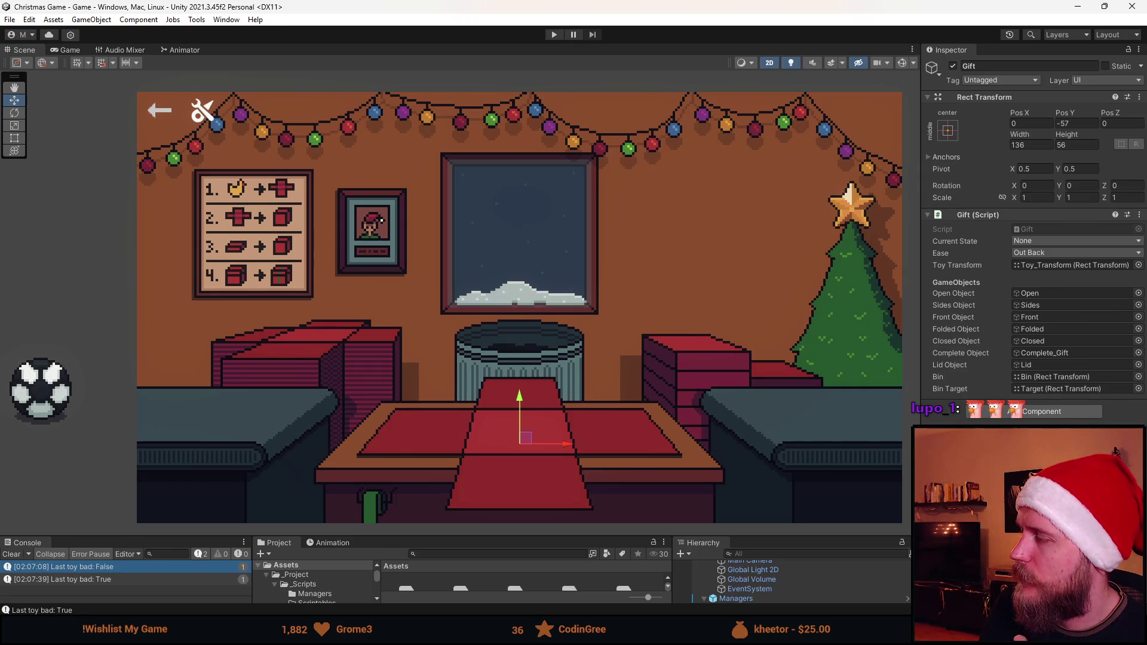
{"action": "key", "text": "alt+Tab"}
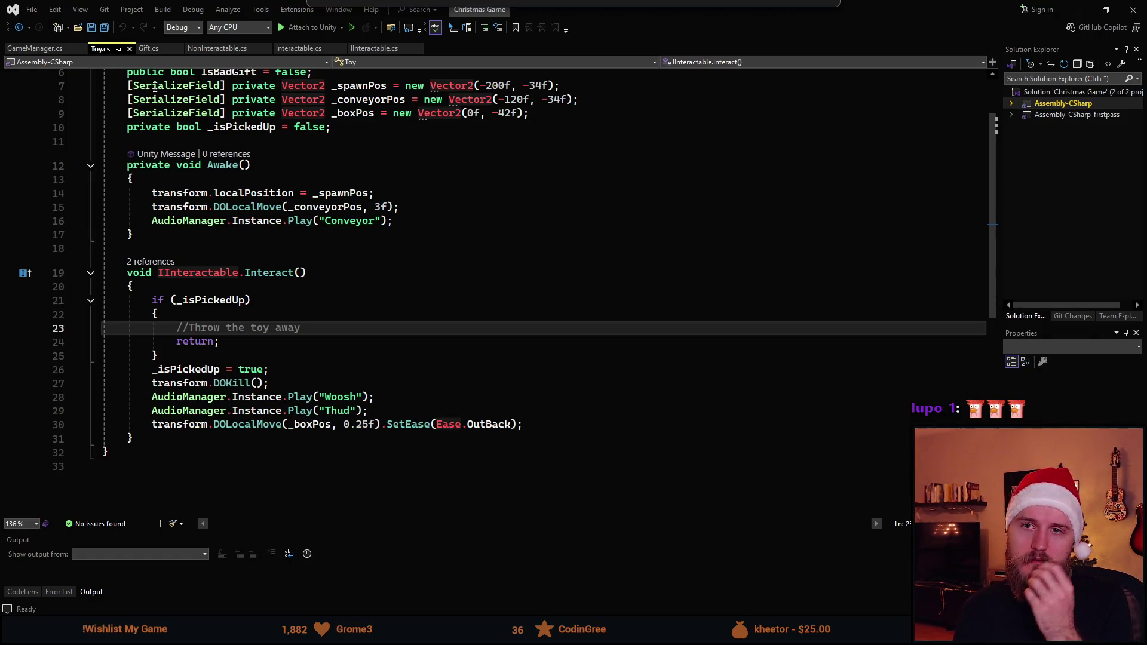
{"action": "left_click", "coordinate": [149, 48]}
{"action": "scroll", "coordinate": [272, 325], "scroll_direction": "up", "scroll_amount": 7}
{"action": "scroll", "coordinate": [271, 324], "scroll_direction": "up", "scroll_amount": 20}
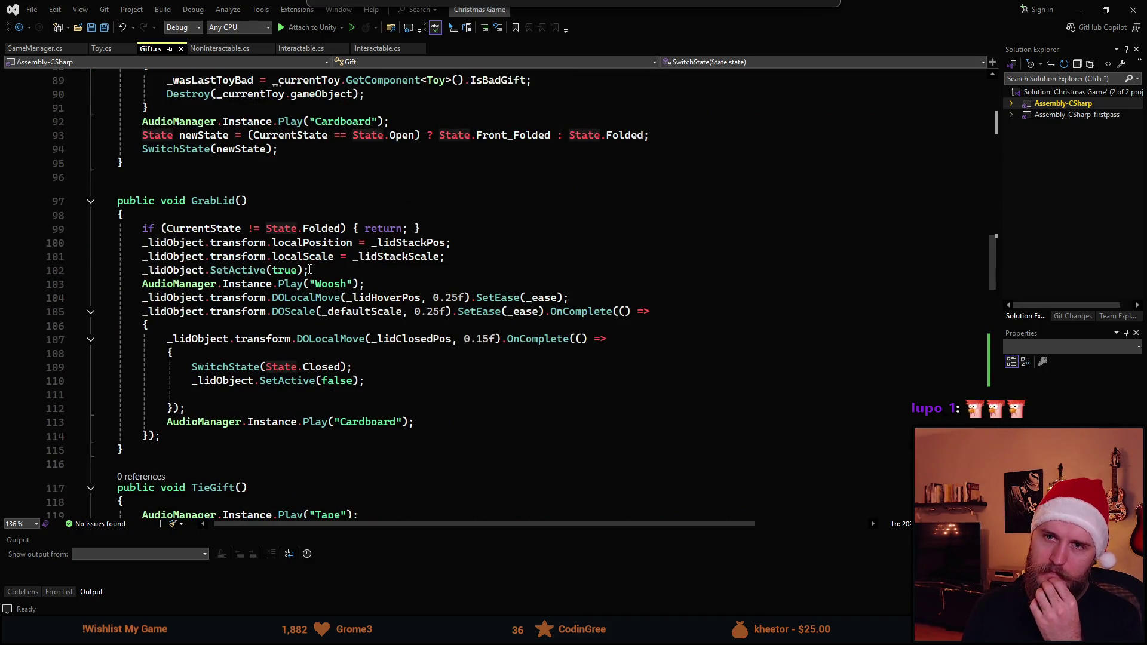
{"action": "key", "text": "alt+Tab"}
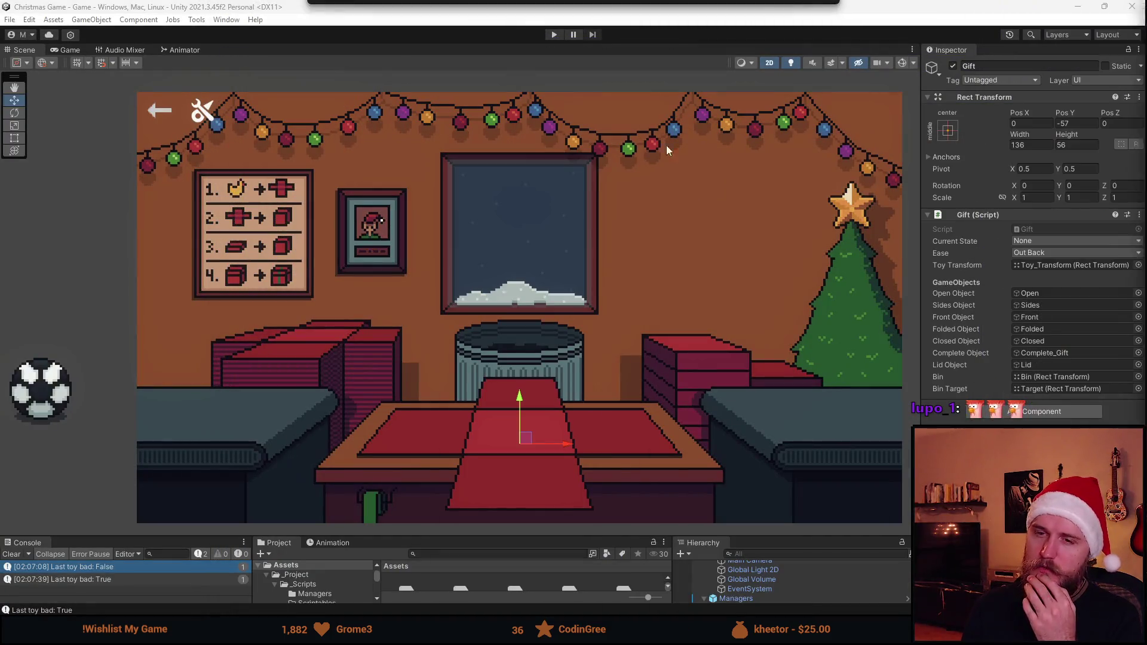
{"action": "left_click", "coordinate": [554, 34]}
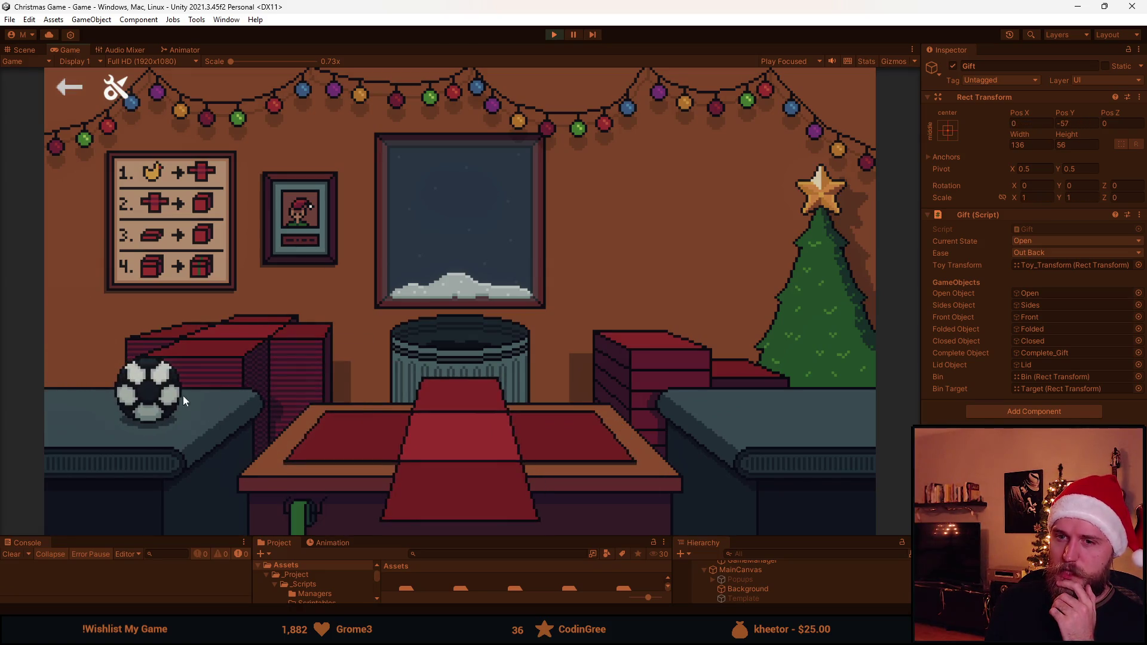
Wrap the soccer ball, the sunglasses and another ball into ribboned gifts sent to the bin
{"action": "left_click", "coordinate": [185, 396]}
{"action": "left_click", "coordinate": [446, 426]}
{"action": "left_click", "coordinate": [468, 400]}
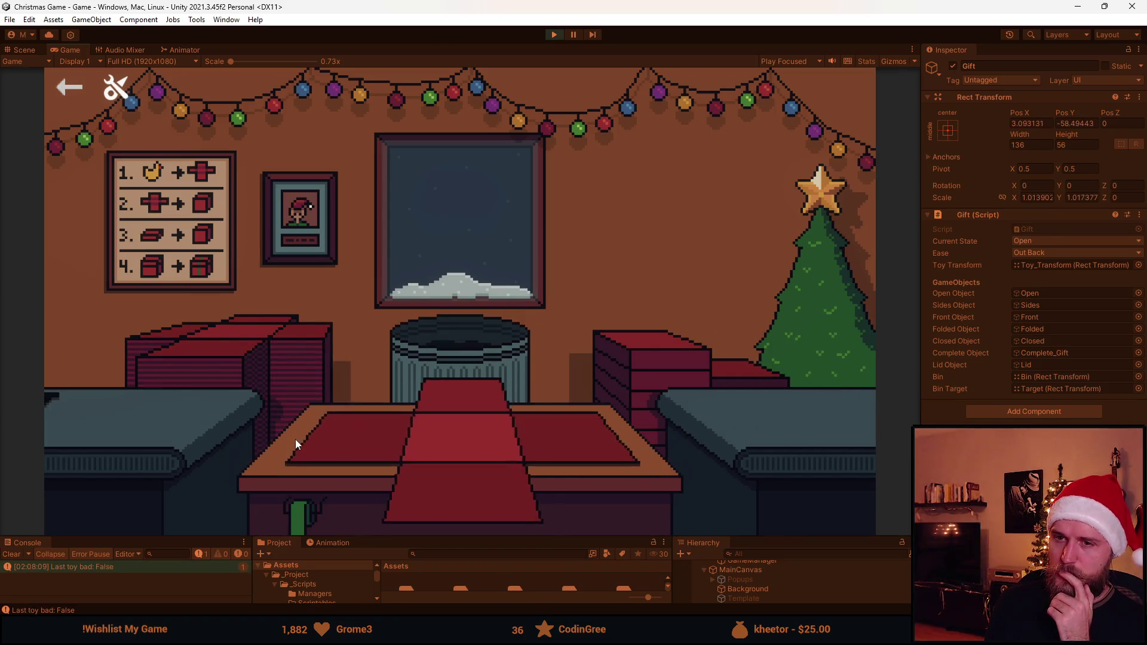
{"action": "left_click", "coordinate": [460, 492]}
{"action": "left_click", "coordinate": [465, 418]}
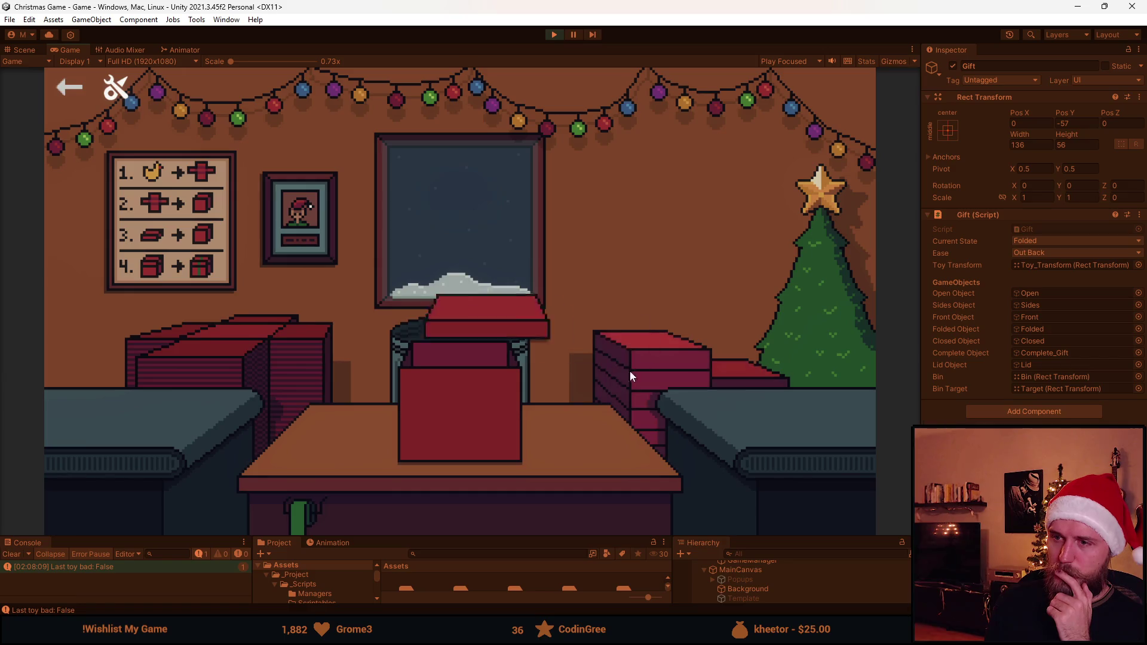
{"action": "left_click", "coordinate": [451, 370]}
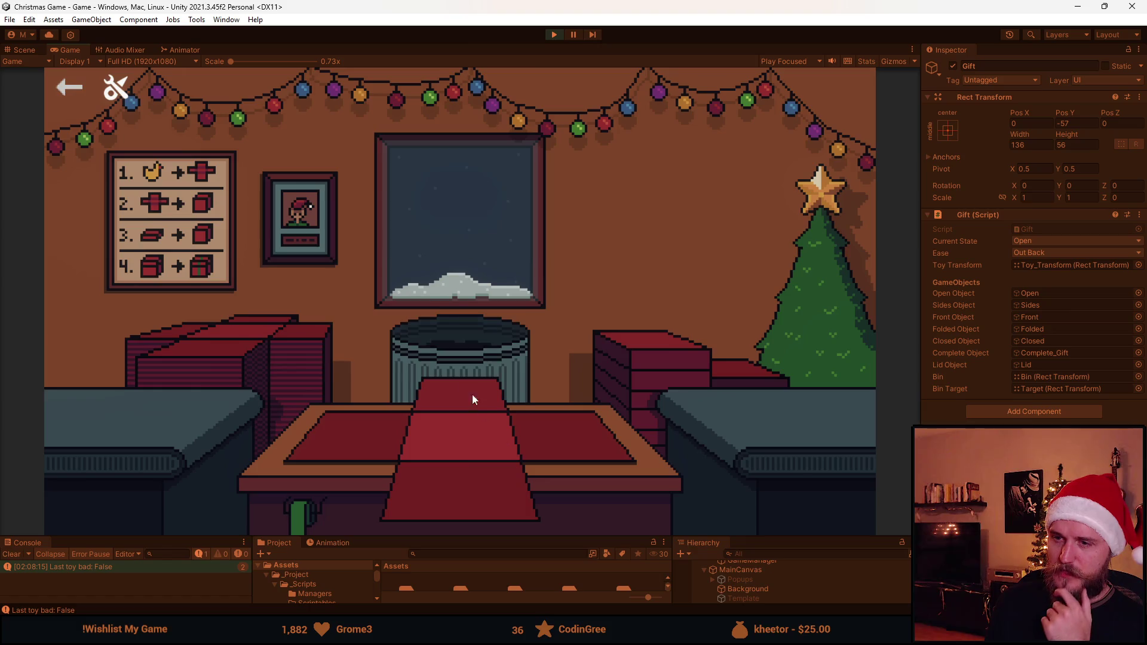
{"action": "left_click", "coordinate": [446, 482]}
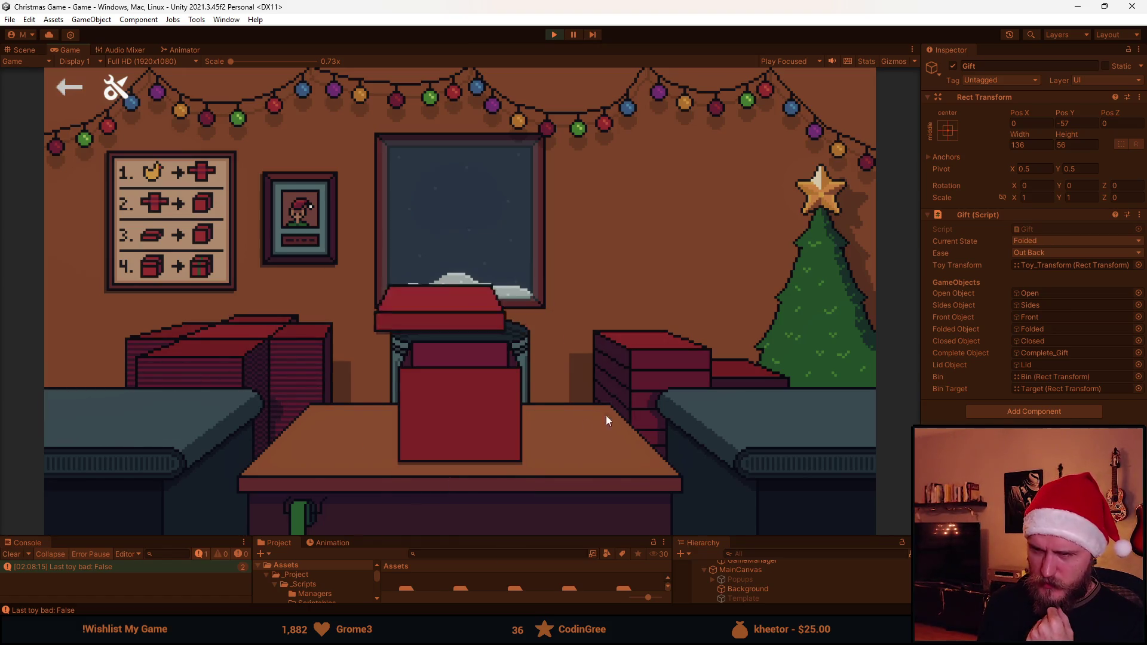
{"action": "left_click", "coordinate": [460, 354]}
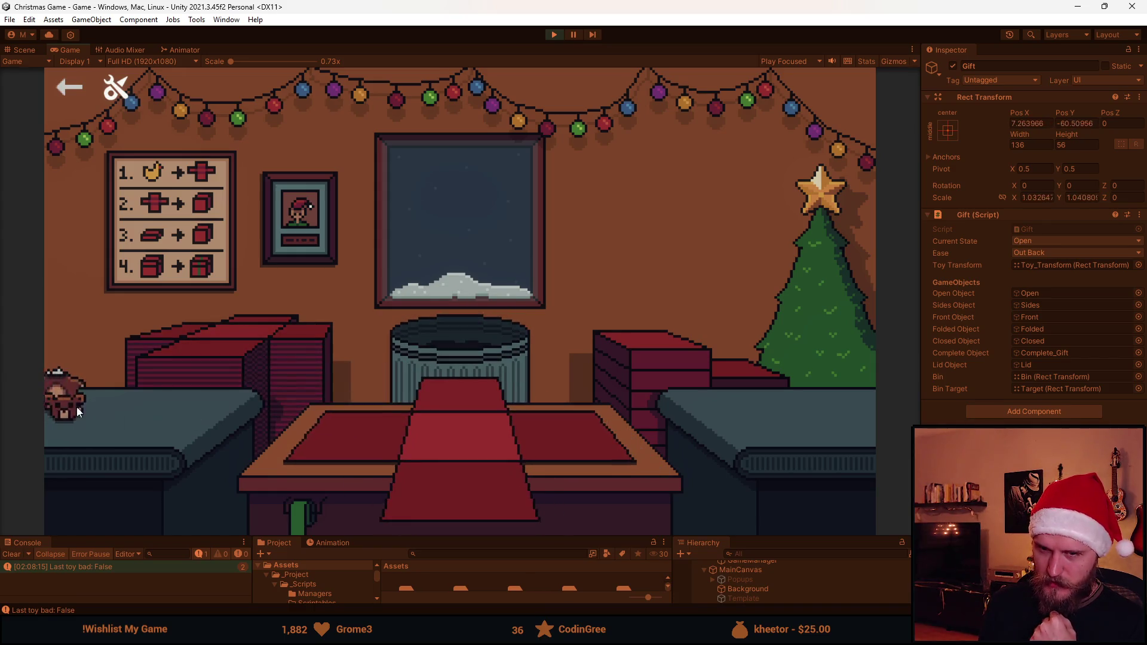
Discard the wrapped teddy, pack the sunglasses into a ribboned gift for the bin, and stop play
{"action": "left_click", "coordinate": [446, 495]}
{"action": "left_click", "coordinate": [455, 355]}
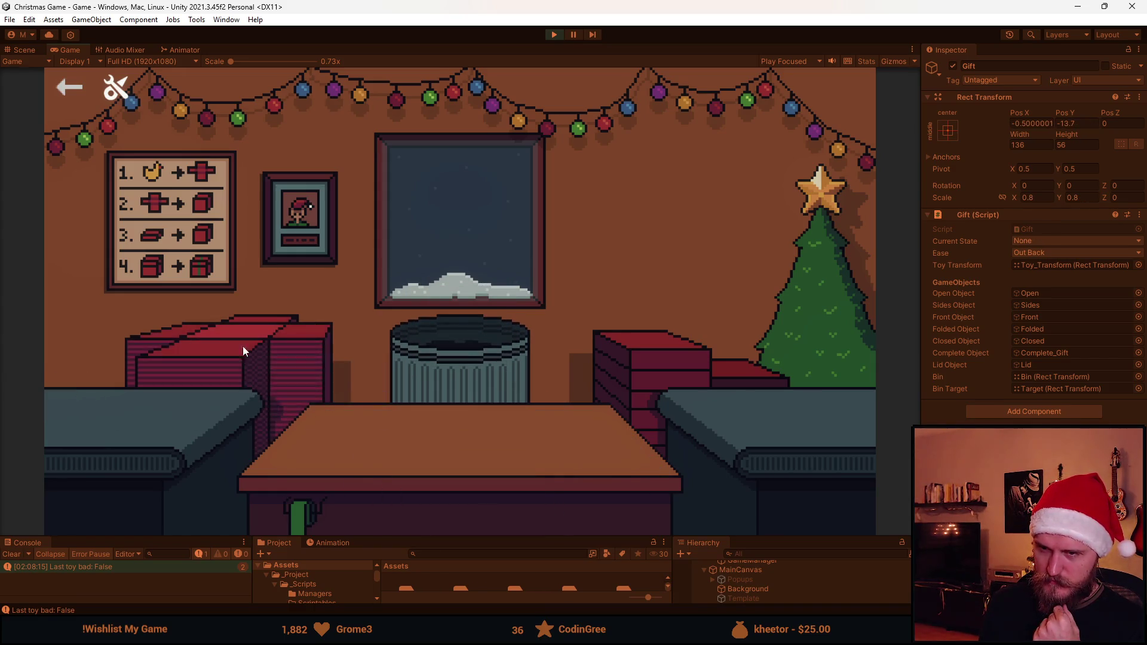
{"action": "left_click", "coordinate": [367, 452]}
{"action": "left_click", "coordinate": [490, 412]}
{"action": "left_click", "coordinate": [470, 418]}
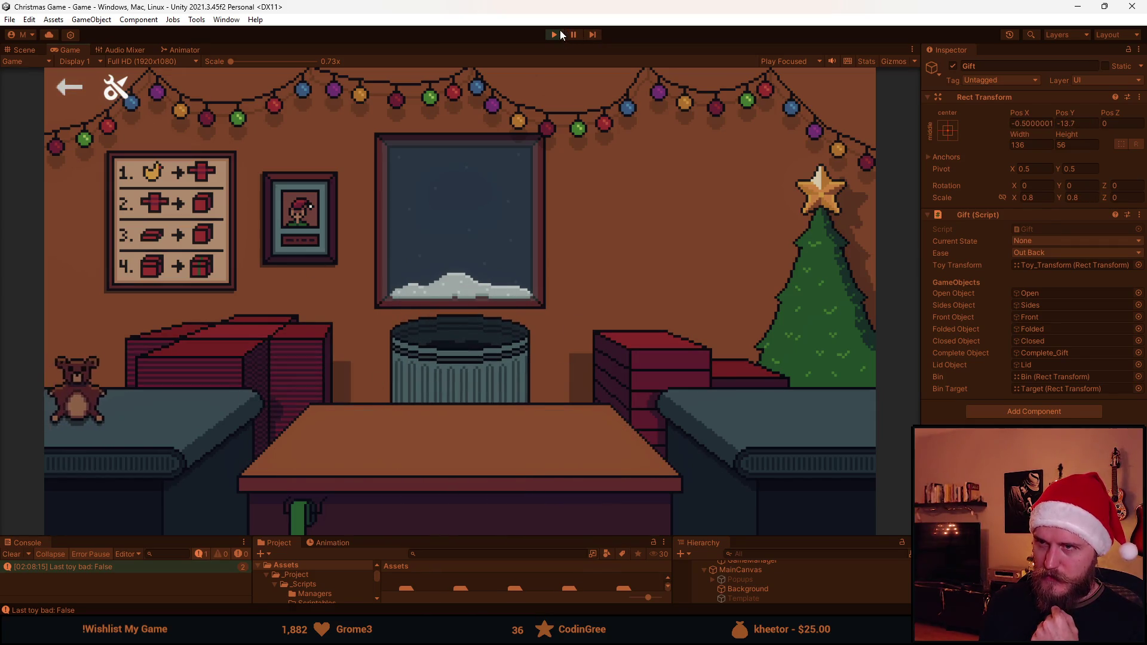
{"action": "left_click", "coordinate": [554, 34]}
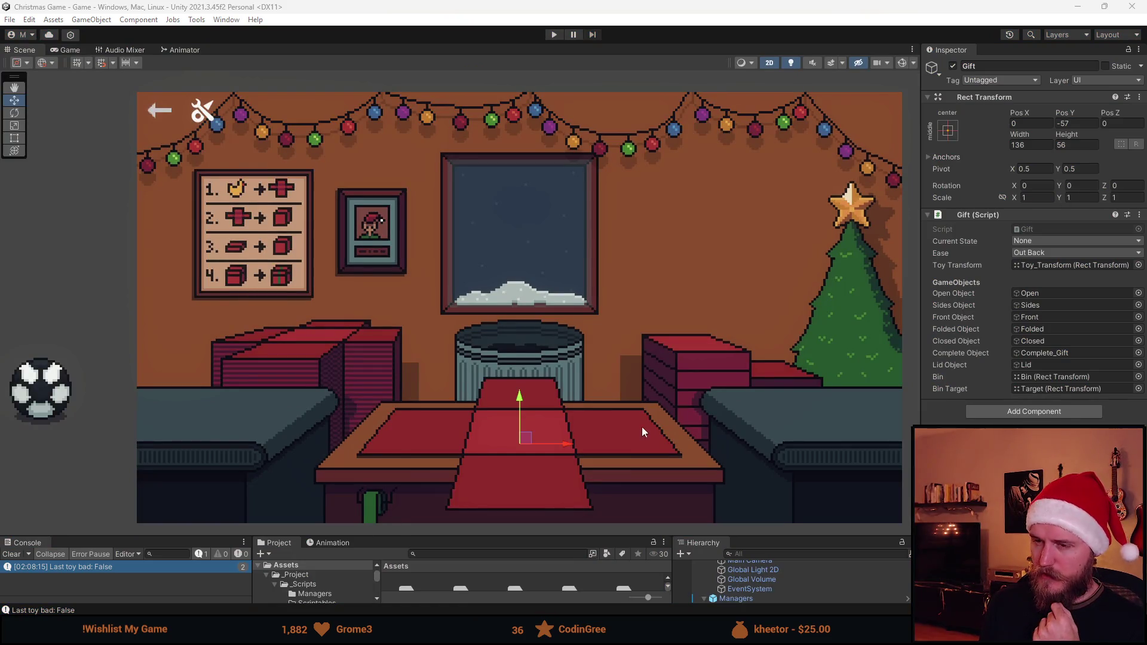
Select Box_Stack and change its Pos X value to 156
{"action": "left_click_drag", "start_coordinate": [566, 537], "coordinate": [566, 438]}
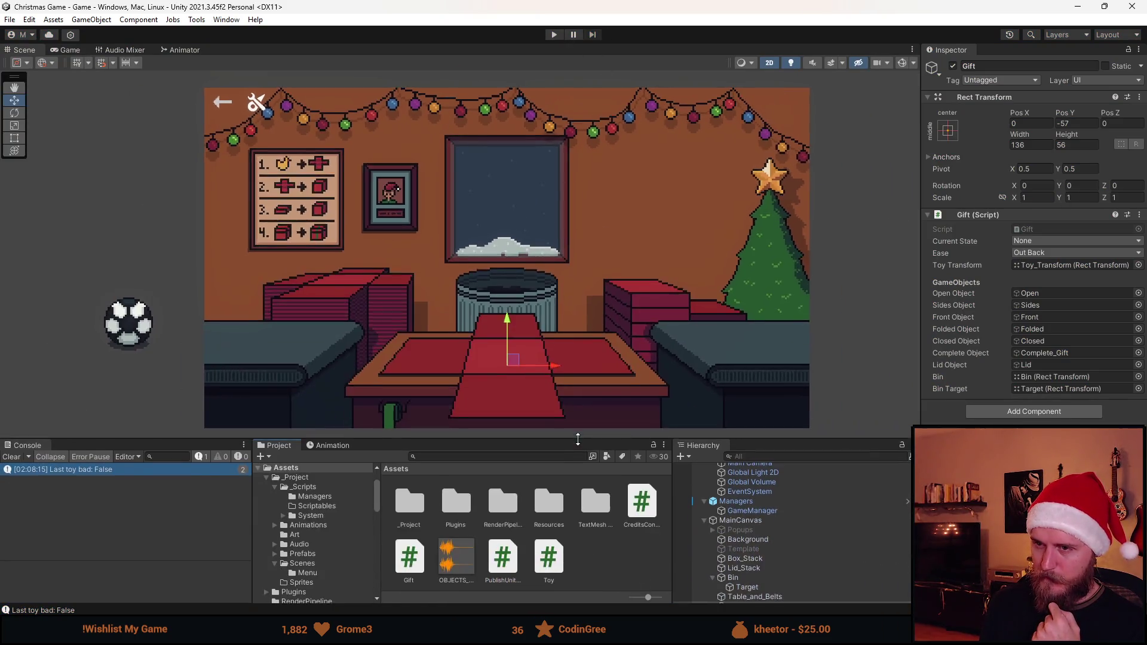
{"action": "scroll", "coordinate": [783, 521], "scroll_direction": "down", "scroll_amount": 2}
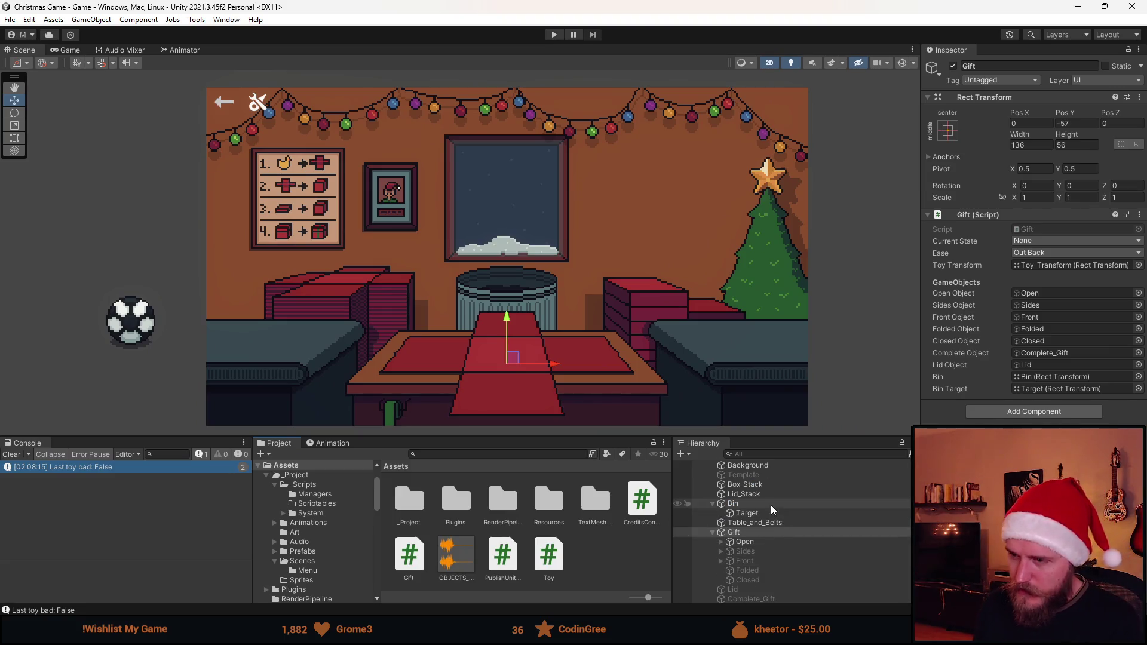
{"action": "left_click", "coordinate": [766, 482]}
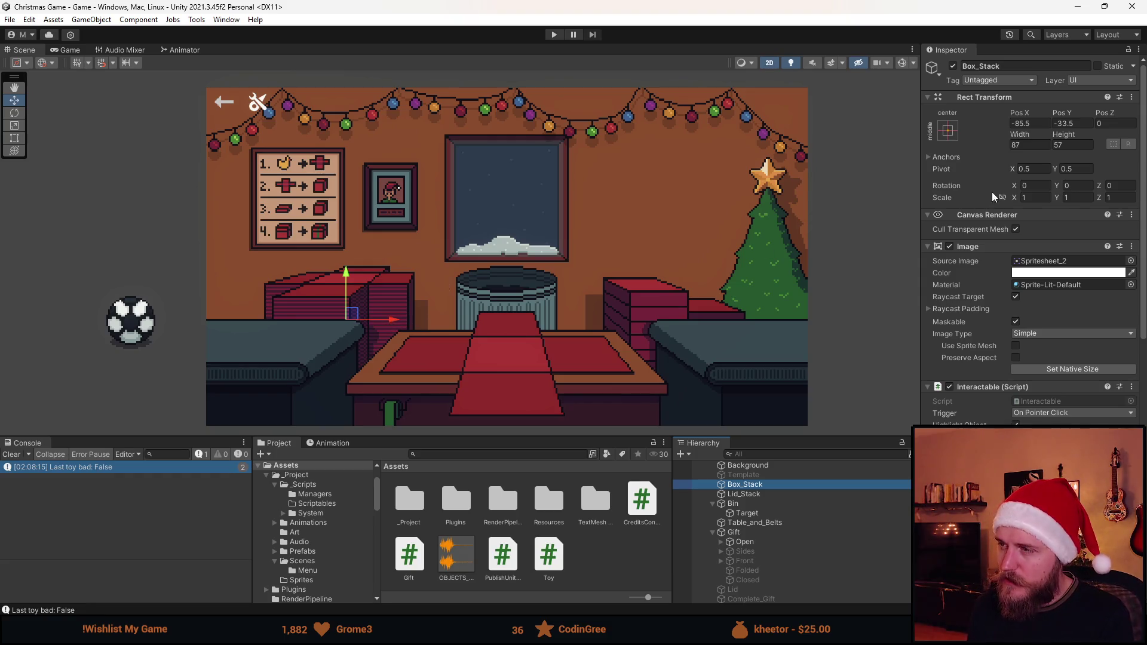
{"action": "key", "text": "BackSpace"}
{"action": "key", "text": "BackSpace"}
{"action": "type", "text": "1"}
{"action": "type", "text": "5"}
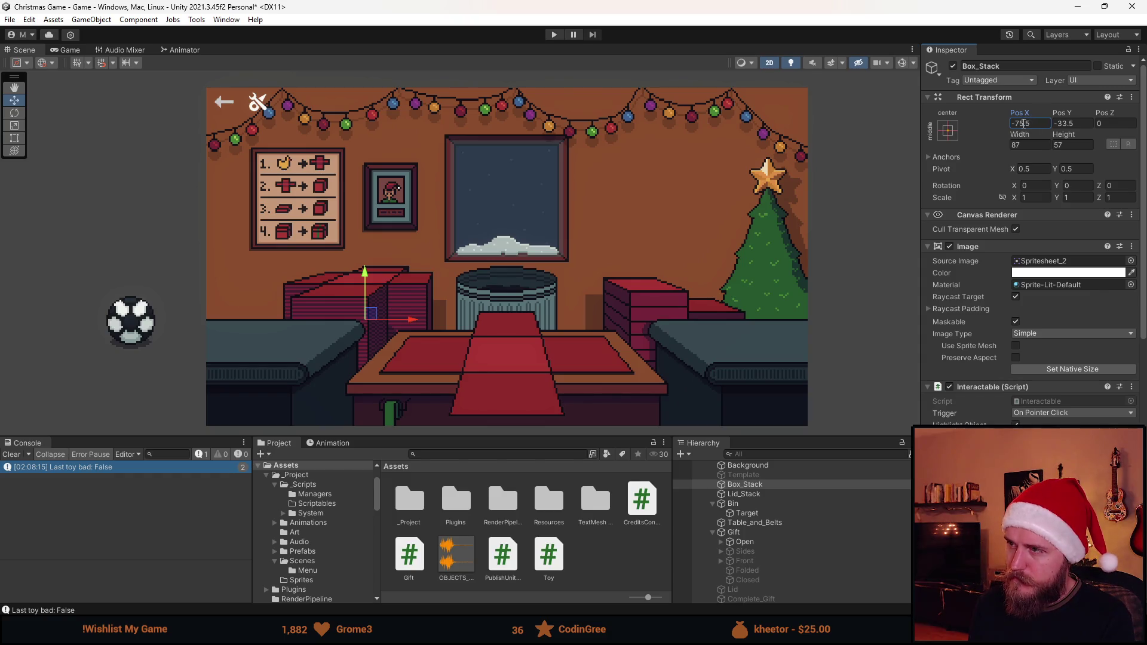
{"action": "type", "text": "6"}
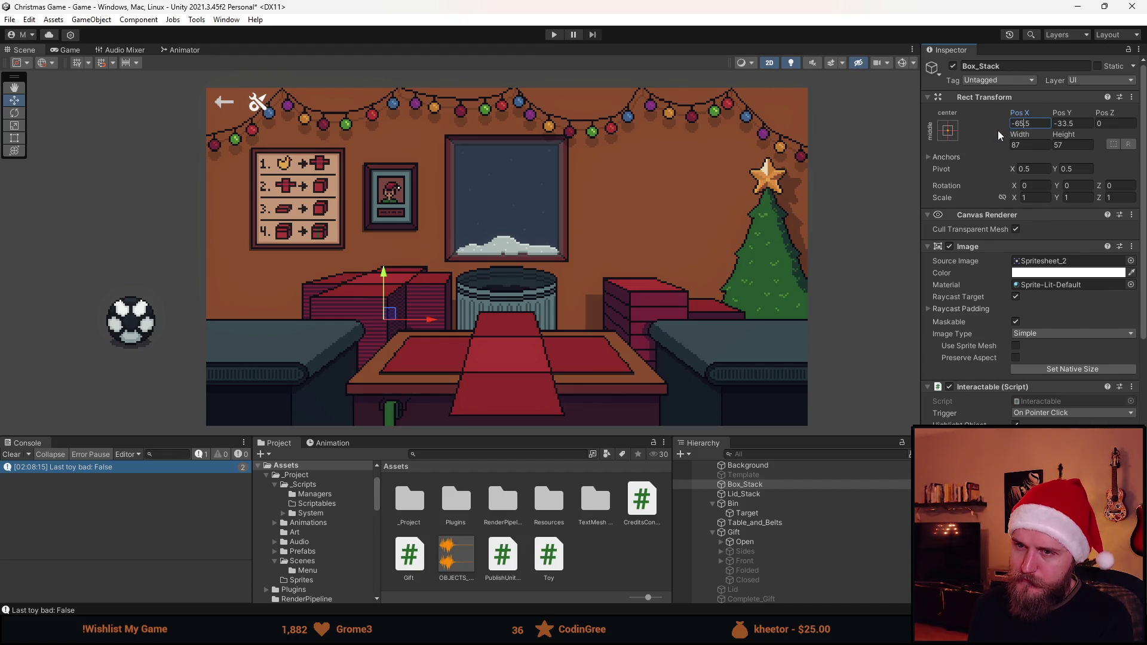
Move the Bin to the desk's left side beside the boxes, at Pos X -137
{"action": "scroll", "coordinate": [394, 308], "scroll_direction": "up", "scroll_amount": 4}
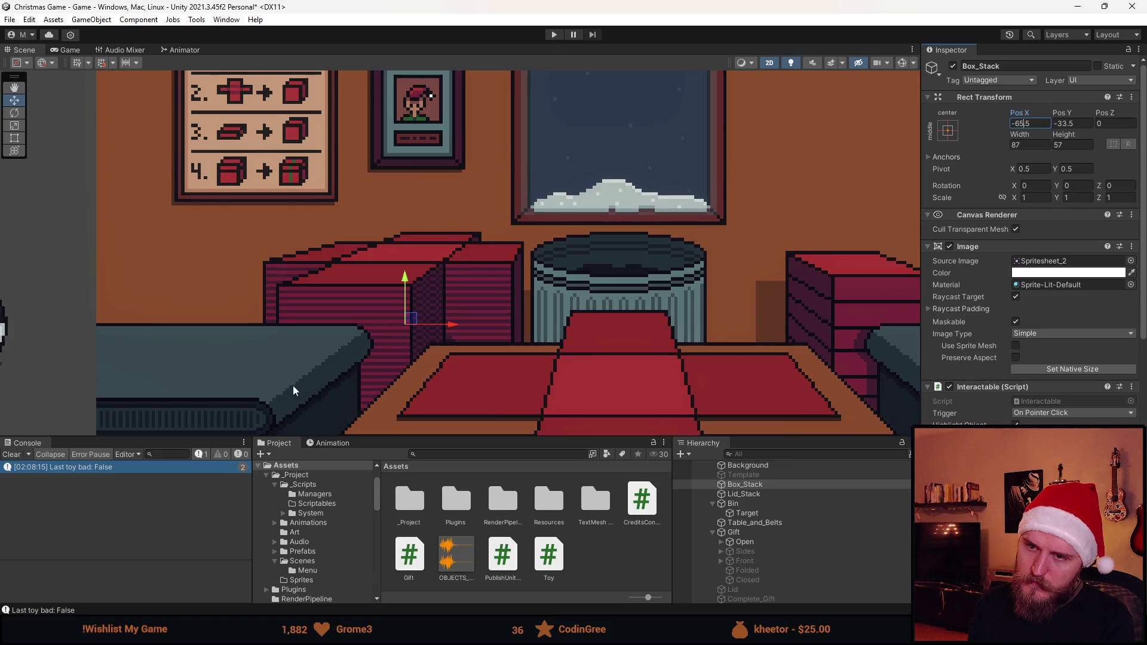
{"action": "scroll", "coordinate": [317, 370], "scroll_direction": "down", "scroll_amount": 5}
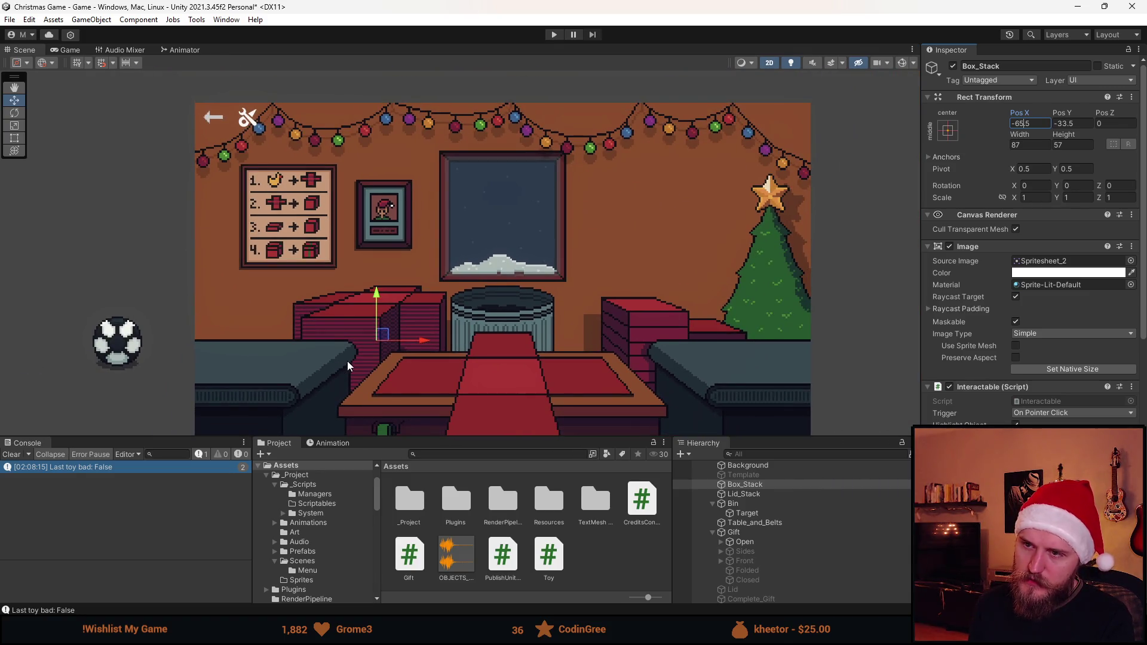
{"action": "scroll", "coordinate": [375, 359], "scroll_direction": "up", "scroll_amount": 1}
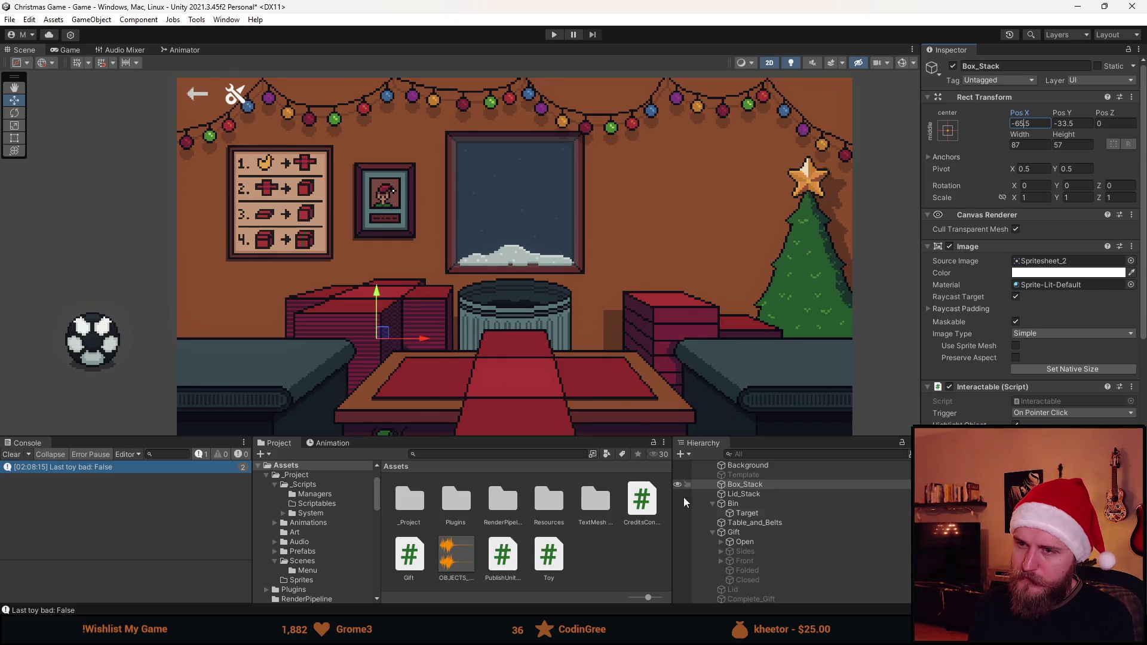
{"action": "left_click", "coordinate": [753, 503]}
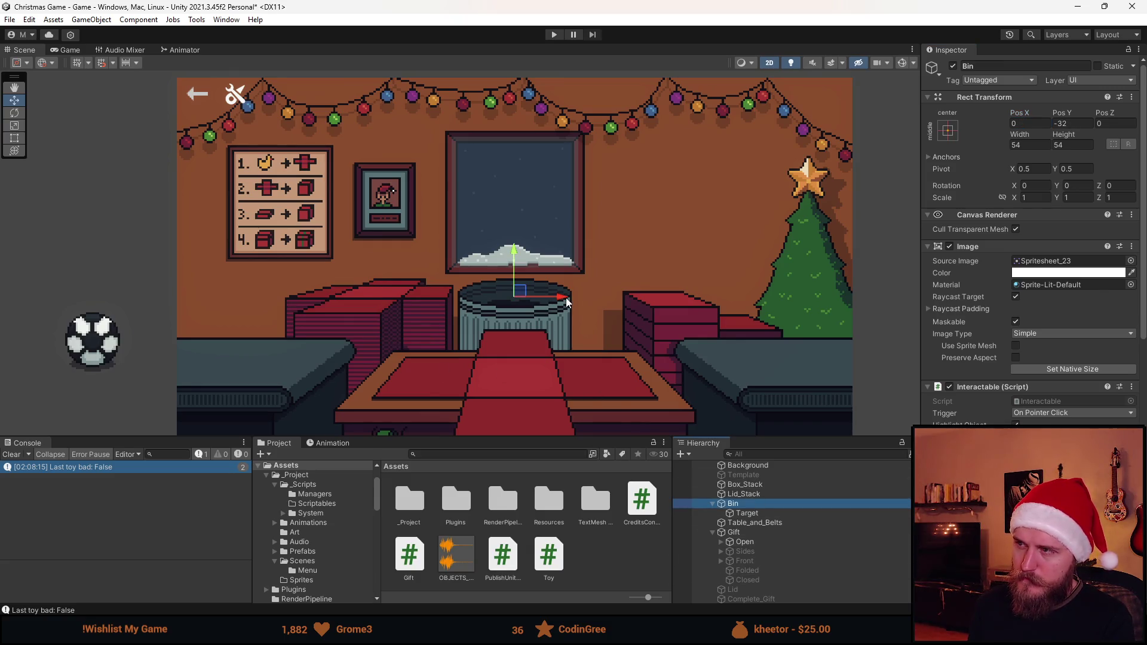
{"action": "mouse_move", "coordinate": [565, 300]}
{"action": "left_mouse_down"}
{"action": "mouse_move", "coordinate": [325, 309]}
{"action": "mouse_move", "coordinate": [270, 329]}
{"action": "left_mouse_up"}
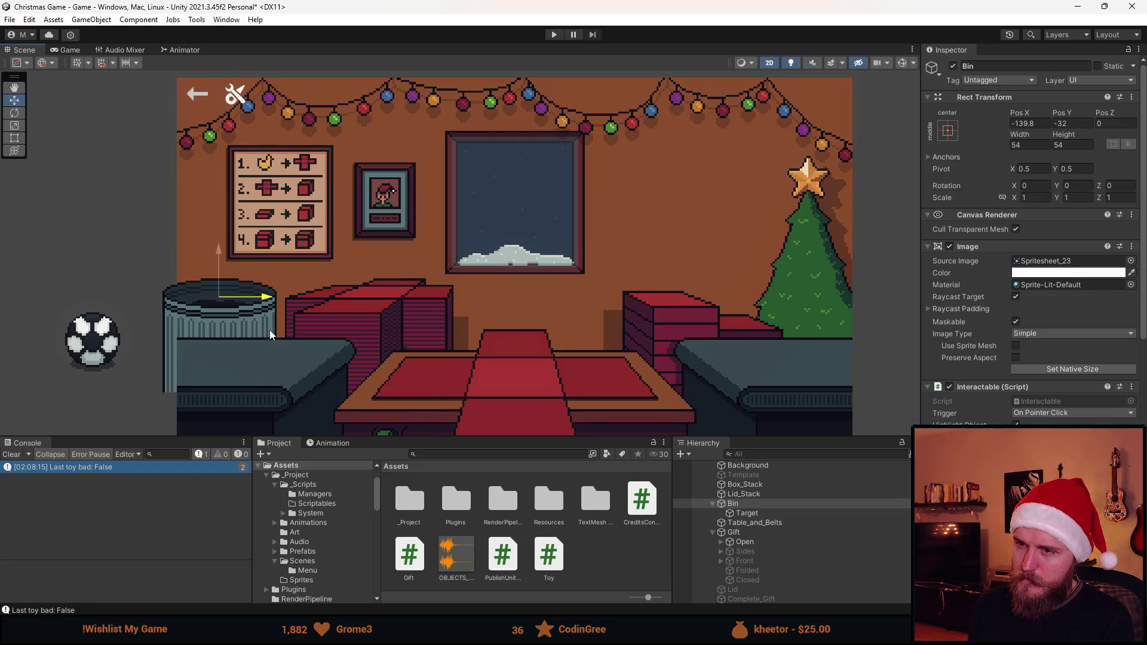
{"action": "mouse_move", "coordinate": [270, 330]}
{"action": "left_mouse_down"}
{"action": "mouse_move", "coordinate": [761, 336]}
{"action": "mouse_move", "coordinate": [276, 361]}
{"action": "left_mouse_up"}
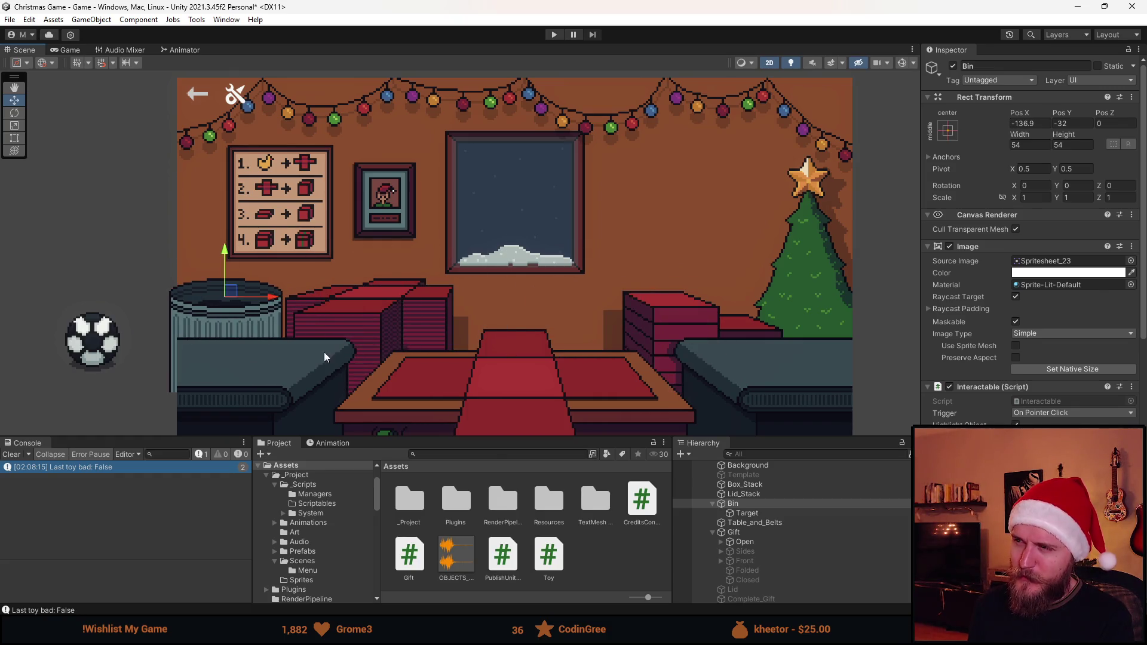
{"action": "type", "text": "7"}
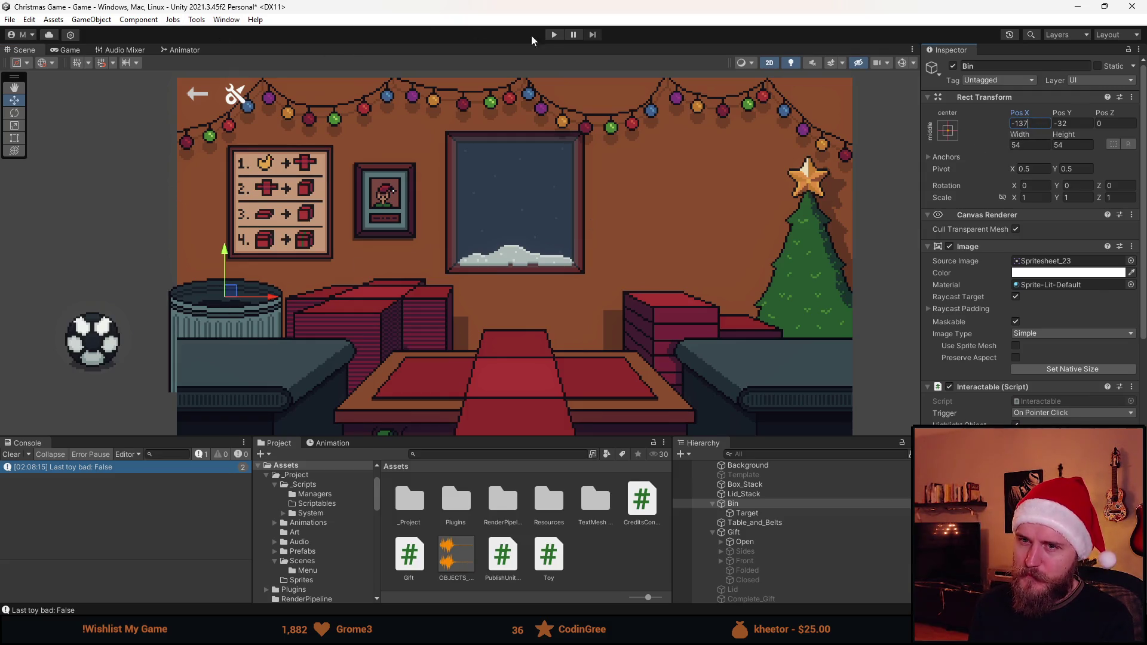
{"action": "left_click", "coordinate": [554, 34]}
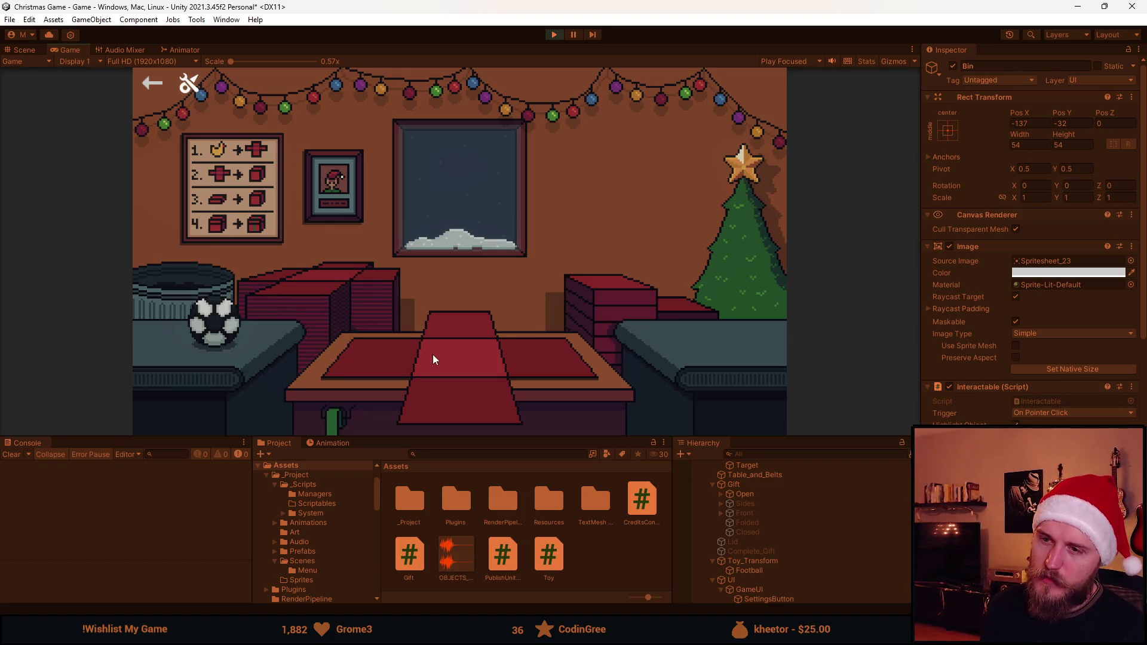
{"action": "left_click", "coordinate": [214, 322]}
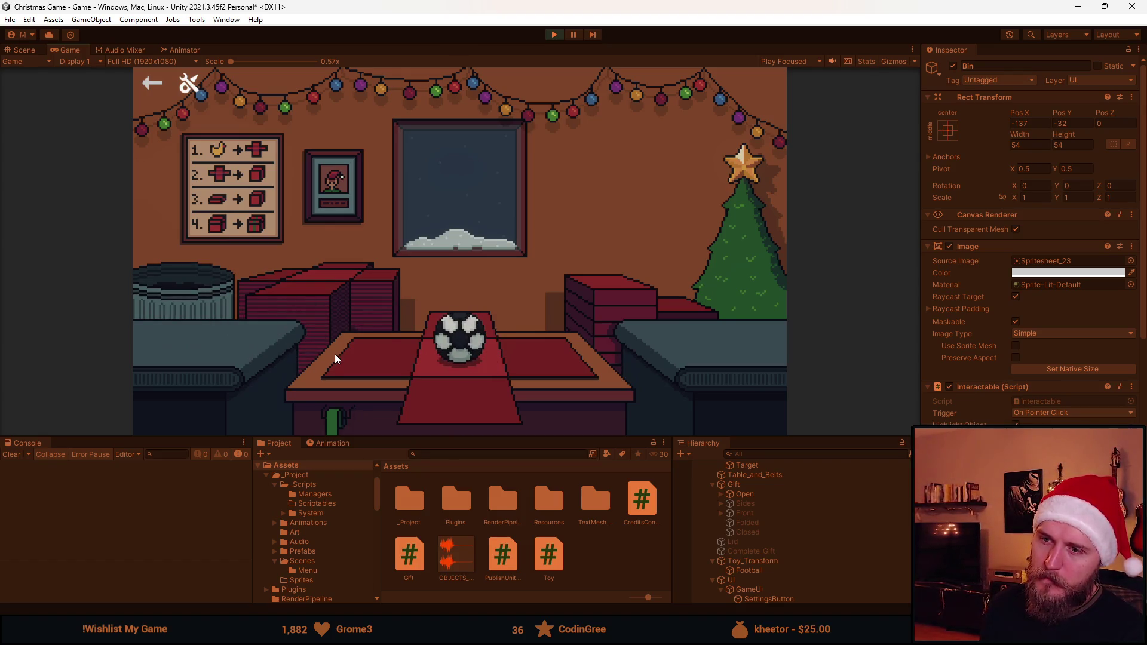
{"action": "left_click", "coordinate": [400, 360]}
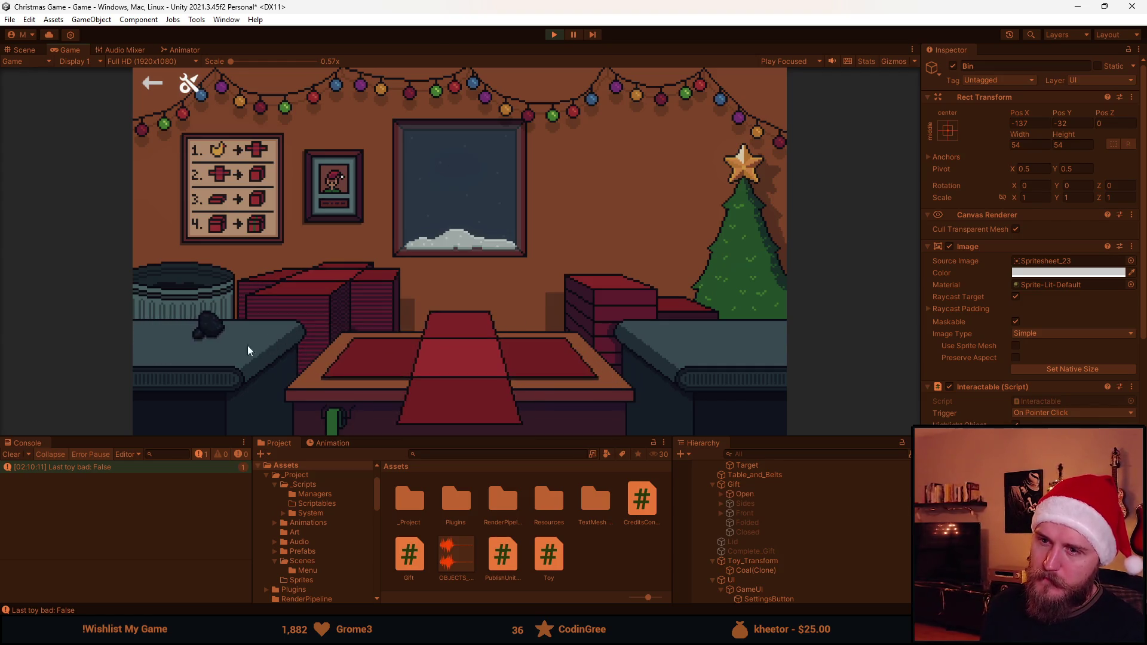
{"action": "left_click", "coordinate": [217, 330]}
{"action": "left_click", "coordinate": [206, 303]}
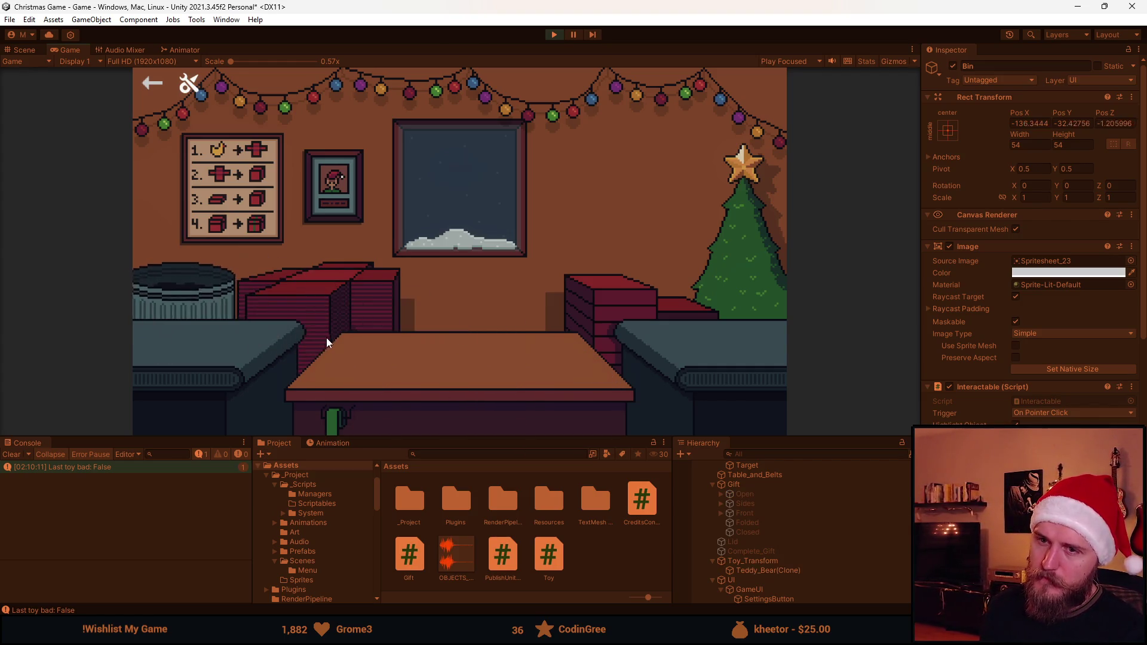
{"action": "left_click", "coordinate": [285, 310]}
{"action": "left_click", "coordinate": [227, 325]}
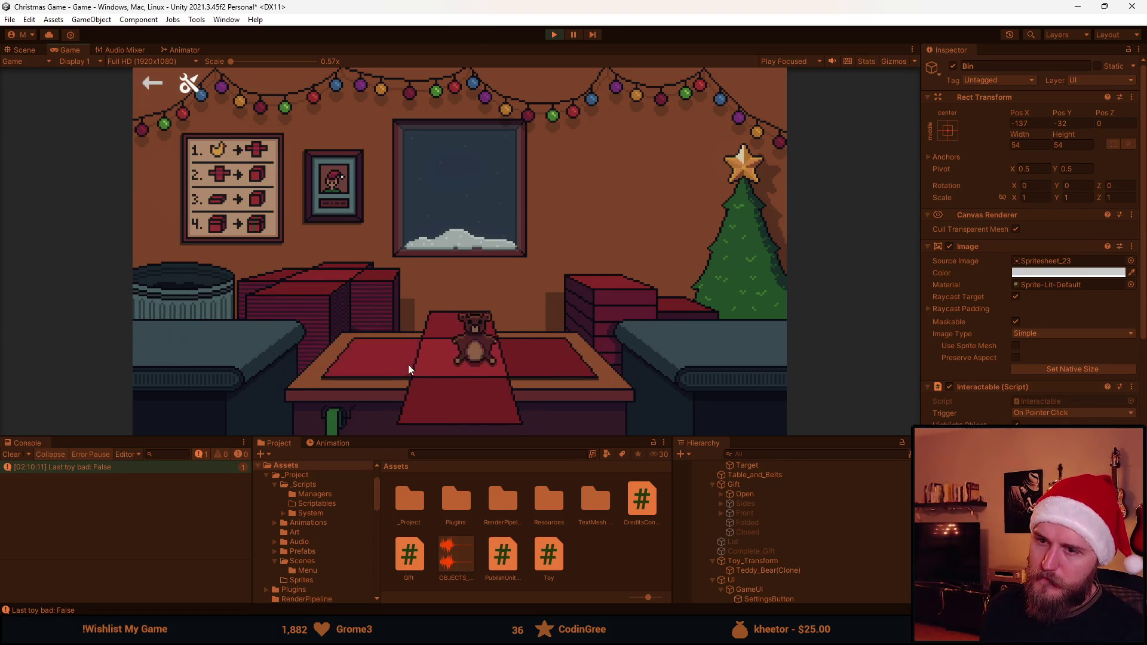
{"action": "left_click", "coordinate": [570, 346]}
{"action": "left_click", "coordinate": [482, 333]}
{"action": "left_click", "coordinate": [469, 324]}
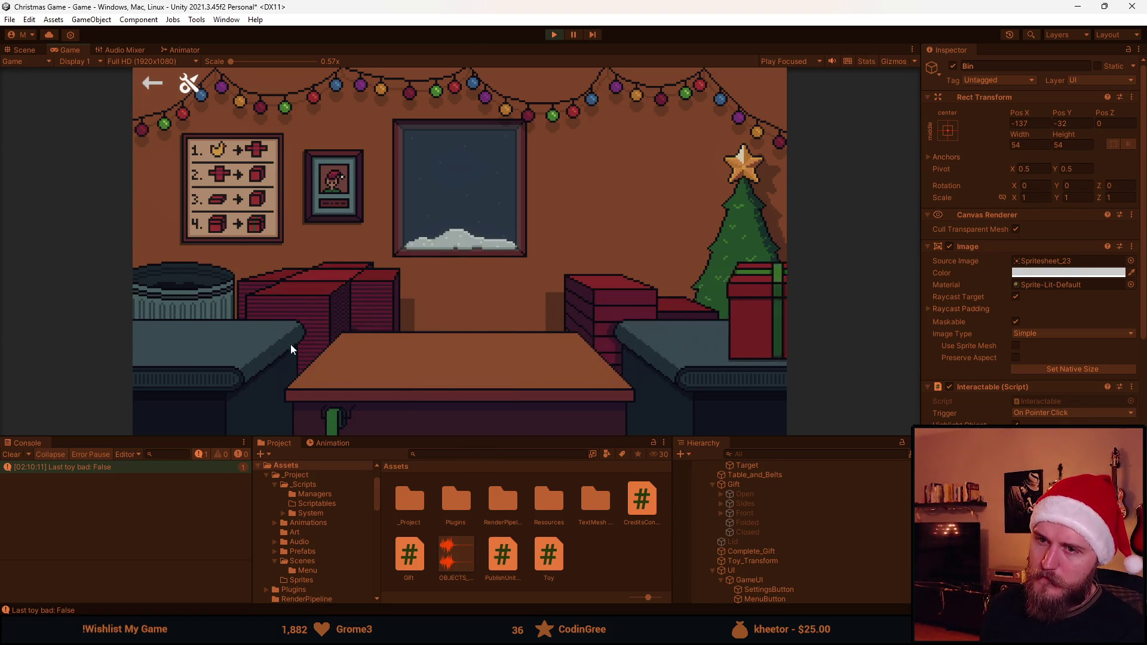
{"action": "left_click", "coordinate": [304, 306]}
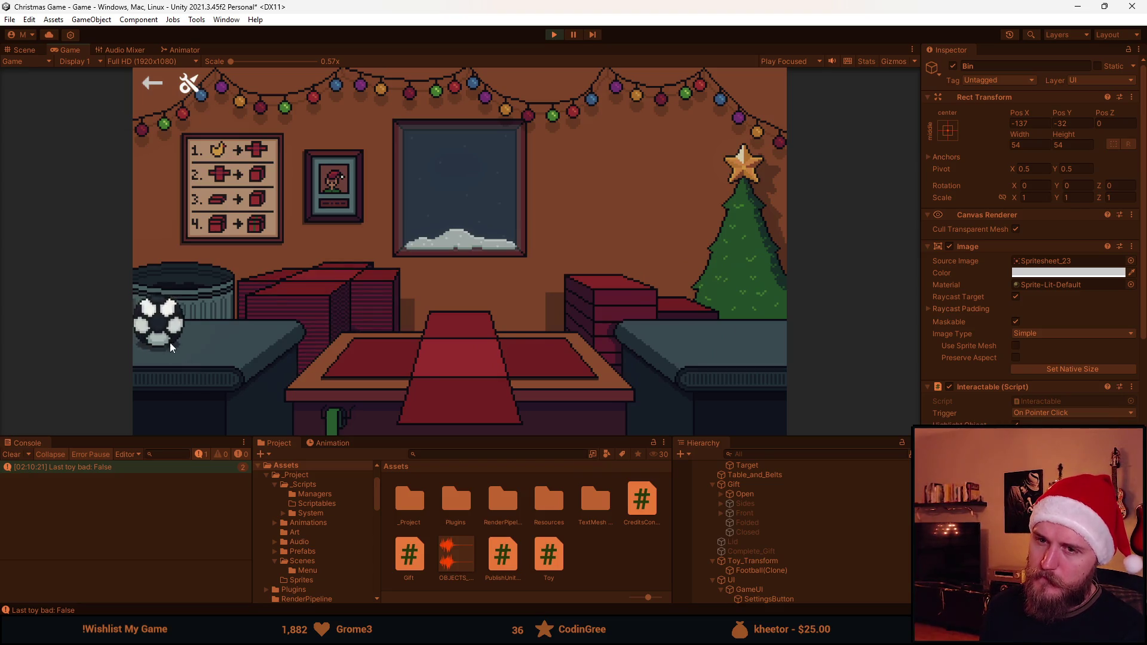
{"action": "left_click", "coordinate": [169, 341]}
{"action": "left_click", "coordinate": [582, 306]}
{"action": "left_click", "coordinate": [473, 309]}
{"action": "left_click", "coordinate": [474, 339]}
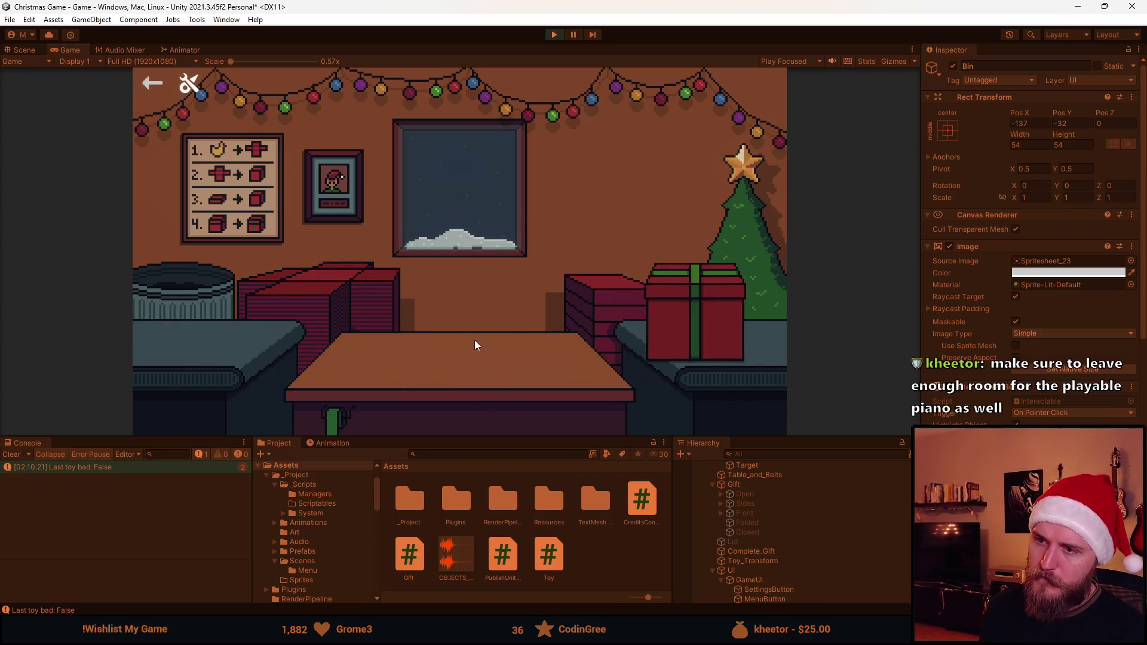
{"action": "left_click", "coordinate": [307, 289]}
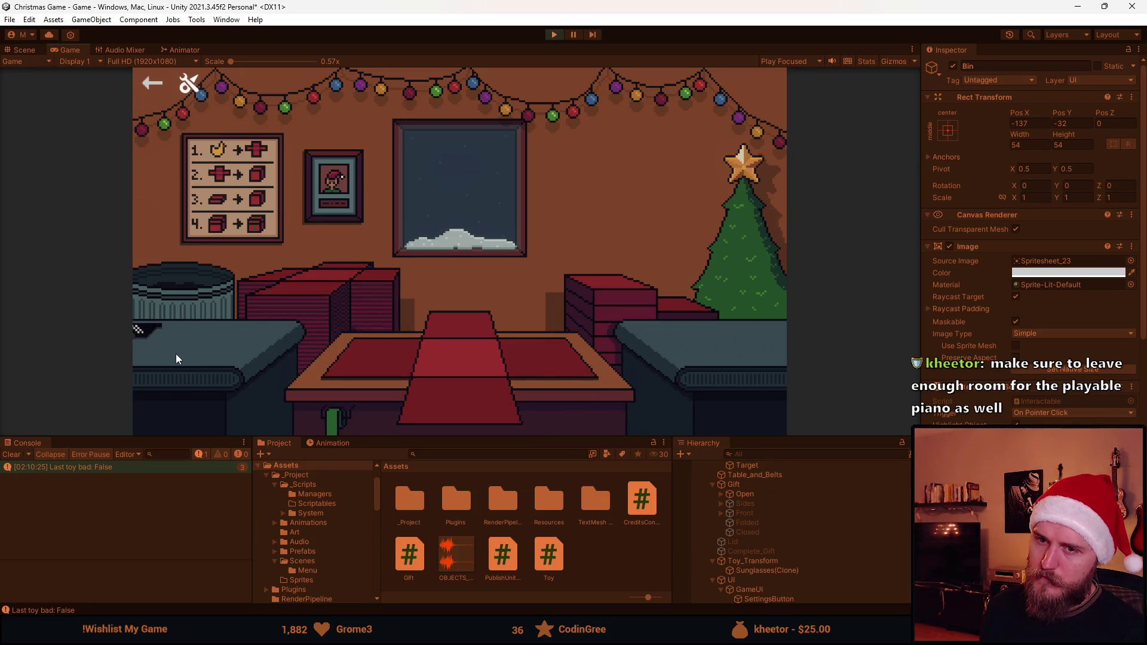
{"action": "left_click", "coordinate": [182, 332]}
{"action": "left_click", "coordinate": [605, 311]}
{"action": "left_click", "coordinate": [482, 328]}
{"action": "left_click", "coordinate": [471, 344]}
{"action": "left_click", "coordinate": [317, 297]}
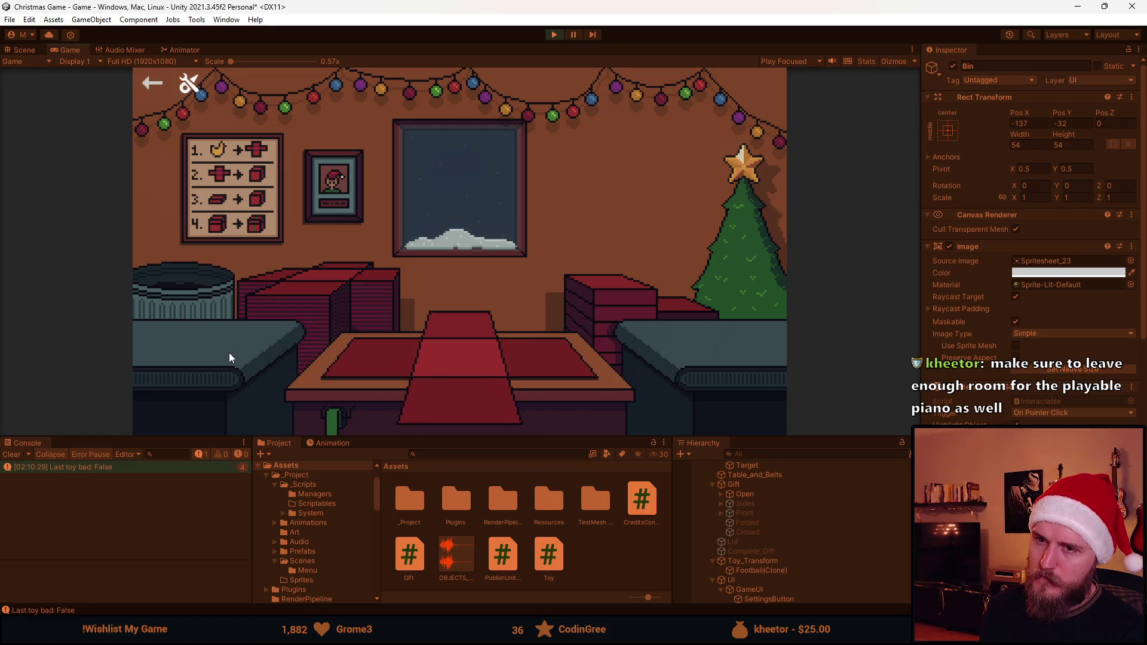
{"action": "left_click", "coordinate": [170, 367]}
{"action": "left_click", "coordinate": [632, 299]}
{"action": "left_click", "coordinate": [478, 334]}
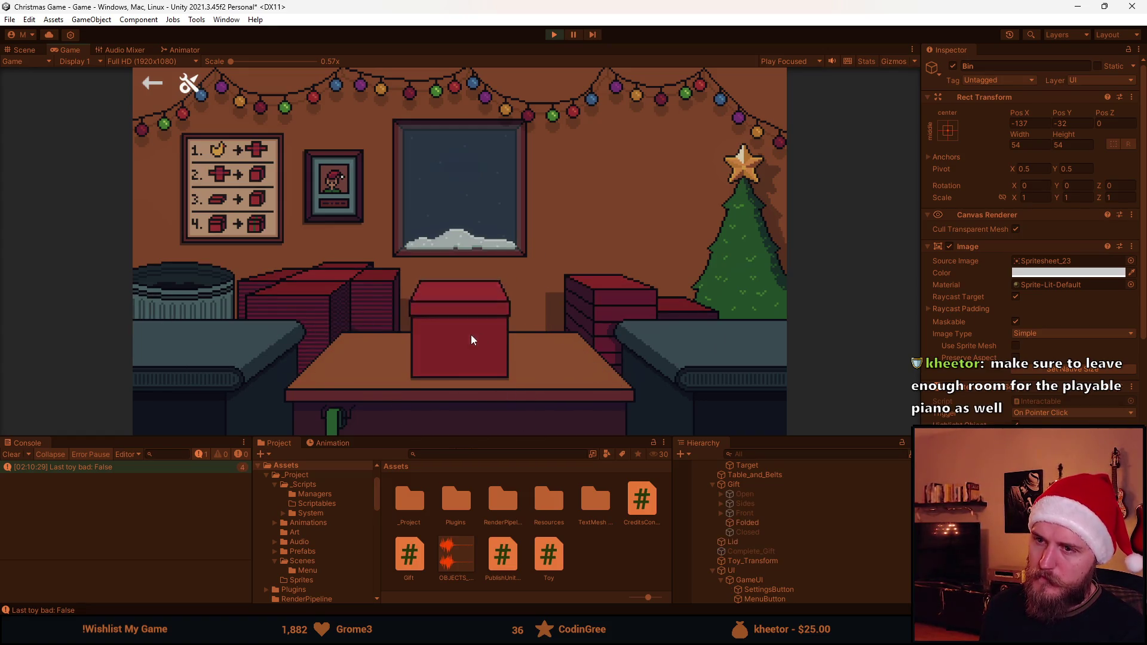
{"action": "left_click", "coordinate": [461, 327]}
{"action": "left_click", "coordinate": [342, 319]}
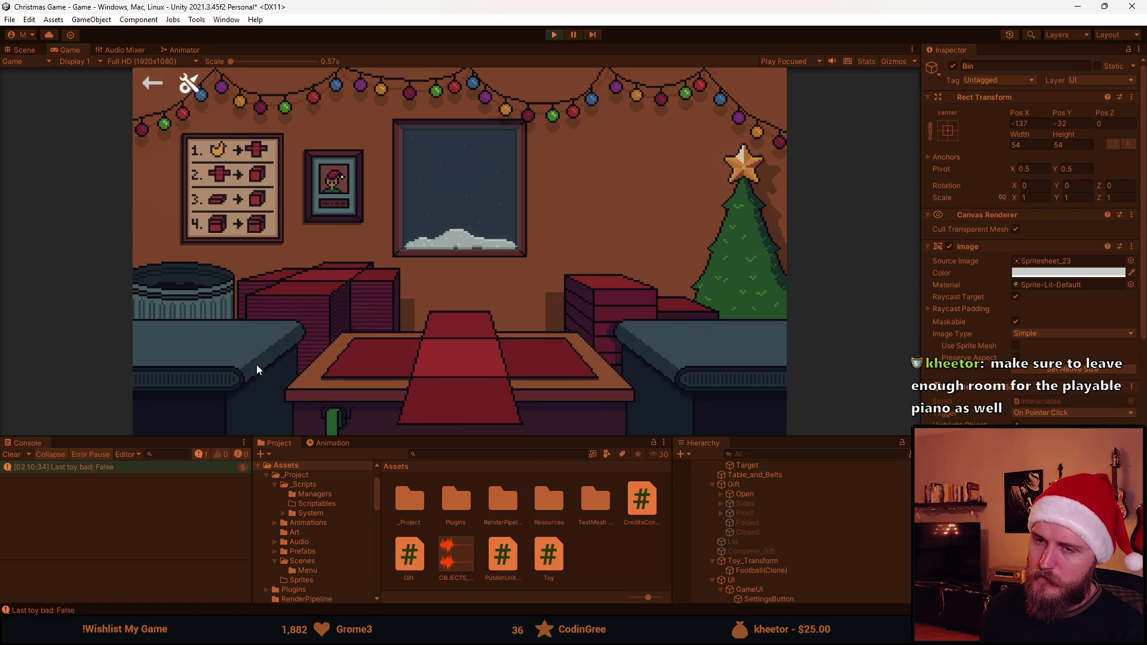
{"action": "left_click", "coordinate": [159, 330]}
{"action": "left_click", "coordinate": [418, 364]}
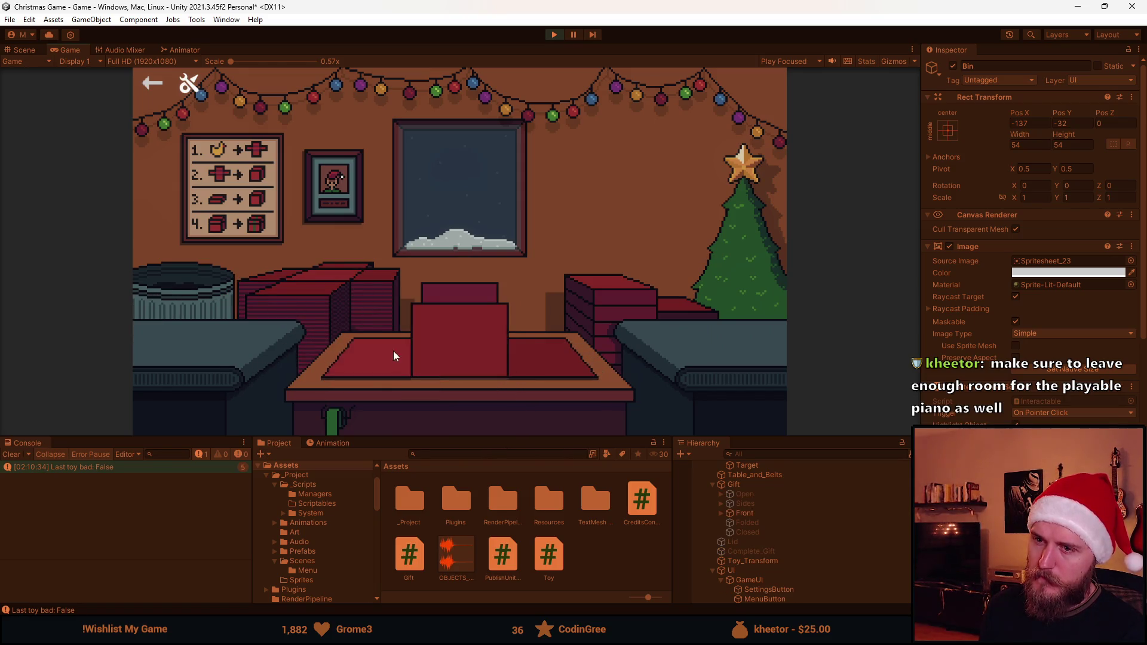
{"action": "left_click", "coordinate": [608, 312]}
{"action": "left_click", "coordinate": [453, 356]}
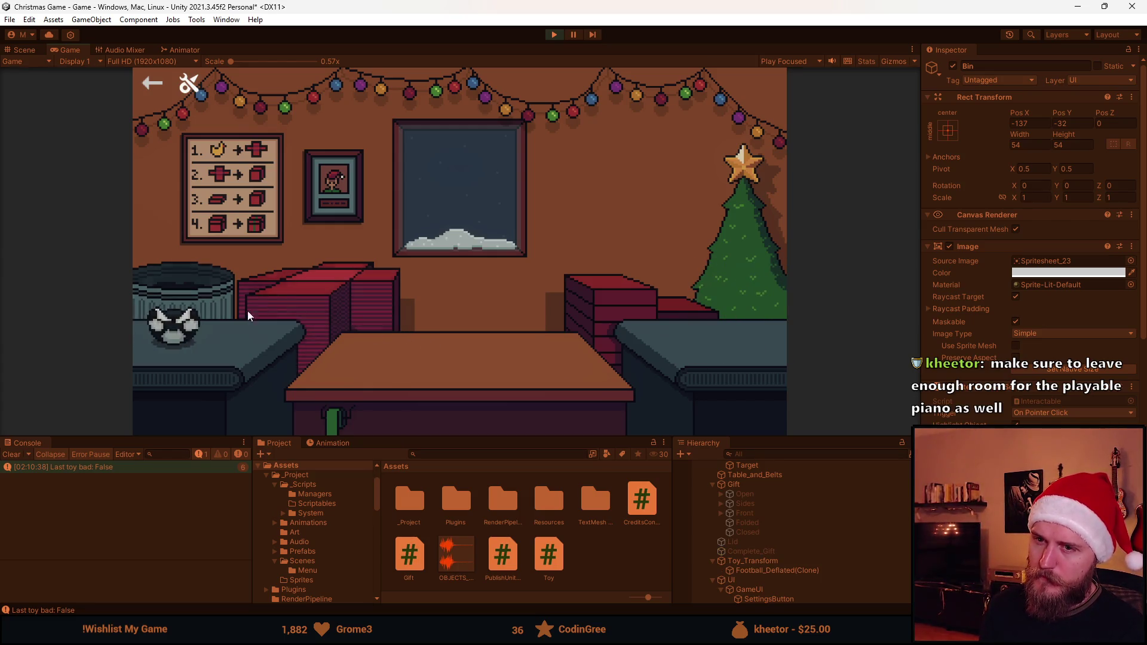
{"action": "left_click", "coordinate": [238, 333]}
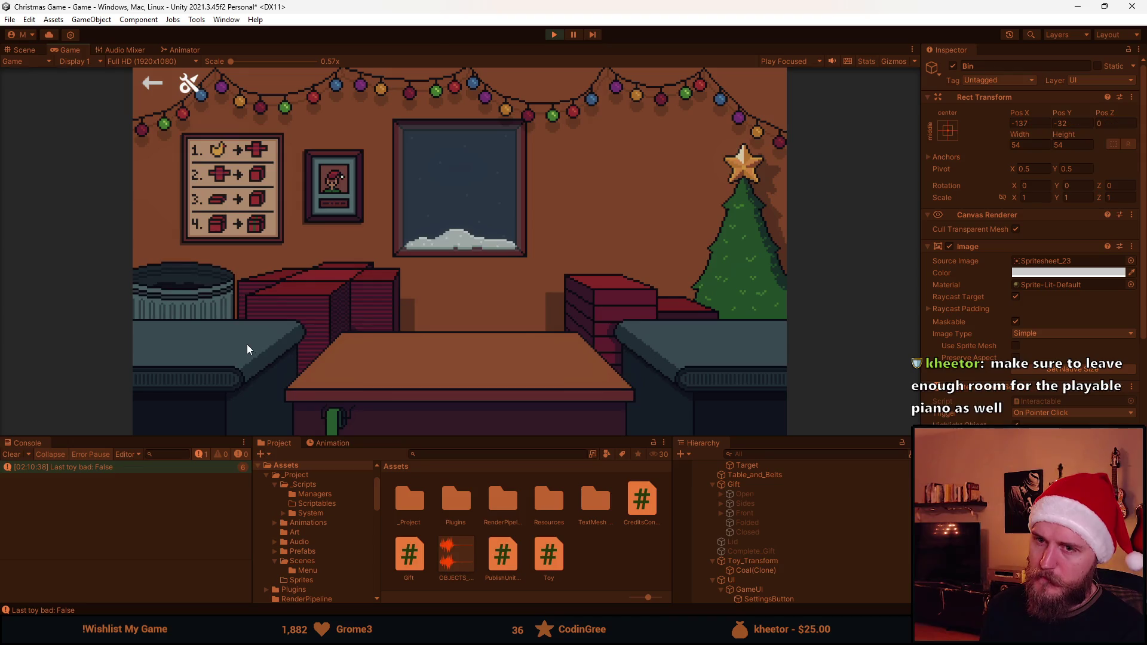
{"action": "left_click", "coordinate": [184, 331]}
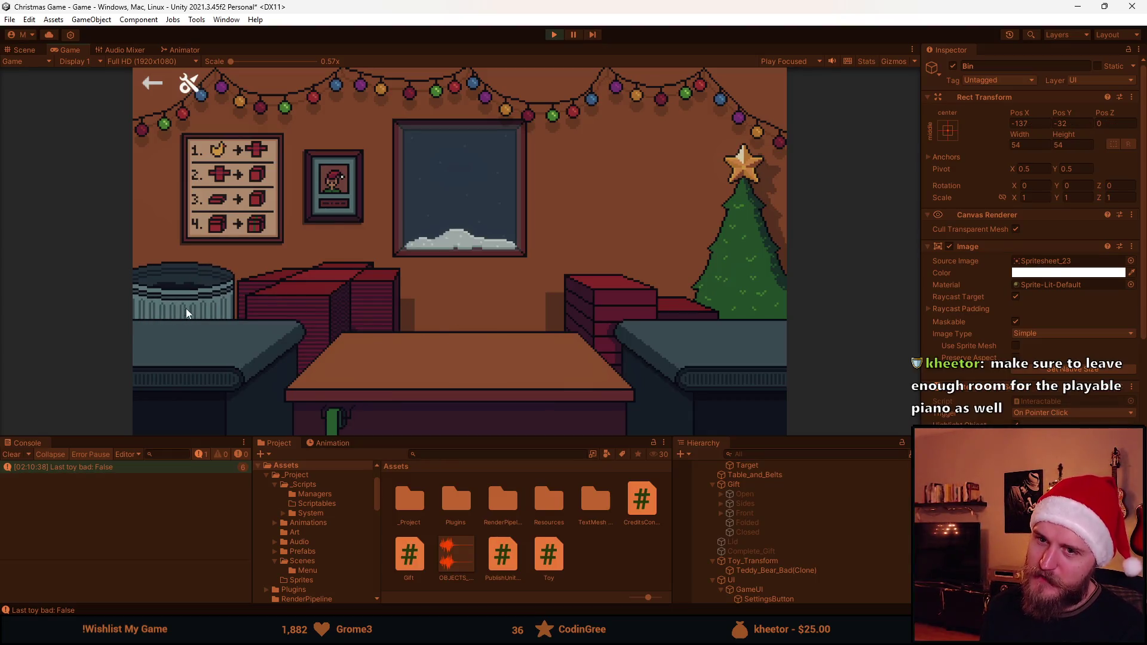
{"action": "left_click", "coordinate": [166, 332]}
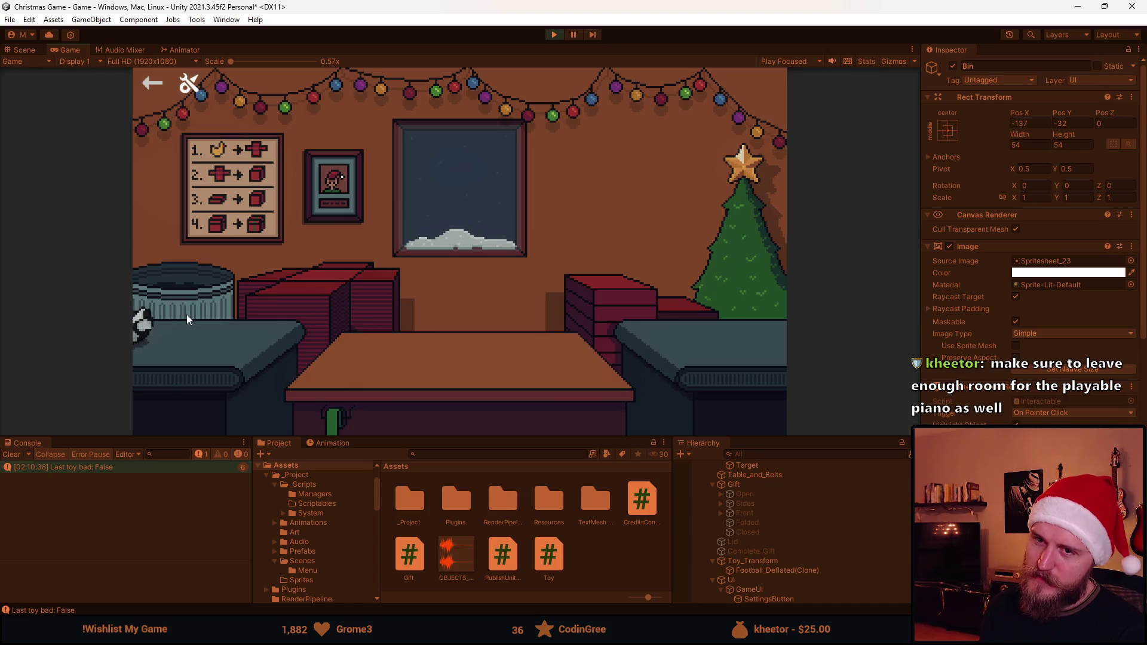
{"action": "left_click", "coordinate": [189, 300]}
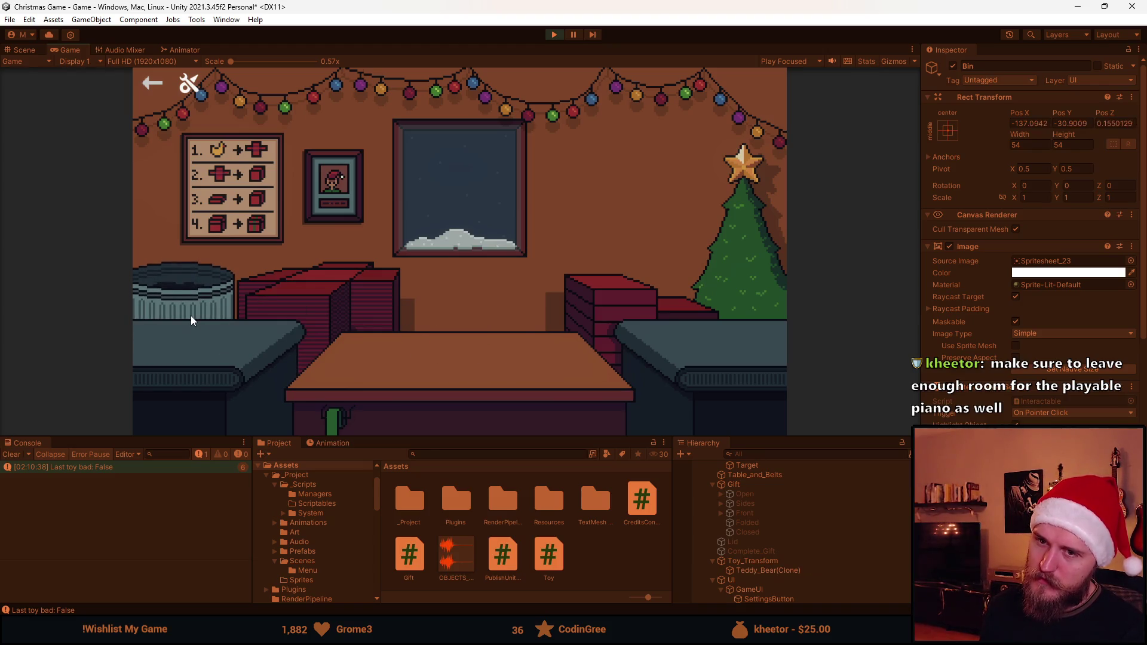
{"action": "left_click", "coordinate": [160, 325]}
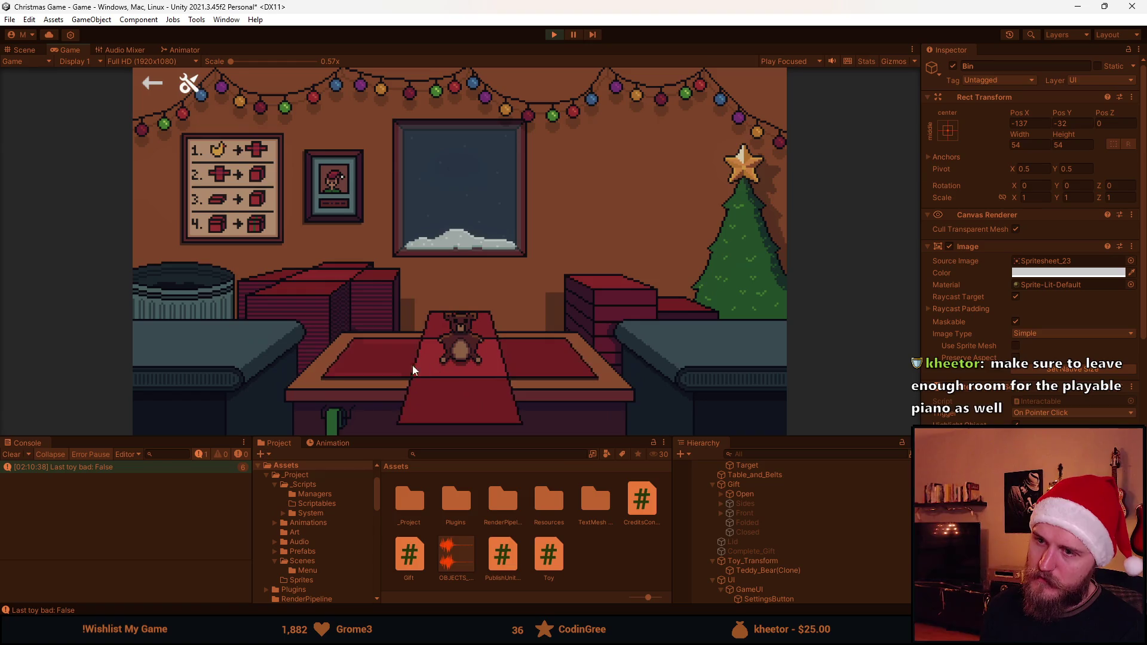
{"action": "left_click", "coordinate": [477, 296]}
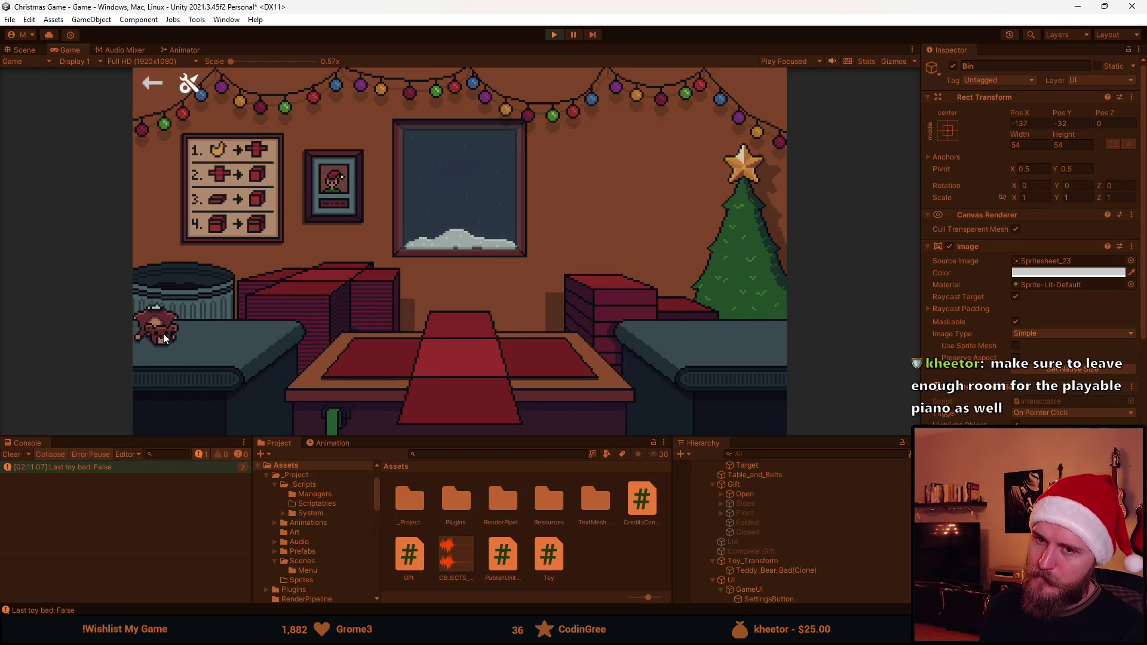
{"action": "left_click", "coordinate": [188, 295]}
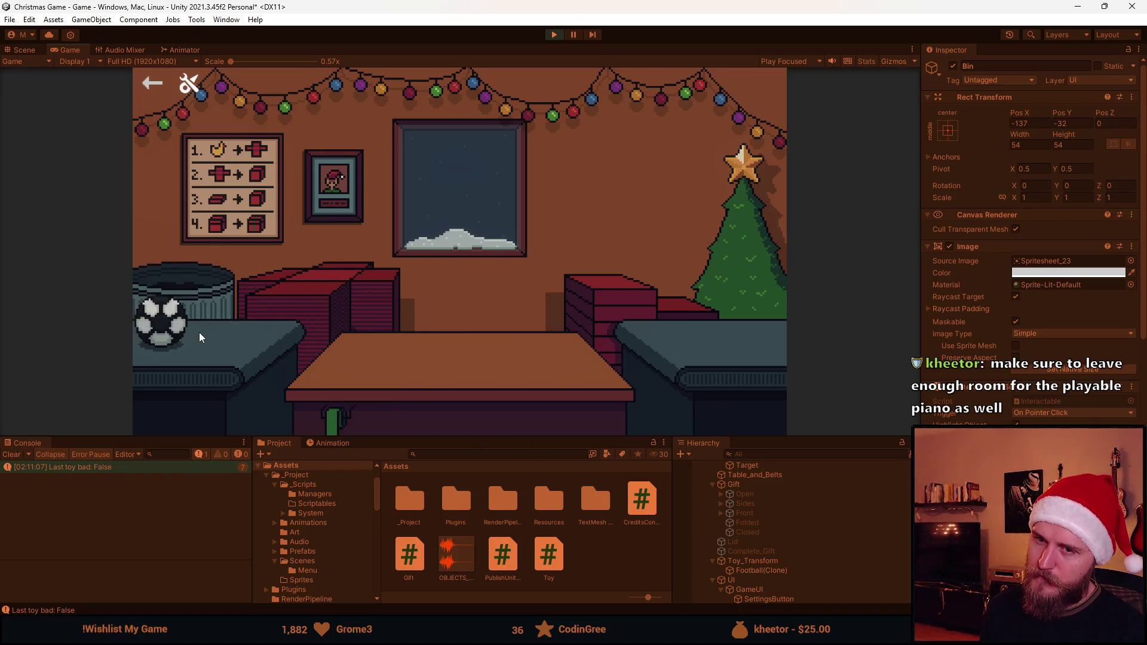
{"action": "left_click", "coordinate": [554, 35]}
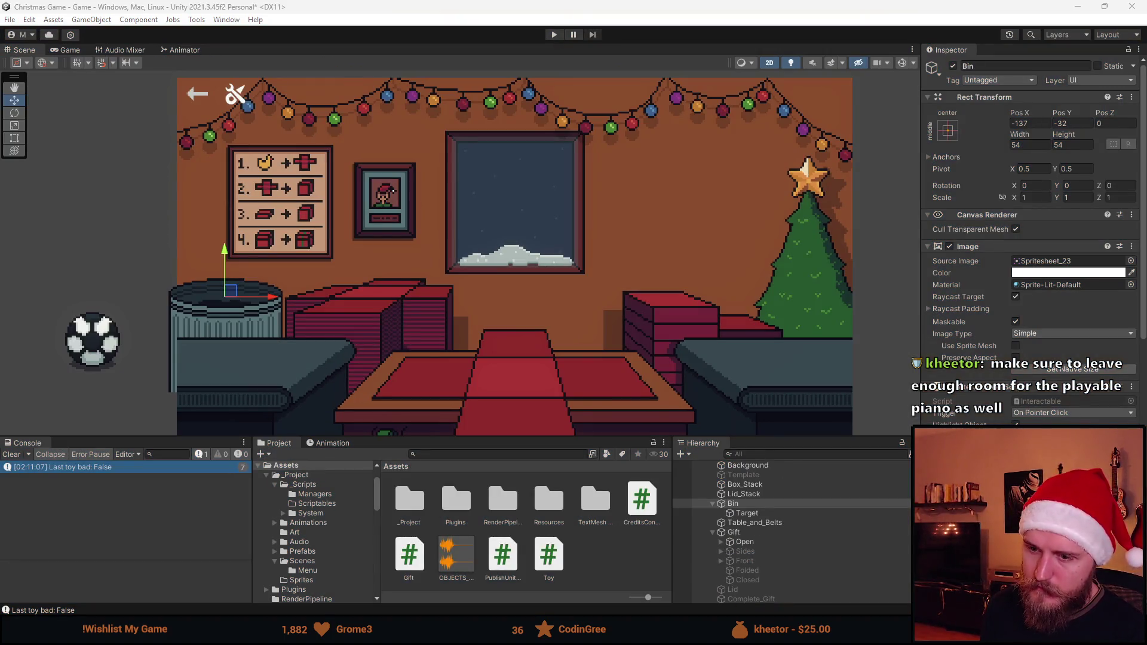
Change Gift.cs _binScale to new Vector2(0.6f, 0.6f), save, and start a Unity test play
{"action": "key", "text": "alt+Tab"}
{"action": "scroll", "coordinate": [402, 366], "scroll_direction": "up", "scroll_amount": 20}
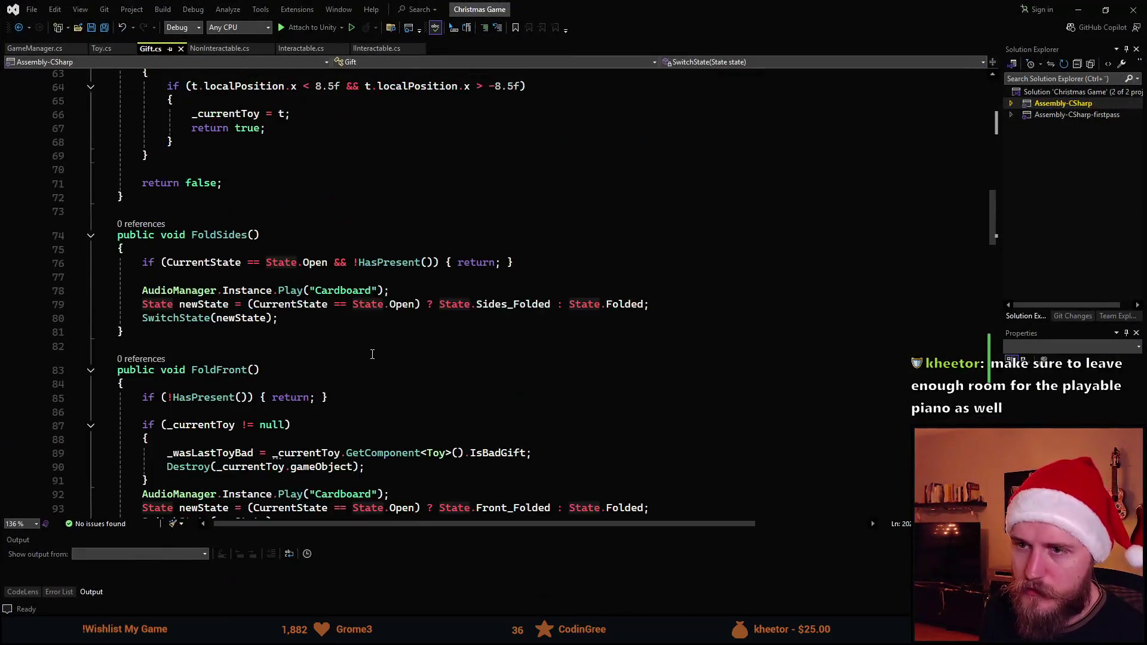
{"action": "scroll", "coordinate": [402, 366], "scroll_direction": "up", "scroll_amount": 4}
{"action": "scroll", "coordinate": [423, 291], "scroll_direction": "down", "scroll_amount": 5}
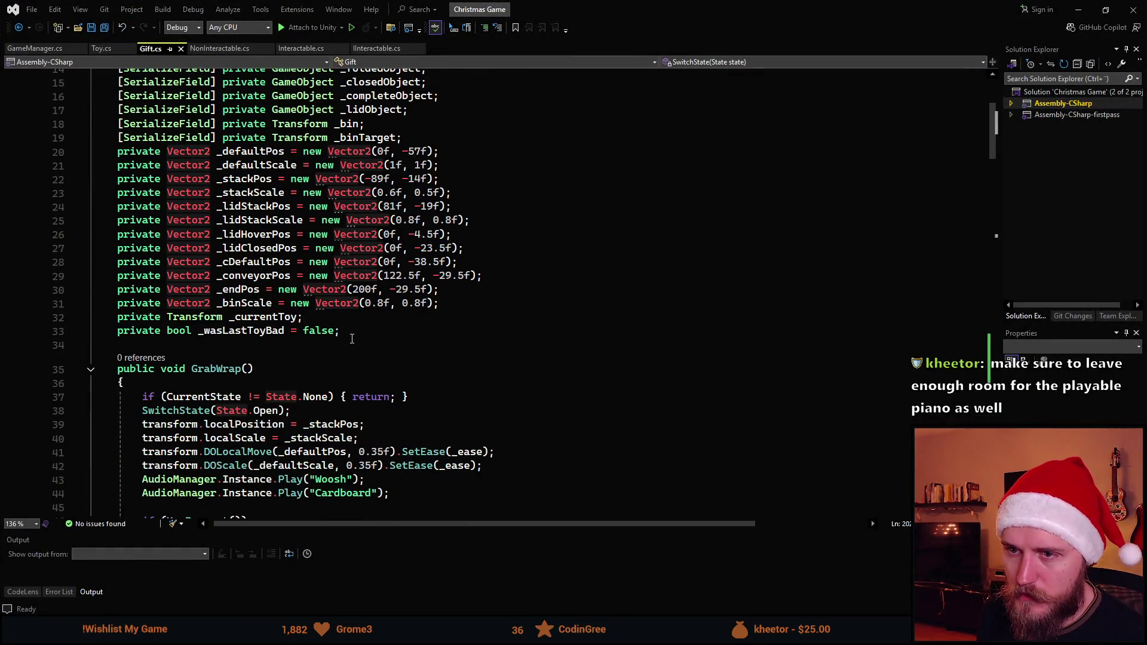
{"action": "left_click", "coordinate": [383, 303]}
{"action": "key", "text": "BackSpace"}
{"action": "type", "text": "6"}
{"action": "left_click_drag", "start_coordinate": [413, 302], "coordinate": [416, 303]}
{"action": "type", "text": "6"}
{"action": "key", "text": "ctrl+s"}
{"action": "key", "text": "alt+Tab"}
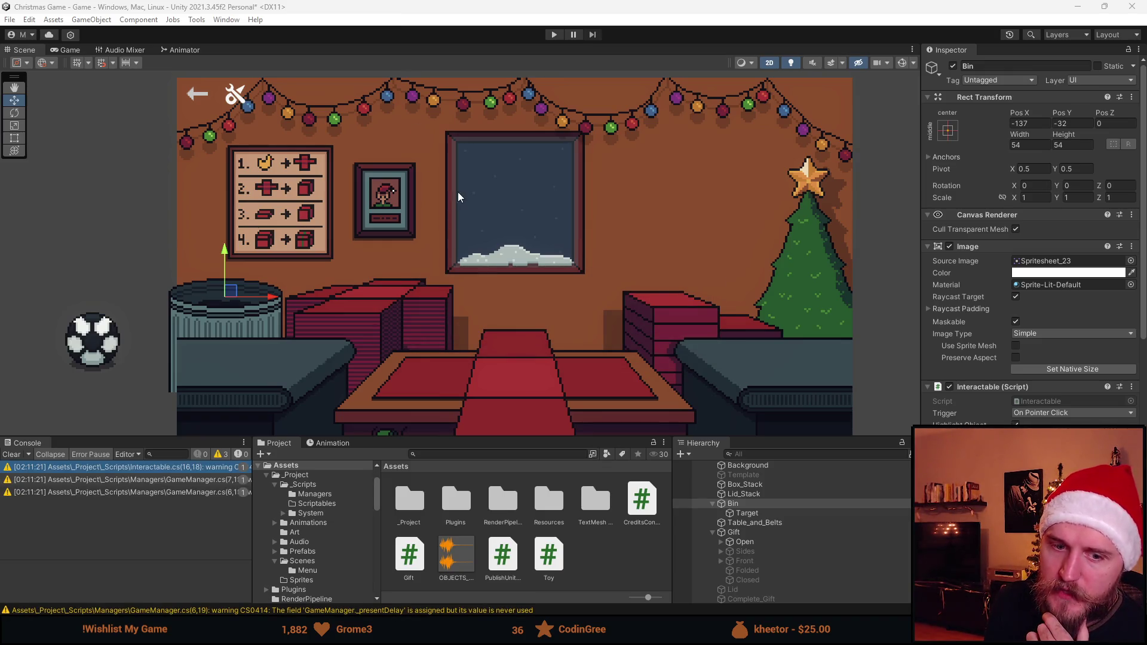
{"action": "left_click", "coordinate": [556, 35]}
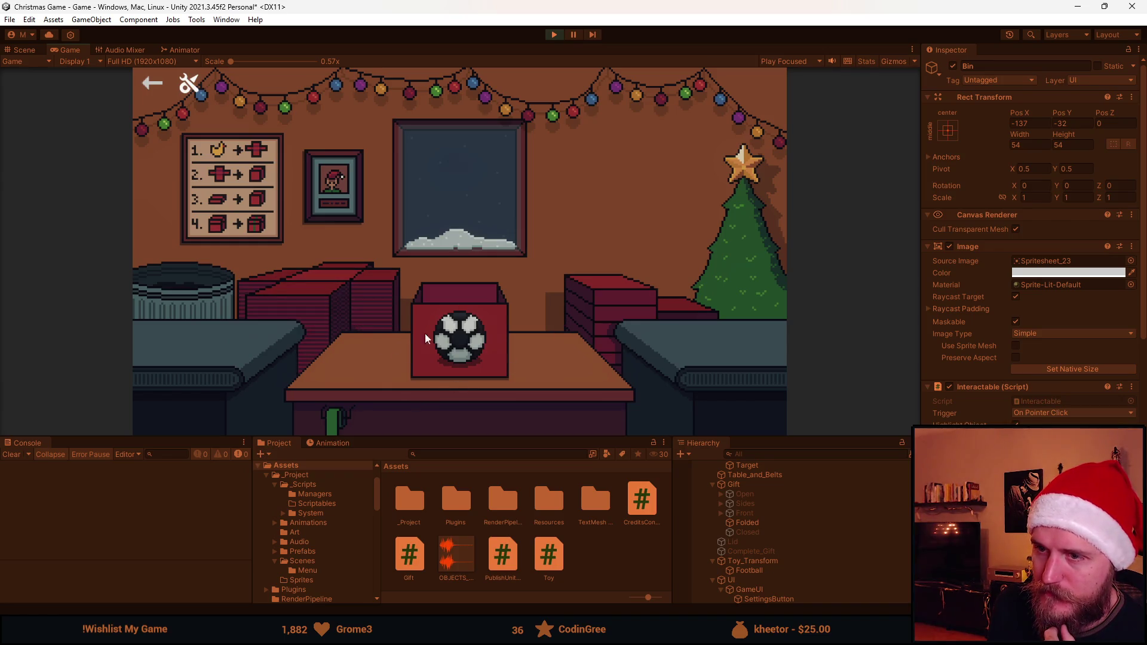
{"action": "left_click", "coordinate": [469, 322]}
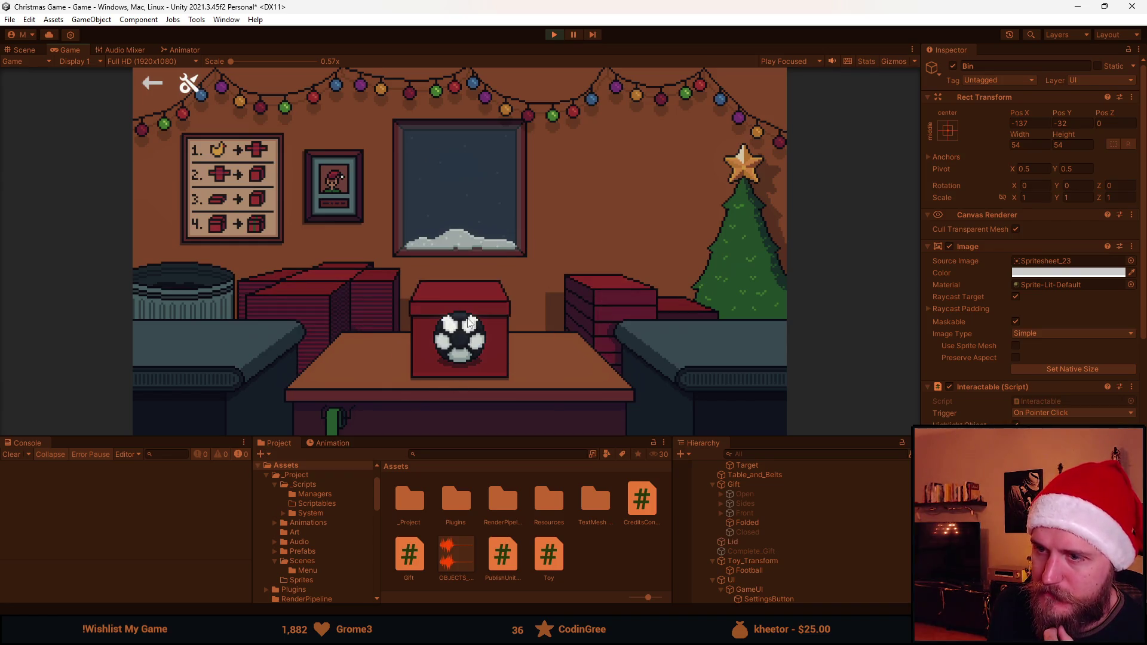
{"action": "left_click", "coordinate": [500, 295]}
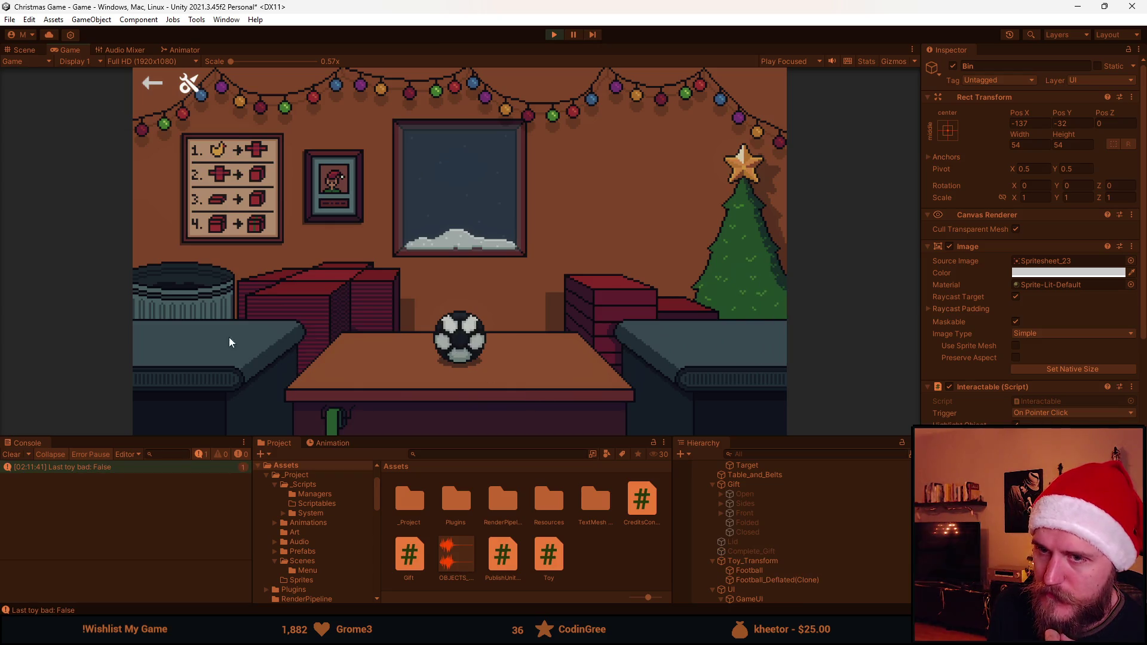
{"action": "left_click", "coordinate": [188, 273]}
{"action": "left_click", "coordinate": [206, 289]}
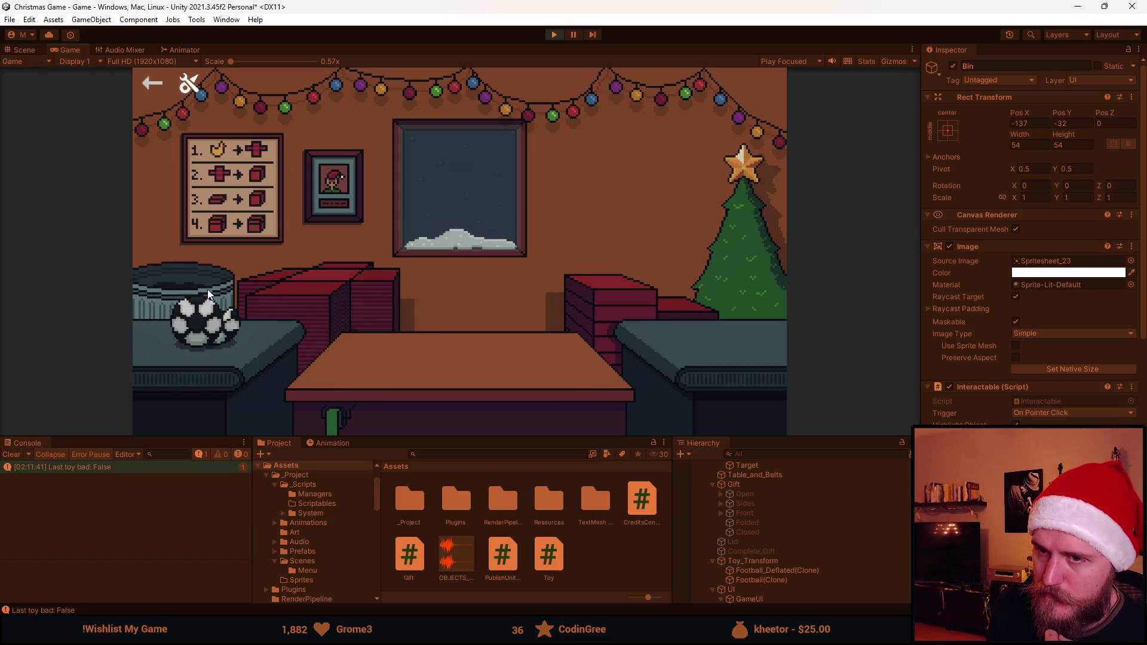
{"action": "left_click", "coordinate": [229, 328]}
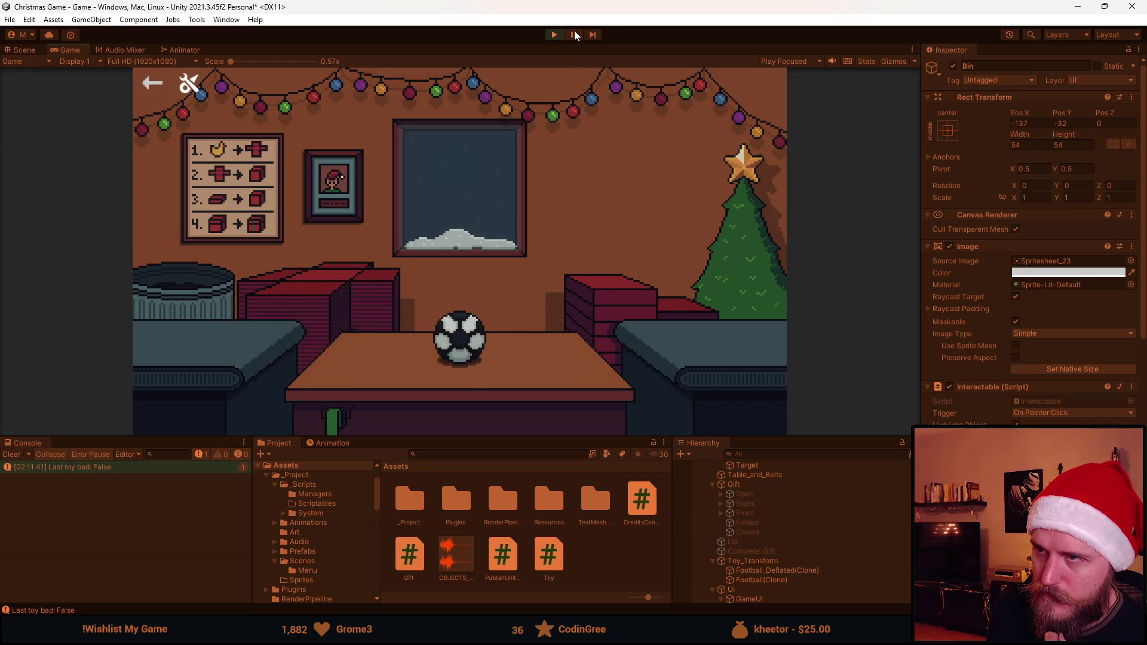
{"action": "left_click", "coordinate": [553, 35]}
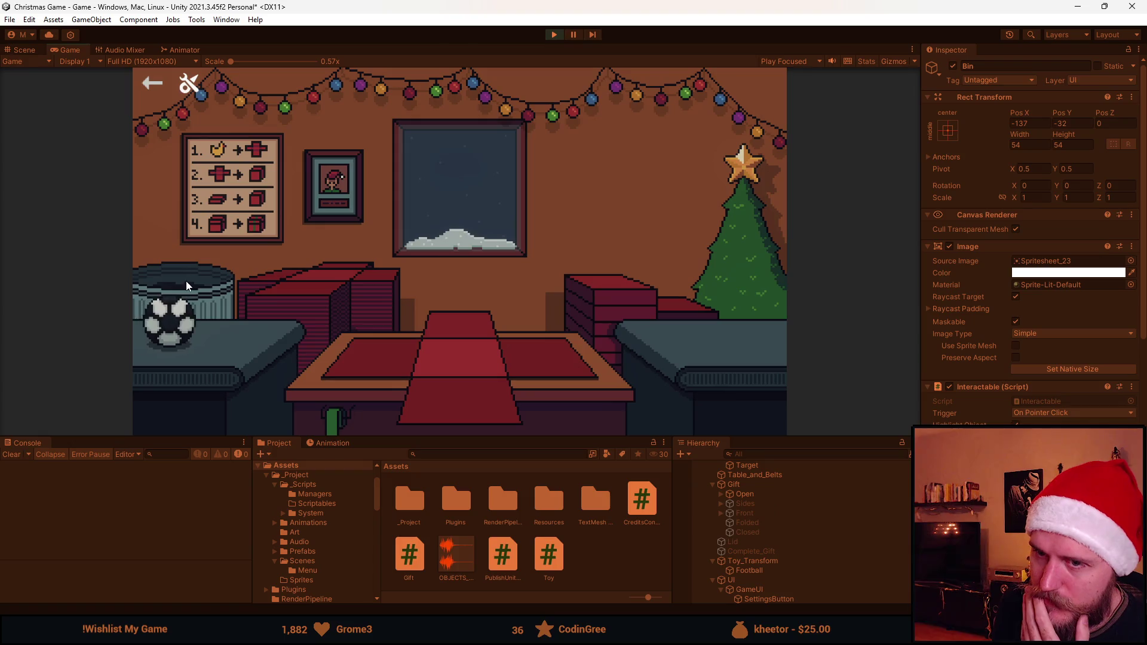
{"action": "left_click", "coordinate": [173, 316]}
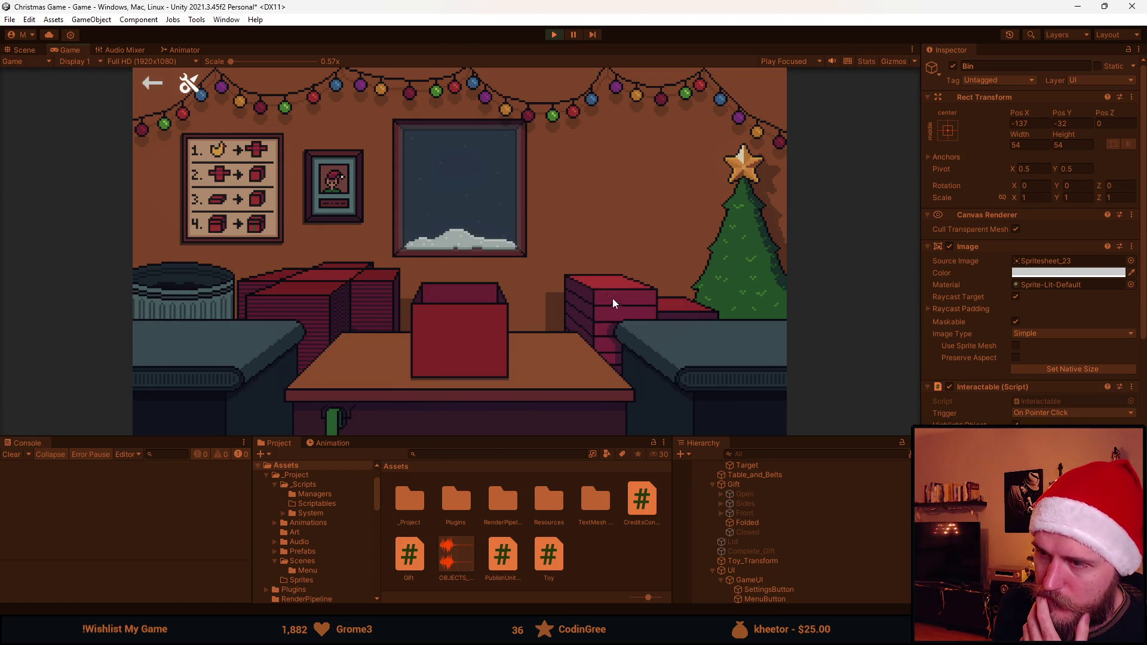
{"action": "left_click", "coordinate": [554, 35]}
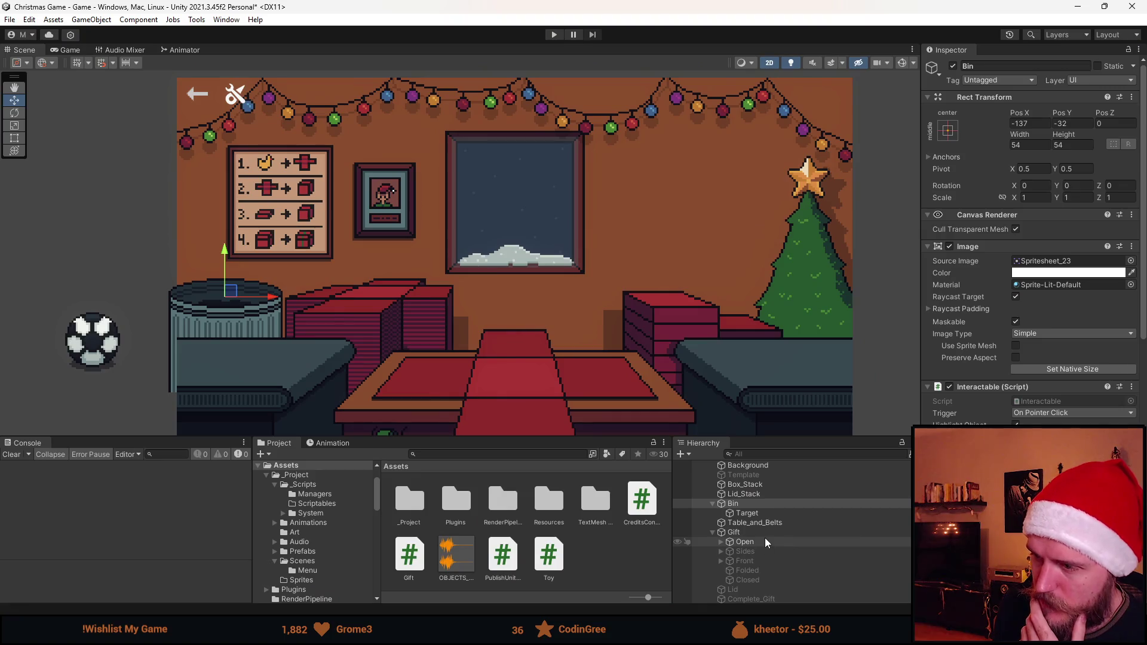
Disable the Gift's Open child object and start a test play
{"action": "left_click", "coordinate": [764, 540]}
{"action": "left_click", "coordinate": [952, 66]}
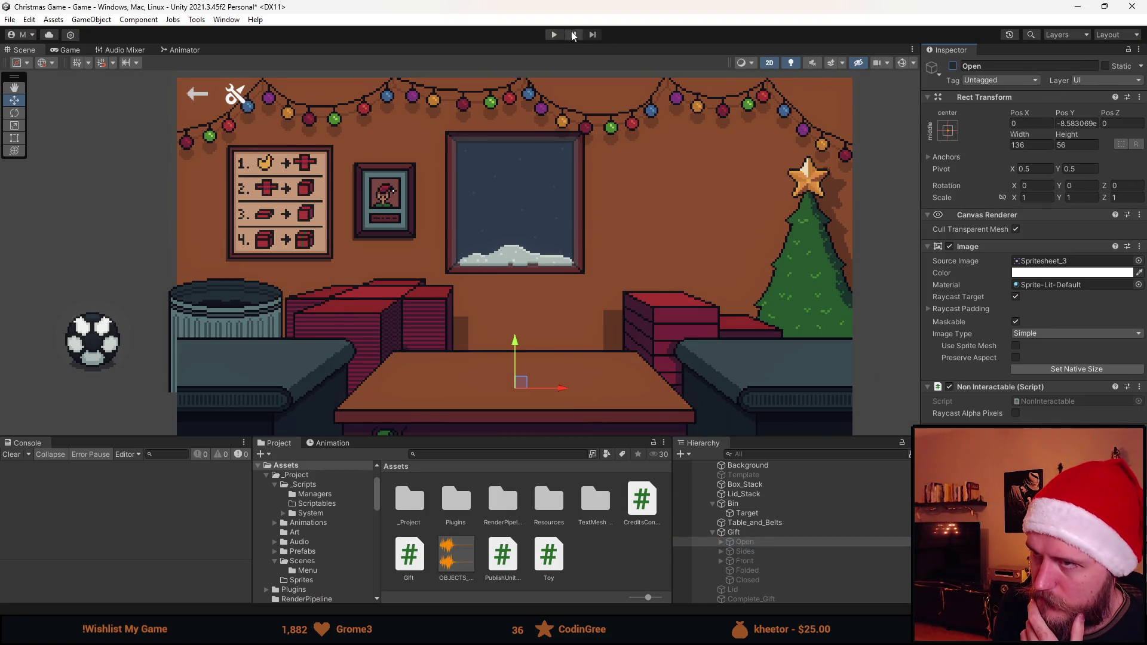
{"action": "left_click", "coordinate": [553, 34]}
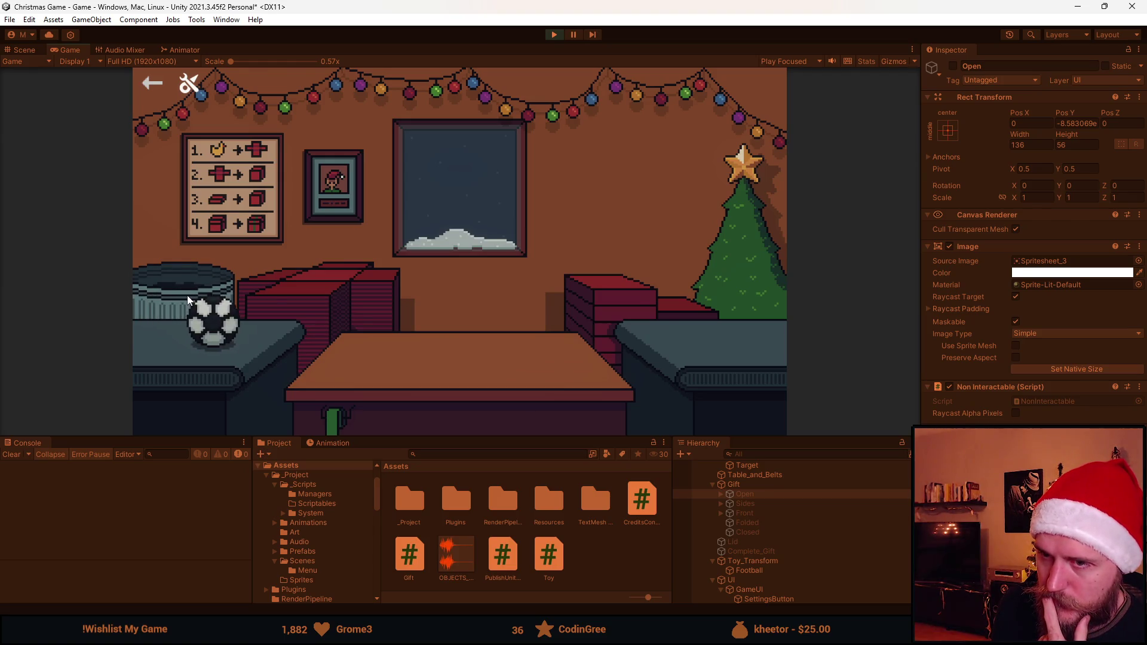
Wrap and send off the football and the Viking helmet as gifts
{"action": "left_click", "coordinate": [223, 330]}
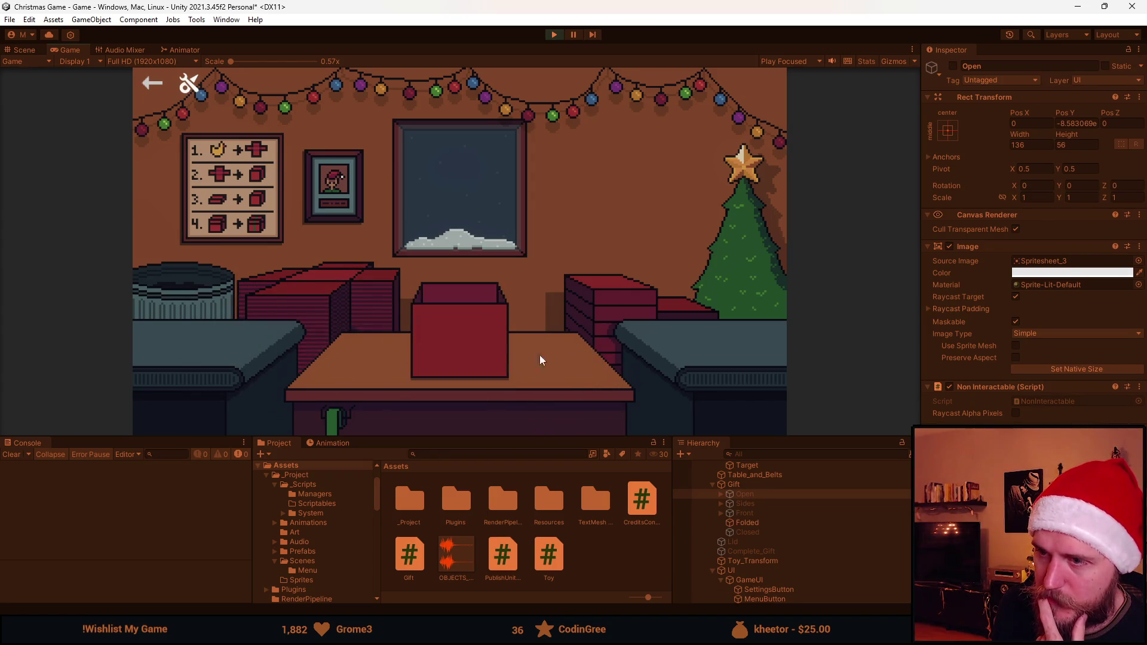
{"action": "left_click", "coordinate": [473, 314]}
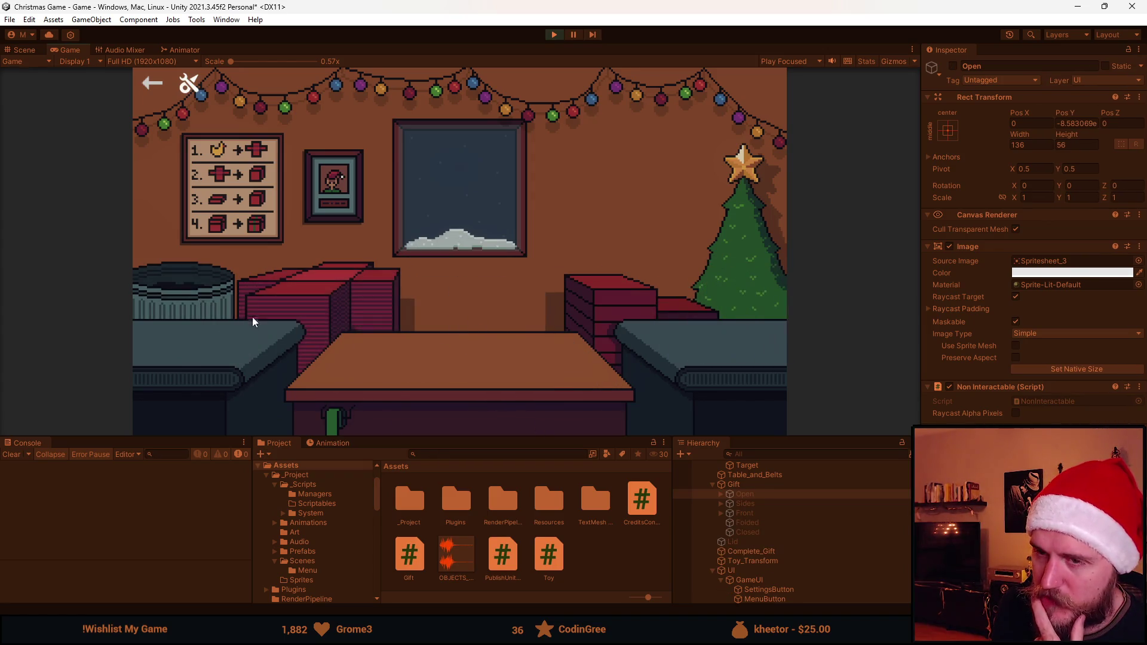
{"action": "left_click", "coordinate": [171, 342]}
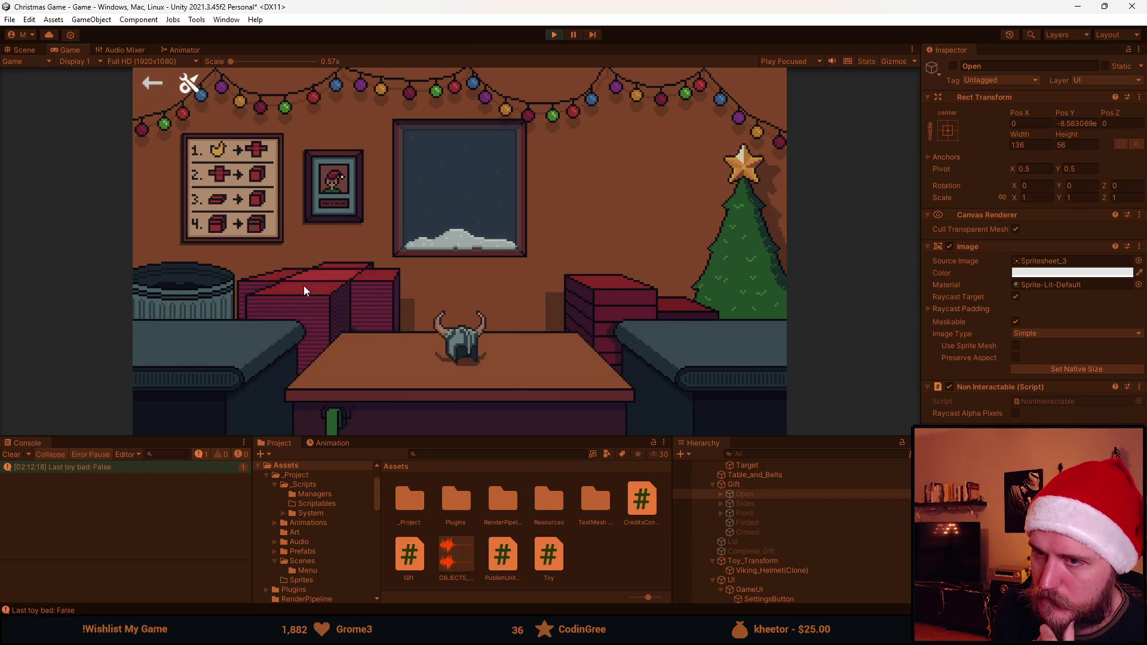
{"action": "left_click", "coordinate": [304, 290]}
{"action": "left_click", "coordinate": [599, 317]}
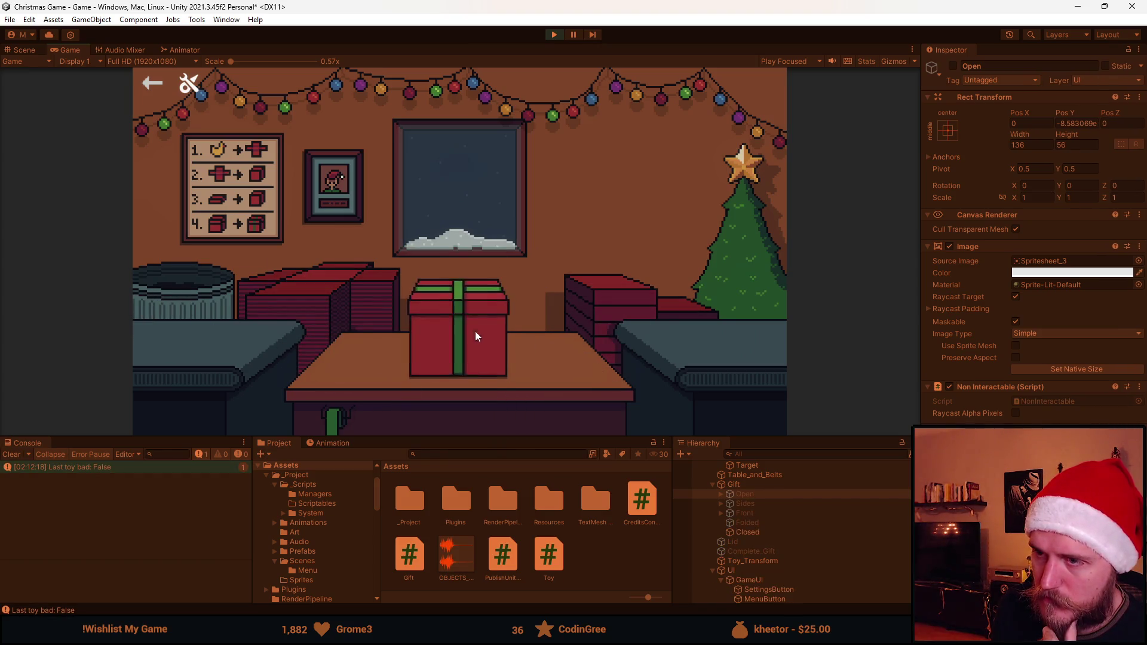
{"action": "left_click", "coordinate": [475, 324]}
Throw Viking helmets, the deflated football and the coal with its box into the bin
{"action": "left_click", "coordinate": [173, 361]}
{"action": "left_click", "coordinate": [184, 286]}
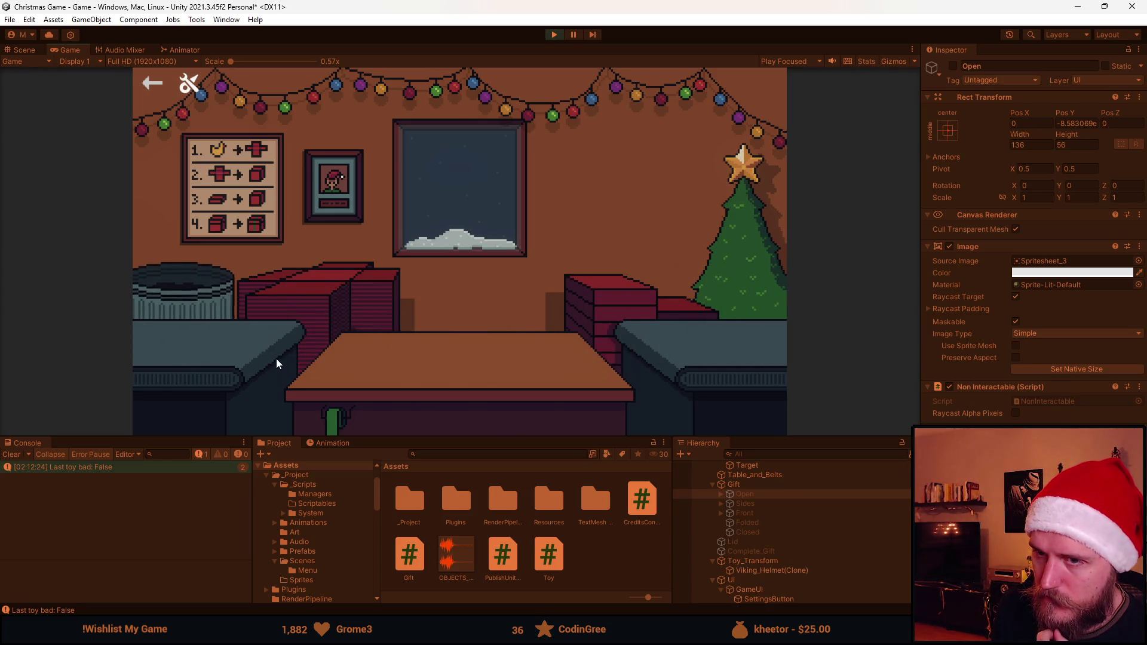
{"action": "left_click", "coordinate": [184, 307]}
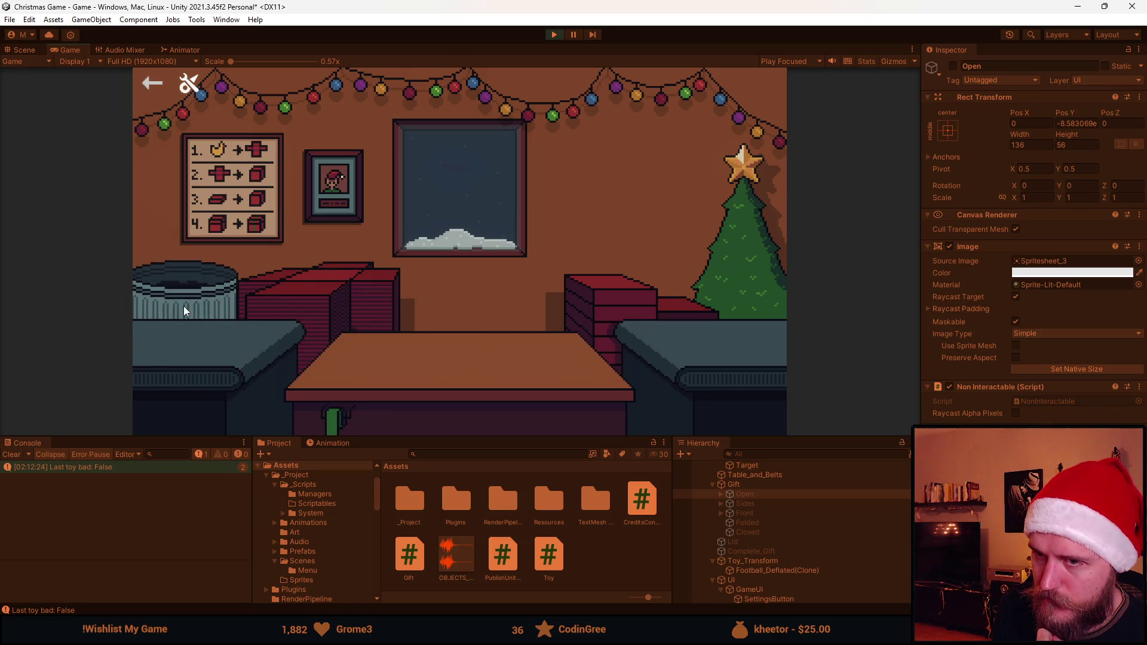
{"action": "left_click", "coordinate": [194, 289]}
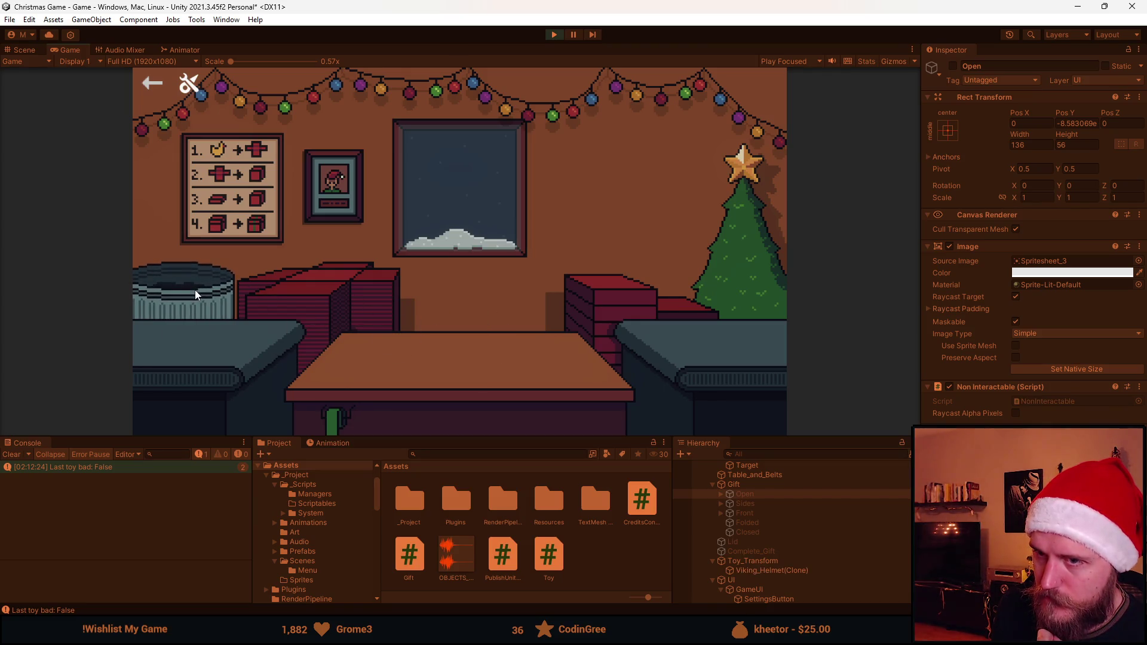
{"action": "left_click", "coordinate": [162, 342]}
{"action": "left_click", "coordinate": [190, 289]}
{"action": "left_click", "coordinate": [271, 295]}
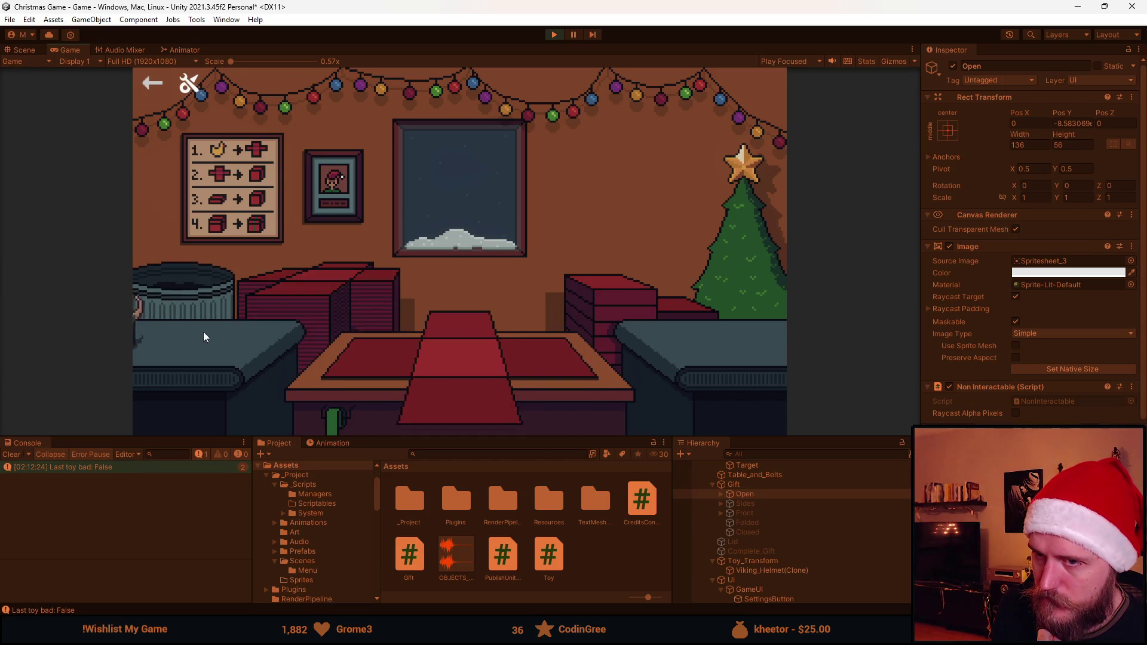
{"action": "left_click", "coordinate": [198, 298]}
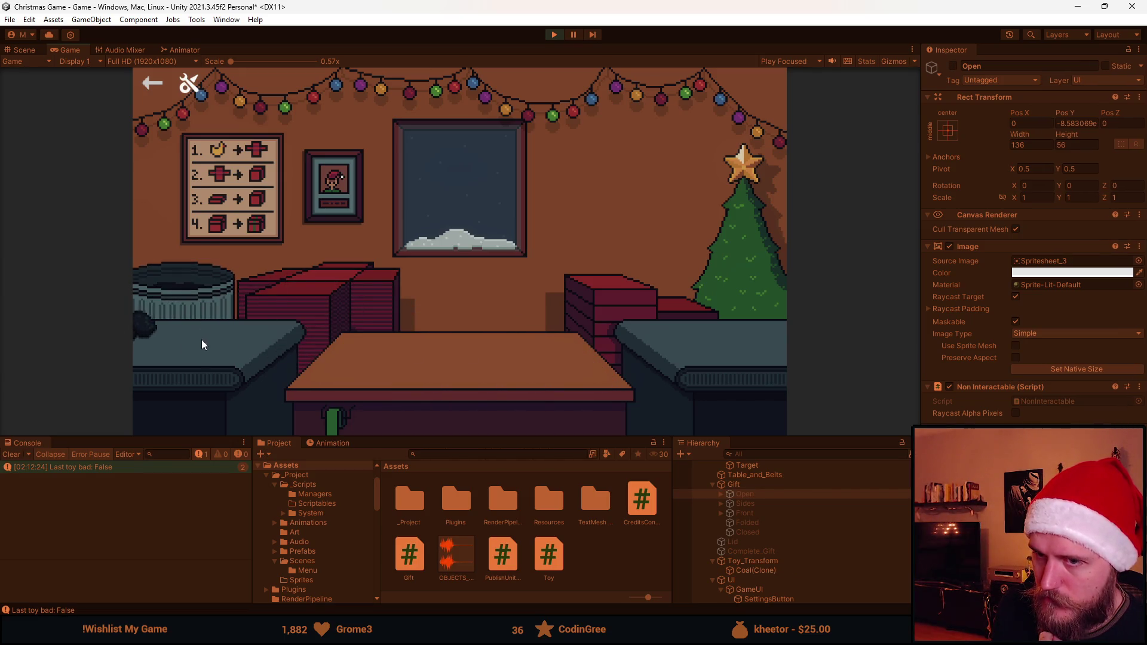
{"action": "left_click", "coordinate": [275, 319]}
{"action": "left_click", "coordinate": [183, 275]}
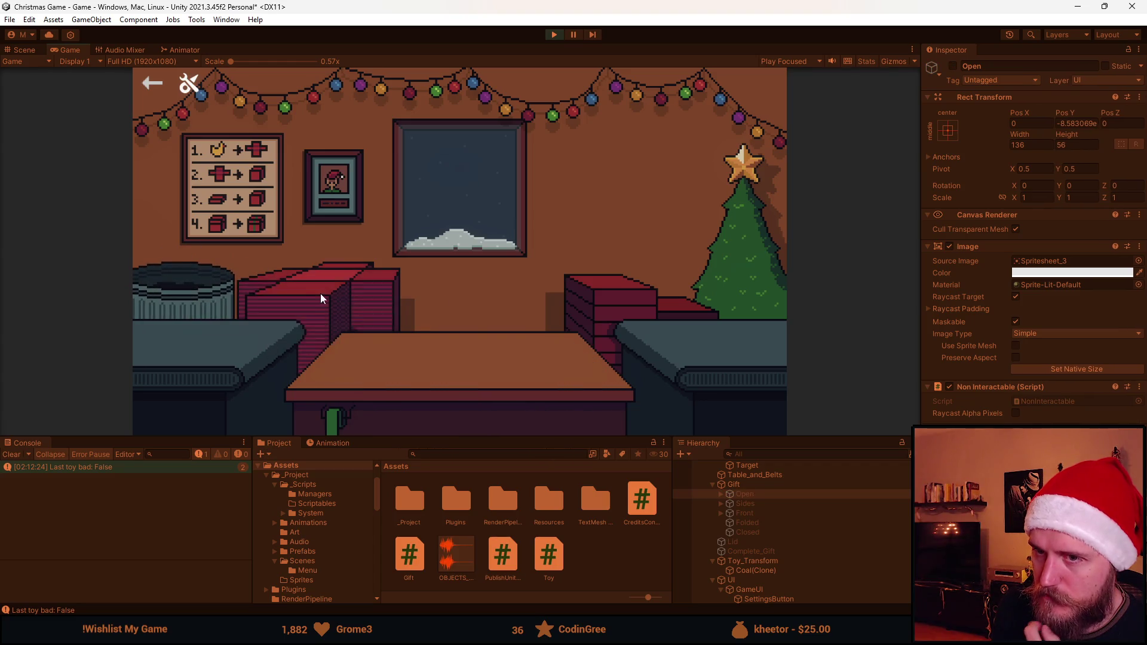
Box the coal into a gift with lid and ribbon
{"action": "left_click", "coordinate": [320, 293]}
{"action": "left_click", "coordinate": [167, 332]}
{"action": "left_click", "coordinate": [461, 392]}
{"action": "left_click", "coordinate": [628, 300]}
{"action": "left_click", "coordinate": [455, 317]}
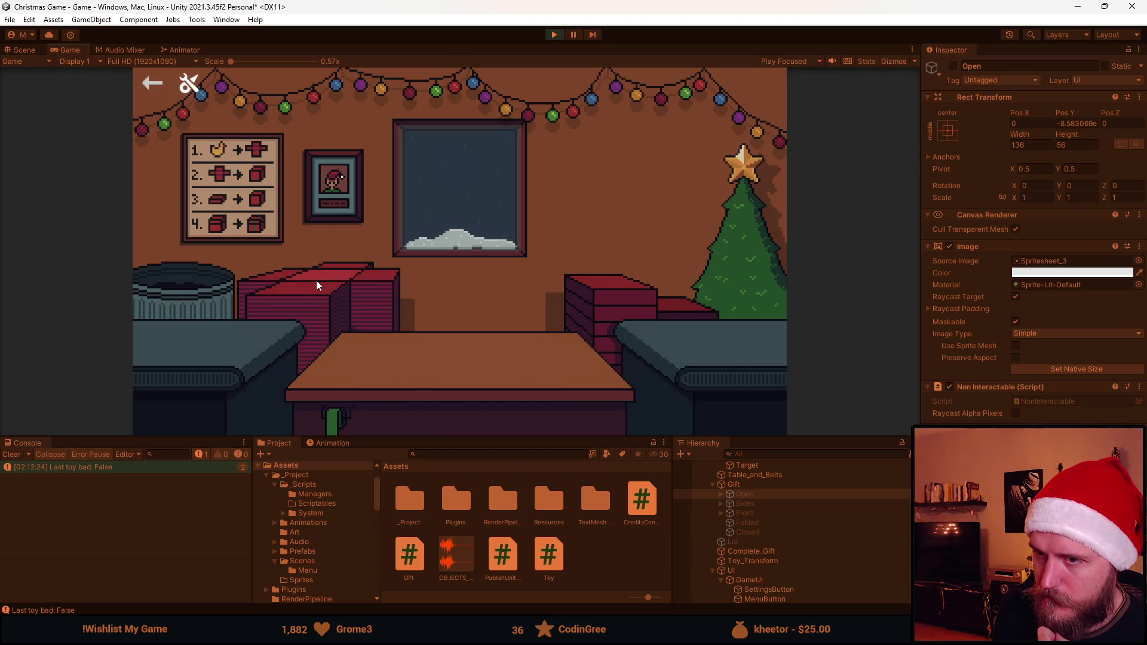
Wrap the football into a gift and send it off
{"action": "left_click", "coordinate": [347, 296]}
{"action": "left_click", "coordinate": [202, 335]}
{"action": "left_click", "coordinate": [447, 399]}
{"action": "left_click", "coordinate": [546, 317]}
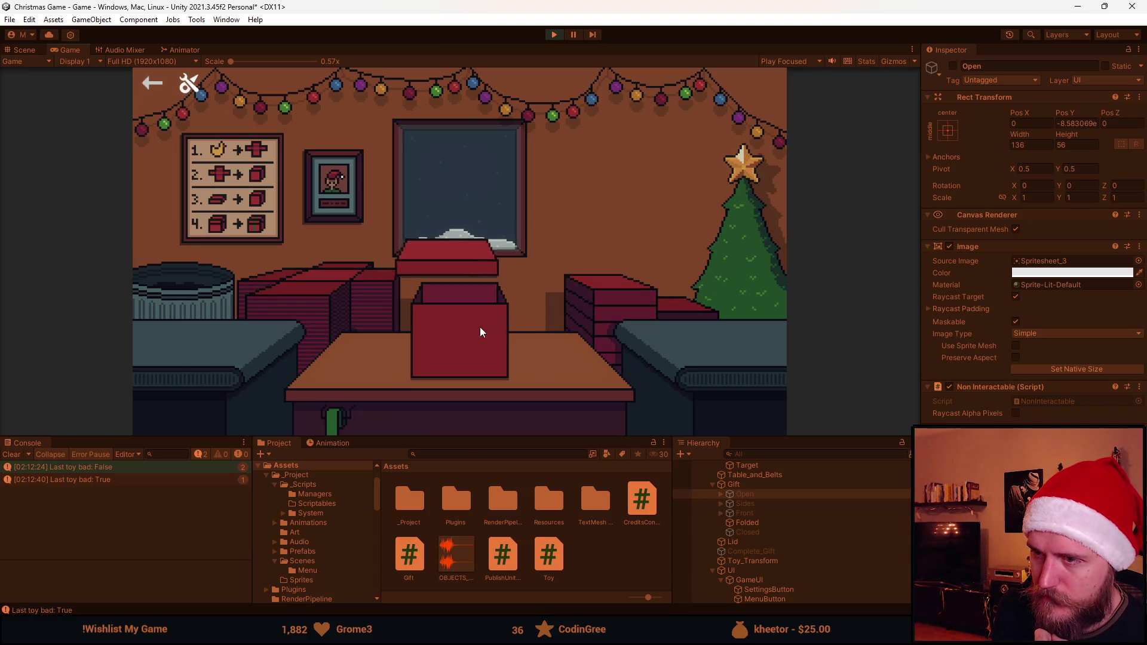
{"action": "left_click", "coordinate": [479, 326]}
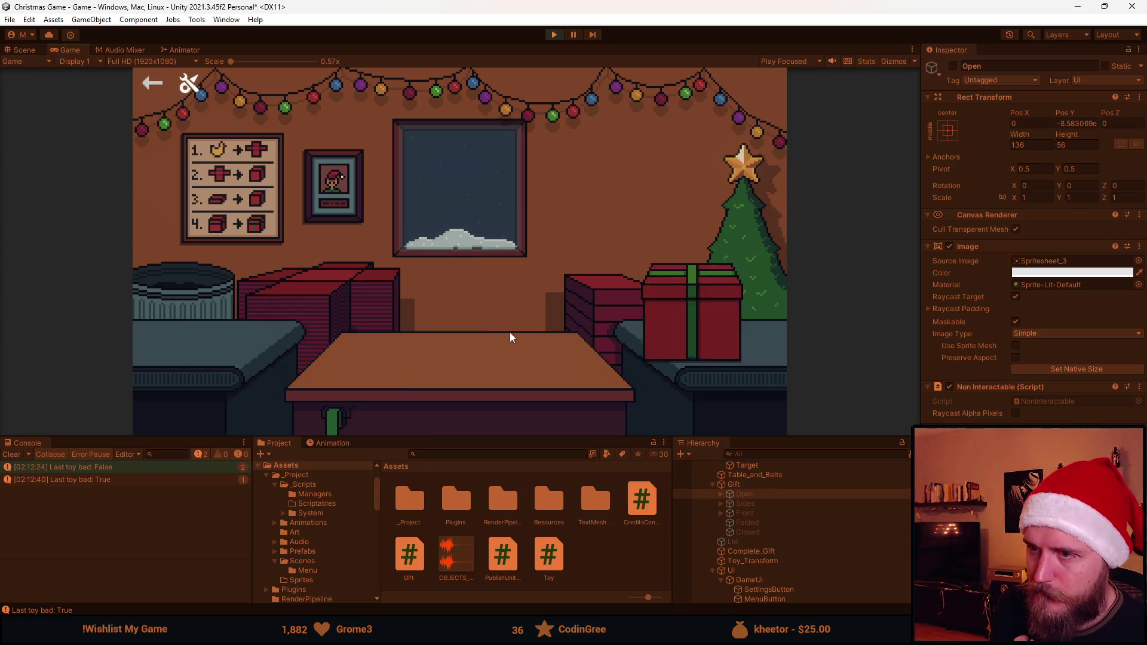
Wrap the Viking helmet into a gift, then stop the test play
{"action": "left_click", "coordinate": [307, 286]}
{"action": "left_click", "coordinate": [185, 327]}
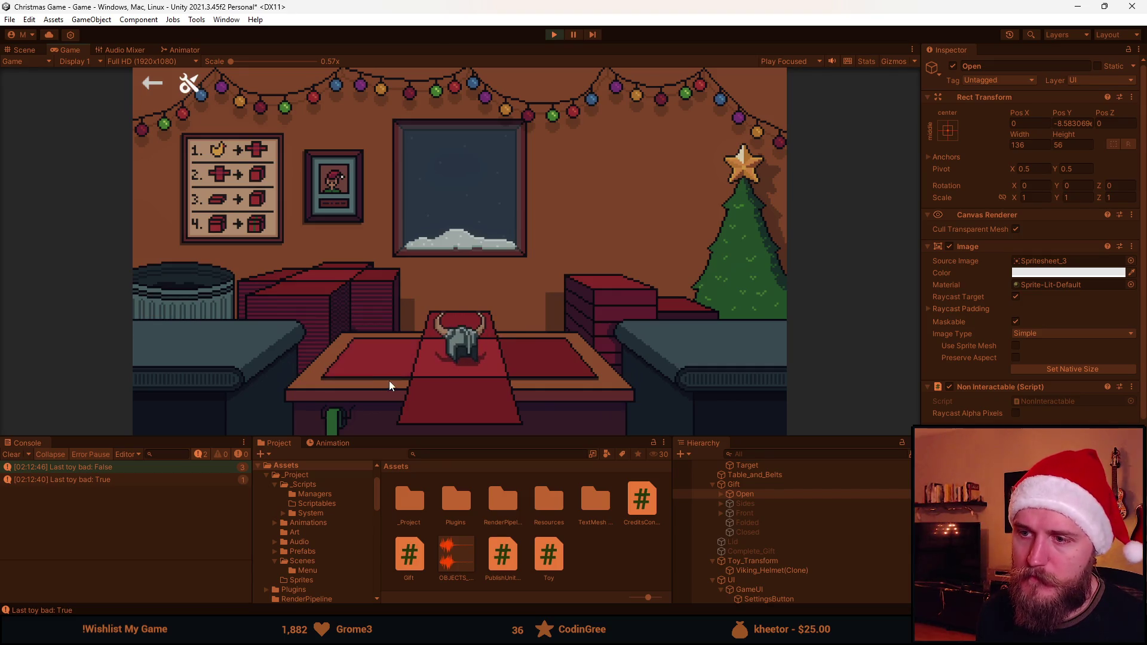
{"action": "left_click", "coordinate": [447, 382]}
{"action": "left_click", "coordinate": [548, 349]}
{"action": "left_click", "coordinate": [450, 320]}
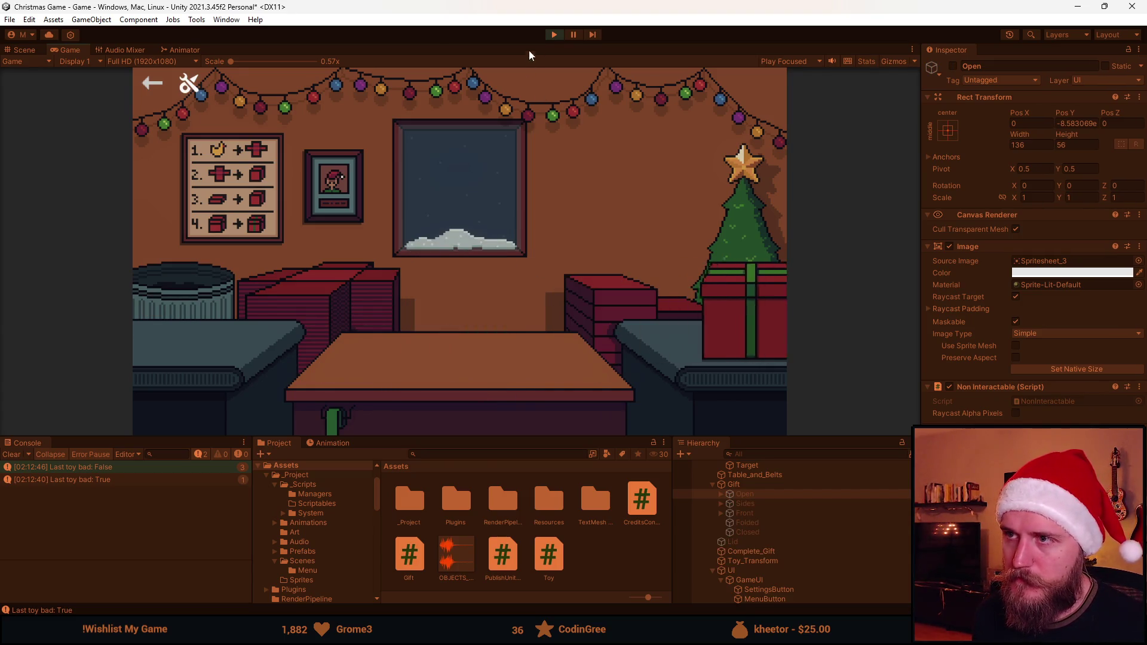
{"action": "left_click", "coordinate": [553, 35]}
{"action": "key", "text": "alt+Tab"}
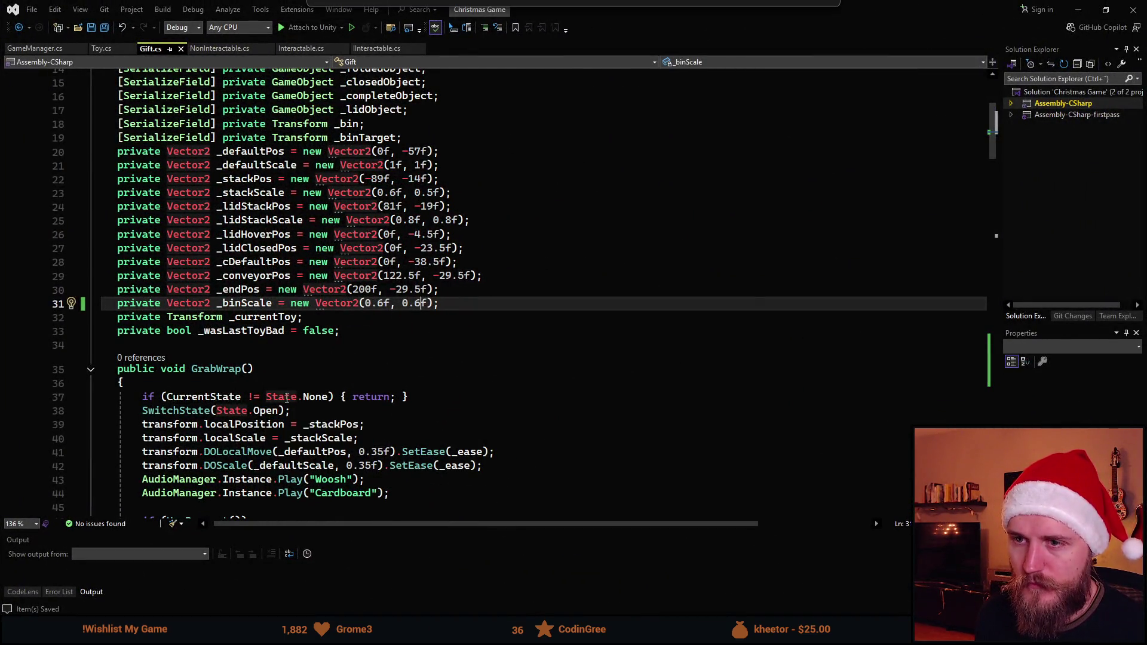
In Toy.cs, change the conveyor move duration on line 15 from 3 to 2
{"action": "left_click", "coordinate": [97, 51]}
{"action": "scroll", "coordinate": [447, 236], "scroll_direction": "up", "scroll_amount": 1}
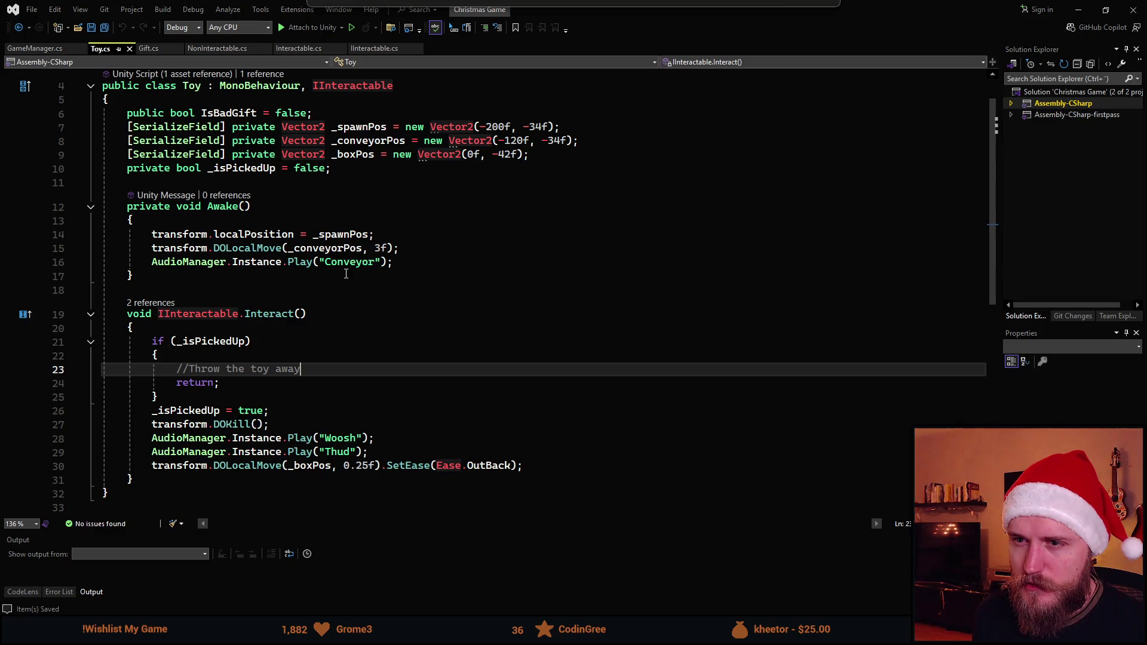
{"action": "left_click", "coordinate": [383, 248]}
{"action": "key", "text": "BackSpace"}
{"action": "type", "text": "2"}
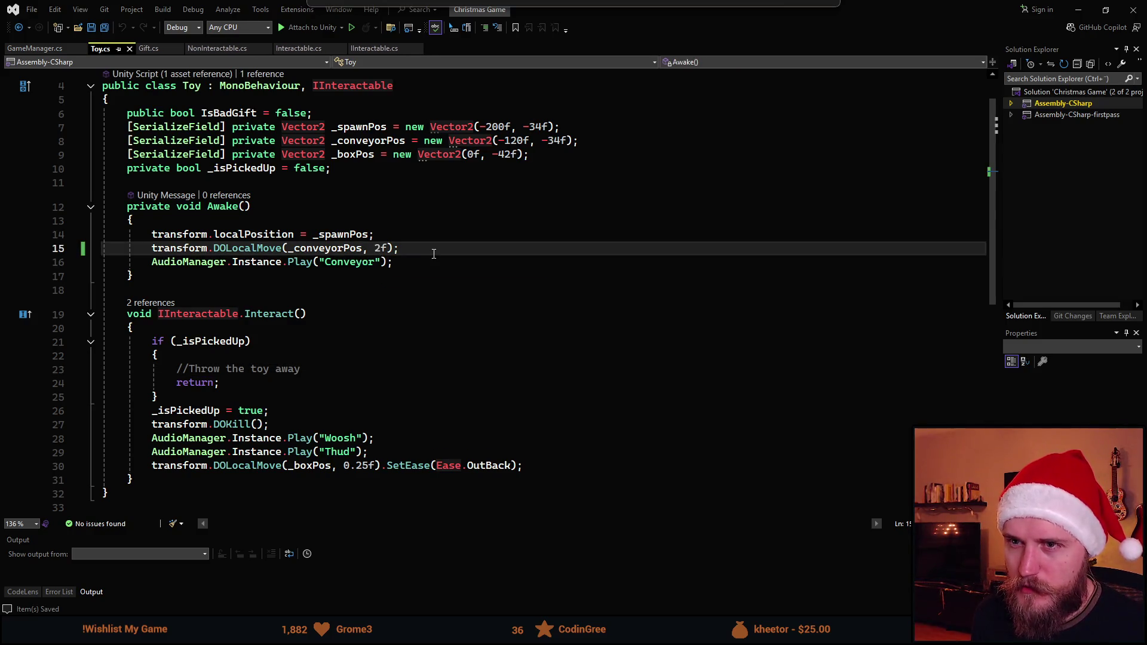
Review the ThrowPresent and CompleteGift code in Gift.cs, then return to Unity
{"action": "left_click", "coordinate": [151, 48]}
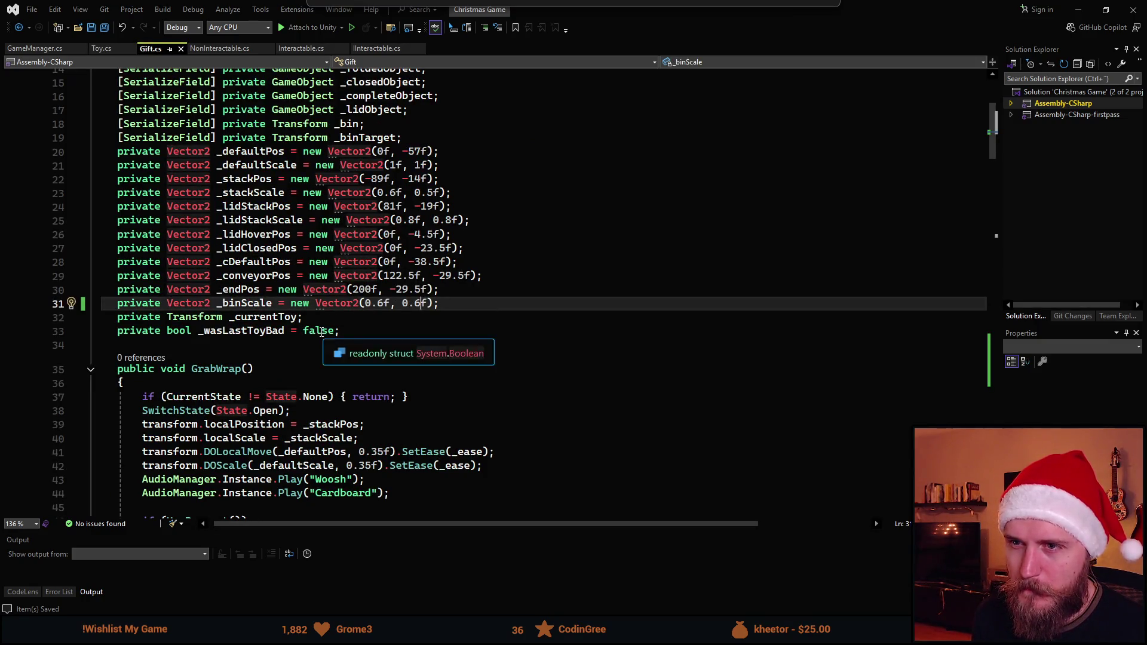
{"action": "scroll", "coordinate": [324, 277], "scroll_direction": "down", "scroll_amount": 20}
{"action": "scroll", "coordinate": [324, 277], "scroll_direction": "down", "scroll_amount": 12}
{"action": "scroll", "coordinate": [323, 277], "scroll_direction": "up", "scroll_amount": 5}
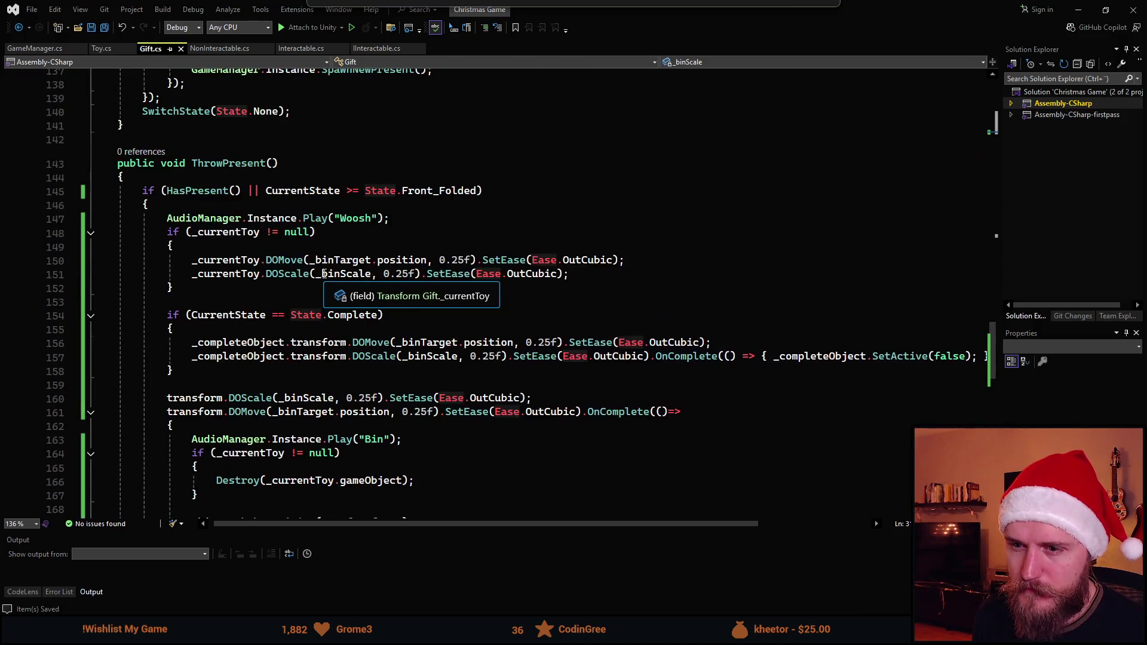
{"action": "scroll", "coordinate": [324, 277], "scroll_direction": "up", "scroll_amount": 1}
{"action": "scroll", "coordinate": [322, 279], "scroll_direction": "up", "scroll_amount": 5}
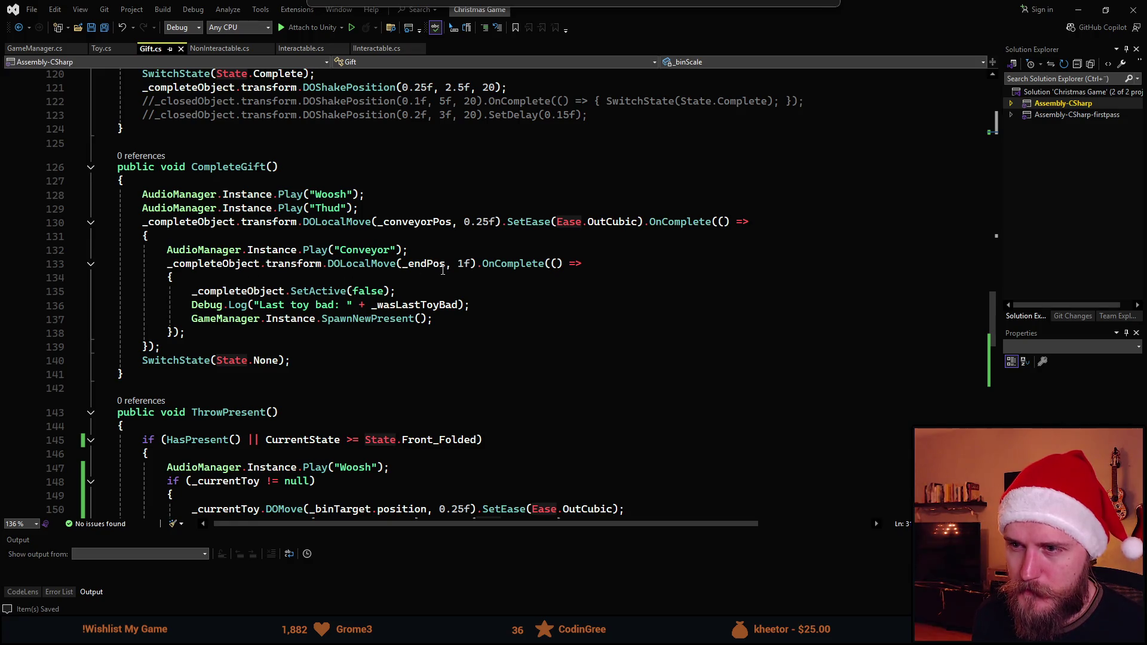
{"action": "key", "text": "alt+Tab"}
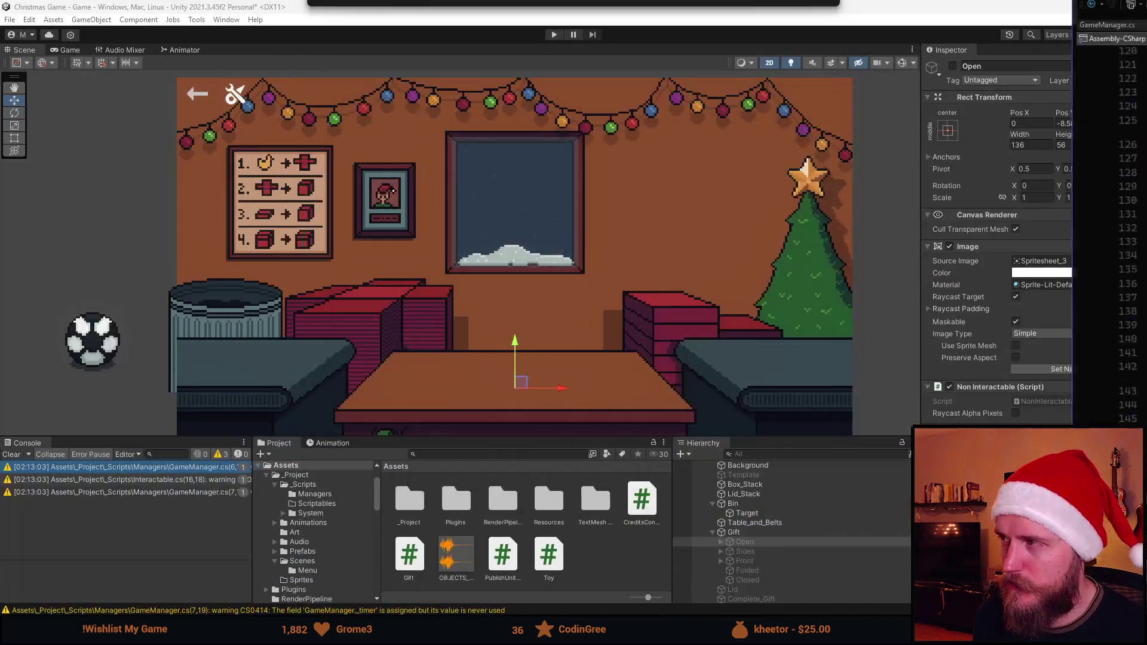
Start Play, wrap the football and helmet, bin the coal, and ship a sunglasses gift
{"action": "left_click", "coordinate": [554, 34]}
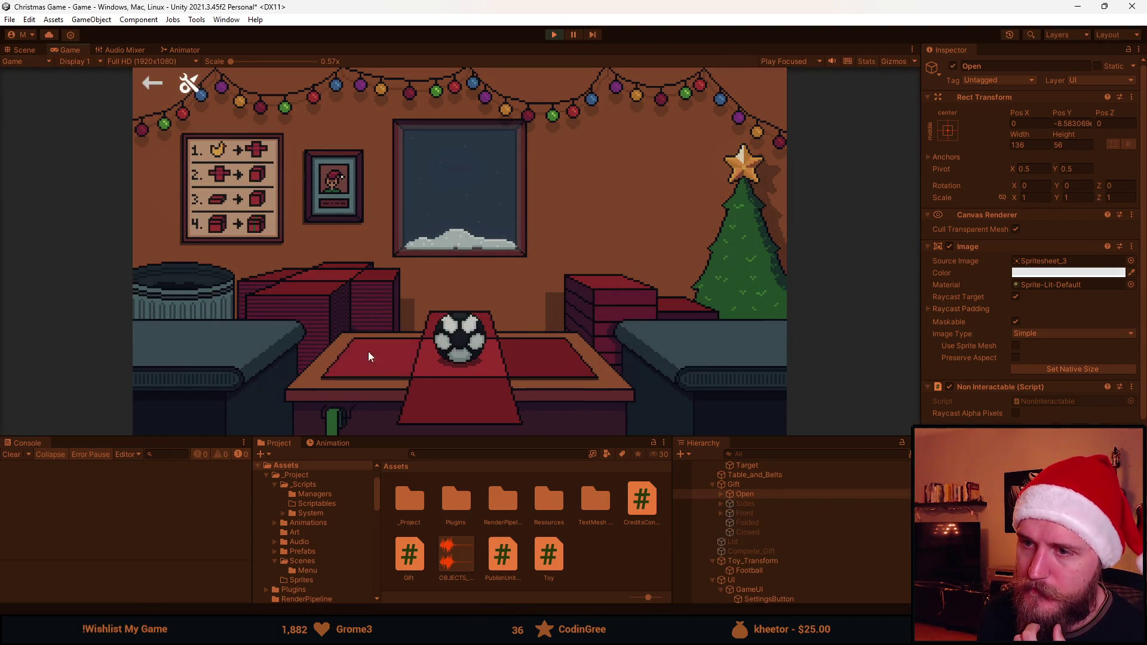
{"action": "left_click", "coordinate": [468, 335]}
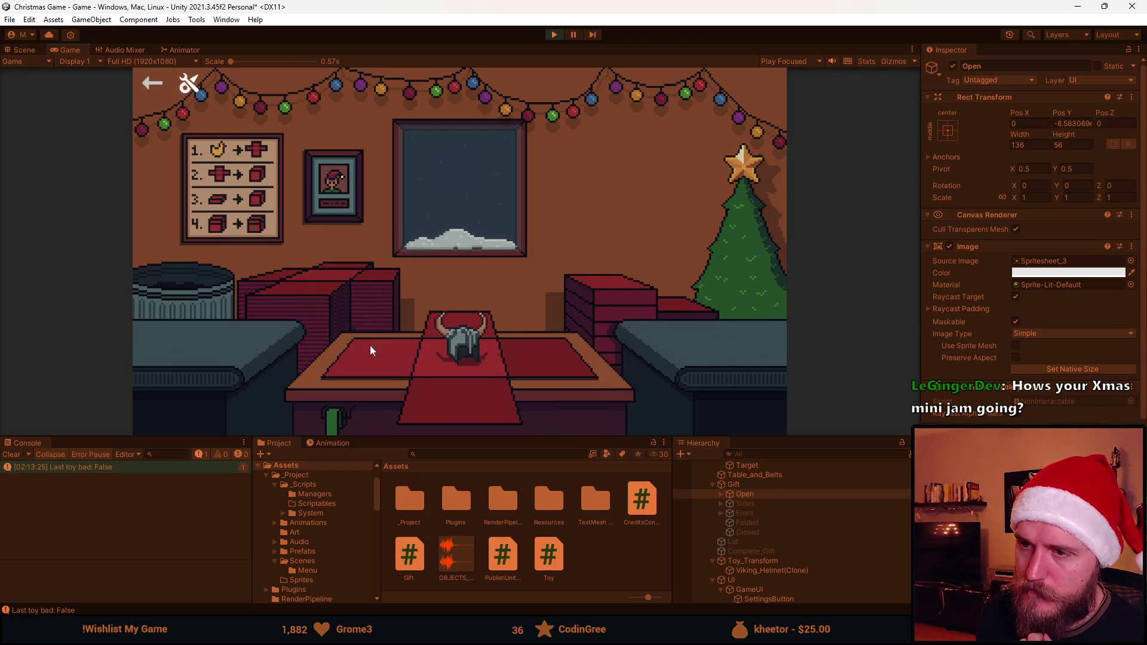
{"action": "left_click", "coordinate": [440, 384]}
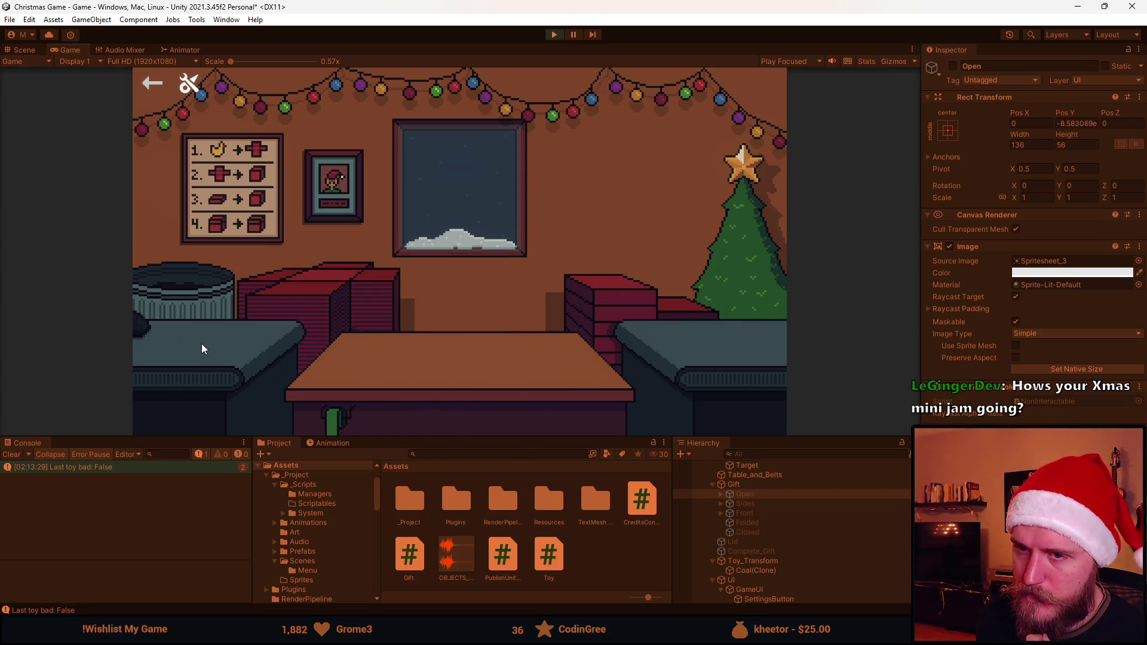
{"action": "left_click", "coordinate": [160, 292]}
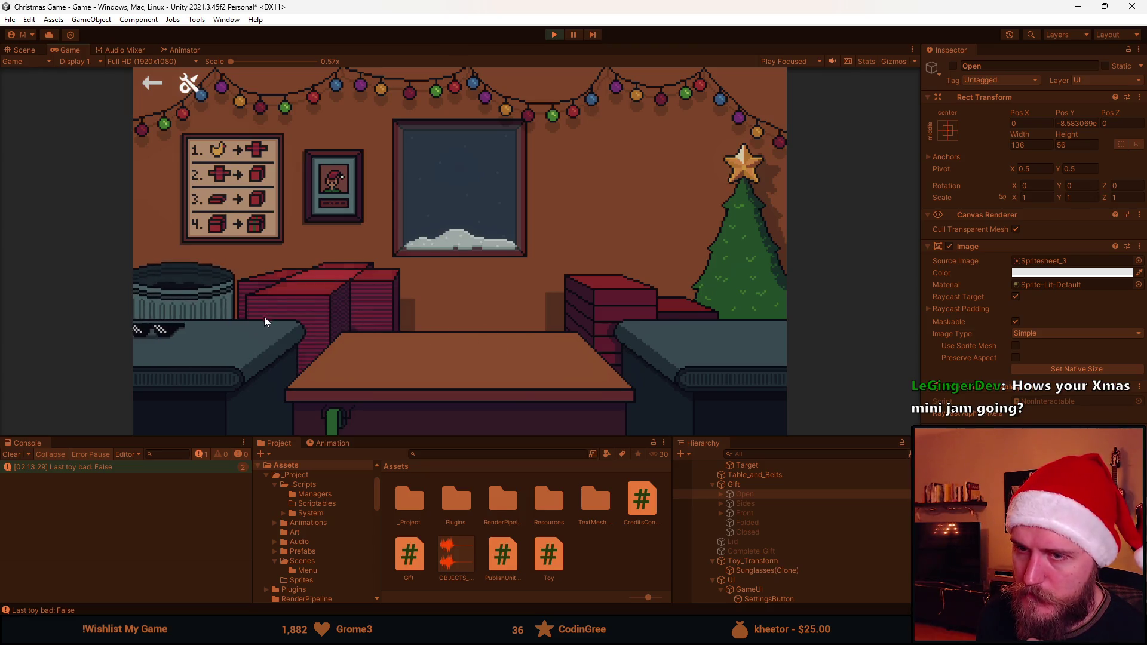
{"action": "left_click", "coordinate": [224, 333]}
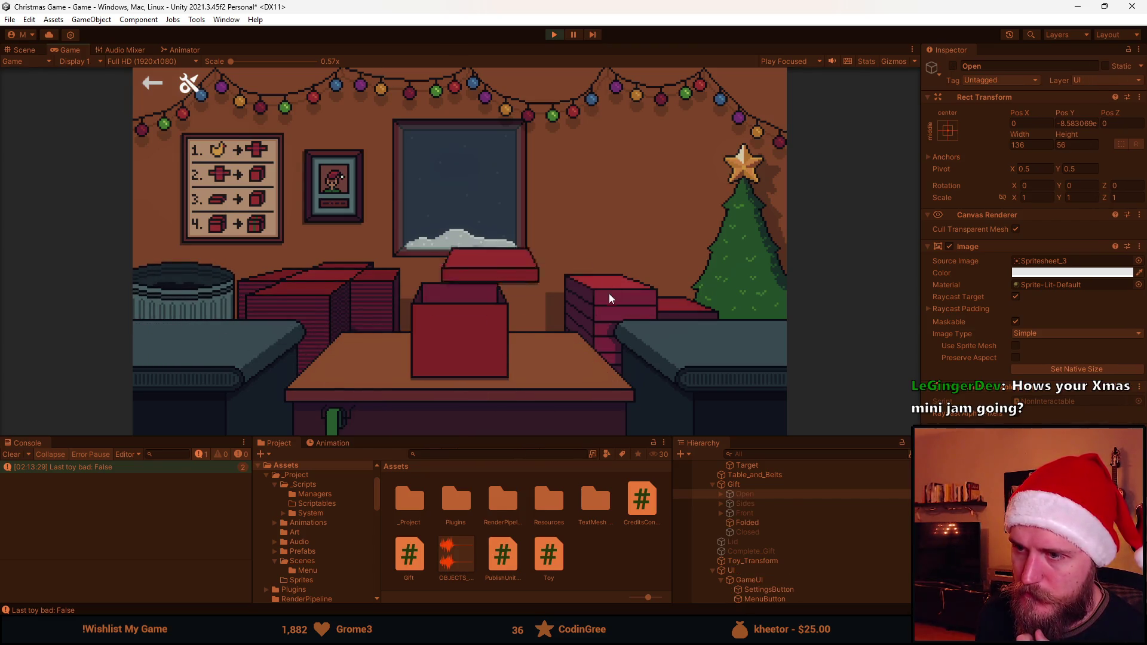
{"action": "left_click", "coordinate": [472, 318]}
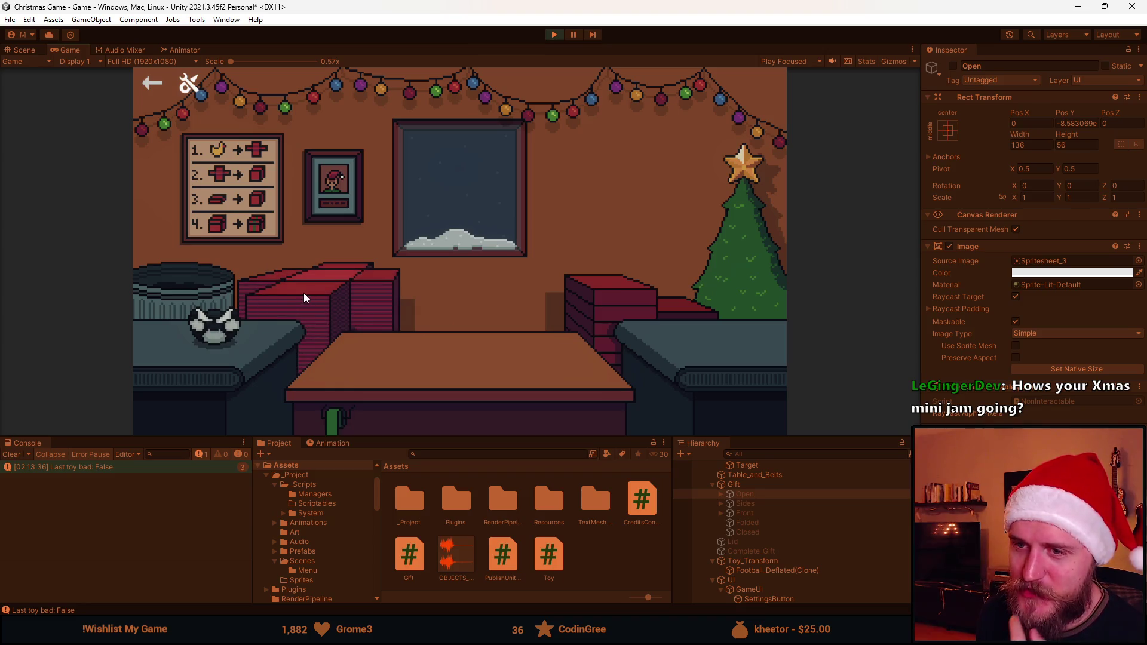
Rework the football on the wrapping paper, then bin the deflated football and coal
{"action": "left_click", "coordinate": [338, 292]}
{"action": "left_click", "coordinate": [380, 366]}
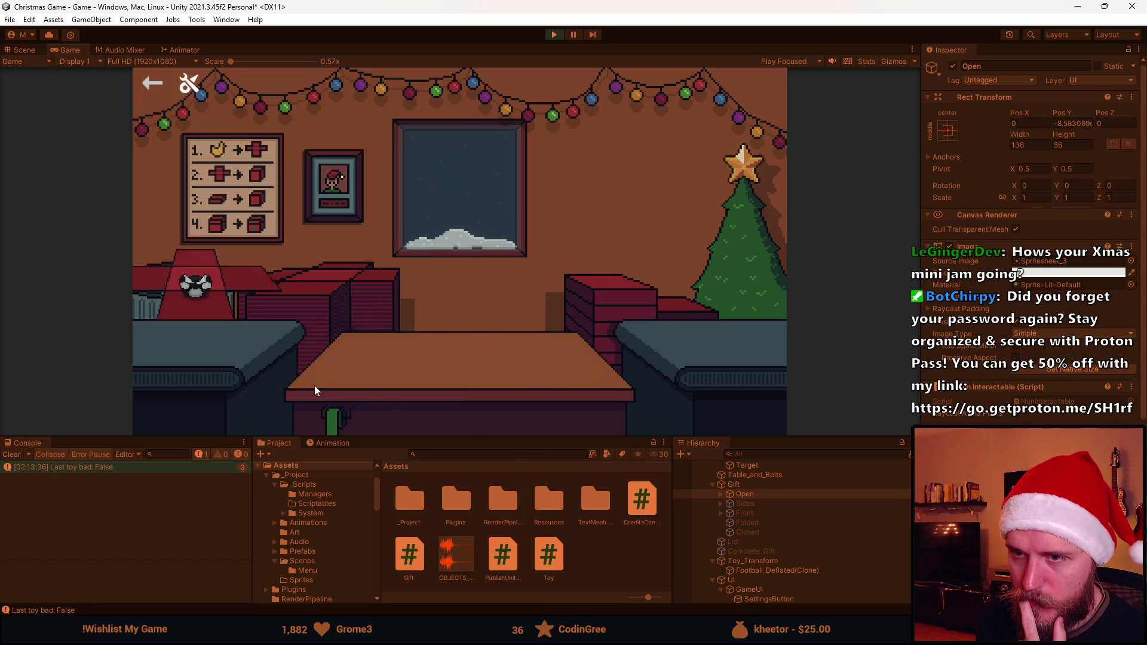
{"action": "left_click", "coordinate": [333, 315]}
{"action": "left_click", "coordinate": [403, 365]}
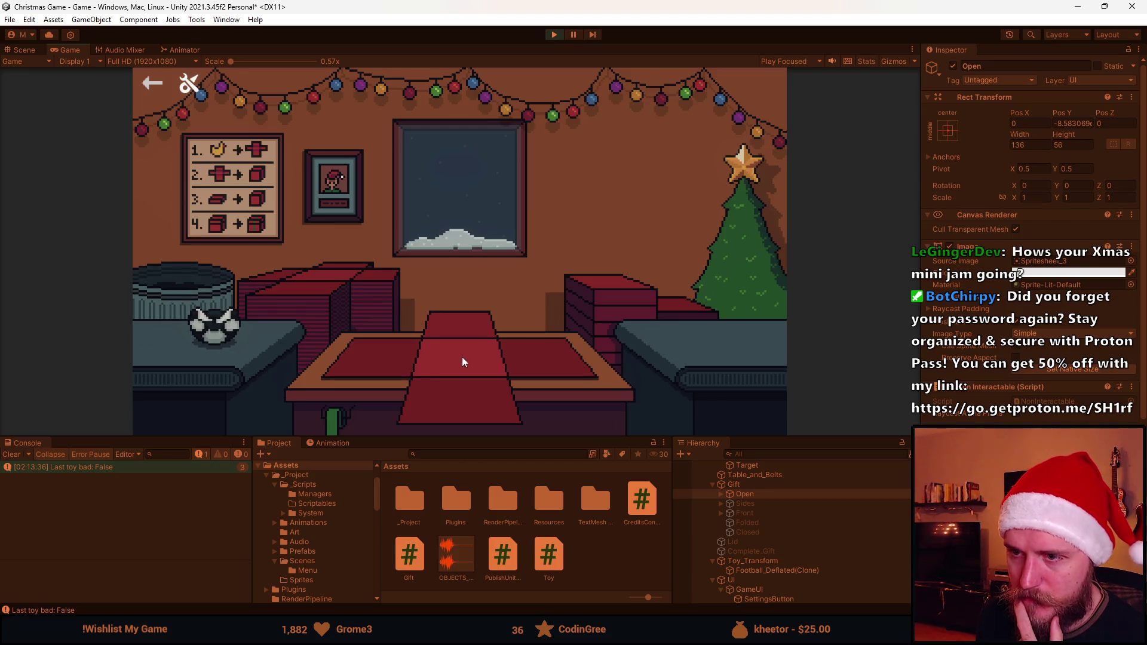
{"action": "left_click", "coordinate": [209, 321]}
{"action": "left_click", "coordinate": [227, 308]}
{"action": "left_click", "coordinate": [225, 330]}
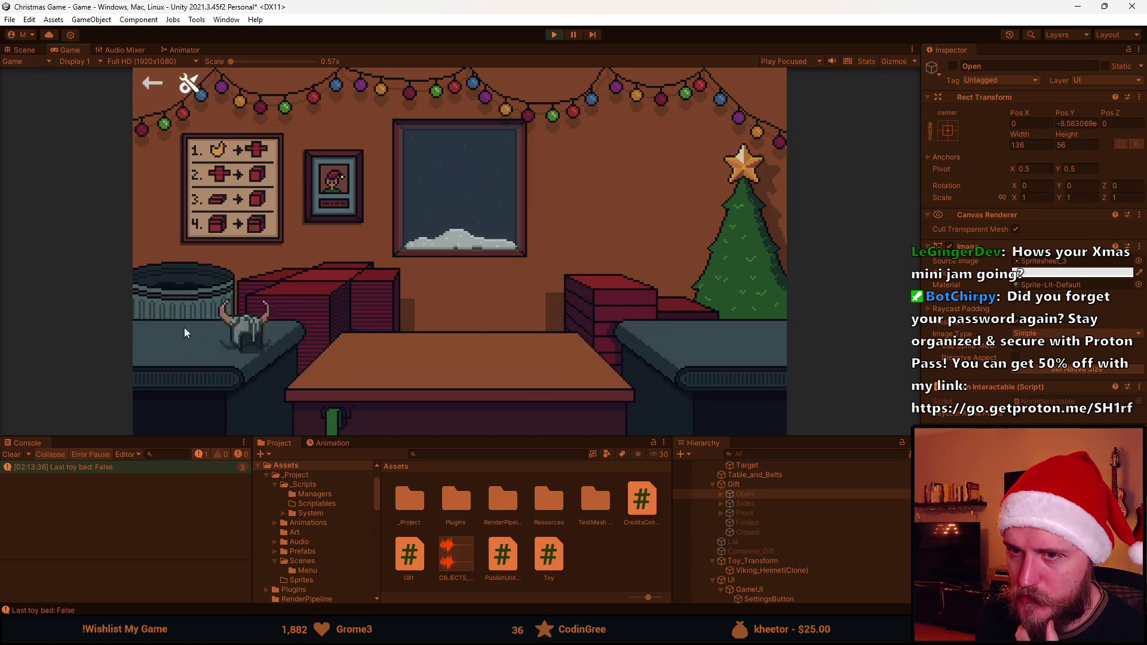
Wrap and ship the Viking helmet and teddy bear gifts, then box another helmet
{"action": "left_click", "coordinate": [184, 328]}
{"action": "left_click", "coordinate": [479, 335]}
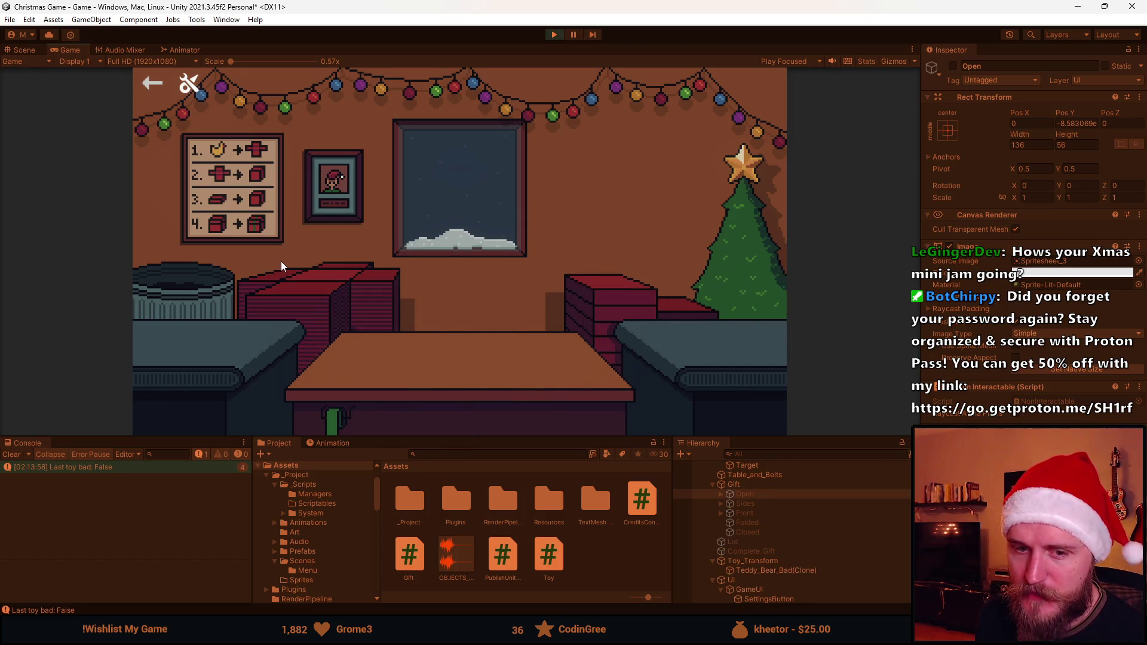
{"action": "left_click", "coordinate": [210, 314]}
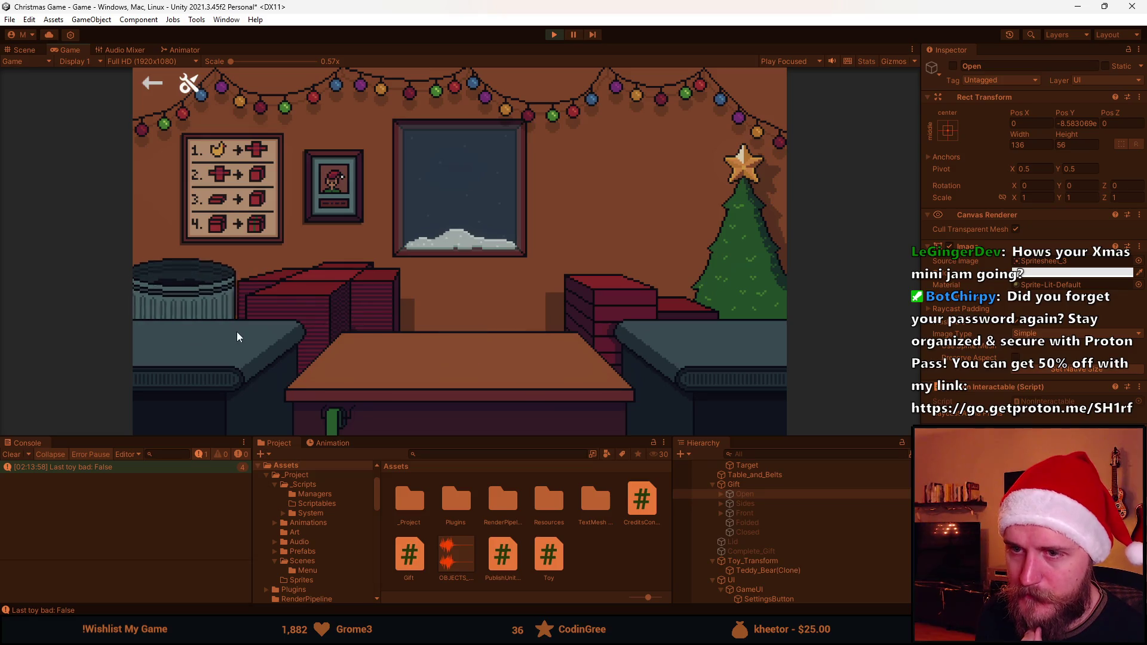
{"action": "left_click", "coordinate": [175, 323]}
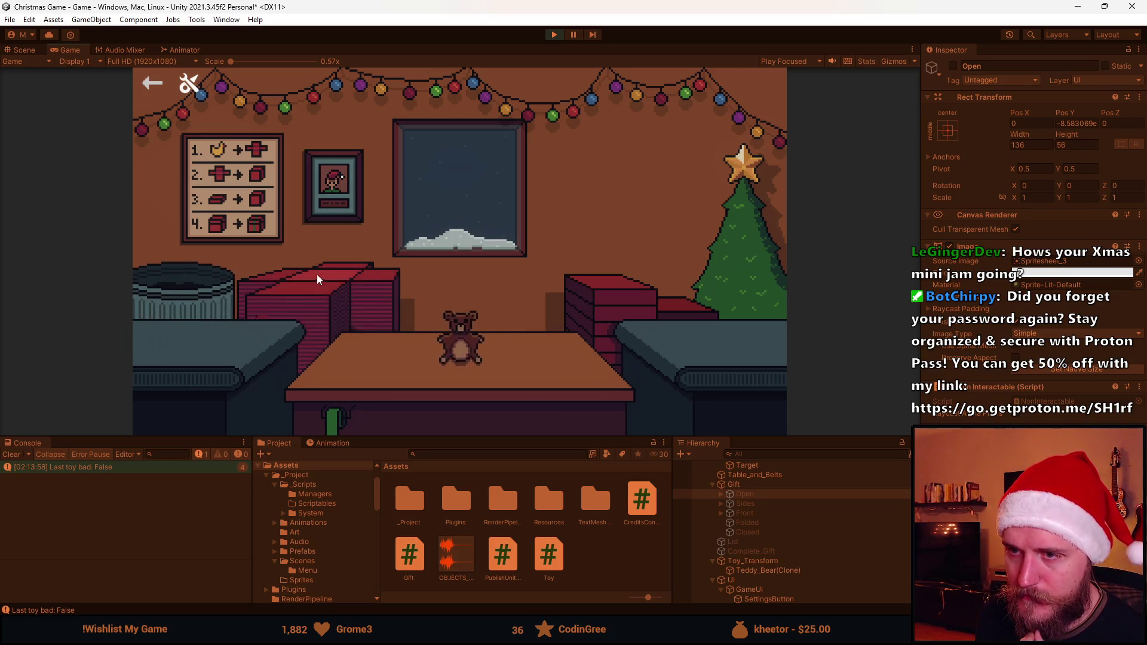
{"action": "left_click", "coordinate": [374, 359]}
{"action": "left_click", "coordinate": [486, 338]}
{"action": "left_click", "coordinate": [474, 331]}
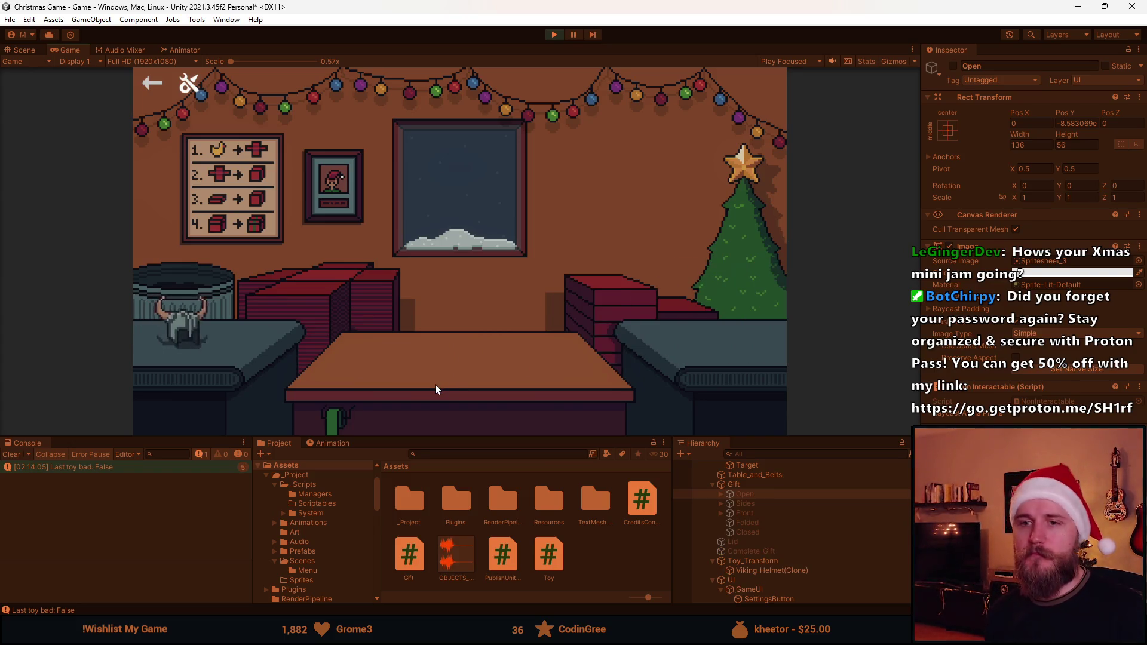
{"action": "left_click", "coordinate": [209, 326]}
{"action": "left_click", "coordinate": [399, 382]}
Ship the helmet gift, lay fresh wrapping, and drag the teddy bear and sunglasses into the box
{"action": "left_click", "coordinate": [474, 329]}
{"action": "left_click", "coordinate": [450, 321]}
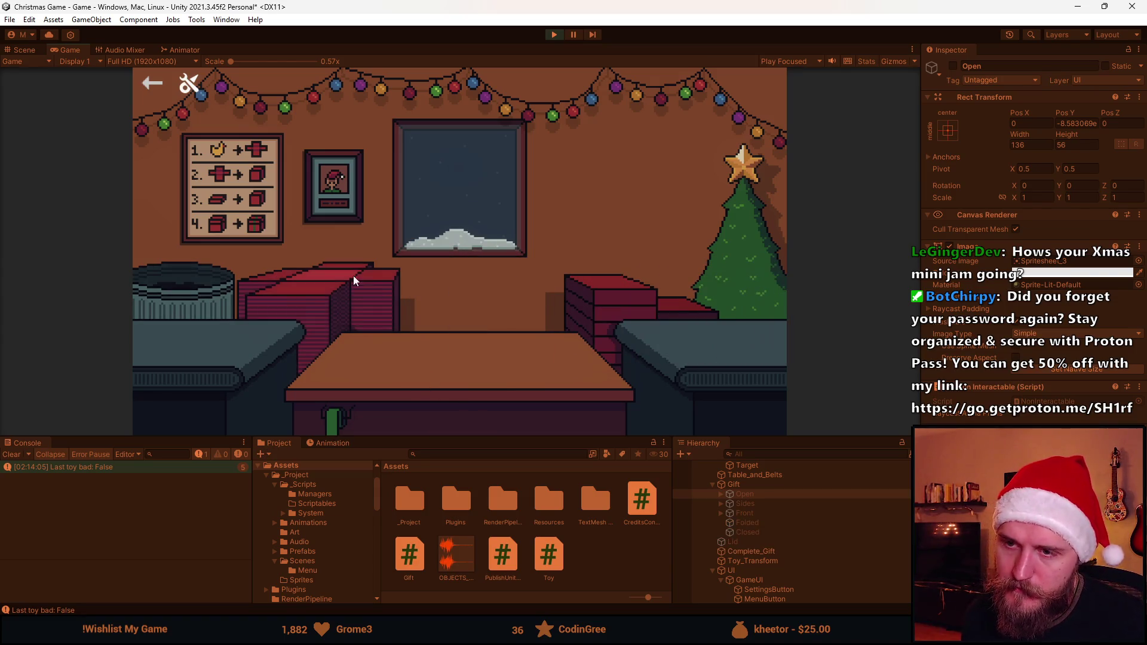
{"action": "left_click", "coordinate": [398, 385]}
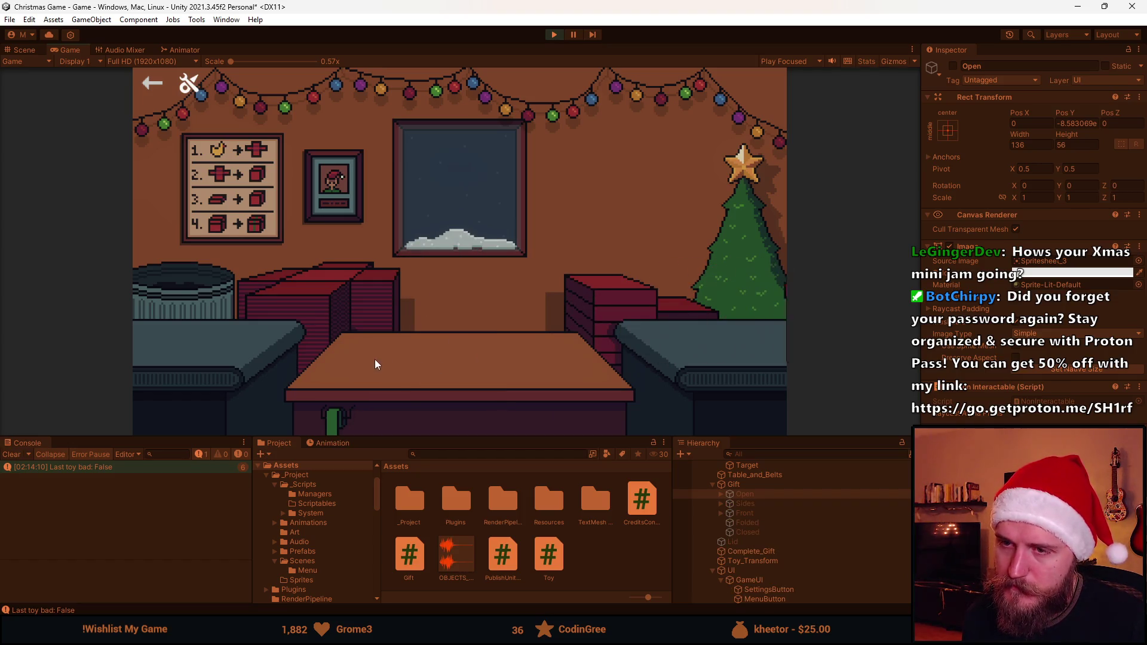
{"action": "left_click_drag", "start_coordinate": [239, 328], "coordinate": [442, 388]}
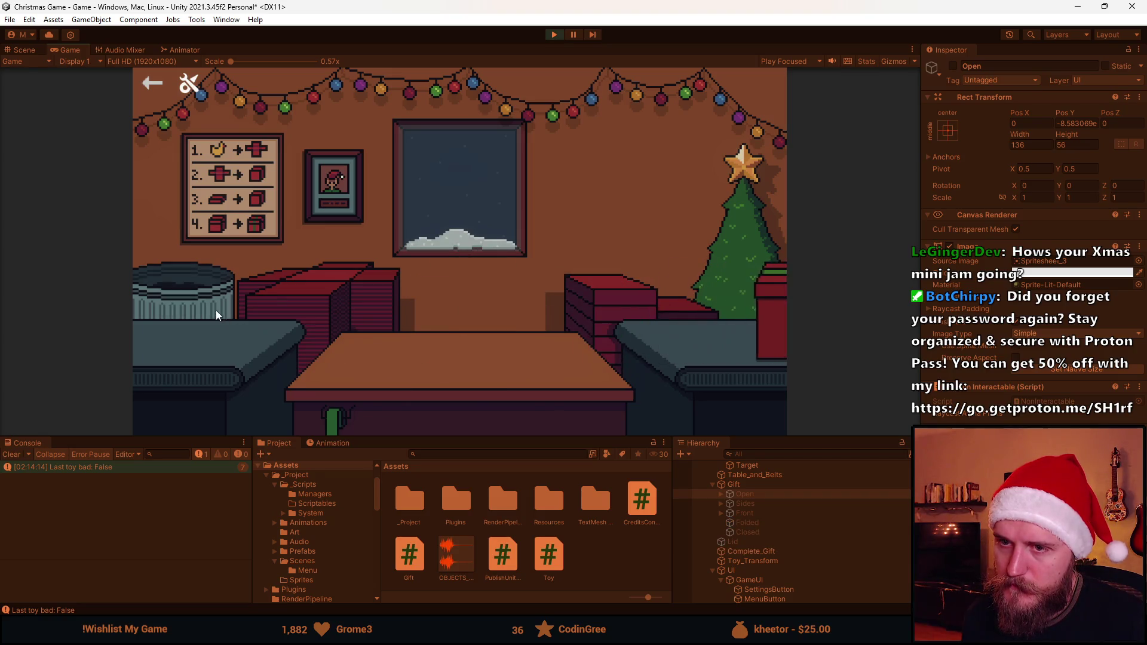
{"action": "left_click_drag", "start_coordinate": [160, 339], "coordinate": [202, 289]}
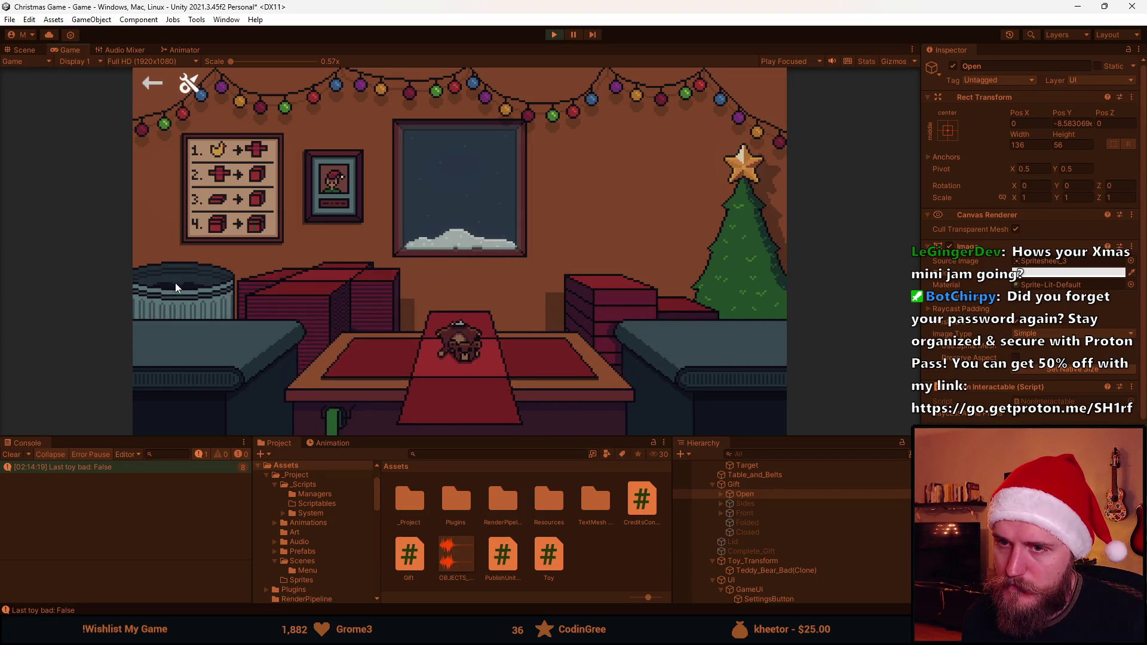
{"action": "left_click_drag", "start_coordinate": [189, 335], "coordinate": [428, 392]}
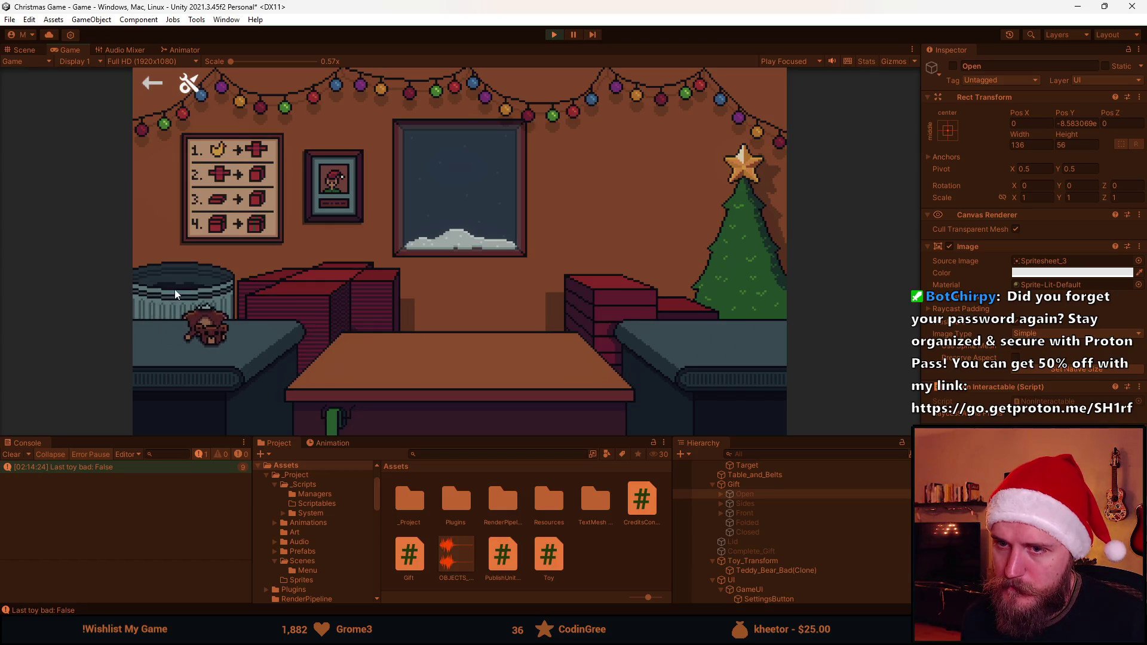
Box the bad teddy bear, discard the coal, and send the gift down the right belt
{"action": "left_click", "coordinate": [189, 337]}
{"action": "left_click", "coordinate": [195, 327]}
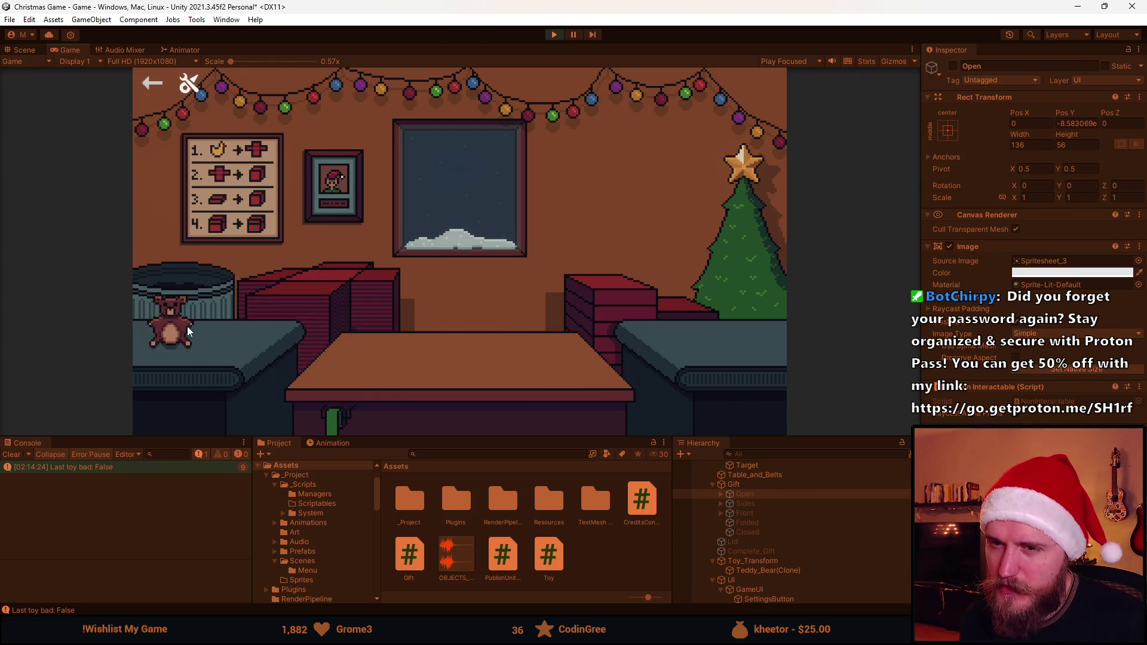
{"action": "left_click", "coordinate": [238, 338]}
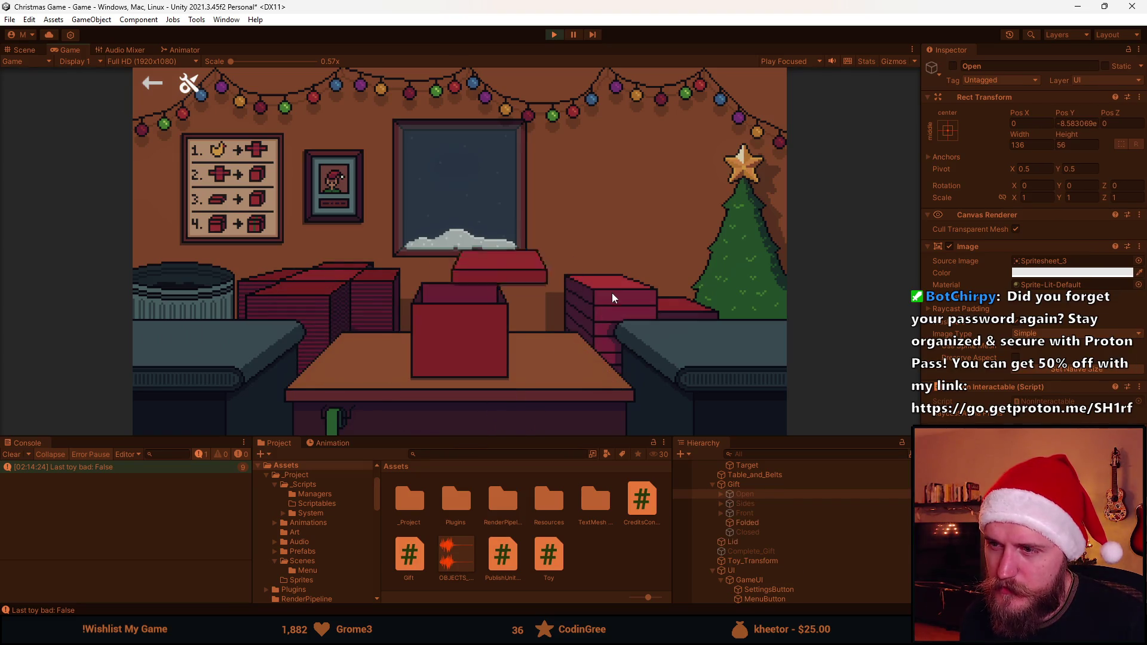
{"action": "left_click", "coordinate": [457, 339]}
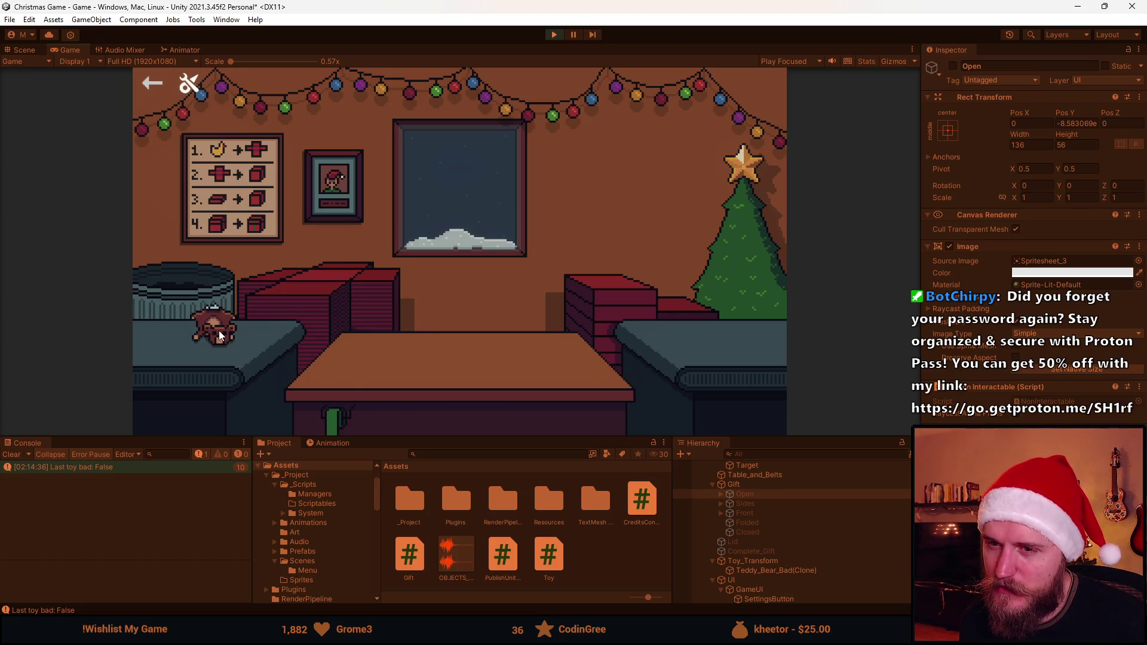
Move the teddy bear and Viking helmet onto the table and box them
{"action": "mouse_move", "coordinate": [219, 331]}
{"action": "left_mouse_down"}
{"action": "mouse_move", "coordinate": [439, 359]}
{"action": "mouse_move", "coordinate": [164, 292]}
{"action": "mouse_move", "coordinate": [185, 288]}
{"action": "left_mouse_up"}
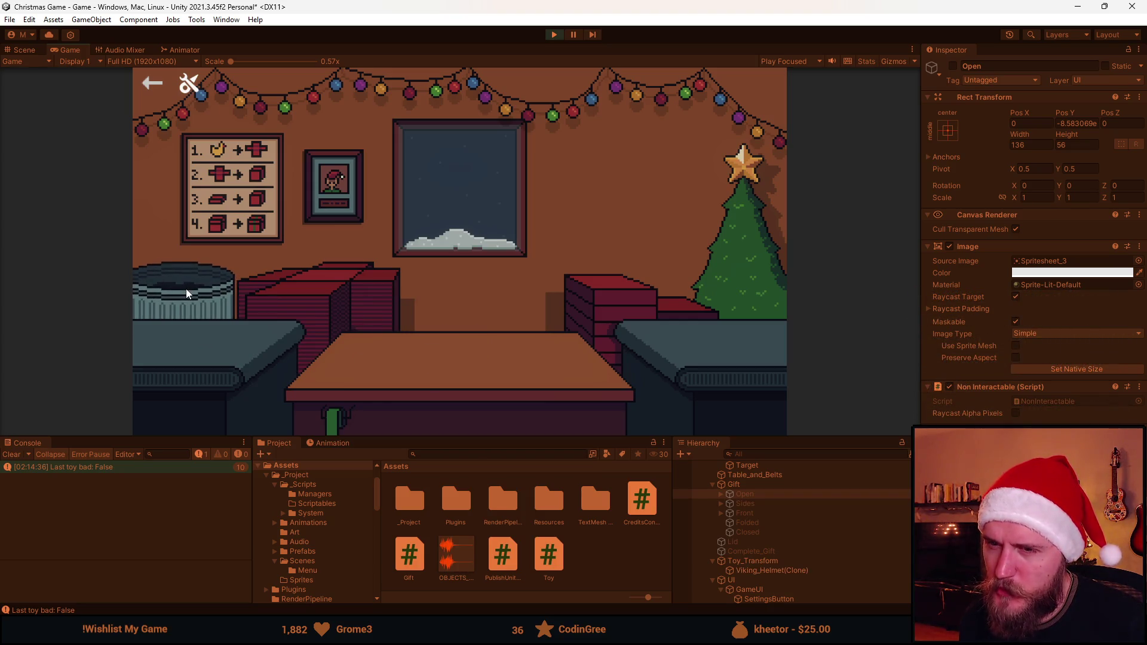
{"action": "left_click", "coordinate": [188, 298]}
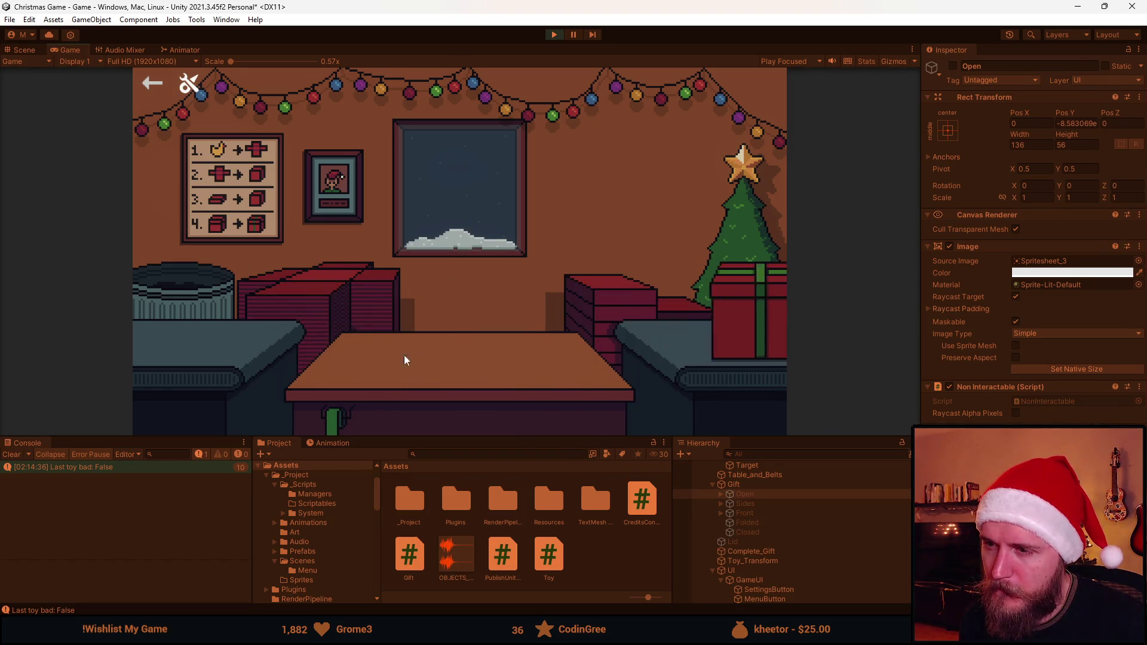
{"action": "left_click", "coordinate": [173, 346]}
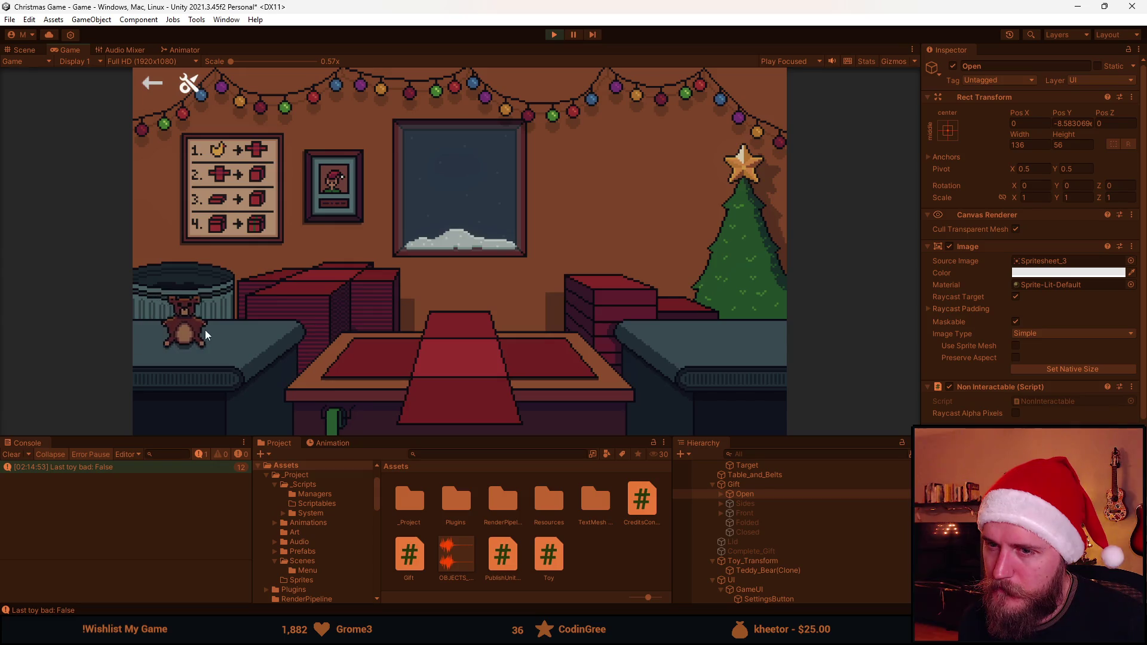
{"action": "left_click", "coordinate": [229, 335]}
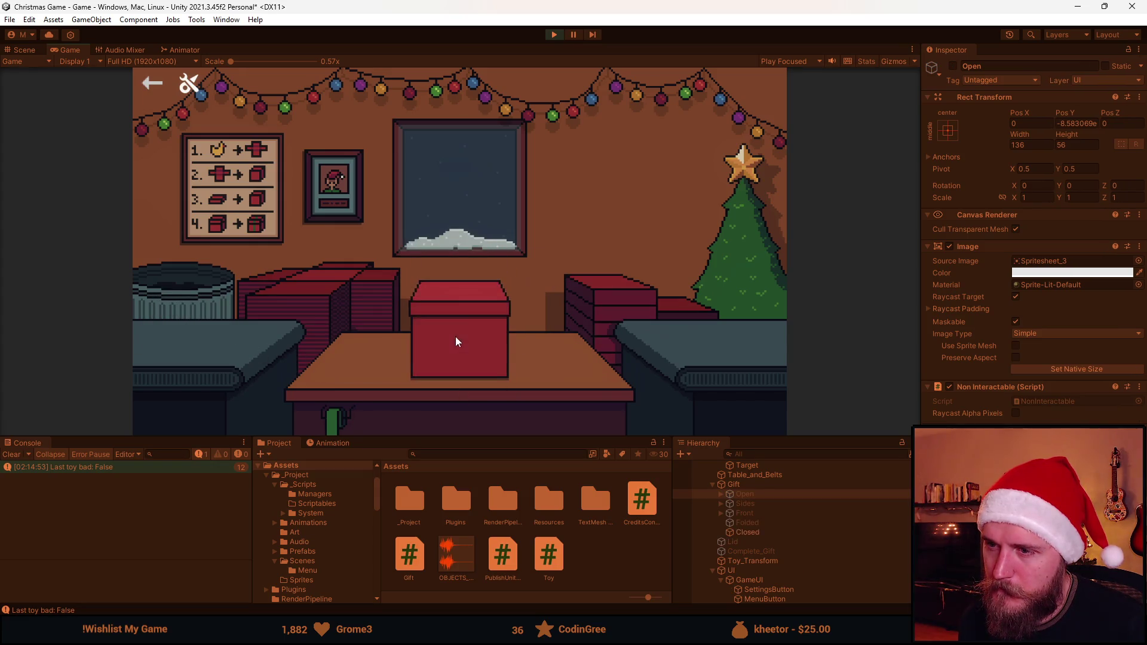
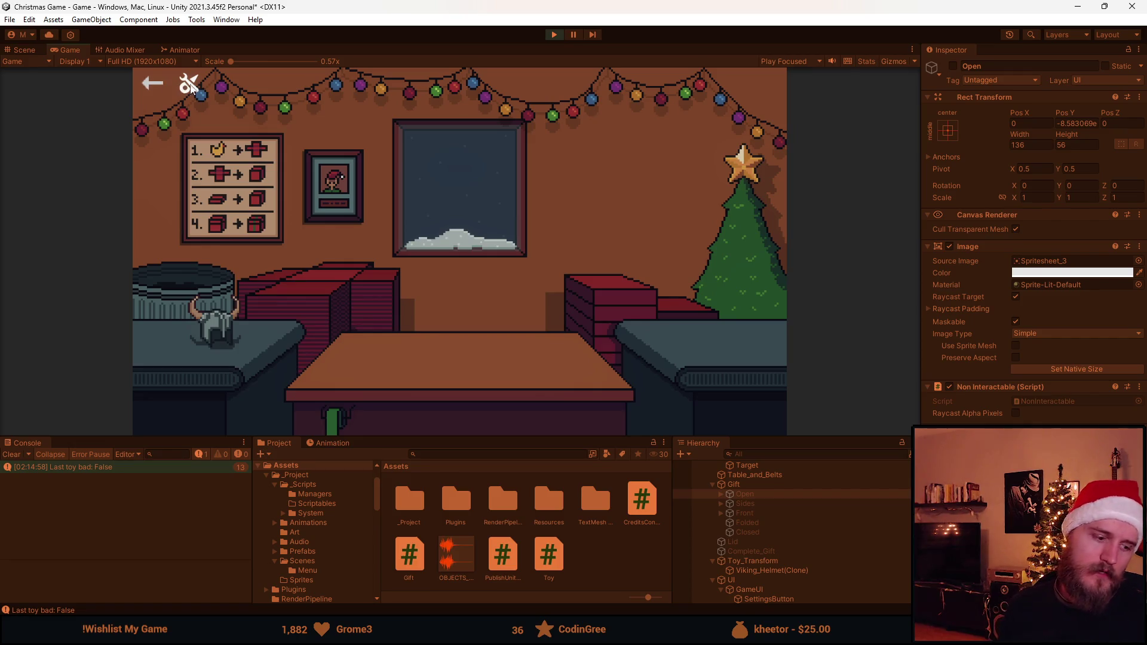
Playtest the gift game: wrap and ship the helmet, sunglasses and football, trashing the teddy bear and deflated football
{"action": "left_click", "coordinate": [204, 325]}
{"action": "left_click", "coordinate": [453, 326]}
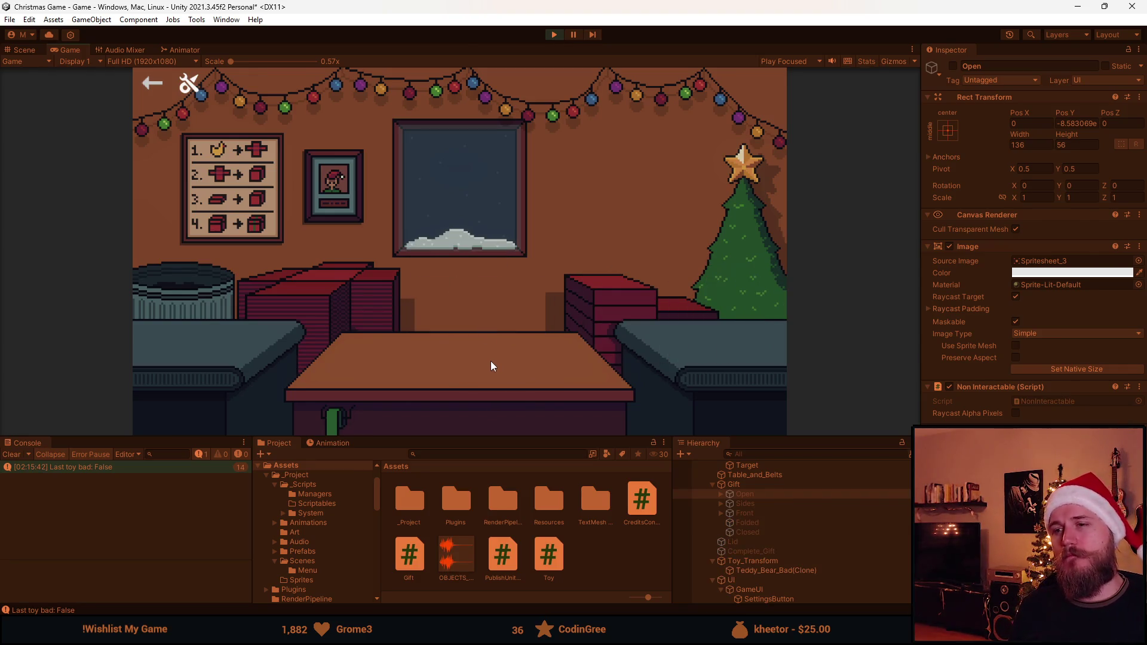
{"action": "left_click", "coordinate": [197, 326]}
{"action": "left_click", "coordinate": [196, 295]}
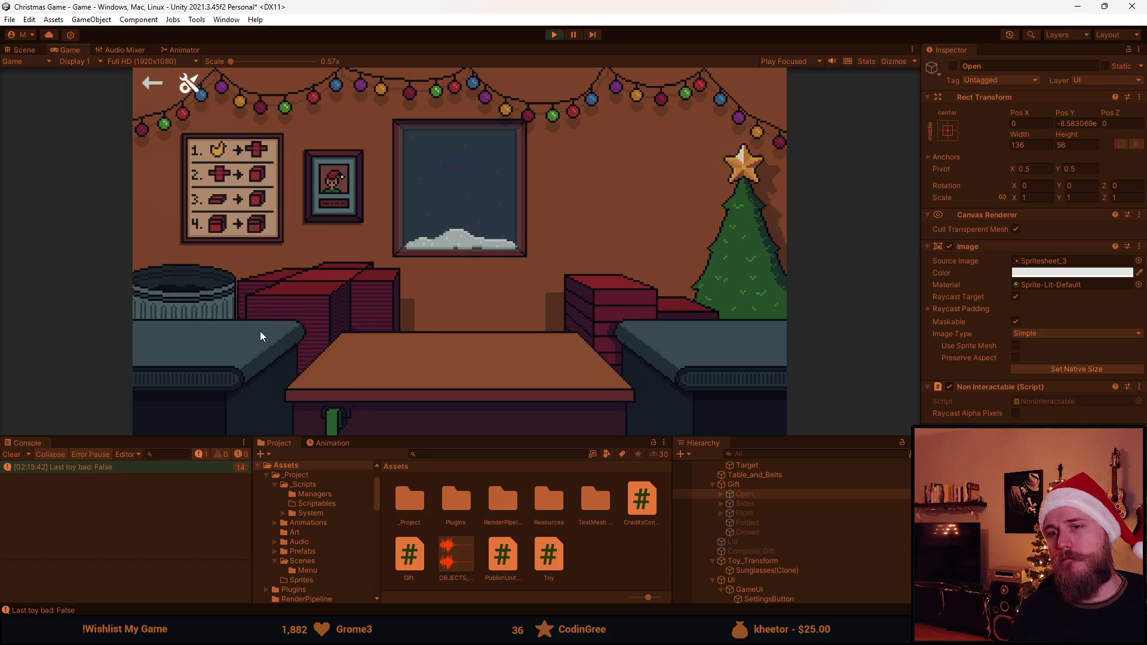
{"action": "left_click", "coordinate": [250, 341]}
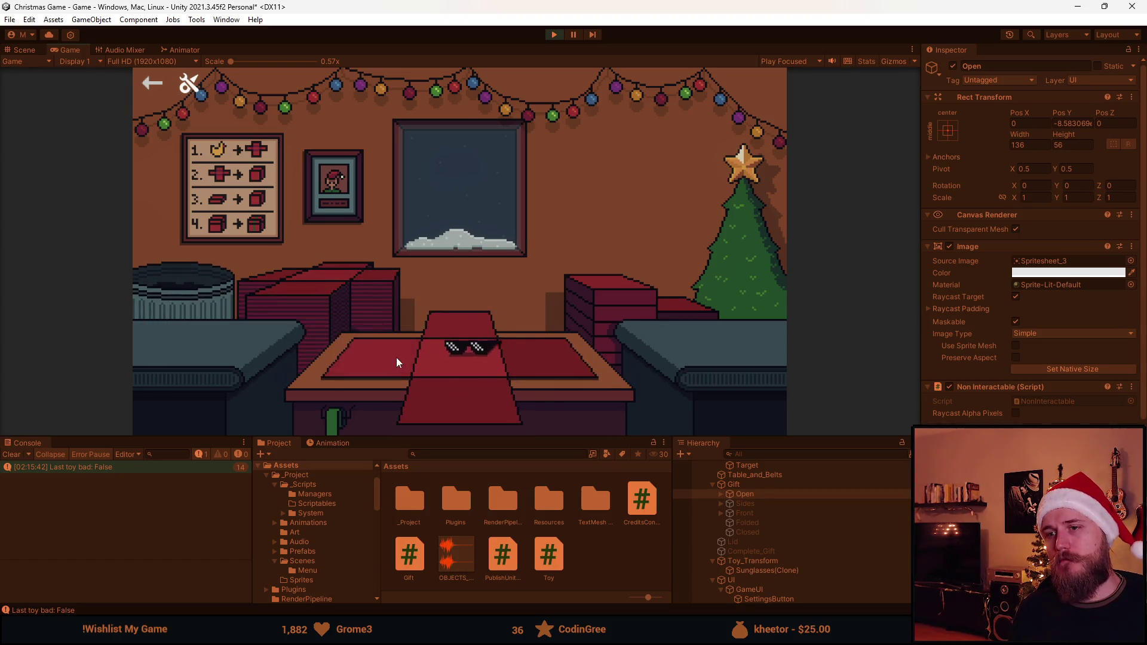
{"action": "left_click", "coordinate": [483, 320]}
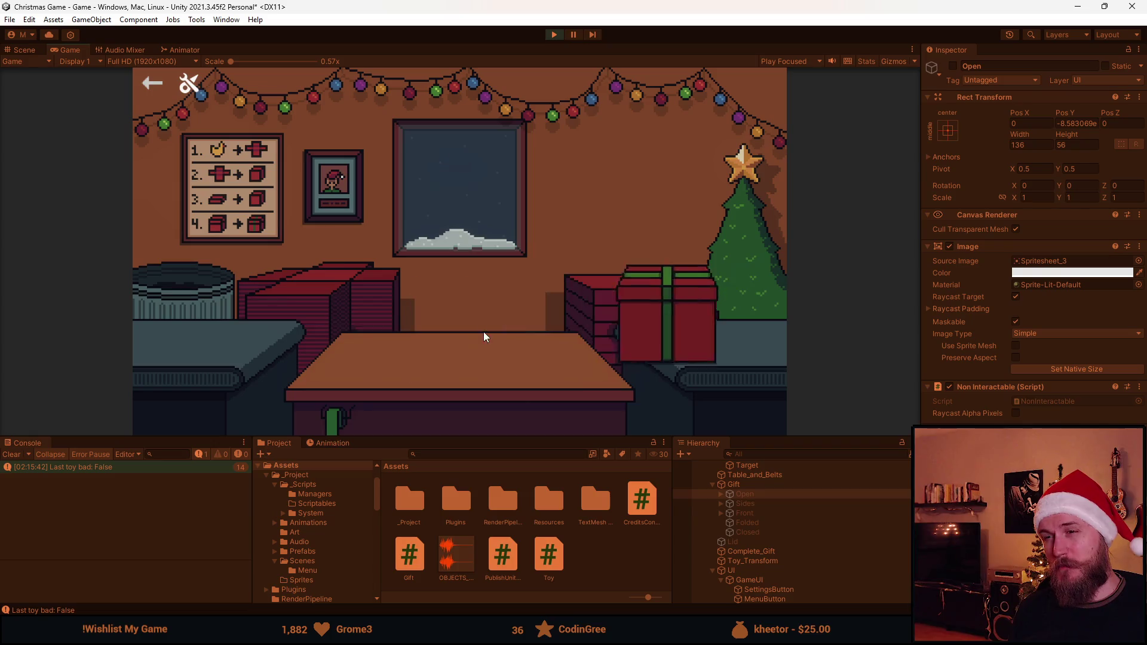
{"action": "left_click", "coordinate": [159, 326]}
{"action": "left_click", "coordinate": [225, 304]}
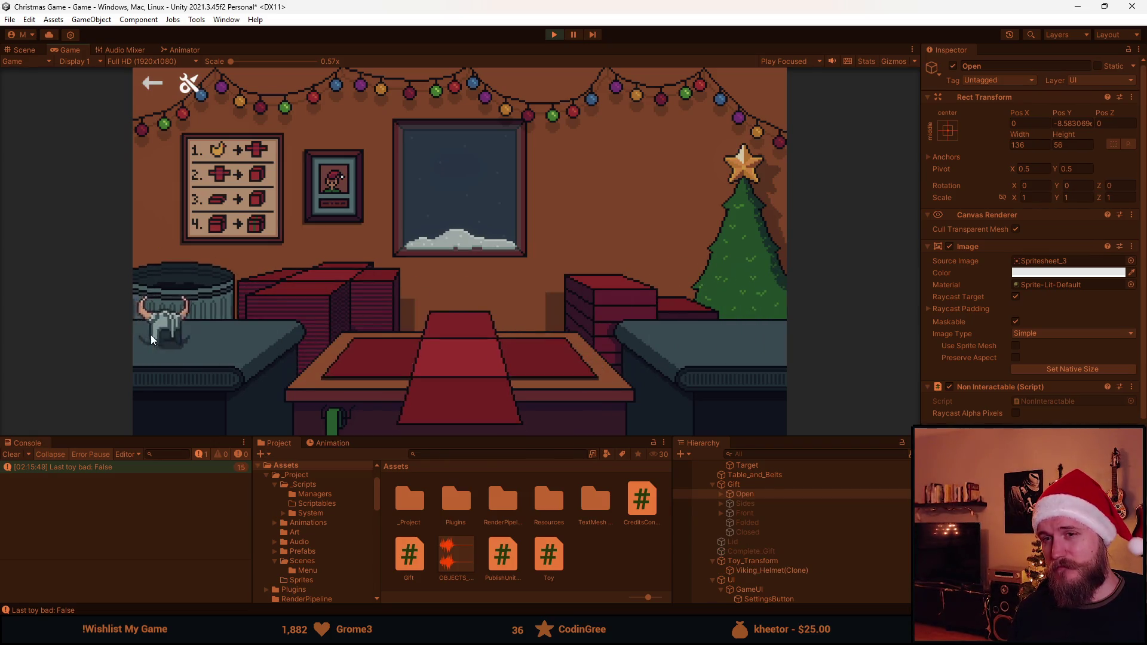
{"action": "left_click", "coordinate": [161, 326]}
{"action": "left_click", "coordinate": [481, 345]}
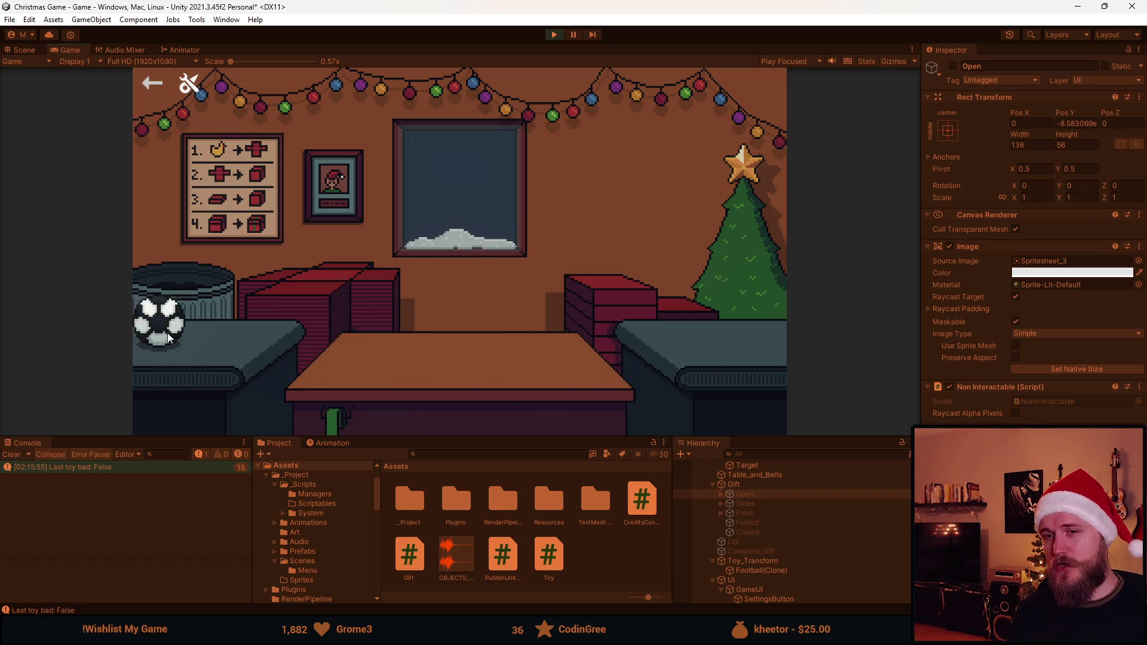
{"action": "left_click", "coordinate": [166, 329]}
{"action": "left_click", "coordinate": [418, 361]}
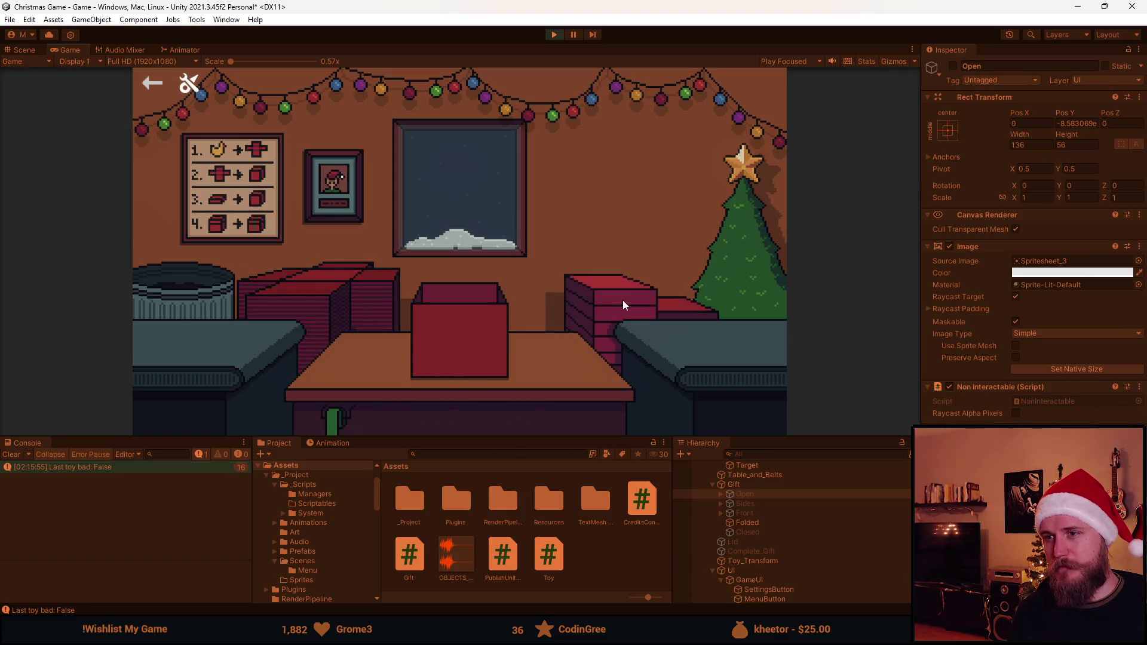
{"action": "left_click", "coordinate": [467, 334]}
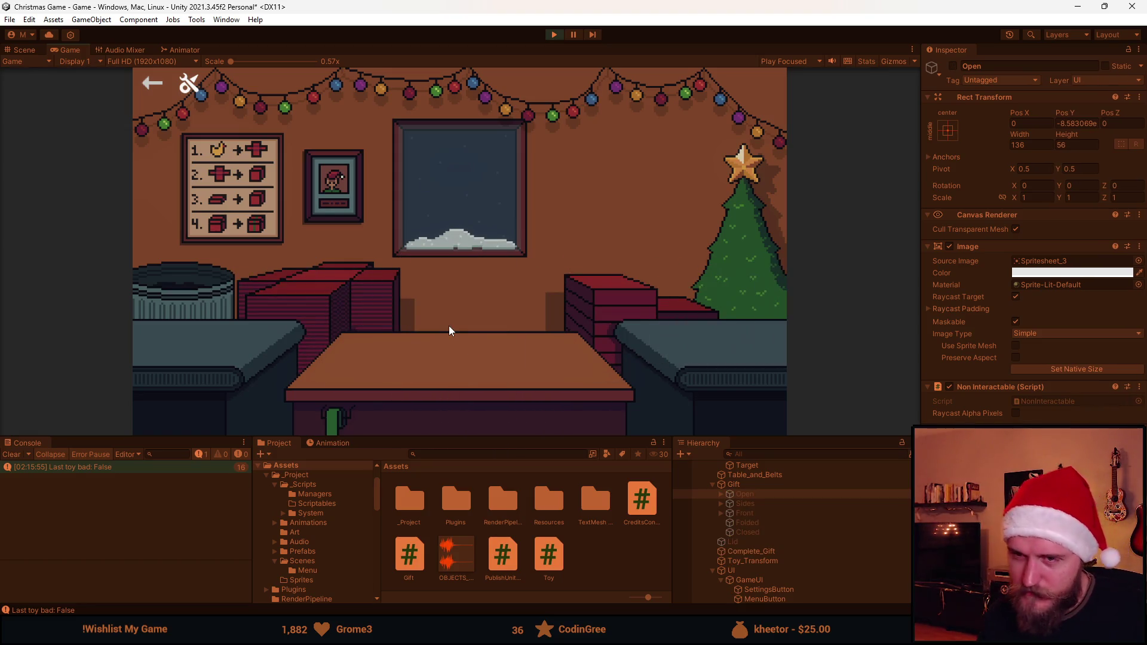
Keep playing: trash the teddy bear, coal and football, and box up the football and sunglasses
{"action": "left_click", "coordinate": [149, 343]}
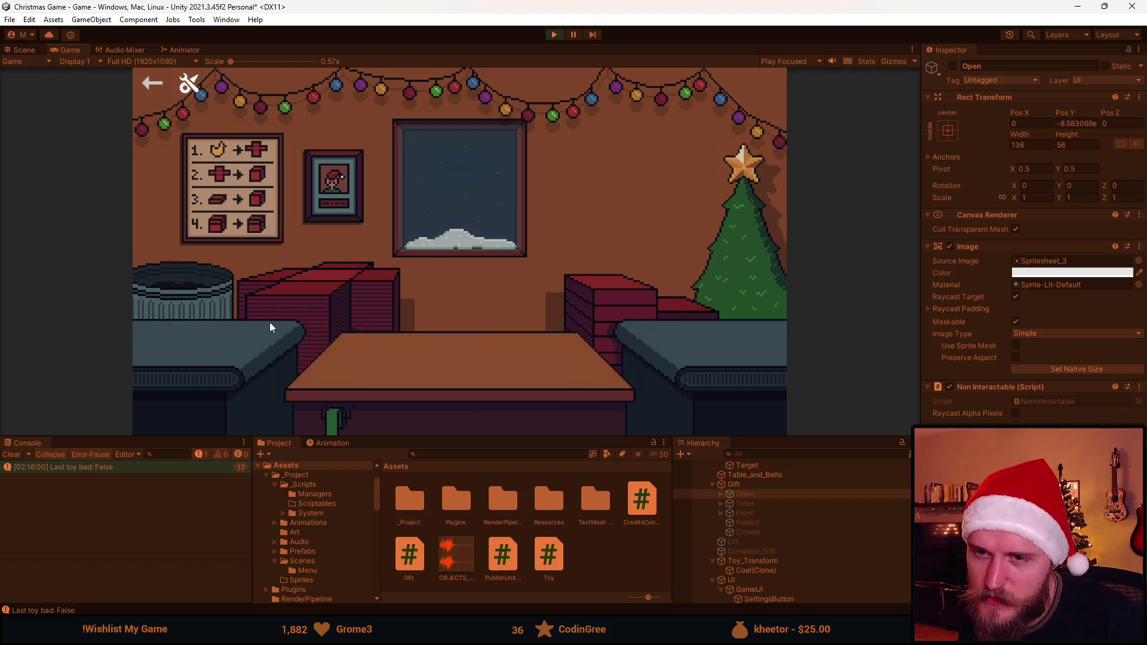
{"action": "left_click", "coordinate": [221, 319]}
{"action": "left_click", "coordinate": [218, 344]}
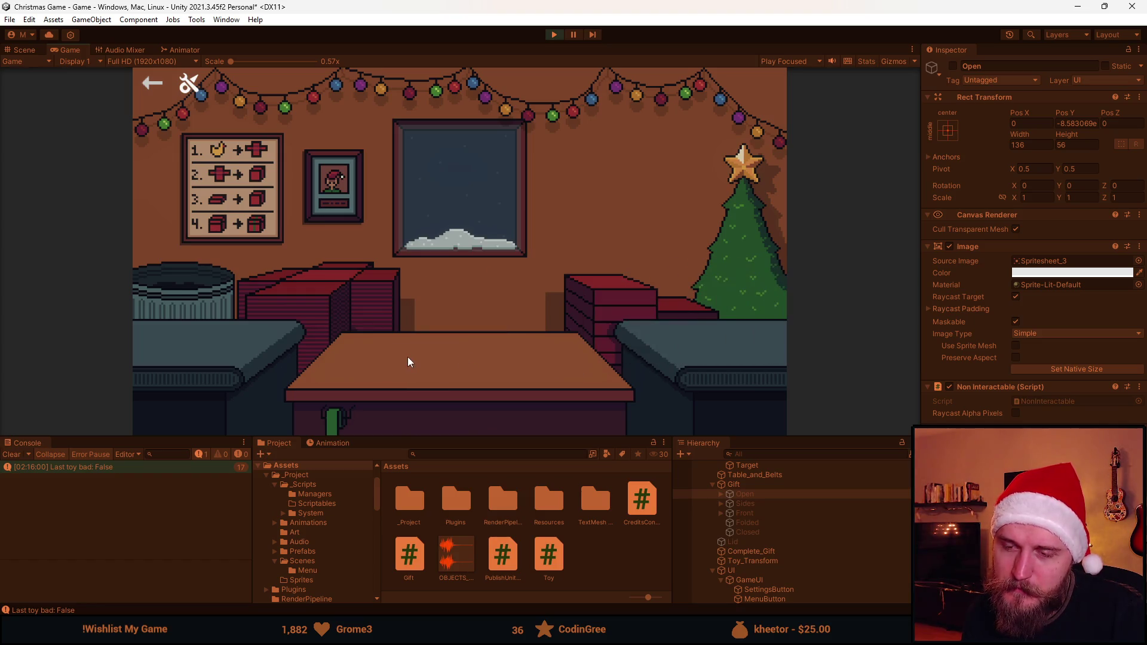
{"action": "left_click", "coordinate": [215, 318]}
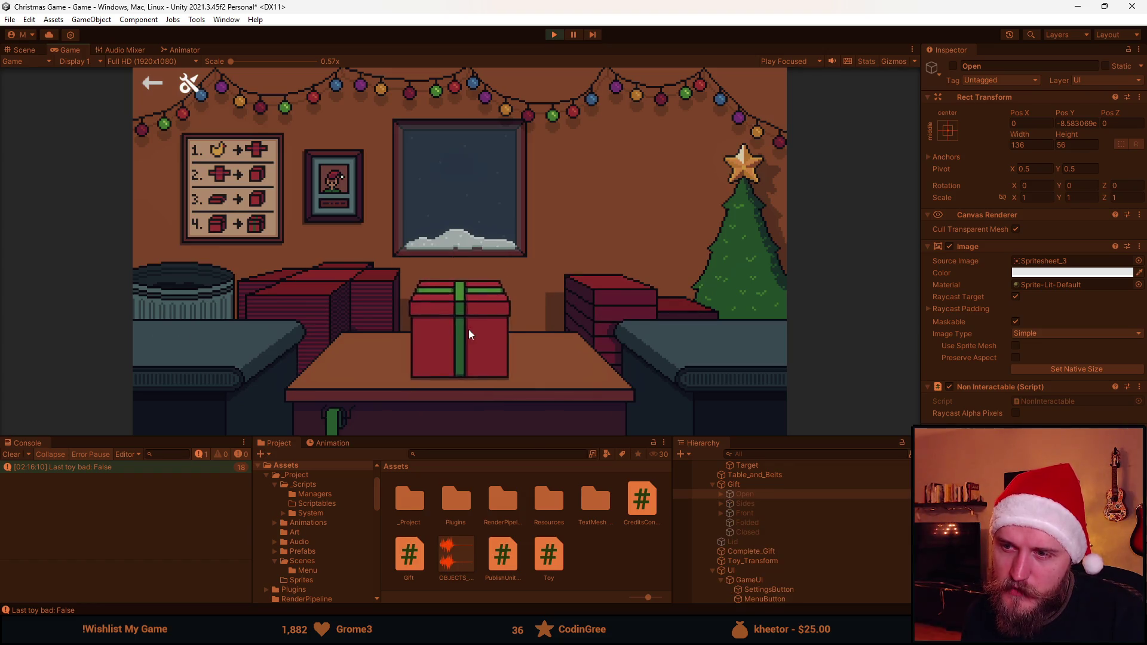
{"action": "left_click", "coordinate": [219, 358]}
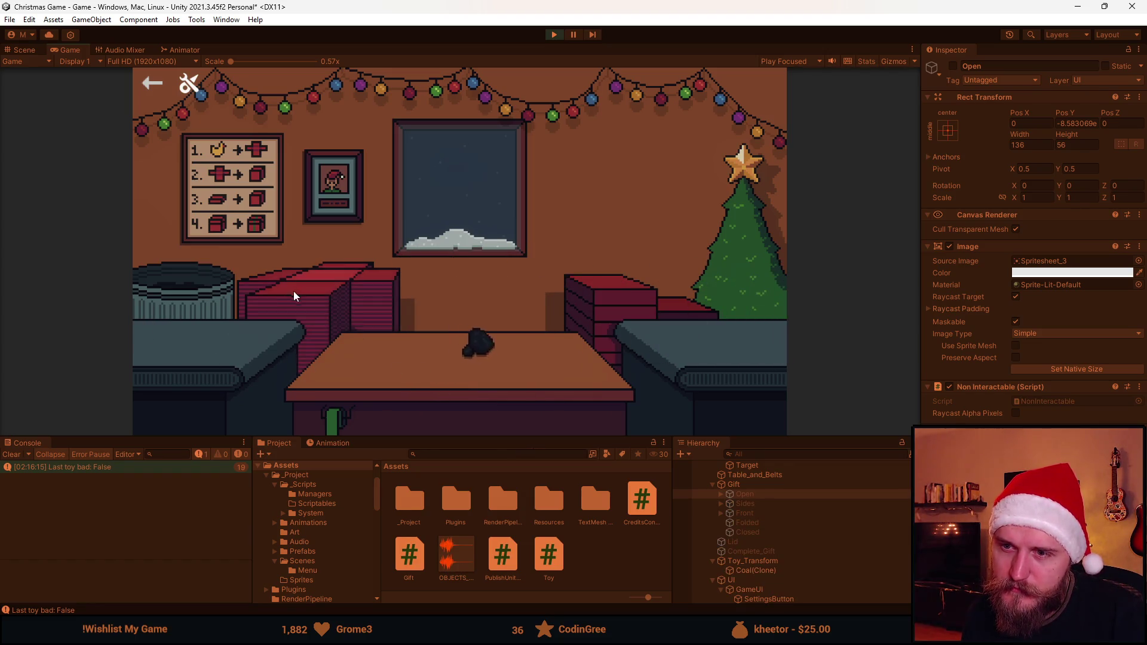
{"action": "left_click", "coordinate": [225, 296]}
{"action": "left_click", "coordinate": [242, 353]}
{"action": "left_click", "coordinate": [601, 305]}
{"action": "left_click", "coordinate": [199, 331]}
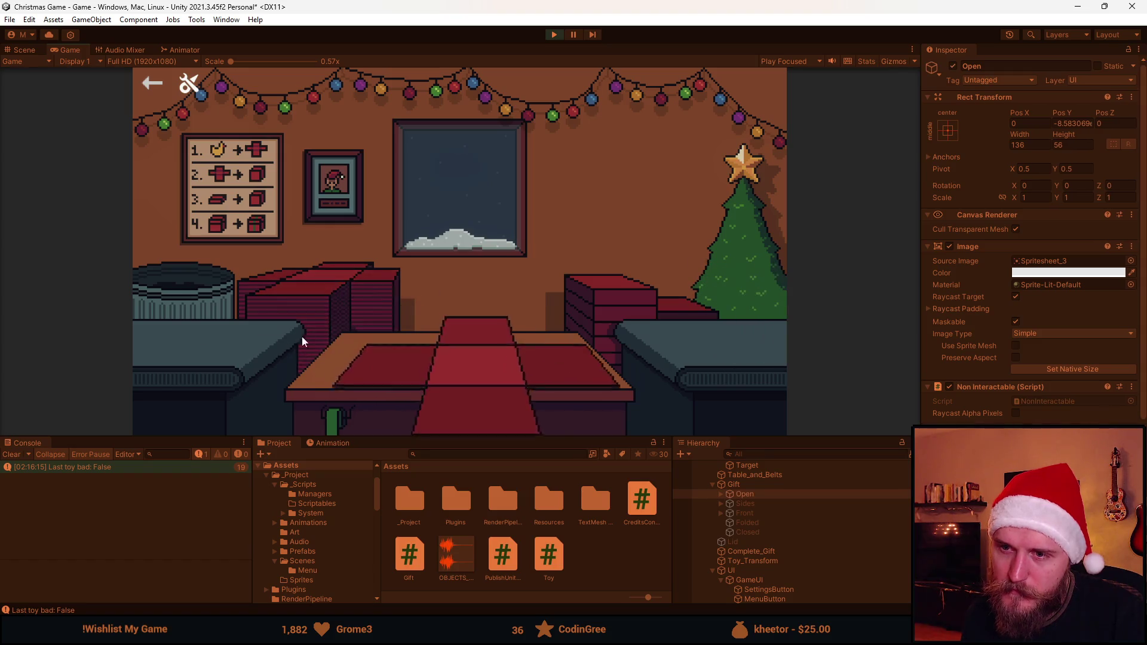
{"action": "left_click", "coordinate": [228, 306]}
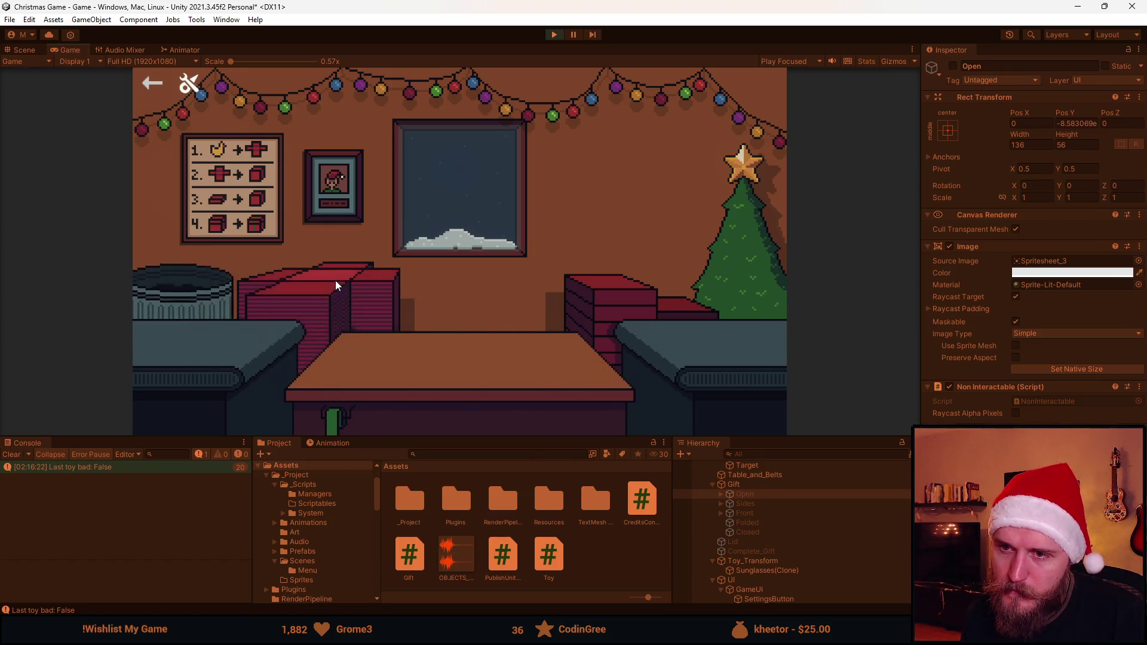
{"action": "left_click", "coordinate": [460, 323]}
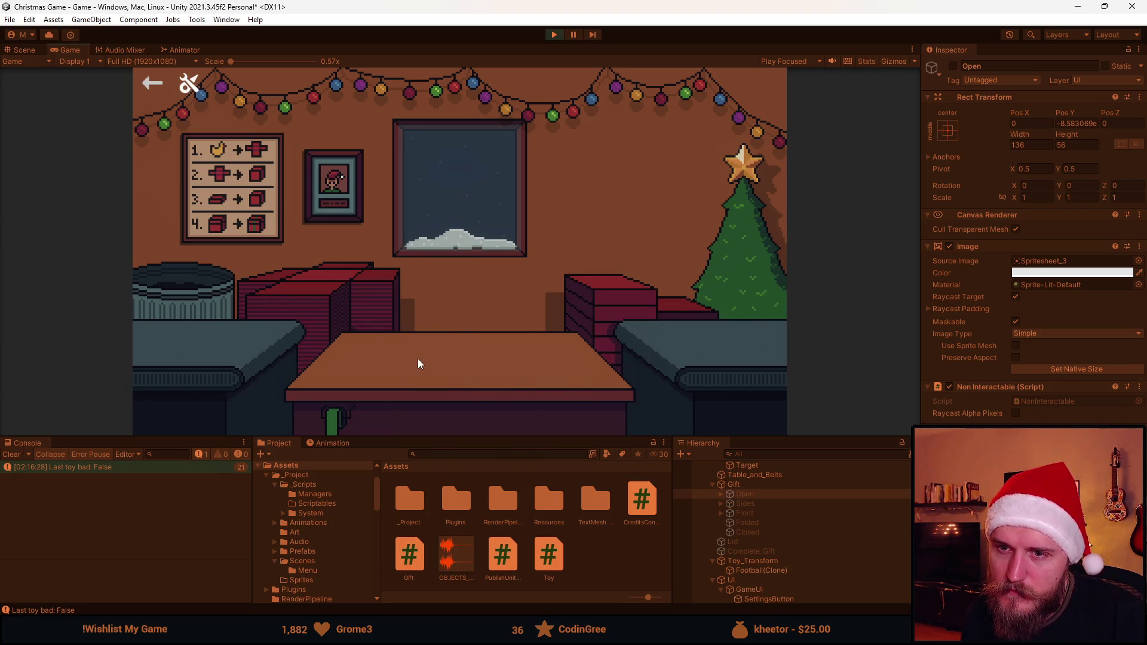
{"action": "left_click", "coordinate": [244, 363]}
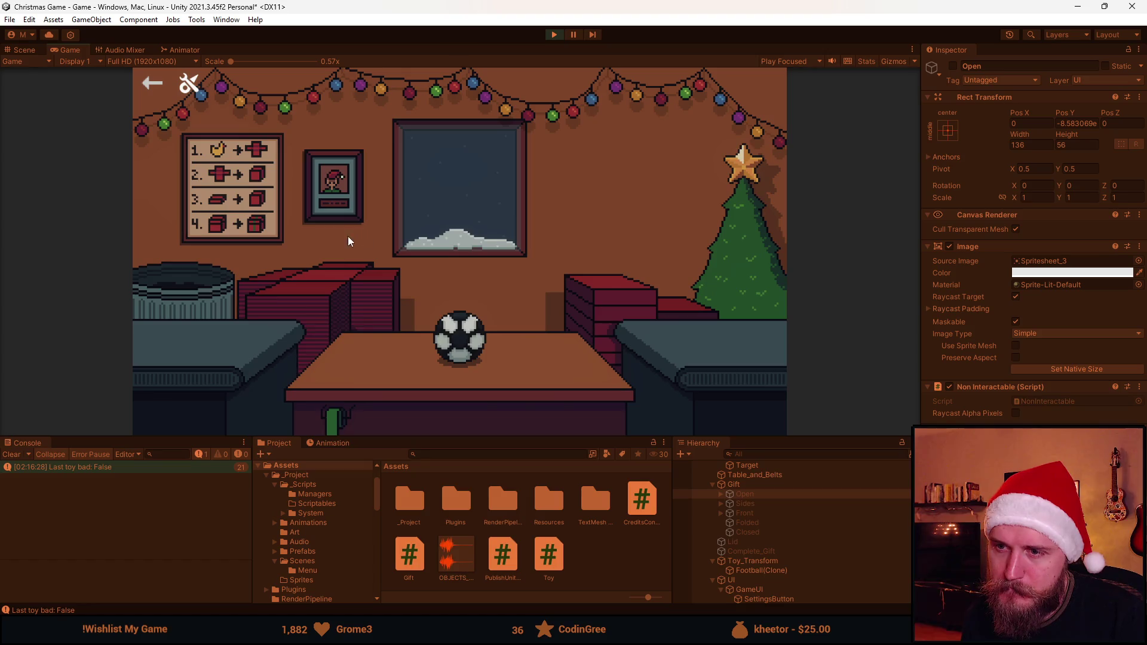
{"action": "left_click", "coordinate": [355, 298]}
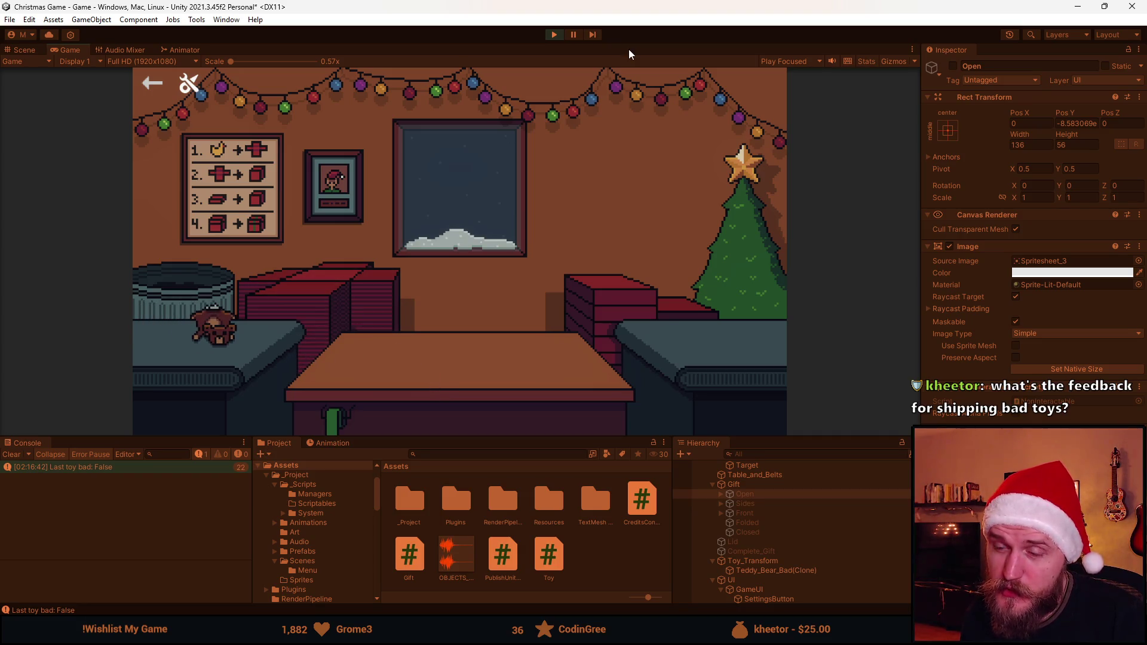
Stop the playtest, return to Aseprite's room scene and add a new layer above Presents
{"action": "left_click", "coordinate": [554, 34]}
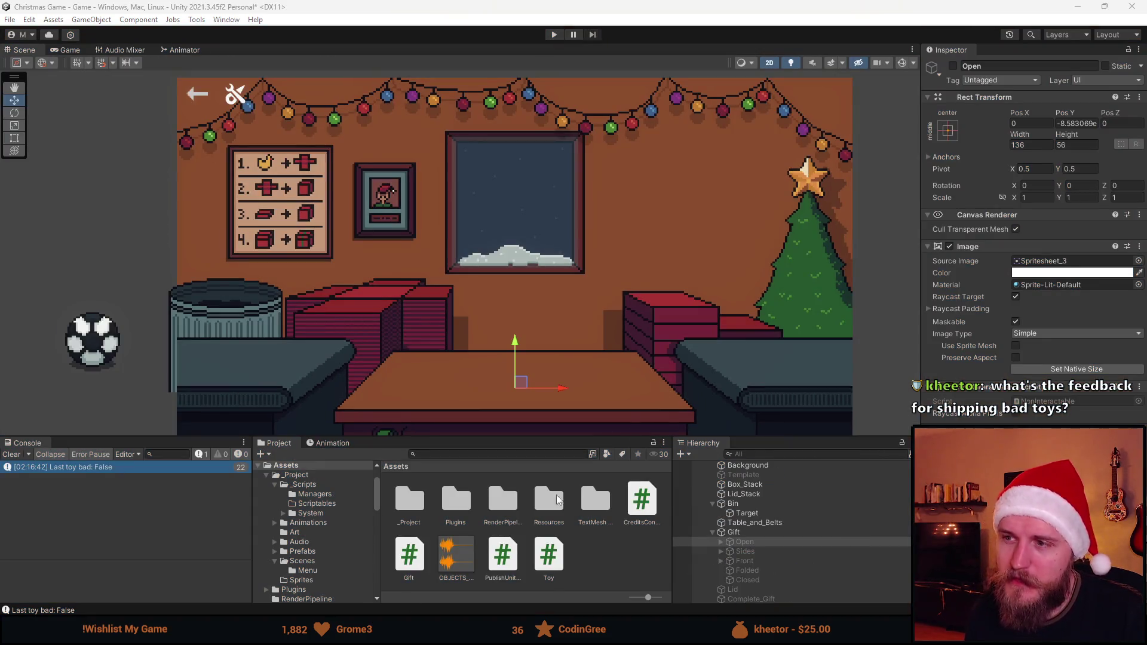
{"action": "key", "text": "alt+Tab"}
{"action": "mouse_move", "coordinate": [287, 201]}
{"action": "left_mouse_down"}
{"action": "mouse_move", "coordinate": [371, 286]}
{"action": "mouse_move", "coordinate": [657, 179]}
{"action": "left_mouse_up"}
{"action": "left_click", "coordinate": [803, 108]}
{"action": "mouse_move", "coordinate": [598, 239]}
{"action": "left_mouse_down"}
{"action": "mouse_move", "coordinate": [554, 279]}
{"action": "mouse_move", "coordinate": [525, 118]}
{"action": "left_mouse_up"}
{"action": "key", "text": "shift+n"}
Eyedrop the window frame's dark outline colour and draw a rectangle outline on the wall
{"action": "scroll", "coordinate": [533, 309], "scroll_direction": "up", "scroll_amount": 3}
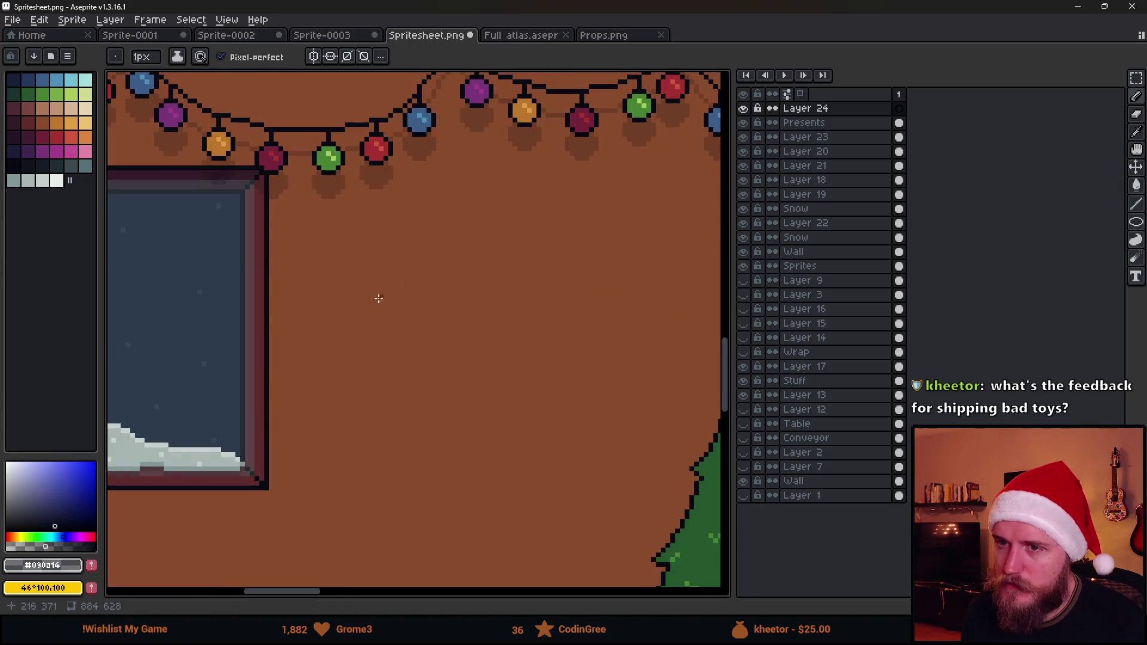
{"action": "left_click", "coordinate": [269, 185], "text": "alt"}
{"action": "left_click_drag", "start_coordinate": [1136, 222], "coordinate": [1069, 223]}
{"action": "mouse_move", "coordinate": [338, 249]}
{"action": "left_mouse_down"}
{"action": "mouse_move", "coordinate": [351, 296]}
{"action": "mouse_move", "coordinate": [667, 461]}
{"action": "left_mouse_up"}
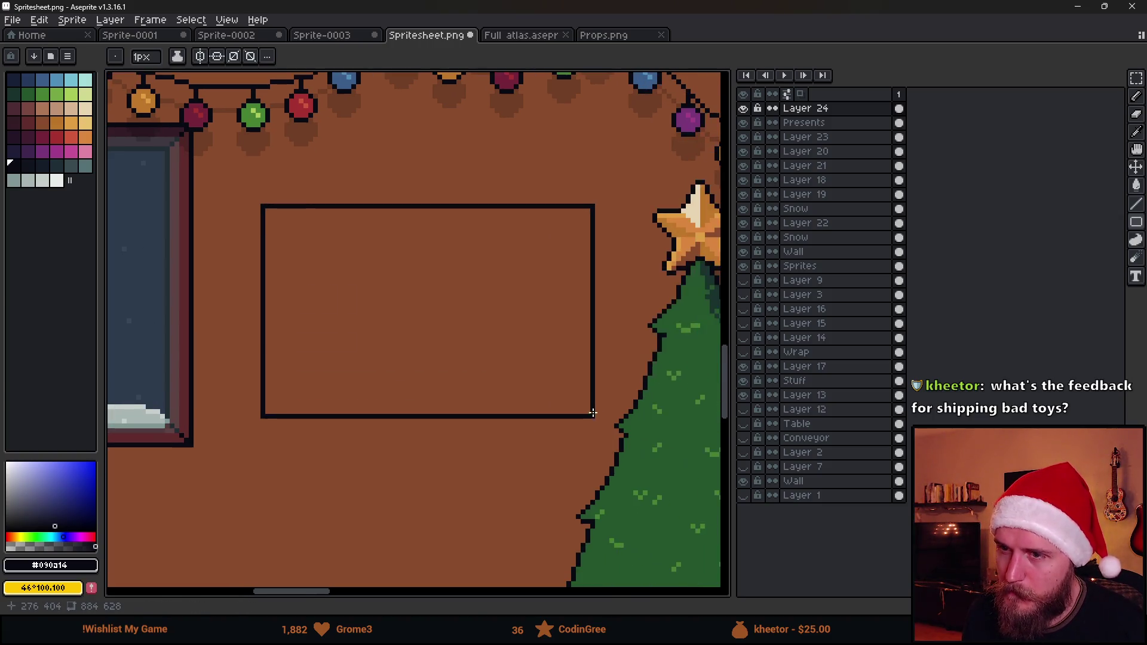
Marquee-select the rectangle outline and nudge it slightly up and right
{"action": "key", "text": "m"}
{"action": "mouse_move", "coordinate": [242, 196]}
{"action": "left_mouse_down"}
{"action": "mouse_move", "coordinate": [601, 468]}
{"action": "mouse_move", "coordinate": [601, 439]}
{"action": "left_mouse_up"}
{"action": "key", "text": "ctrl+d"}
{"action": "scroll", "coordinate": [671, 366], "scroll_direction": "down", "scroll_amount": 5}
{"action": "scroll", "coordinate": [506, 347], "scroll_direction": "up", "scroll_amount": 2}
{"action": "scroll", "coordinate": [506, 346], "scroll_direction": "up", "scroll_amount": 4}
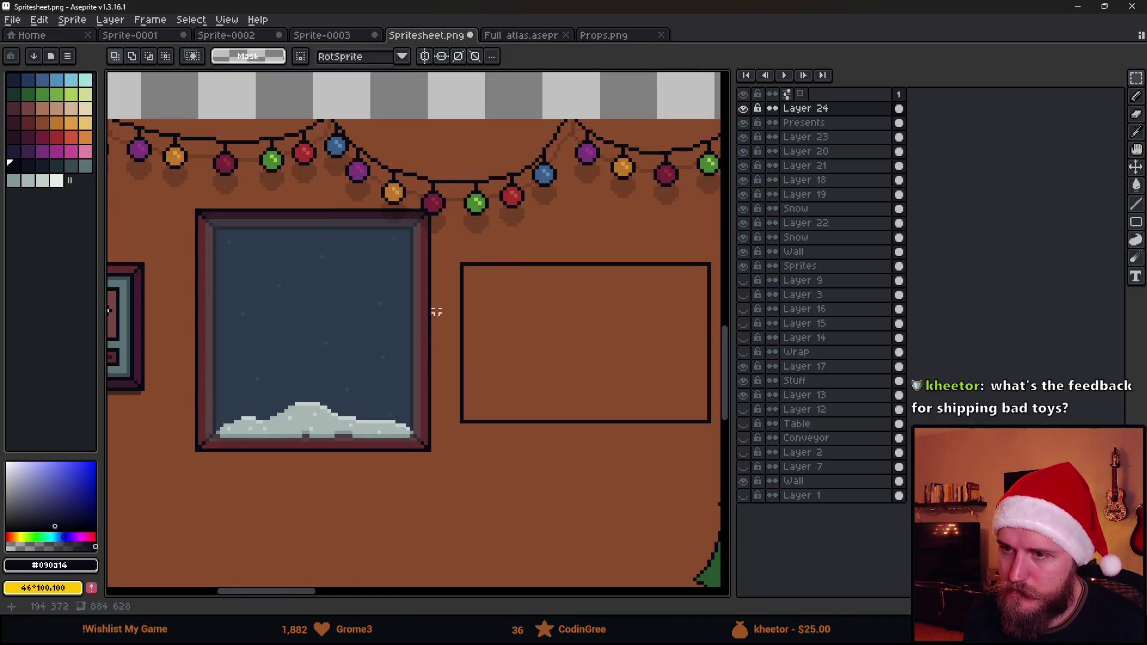
{"action": "left_click_drag", "start_coordinate": [328, 284], "coordinate": [589, 435]}
{"action": "left_click_drag", "start_coordinate": [560, 411], "coordinate": [564, 404]}
{"action": "key", "text": "ctrl+d"}
{"action": "scroll", "coordinate": [363, 271], "scroll_direction": "up", "scroll_amount": 1}
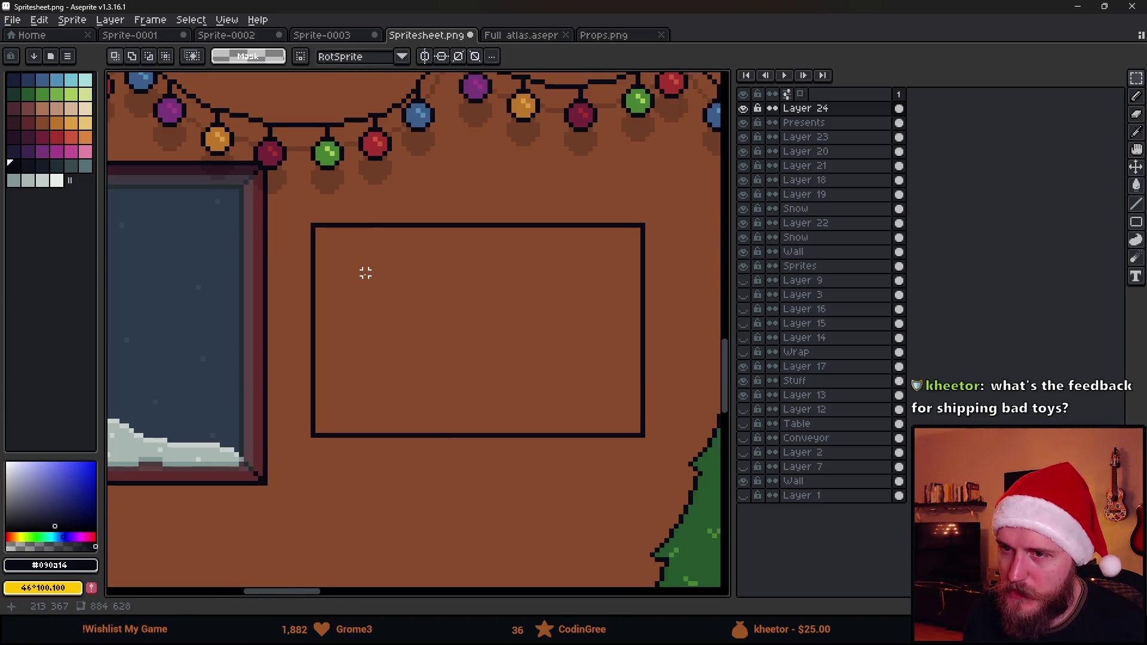
{"action": "scroll", "coordinate": [363, 263], "scroll_direction": "up", "scroll_amount": 1}
{"action": "key", "text": "b"}
{"action": "scroll", "coordinate": [340, 242], "scroll_direction": "up", "scroll_amount": 3}
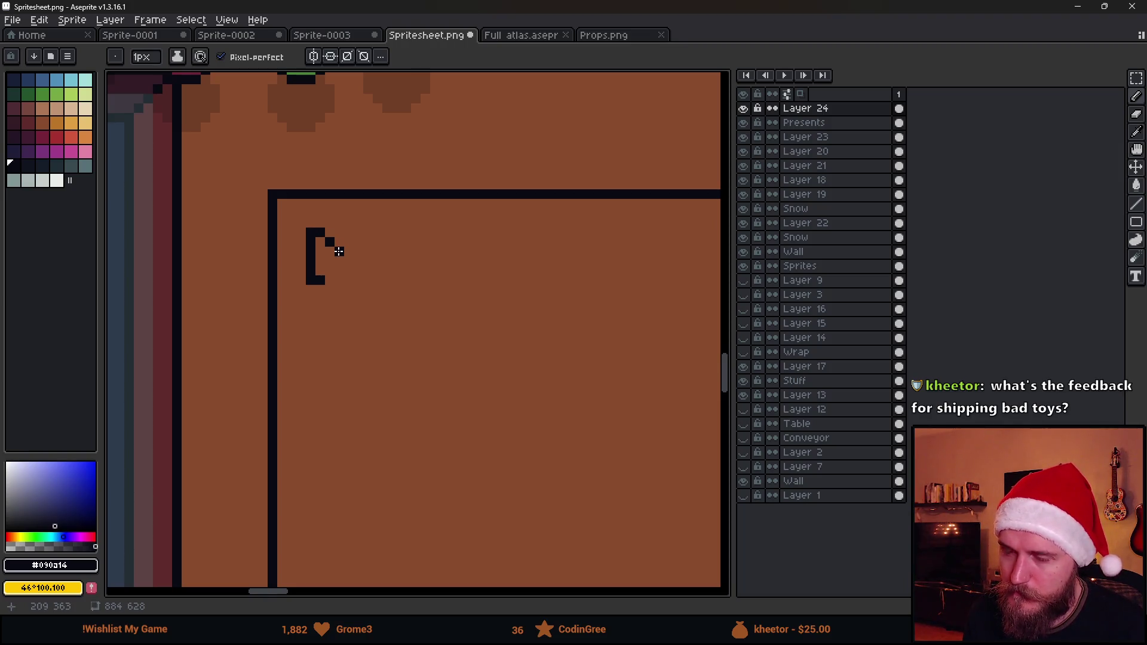
Undo a stray mark and draw a small diagonal X mark inside the rectangle
{"action": "key", "text": "v"}
{"action": "key", "text": "ctrl+z"}
{"action": "scroll", "coordinate": [353, 281], "scroll_direction": "down", "scroll_amount": 1}
{"action": "key", "text": "b"}
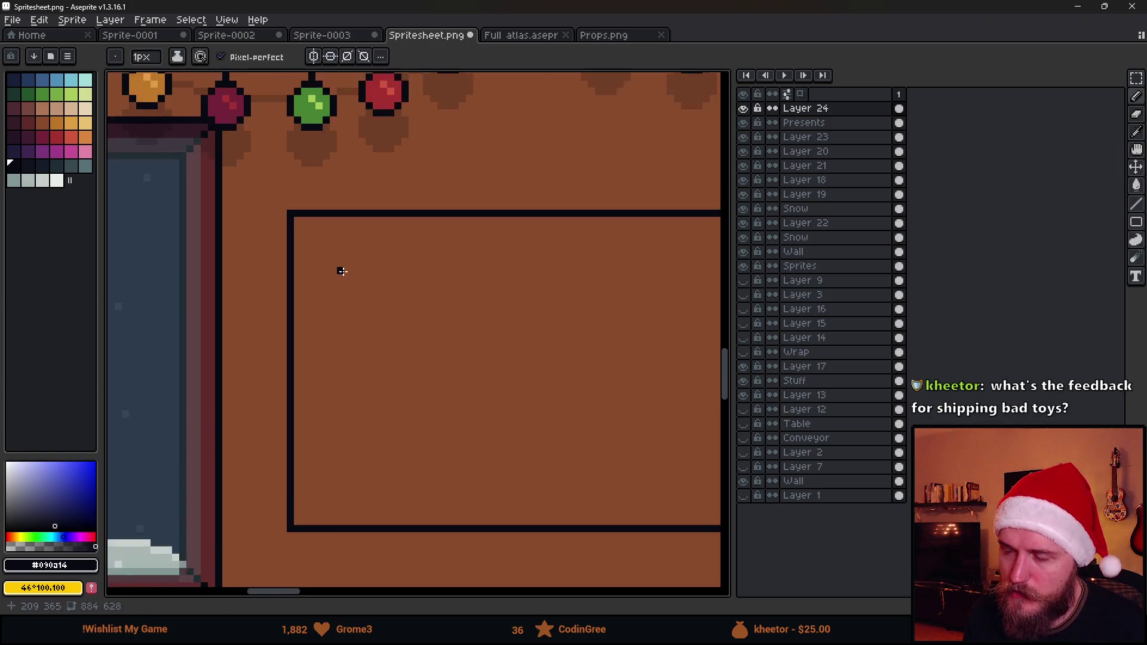
{"action": "left_click_drag", "start_coordinate": [312, 293], "coordinate": [265, 265]}
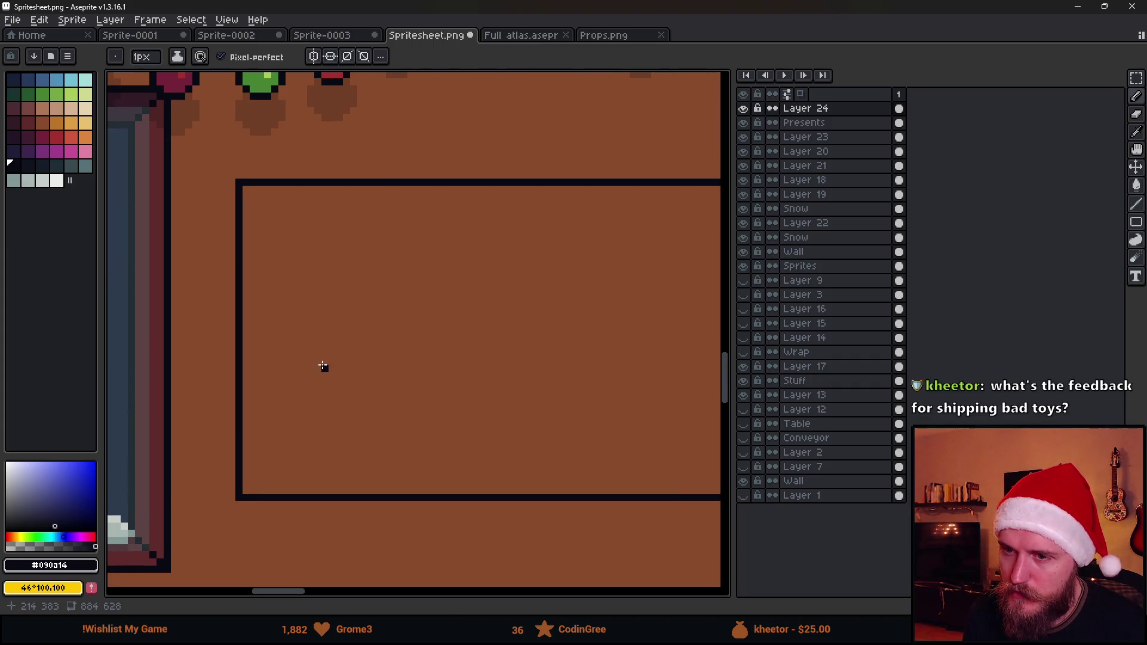
{"action": "left_click", "coordinate": [296, 368]}
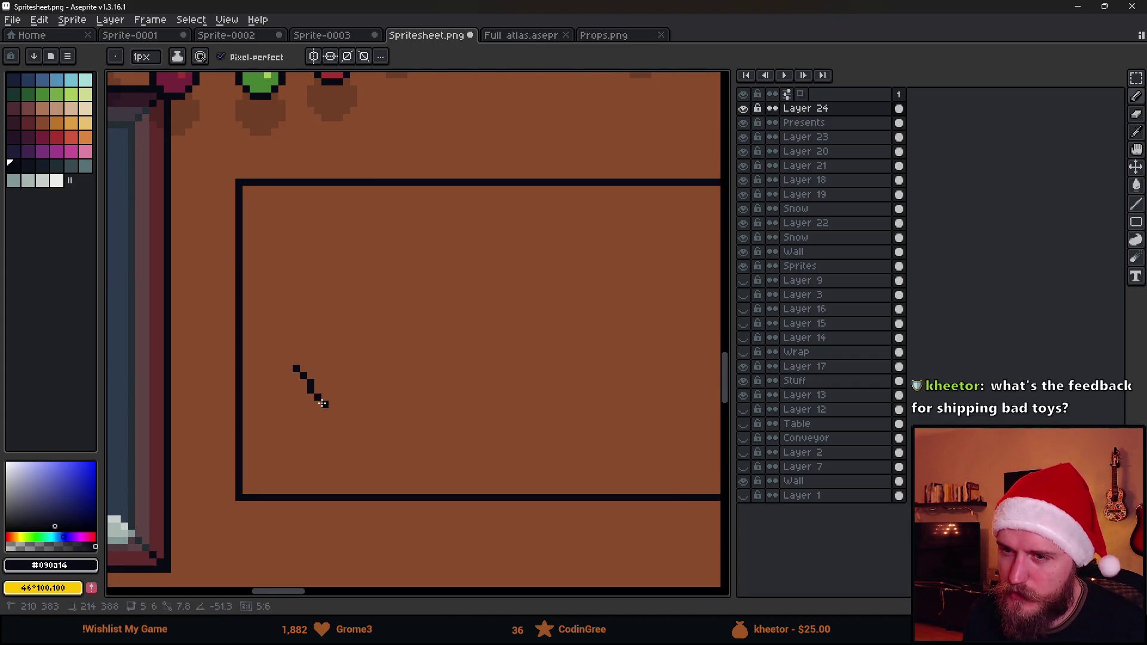
{"action": "left_click", "coordinate": [320, 396], "text": "shift"}
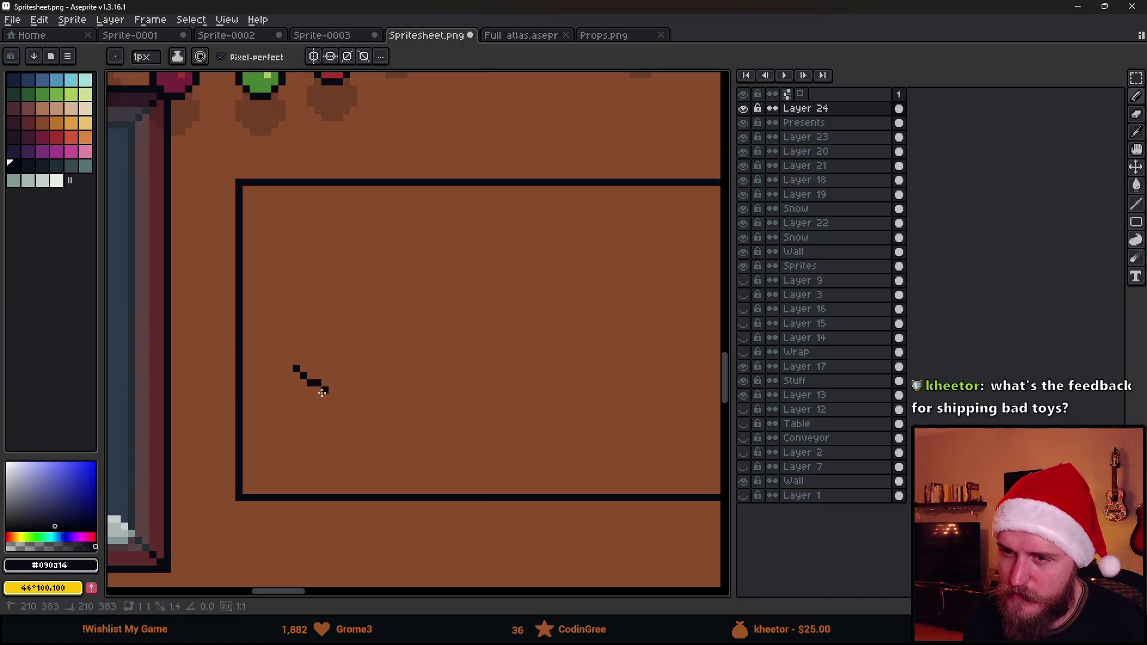
{"action": "scroll", "coordinate": [310, 381], "scroll_direction": "up", "scroll_amount": 1}
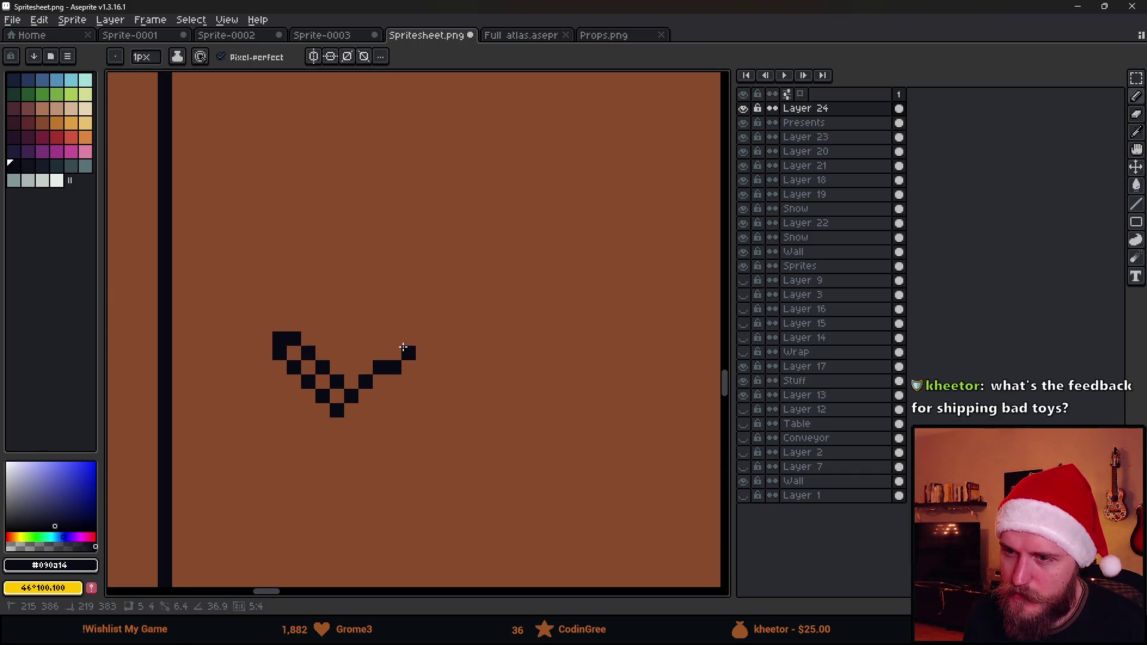
{"action": "mouse_move", "coordinate": [423, 352]}
{"action": "left_mouse_down"}
{"action": "mouse_move", "coordinate": [356, 425]}
{"action": "mouse_move", "coordinate": [366, 405]}
{"action": "mouse_move", "coordinate": [422, 477]}
{"action": "mouse_move", "coordinate": [409, 482]}
{"action": "mouse_move", "coordinate": [350, 428]}
{"action": "mouse_move", "coordinate": [291, 479]}
{"action": "mouse_move", "coordinate": [284, 465]}
{"action": "left_mouse_up"}
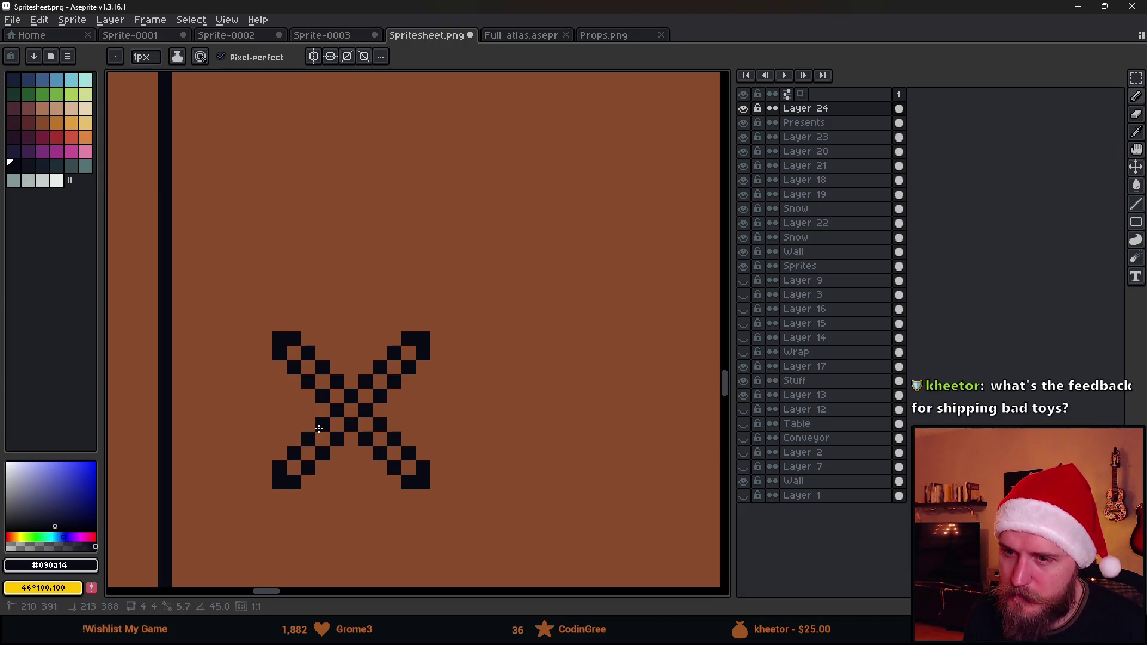
Pick a dark magenta swatch and draw lines through both arms of the X
{"action": "scroll", "coordinate": [334, 448], "scroll_direction": "down", "scroll_amount": 3}
{"action": "scroll", "coordinate": [358, 436], "scroll_direction": "up", "scroll_amount": 2}
{"action": "left_click", "coordinate": [43, 138]}
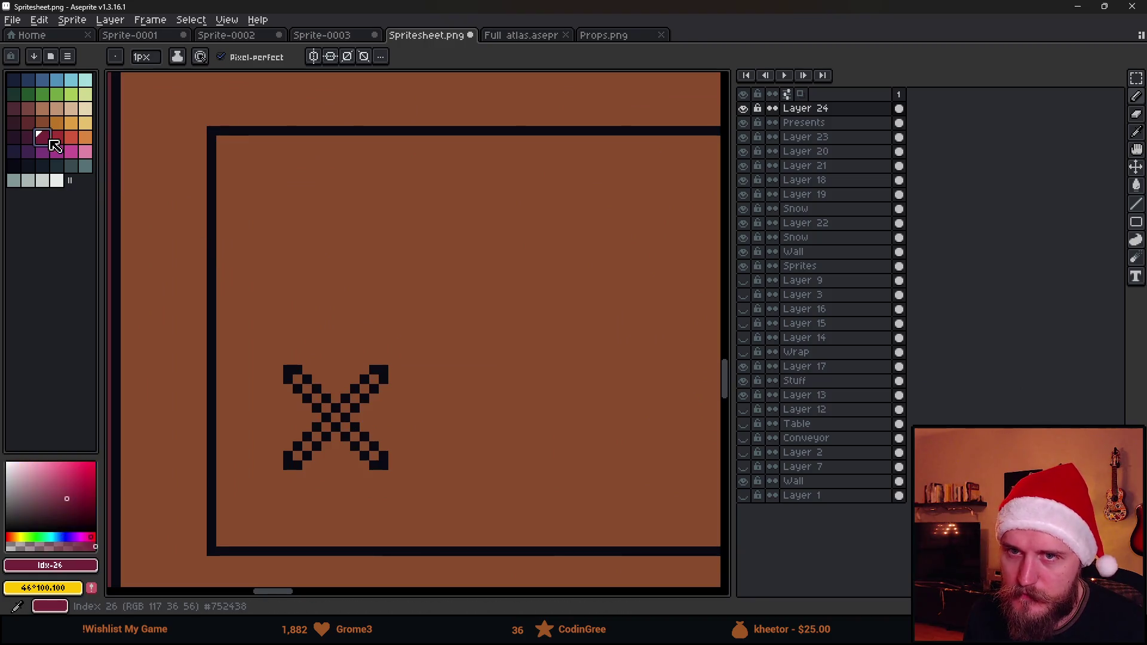
{"action": "scroll", "coordinate": [304, 412], "scroll_direction": "up", "scroll_amount": 1}
{"action": "mouse_move", "coordinate": [290, 355]}
{"action": "left_mouse_down"}
{"action": "mouse_move", "coordinate": [420, 482]}
{"action": "mouse_move", "coordinate": [406, 470]}
{"action": "left_mouse_up"}
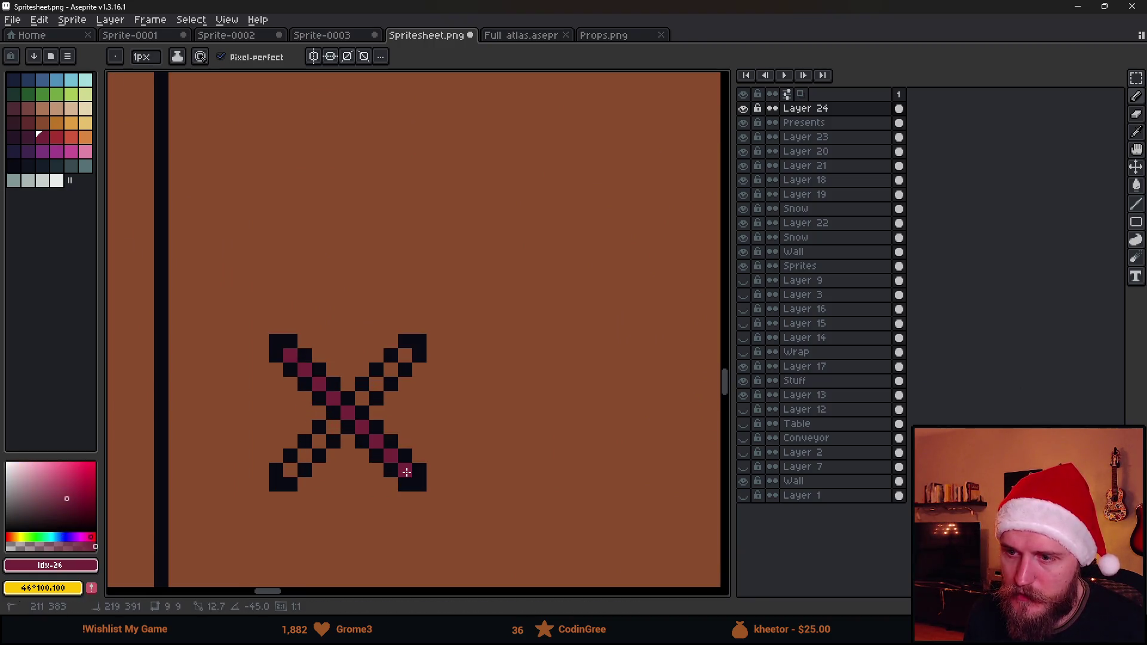
{"action": "left_click_drag", "start_coordinate": [405, 356], "coordinate": [290, 471]}
{"action": "scroll", "coordinate": [352, 472], "scroll_direction": "down", "scroll_amount": 4}
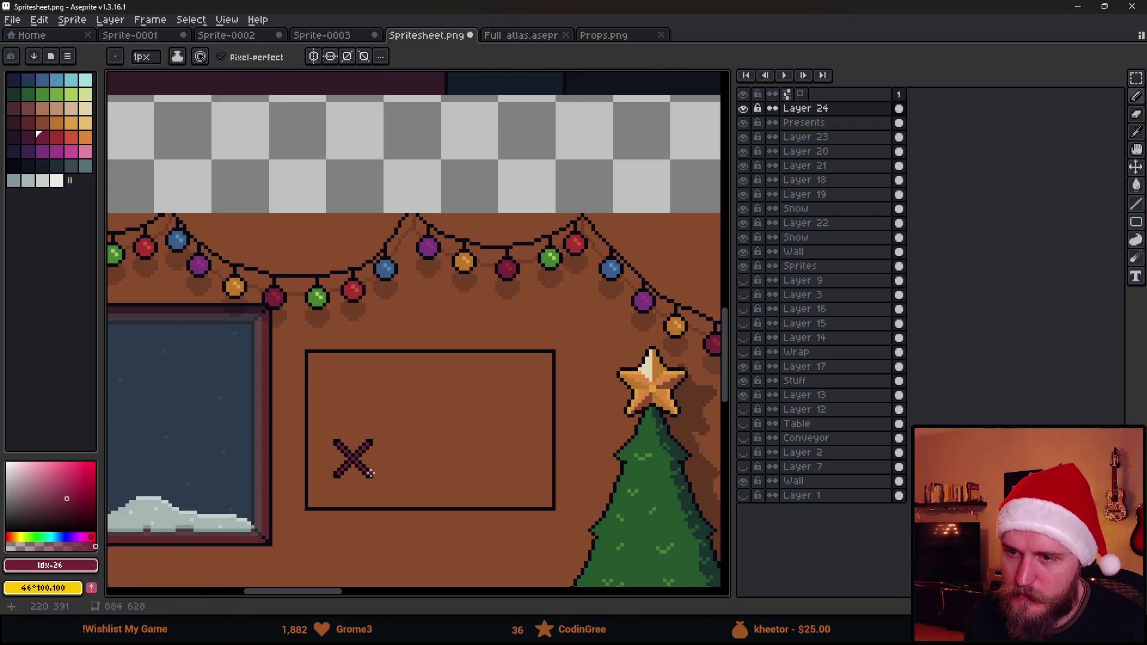
{"action": "scroll", "coordinate": [410, 490], "scroll_direction": "up", "scroll_amount": 1}
{"action": "scroll", "coordinate": [373, 494], "scroll_direction": "down", "scroll_amount": 2}
{"action": "scroll", "coordinate": [374, 494], "scroll_direction": "up", "scroll_amount": 3}
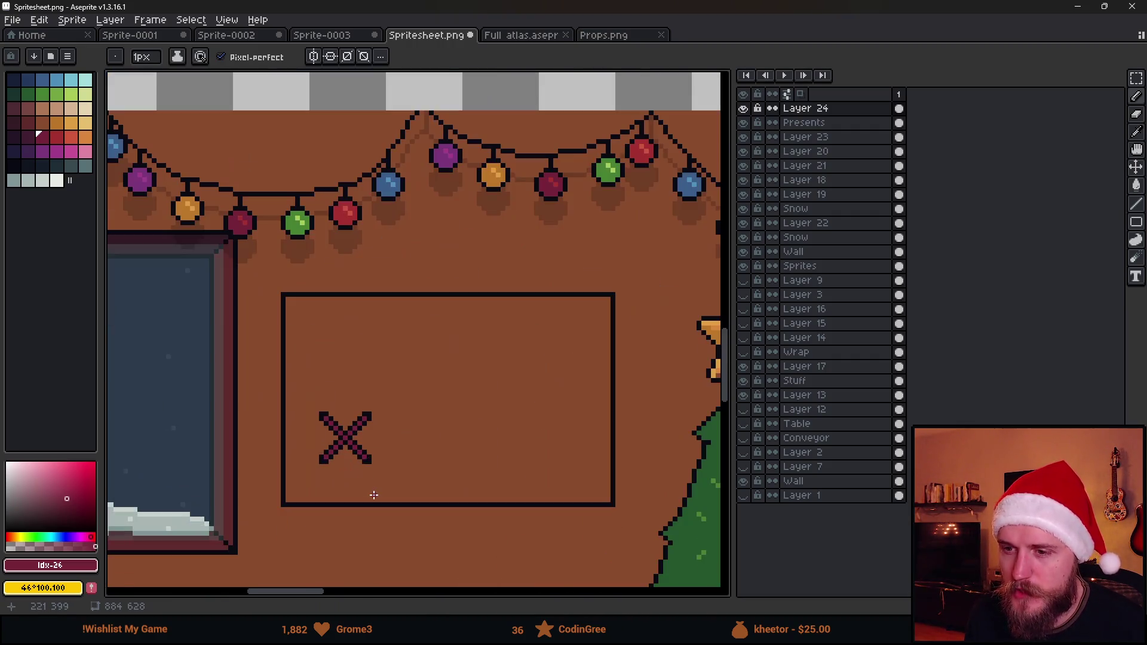
{"action": "scroll", "coordinate": [368, 446], "scroll_direction": "up", "scroll_amount": 1}
{"action": "scroll", "coordinate": [367, 454], "scroll_direction": "down", "scroll_amount": 2}
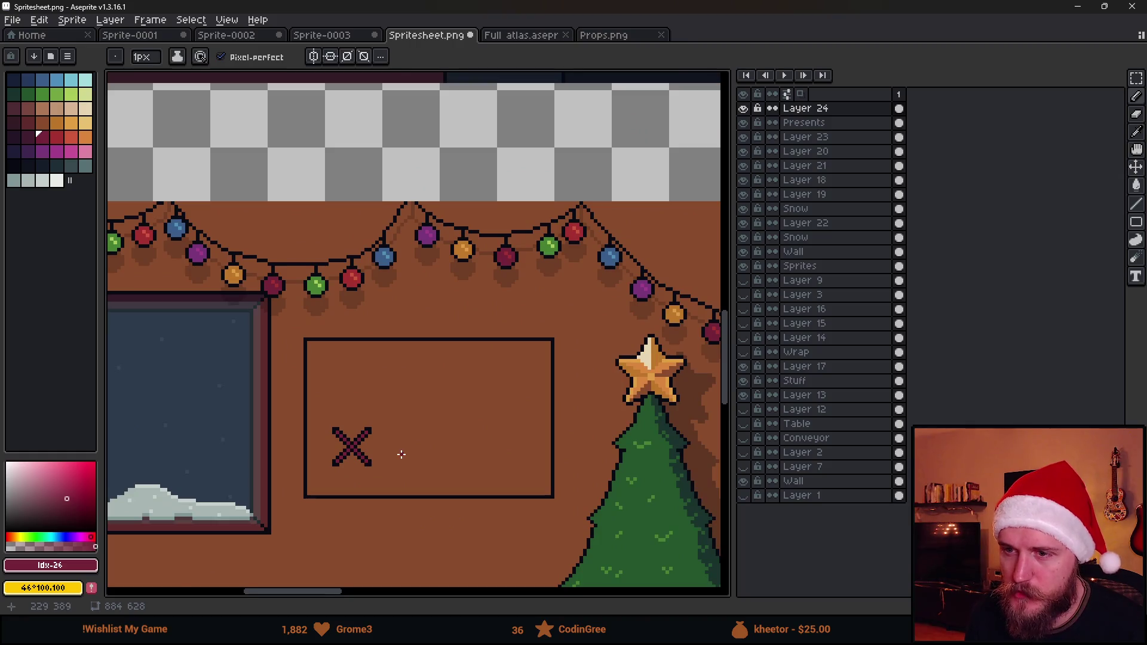
{"action": "scroll", "coordinate": [353, 395], "scroll_direction": "up", "scroll_amount": 3}
{"action": "left_click", "coordinate": [318, 489], "text": "alt"}
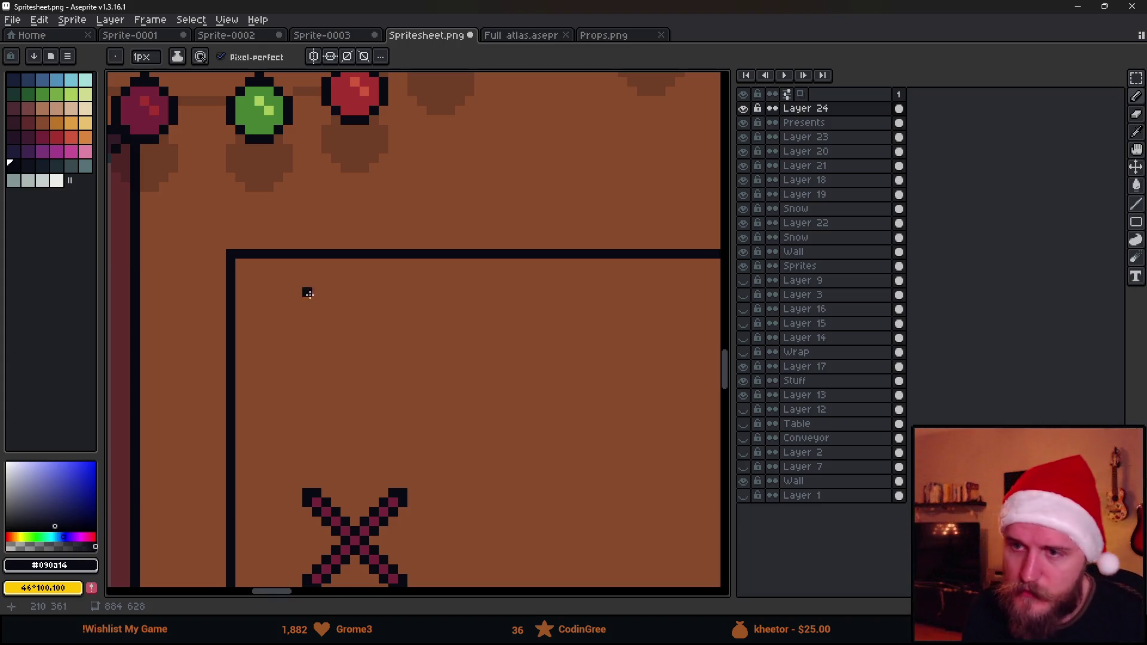
Hand-draw the 'SCORE: 18' lettering in dark #090a14 pixels at the top of the board
{"action": "mouse_move", "coordinate": [335, 302]}
{"action": "left_mouse_down"}
{"action": "mouse_move", "coordinate": [317, 310]}
{"action": "mouse_move", "coordinate": [335, 331]}
{"action": "mouse_move", "coordinate": [316, 341]}
{"action": "mouse_move", "coordinate": [393, 330]}
{"action": "mouse_move", "coordinate": [412, 316]}
{"action": "mouse_move", "coordinate": [404, 300]}
{"action": "mouse_move", "coordinate": [431, 341]}
{"action": "left_mouse_up"}
{"action": "left_click", "coordinate": [366, 310]}
{"action": "left_click", "coordinate": [374, 340]}
{"action": "left_click", "coordinate": [393, 311]}
{"action": "left_click", "coordinate": [410, 330]}
{"action": "left_click", "coordinate": [442, 303]}
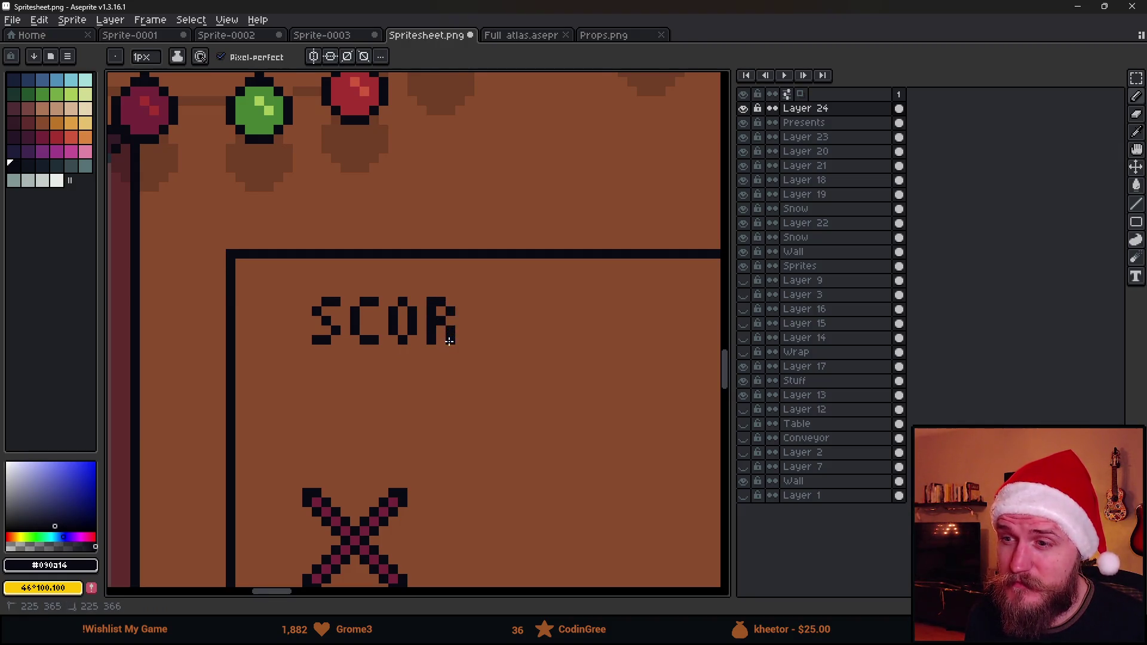
{"action": "mouse_move", "coordinate": [469, 304]}
{"action": "left_mouse_down"}
{"action": "mouse_move", "coordinate": [468, 340]}
{"action": "mouse_move", "coordinate": [493, 340]}
{"action": "left_mouse_up"}
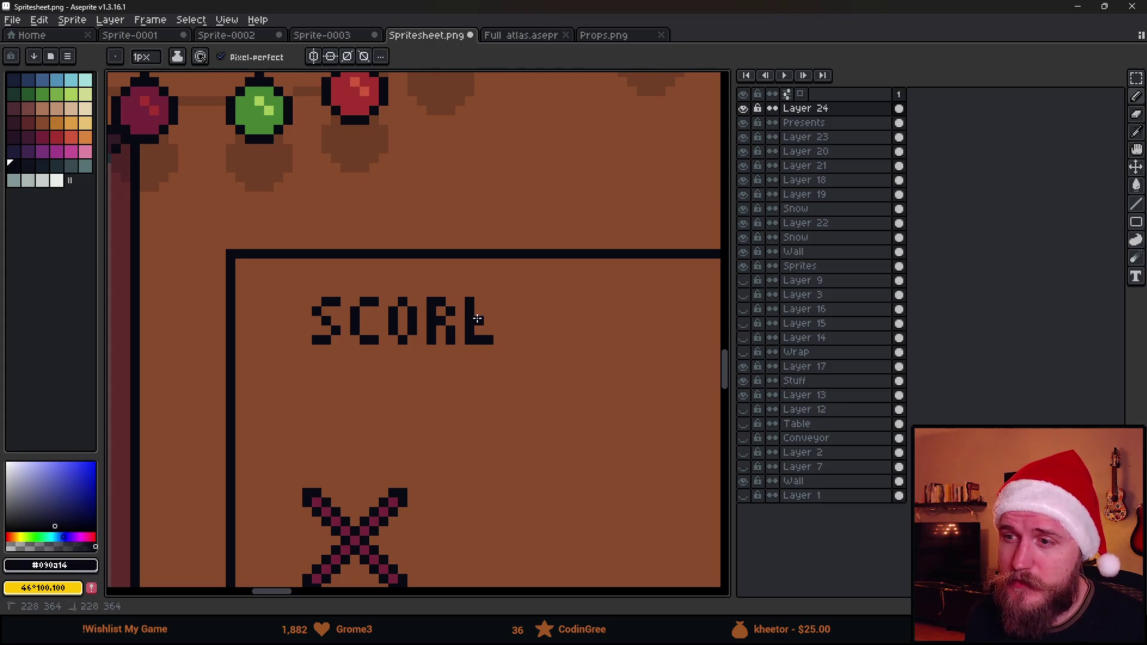
{"action": "scroll", "coordinate": [518, 330], "scroll_direction": "down", "scroll_amount": 1}
{"action": "scroll", "coordinate": [536, 328], "scroll_direction": "up", "scroll_amount": 1}
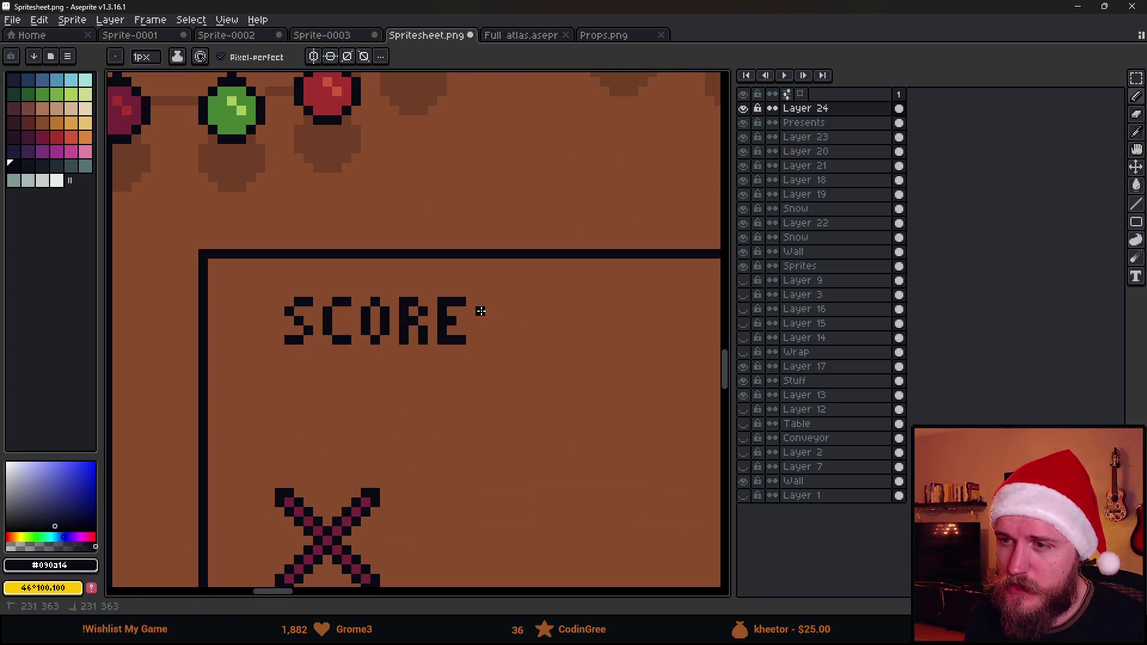
{"action": "scroll", "coordinate": [498, 359], "scroll_direction": "down", "scroll_amount": 2}
{"action": "scroll", "coordinate": [443, 353], "scroll_direction": "up", "scroll_amount": 1}
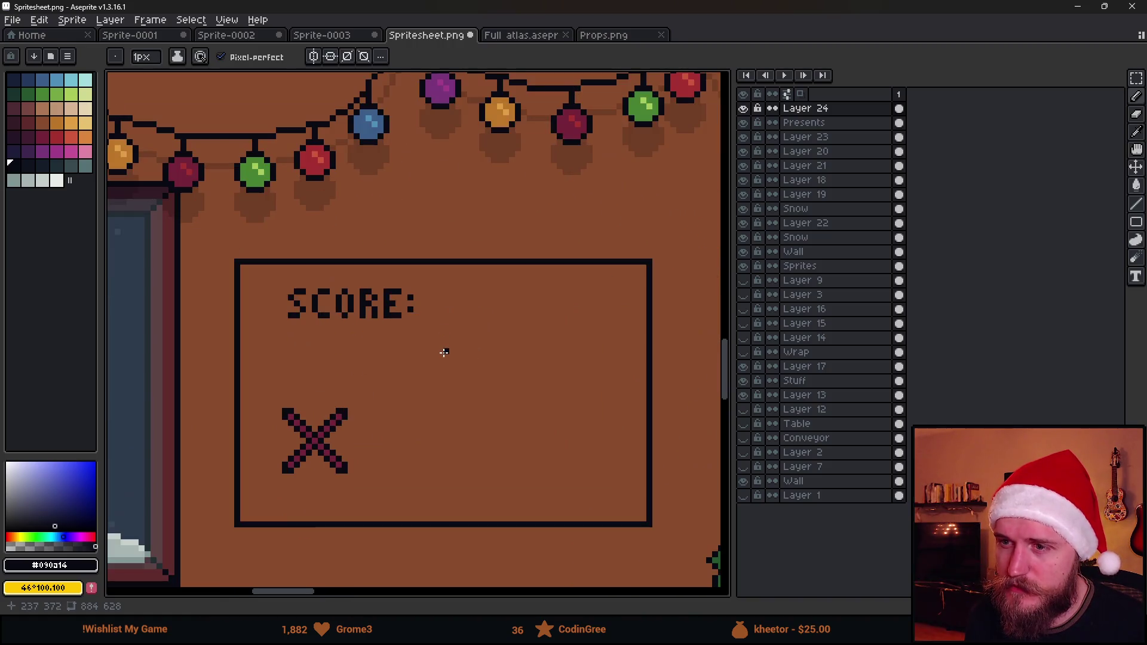
{"action": "scroll", "coordinate": [478, 289], "scroll_direction": "up", "scroll_amount": 2}
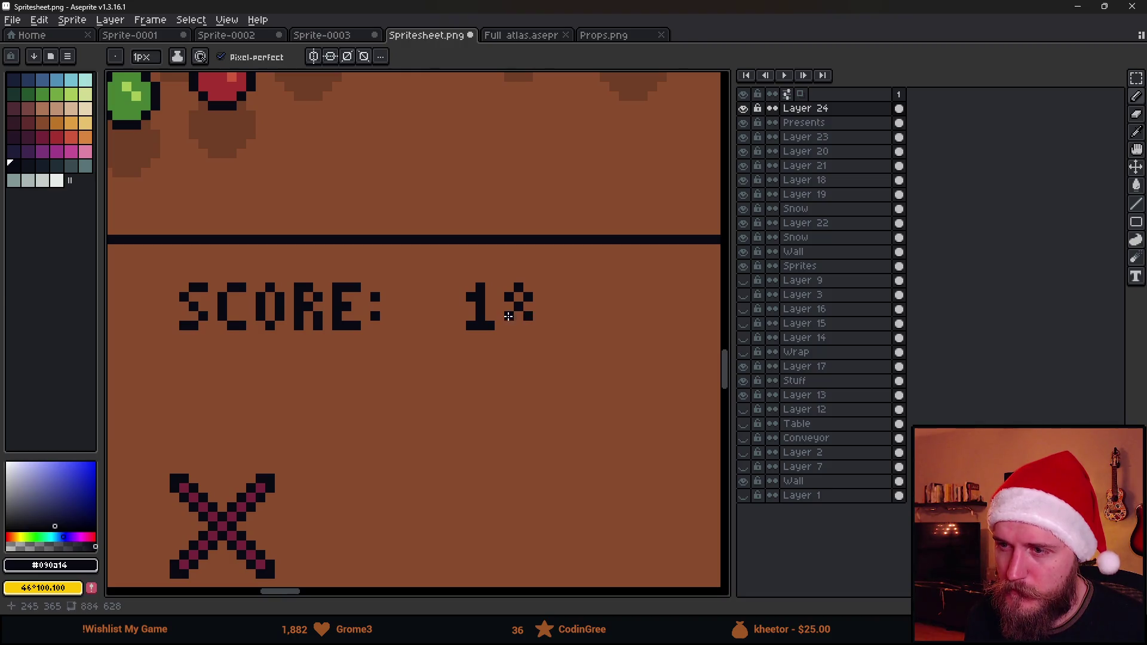
{"action": "scroll", "coordinate": [518, 373], "scroll_direction": "down", "scroll_amount": 4}
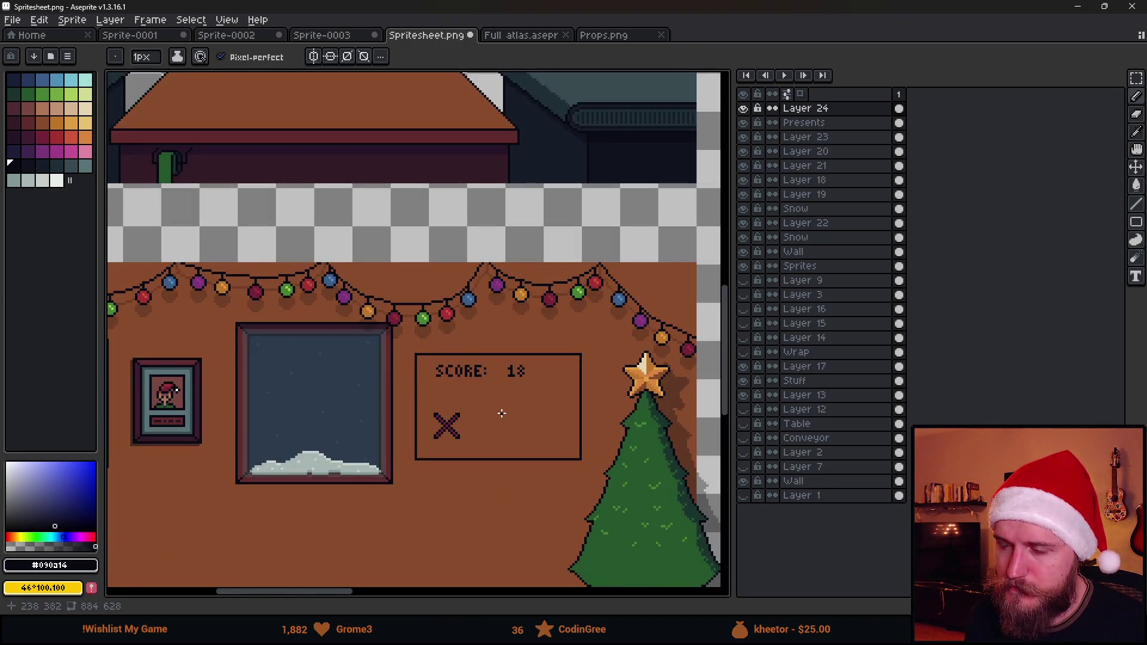
{"action": "scroll", "coordinate": [502, 413], "scroll_direction": "up", "scroll_amount": 2}
Select the SCORE: 18 text and X together and shift them slightly right and down
{"action": "key", "text": "m"}
{"action": "mouse_move", "coordinate": [359, 307]}
{"action": "left_mouse_down"}
{"action": "mouse_move", "coordinate": [596, 360]}
{"action": "mouse_move", "coordinate": [504, 346]}
{"action": "mouse_move", "coordinate": [524, 349]}
{"action": "left_mouse_up"}
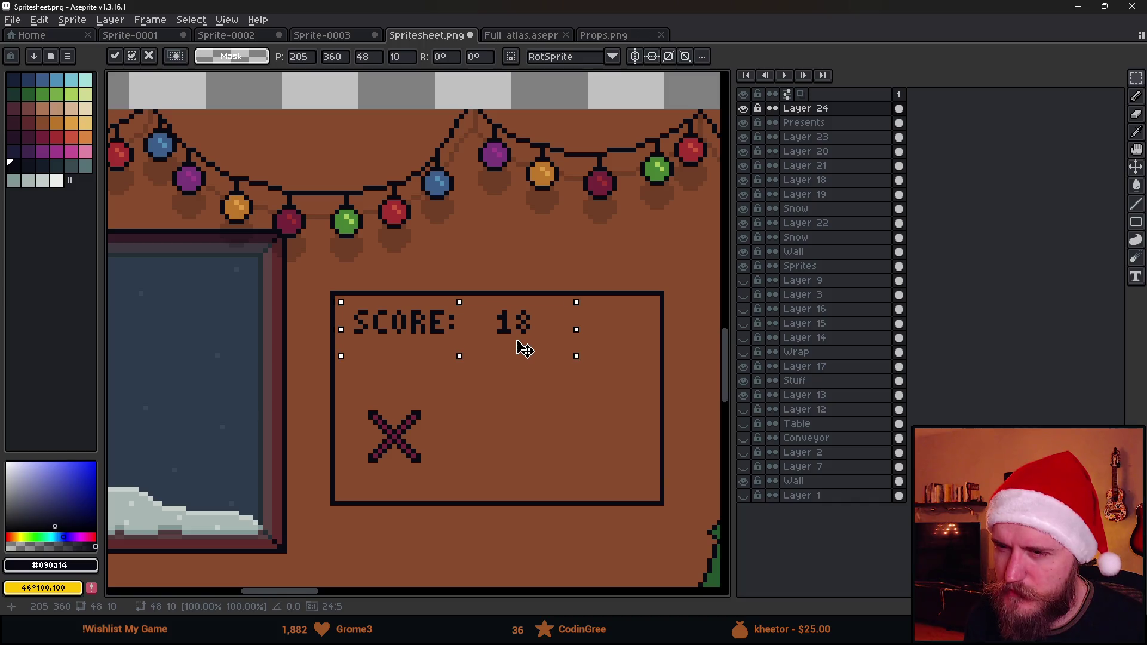
{"action": "left_click", "coordinate": [537, 409]}
{"action": "scroll", "coordinate": [537, 410], "scroll_direction": "down", "scroll_amount": 3}
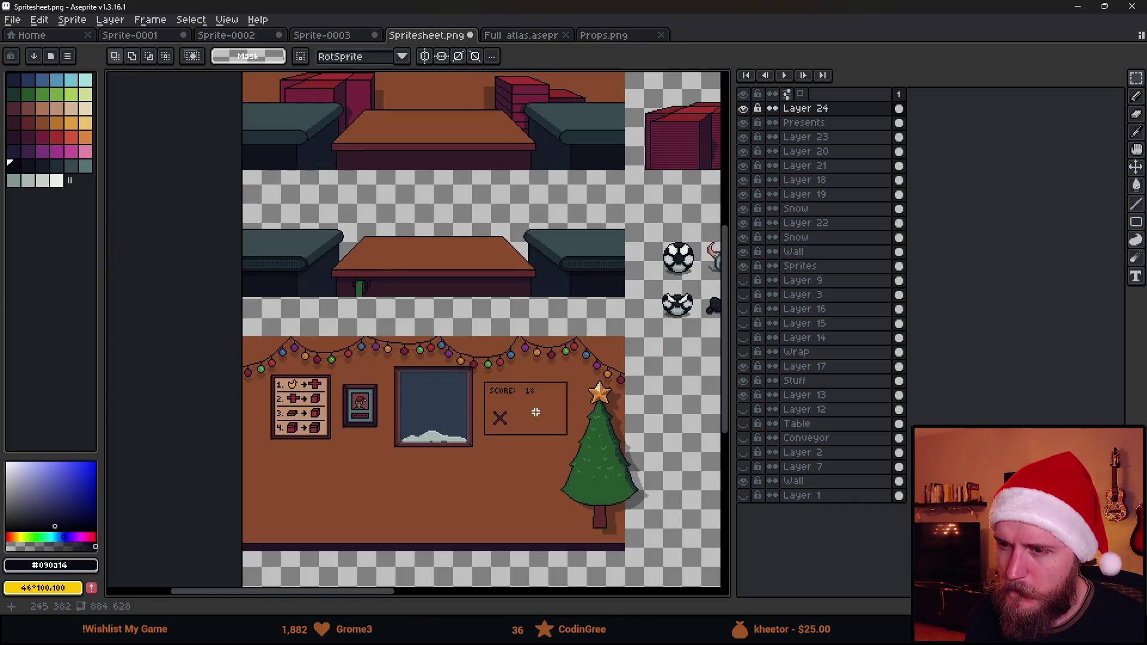
{"action": "scroll", "coordinate": [530, 406], "scroll_direction": "up", "scroll_amount": 4}
{"action": "left_click_drag", "start_coordinate": [529, 406], "coordinate": [501, 388]}
{"action": "mouse_move", "coordinate": [271, 267]}
{"action": "left_mouse_down"}
{"action": "mouse_move", "coordinate": [366, 389]}
{"action": "mouse_move", "coordinate": [537, 454]}
{"action": "left_mouse_up"}
{"action": "left_click_drag", "start_coordinate": [397, 415], "coordinate": [410, 421]}
{"action": "key", "text": "Return"}
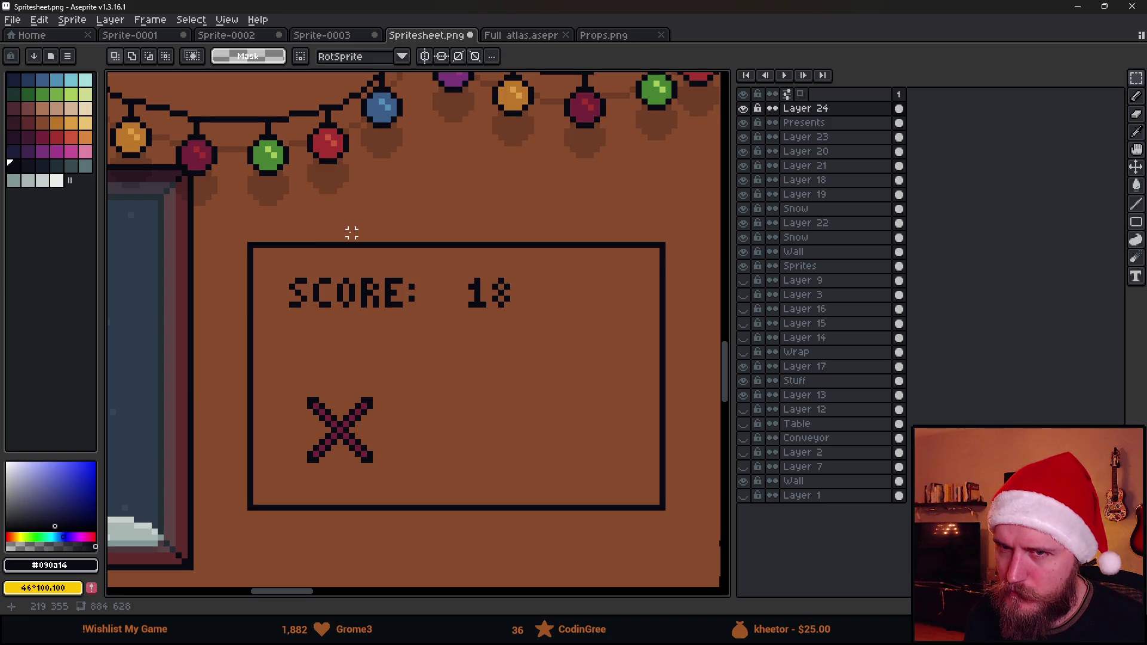
{"action": "left_click", "coordinate": [13, 164]}
{"action": "key", "text": "b"}
{"action": "left_click", "coordinate": [254, 236], "text": "alt"}
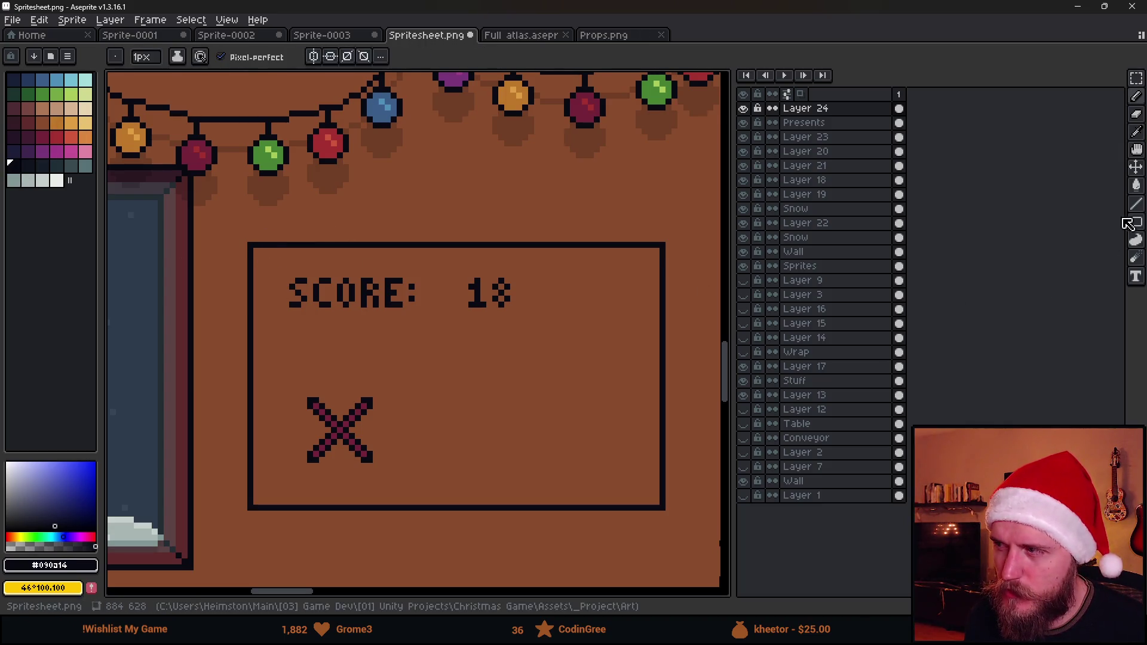
Draw an inner rectangle outline inside the board to form a double border
{"action": "left_click", "coordinate": [1136, 222]}
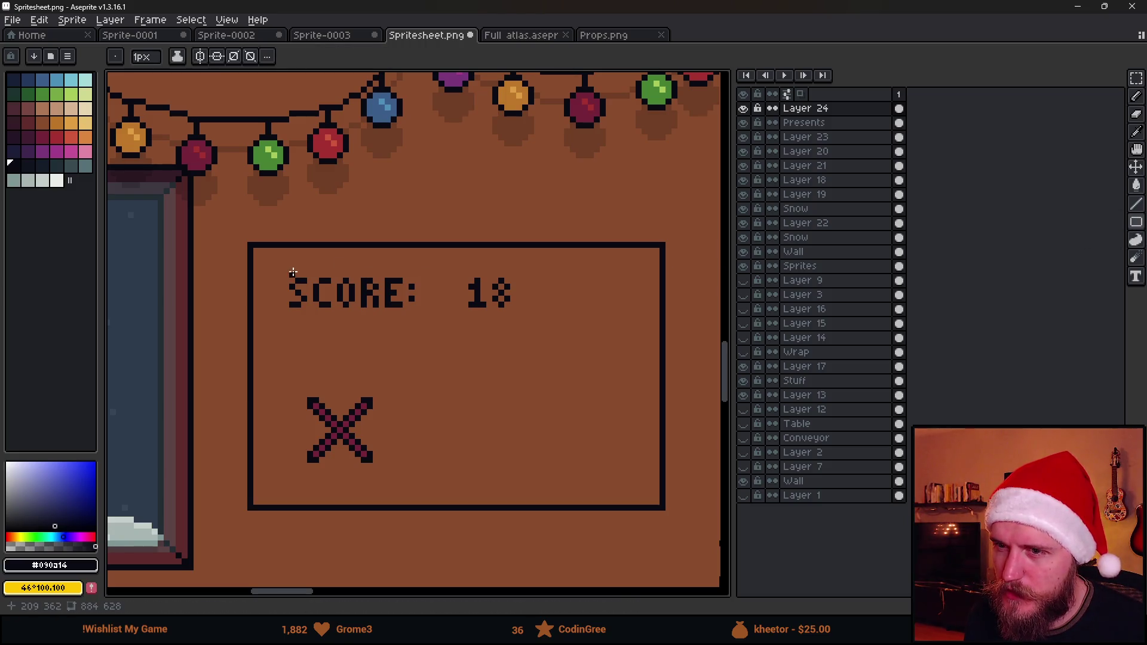
{"action": "mouse_move", "coordinate": [266, 262]}
{"action": "left_mouse_down"}
{"action": "mouse_move", "coordinate": [481, 453]}
{"action": "mouse_move", "coordinate": [641, 490]}
{"action": "left_mouse_up"}
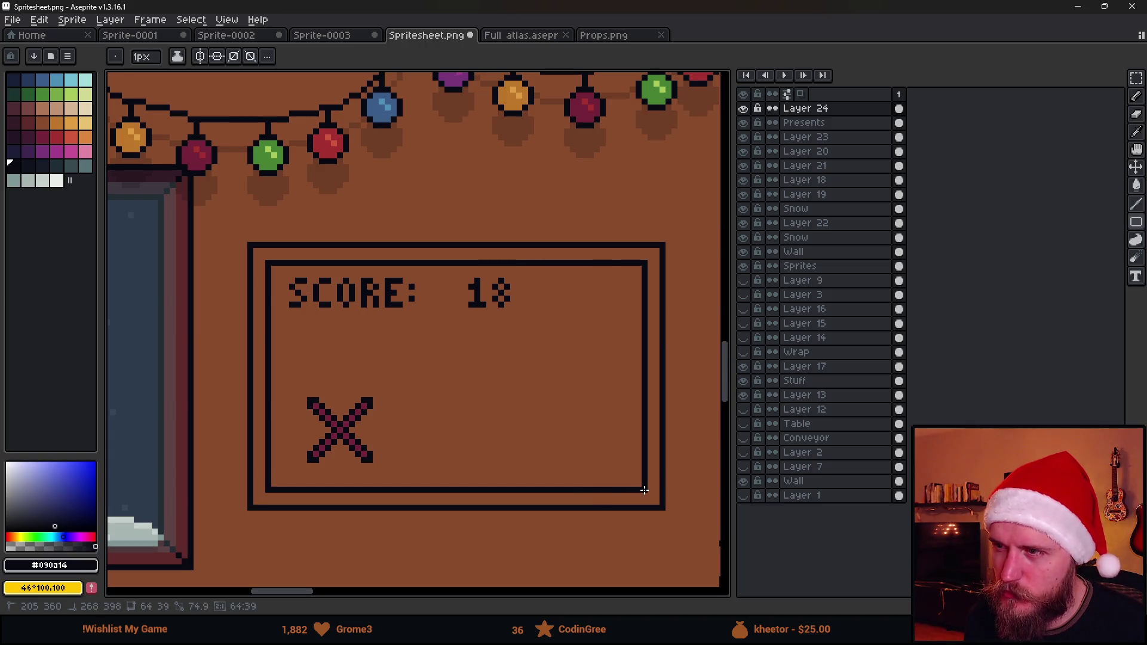
{"action": "scroll", "coordinate": [542, 421], "scroll_direction": "down", "scroll_amount": 6}
{"action": "scroll", "coordinate": [542, 418], "scroll_direction": "up", "scroll_amount": 5}
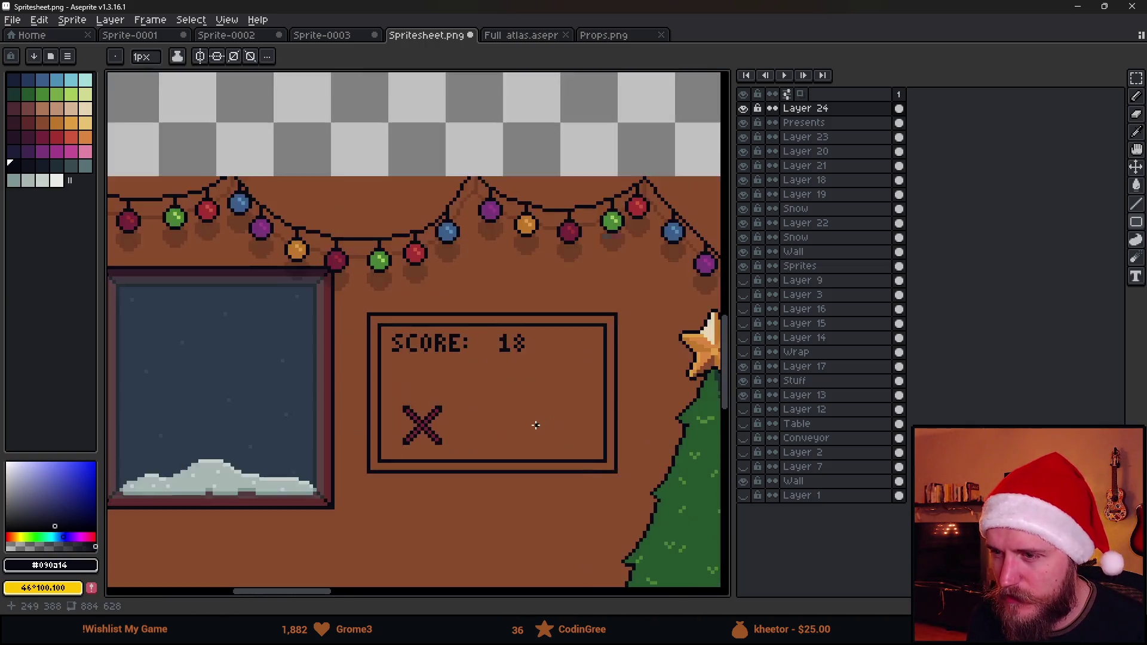
{"action": "scroll", "coordinate": [357, 504], "scroll_direction": "up", "scroll_amount": 1}
{"action": "scroll", "coordinate": [337, 507], "scroll_direction": "up", "scroll_amount": 2}
{"action": "scroll", "coordinate": [343, 501], "scroll_direction": "down", "scroll_amount": 2}
{"action": "scroll", "coordinate": [342, 501], "scroll_direction": "down", "scroll_amount": 1}
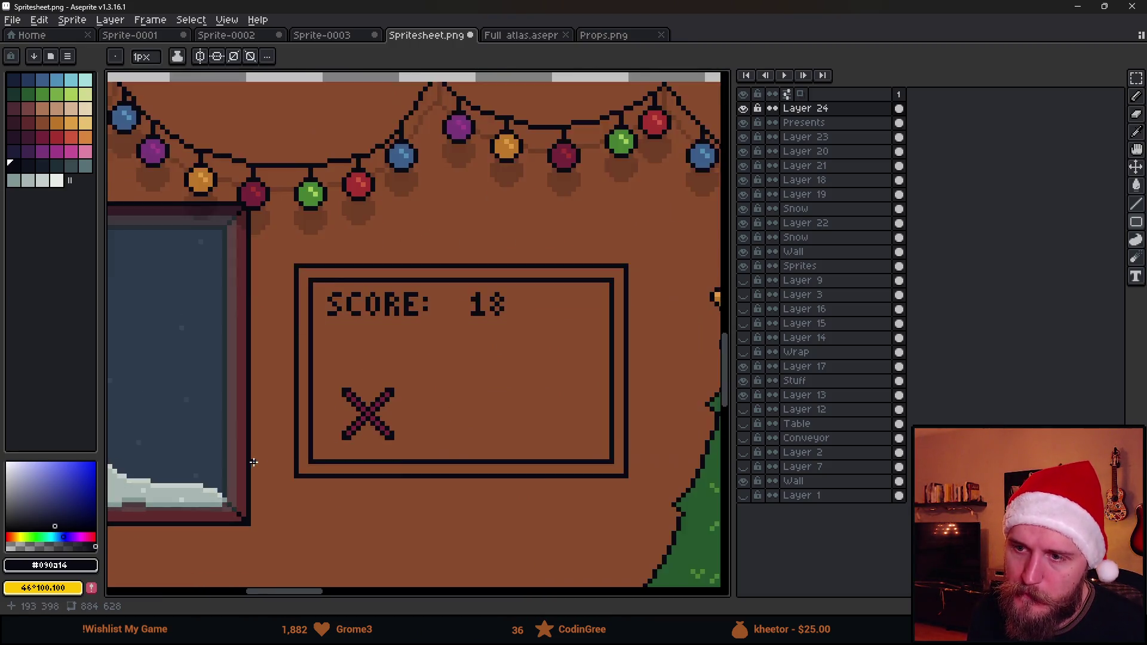
Sample the darker wall brown and place a shadow pixel below the board's corner
{"action": "left_click_drag", "start_coordinate": [191, 460], "coordinate": [489, 414]}
{"action": "left_click_drag", "start_coordinate": [178, 406], "coordinate": [317, 386]}
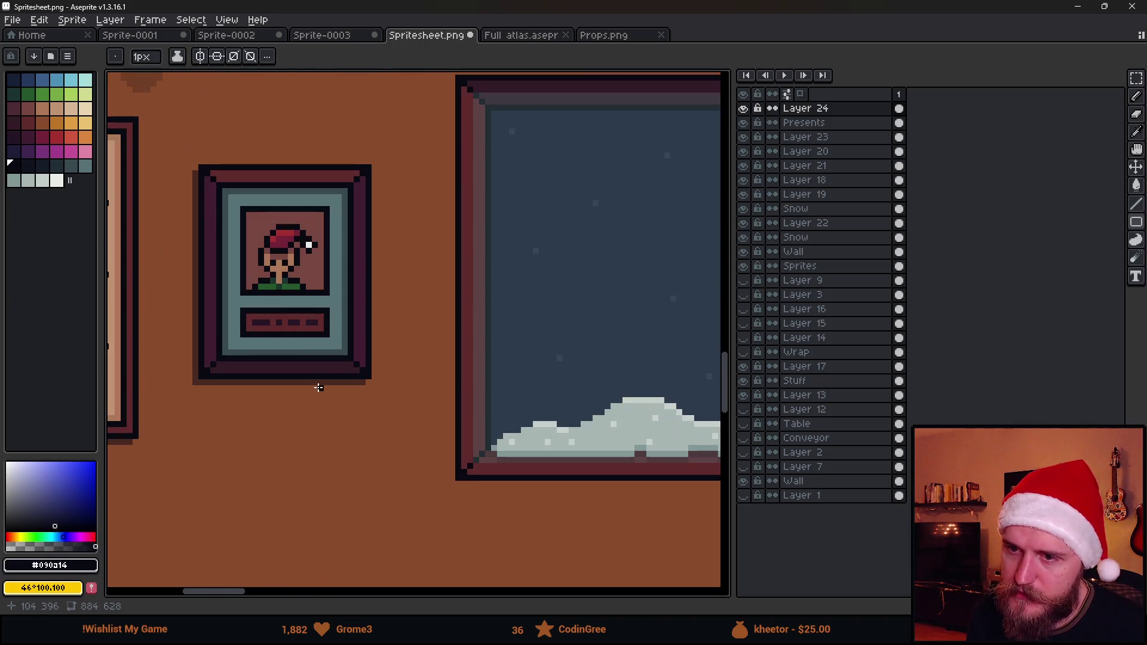
{"action": "left_click", "coordinate": [333, 374], "text": "alt"}
{"action": "scroll", "coordinate": [401, 401], "scroll_direction": "down", "scroll_amount": 1}
{"action": "left_click_drag", "start_coordinate": [400, 401], "coordinate": [174, 396]}
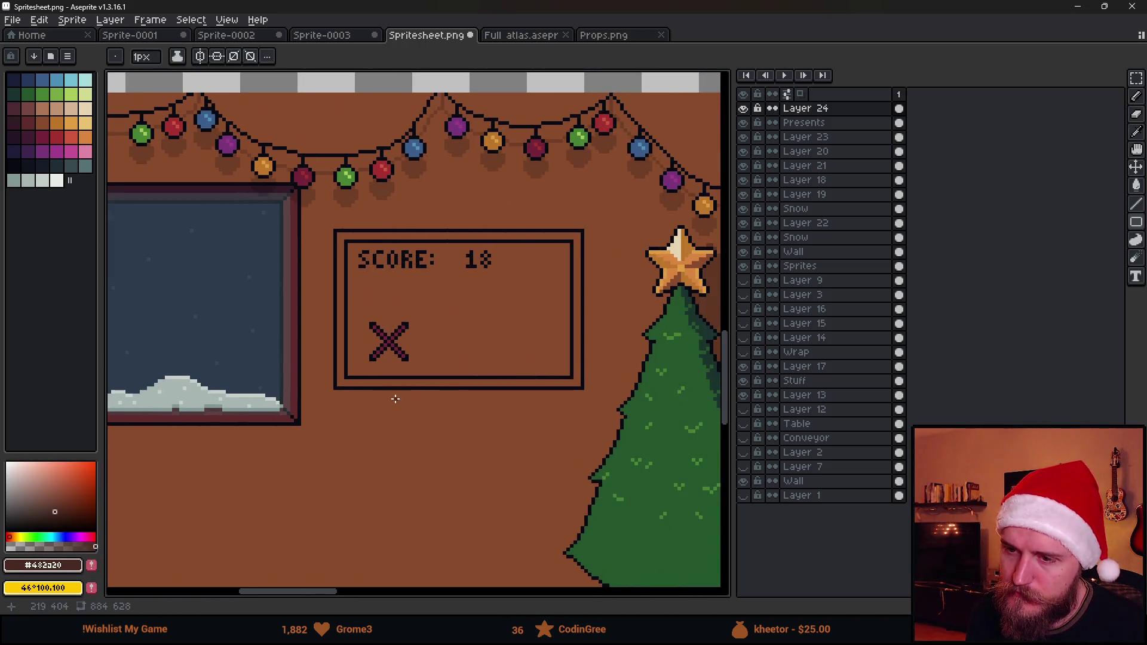
{"action": "scroll", "coordinate": [314, 389], "scroll_direction": "up", "scroll_amount": 2}
{"action": "left_click", "coordinate": [309, 383]}
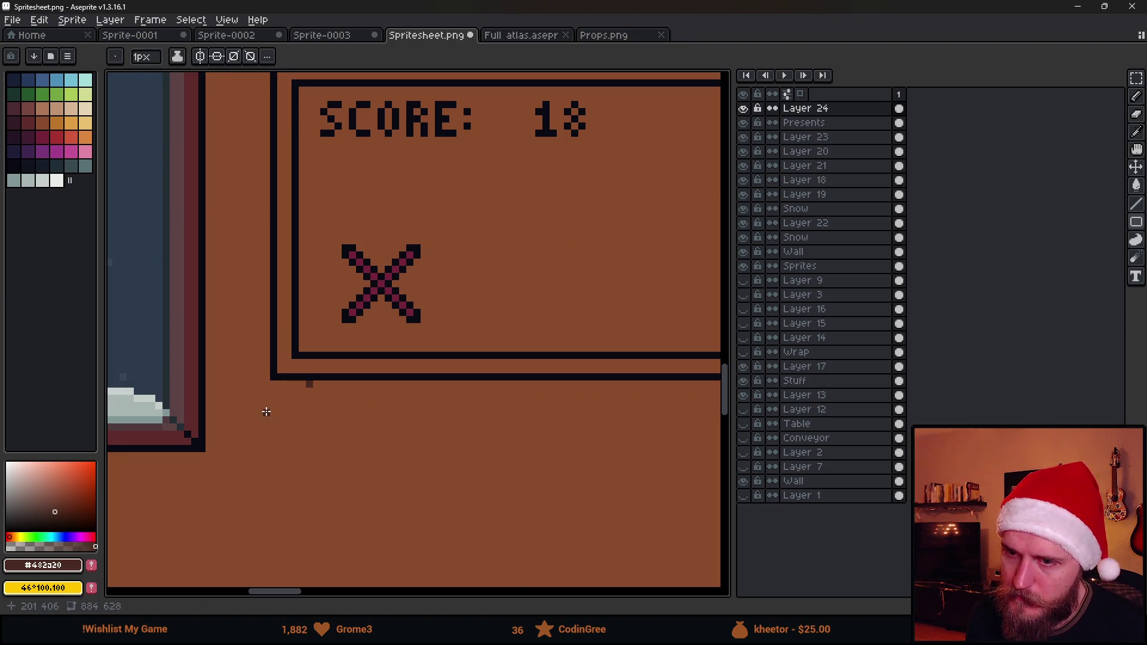
Undo the stray pixel and draw dark shadow lines from the board's corner along its bottom
{"action": "key", "text": "ctrl+z"}
{"action": "key", "text": "b"}
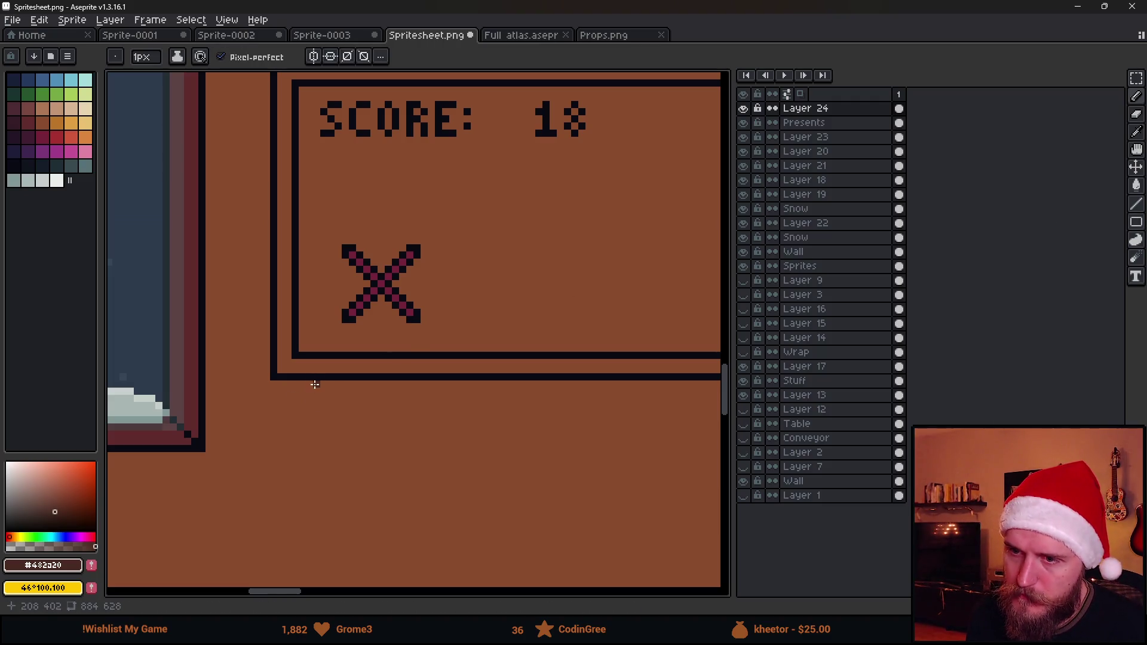
{"action": "mouse_move", "coordinate": [308, 384]}
{"action": "left_mouse_down"}
{"action": "mouse_move", "coordinate": [277, 410]}
{"action": "mouse_move", "coordinate": [247, 412]}
{"action": "left_mouse_up"}
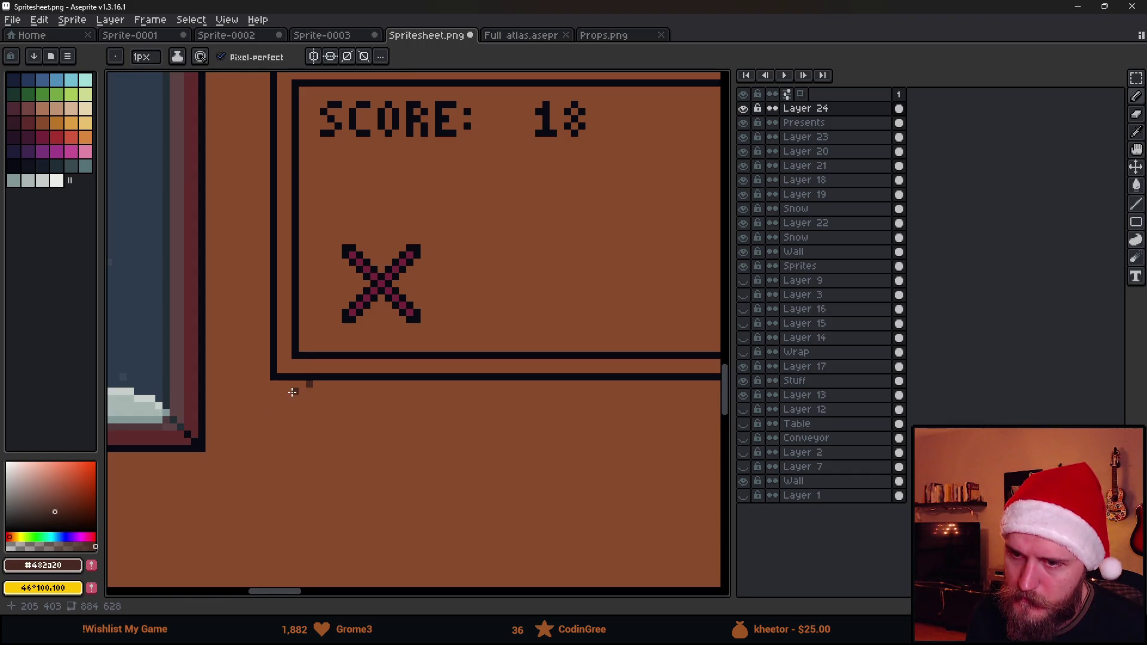
{"action": "left_click", "coordinate": [276, 397]}
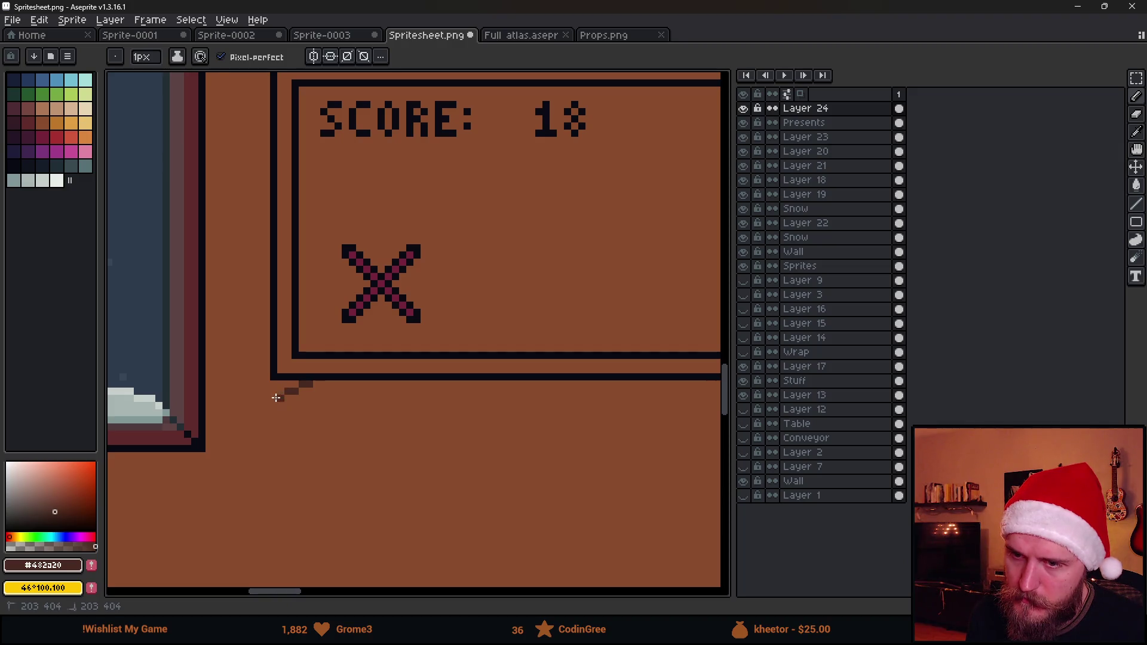
{"action": "scroll", "coordinate": [413, 427], "scroll_direction": "down", "scroll_amount": 3}
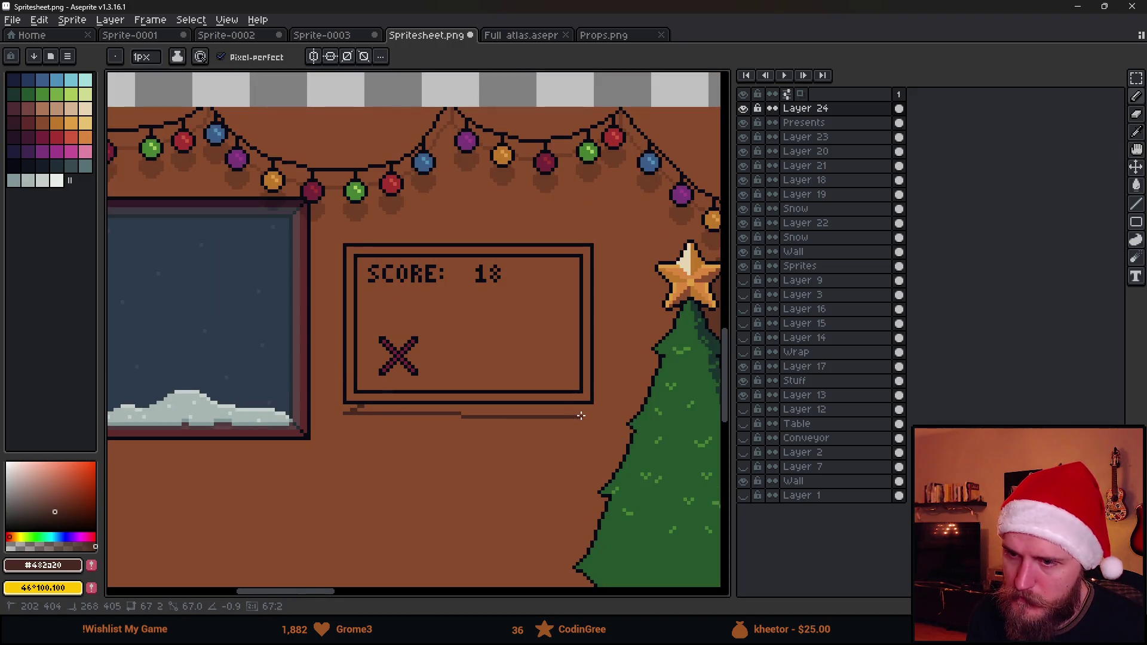
{"action": "scroll", "coordinate": [594, 409], "scroll_direction": "up", "scroll_amount": 2}
{"action": "left_click", "coordinate": [596, 406], "text": "shift"}
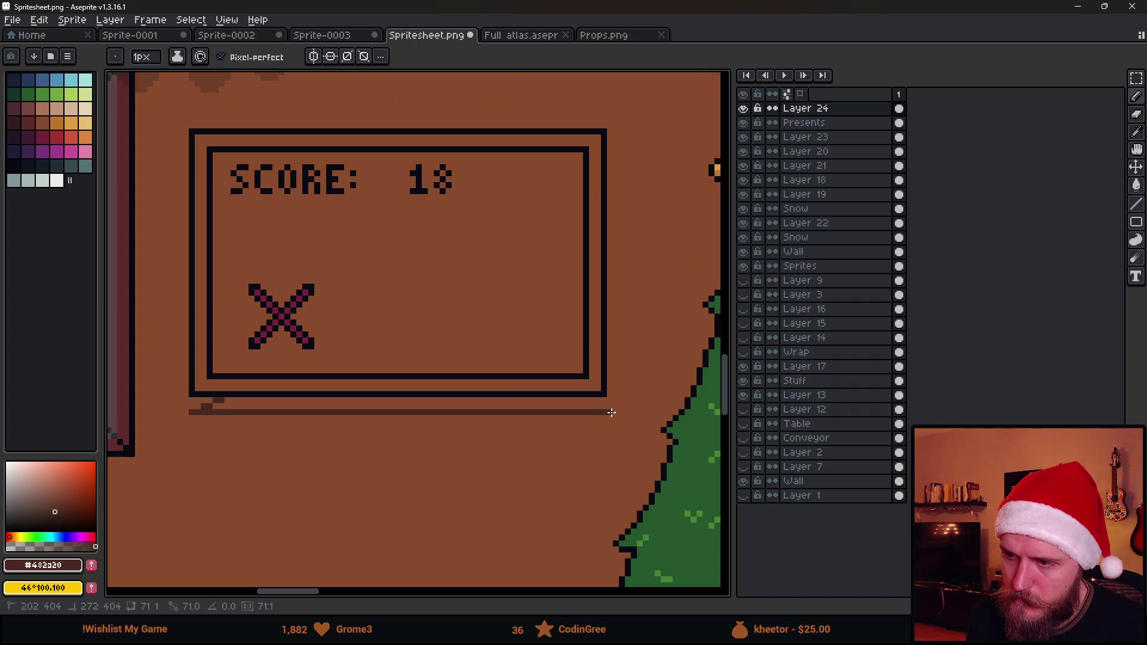
Draw the shadow's dark stepped edge with the Pencil and bucket-fill the shadow row under the board
{"action": "scroll", "coordinate": [596, 406], "scroll_direction": "up", "scroll_amount": 1}
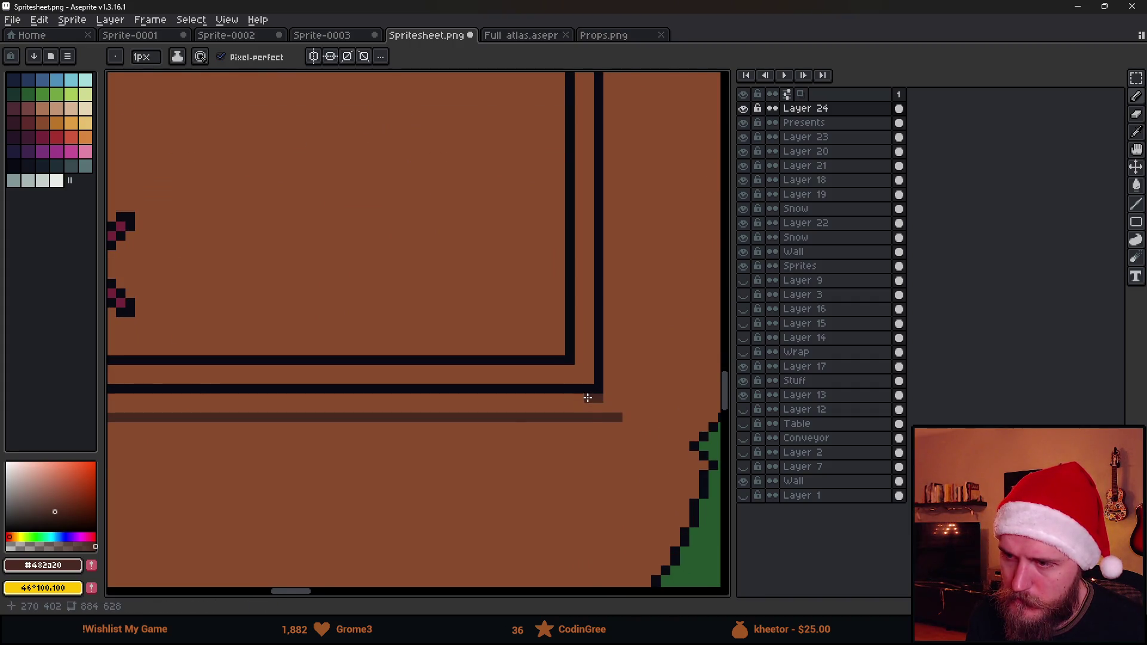
{"action": "scroll", "coordinate": [586, 397], "scroll_direction": "down", "scroll_amount": 1}
{"action": "scroll", "coordinate": [584, 406], "scroll_direction": "up", "scroll_amount": 1}
{"action": "scroll", "coordinate": [584, 409], "scroll_direction": "down", "scroll_amount": 1}
{"action": "scroll", "coordinate": [585, 411], "scroll_direction": "down", "scroll_amount": 2}
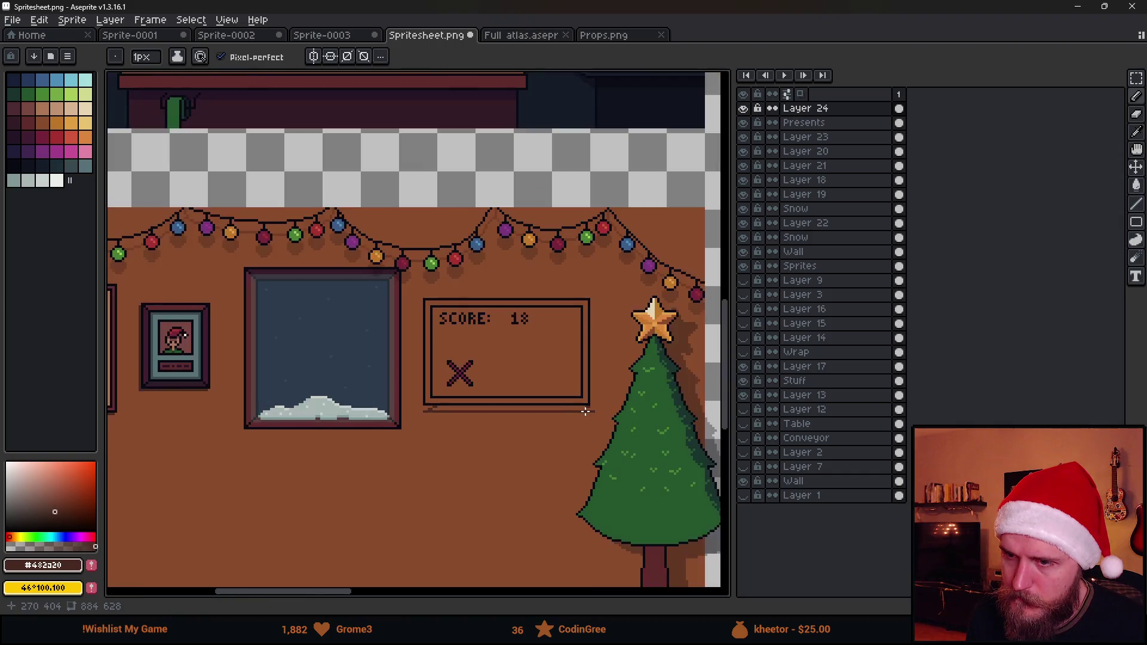
{"action": "scroll", "coordinate": [604, 418], "scroll_direction": "up", "scroll_amount": 3}
{"action": "scroll", "coordinate": [603, 422], "scroll_direction": "down", "scroll_amount": 1}
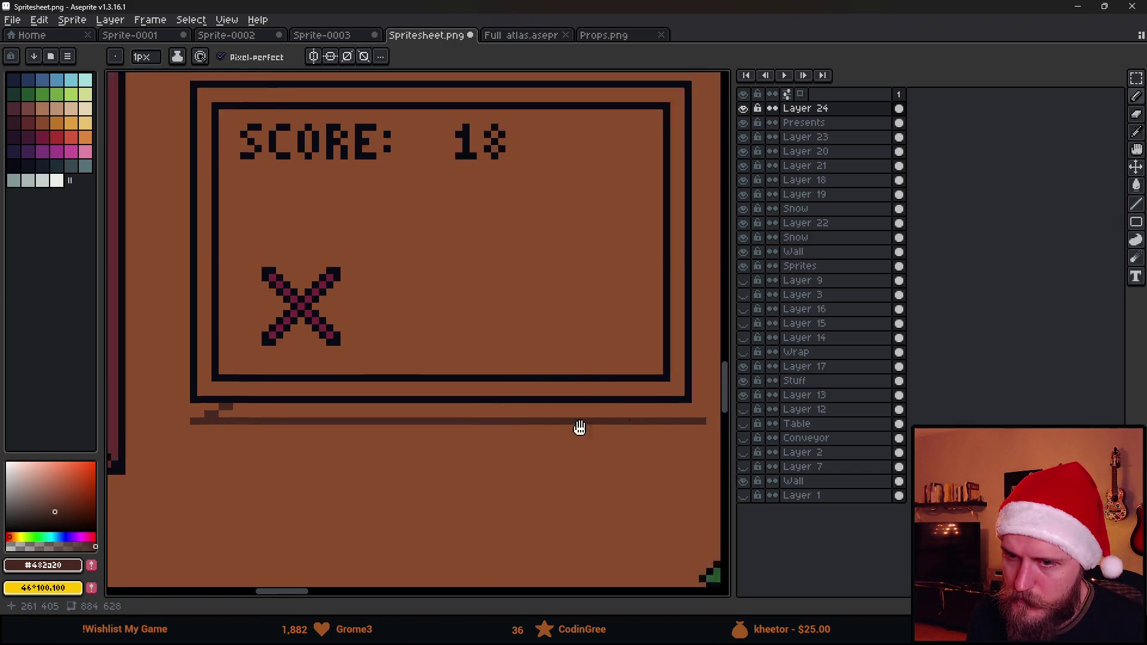
{"action": "scroll", "coordinate": [522, 422], "scroll_direction": "up", "scroll_amount": 2}
{"action": "key", "text": "b"}
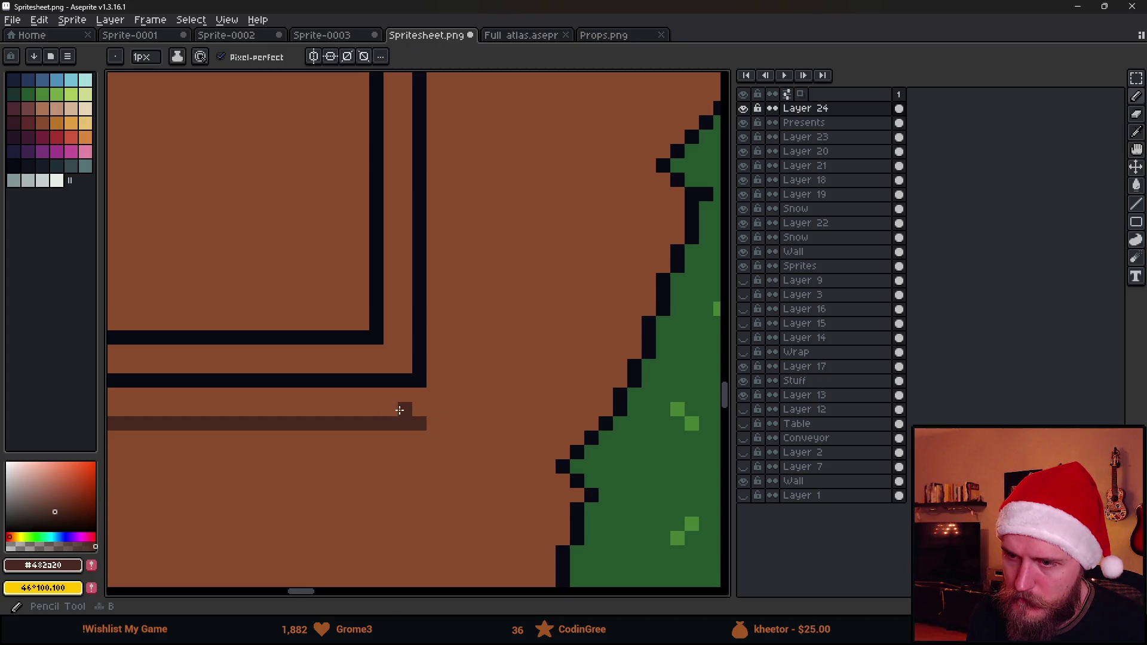
{"action": "left_click_drag", "start_coordinate": [389, 408], "coordinate": [332, 399]}
{"action": "key", "text": "g"}
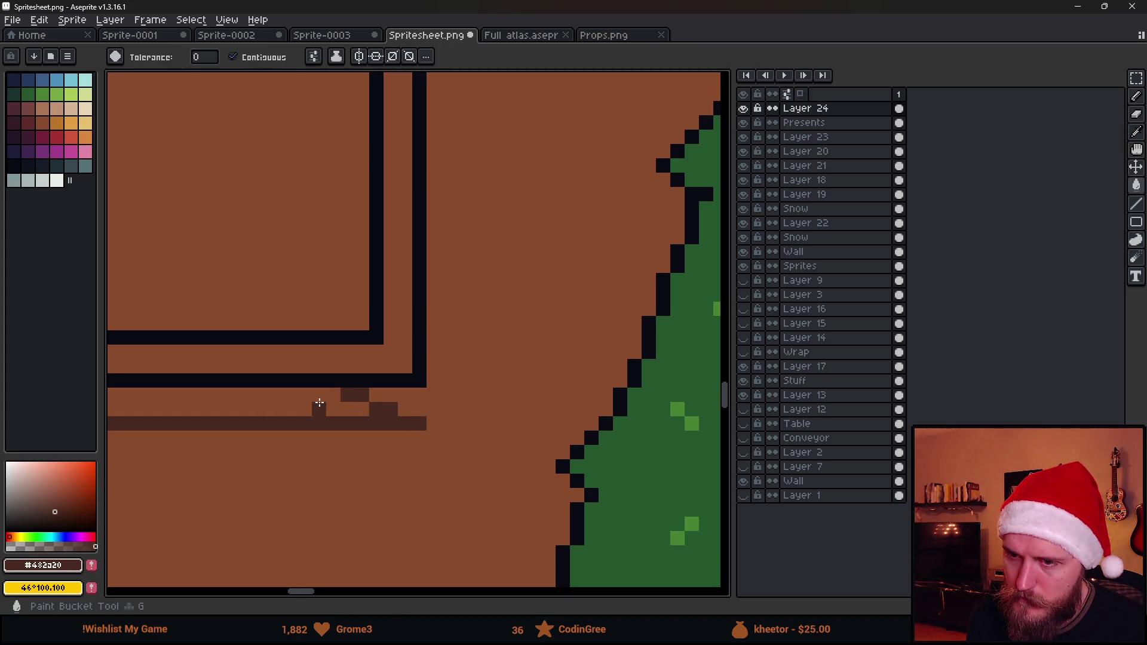
{"action": "left_click", "coordinate": [317, 399]}
{"action": "scroll", "coordinate": [317, 402], "scroll_direction": "down", "scroll_amount": 5}
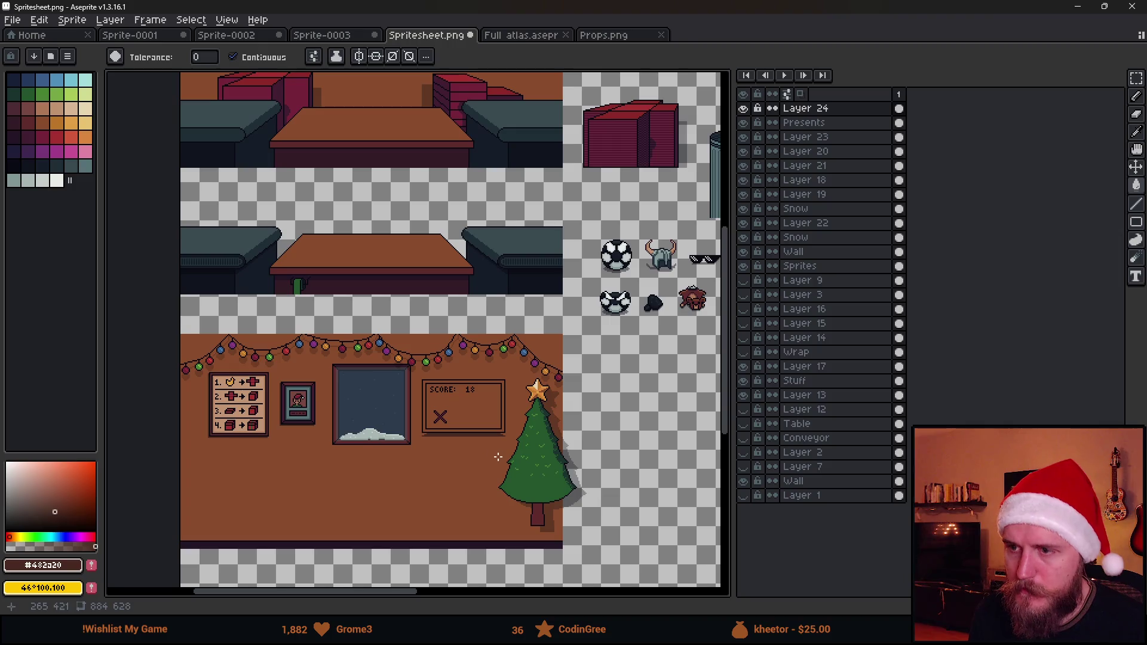
{"action": "scroll", "coordinate": [497, 456], "scroll_direction": "up", "scroll_amount": 4}
Marquee-select the shadow strip beneath the score box and shift it left
{"action": "key", "text": "b"}
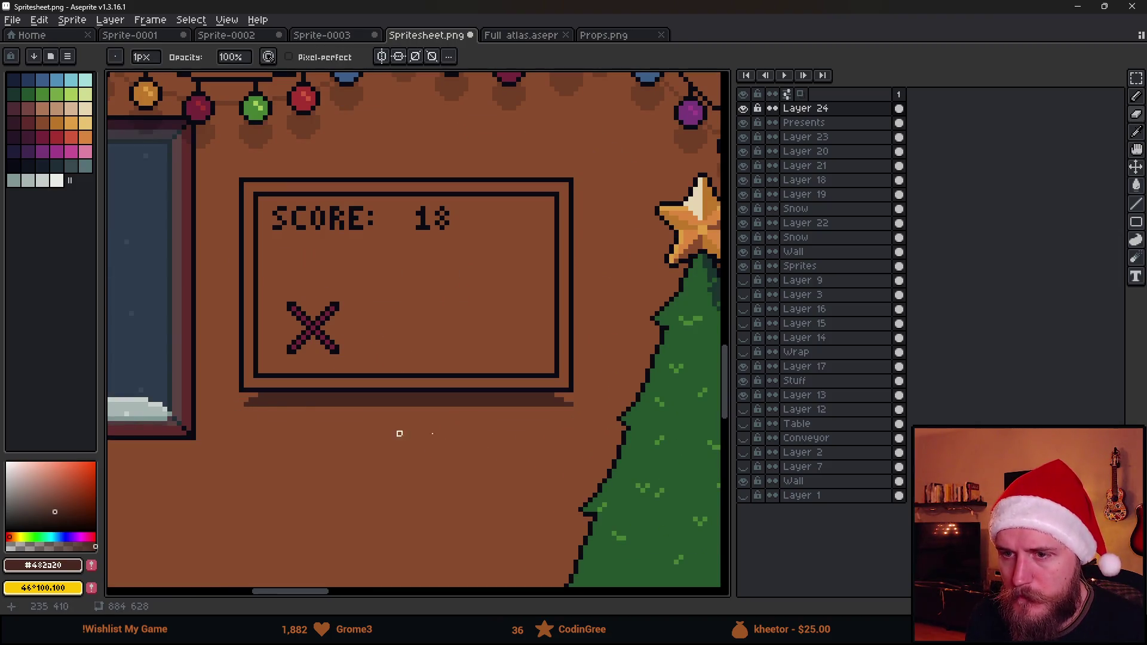
{"action": "scroll", "coordinate": [571, 414], "scroll_direction": "down", "scroll_amount": 4}
{"action": "scroll", "coordinate": [405, 405], "scroll_direction": "up", "scroll_amount": 4}
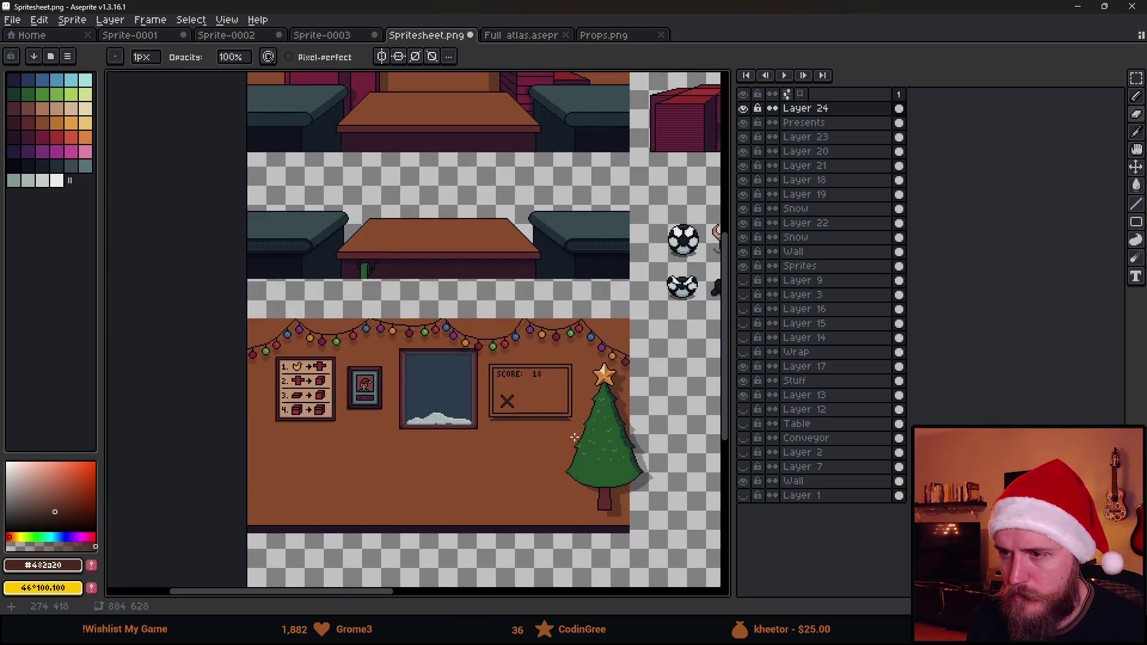
{"action": "scroll", "coordinate": [405, 405], "scroll_direction": "up", "scroll_amount": 1}
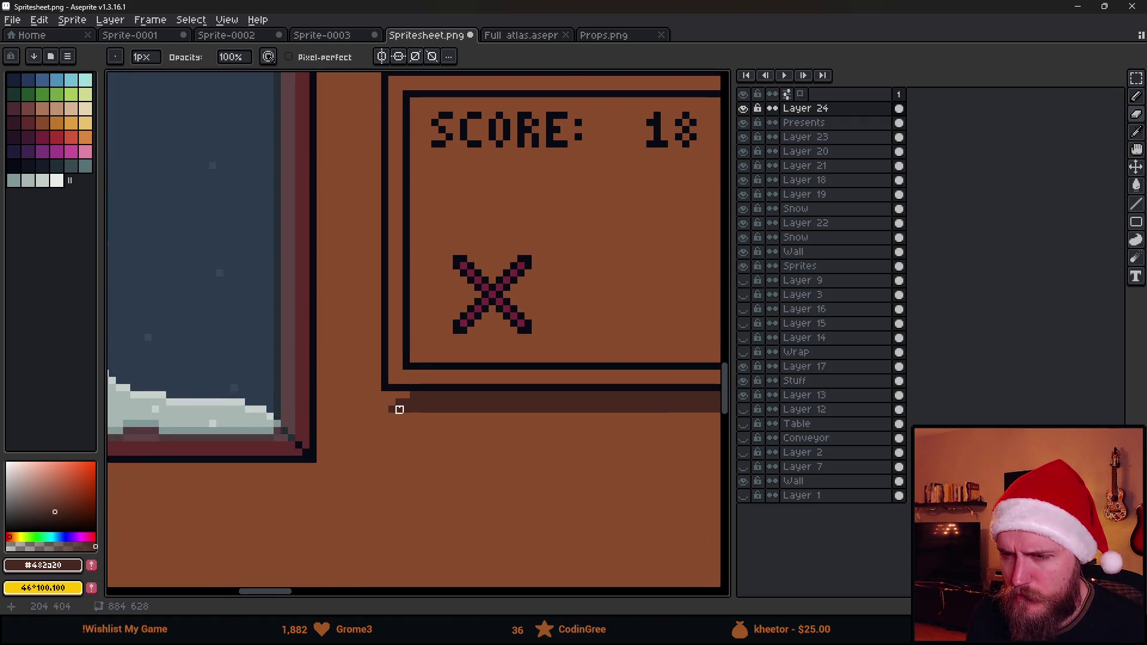
{"action": "key", "text": "m"}
{"action": "left_click_drag", "start_coordinate": [366, 388], "coordinate": [549, 495]}
{"action": "mouse_move", "coordinate": [522, 443]}
{"action": "left_mouse_down"}
{"action": "mouse_move", "coordinate": [496, 440]}
{"action": "mouse_move", "coordinate": [504, 445]}
{"action": "left_mouse_up"}
{"action": "left_click", "coordinate": [578, 458]}
{"action": "scroll", "coordinate": [575, 406], "scroll_direction": "right", "scroll_amount": 3}
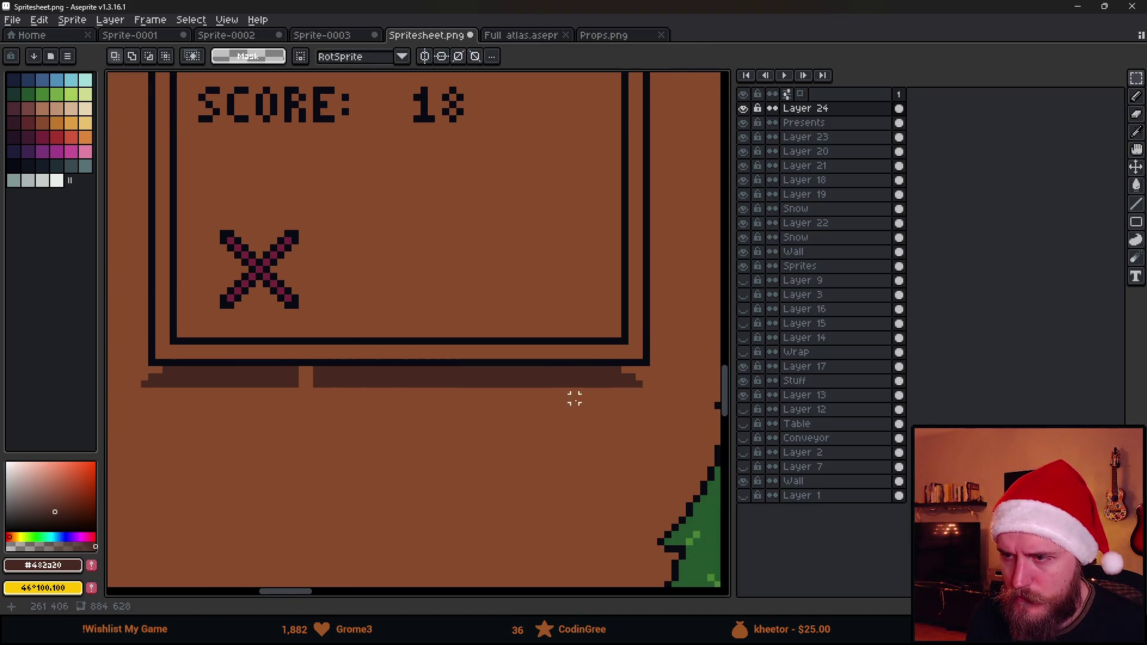
Move the shadow pieces with the marquee, extending the right end and closing the gap
{"action": "mouse_move", "coordinate": [561, 377]}
{"action": "left_mouse_down"}
{"action": "mouse_move", "coordinate": [674, 442]}
{"action": "mouse_move", "coordinate": [647, 425]}
{"action": "left_mouse_up"}
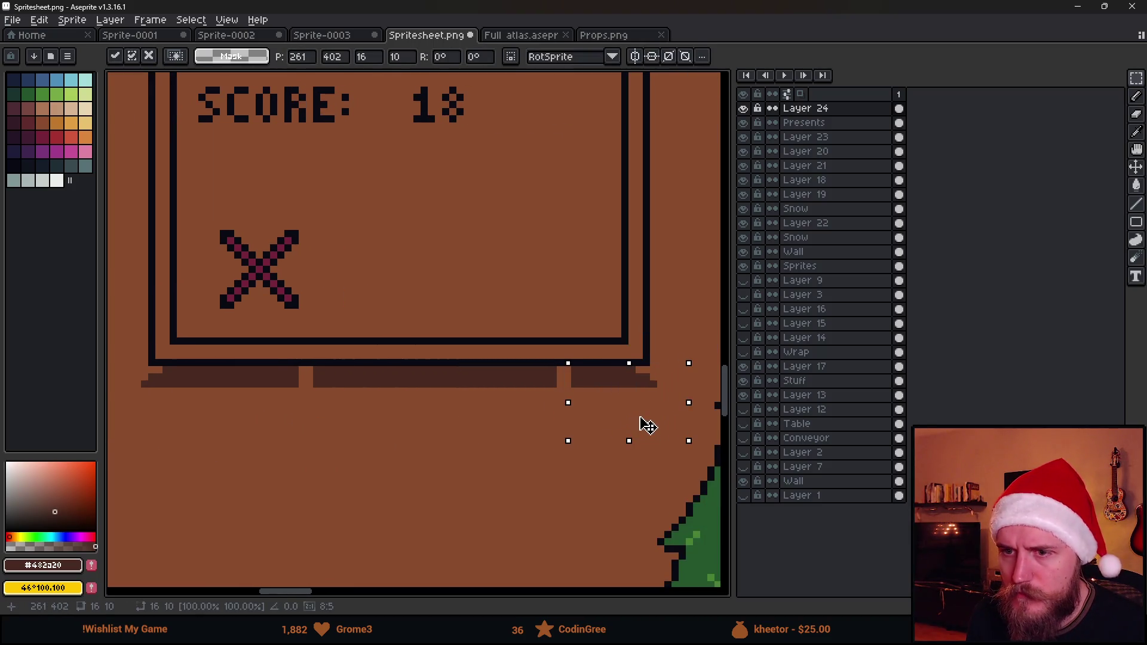
{"action": "left_click", "coordinate": [517, 406]}
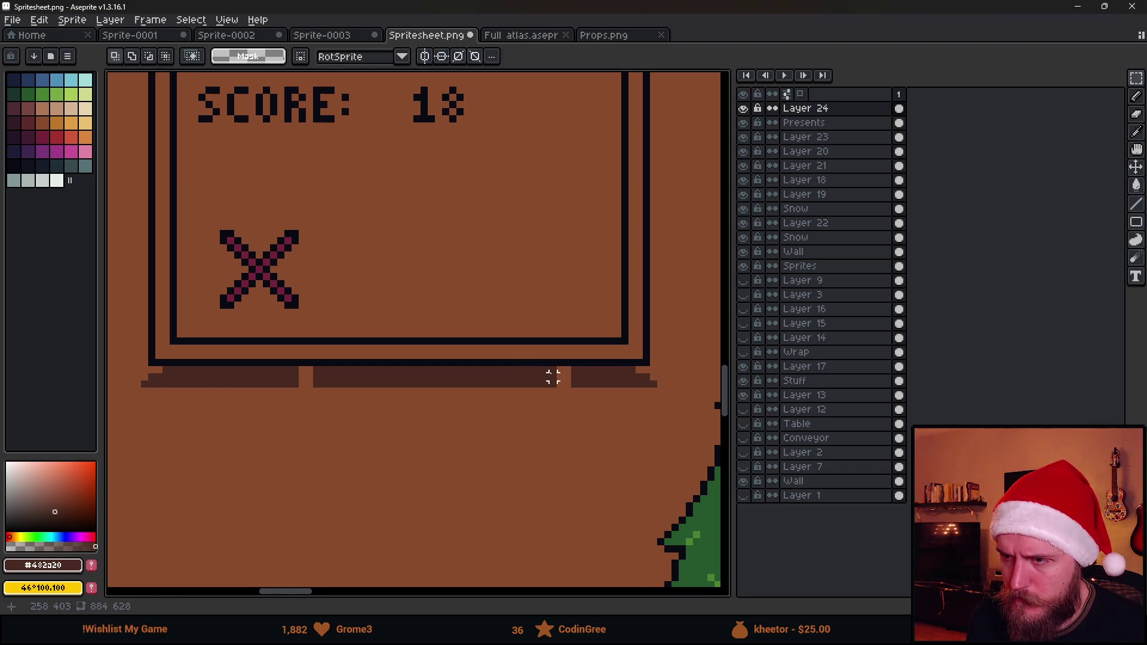
{"action": "left_click_drag", "start_coordinate": [548, 366], "coordinate": [574, 412]}
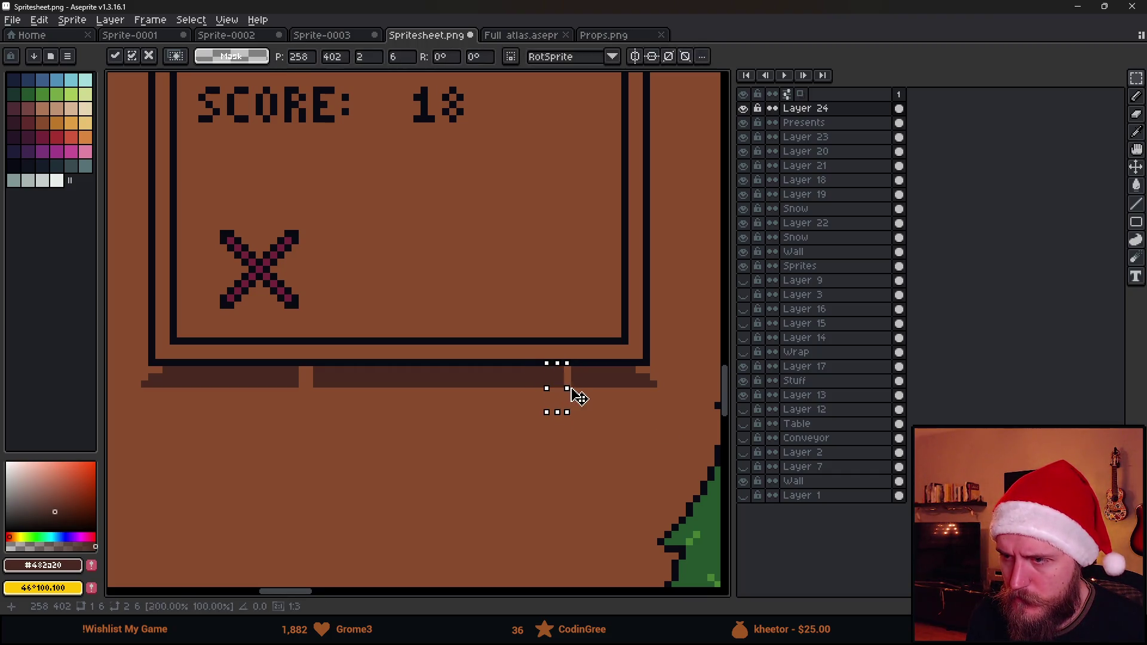
{"action": "left_click", "coordinate": [438, 441]}
{"action": "left_click_drag", "start_coordinate": [345, 362], "coordinate": [302, 396]}
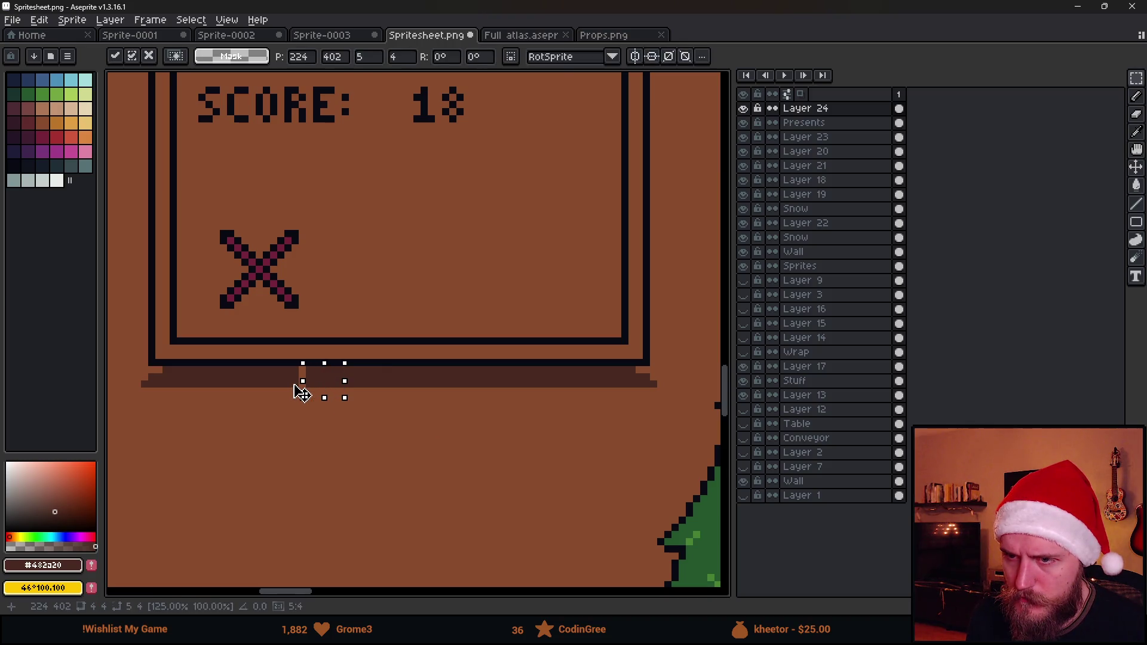
{"action": "left_click", "coordinate": [345, 464]}
{"action": "scroll", "coordinate": [347, 465], "scroll_direction": "down", "scroll_amount": 3}
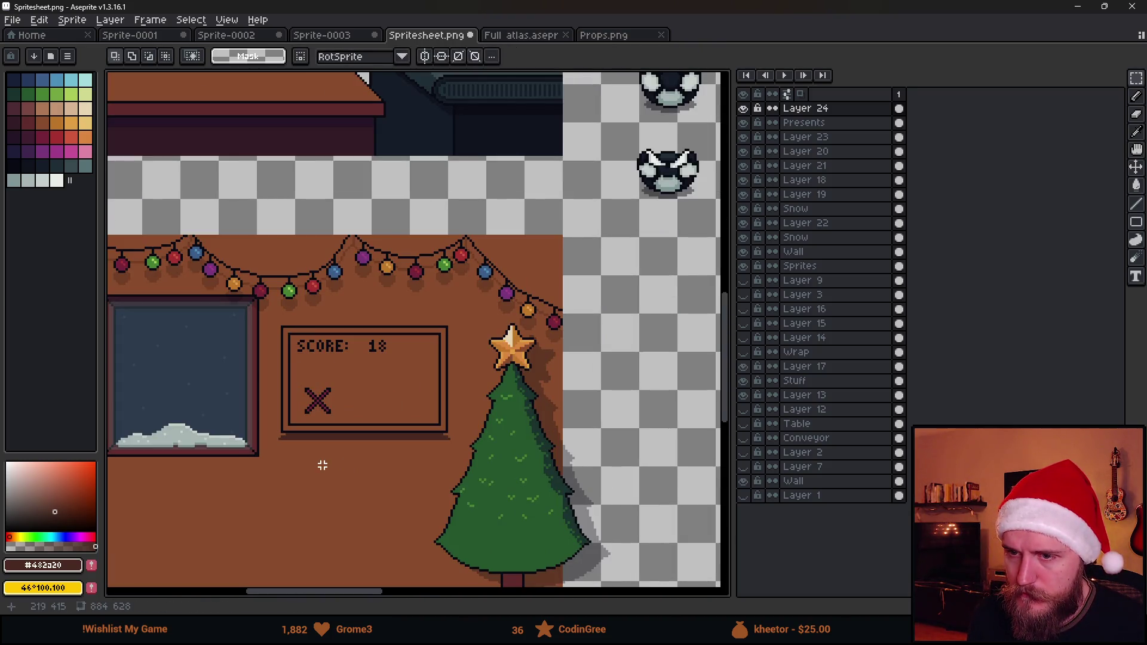
{"action": "scroll", "coordinate": [418, 468], "scroll_direction": "down", "scroll_amount": 2}
{"action": "scroll", "coordinate": [420, 471], "scroll_direction": "up", "scroll_amount": 2}
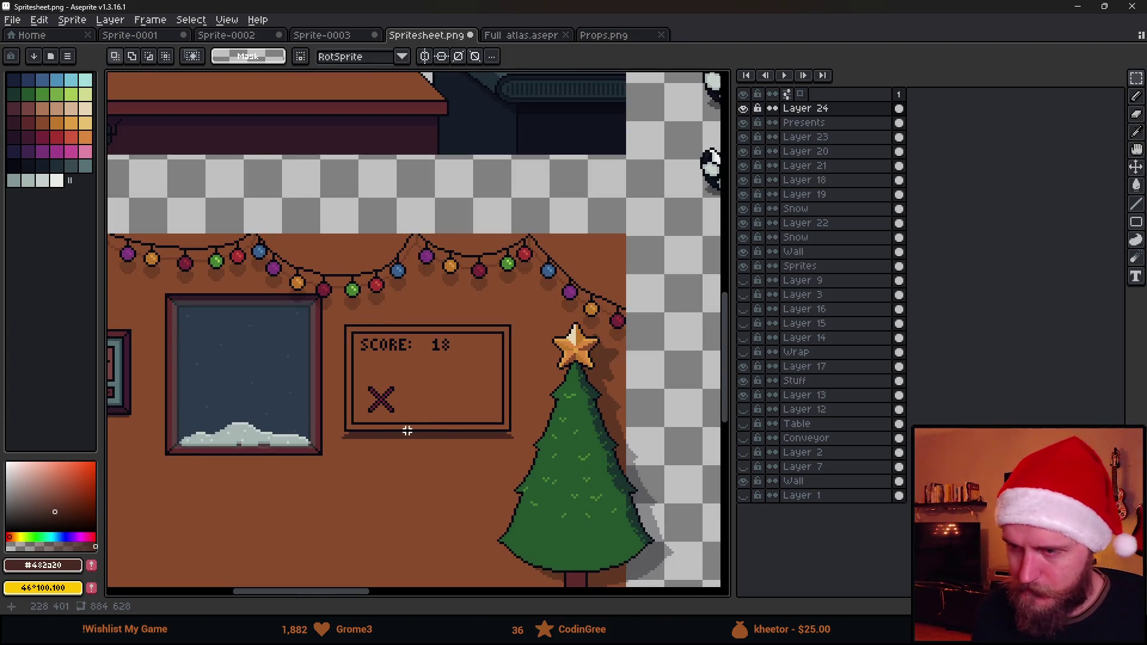
{"action": "scroll", "coordinate": [355, 444], "scroll_direction": "up", "scroll_amount": 2}
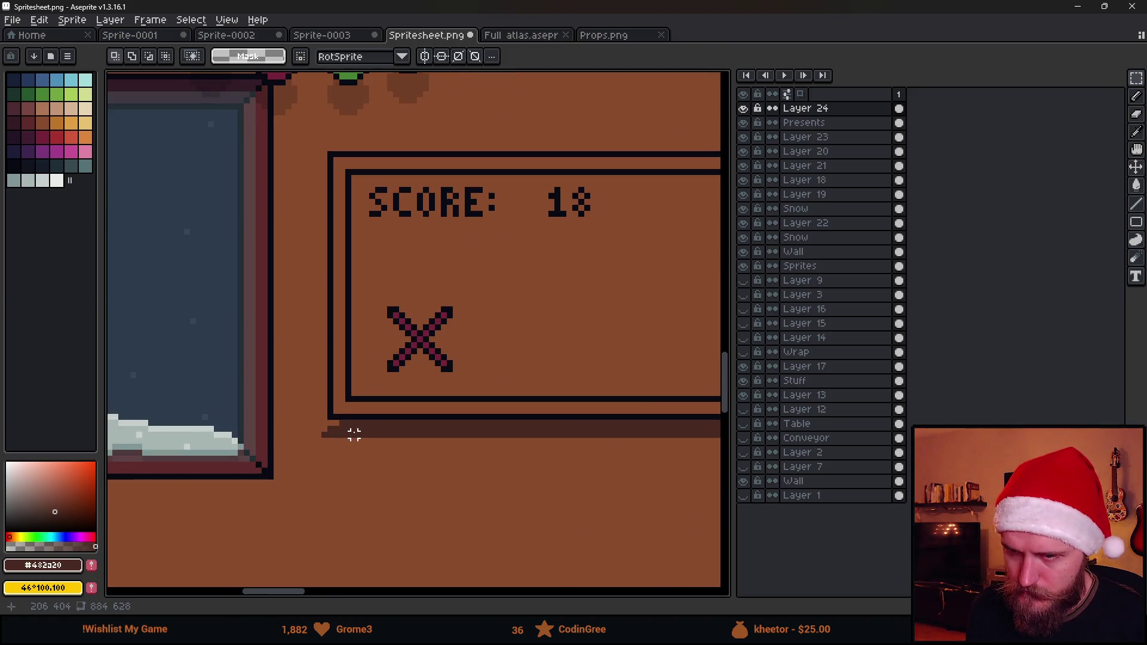
Draw a straight Pencil line to make the frame's bottom border solid
{"action": "key", "text": "b"}
{"action": "scroll", "coordinate": [509, 440], "scroll_direction": "right", "scroll_amount": 4}
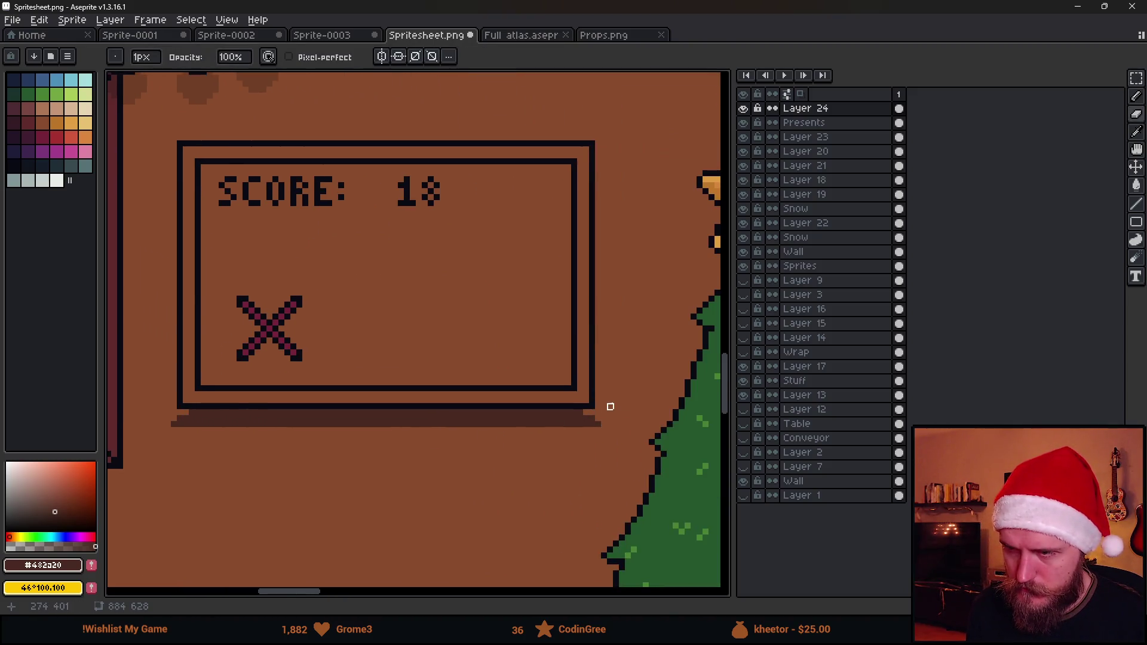
{"action": "left_click", "coordinate": [609, 413], "text": "shift"}
{"action": "scroll", "coordinate": [614, 411], "scroll_direction": "down", "scroll_amount": 3}
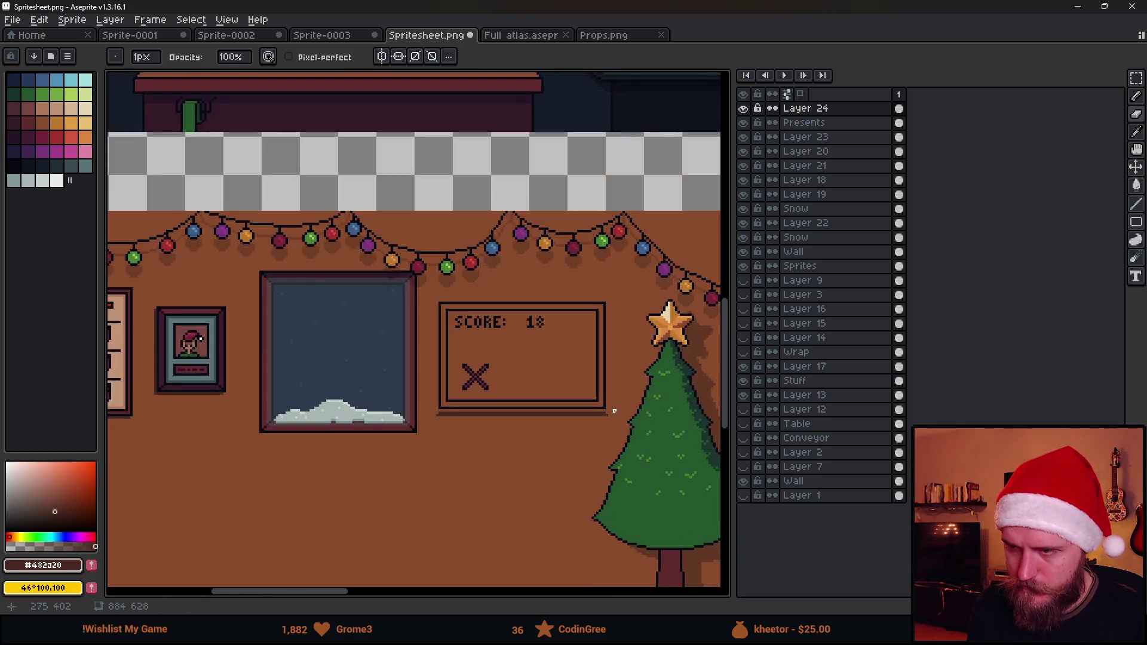
{"action": "scroll", "coordinate": [535, 440], "scroll_direction": "down", "scroll_amount": 2}
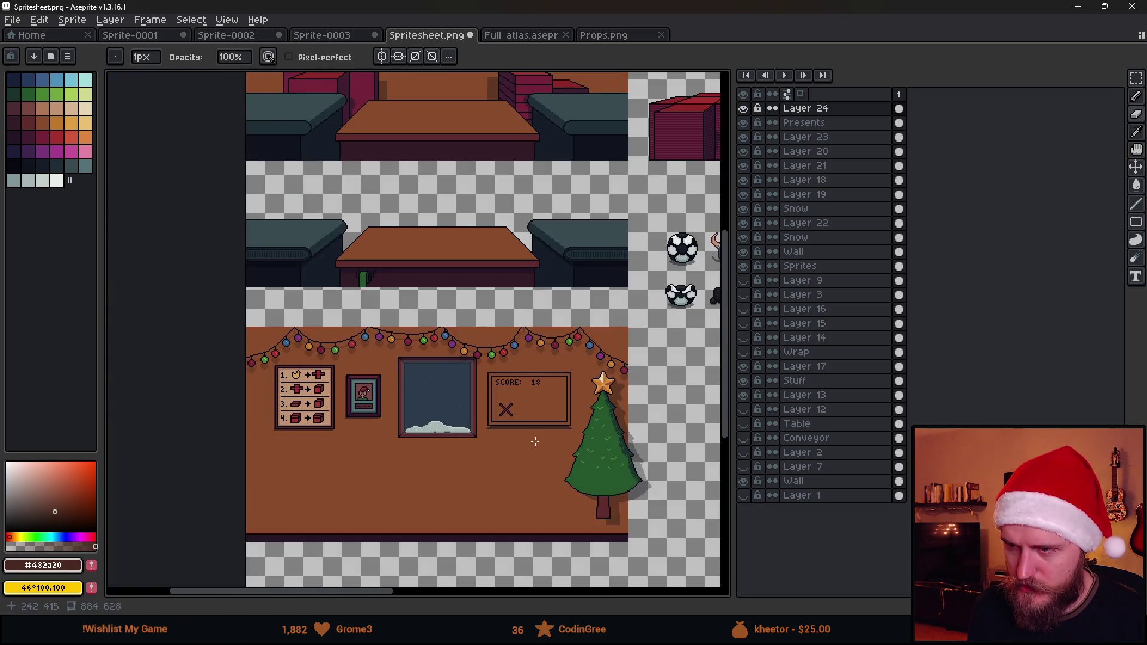
{"action": "scroll", "coordinate": [535, 440], "scroll_direction": "up", "scroll_amount": 3}
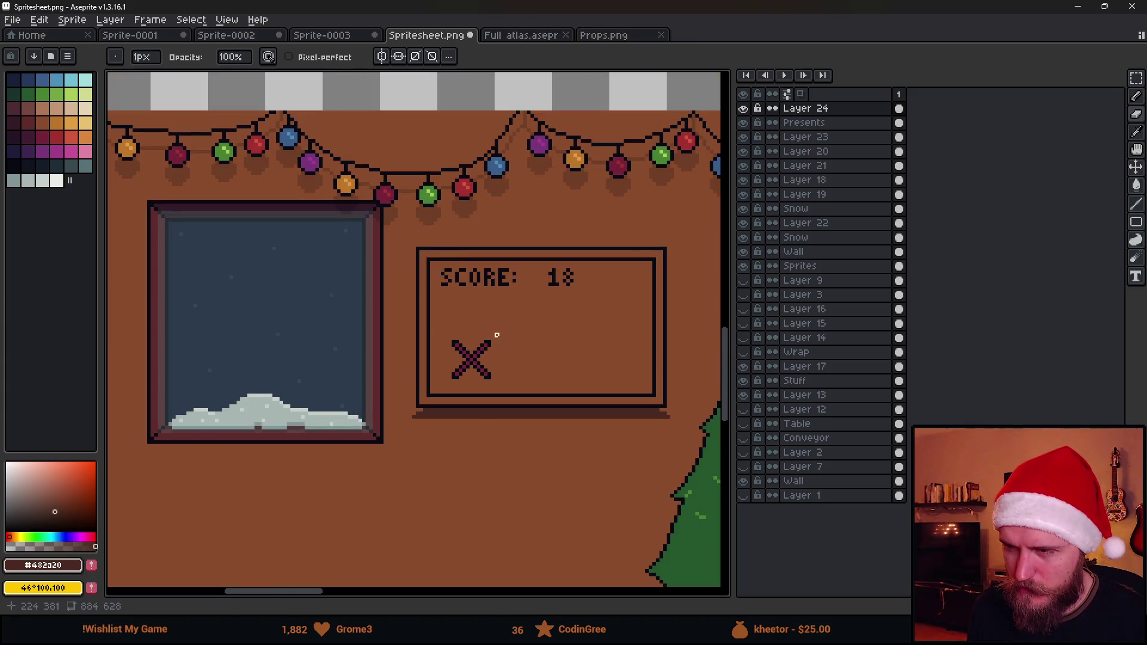
{"action": "scroll", "coordinate": [425, 364], "scroll_direction": "down", "scroll_amount": 1}
{"action": "scroll", "coordinate": [445, 364], "scroll_direction": "up", "scroll_amount": 1}
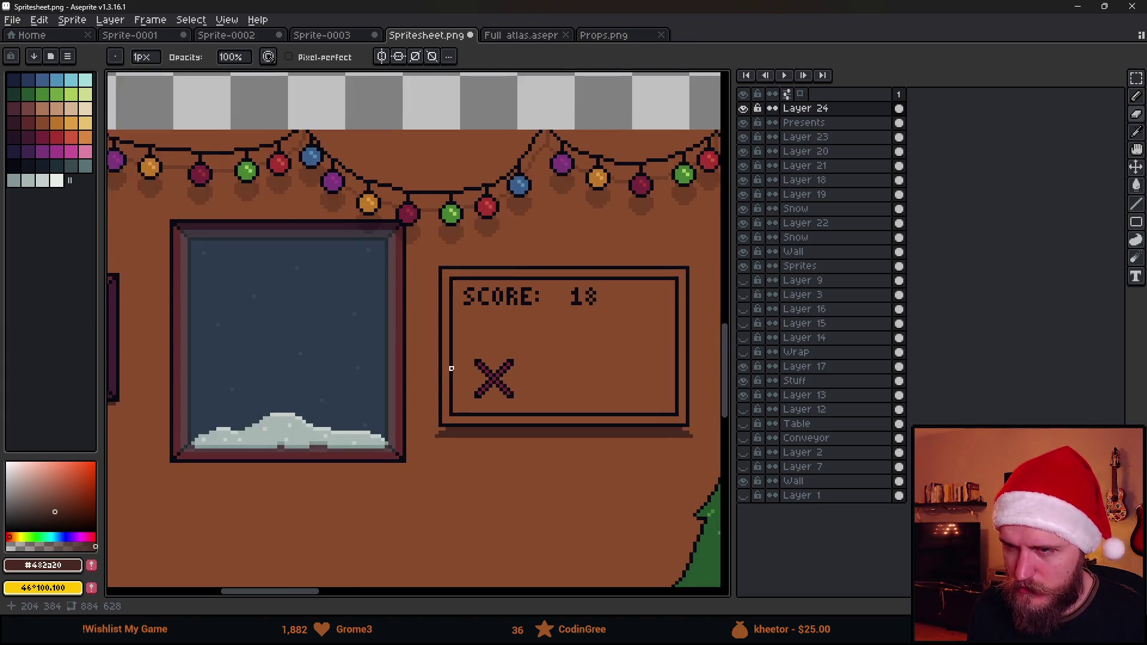
{"action": "scroll", "coordinate": [530, 287], "scroll_direction": "up", "scroll_amount": 1}
Pick the black outline colour and draw a new black edge down the frame's left side
{"action": "left_click", "coordinate": [478, 278], "text": "alt"}
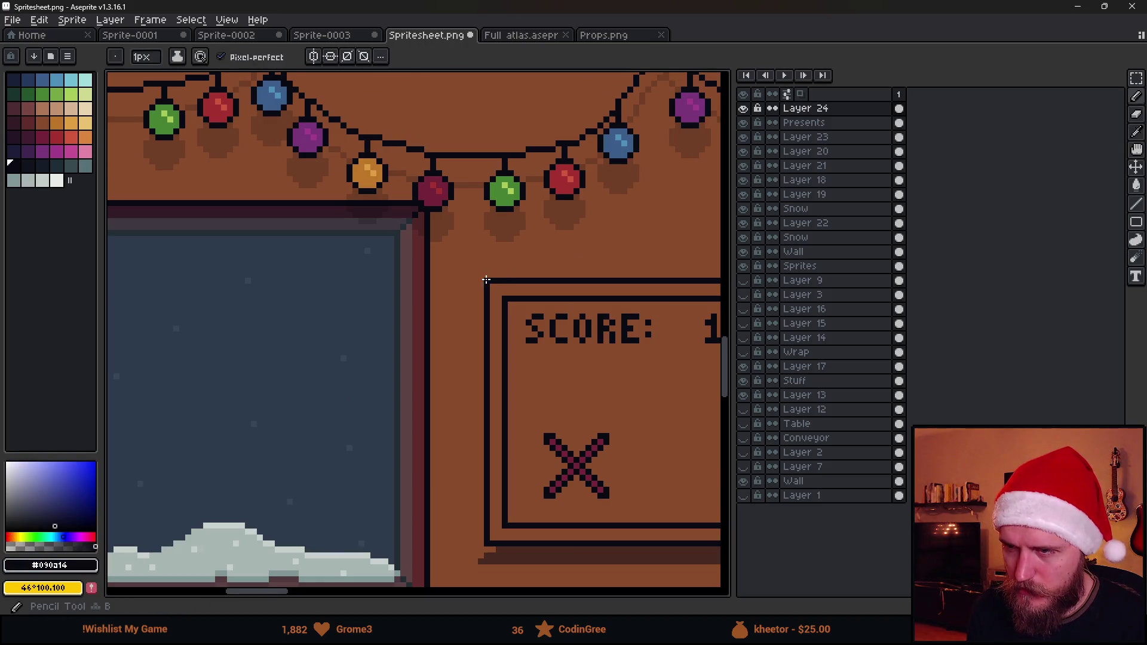
{"action": "left_click", "coordinate": [463, 538], "text": "shift"}
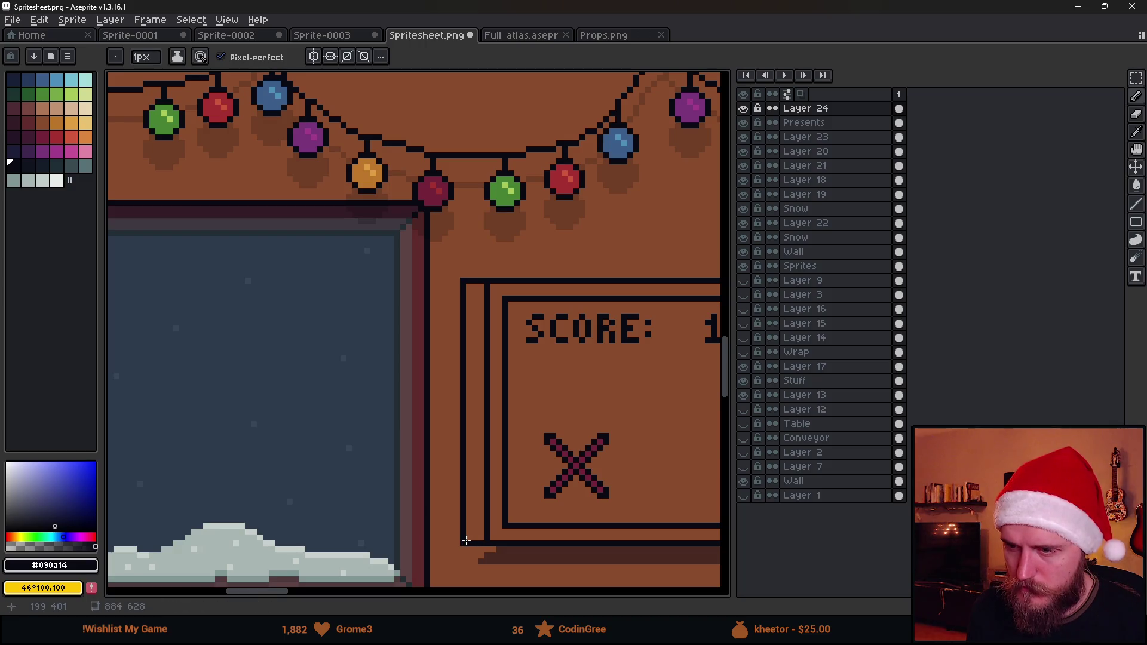
{"action": "scroll", "coordinate": [478, 542], "scroll_direction": "down", "scroll_amount": 3}
{"action": "left_click_drag", "start_coordinate": [499, 547], "coordinate": [518, 480]}
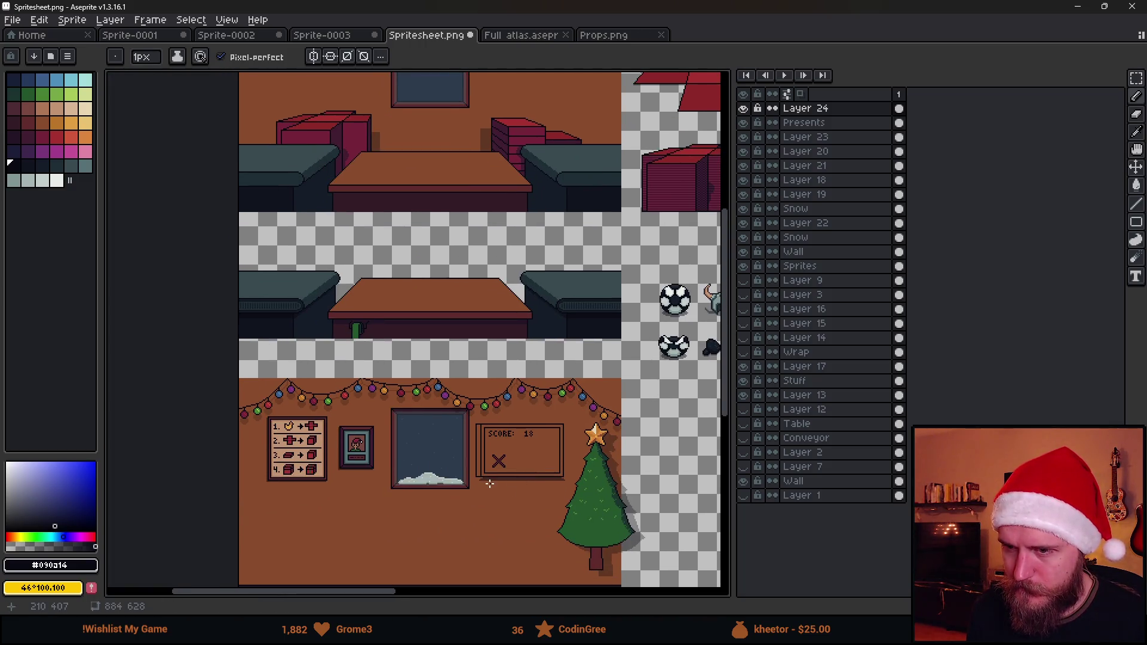
{"action": "scroll", "coordinate": [490, 483], "scroll_direction": "up", "scroll_amount": 3}
Pick the dark brown shadow colour and paint shadow pixels under the new frame edge
{"action": "left_click", "coordinate": [430, 456], "text": "alt"}
{"action": "key", "text": "b"}
{"action": "left_click_drag", "start_coordinate": [404, 456], "coordinate": [413, 456]}
{"action": "key", "text": "g"}
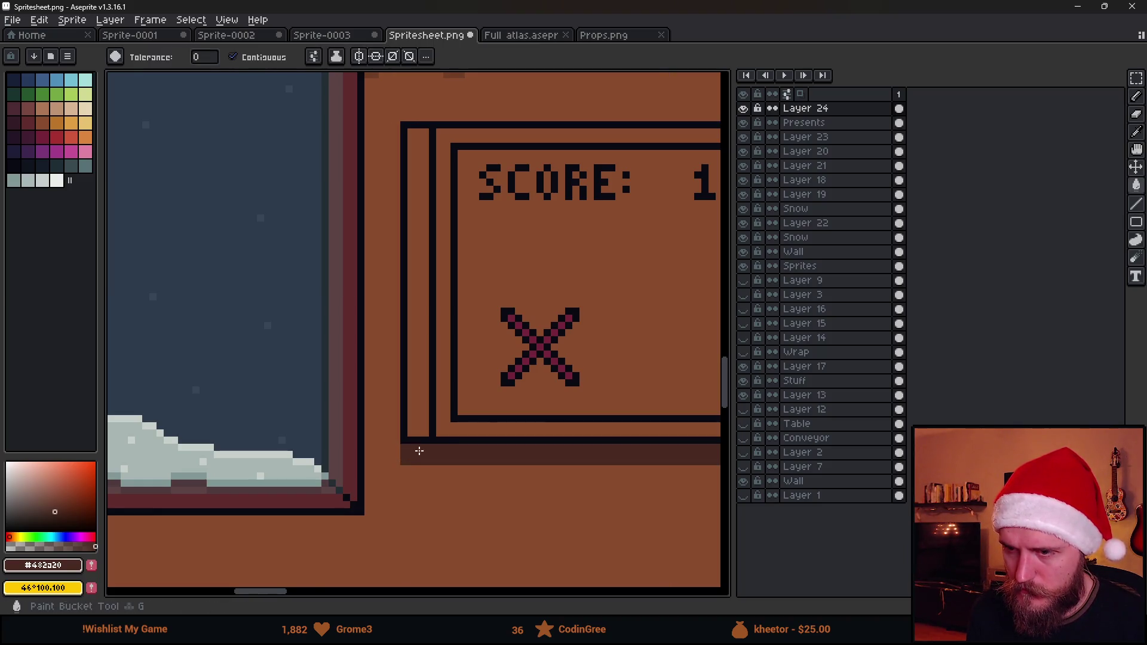
{"action": "scroll", "coordinate": [418, 455], "scroll_direction": "down", "scroll_amount": 2}
{"action": "scroll", "coordinate": [467, 462], "scroll_direction": "down", "scroll_amount": 1}
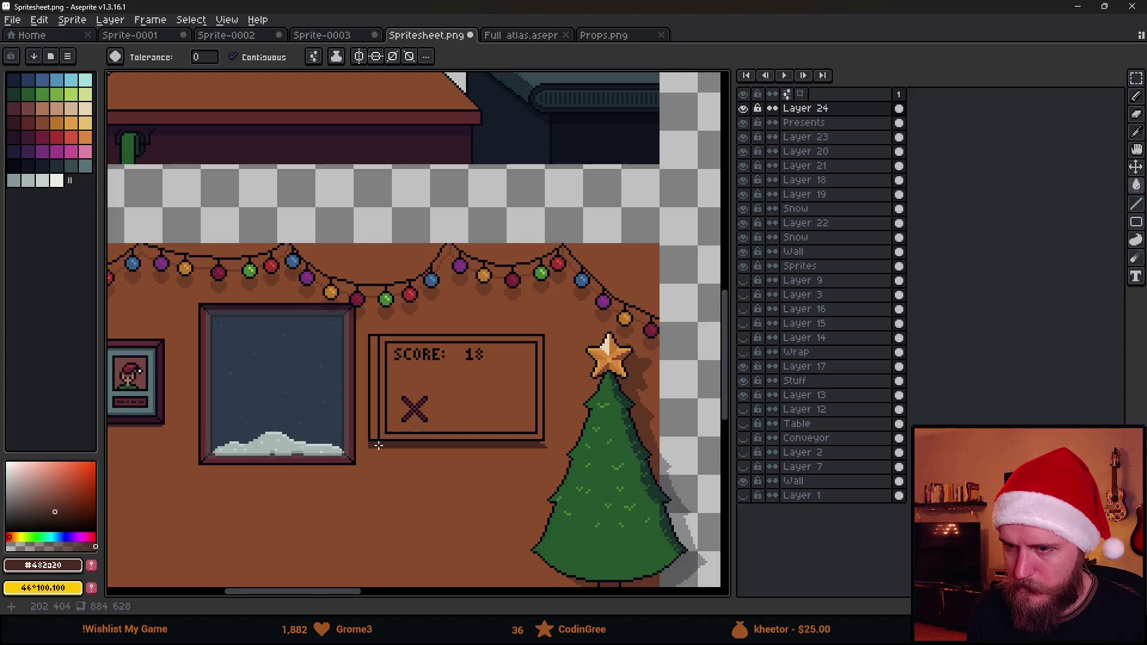
{"action": "key", "text": "b"}
{"action": "scroll", "coordinate": [378, 445], "scroll_direction": "up", "scroll_amount": 5}
{"action": "scroll", "coordinate": [452, 523], "scroll_direction": "down", "scroll_amount": 4}
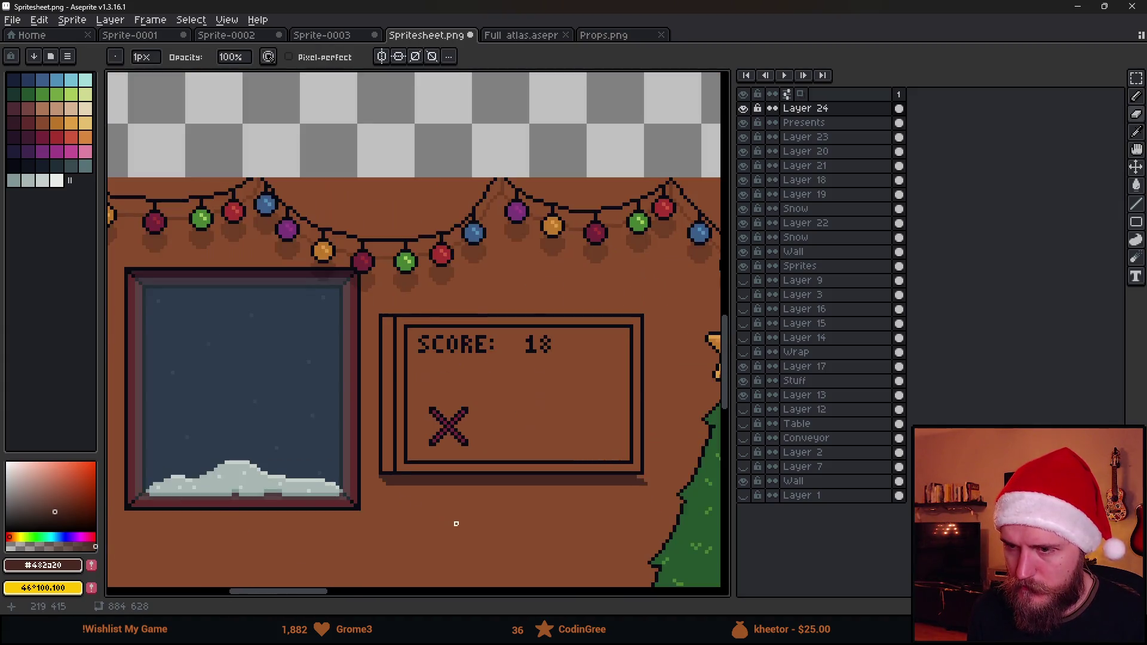
{"action": "scroll", "coordinate": [453, 523], "scroll_direction": "down", "scroll_amount": 1}
{"action": "scroll", "coordinate": [580, 501], "scroll_direction": "up", "scroll_amount": 5}
Review the shadow's corner for touch-ups and sample the board's dark outline colour
{"action": "key", "text": "e"}
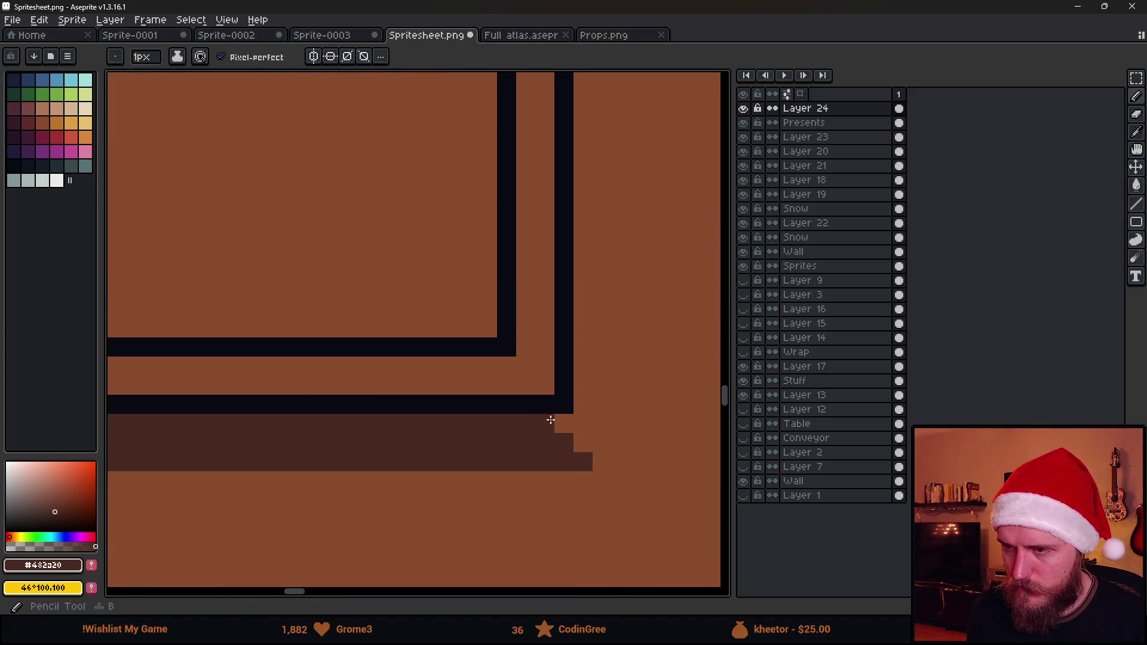
{"action": "scroll", "coordinate": [583, 500], "scroll_direction": "down", "scroll_amount": 5}
{"action": "scroll", "coordinate": [584, 499], "scroll_direction": "up", "scroll_amount": 5}
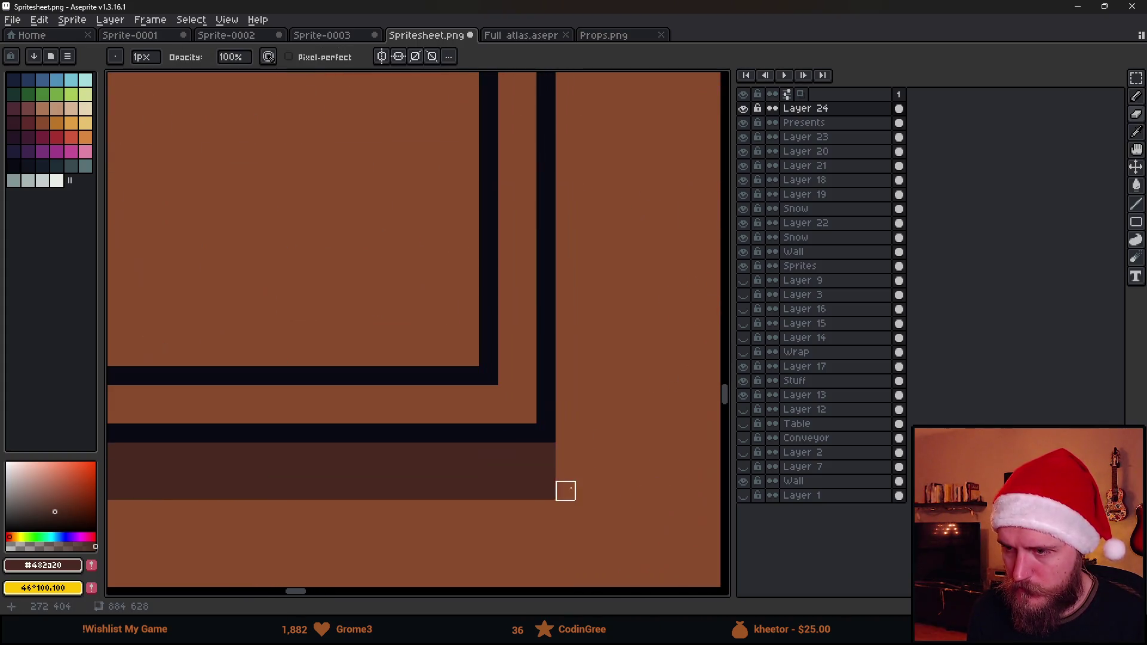
{"action": "key", "text": "b"}
{"action": "scroll", "coordinate": [593, 512], "scroll_direction": "down", "scroll_amount": 3}
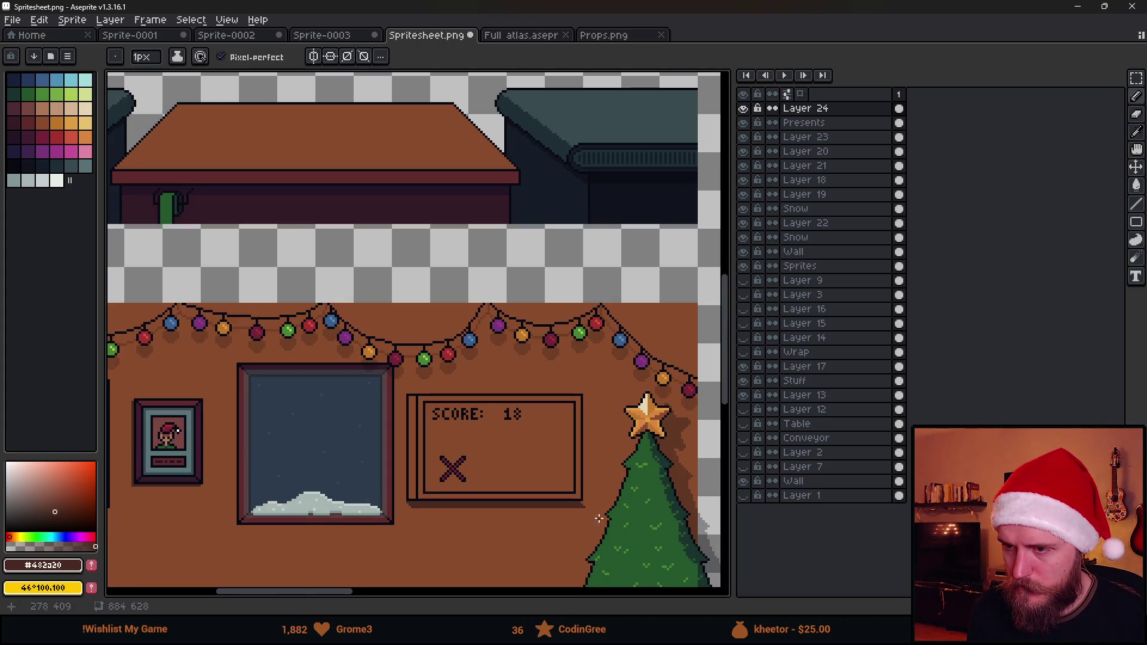
{"action": "left_click_drag", "start_coordinate": [560, 519], "coordinate": [597, 380]}
{"action": "scroll", "coordinate": [597, 379], "scroll_direction": "up", "scroll_amount": 4}
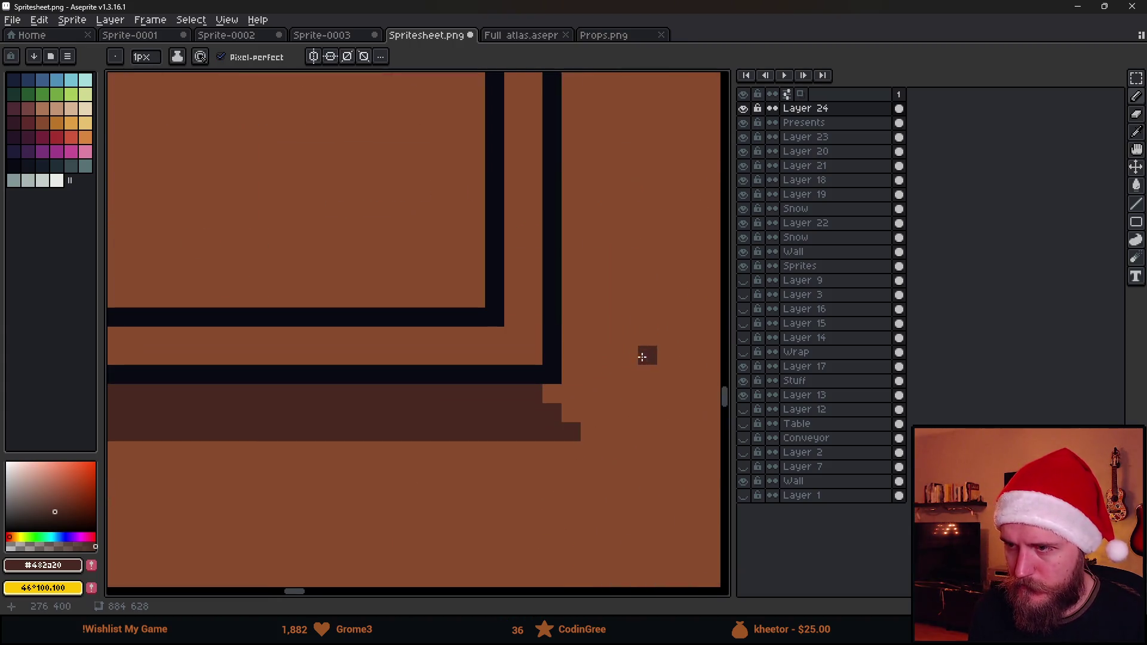
{"action": "key", "text": "e"}
{"action": "scroll", "coordinate": [571, 431], "scroll_direction": "down", "scroll_amount": 4}
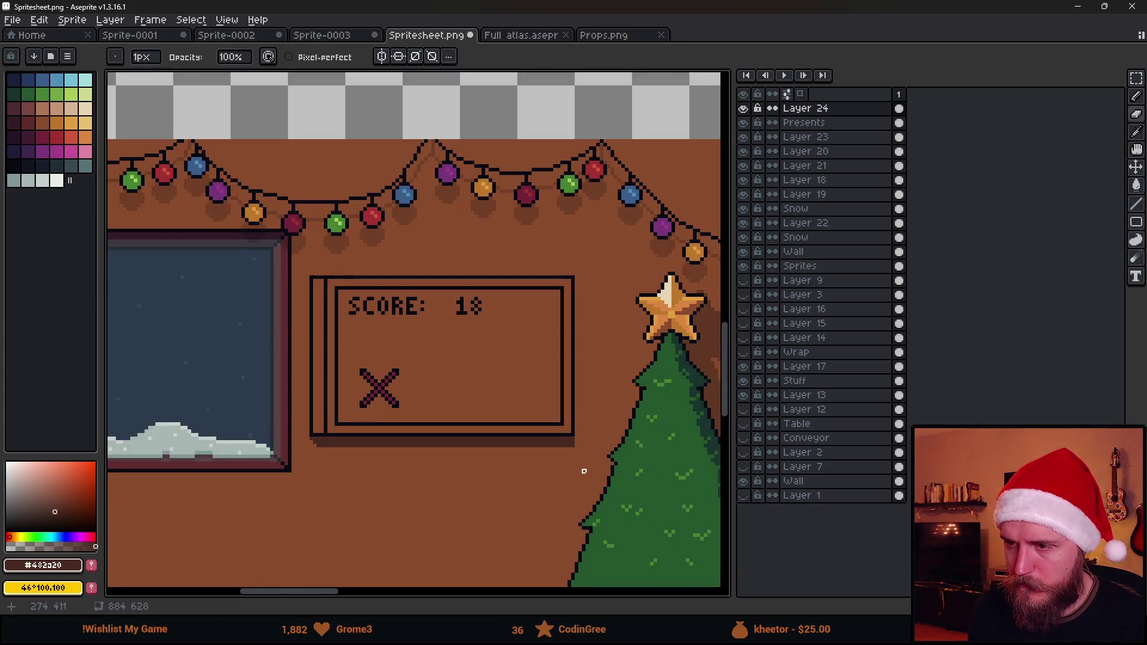
{"action": "scroll", "coordinate": [573, 447], "scroll_direction": "down", "scroll_amount": 3}
{"action": "scroll", "coordinate": [538, 519], "scroll_direction": "up", "scroll_amount": 2}
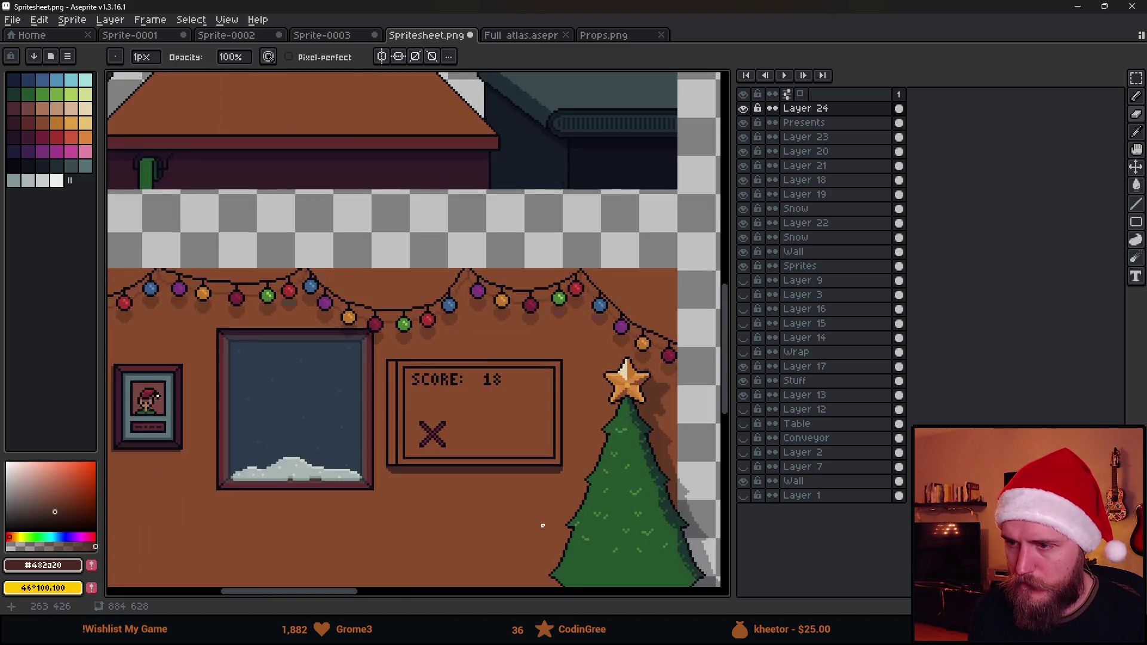
{"action": "scroll", "coordinate": [587, 415], "scroll_direction": "down", "scroll_amount": 1}
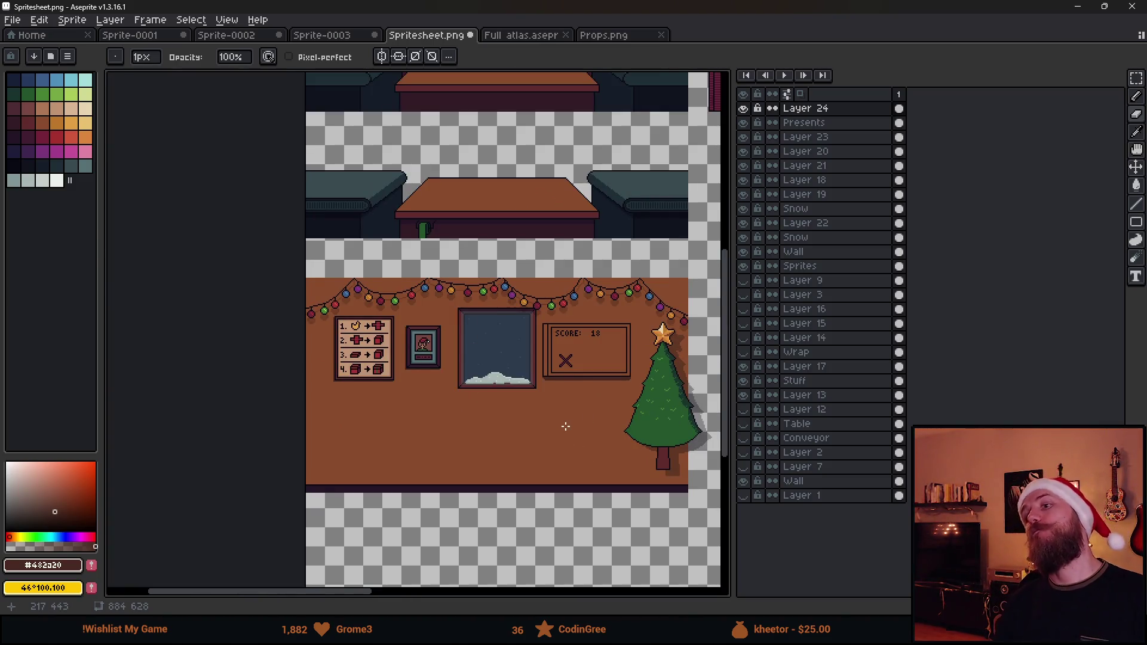
{"action": "scroll", "coordinate": [606, 341], "scroll_direction": "up", "scroll_amount": 3}
{"action": "left_click", "coordinate": [236, 264], "text": "alt"}
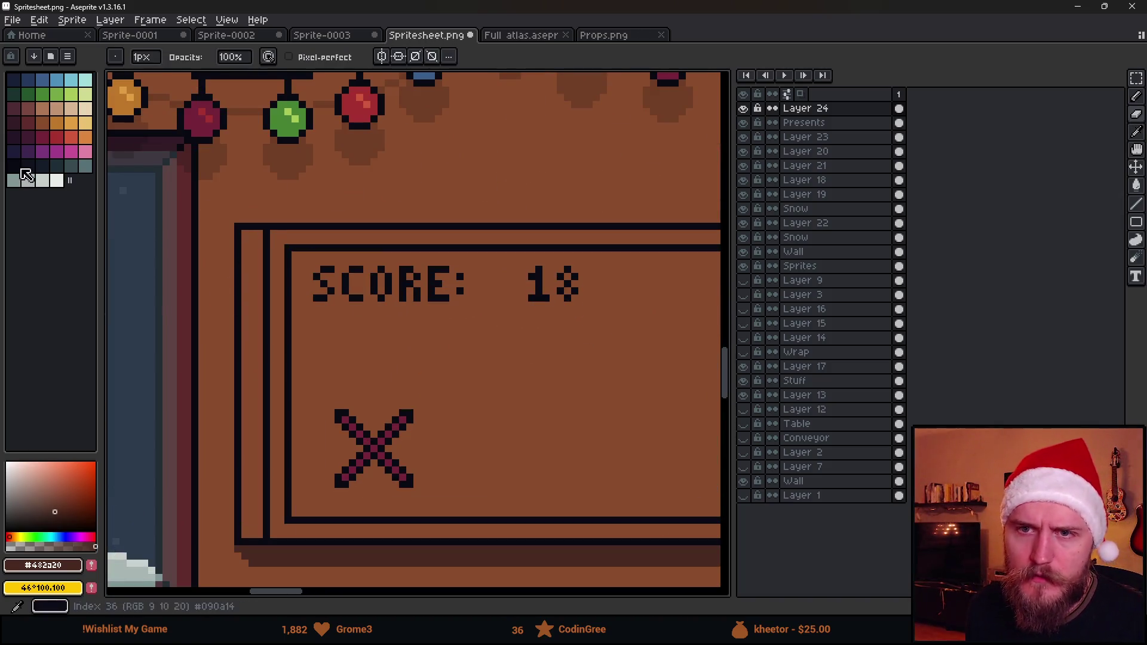
Bucket-fill the board's outer and inner frame strips with the dark colour
{"action": "key", "text": "g"}
{"action": "left_click", "coordinate": [253, 294]}
{"action": "left_click", "coordinate": [274, 289]}
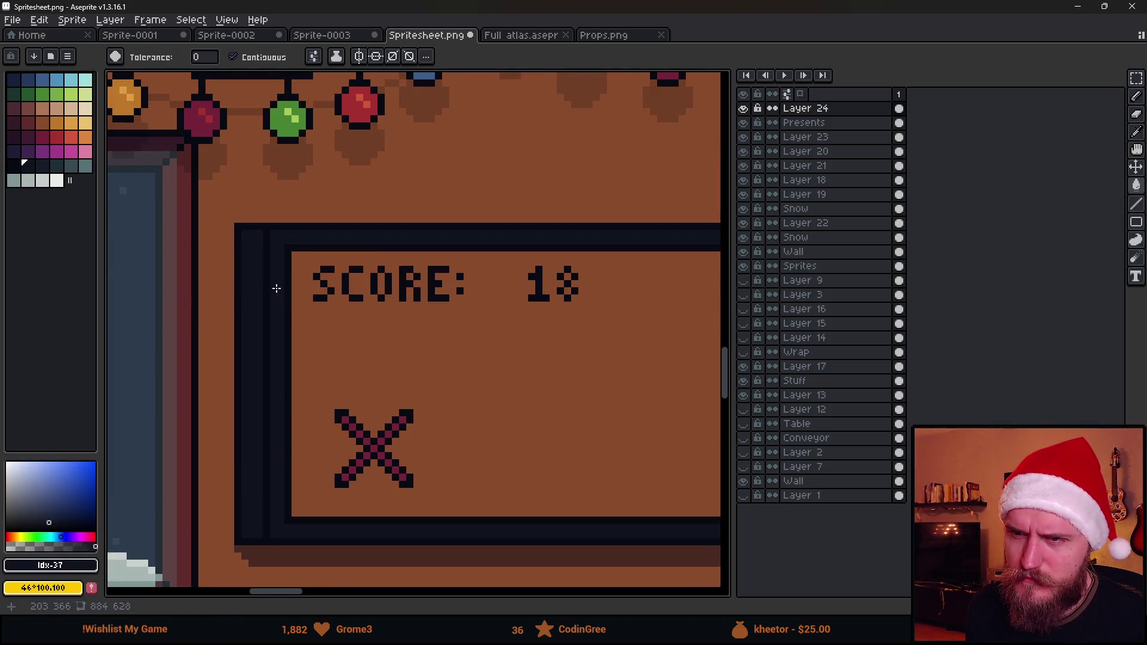
{"action": "scroll", "coordinate": [279, 290], "scroll_direction": "down", "scroll_amount": 2}
{"action": "scroll", "coordinate": [285, 292], "scroll_direction": "down", "scroll_amount": 2}
{"action": "scroll", "coordinate": [446, 313], "scroll_direction": "up", "scroll_amount": 3}
{"action": "scroll", "coordinate": [418, 287], "scroll_direction": "up", "scroll_amount": 1}
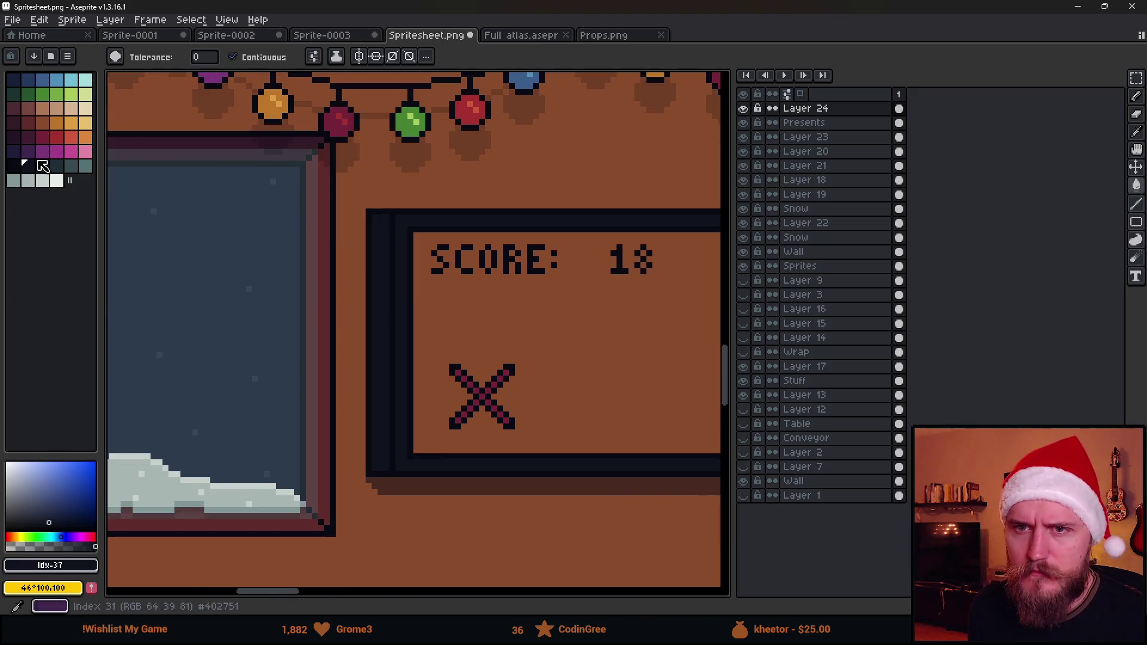
Try a dark teal fill on the board's interior, then undo it
{"action": "left_click", "coordinate": [333, 231], "text": "alt"}
{"action": "scroll", "coordinate": [482, 307], "scroll_direction": "down", "scroll_amount": 4}
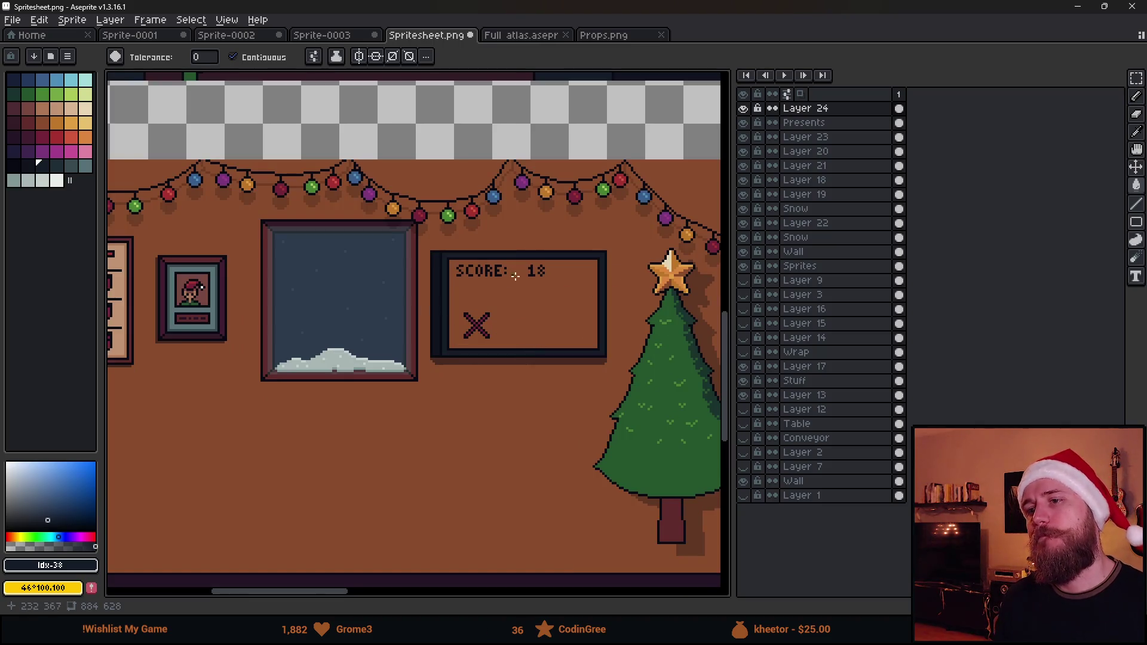
{"action": "scroll", "coordinate": [508, 275], "scroll_direction": "up", "scroll_amount": 3}
{"action": "left_click", "coordinate": [57, 165]}
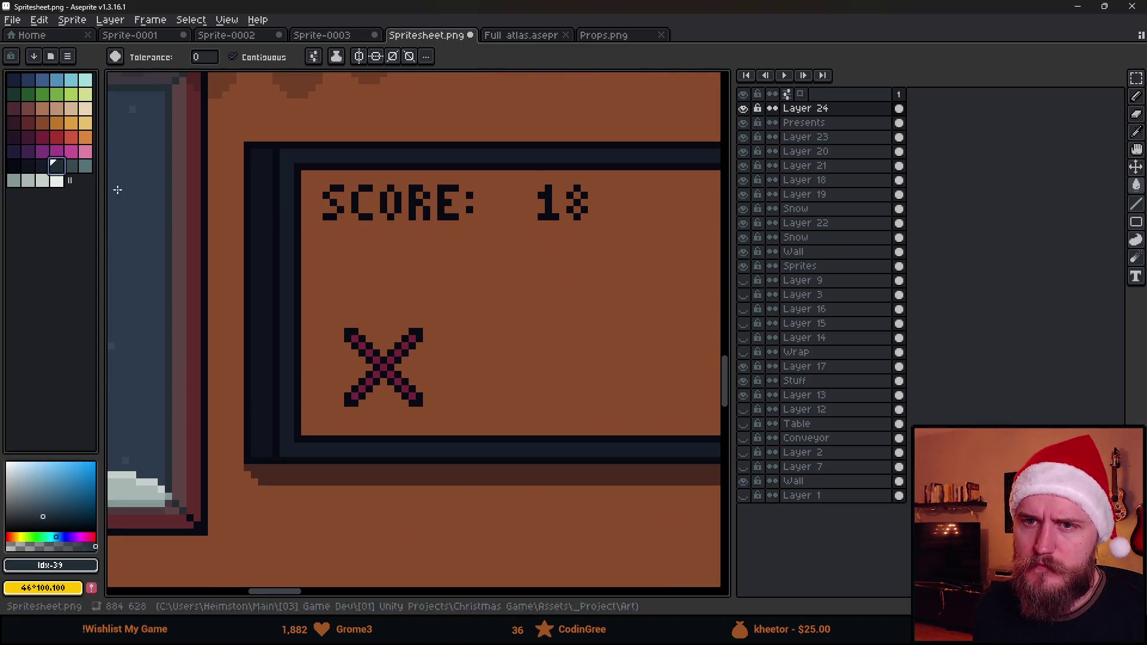
{"action": "left_click", "coordinate": [473, 307]}
{"action": "scroll", "coordinate": [475, 308], "scroll_direction": "down", "scroll_amount": 5}
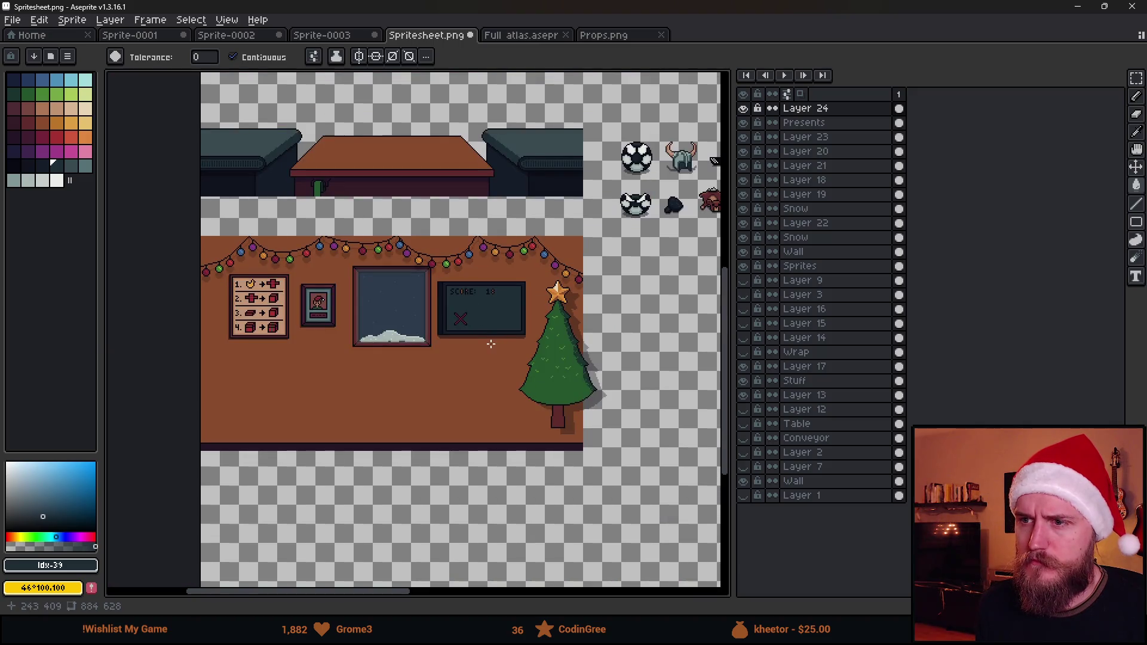
{"action": "scroll", "coordinate": [478, 307], "scroll_direction": "up", "scroll_amount": 5}
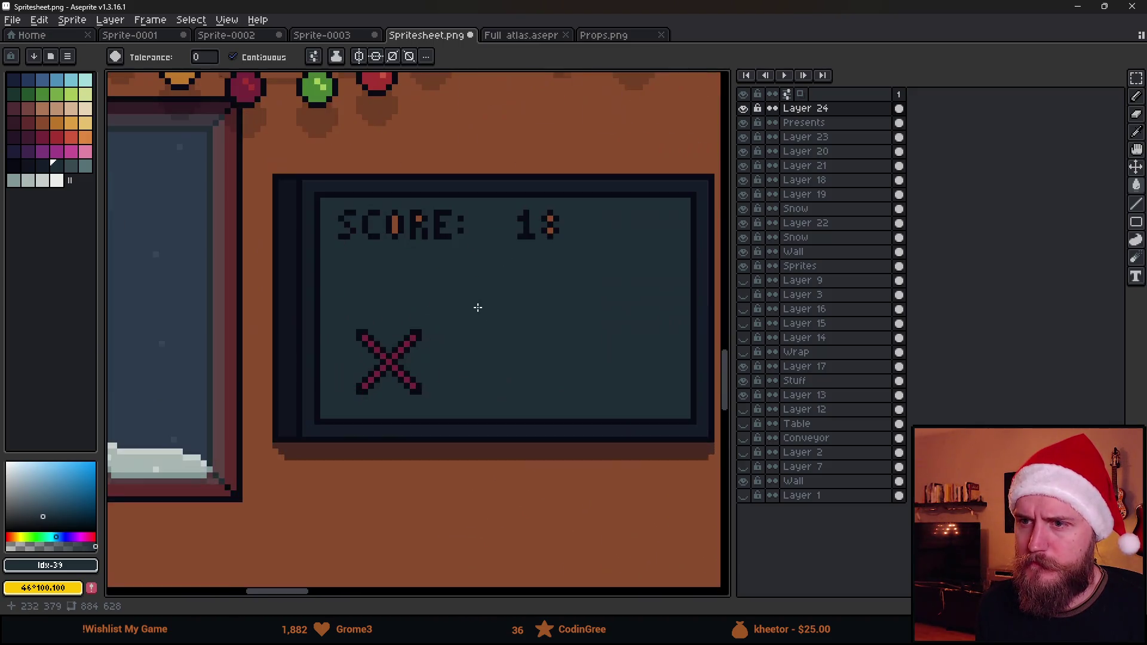
{"action": "key", "text": "ctrl+z"}
Try a dark navy interior fill, undo it, and marquee-select the SCORE text and X
{"action": "left_click", "coordinate": [28, 165]}
{"action": "left_click", "coordinate": [476, 297]}
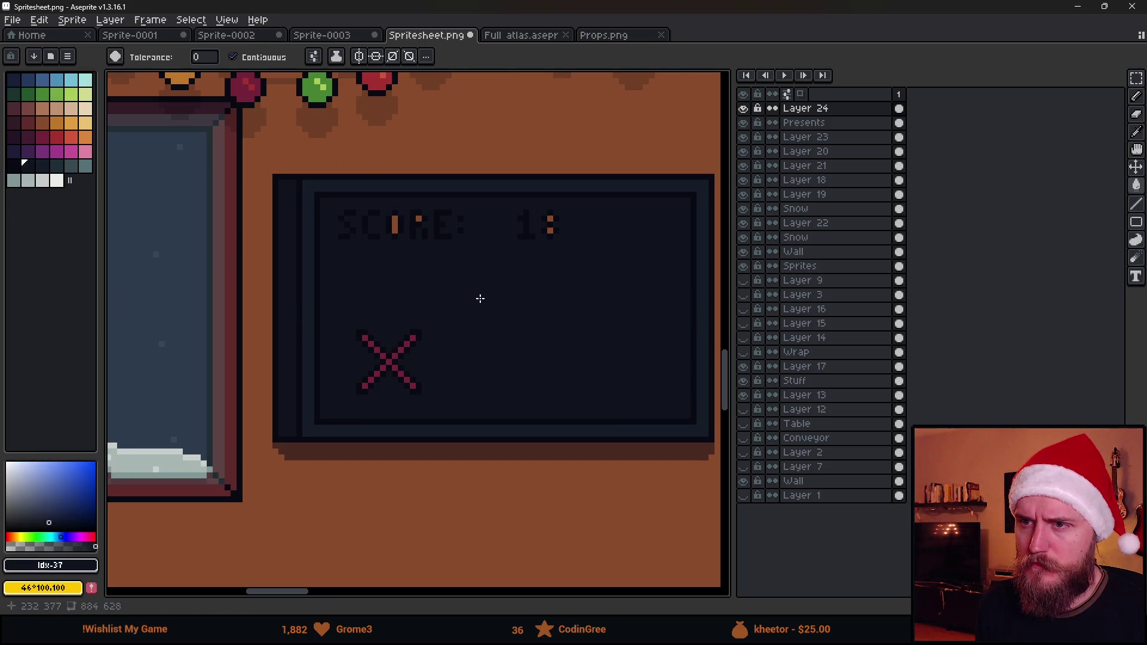
{"action": "scroll", "coordinate": [476, 297], "scroll_direction": "down", "scroll_amount": 6}
{"action": "scroll", "coordinate": [472, 298], "scroll_direction": "up", "scroll_amount": 6}
{"action": "key", "text": "ctrl+z"}
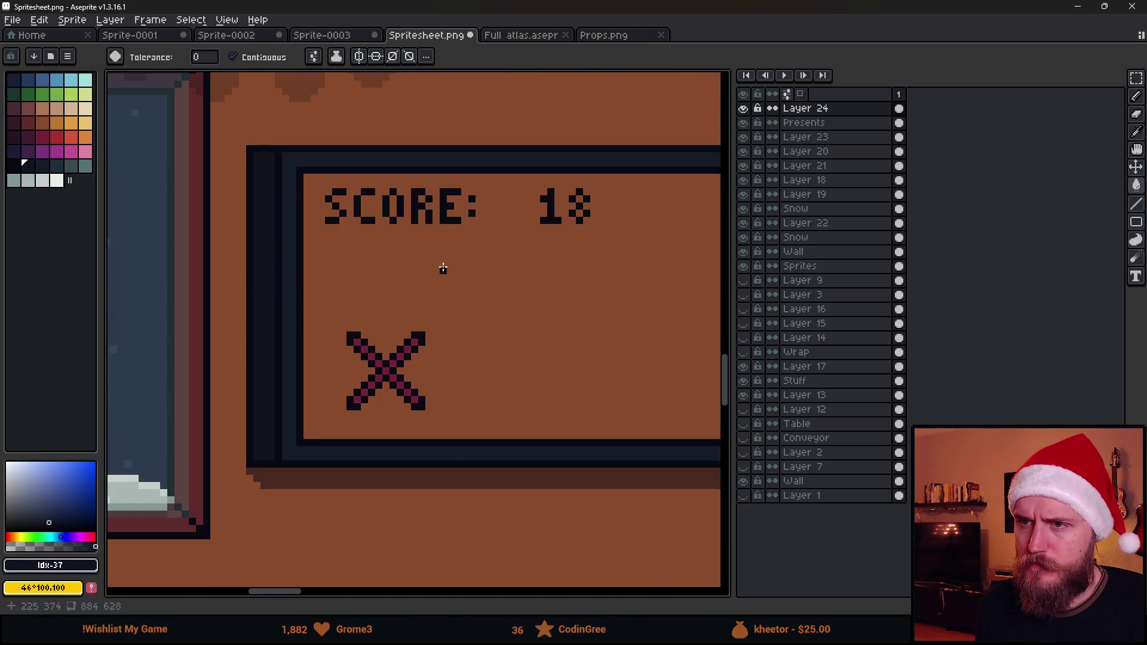
{"action": "key", "text": "m"}
{"action": "mouse_move", "coordinate": [327, 191]}
{"action": "left_mouse_down"}
{"action": "mouse_move", "coordinate": [615, 392]}
{"action": "mouse_move", "coordinate": [617, 433]}
{"action": "left_mouse_up"}
Cut the SCORE text and X and paste them onto a new Layer 25
{"action": "key", "text": "Delete"}
{"action": "key", "text": "shift+n"}
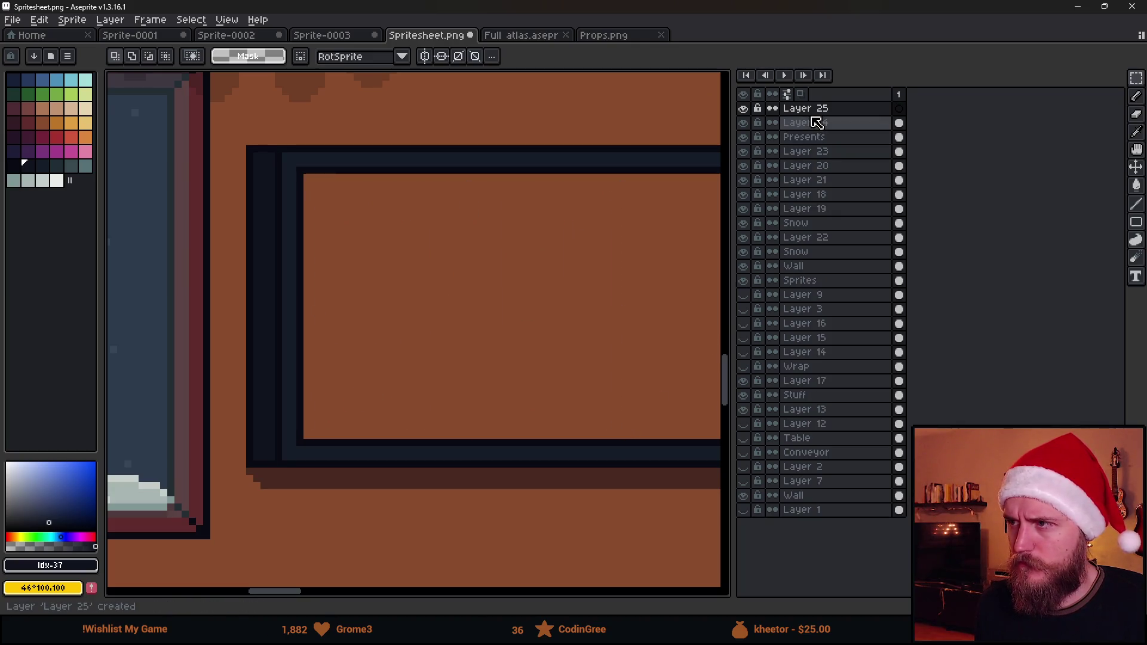
{"action": "key", "text": "ctrl+v"}
{"action": "left_click", "coordinate": [391, 140]}
Recolour all the lettering and X near-white with a non-contiguous, diagonal bucket fill
{"action": "key", "text": "g"}
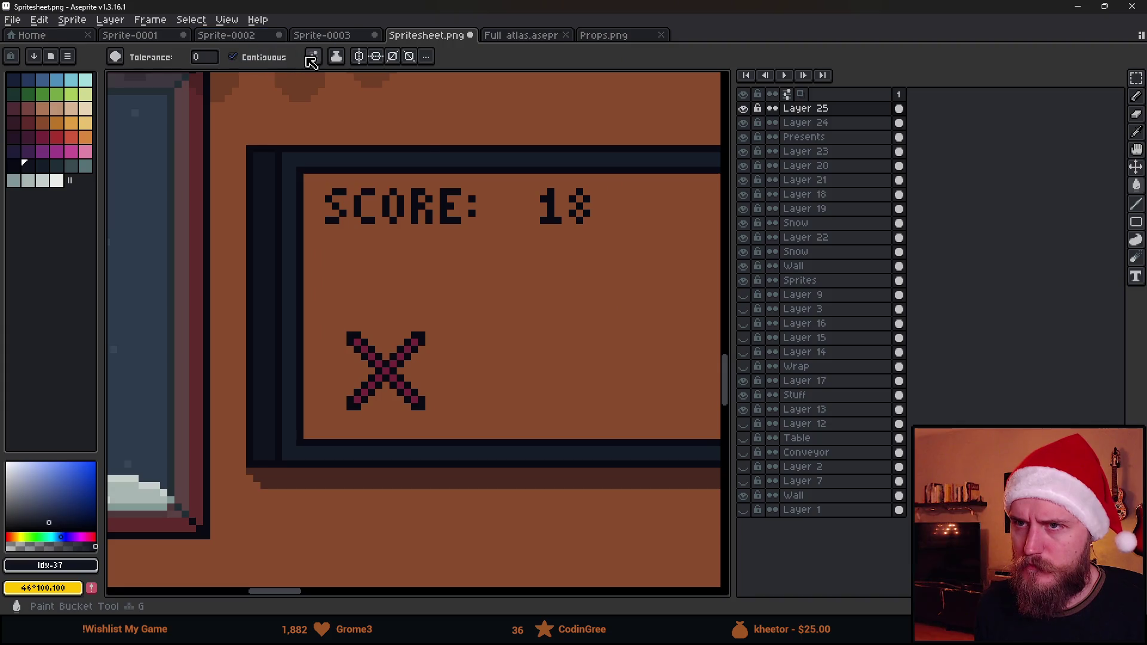
{"action": "left_click", "coordinate": [313, 57]}
{"action": "left_click", "coordinate": [396, 137]}
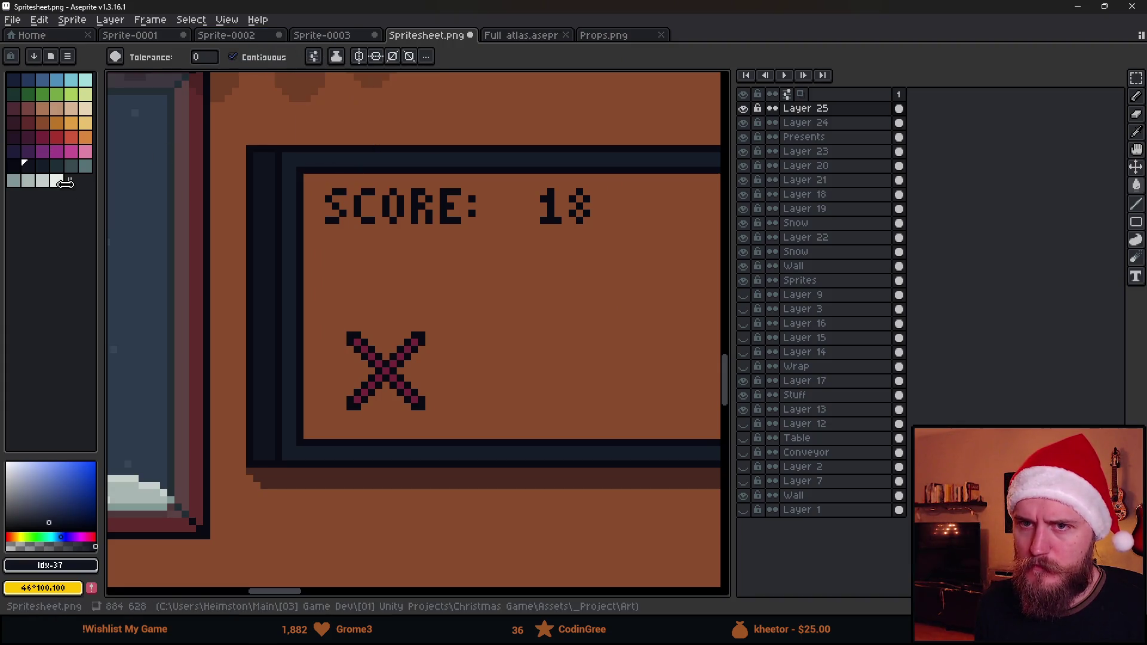
{"action": "left_click", "coordinate": [43, 180]}
{"action": "left_click", "coordinate": [284, 59]}
{"action": "left_click", "coordinate": [364, 197]}
{"action": "scroll", "coordinate": [499, 257], "scroll_direction": "down", "scroll_amount": 2}
{"action": "scroll", "coordinate": [639, 238], "scroll_direction": "up", "scroll_amount": 1}
Select Layer 24, toggle its visibility to check the lettering, and sample the dark #10141F colour
{"action": "left_click", "coordinate": [805, 122]}
{"action": "left_click", "coordinate": [742, 123]}
{"action": "left_click", "coordinate": [743, 122]}
{"action": "key", "text": "i"}
{"action": "left_click", "coordinate": [259, 203]}
Fill Layer 24's board interior with #10141F using contiguous fill after undoing an over-spread fill
{"action": "key", "text": "g"}
{"action": "left_click", "coordinate": [384, 286]}
{"action": "key", "text": "ctrl+z"}
{"action": "left_click", "coordinate": [233, 57]}
{"action": "left_click", "coordinate": [410, 258]}
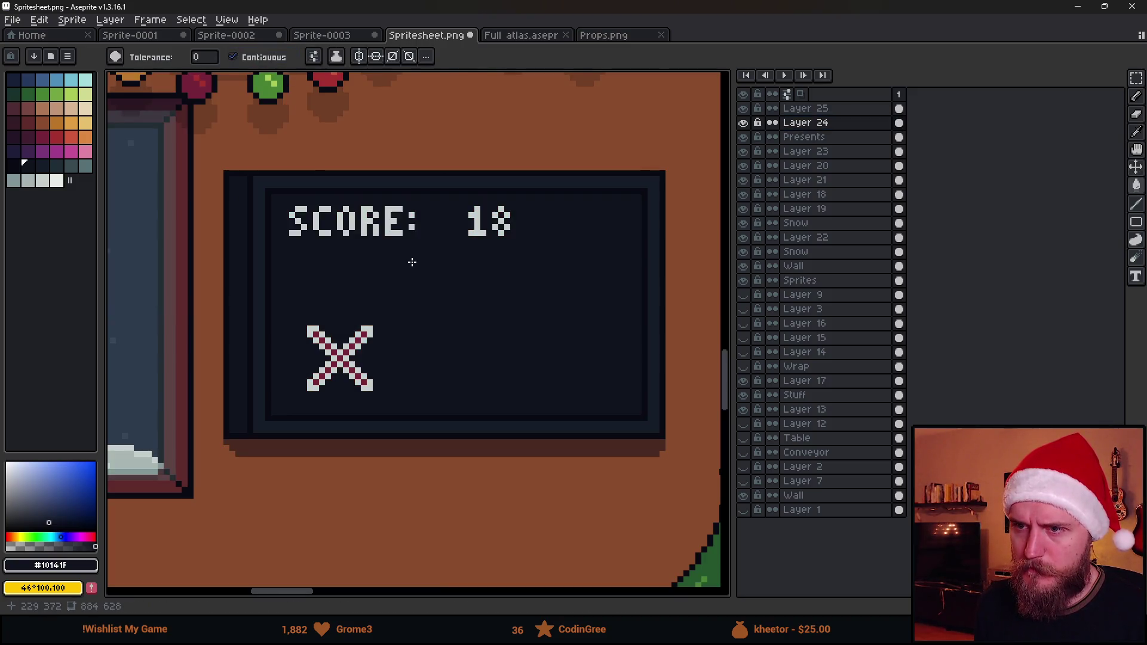
{"action": "scroll", "coordinate": [410, 258], "scroll_direction": "down", "scroll_amount": 3}
{"action": "scroll", "coordinate": [406, 256], "scroll_direction": "up", "scroll_amount": 2}
{"action": "left_click", "coordinate": [21, 164]}
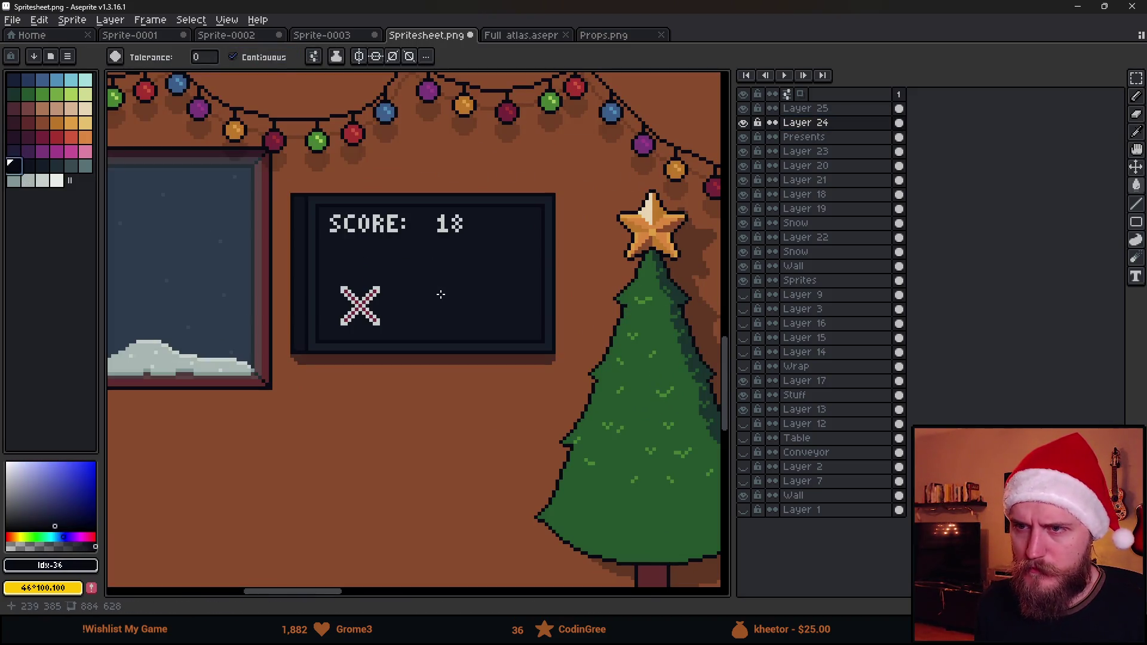
{"action": "scroll", "coordinate": [437, 293], "scroll_direction": "down", "scroll_amount": 3}
{"action": "scroll", "coordinate": [441, 301], "scroll_direction": "up", "scroll_amount": 2}
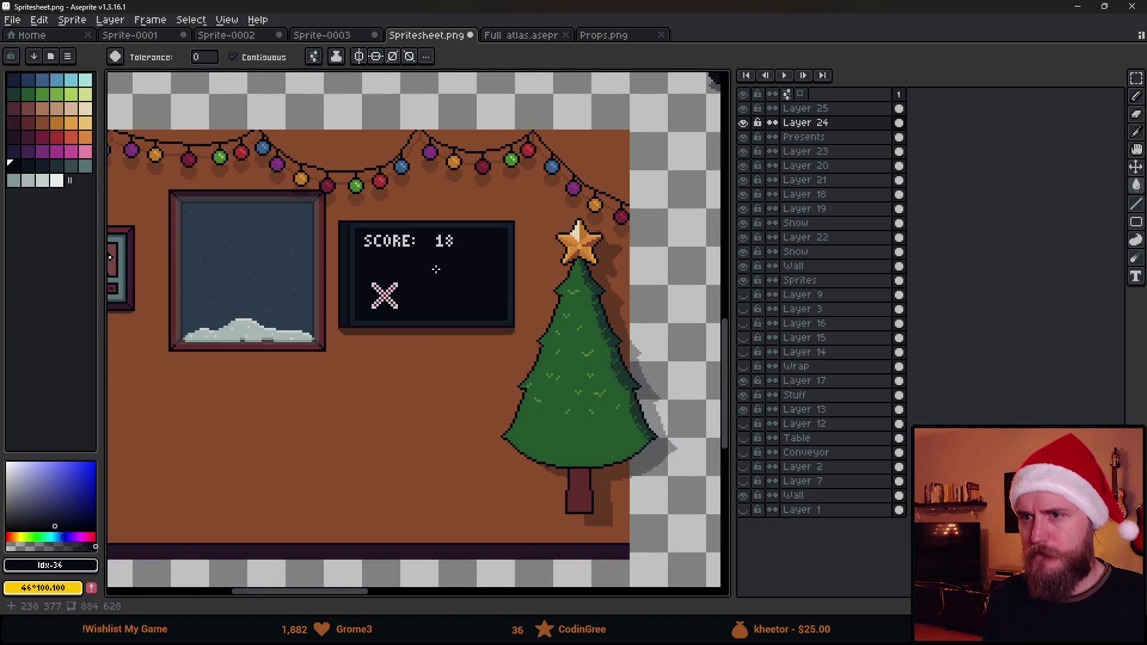
{"action": "scroll", "coordinate": [380, 230], "scroll_direction": "up", "scroll_amount": 4}
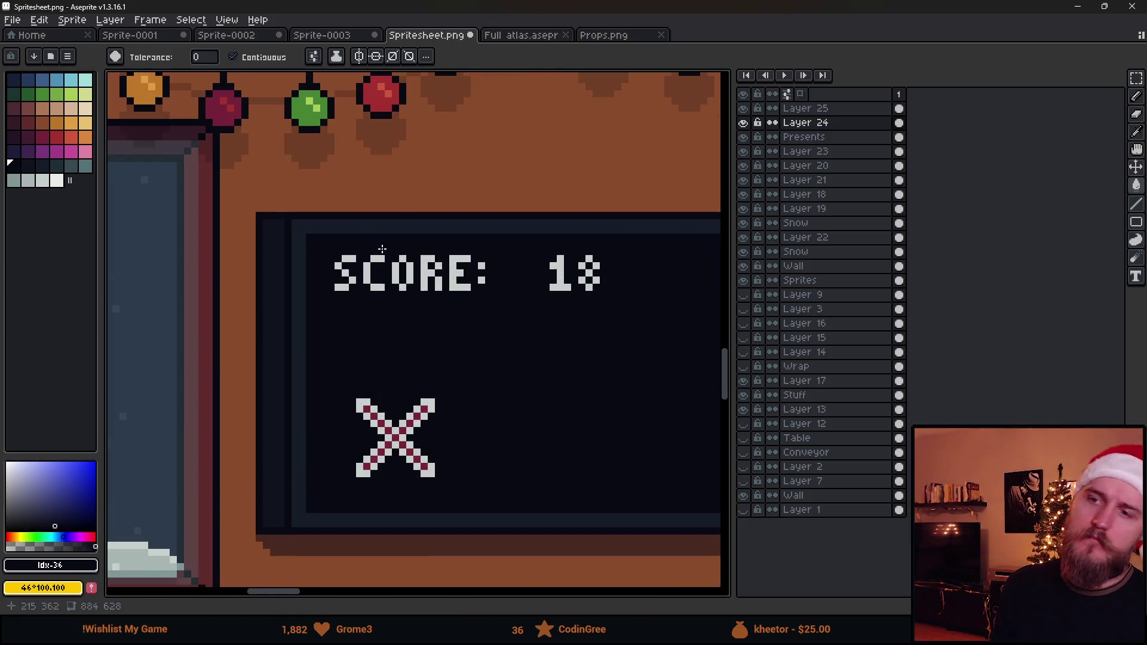
Draw a lighter slate #202e37 line along the board's top edge and sample the #151d28 frame shade
{"action": "key", "text": "i"}
{"action": "left_click", "coordinate": [346, 221]}
{"action": "key", "text": "b"}
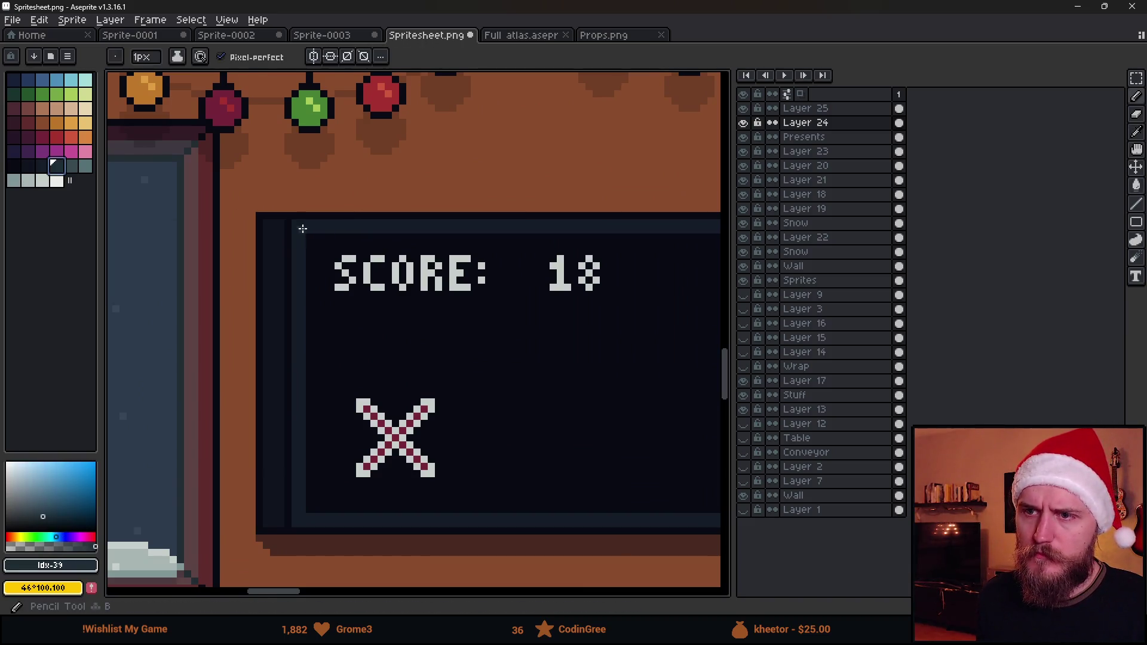
{"action": "scroll", "coordinate": [481, 271], "scroll_direction": "right", "scroll_amount": 5}
{"action": "left_click", "coordinate": [464, 228], "text": "shift"}
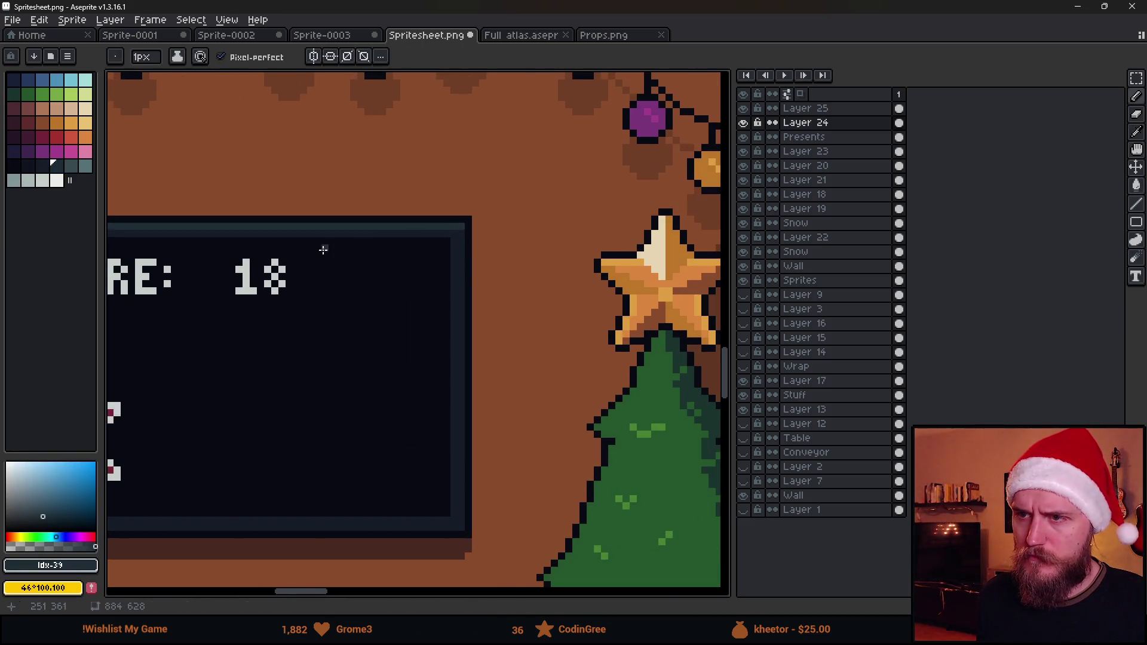
{"action": "scroll", "coordinate": [418, 269], "scroll_direction": "left", "scroll_amount": 4}
{"action": "scroll", "coordinate": [413, 272], "scroll_direction": "up", "scroll_amount": 2}
{"action": "left_click", "coordinate": [370, 263], "text": "alt"}
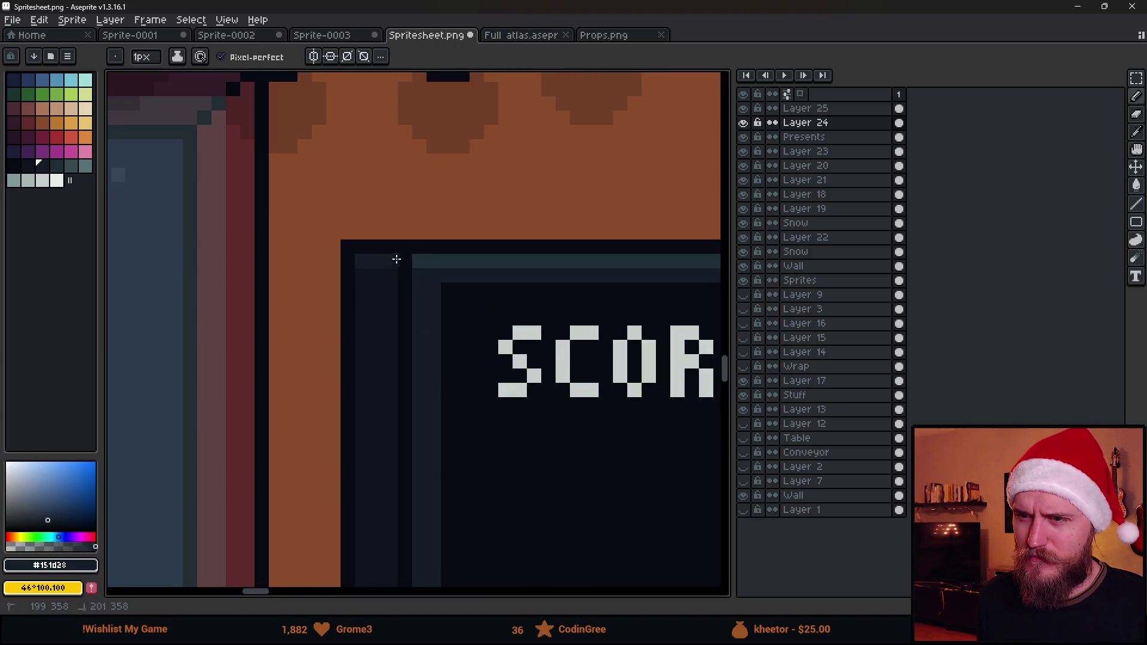
{"action": "left_click", "coordinate": [394, 260]}
{"action": "scroll", "coordinate": [363, 259], "scroll_direction": "down", "scroll_amount": 3}
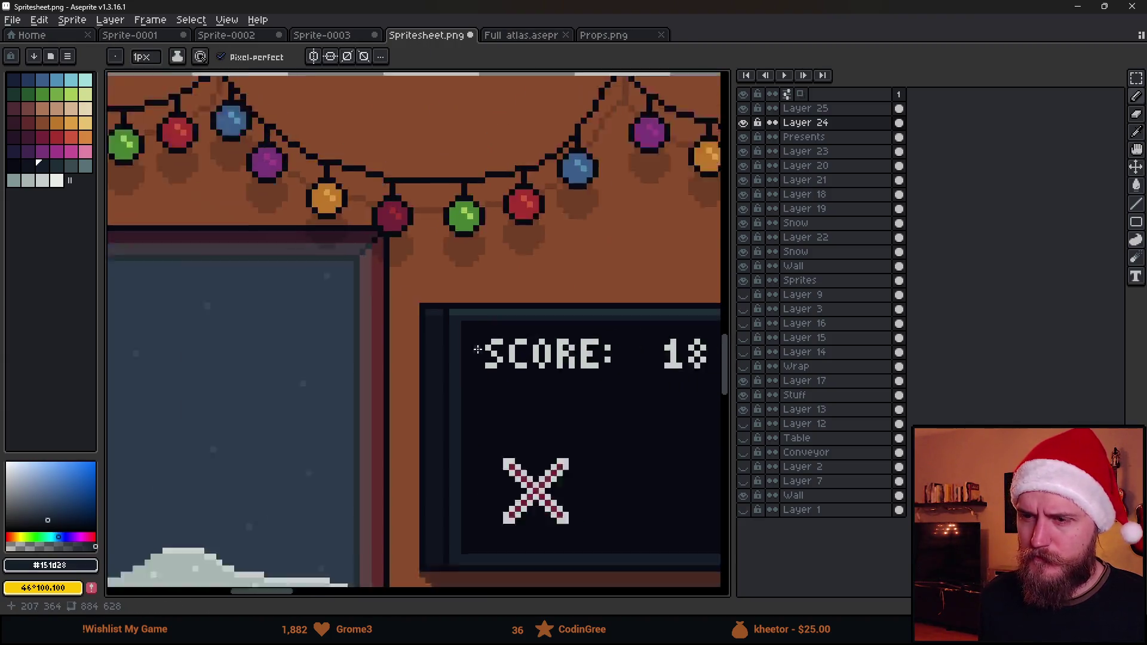
{"action": "scroll", "coordinate": [508, 358], "scroll_direction": "right", "scroll_amount": 3}
{"action": "scroll", "coordinate": [361, 301], "scroll_direction": "up", "scroll_amount": 3}
Marquee-select small blocks at the board's top-left corner, ending with a 3x5 corner block
{"action": "key", "text": "m"}
{"action": "mouse_move", "coordinate": [347, 197]}
{"action": "left_mouse_down"}
{"action": "mouse_move", "coordinate": [372, 210]}
{"action": "mouse_move", "coordinate": [382, 239]}
{"action": "left_mouse_up"}
{"action": "left_click", "coordinate": [361, 242]}
{"action": "key", "text": "ctrl+d"}
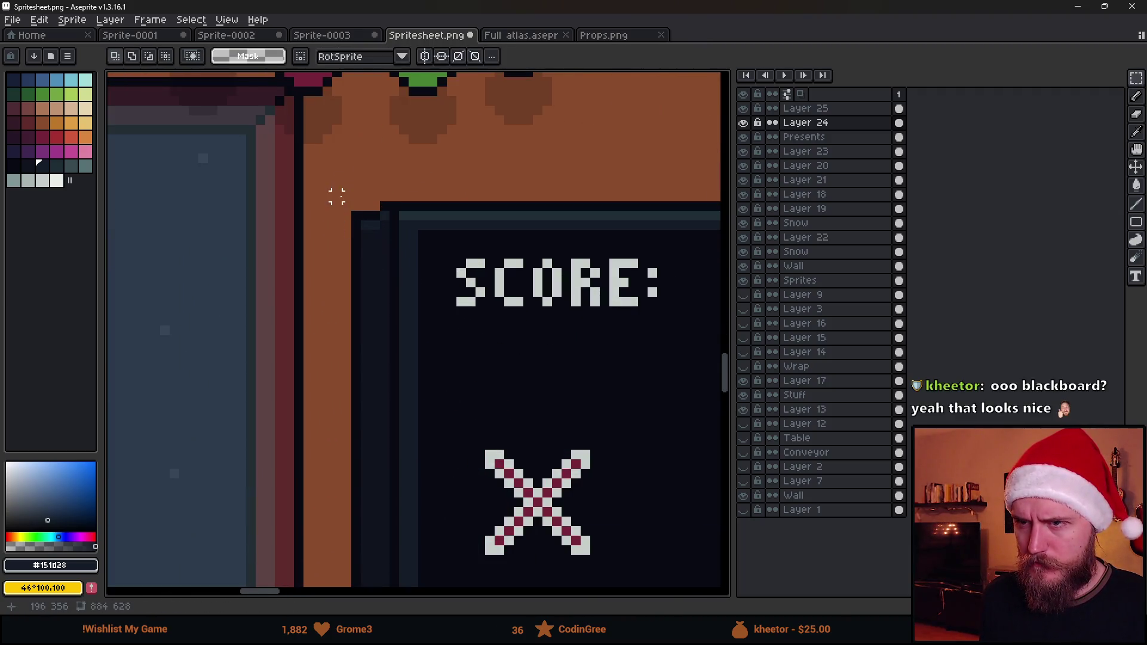
{"action": "left_click_drag", "start_coordinate": [334, 193], "coordinate": [358, 237]}
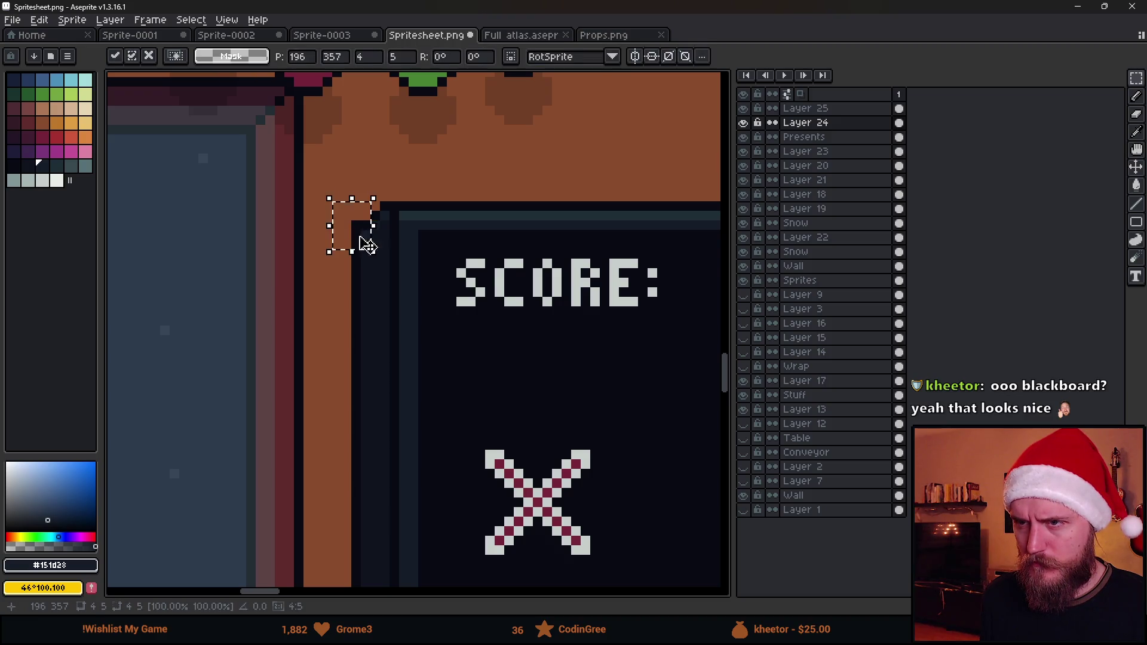
{"action": "scroll", "coordinate": [335, 197], "scroll_direction": "up", "scroll_amount": 4}
{"action": "key", "text": "b"}
{"action": "scroll", "coordinate": [388, 269], "scroll_direction": "down", "scroll_amount": 5}
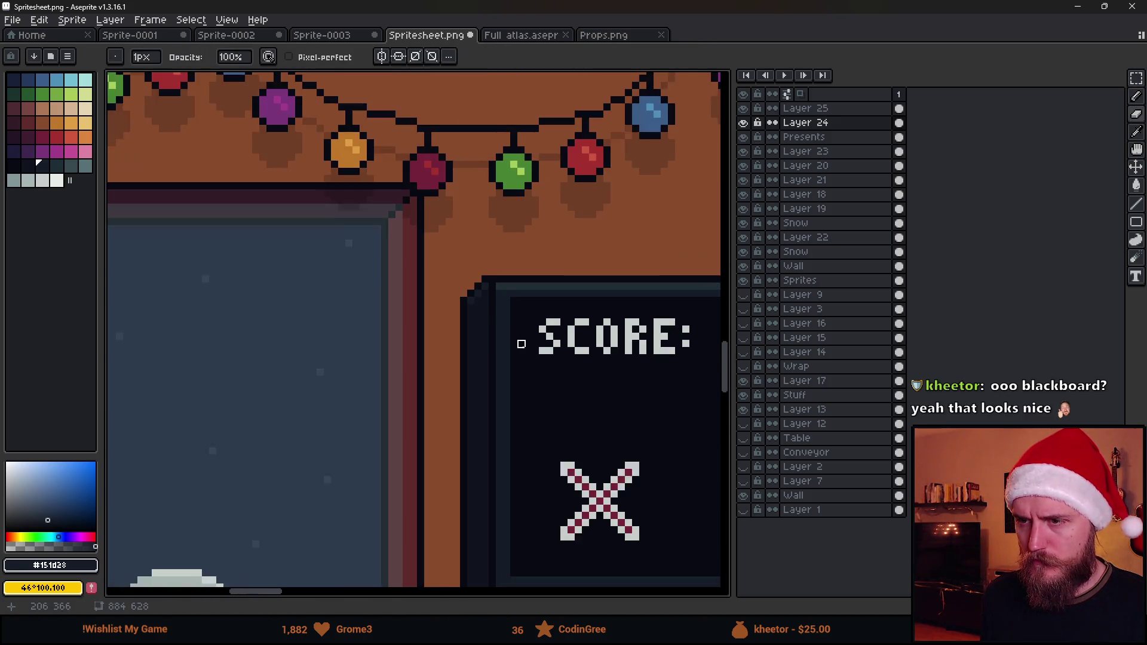
{"action": "scroll", "coordinate": [327, 358], "scroll_direction": "up", "scroll_amount": 5}
{"action": "key", "text": "m"}
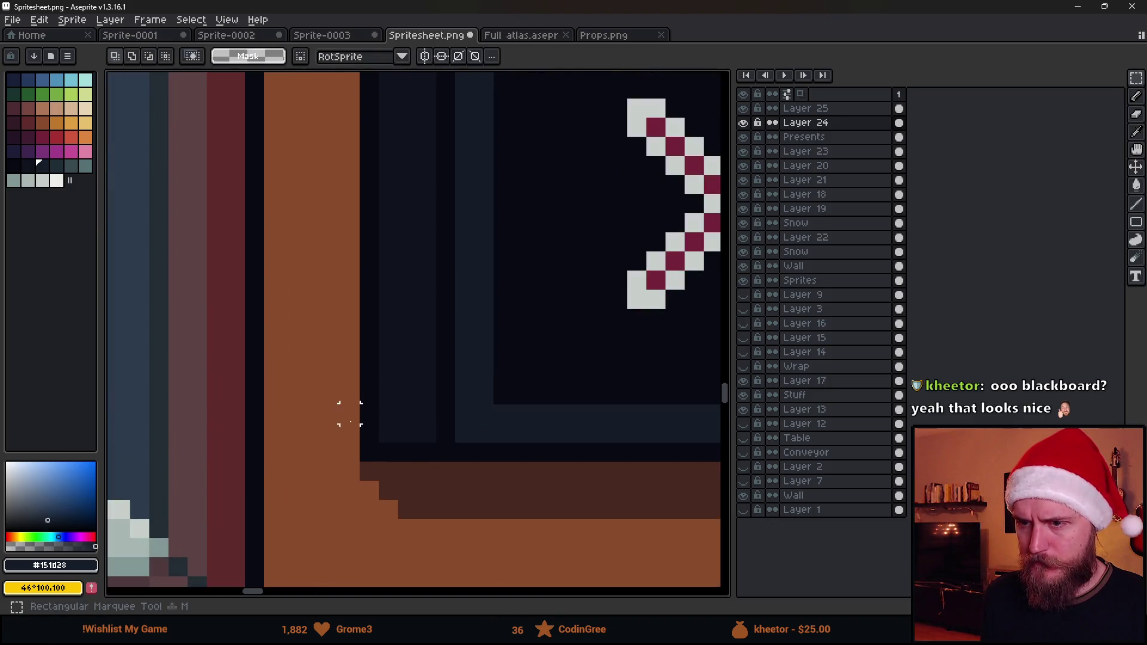
{"action": "key", "text": "b"}
Erase the stray dark pixels at the blackboard's lower-left corner back to wall orange
{"action": "left_click", "coordinate": [408, 441], "text": "alt"}
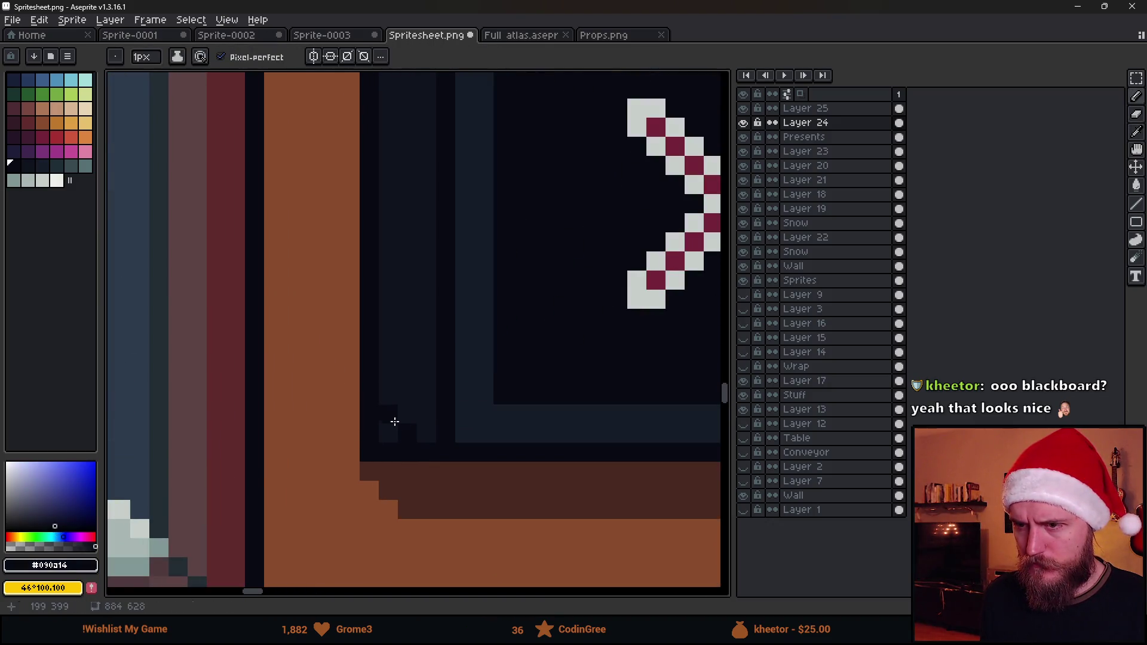
{"action": "scroll", "coordinate": [379, 405], "scroll_direction": "down", "scroll_amount": 3}
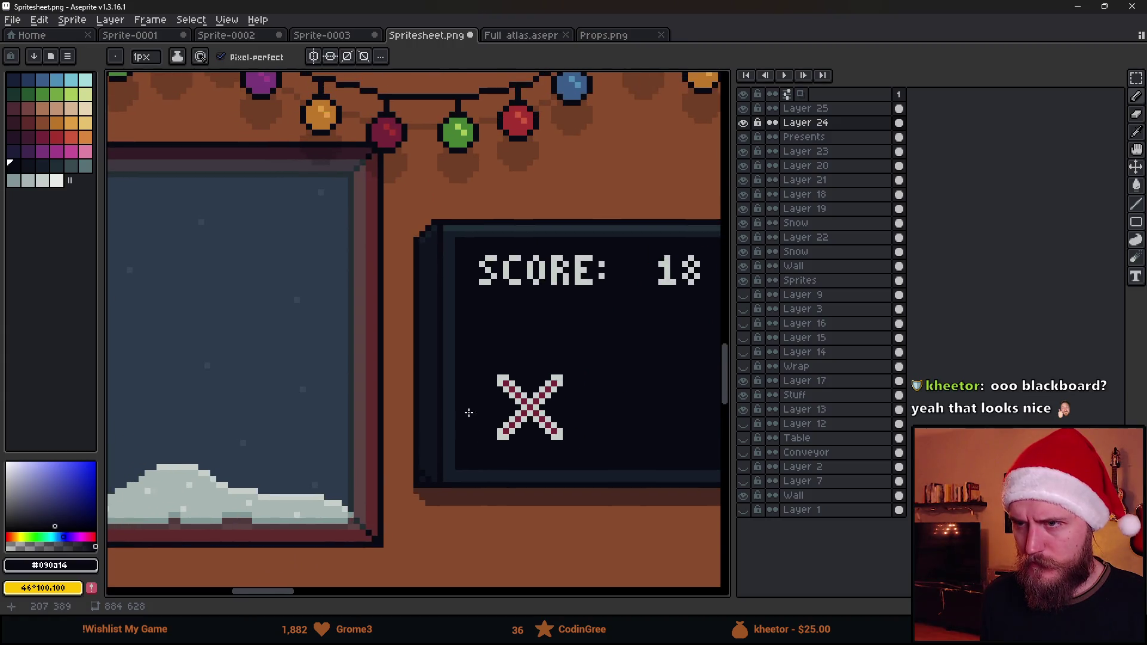
{"action": "scroll", "coordinate": [445, 478], "scroll_direction": "up", "scroll_amount": 2}
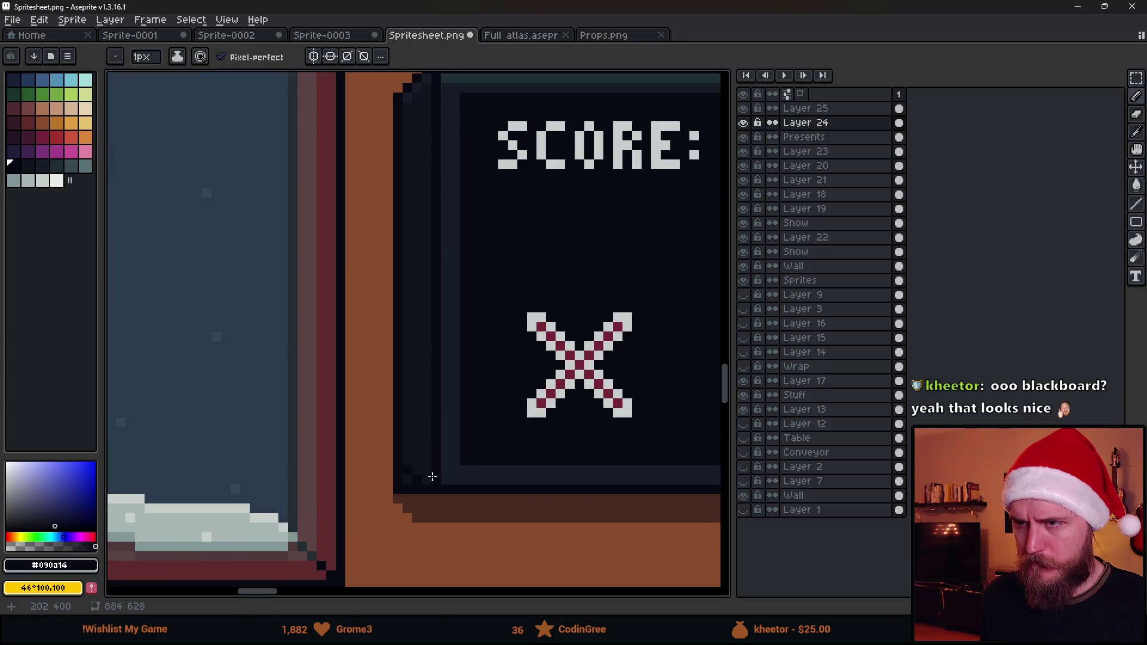
{"action": "scroll", "coordinate": [439, 422], "scroll_direction": "up", "scroll_amount": 3}
{"action": "key", "text": "e"}
{"action": "left_click", "coordinate": [414, 472]}
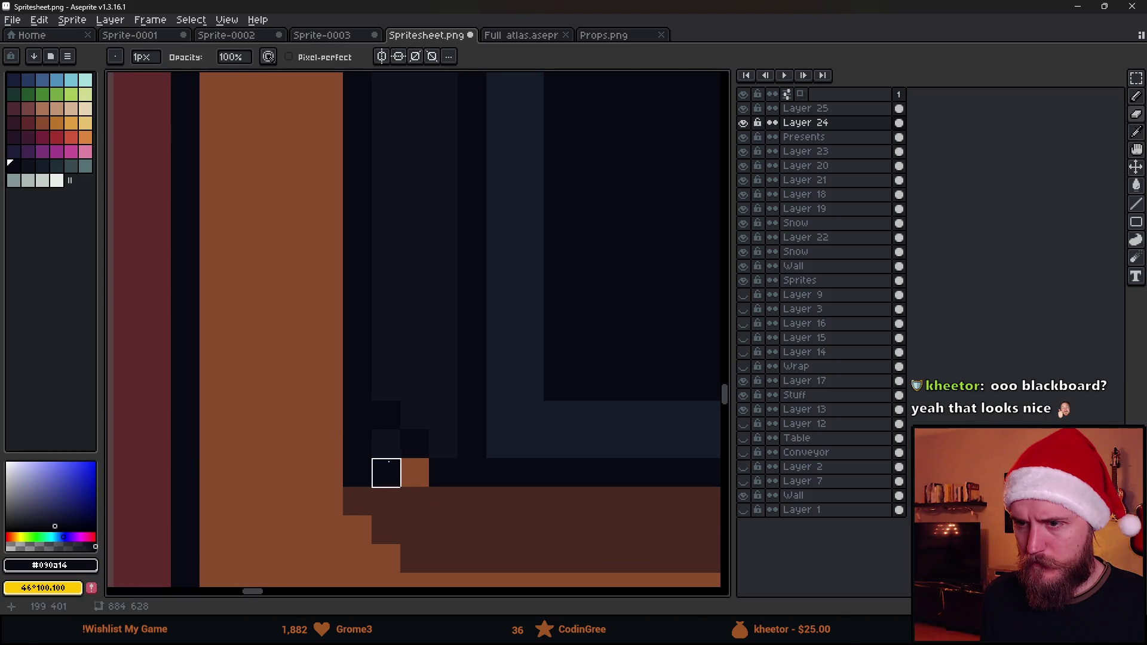
{"action": "left_click", "coordinate": [386, 443]}
{"action": "left_click", "coordinate": [357, 416]}
{"action": "left_click_drag", "start_coordinate": [357, 416], "coordinate": [356, 471]}
Paint the corner diagonal in dark brown #482a20 and zoom out to check the corner
{"action": "left_click", "coordinate": [409, 492], "text": "alt"}
{"action": "key", "text": "b"}
{"action": "mouse_move", "coordinate": [357, 427]}
{"action": "left_mouse_down"}
{"action": "mouse_move", "coordinate": [399, 468]}
{"action": "mouse_move", "coordinate": [356, 448]}
{"action": "mouse_move", "coordinate": [356, 471]}
{"action": "left_mouse_up"}
{"action": "scroll", "coordinate": [406, 449], "scroll_direction": "down", "scroll_amount": 5}
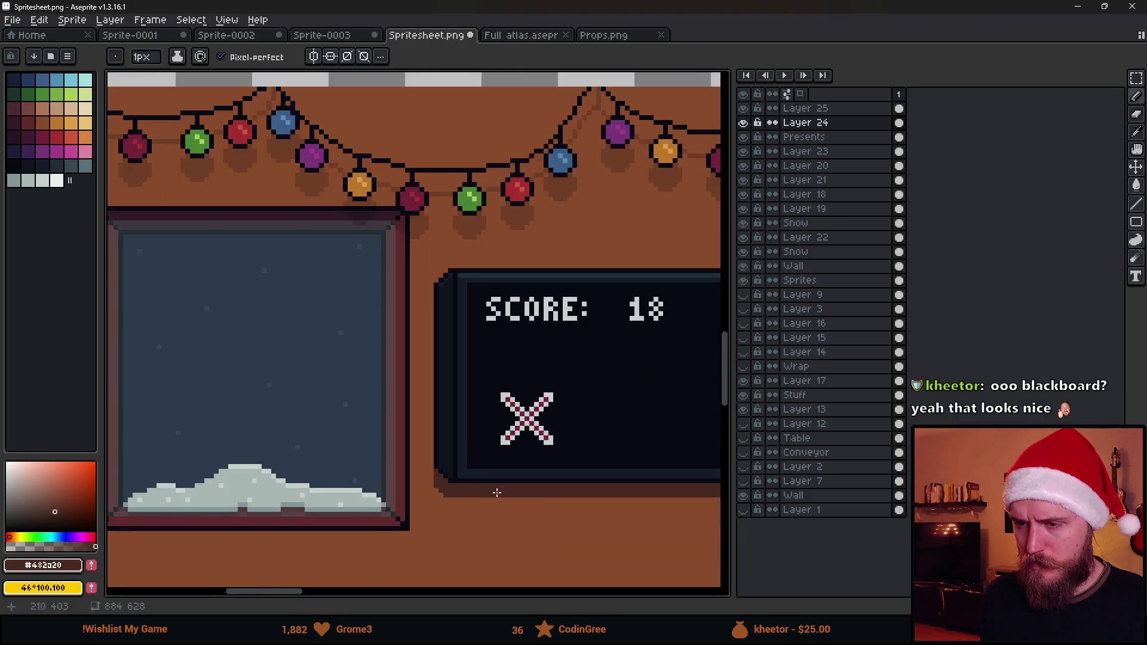
{"action": "scroll", "coordinate": [406, 449], "scroll_direction": "up", "scroll_amount": 5}
{"action": "key", "text": "e"}
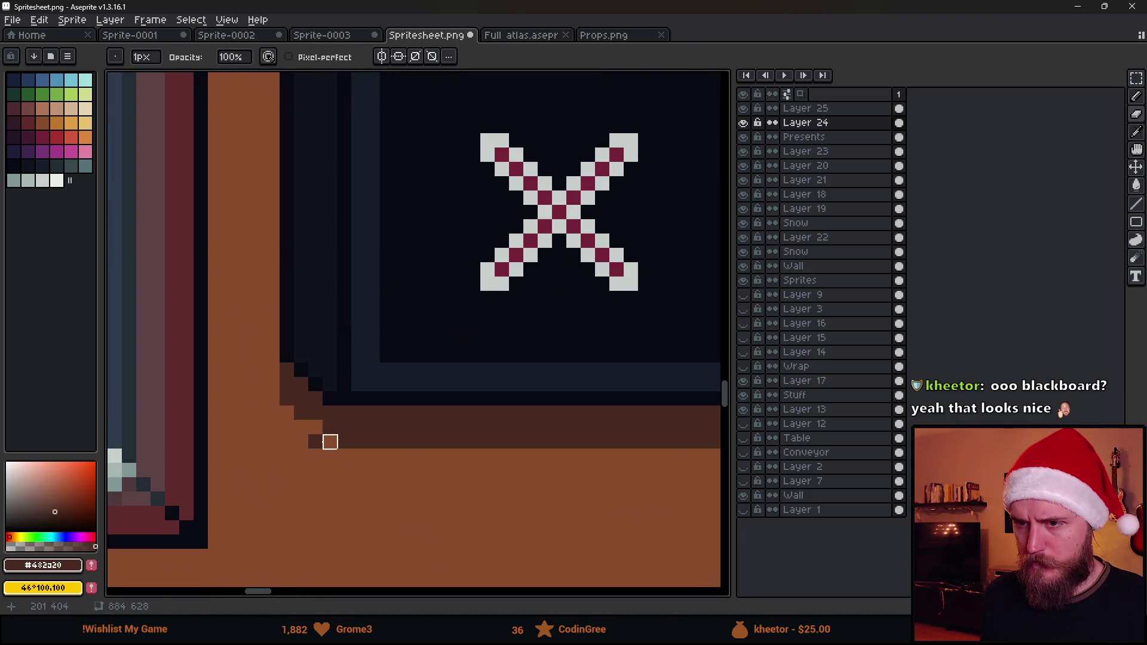
{"action": "scroll", "coordinate": [486, 491], "scroll_direction": "down", "scroll_amount": 5}
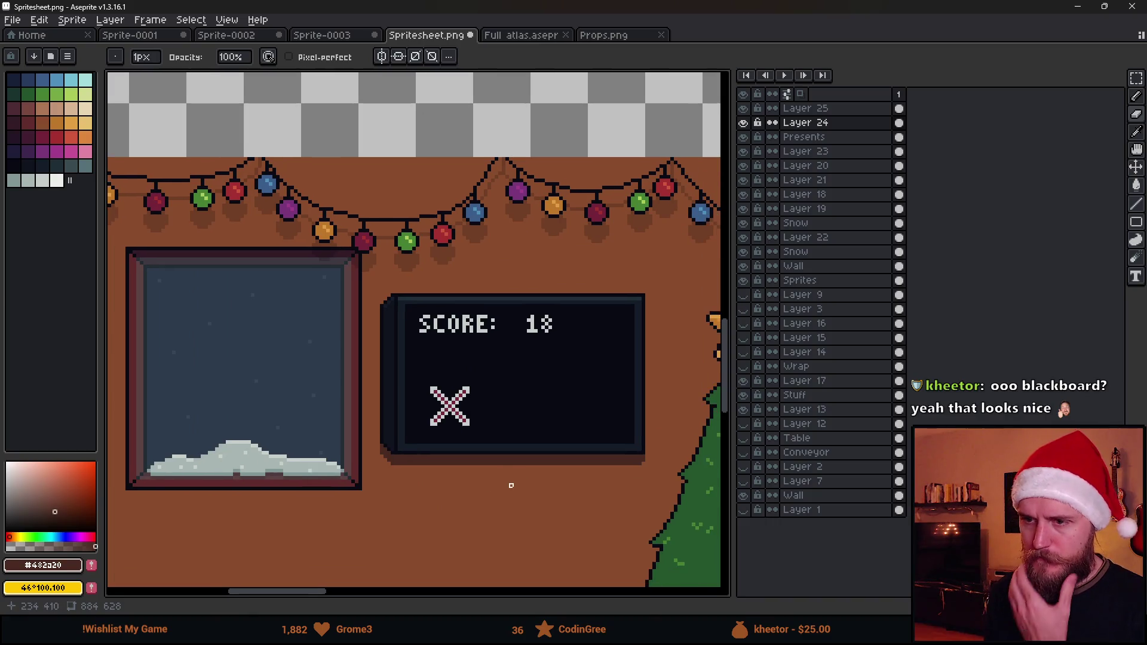
{"action": "scroll", "coordinate": [483, 482], "scroll_direction": "down", "scroll_amount": 1}
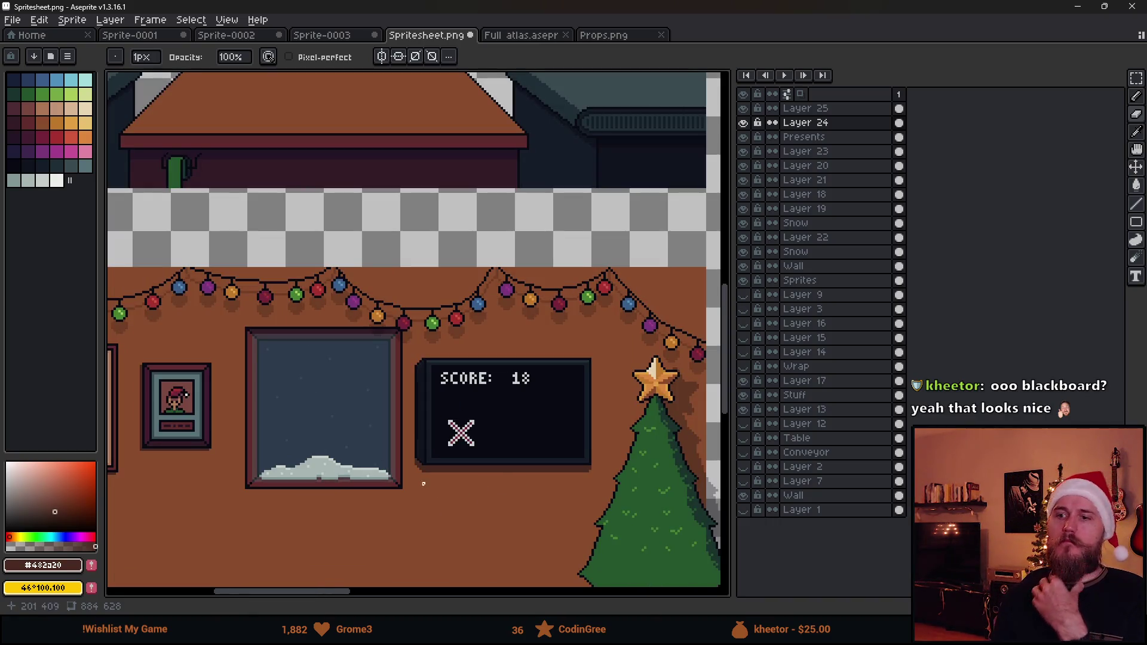
{"action": "scroll", "coordinate": [470, 472], "scroll_direction": "down", "scroll_amount": 1}
{"action": "scroll", "coordinate": [436, 497], "scroll_direction": "down", "scroll_amount": 1}
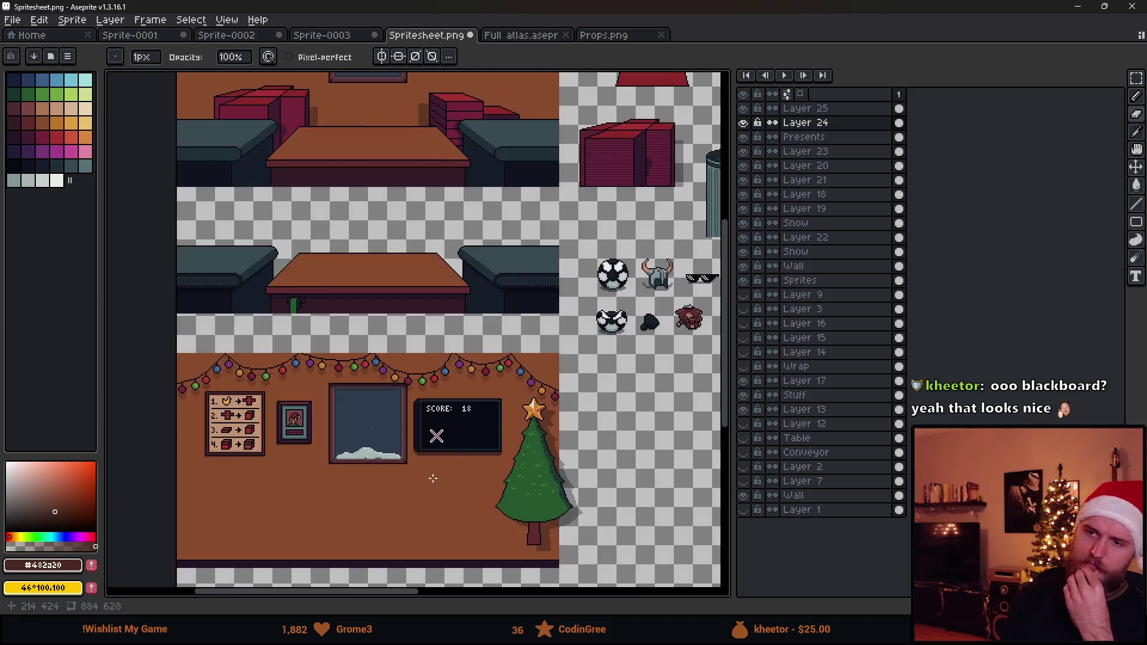
{"action": "scroll", "coordinate": [454, 457], "scroll_direction": "up", "scroll_amount": 2}
{"action": "left_click_drag", "start_coordinate": [450, 494], "coordinate": [500, 446]}
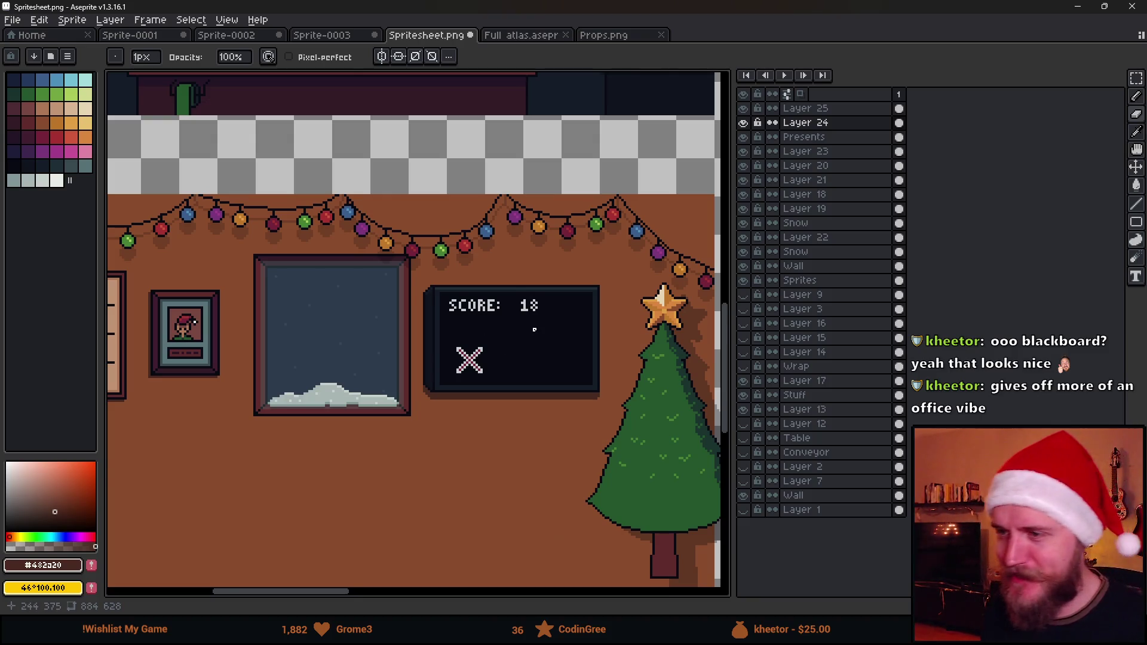
Marquee-select part of the blackboard's left edge, then clear the selection
{"action": "scroll", "coordinate": [534, 329], "scroll_direction": "up", "scroll_amount": 2}
{"action": "key", "text": "m"}
{"action": "scroll", "coordinate": [429, 288], "scroll_direction": "up", "scroll_amount": 1}
{"action": "key", "text": "m"}
{"action": "scroll", "coordinate": [365, 276], "scroll_direction": "down", "scroll_amount": 1}
{"action": "scroll", "coordinate": [382, 276], "scroll_direction": "up", "scroll_amount": 1}
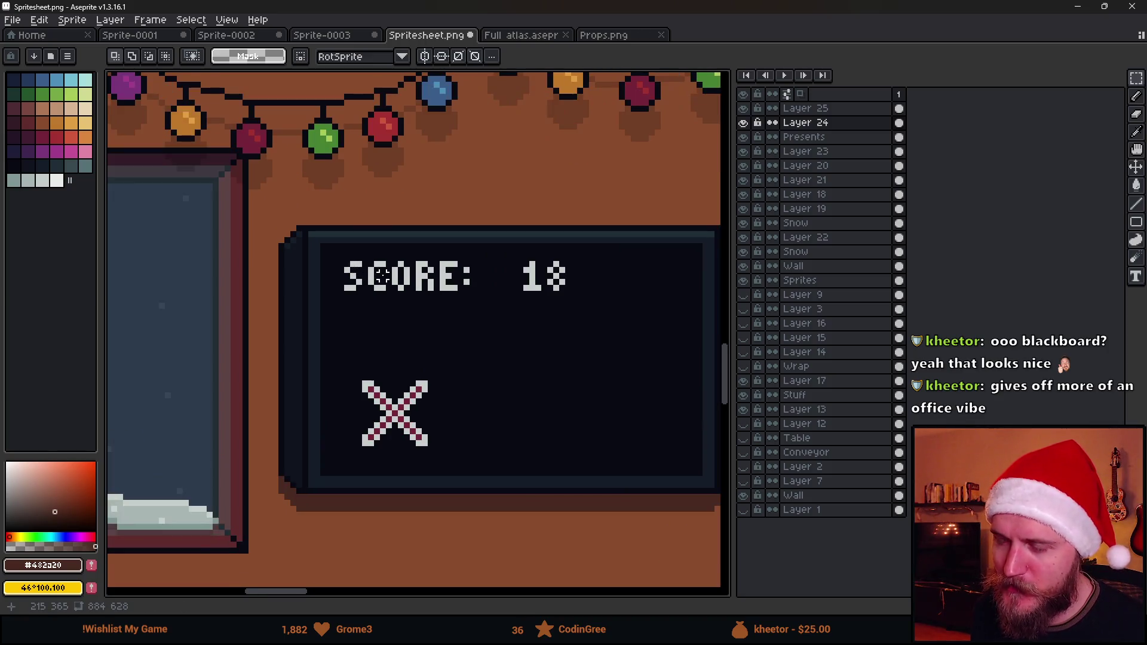
{"action": "mouse_move", "coordinate": [275, 216]}
{"action": "left_mouse_down"}
{"action": "mouse_move", "coordinate": [306, 475]}
{"action": "mouse_move", "coordinate": [300, 551]}
{"action": "left_mouse_up"}
{"action": "key", "text": "ctrl+d"}
Select the SCORE: 18 text and make Layer 25 the working layer
{"action": "scroll", "coordinate": [425, 502], "scroll_direction": "down", "scroll_amount": 4}
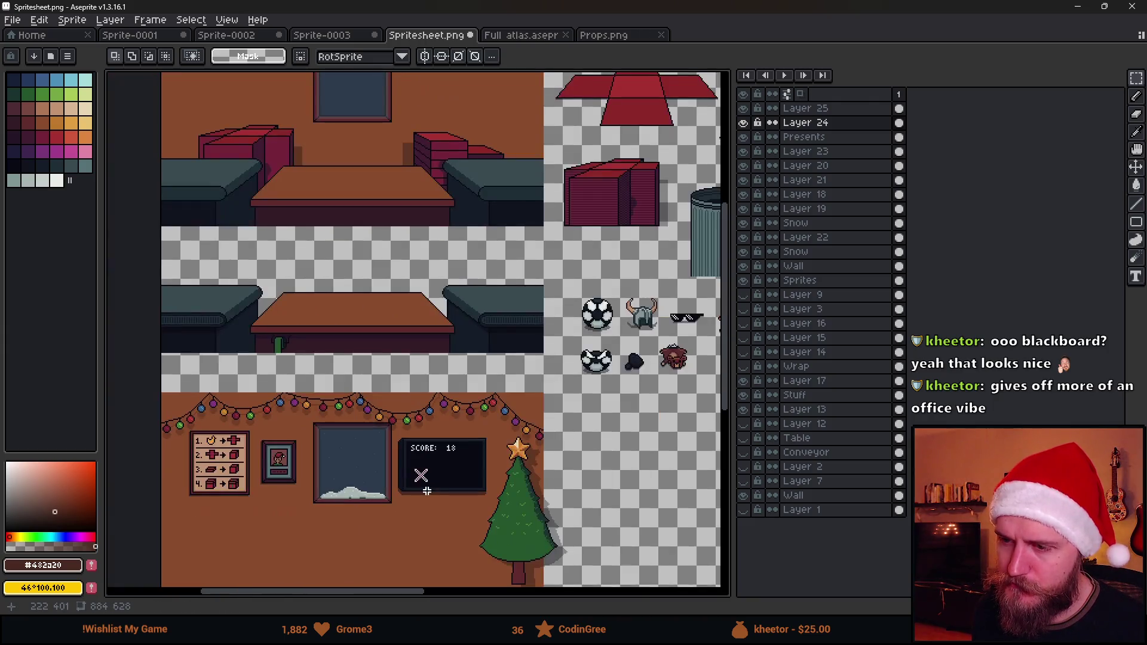
{"action": "scroll", "coordinate": [434, 495], "scroll_direction": "up", "scroll_amount": 4}
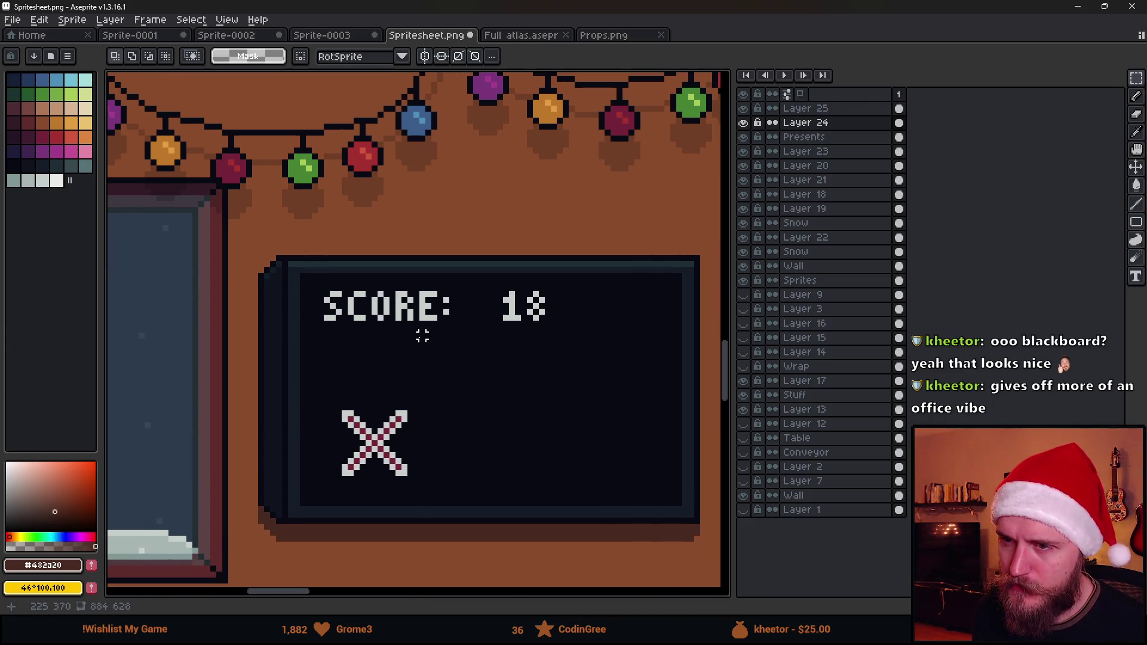
{"action": "mouse_move", "coordinate": [323, 284]}
{"action": "left_mouse_down"}
{"action": "mouse_move", "coordinate": [421, 319]}
{"action": "mouse_move", "coordinate": [554, 329]}
{"action": "left_mouse_up"}
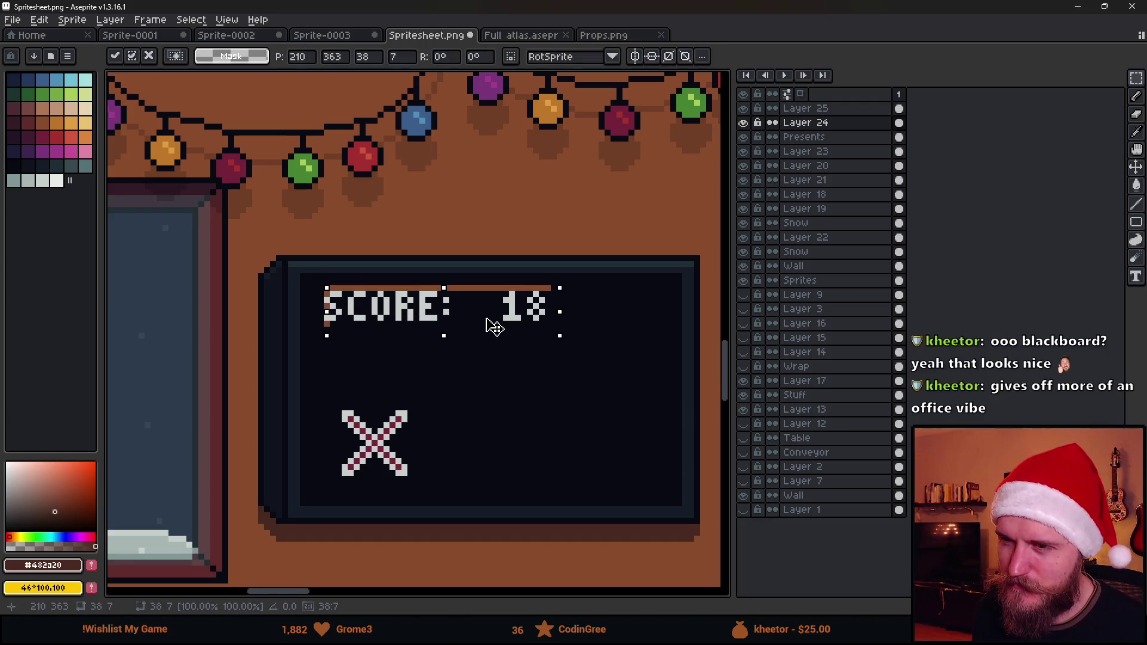
{"action": "left_click", "coordinate": [852, 115]}
{"action": "key", "text": "ctrl+d"}
{"action": "left_click_drag", "start_coordinate": [315, 280], "coordinate": [593, 333]}
{"action": "key", "text": "ctrl+d"}
{"action": "scroll", "coordinate": [401, 436], "scroll_direction": "up", "scroll_amount": 1}
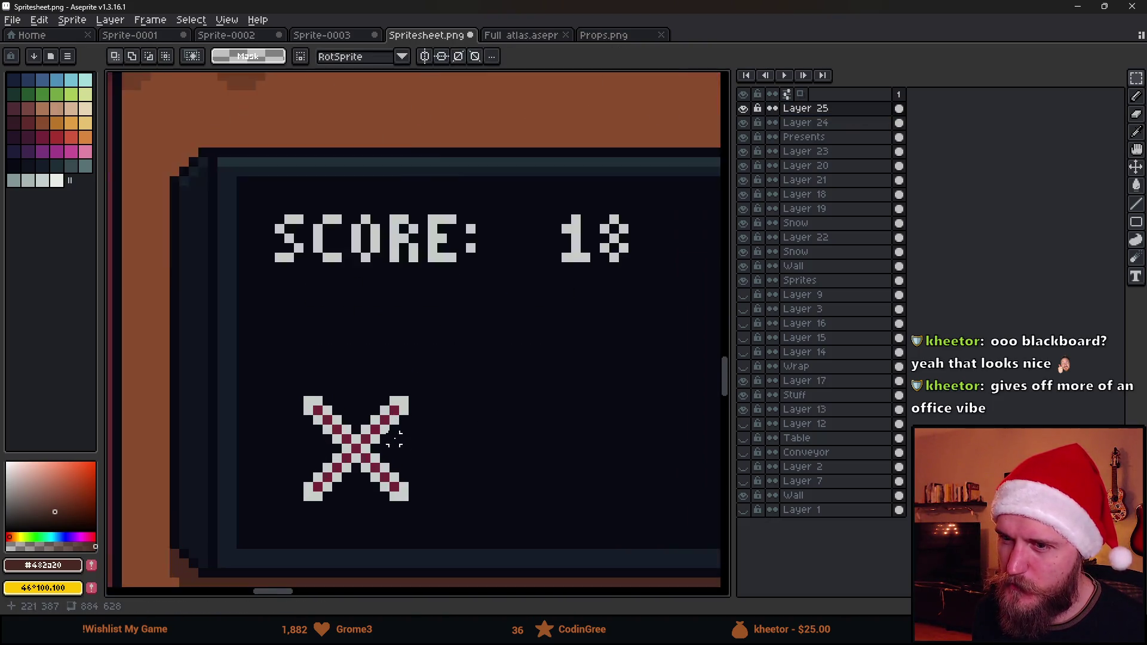
{"action": "scroll", "coordinate": [400, 439], "scroll_direction": "up", "scroll_amount": 1}
Recolour the X with the Paint Bucket: dark fill on its grey pixels, bright red centre line
{"action": "left_click", "coordinate": [392, 347], "text": "alt"}
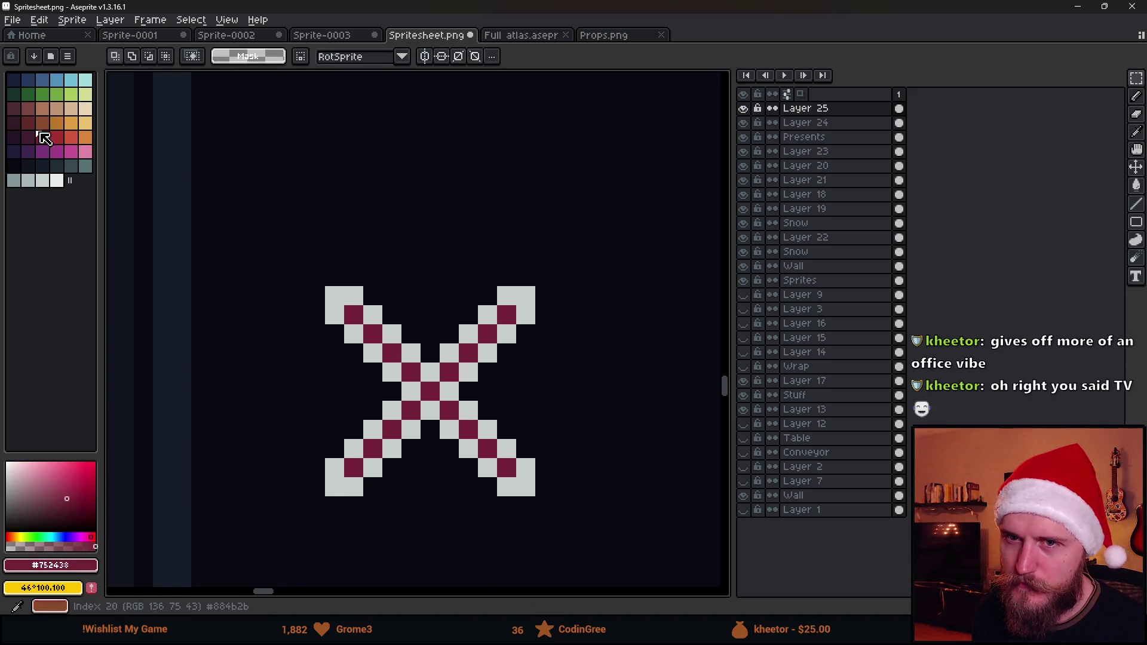
{"action": "left_click", "coordinate": [14, 137]}
{"action": "key", "text": "g"}
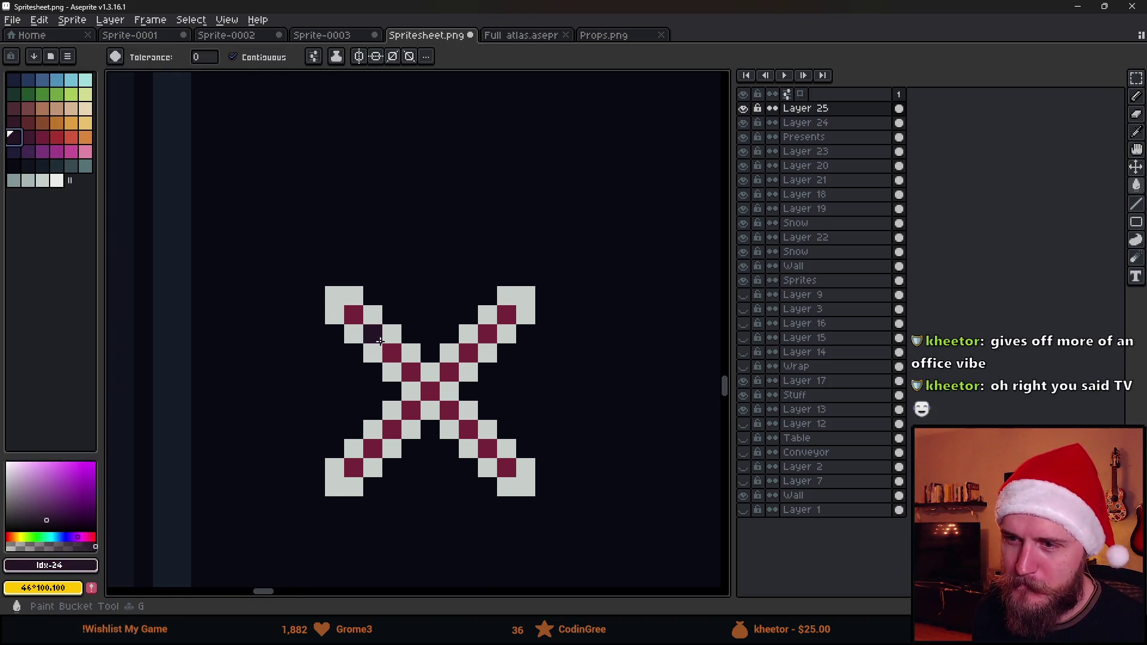
{"action": "left_click", "coordinate": [381, 341]}
{"action": "scroll", "coordinate": [400, 337], "scroll_direction": "down", "scroll_amount": 3}
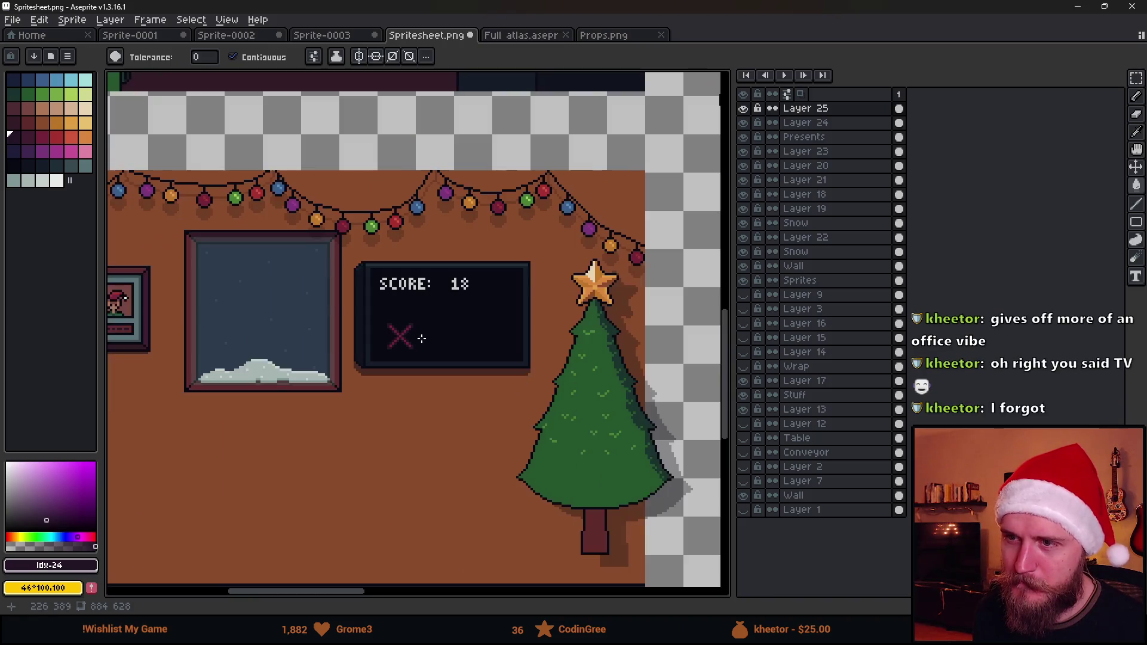
{"action": "scroll", "coordinate": [405, 351], "scroll_direction": "up", "scroll_amount": 3}
{"action": "left_click", "coordinate": [56, 137]}
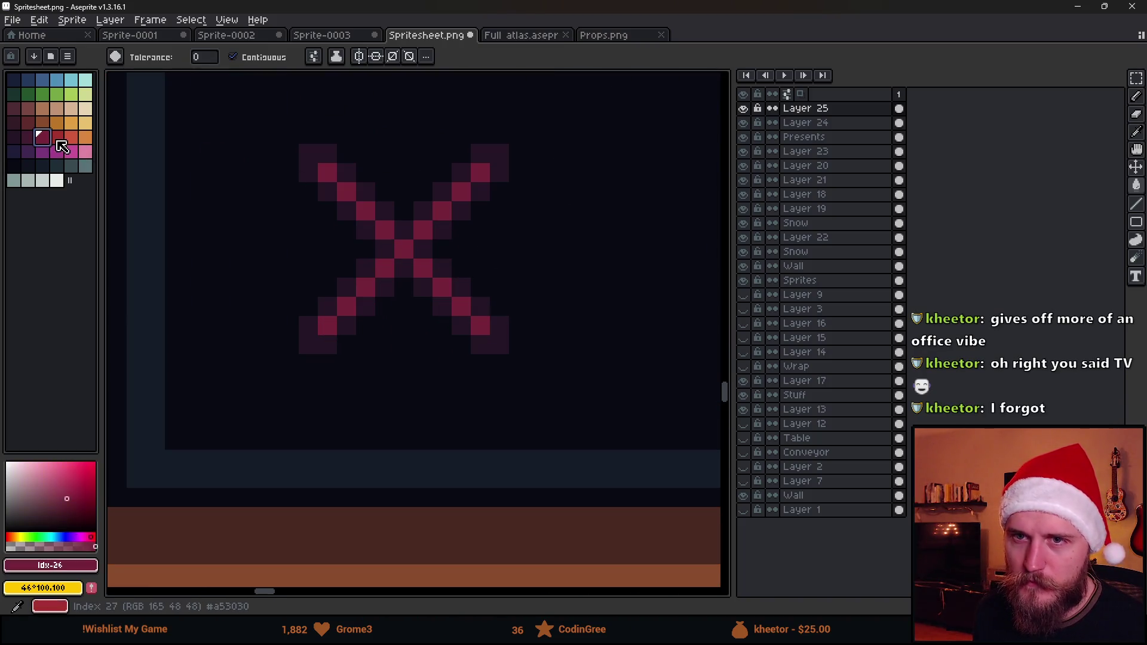
{"action": "left_click", "coordinate": [374, 213]}
{"action": "scroll", "coordinate": [453, 316], "scroll_direction": "down", "scroll_amount": 5}
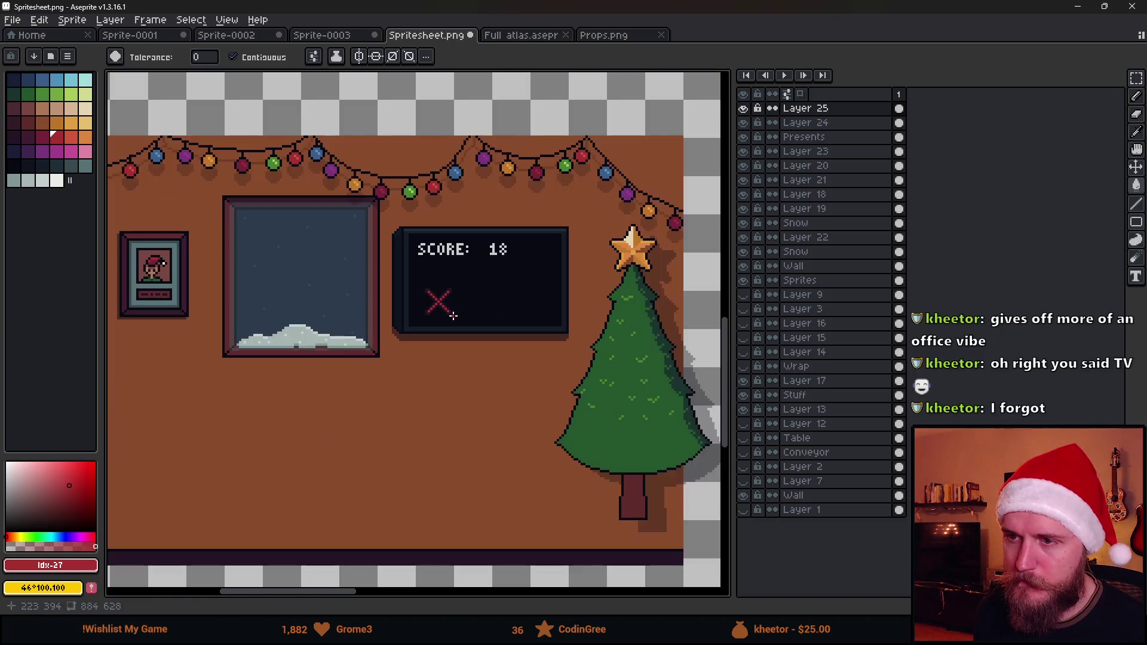
{"action": "scroll", "coordinate": [496, 307], "scroll_direction": "up", "scroll_amount": 3}
Duplicate the red X to its right with a marquee selection
{"action": "key", "text": "m"}
{"action": "mouse_move", "coordinate": [340, 251]}
{"action": "left_mouse_down"}
{"action": "mouse_move", "coordinate": [490, 356]}
{"action": "mouse_move", "coordinate": [453, 335]}
{"action": "mouse_move", "coordinate": [420, 336]}
{"action": "left_mouse_up"}
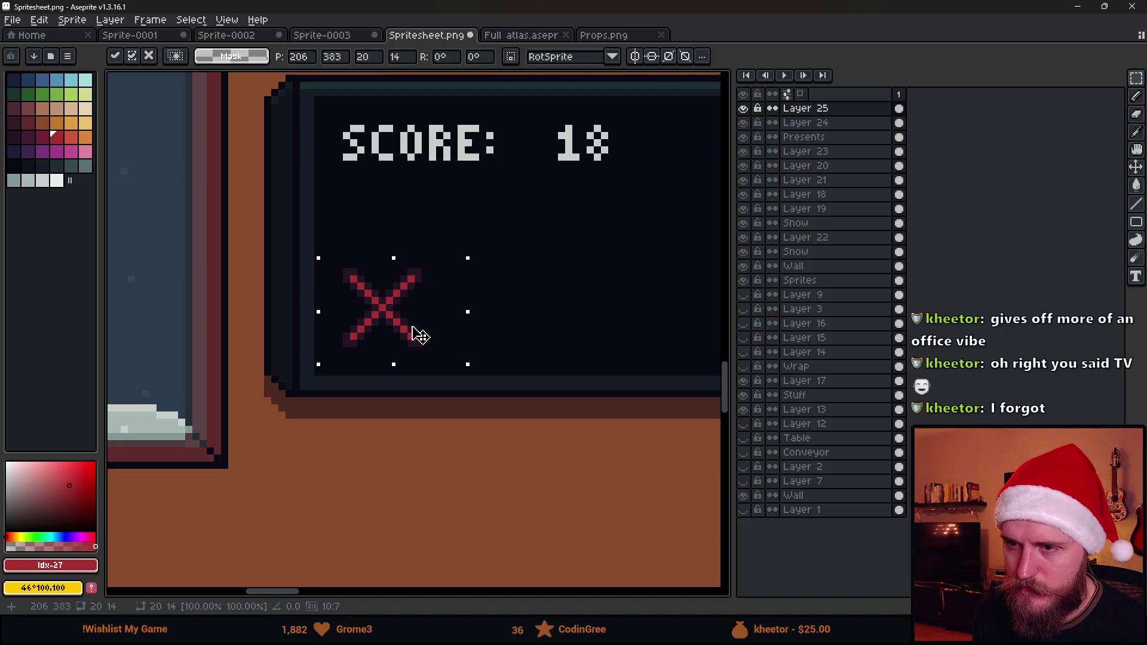
{"action": "scroll", "coordinate": [530, 307], "scroll_direction": "right", "scroll_amount": 4}
{"action": "mouse_move", "coordinate": [302, 335]}
{"action": "left_mouse_down"}
{"action": "mouse_move", "coordinate": [512, 331]}
{"action": "mouse_move", "coordinate": [482, 328]}
{"action": "left_mouse_up"}
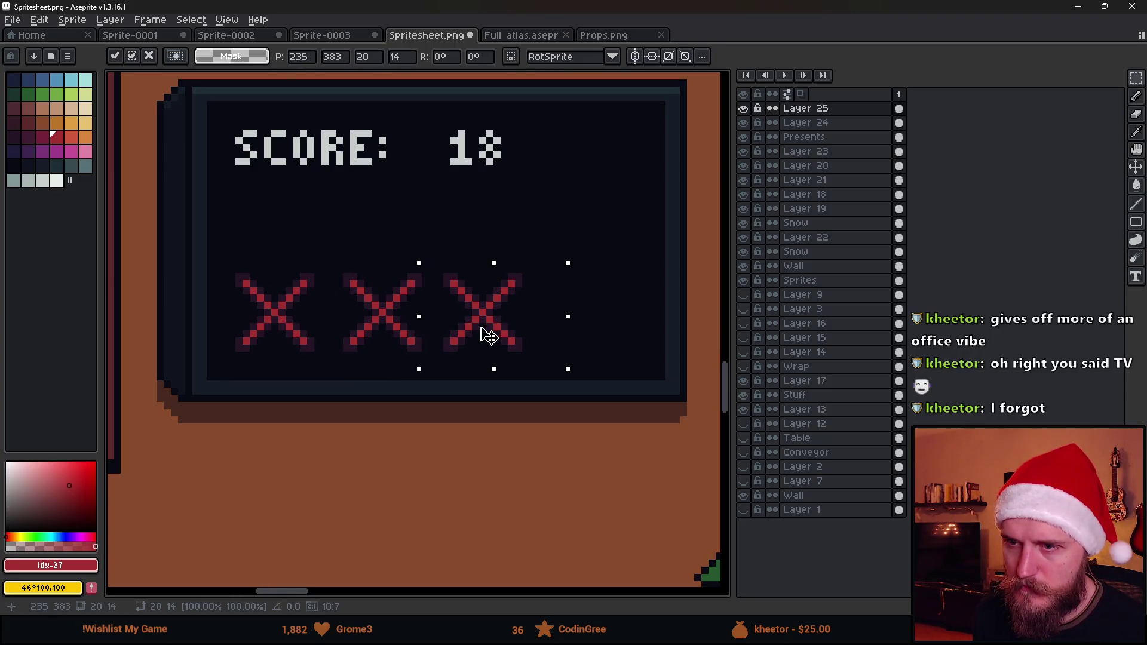
{"action": "left_click", "coordinate": [307, 302]}
{"action": "scroll", "coordinate": [307, 302], "scroll_direction": "down", "scroll_amount": 5}
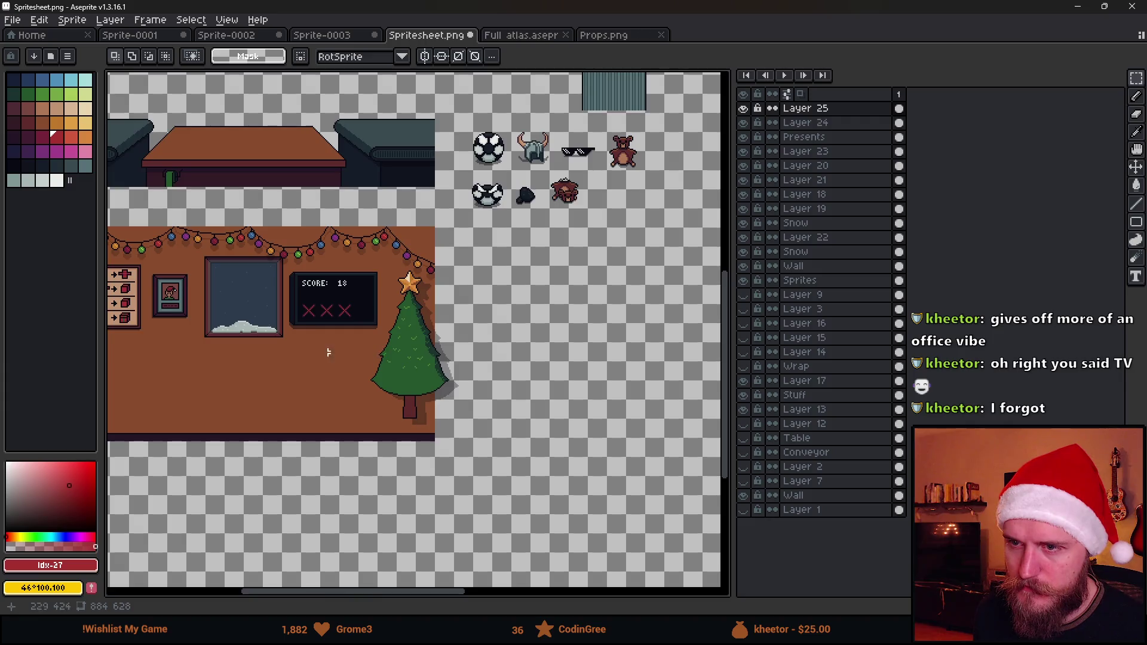
{"action": "scroll", "coordinate": [341, 354], "scroll_direction": "up", "scroll_amount": 5}
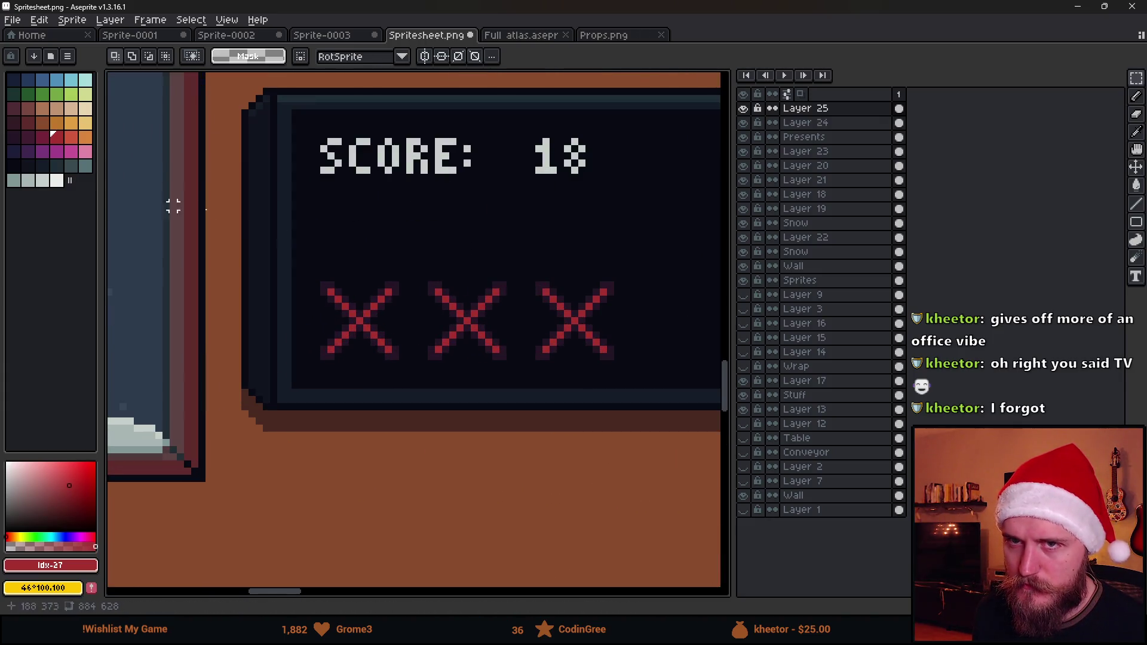
{"action": "scroll", "coordinate": [545, 250], "scroll_direction": "right", "scroll_amount": 3}
Dim the second and third X by filling them with the blackboard's dark background colour
{"action": "key", "text": "i"}
{"action": "left_click", "coordinate": [545, 251]}
{"action": "key", "text": "g"}
{"action": "left_click", "coordinate": [472, 317]}
{"action": "left_click", "coordinate": [370, 317]}
{"action": "scroll", "coordinate": [471, 343], "scroll_direction": "down", "scroll_amount": 3}
{"action": "scroll", "coordinate": [451, 358], "scroll_direction": "up", "scroll_amount": 2}
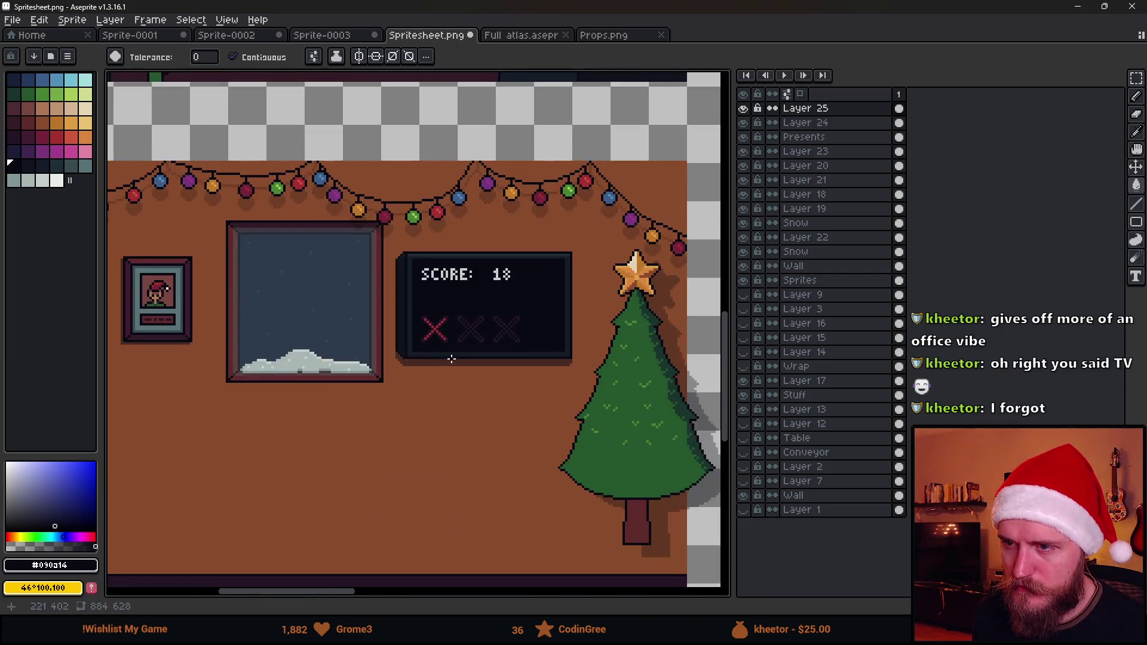
Move the SCORE: 18 text down so it sits just above the X marks
{"action": "left_click_drag", "start_coordinate": [467, 348], "coordinate": [550, 331]}
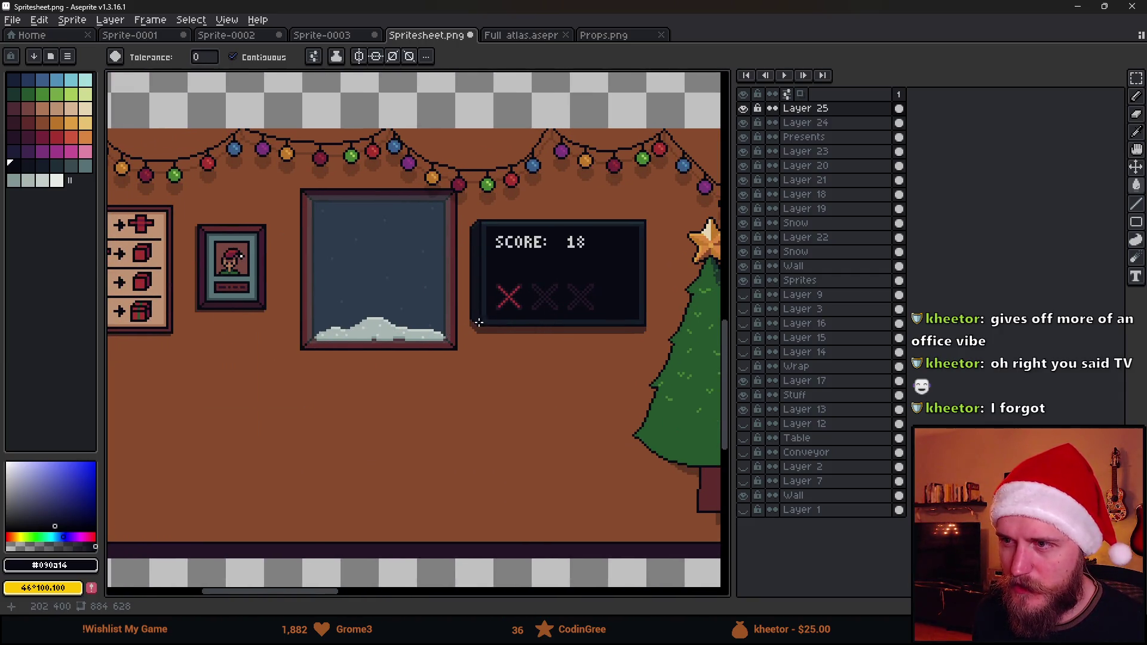
{"action": "scroll", "coordinate": [558, 261], "scroll_direction": "up", "scroll_amount": 1}
{"action": "left_click_drag", "start_coordinate": [609, 298], "coordinate": [508, 301]}
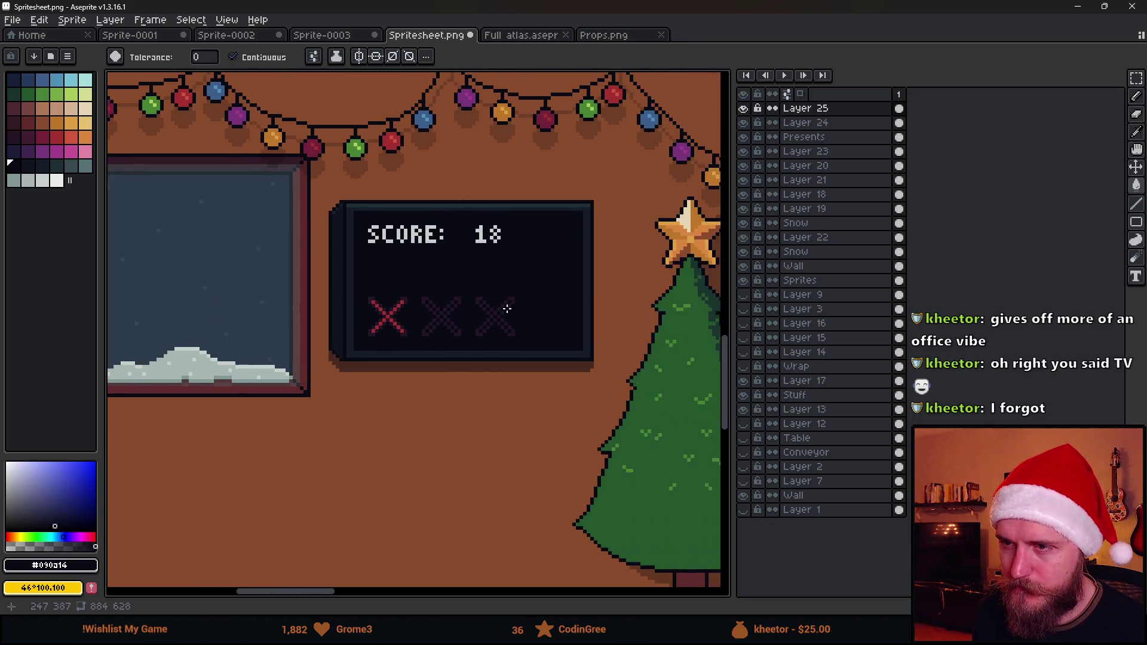
{"action": "scroll", "coordinate": [430, 248], "scroll_direction": "up", "scroll_amount": 2}
{"action": "key", "text": "m"}
{"action": "left_click_drag", "start_coordinate": [330, 203], "coordinate": [598, 284]}
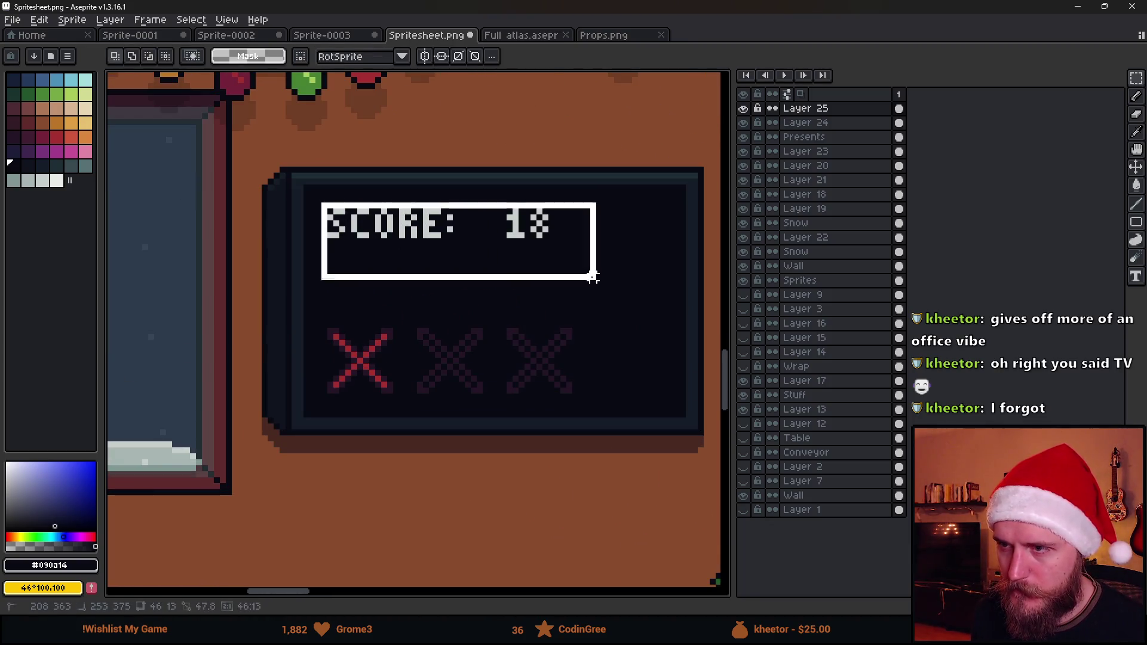
{"action": "left_click_drag", "start_coordinate": [515, 259], "coordinate": [518, 317]}
{"action": "scroll", "coordinate": [367, 263], "scroll_direction": "up", "scroll_amount": 1}
{"action": "key", "text": "ctrl+d"}
Pick the light grey lettering colour and draw TIME: above SCORE with the Pencil
{"action": "key", "text": "b"}
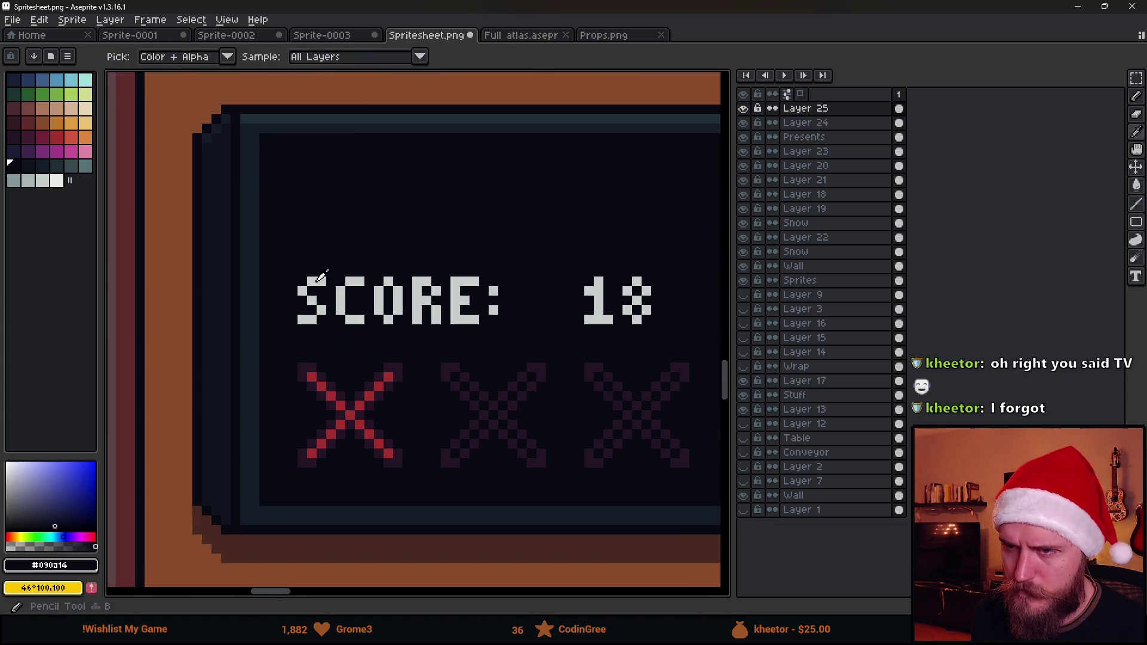
{"action": "left_click", "coordinate": [311, 272], "text": "alt"}
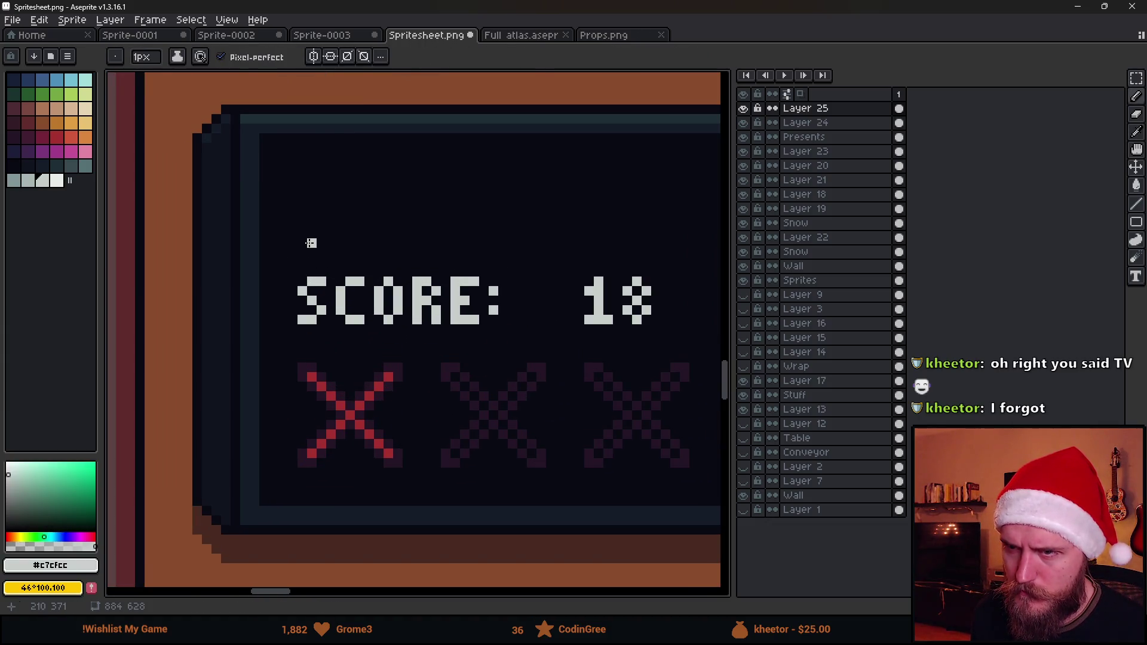
{"action": "mouse_move", "coordinate": [311, 233]}
{"action": "left_mouse_down"}
{"action": "mouse_move", "coordinate": [311, 195]}
{"action": "mouse_move", "coordinate": [301, 195]}
{"action": "mouse_move", "coordinate": [341, 234]}
{"action": "mouse_move", "coordinate": [361, 195]}
{"action": "mouse_move", "coordinate": [399, 236]}
{"action": "left_mouse_up"}
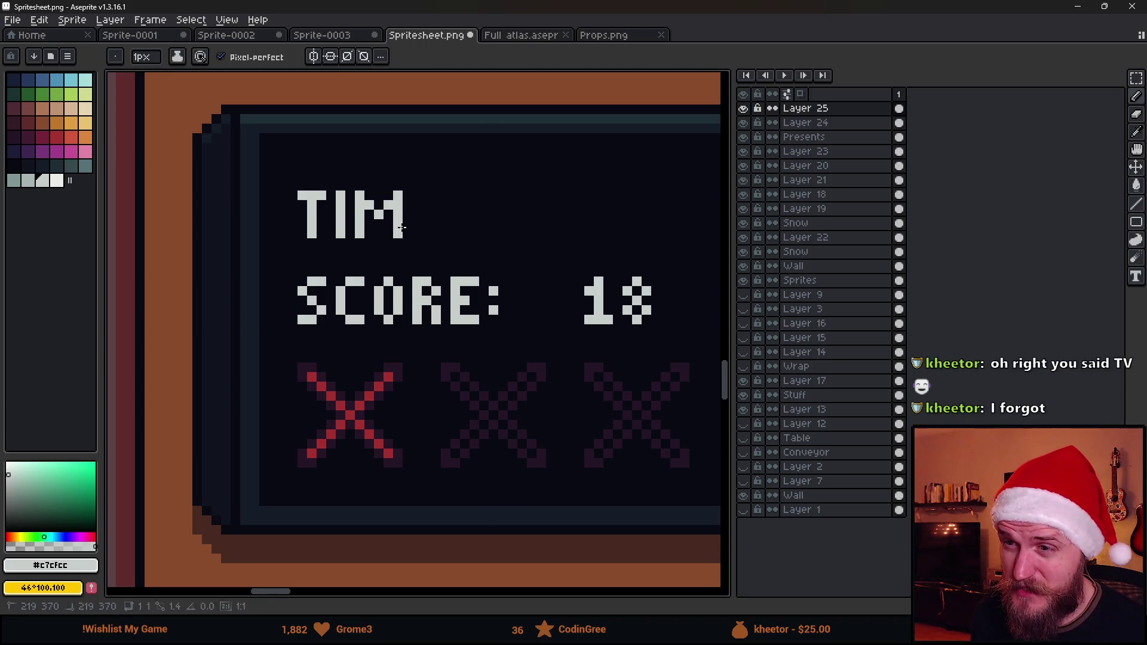
{"action": "mouse_move", "coordinate": [416, 195]}
{"action": "left_mouse_down"}
{"action": "mouse_move", "coordinate": [416, 234]}
{"action": "mouse_move", "coordinate": [451, 236]}
{"action": "mouse_move", "coordinate": [440, 196]}
{"action": "left_mouse_up"}
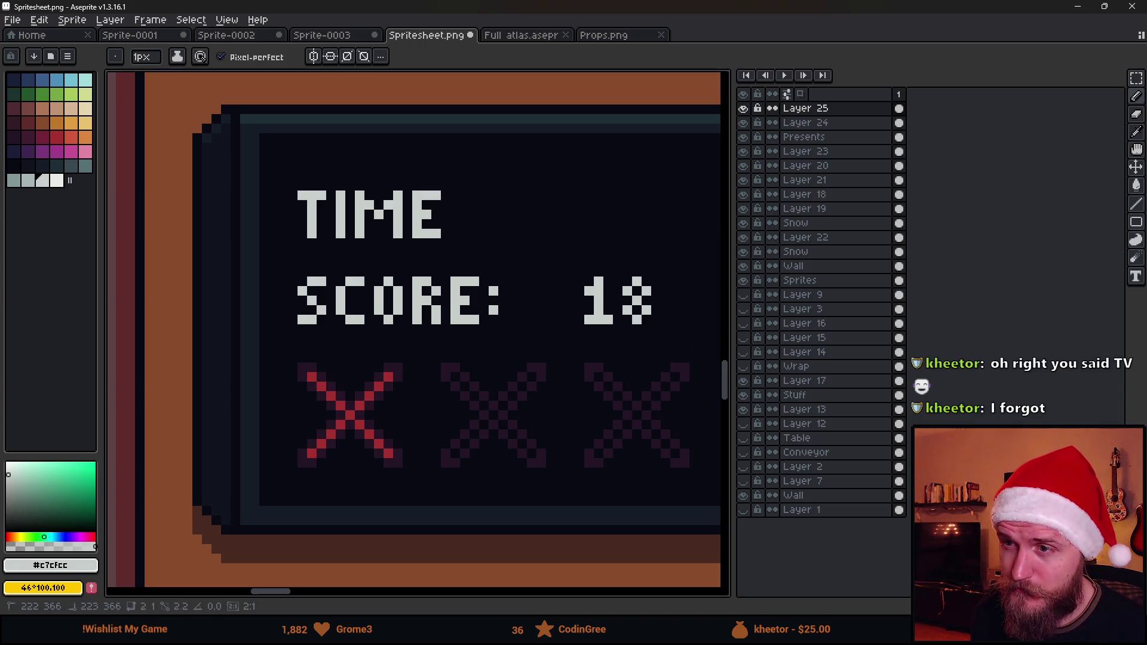
{"action": "left_click", "coordinate": [456, 233]}
Draw the 1:00 digits after TIME:, undoing the stray strokes
{"action": "scroll", "coordinate": [468, 230], "scroll_direction": "down", "scroll_amount": 3}
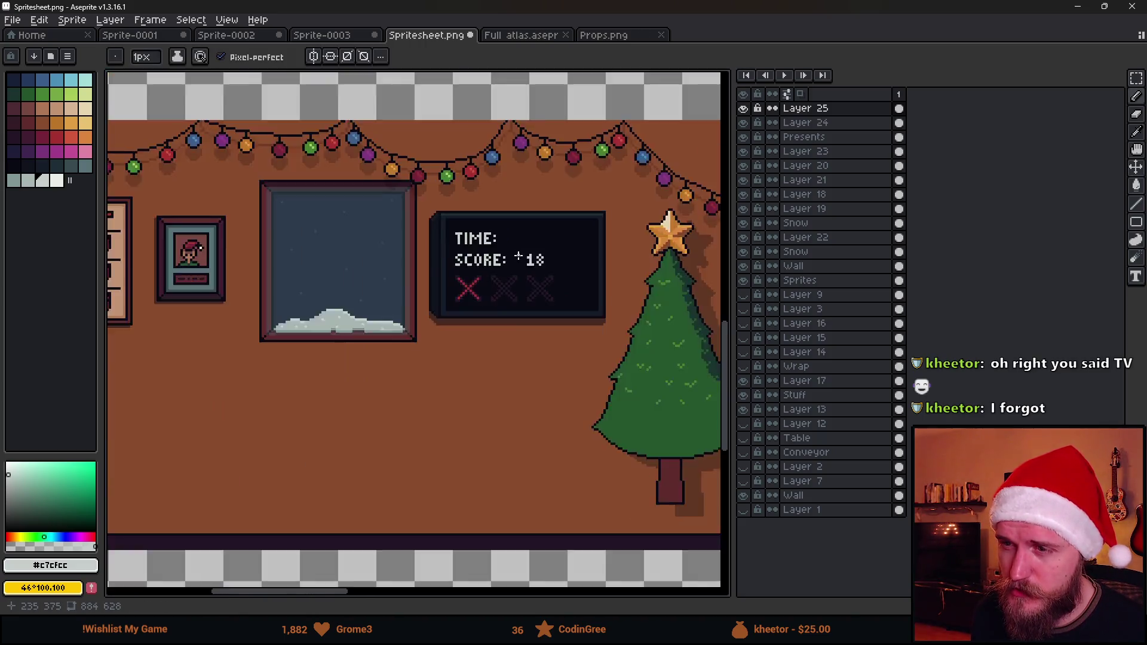
{"action": "scroll", "coordinate": [518, 257], "scroll_direction": "up", "scroll_amount": 2}
{"action": "mouse_move", "coordinate": [361, 307]}
{"action": "left_mouse_down"}
{"action": "mouse_move", "coordinate": [627, 307]}
{"action": "mouse_move", "coordinate": [573, 302]}
{"action": "left_mouse_up"}
{"action": "key", "text": "ctrl+z"}
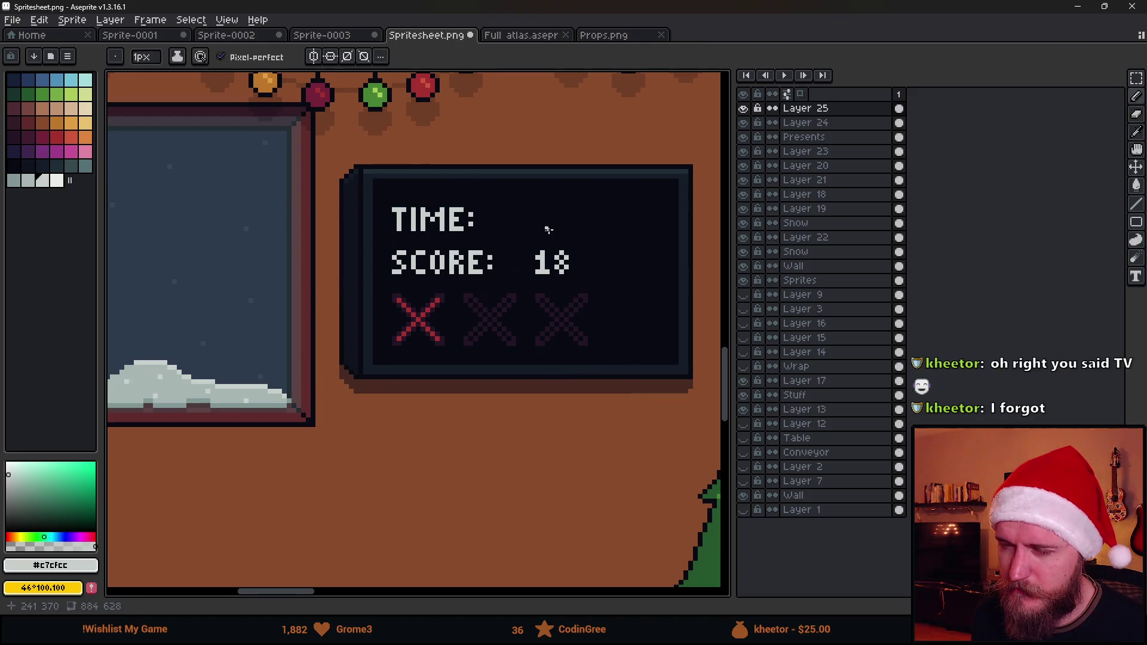
{"action": "scroll", "coordinate": [548, 228], "scroll_direction": "up", "scroll_amount": 3}
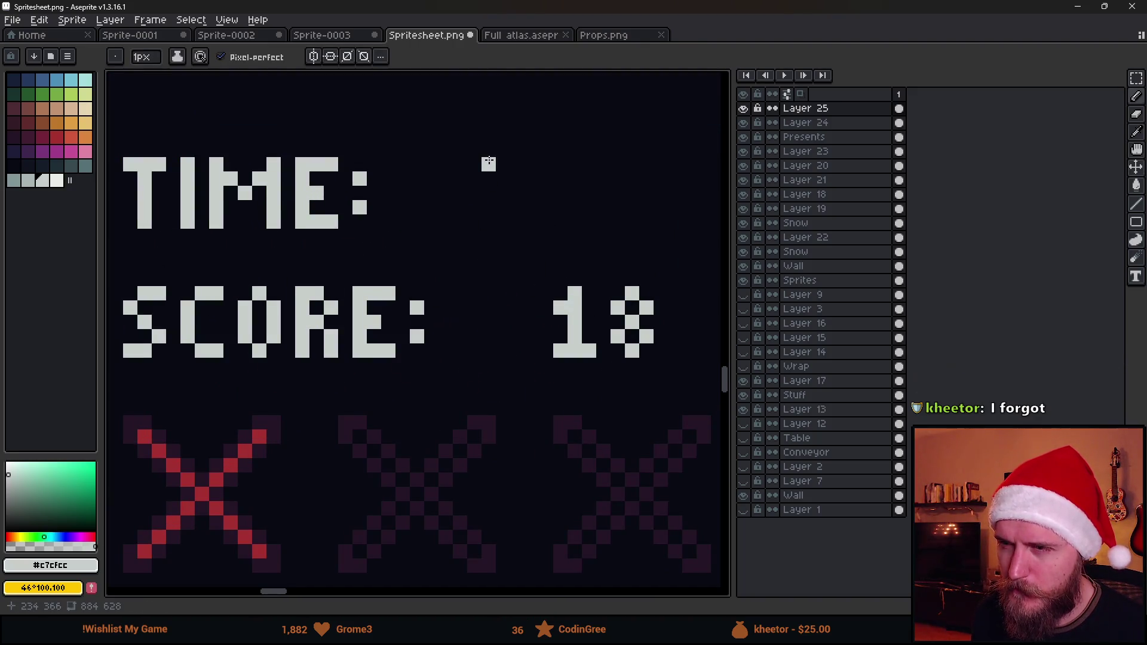
{"action": "left_click_drag", "start_coordinate": [488, 166], "coordinate": [489, 221]}
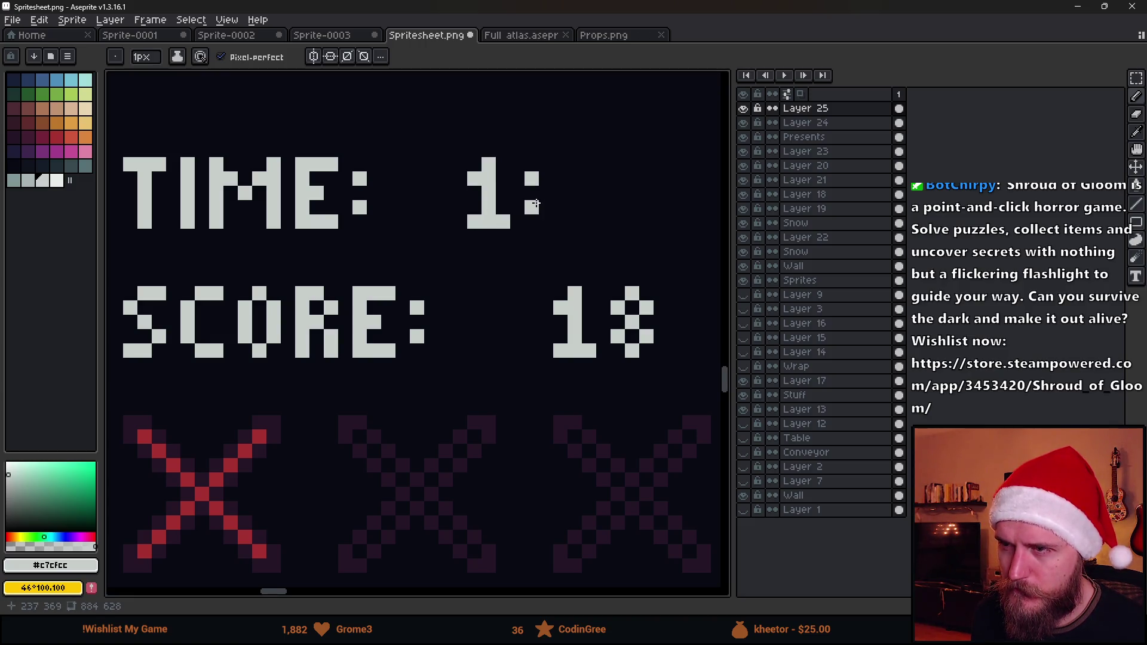
{"action": "key", "text": "ctrl+z"}
{"action": "mouse_move", "coordinate": [573, 196]}
{"action": "left_mouse_down"}
{"action": "mouse_move", "coordinate": [573, 212]}
{"action": "mouse_move", "coordinate": [590, 203]}
{"action": "mouse_move", "coordinate": [576, 163]}
{"action": "left_mouse_up"}
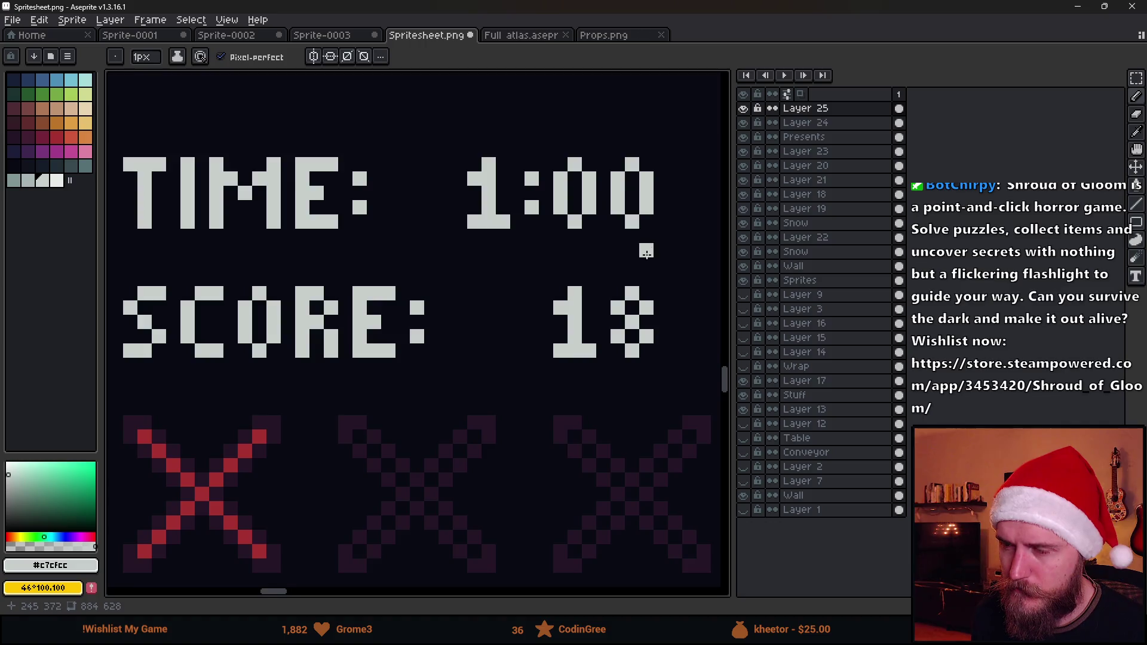
{"action": "scroll", "coordinate": [646, 251], "scroll_direction": "down", "scroll_amount": 5}
{"action": "scroll", "coordinate": [573, 269], "scroll_direction": "up", "scroll_amount": 4}
{"action": "key", "text": "m"}
{"action": "mouse_move", "coordinate": [533, 258]}
{"action": "left_mouse_down"}
{"action": "mouse_move", "coordinate": [644, 327]}
{"action": "mouse_move", "coordinate": [594, 302]}
{"action": "mouse_move", "coordinate": [563, 305]}
{"action": "left_mouse_up"}
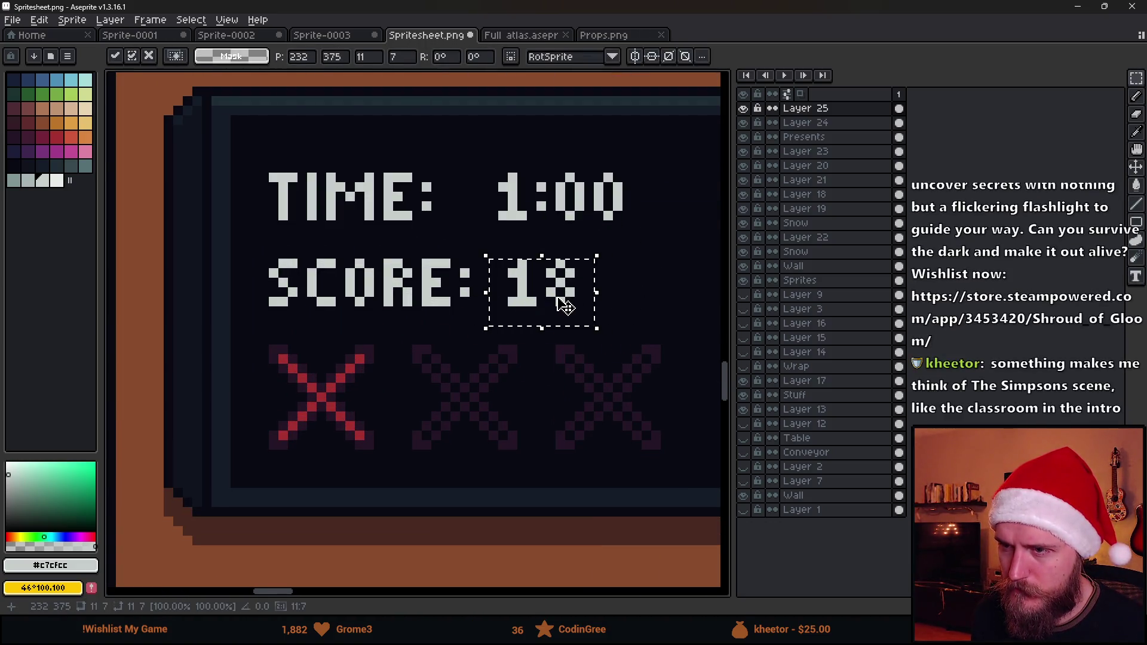
Commit 18 beside SCORE:, then shift 1:00 left to sit right after TIME:
{"action": "key", "text": "ctrl+d"}
{"action": "mouse_move", "coordinate": [498, 151]}
{"action": "left_mouse_down"}
{"action": "mouse_move", "coordinate": [559, 227]}
{"action": "mouse_move", "coordinate": [648, 233]}
{"action": "left_mouse_up"}
{"action": "left_click_drag", "start_coordinate": [619, 224], "coordinate": [587, 223]}
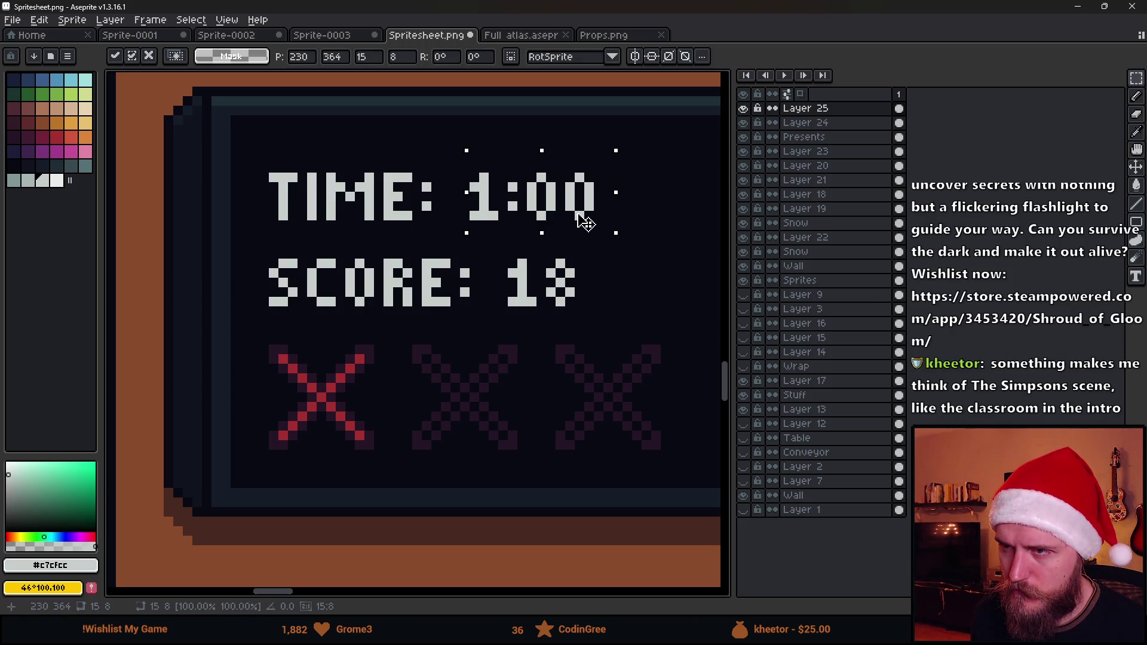
{"action": "key", "text": "ctrl+d"}
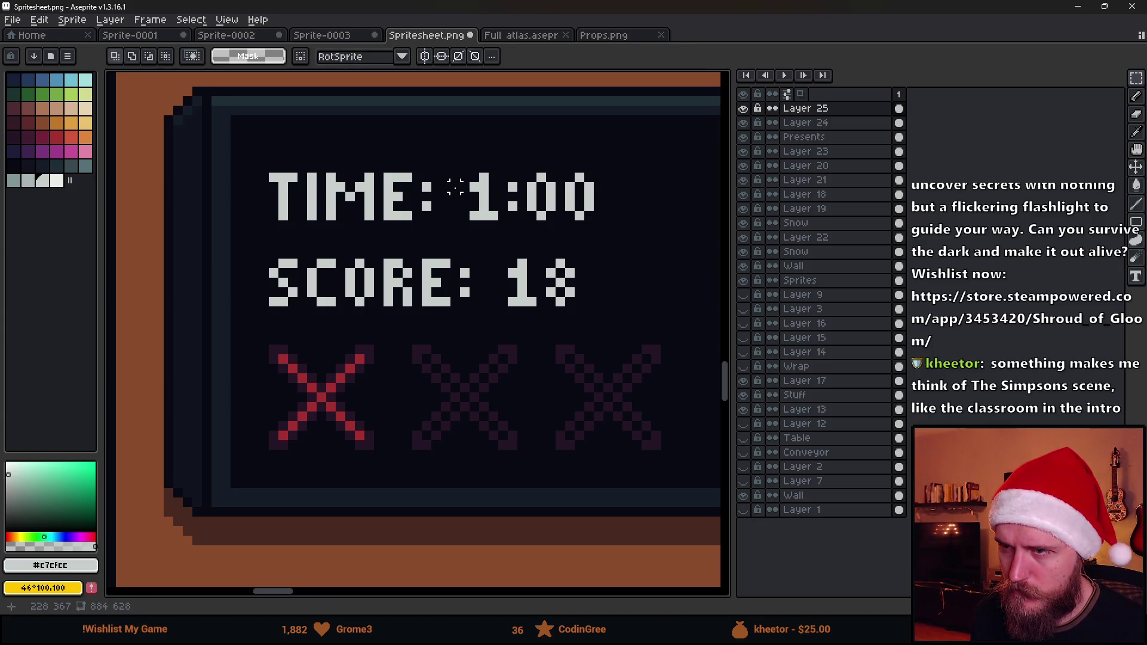
{"action": "scroll", "coordinate": [455, 187], "scroll_direction": "down", "scroll_amount": 3}
{"action": "scroll", "coordinate": [423, 258], "scroll_direction": "up", "scroll_amount": 2}
{"action": "scroll", "coordinate": [570, 290], "scroll_direction": "down", "scroll_amount": 2}
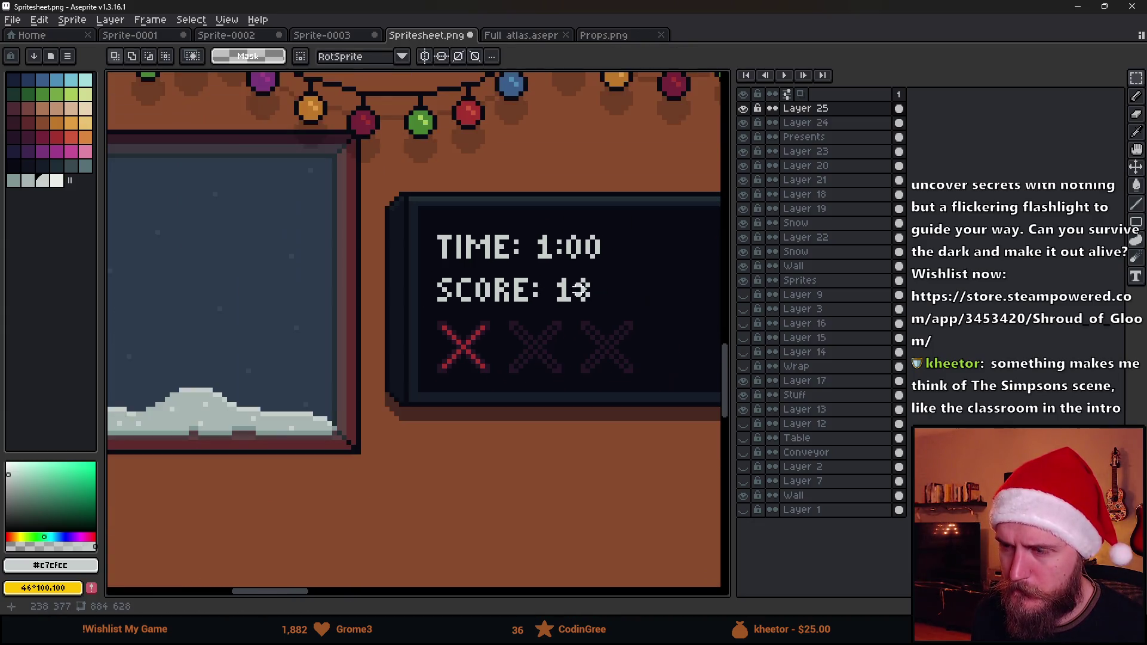
{"action": "scroll", "coordinate": [571, 290], "scroll_direction": "down", "scroll_amount": 5}
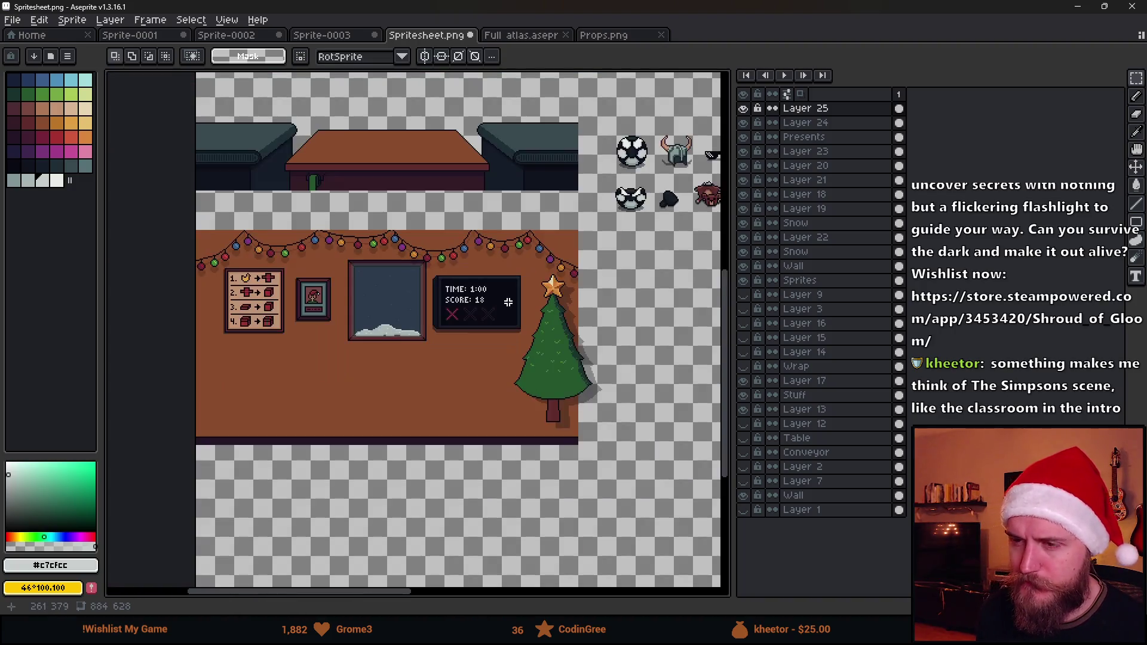
{"action": "scroll", "coordinate": [509, 302], "scroll_direction": "up", "scroll_amount": 4}
{"action": "left_click_drag", "start_coordinate": [332, 157], "coordinate": [636, 294]}
{"action": "left_click", "coordinate": [509, 256]}
Lower the scoreboard frame's top edge by one pixel
{"action": "scroll", "coordinate": [384, 393], "scroll_direction": "up", "scroll_amount": 3}
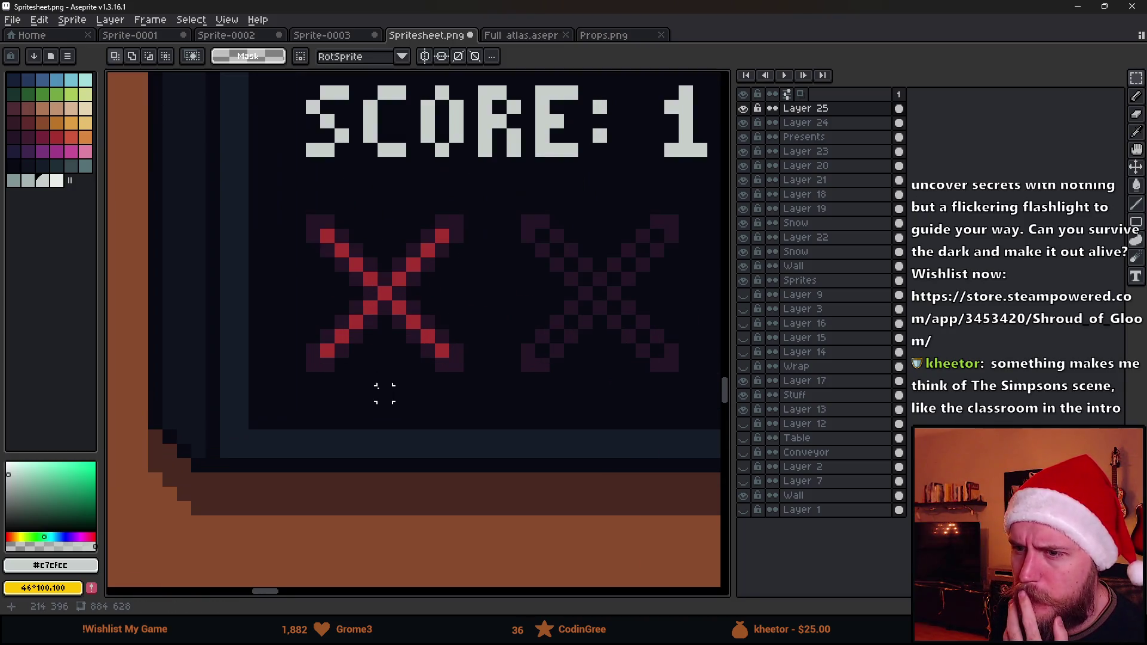
{"action": "scroll", "coordinate": [305, 305], "scroll_direction": "up", "scroll_amount": 2}
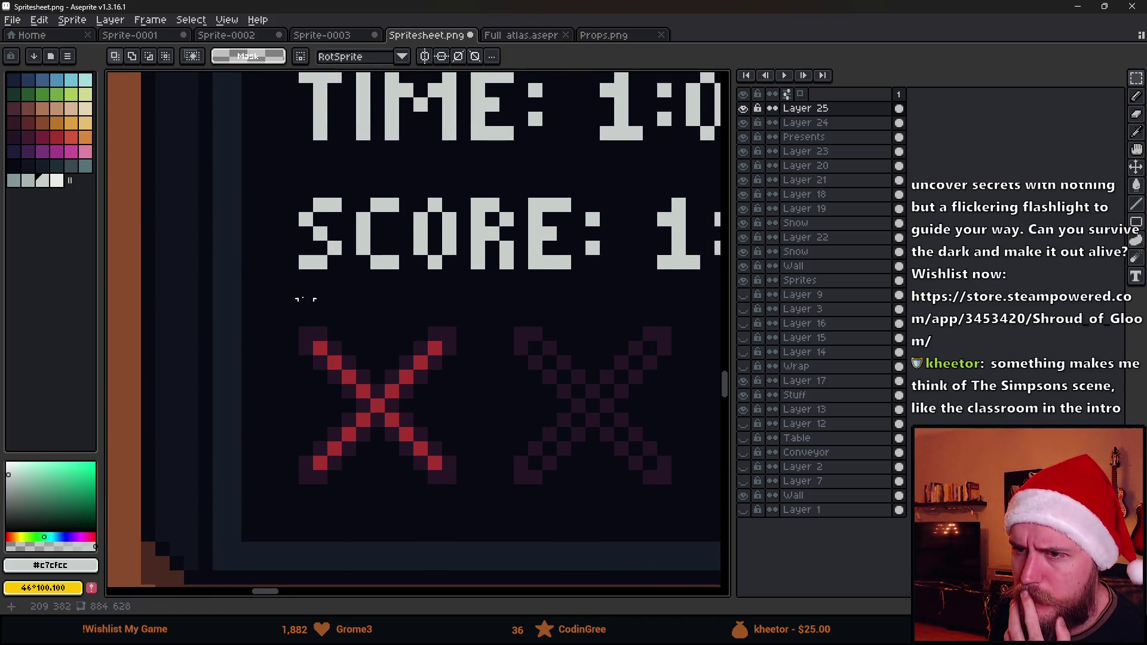
{"action": "scroll", "coordinate": [305, 305], "scroll_direction": "up", "scroll_amount": 2}
{"action": "scroll", "coordinate": [345, 251], "scroll_direction": "down", "scroll_amount": 5}
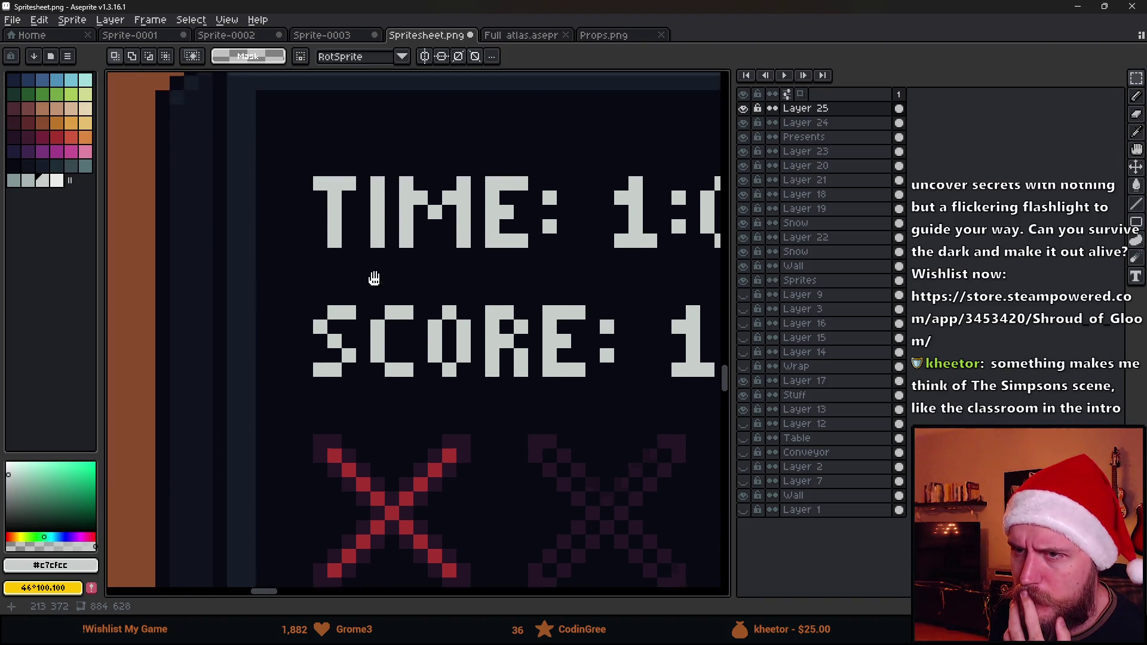
{"action": "mouse_move", "coordinate": [202, 193]}
{"action": "left_mouse_down"}
{"action": "mouse_move", "coordinate": [621, 232]}
{"action": "mouse_move", "coordinate": [691, 262]}
{"action": "left_mouse_up"}
{"action": "left_click_drag", "start_coordinate": [538, 249], "coordinate": [537, 254]}
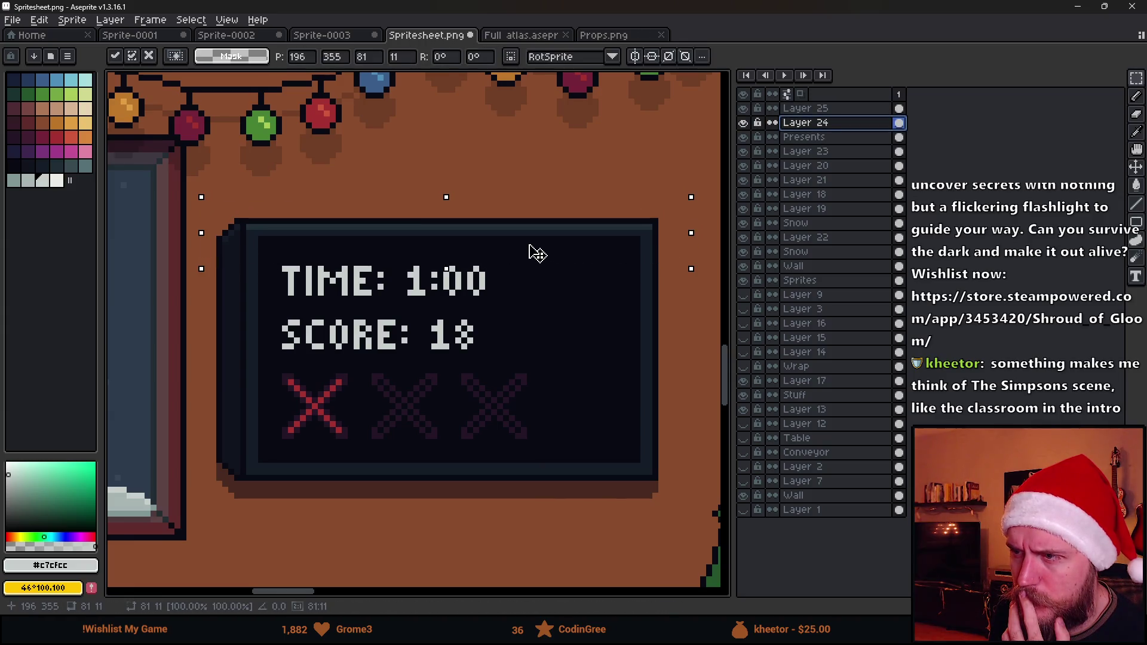
{"action": "key", "text": "Return"}
Pull the panel's right side left so the blackboard sits closer to the lettering and X marks
{"action": "scroll", "coordinate": [278, 243], "scroll_direction": "up", "scroll_amount": 3}
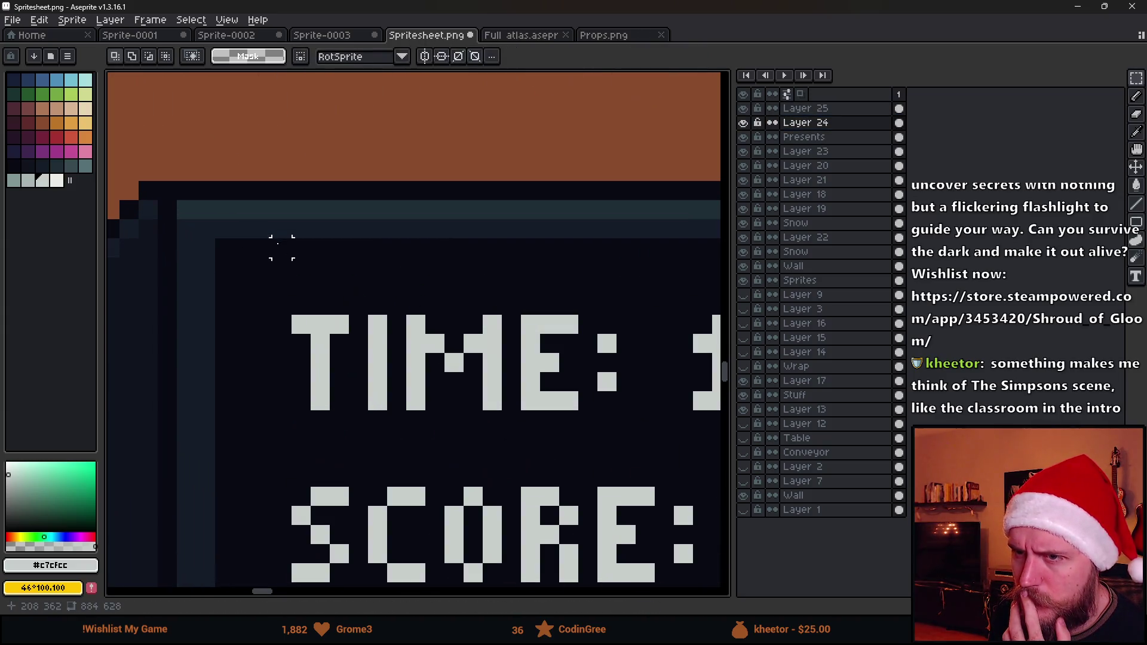
{"action": "scroll", "coordinate": [302, 266], "scroll_direction": "down", "scroll_amount": 3}
{"action": "scroll", "coordinate": [476, 373], "scroll_direction": "down", "scroll_amount": 1}
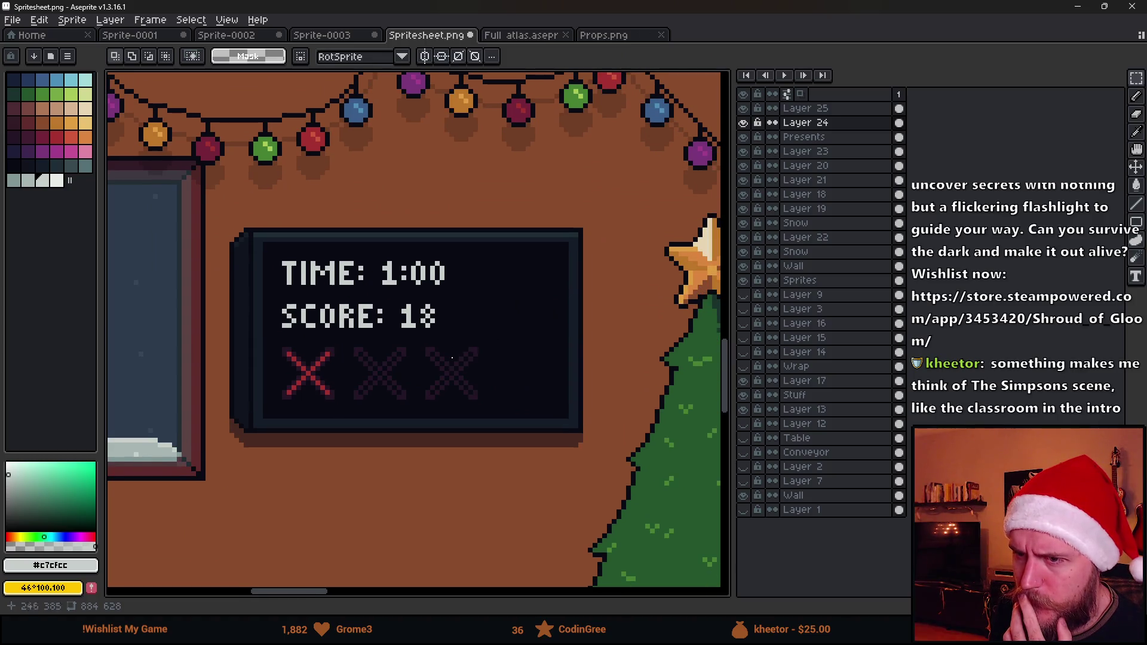
{"action": "scroll", "coordinate": [399, 411], "scroll_direction": "up", "scroll_amount": 3}
{"action": "scroll", "coordinate": [399, 411], "scroll_direction": "down", "scroll_amount": 2}
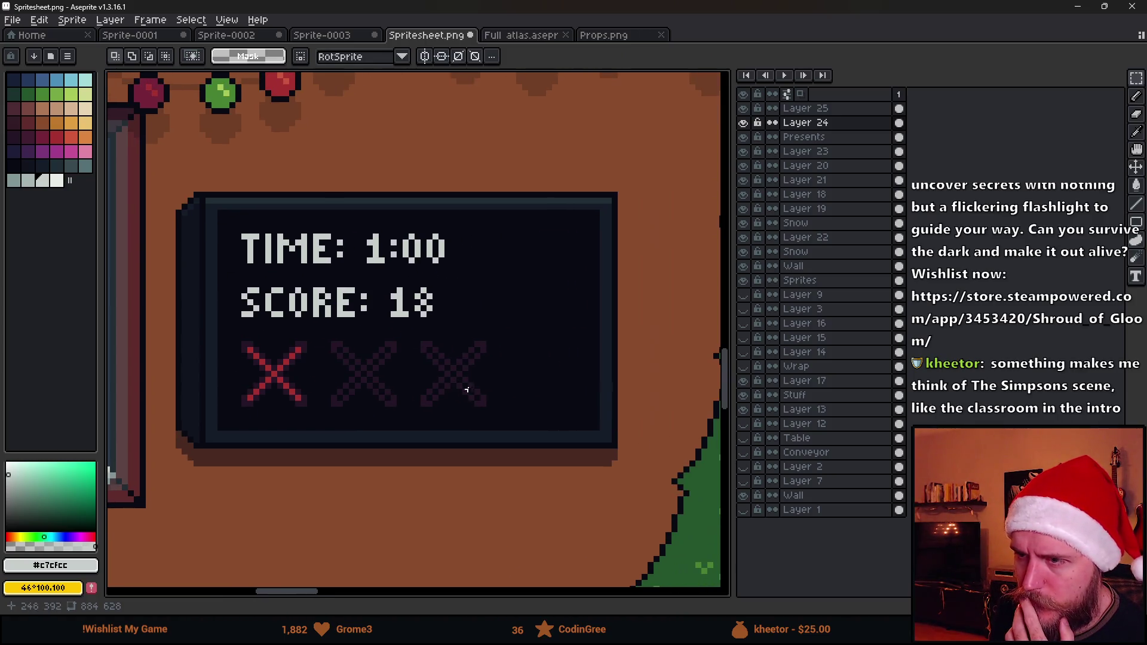
{"action": "mouse_move", "coordinate": [489, 176]}
{"action": "left_mouse_down"}
{"action": "mouse_move", "coordinate": [622, 500]}
{"action": "mouse_move", "coordinate": [650, 509]}
{"action": "left_mouse_up"}
{"action": "left_click_drag", "start_coordinate": [588, 447], "coordinate": [489, 447]}
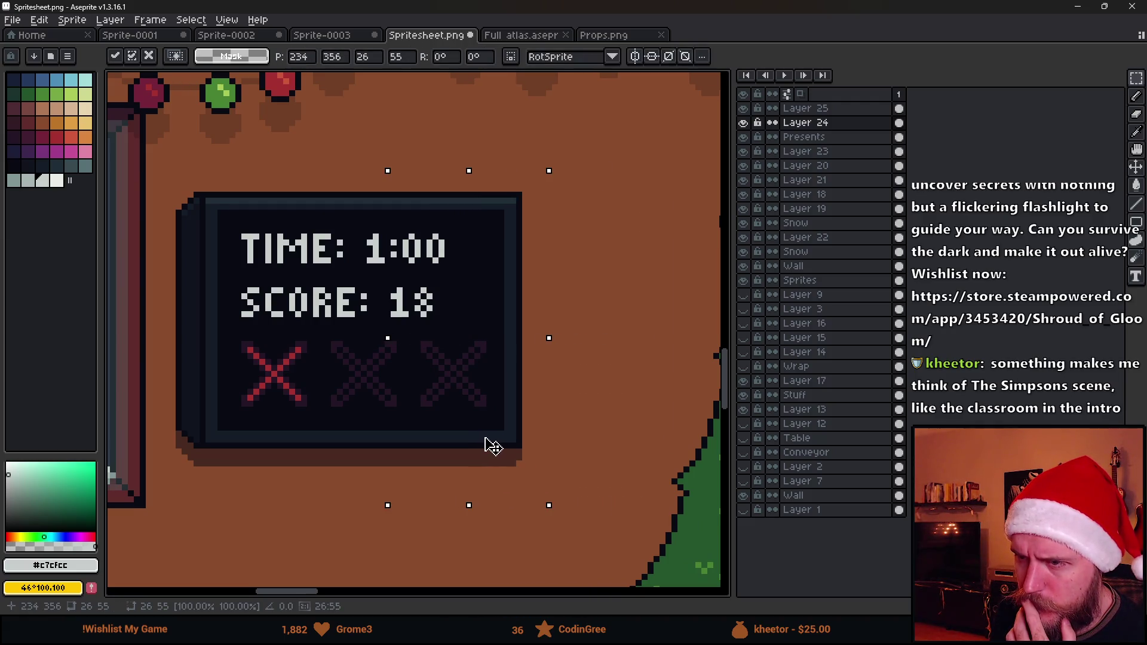
{"action": "left_click", "coordinate": [226, 427]}
{"action": "scroll", "coordinate": [236, 357], "scroll_direction": "up", "scroll_amount": 2}
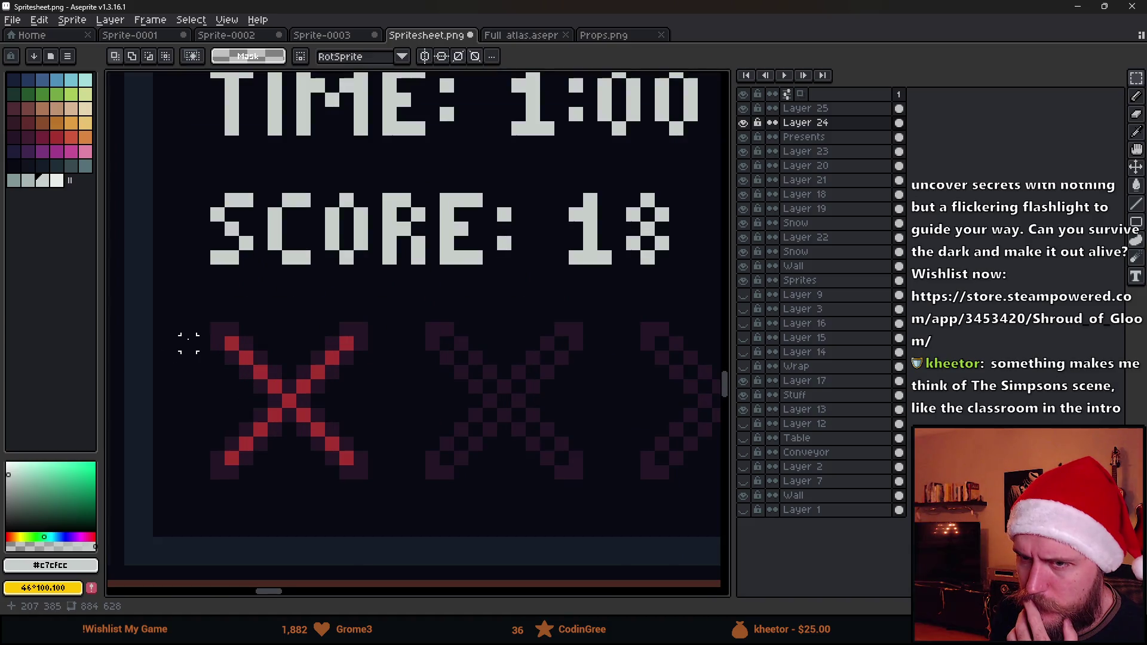
{"action": "scroll", "coordinate": [577, 365], "scroll_direction": "right", "scroll_amount": 5}
{"action": "scroll", "coordinate": [533, 350], "scroll_direction": "down", "scroll_amount": 5}
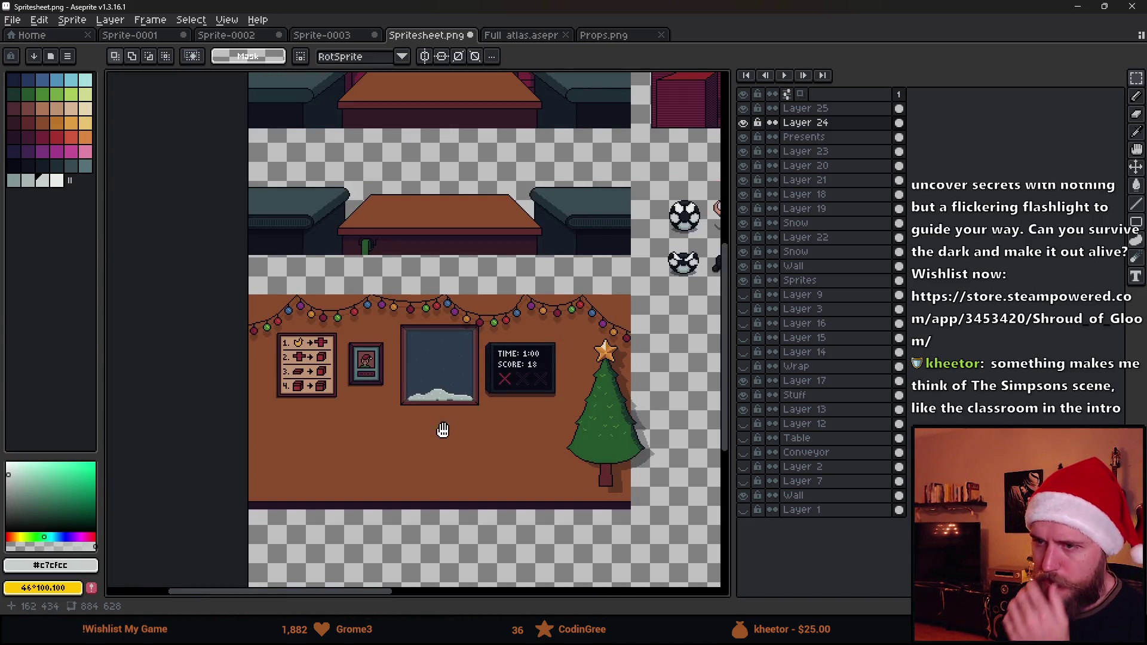
Shift the whole scoreboard slightly up and right on the wall, between the window and tree
{"action": "left_click_drag", "start_coordinate": [442, 430], "coordinate": [497, 362]}
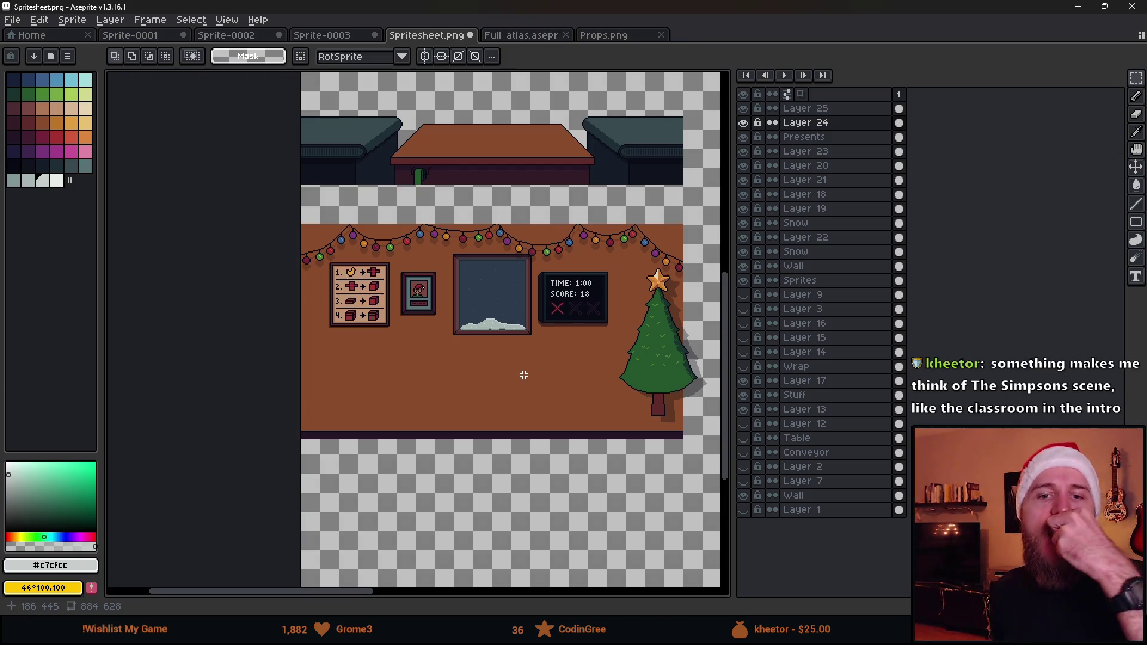
{"action": "scroll", "coordinate": [528, 270], "scroll_direction": "up", "scroll_amount": 3}
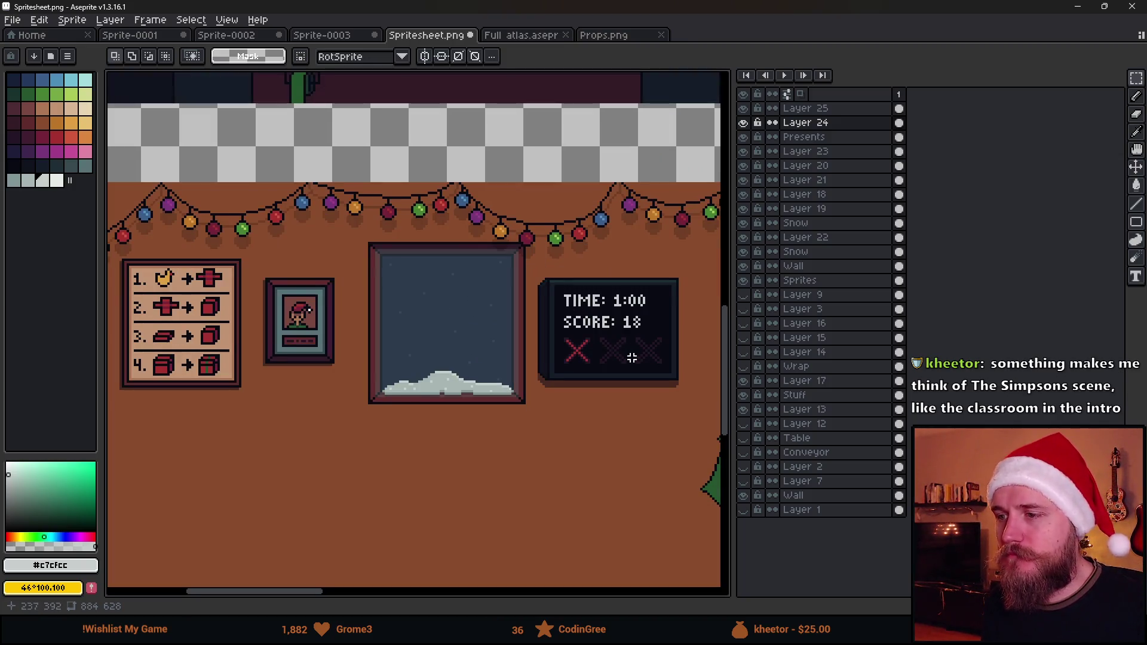
{"action": "left_click_drag", "start_coordinate": [422, 211], "coordinate": [691, 402]}
{"action": "mouse_move", "coordinate": [579, 367]}
{"action": "left_mouse_down"}
{"action": "mouse_move", "coordinate": [594, 357]}
{"action": "mouse_move", "coordinate": [550, 354]}
{"action": "mouse_move", "coordinate": [566, 351]}
{"action": "left_mouse_up"}
{"action": "left_click", "coordinate": [818, 108]}
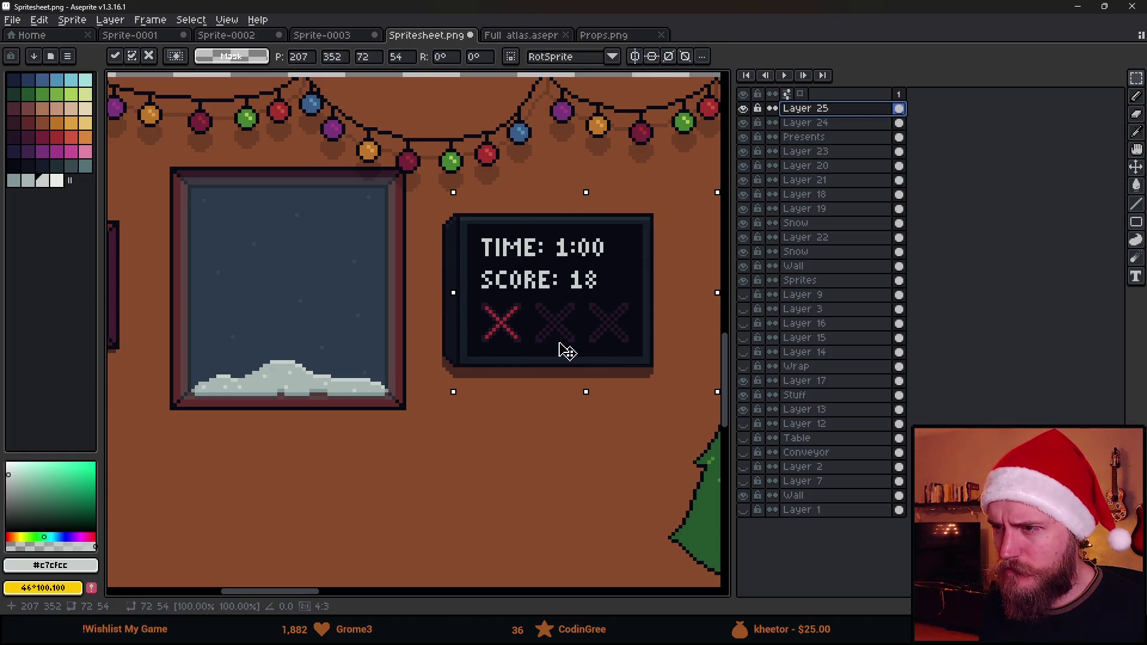
{"action": "left_click", "coordinate": [558, 440]}
{"action": "scroll", "coordinate": [512, 199], "scroll_direction": "up", "scroll_amount": 3}
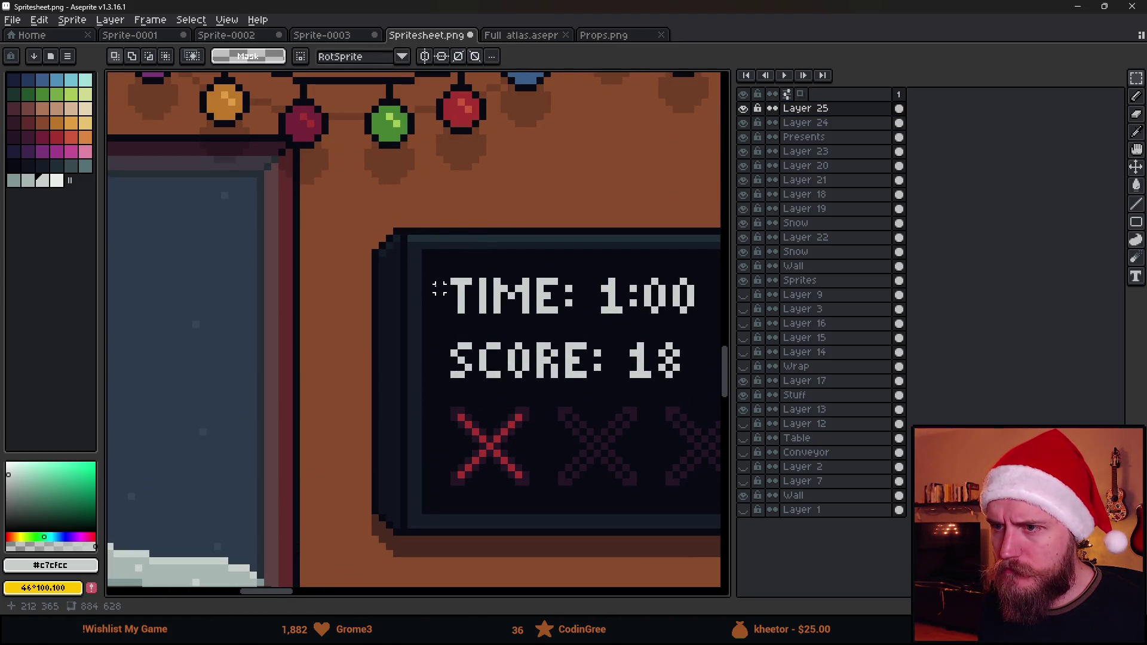
{"action": "scroll", "coordinate": [439, 289], "scroll_direction": "down", "scroll_amount": 5}
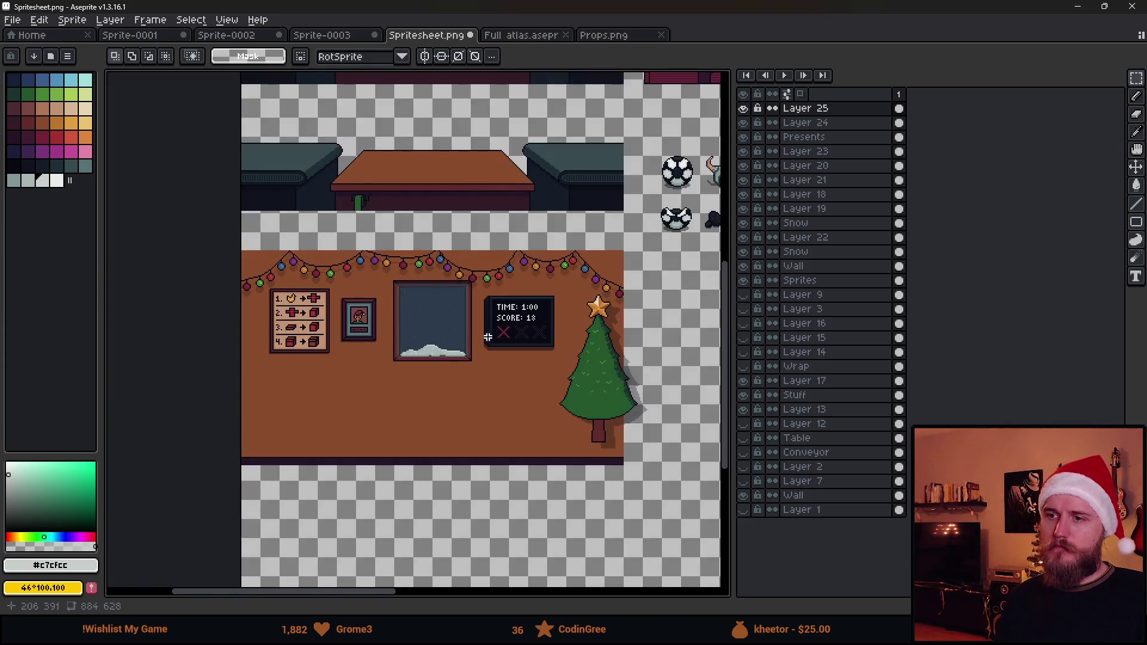
{"action": "key", "text": "alt+Tab"}
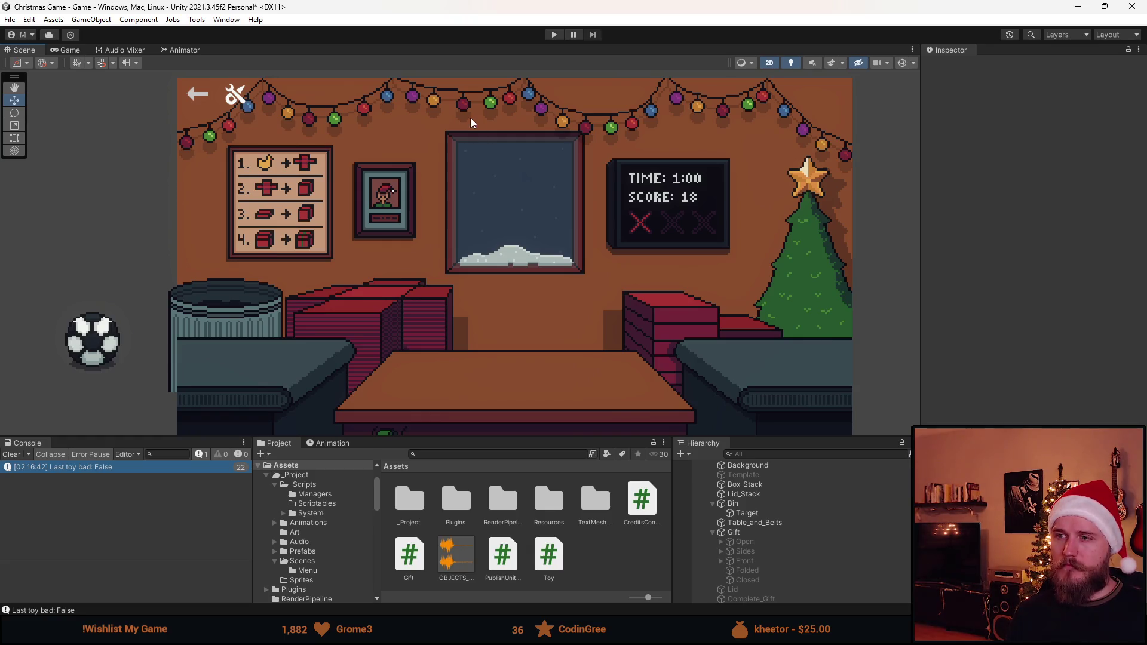
Start Play mode, wrap and ship the football, and bin the next table contents
{"action": "left_click", "coordinate": [554, 34]}
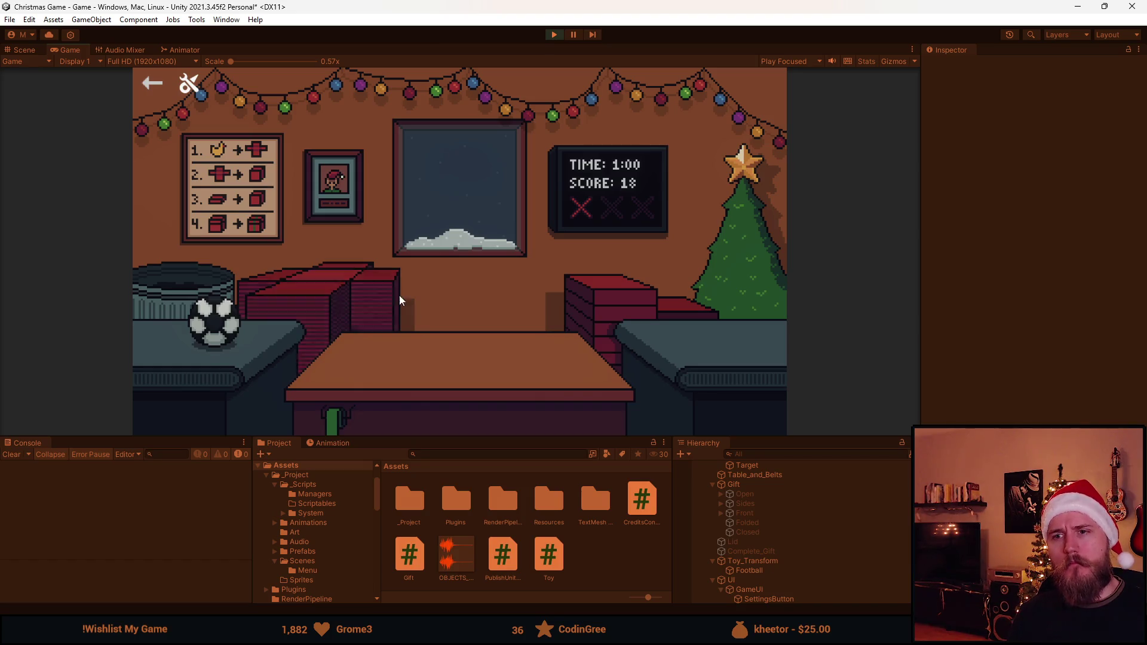
{"action": "left_click_drag", "start_coordinate": [242, 335], "coordinate": [378, 363]}
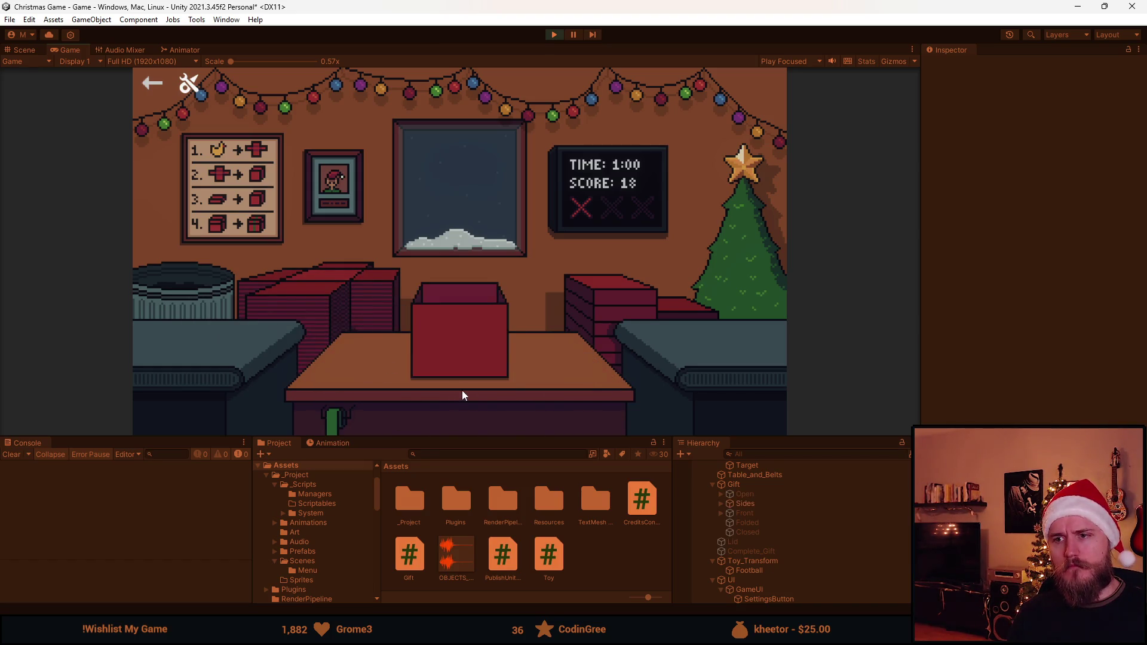
{"action": "left_click", "coordinate": [468, 317]}
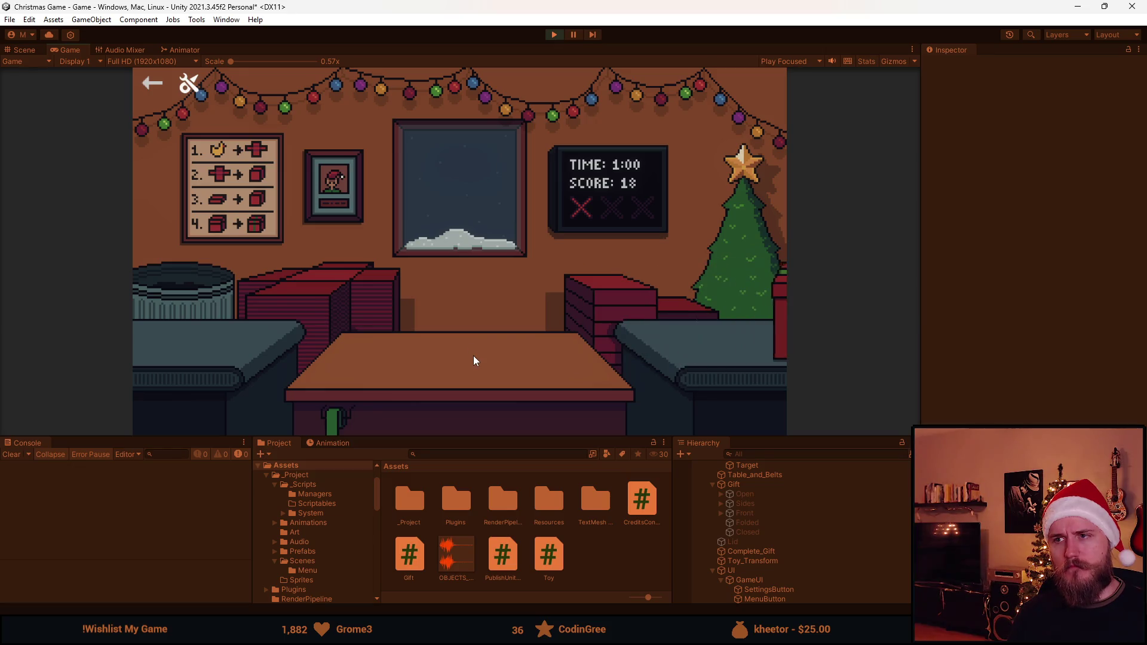
{"action": "left_click", "coordinate": [226, 344]}
{"action": "left_click", "coordinate": [189, 280]}
{"action": "left_click", "coordinate": [316, 295]}
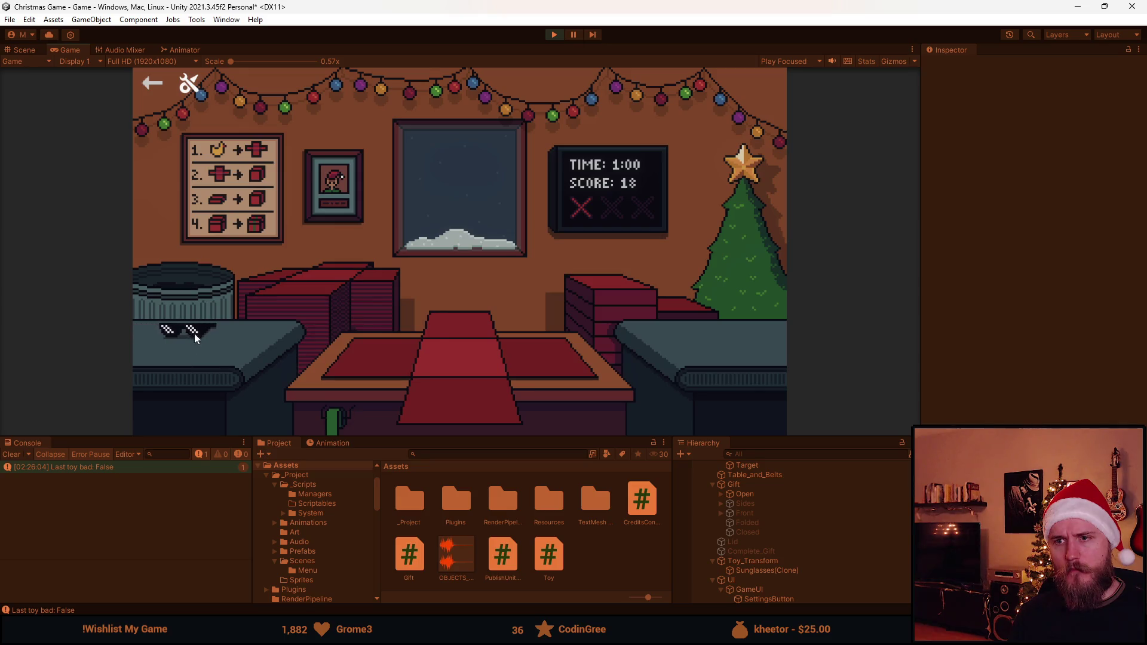
Wrap and ship the sunglasses, and throw the teddy bear and coal lump into the trash
{"action": "left_click", "coordinate": [185, 335]}
{"action": "left_click", "coordinate": [458, 335]}
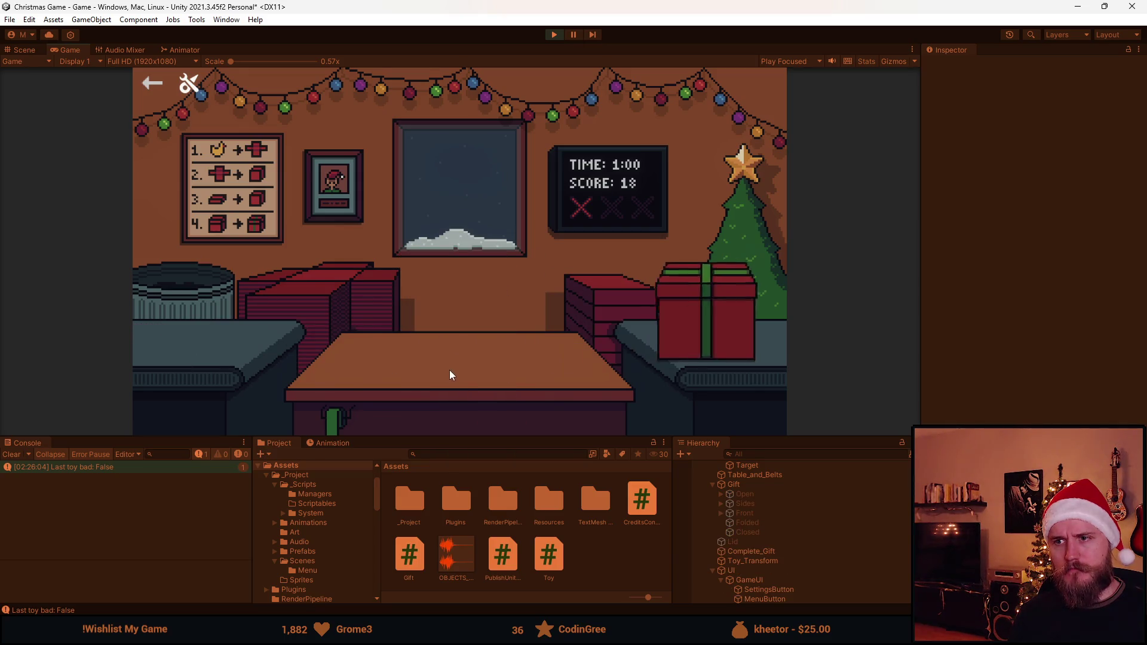
{"action": "left_click", "coordinate": [195, 331]}
{"action": "left_click", "coordinate": [176, 282]}
{"action": "left_click", "coordinate": [201, 332]}
{"action": "left_click", "coordinate": [174, 289]}
Wrap and ship a football, then box, ribbon and ship the sunglasses
{"action": "left_click", "coordinate": [205, 330]}
{"action": "left_click", "coordinate": [457, 335]}
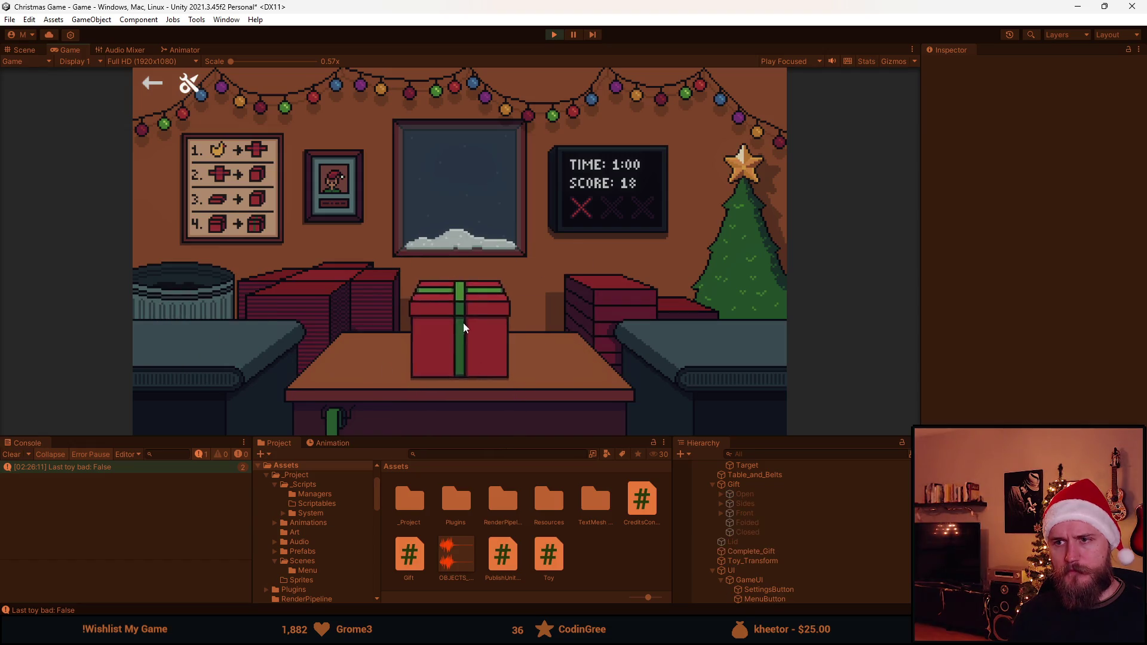
{"action": "left_click", "coordinate": [462, 321]}
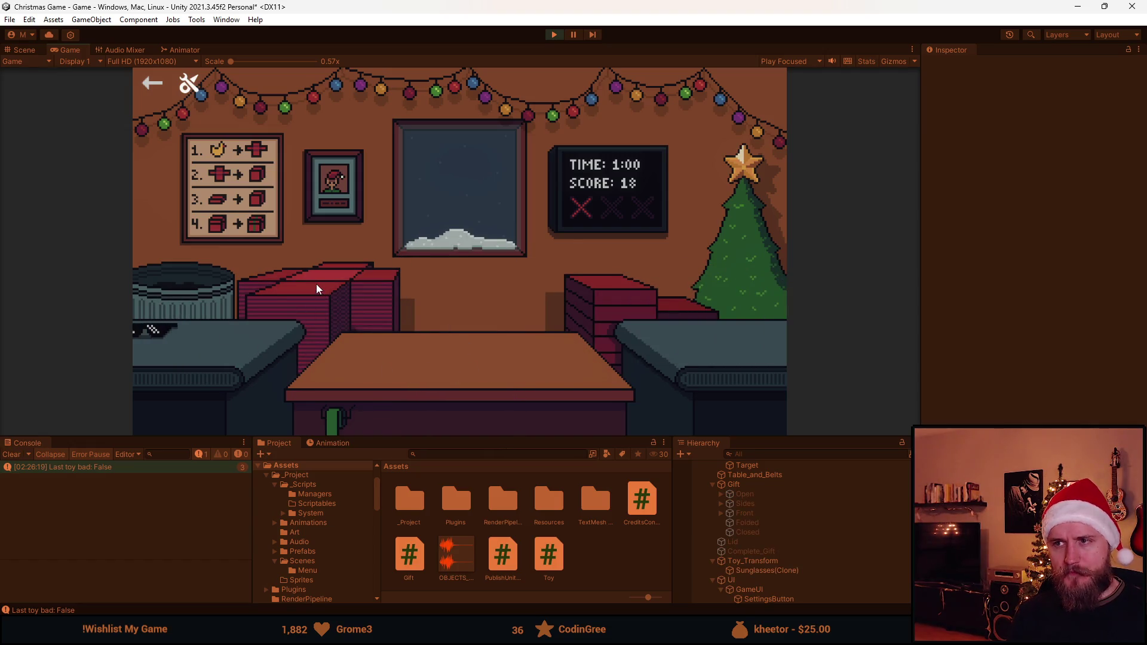
{"action": "left_click", "coordinate": [227, 330]}
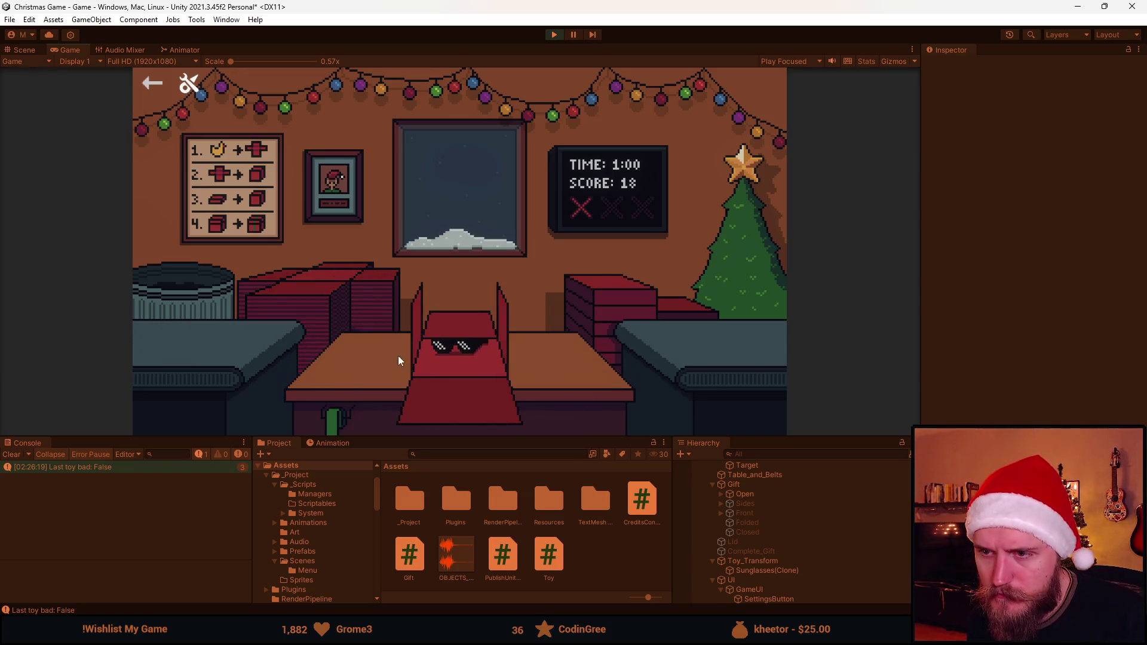
{"action": "left_click", "coordinate": [439, 299]}
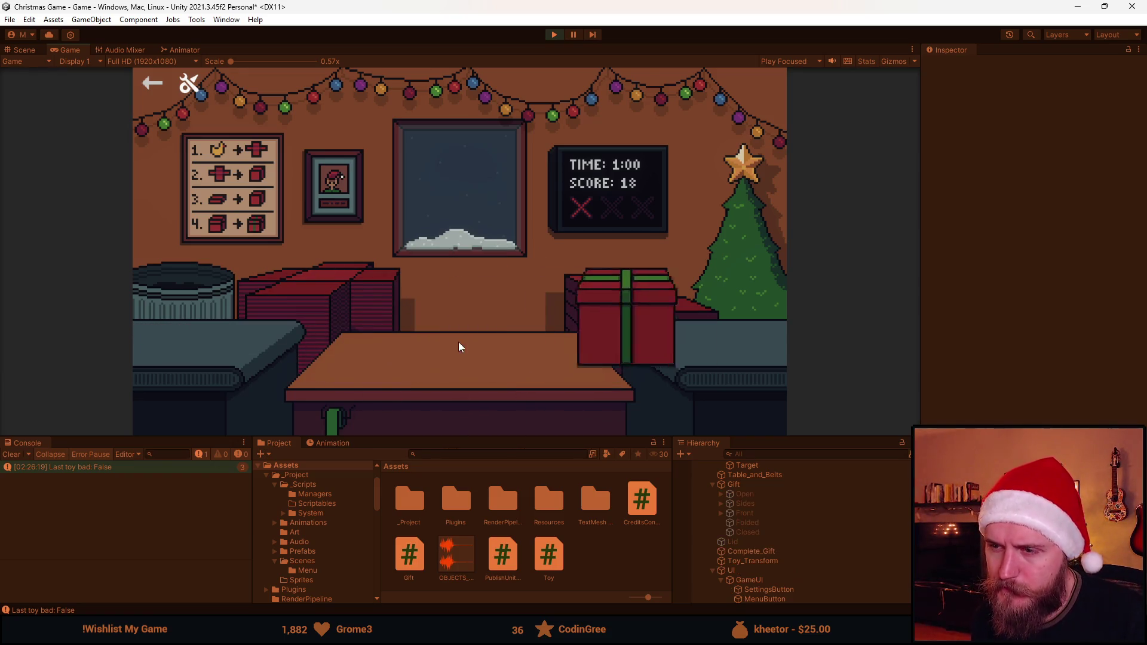
Box and ship a teddy bear and sunglasses, then close a second teddy bear into a gift box
{"action": "left_click", "coordinate": [254, 291]}
{"action": "left_click", "coordinate": [159, 345]}
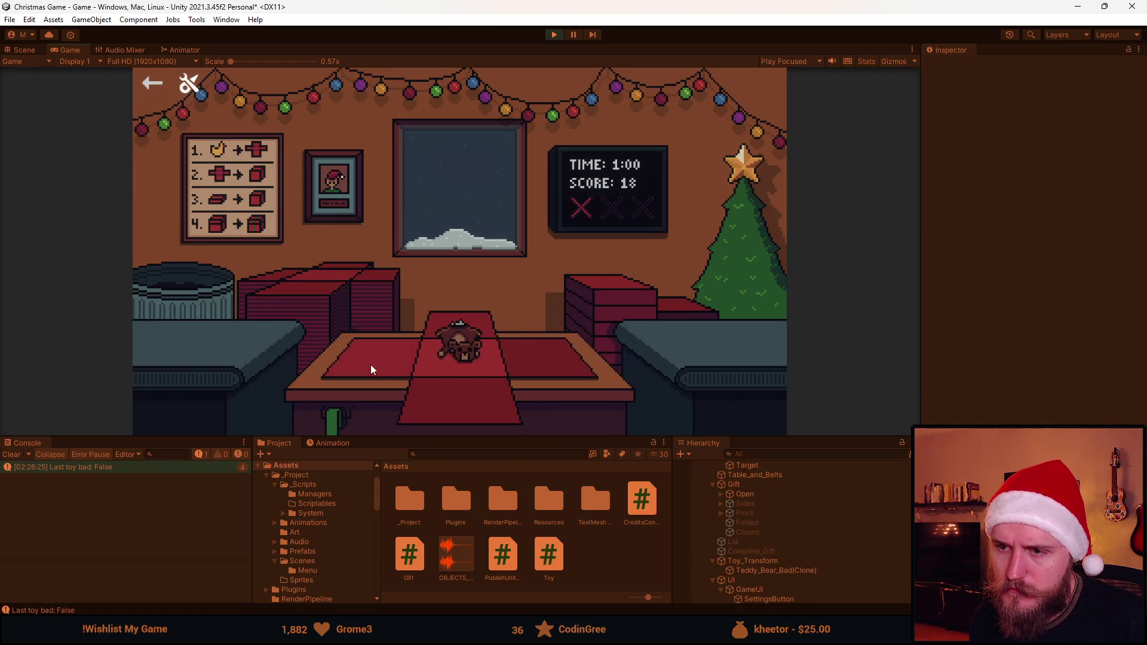
{"action": "left_click", "coordinate": [454, 340]}
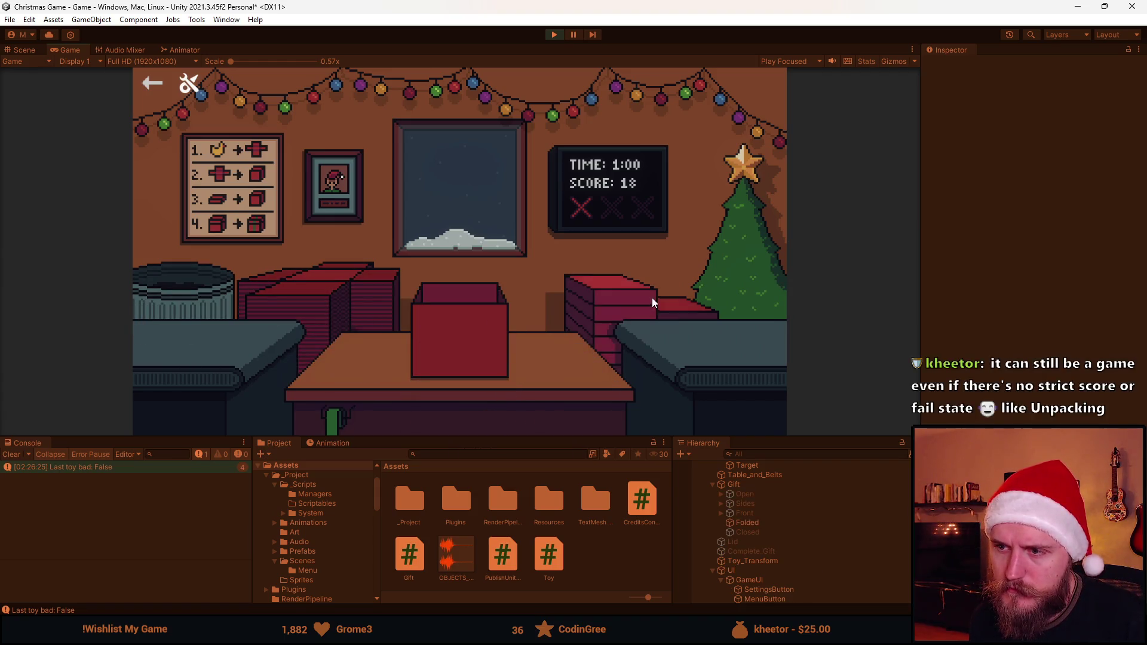
{"action": "left_click", "coordinate": [295, 307]}
{"action": "left_click", "coordinate": [174, 365]}
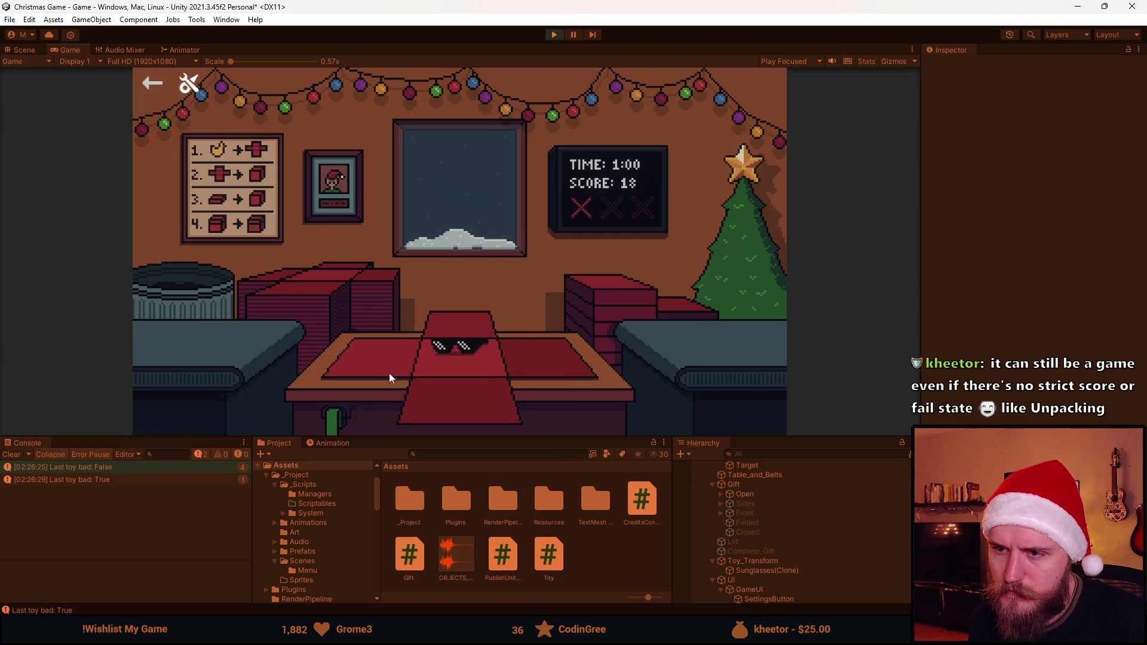
{"action": "left_click", "coordinate": [460, 358]}
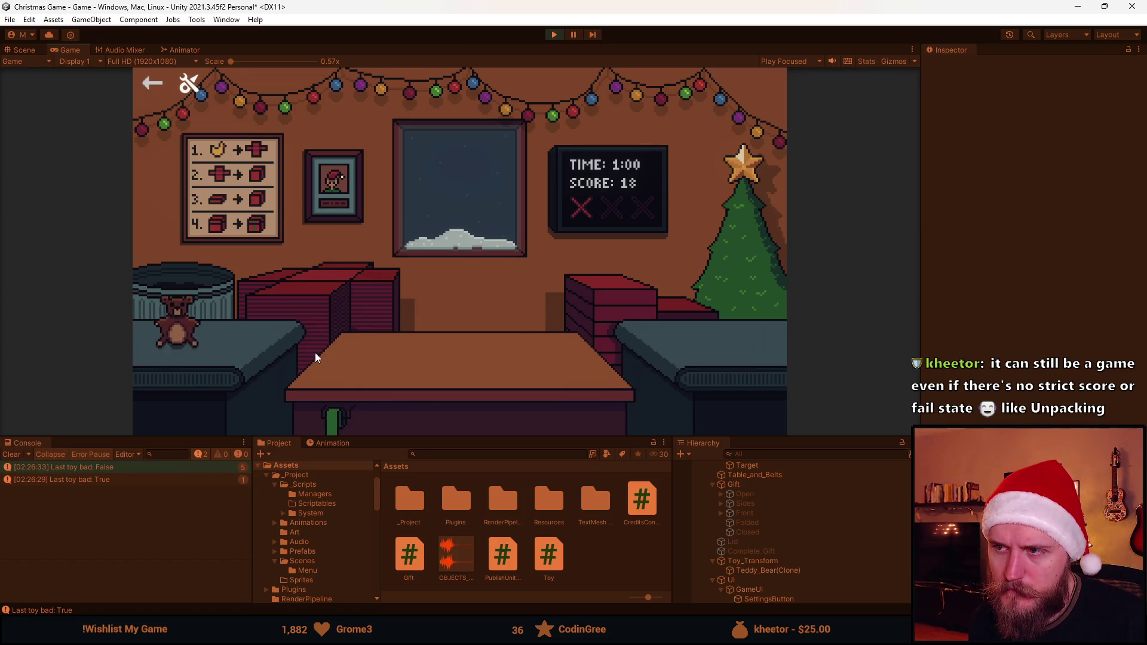
{"action": "left_click", "coordinate": [229, 337]}
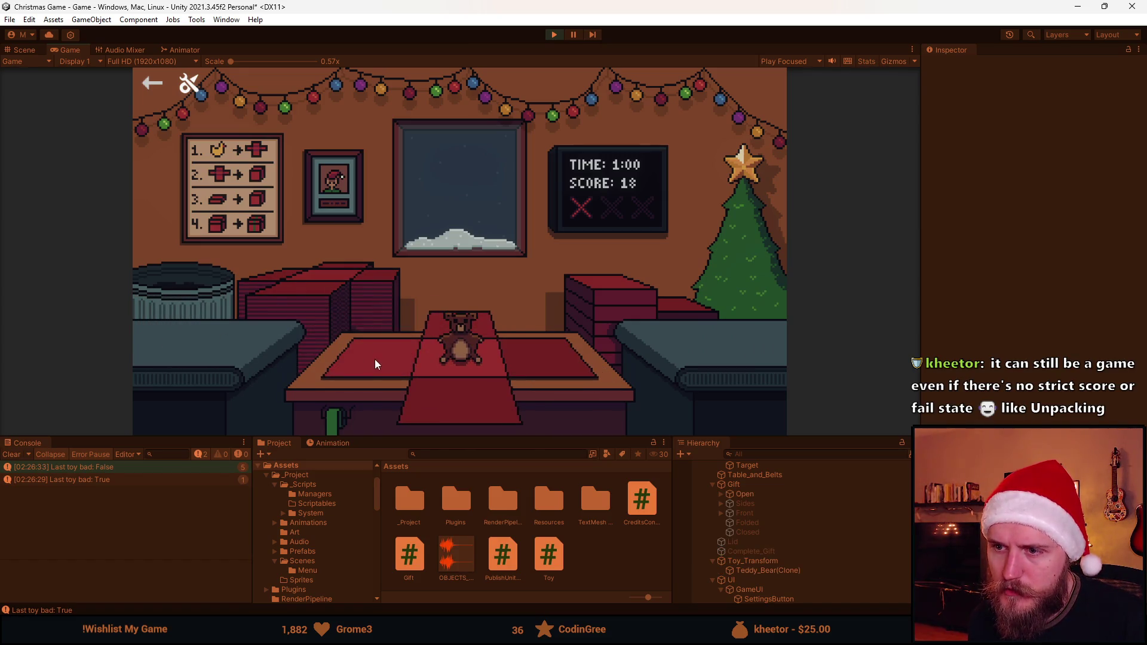
{"action": "left_click", "coordinate": [457, 386]}
{"action": "left_click", "coordinate": [464, 324]}
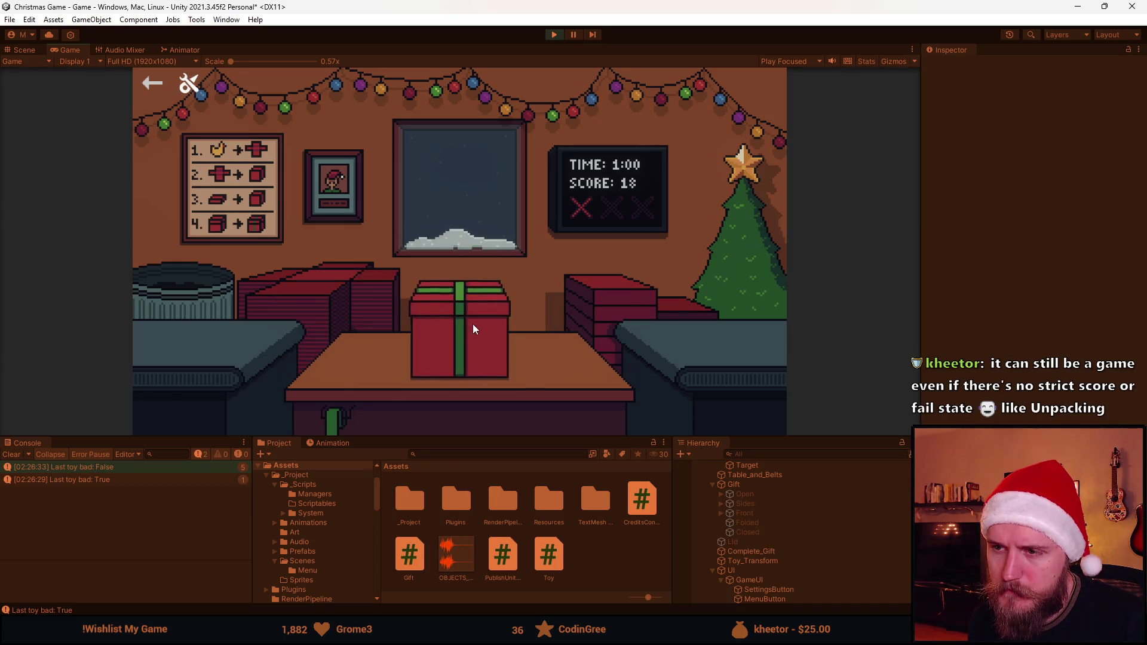
Box, lid, ribbon and ship a Viking helmet and a teddy bear
{"action": "left_click", "coordinate": [235, 329]}
{"action": "left_click", "coordinate": [418, 373]}
{"action": "left_click", "coordinate": [453, 345]}
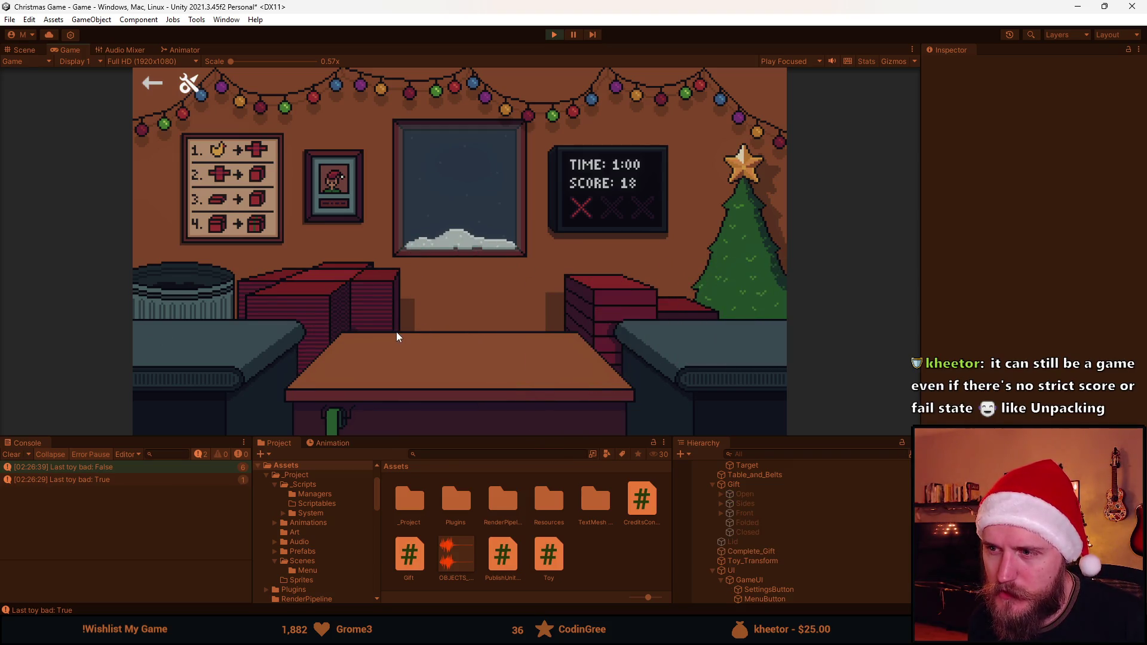
{"action": "left_click", "coordinate": [179, 338]}
{"action": "left_click", "coordinate": [397, 362]}
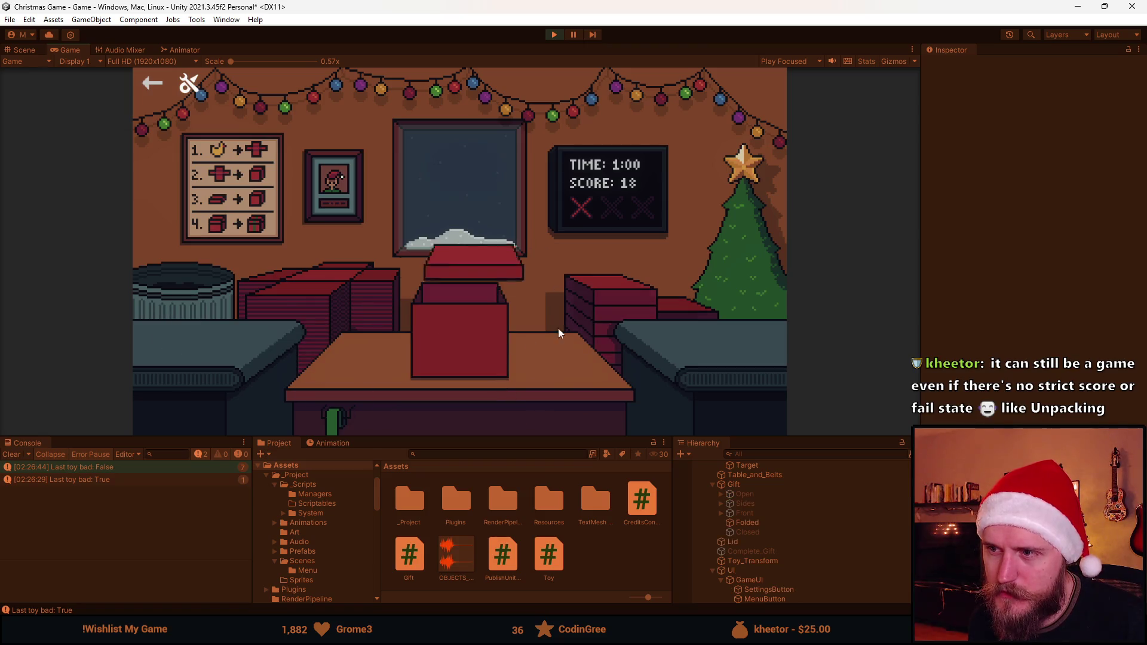
{"action": "left_click", "coordinate": [486, 343]}
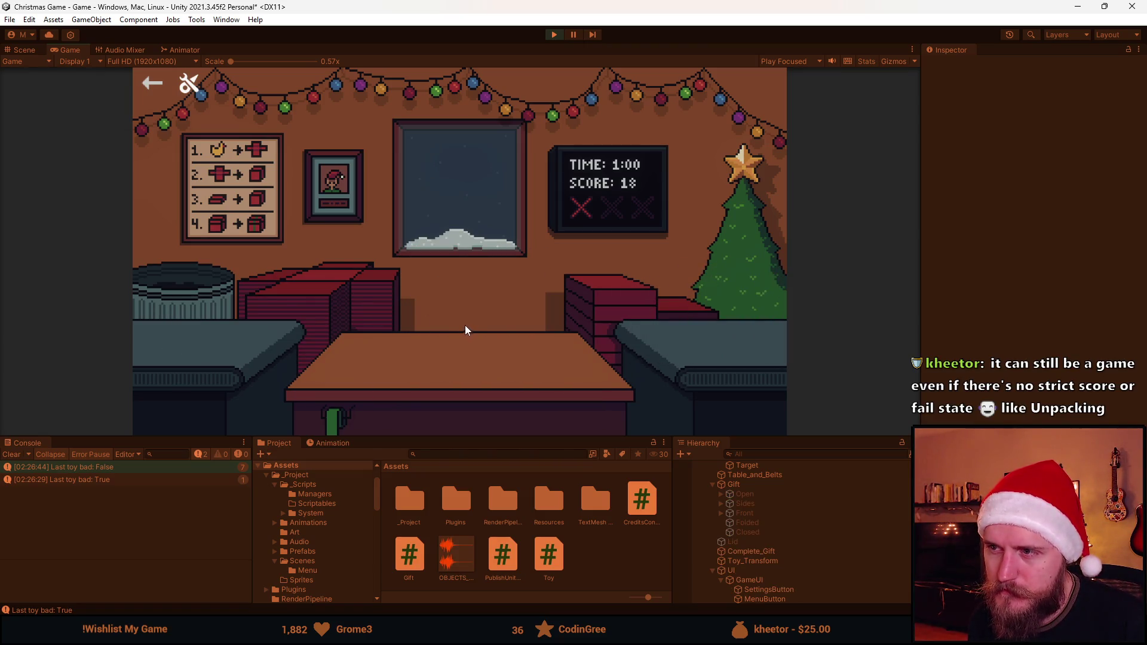
Pack and ship two footballs, binning the deflated ball in between
{"action": "left_click", "coordinate": [158, 323]}
{"action": "left_click", "coordinate": [307, 301]}
{"action": "left_click", "coordinate": [584, 307]}
{"action": "left_click", "coordinate": [463, 327]}
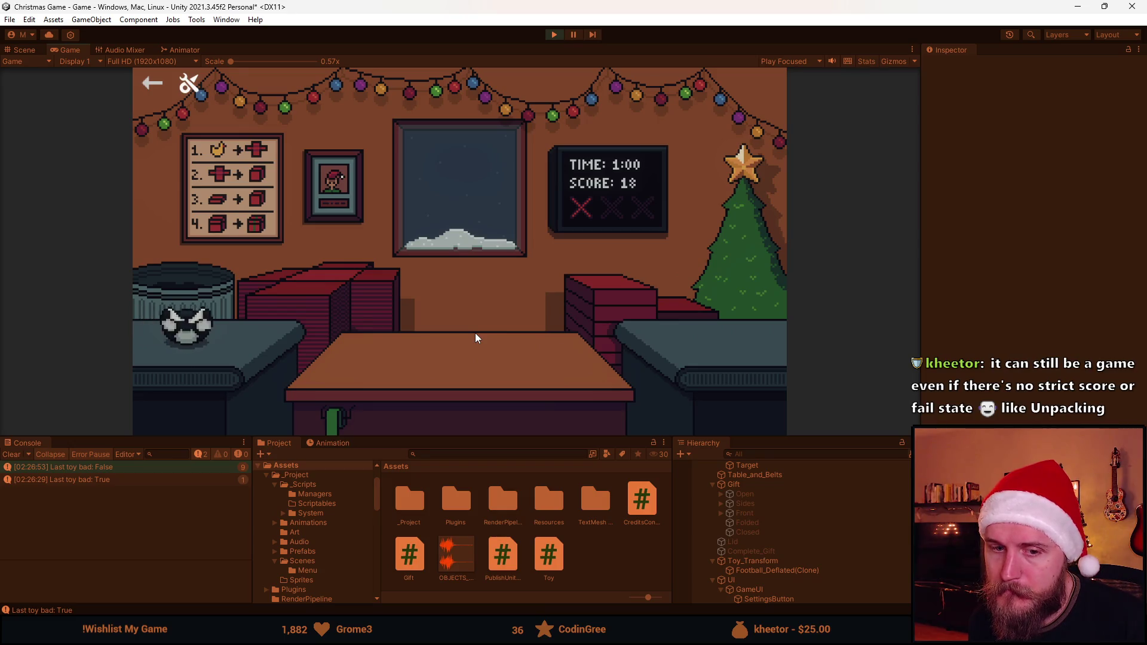
{"action": "left_click", "coordinate": [194, 334]}
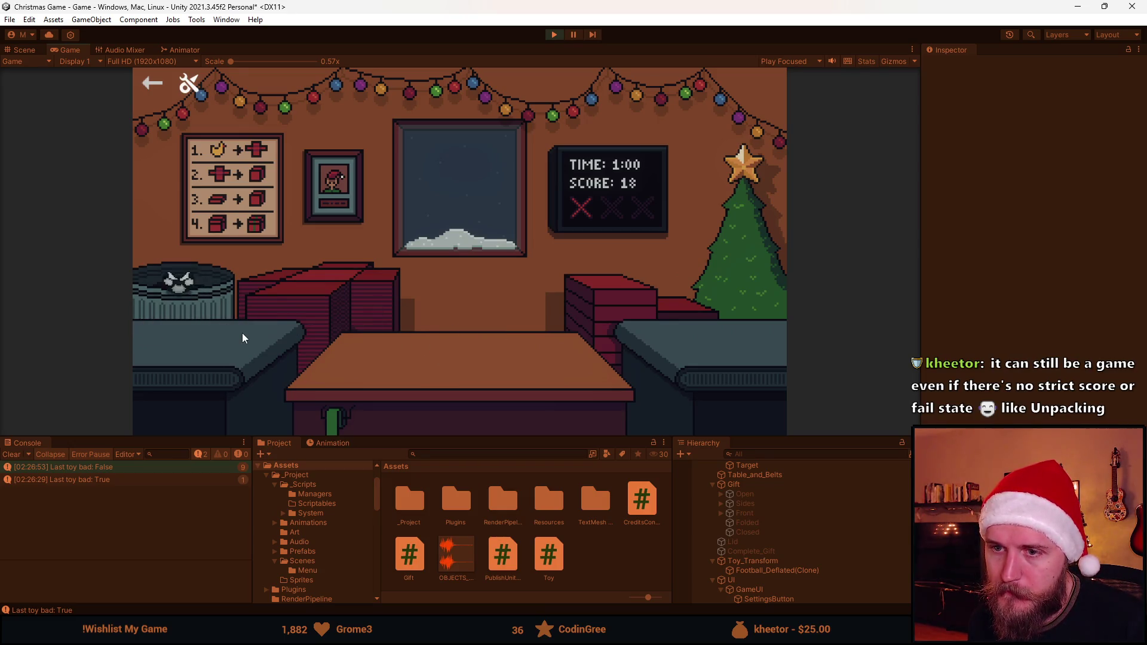
{"action": "left_click", "coordinate": [167, 323]}
{"action": "left_click", "coordinate": [467, 398]}
{"action": "left_click", "coordinate": [514, 350]}
{"action": "left_click", "coordinate": [468, 364]}
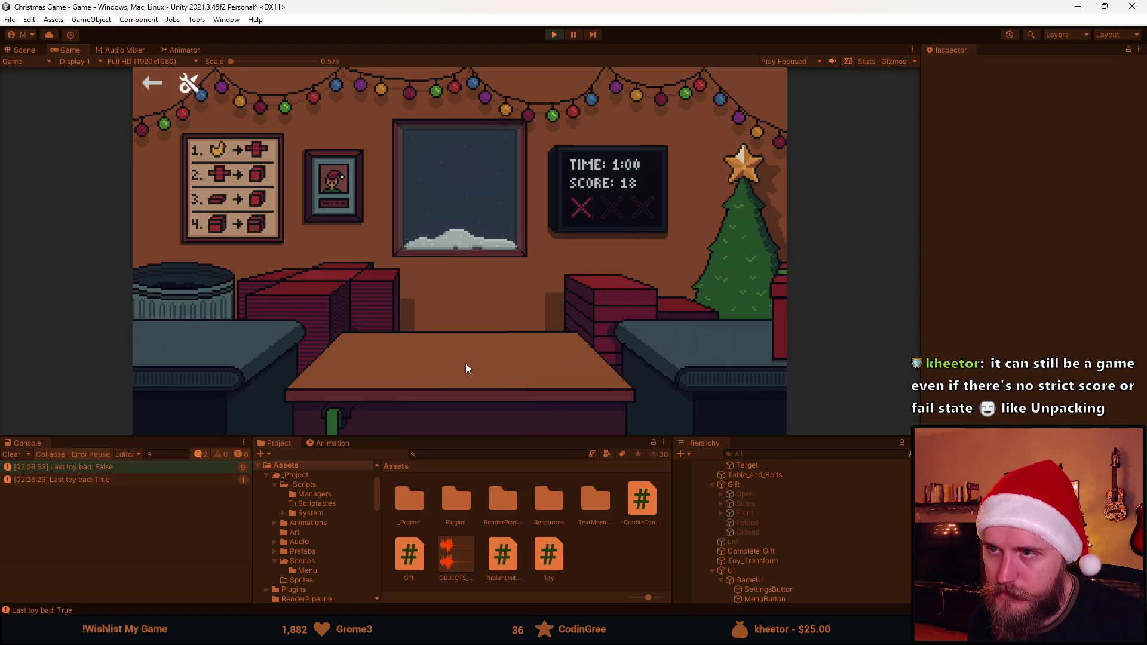
Box, lid and ribbon a Viking helmet, then pack and ship the sunglasses
{"action": "left_click", "coordinate": [196, 336]}
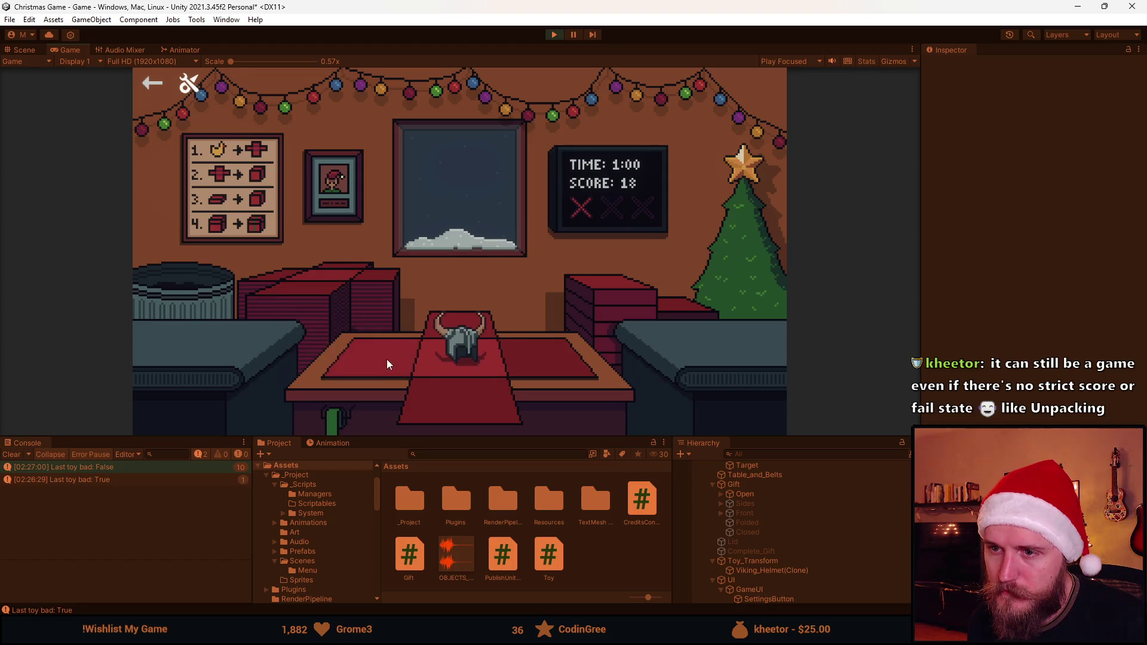
{"action": "left_click", "coordinate": [412, 364]}
{"action": "left_click", "coordinate": [606, 302]}
{"action": "left_click", "coordinate": [460, 341]}
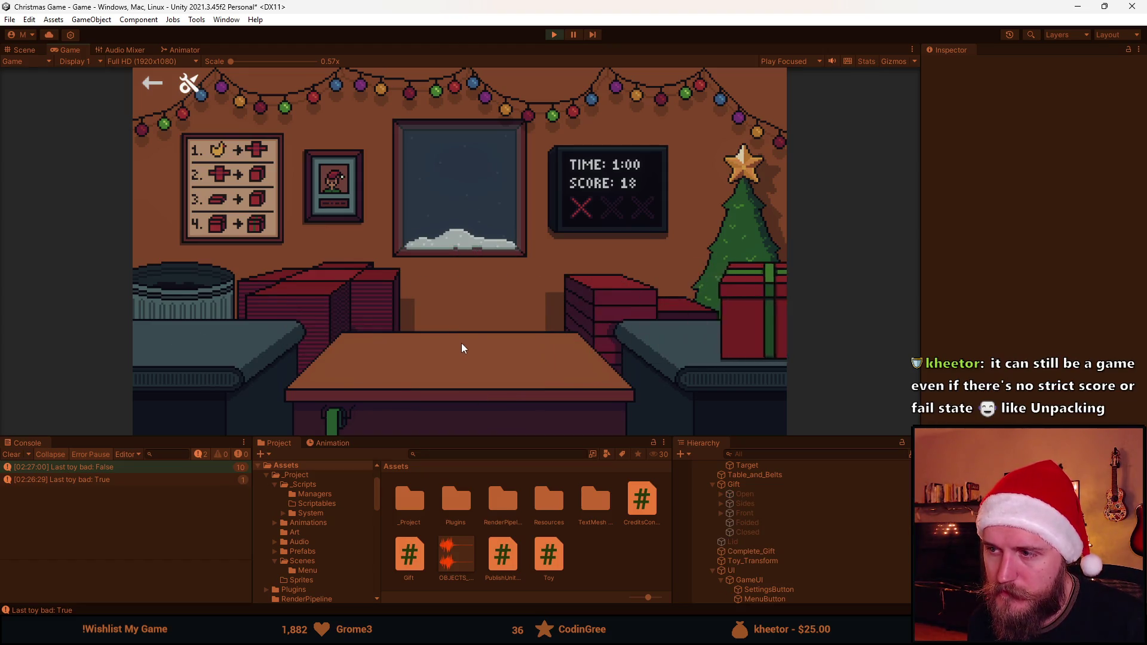
{"action": "left_click", "coordinate": [184, 335]}
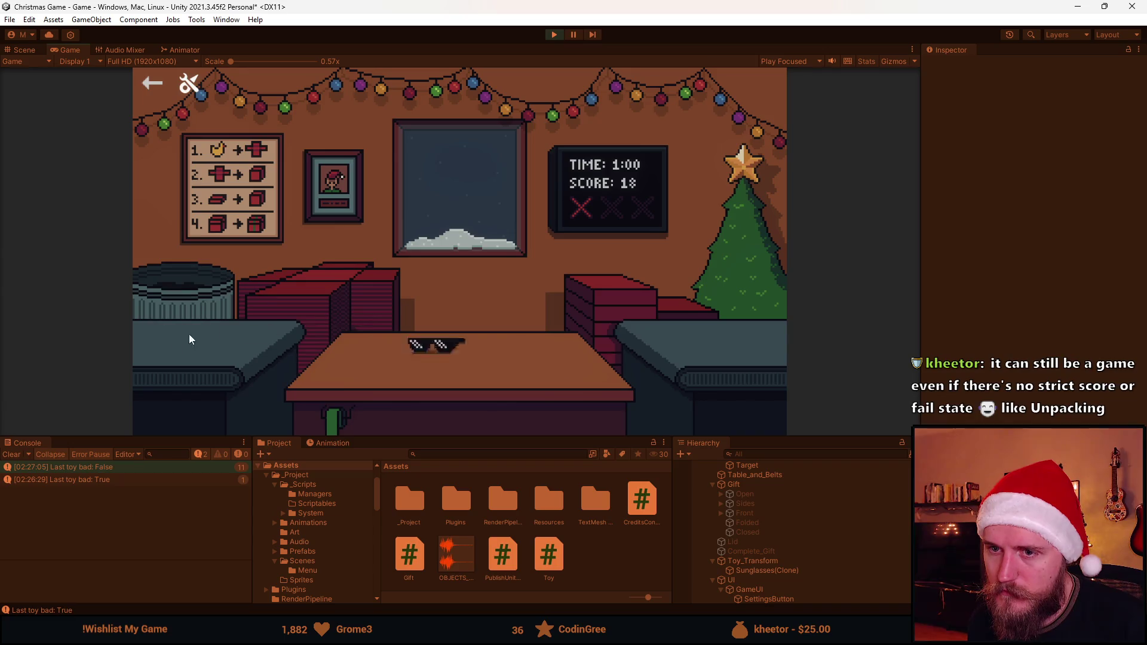
{"action": "left_click", "coordinate": [387, 360]}
{"action": "left_click", "coordinate": [485, 347]}
{"action": "left_click", "coordinate": [481, 348]}
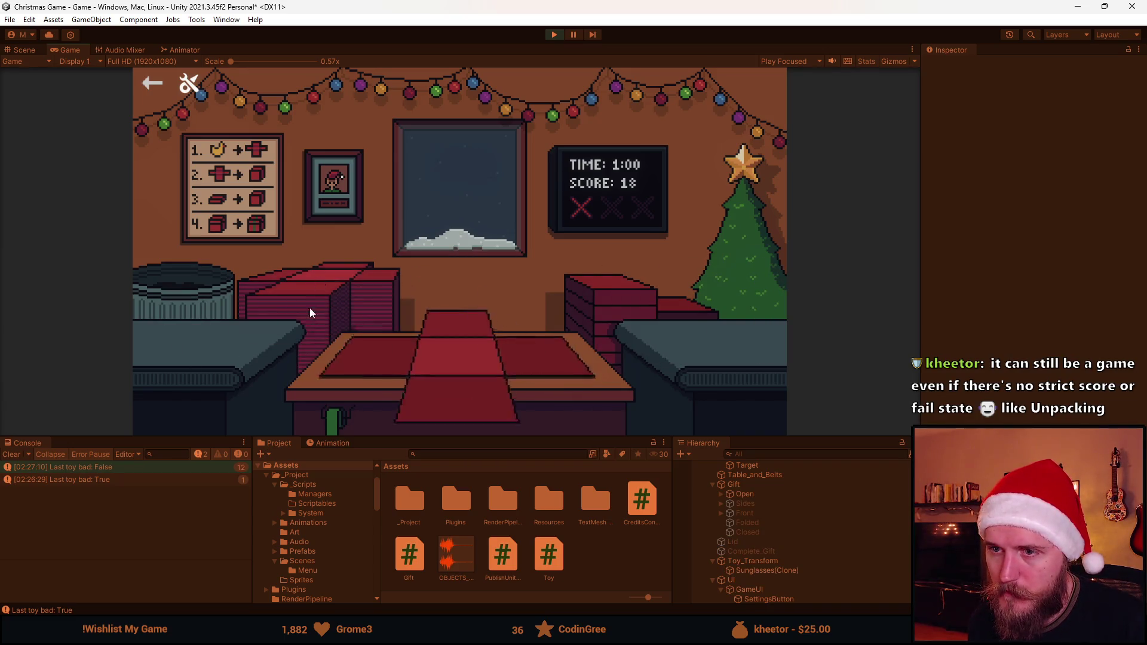
Box and ship another pair of sunglasses and a football
{"action": "left_click", "coordinate": [200, 371]}
{"action": "left_click", "coordinate": [360, 359]}
{"action": "left_click", "coordinate": [603, 304]}
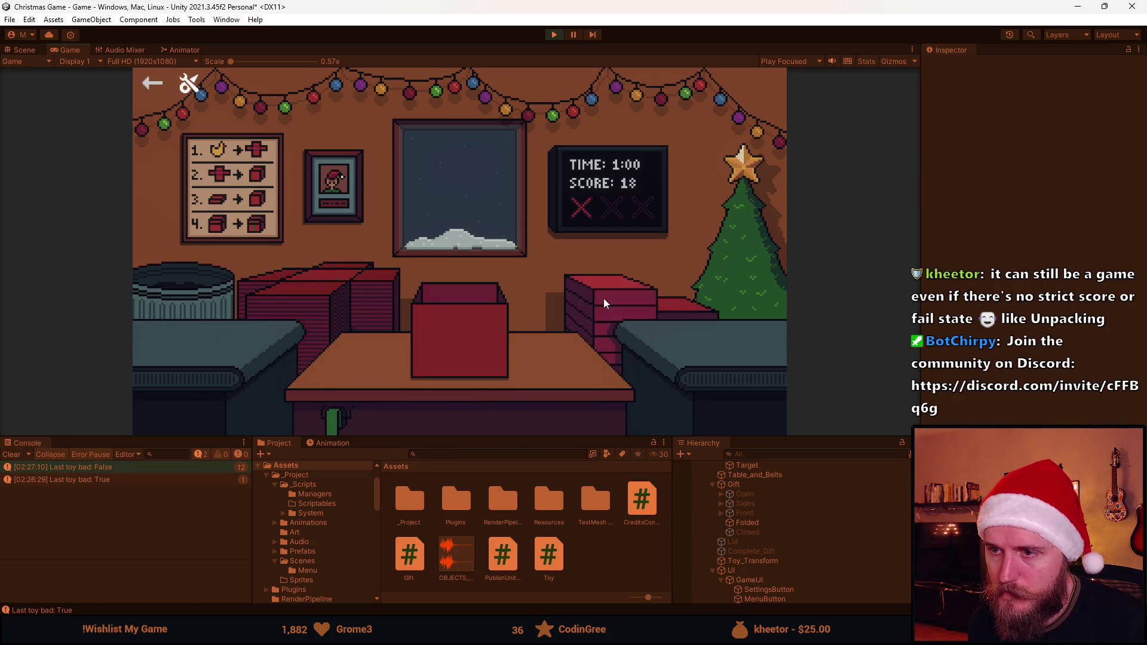
{"action": "left_click", "coordinate": [459, 324]}
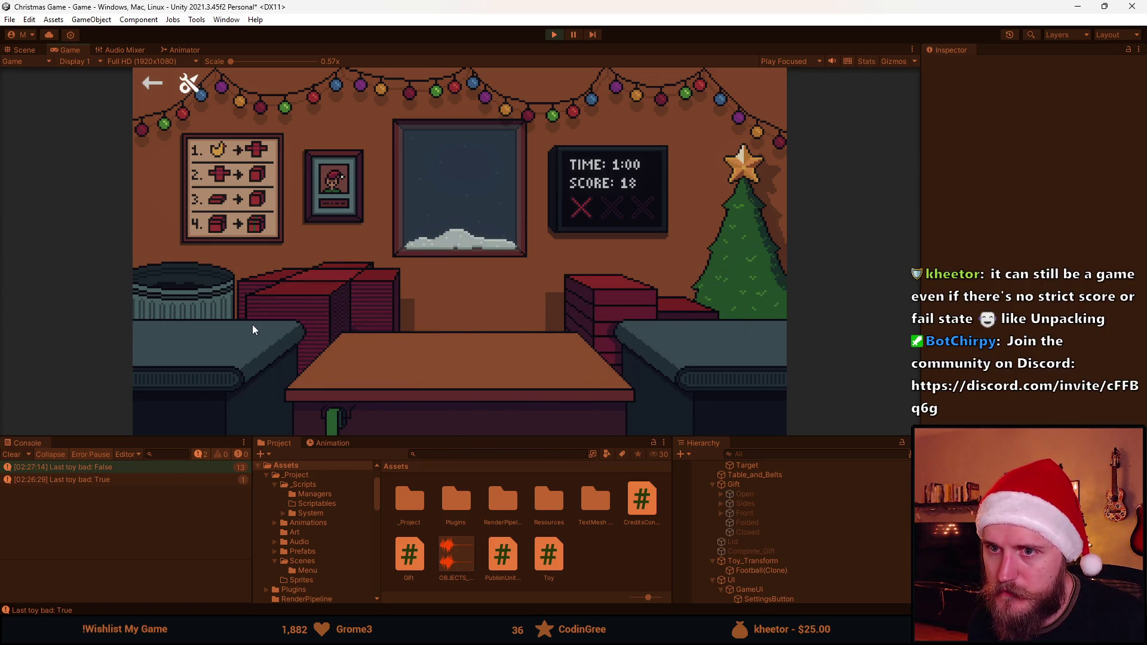
{"action": "left_click", "coordinate": [153, 321]}
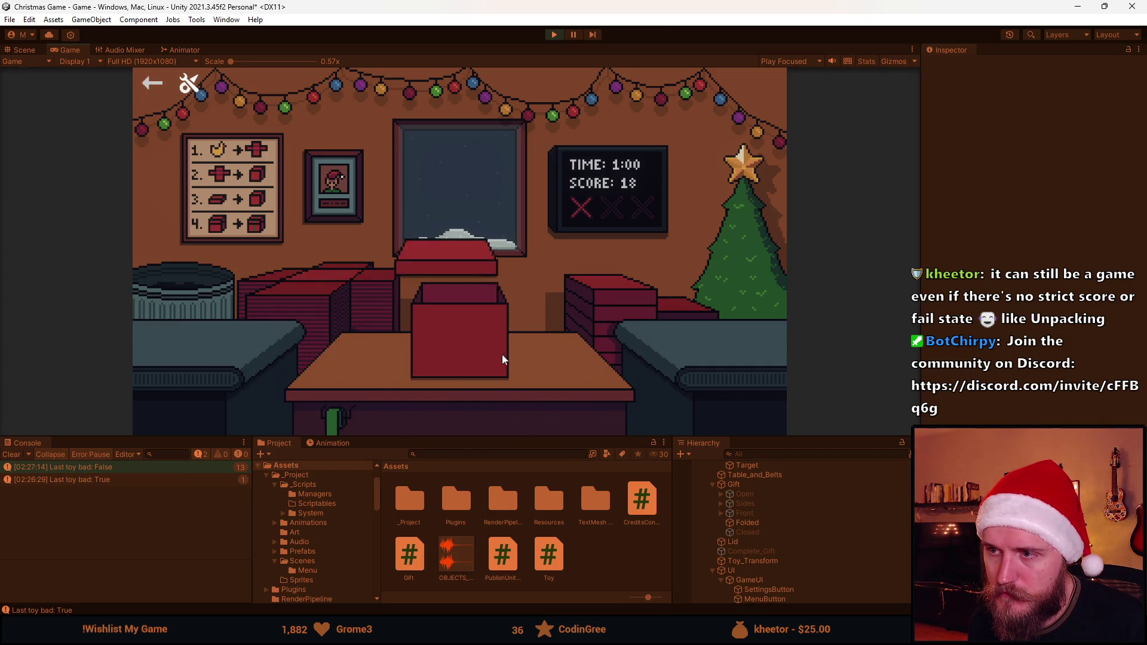
{"action": "left_click", "coordinate": [465, 367]}
Pack and ship a Viking helmet, the next arriving toy and sunglasses
{"action": "left_click", "coordinate": [165, 349]}
{"action": "left_click", "coordinate": [448, 339]}
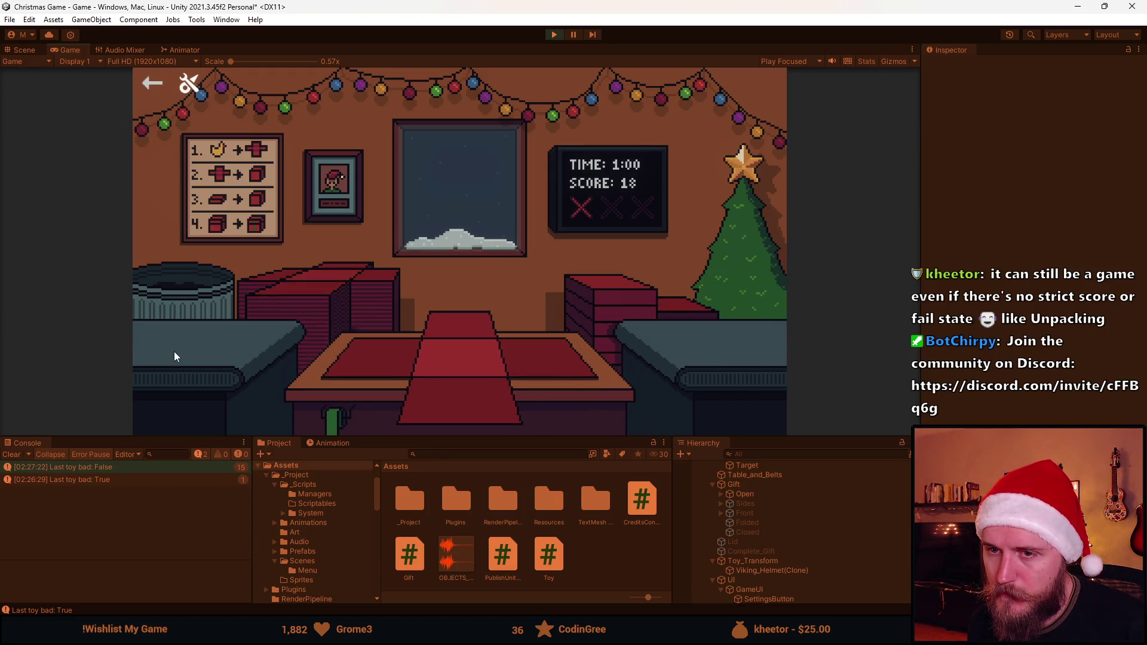
{"action": "left_click", "coordinate": [164, 345]}
{"action": "left_click", "coordinate": [465, 346]}
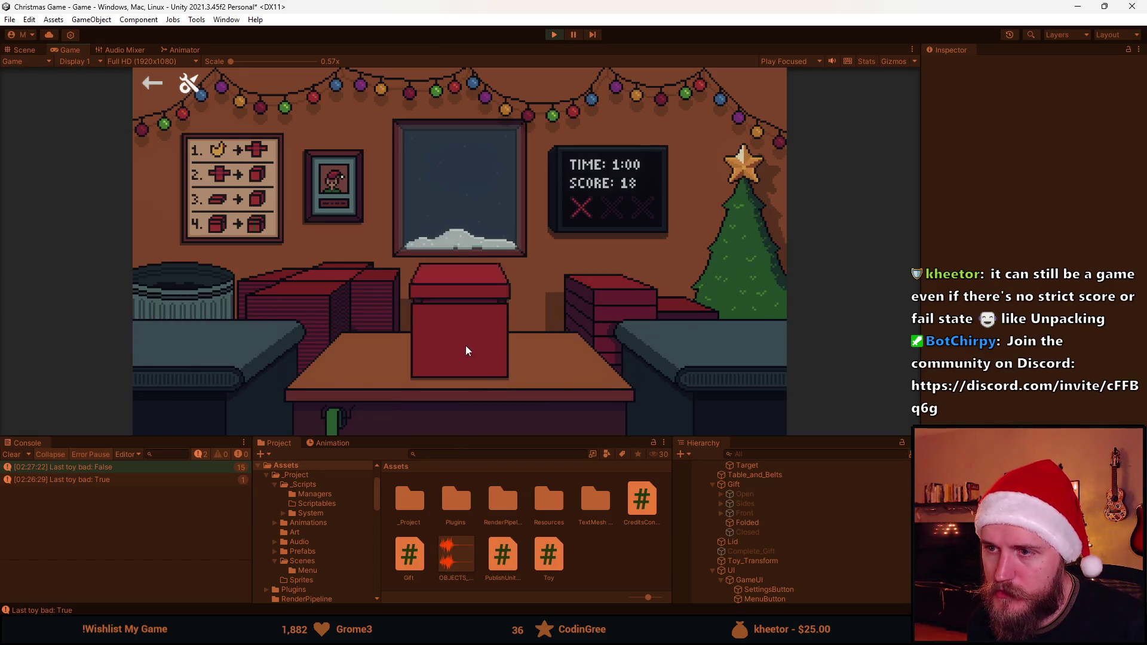
{"action": "left_click", "coordinate": [197, 352]}
{"action": "left_click", "coordinate": [476, 404]}
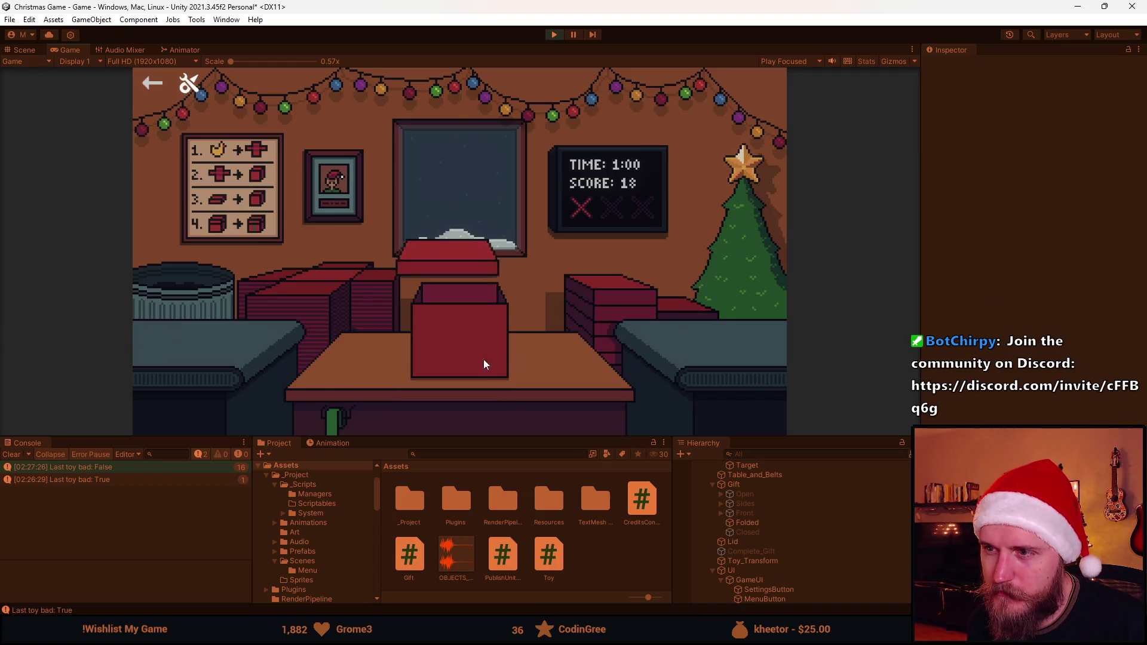